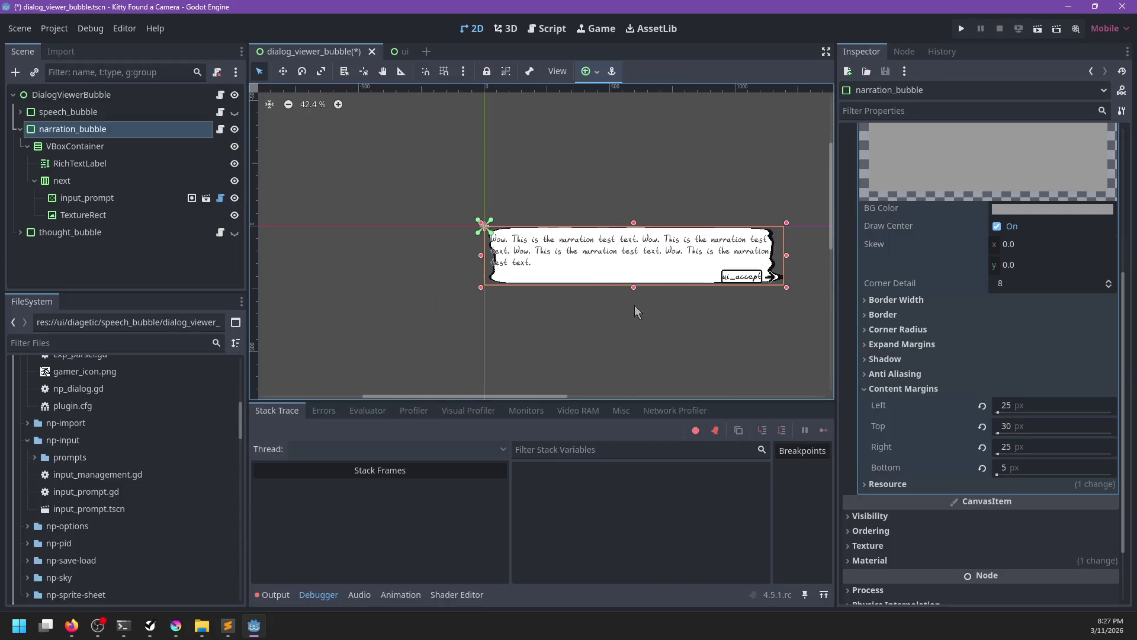
Narrow the narration bubble and expand its Layout > Transform size properties in the Inspector
{"action": "left_click_drag", "start_coordinate": [650, 263], "coordinate": [483, 264]}
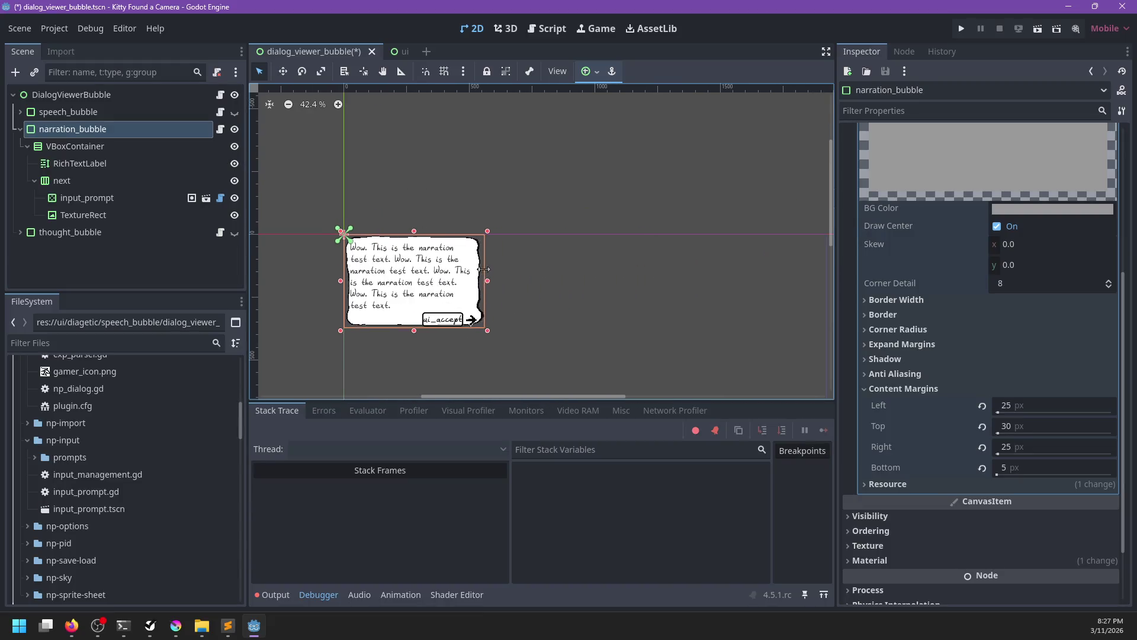
{"action": "scroll", "coordinate": [924, 356], "scroll_direction": "up", "scroll_amount": 2}
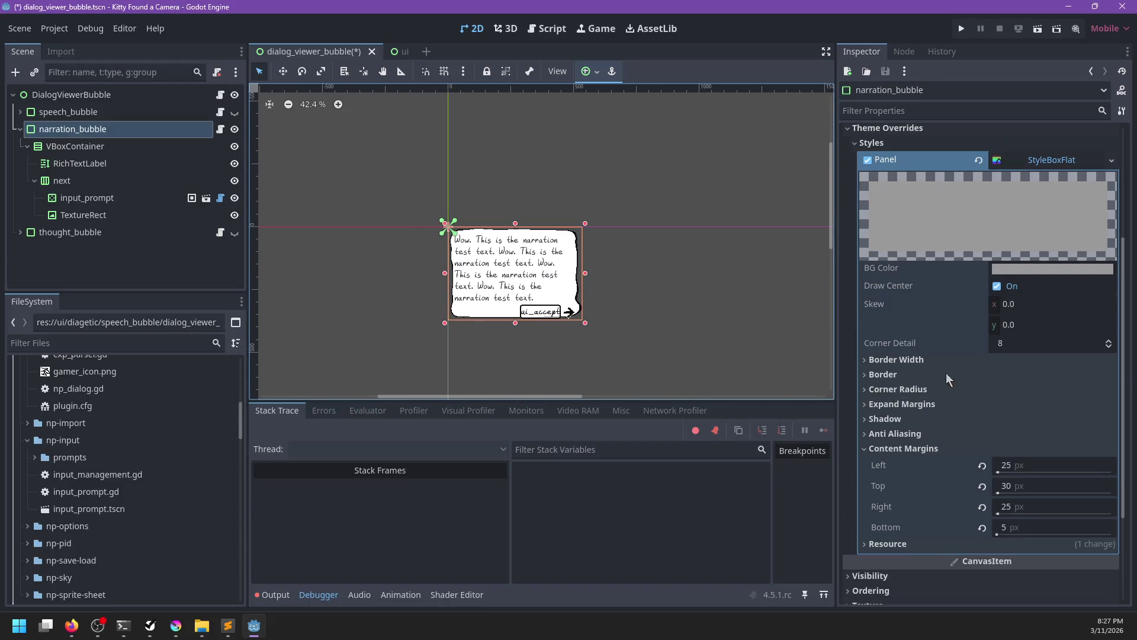
{"action": "left_click", "coordinate": [904, 448]}
{"action": "scroll", "coordinate": [896, 365], "scroll_direction": "up", "scroll_amount": 3}
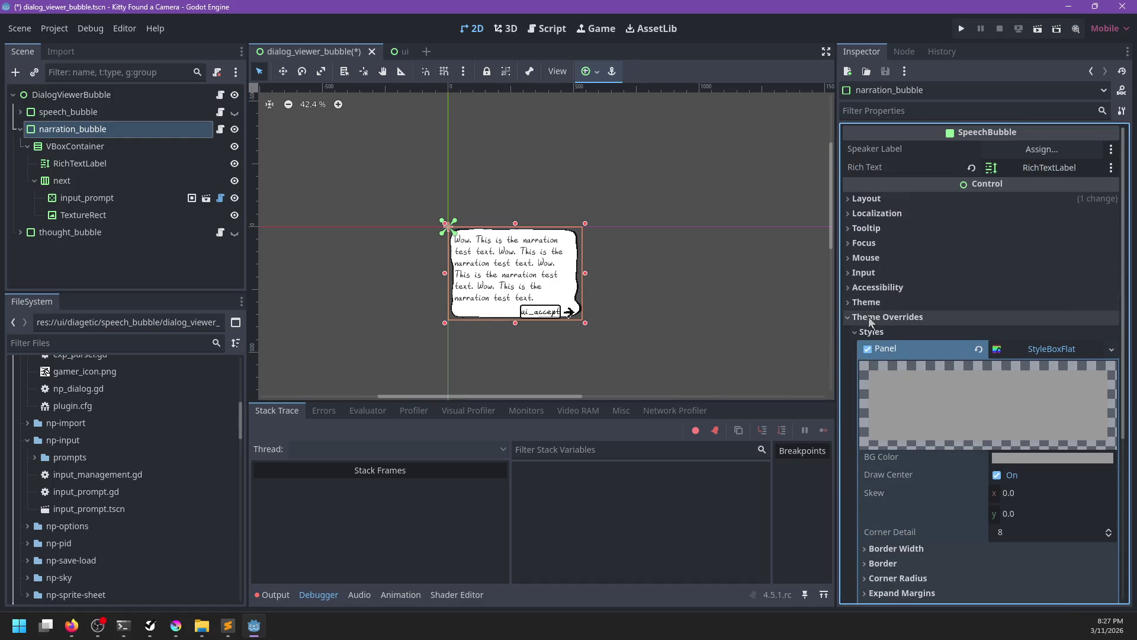
{"action": "left_click", "coordinate": [871, 317]}
{"action": "left_click", "coordinate": [860, 200]}
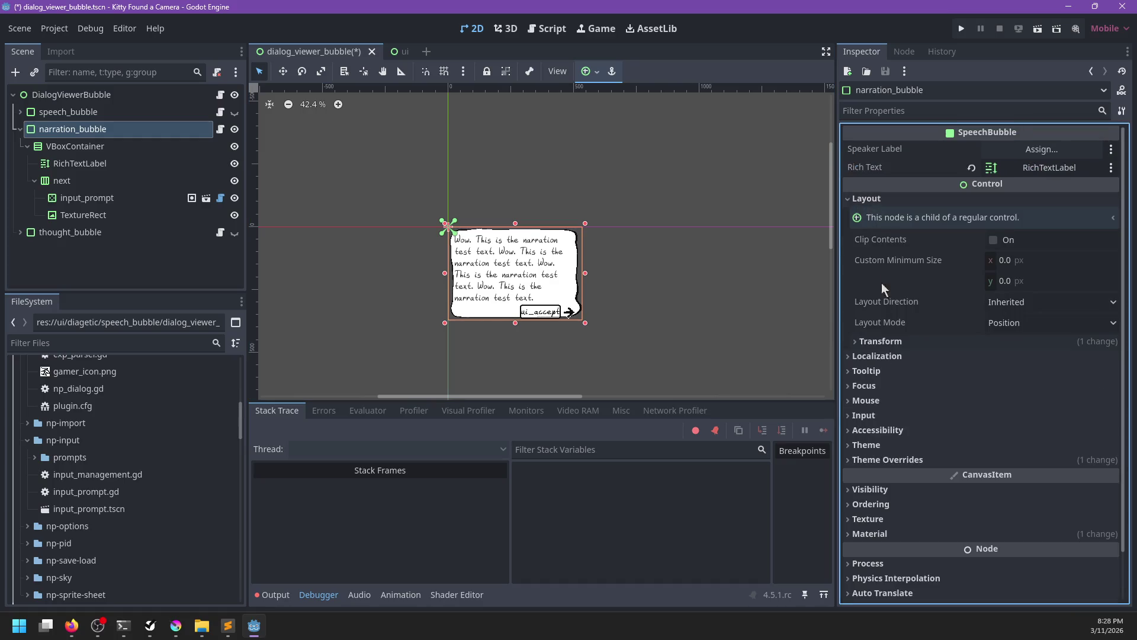
{"action": "left_click", "coordinate": [879, 344]}
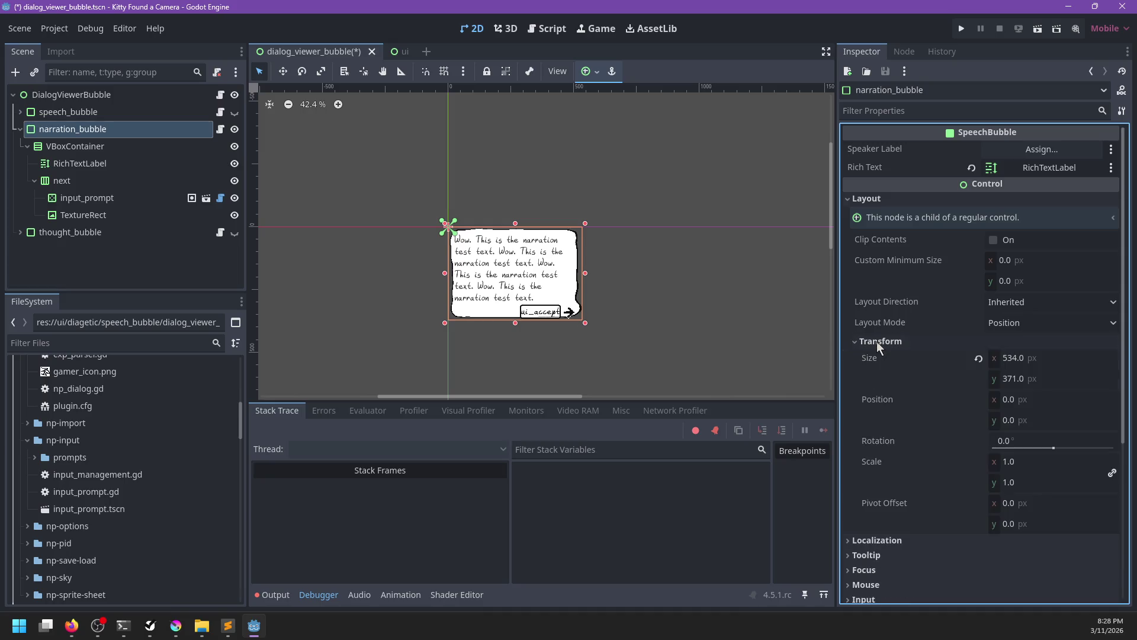
Set the narration bubble's size to 626 × 325 px
{"action": "left_click", "coordinate": [1022, 378]}
{"action": "key", "text": "Return"}
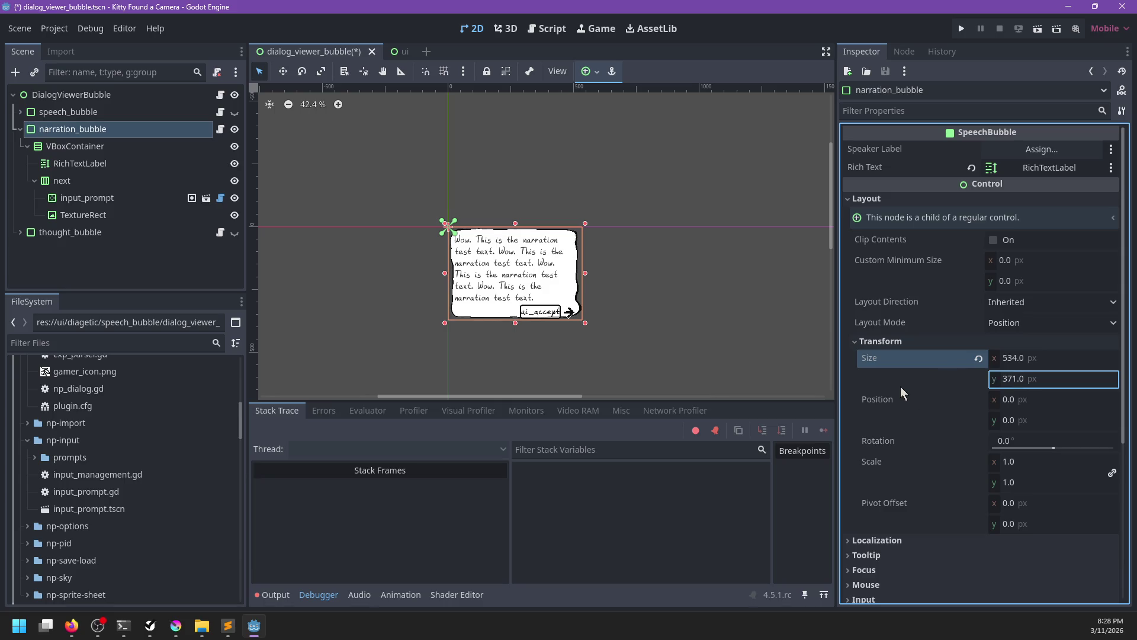
{"action": "scroll", "coordinate": [640, 284], "scroll_direction": "up", "scroll_amount": 3}
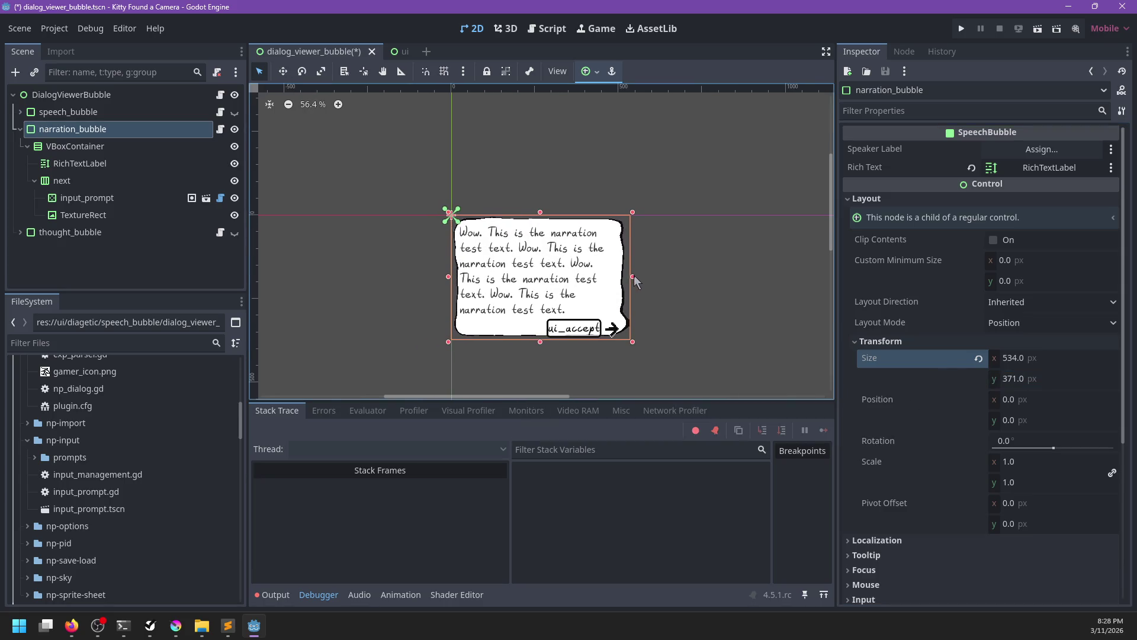
{"action": "left_click_drag", "start_coordinate": [634, 275], "coordinate": [664, 276]}
{"action": "left_click", "coordinate": [1021, 379]}
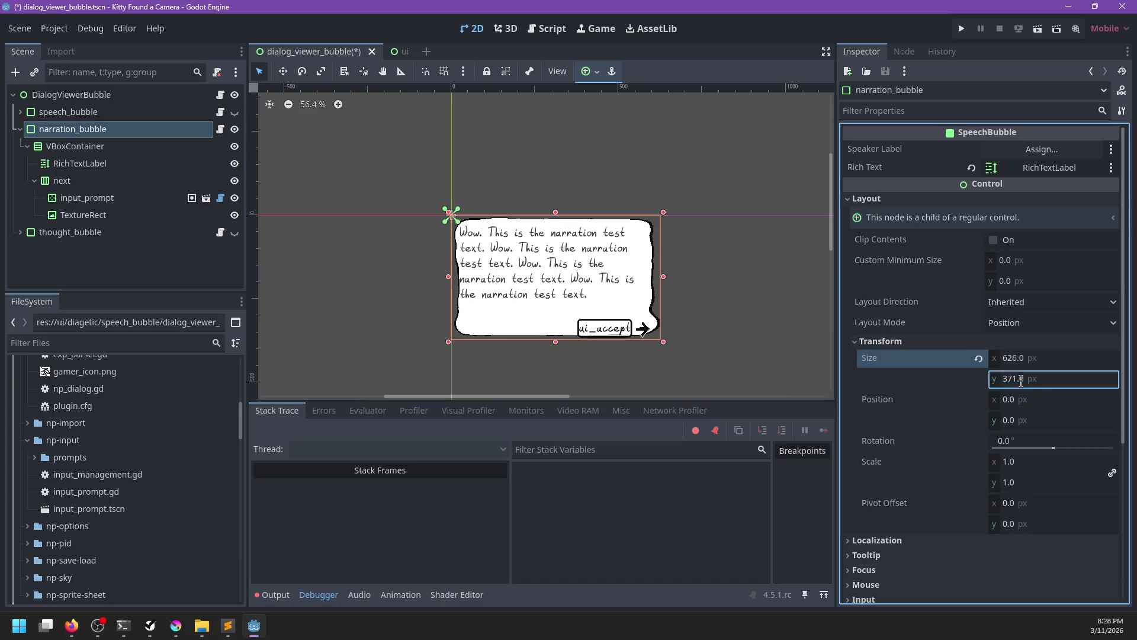
{"action": "type", "text": "325"}
{"action": "key", "text": "Return"}
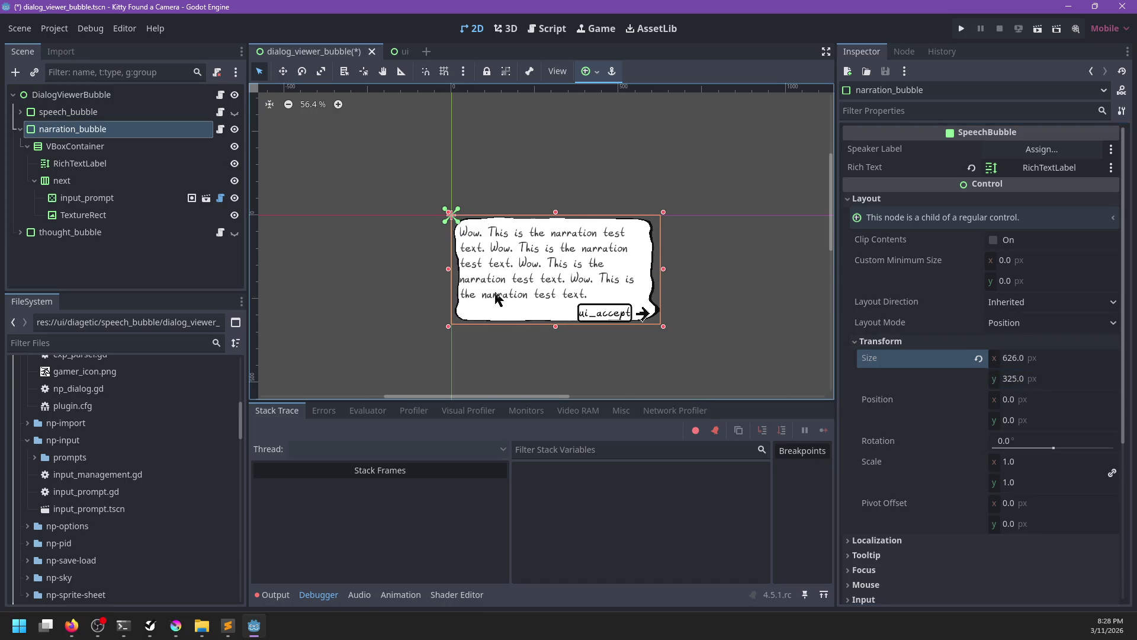
{"action": "scroll", "coordinate": [491, 282], "scroll_direction": "up", "scroll_amount": 1}
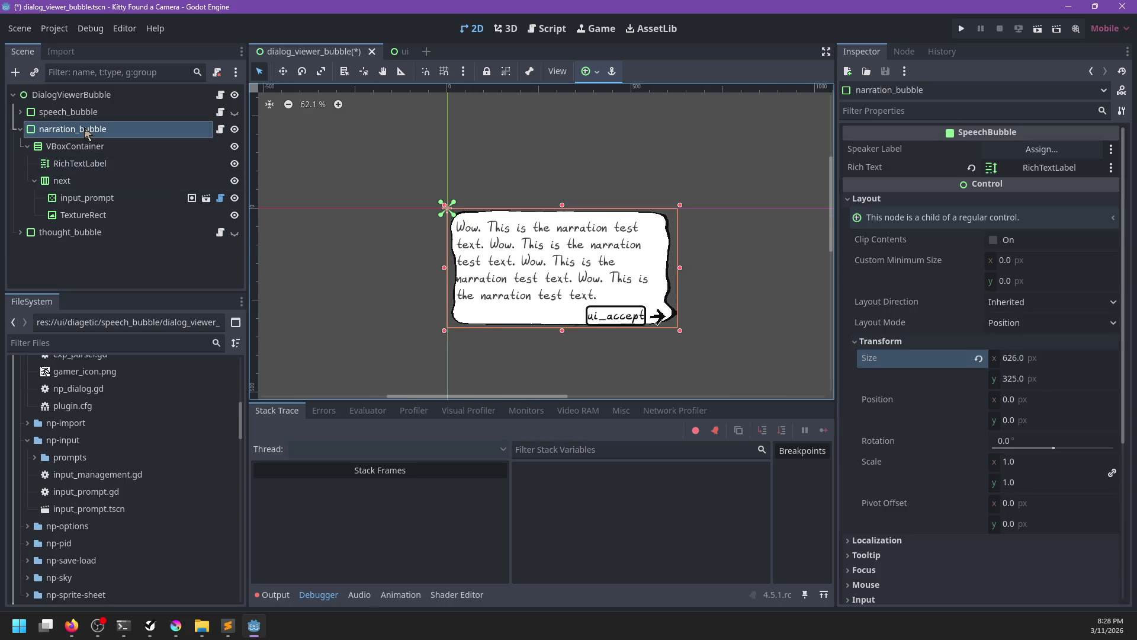
{"action": "left_click", "coordinate": [20, 129]}
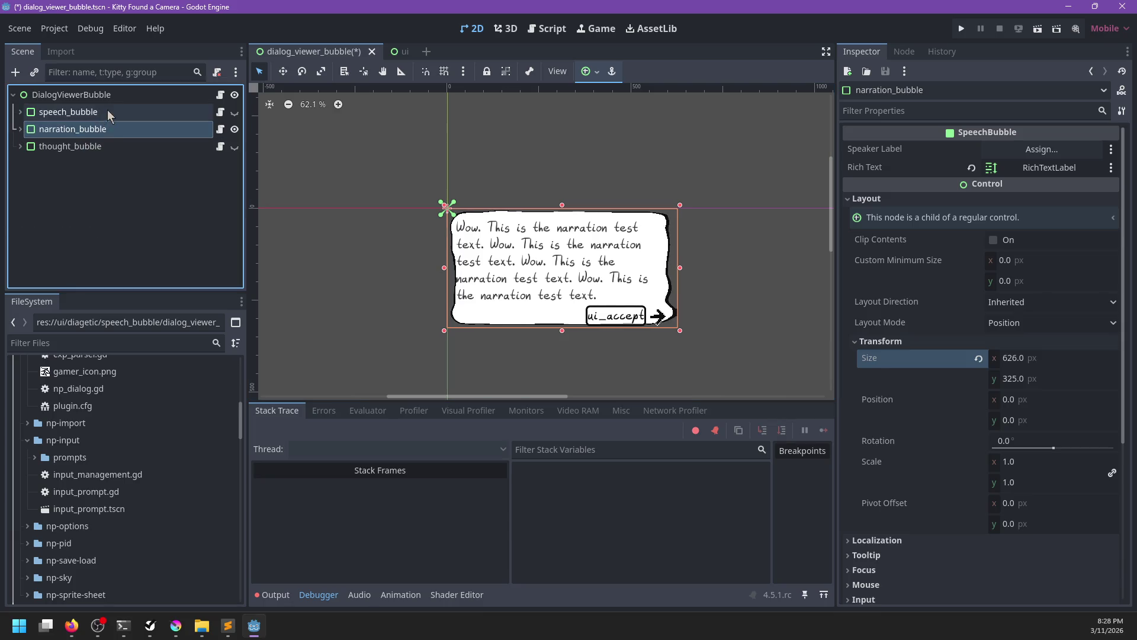
Hide the narration bubble and show the speech bubble on the canvas
{"action": "left_click", "coordinate": [108, 111]}
{"action": "left_click", "coordinate": [235, 129]}
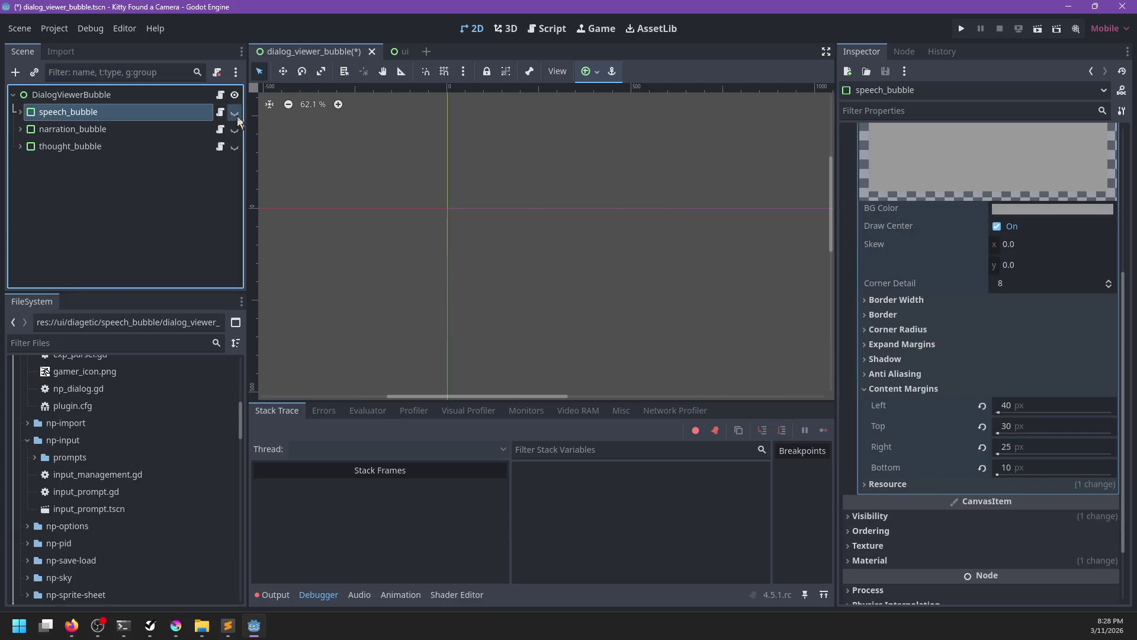
{"action": "left_click", "coordinate": [235, 112]}
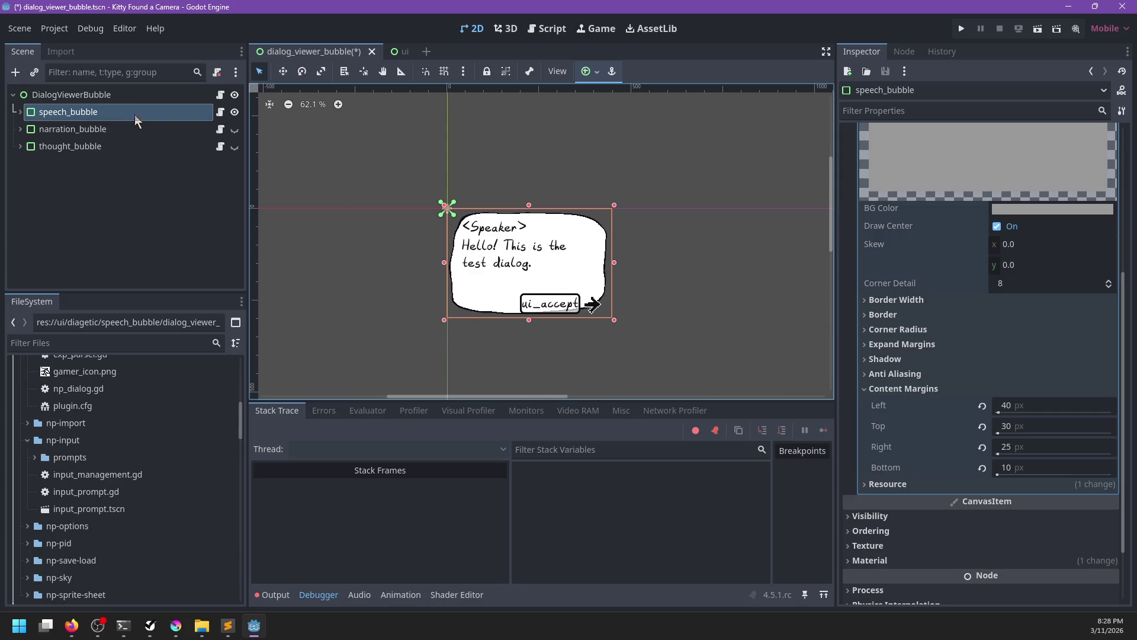
Turn on Fit Content for the speech bubble's RichTextLabel and save the scene
{"action": "left_click", "coordinate": [20, 111]}
{"action": "left_click", "coordinate": [80, 163]}
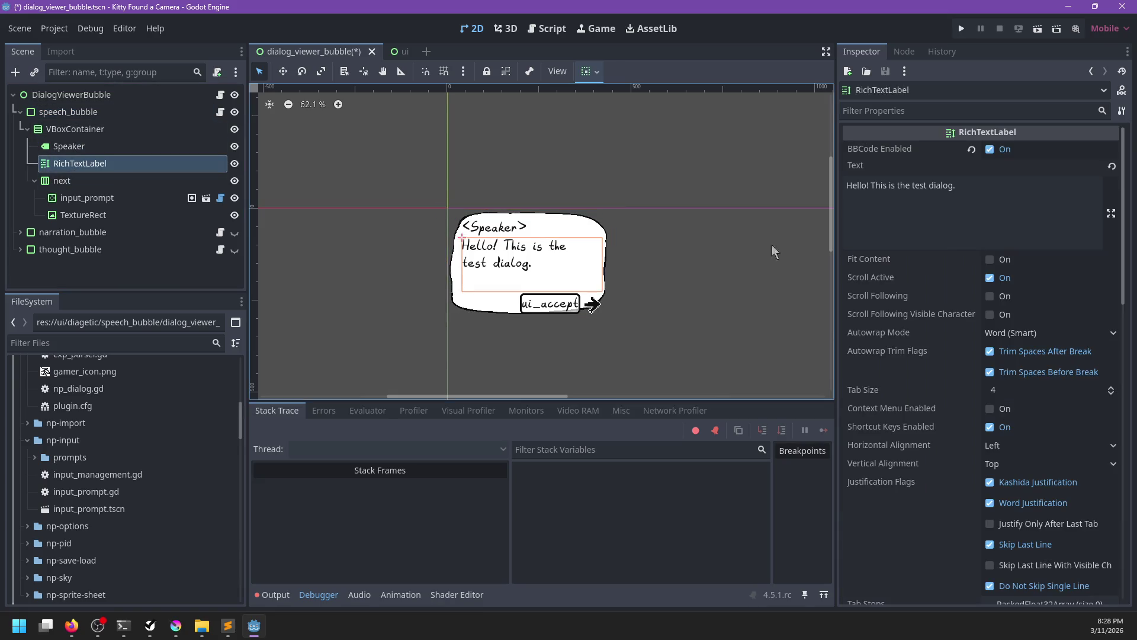
{"action": "left_click", "coordinate": [986, 262]}
{"action": "key", "text": "ctrl+s"}
In the Script editor, filter the FileSystem to 'dialog_viewer' files
{"action": "left_click", "coordinate": [535, 35]}
{"action": "left_click", "coordinate": [128, 343]}
{"action": "type", "text": "dialog_viewer"}
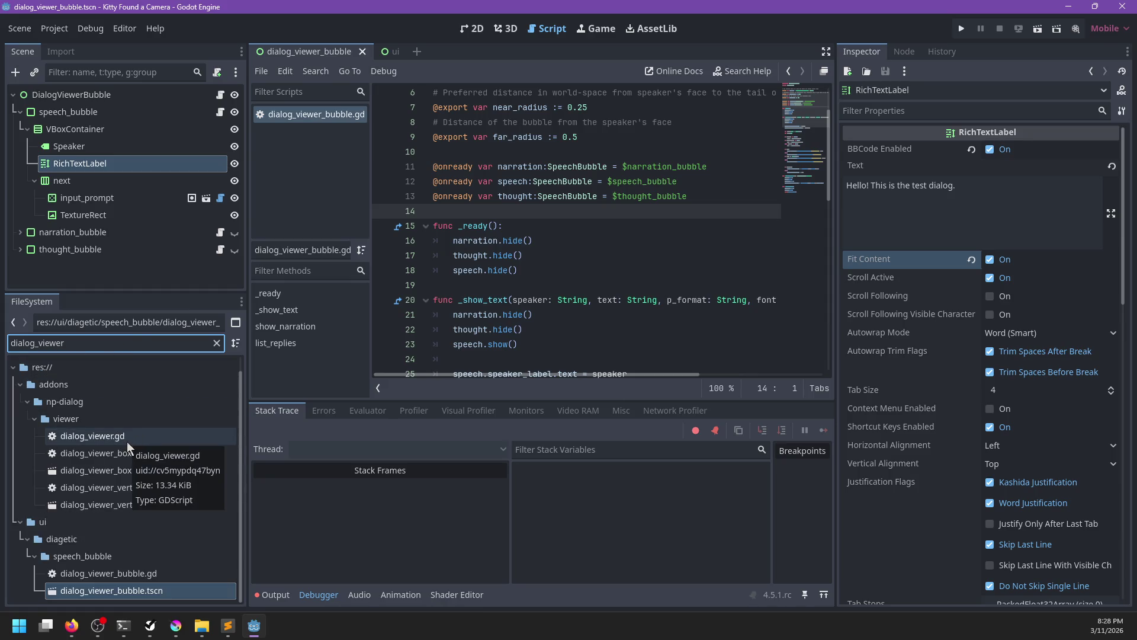
Open dialog_viewer.gd, search for list_replies and review its definition
{"action": "double_click", "coordinate": [123, 437]}
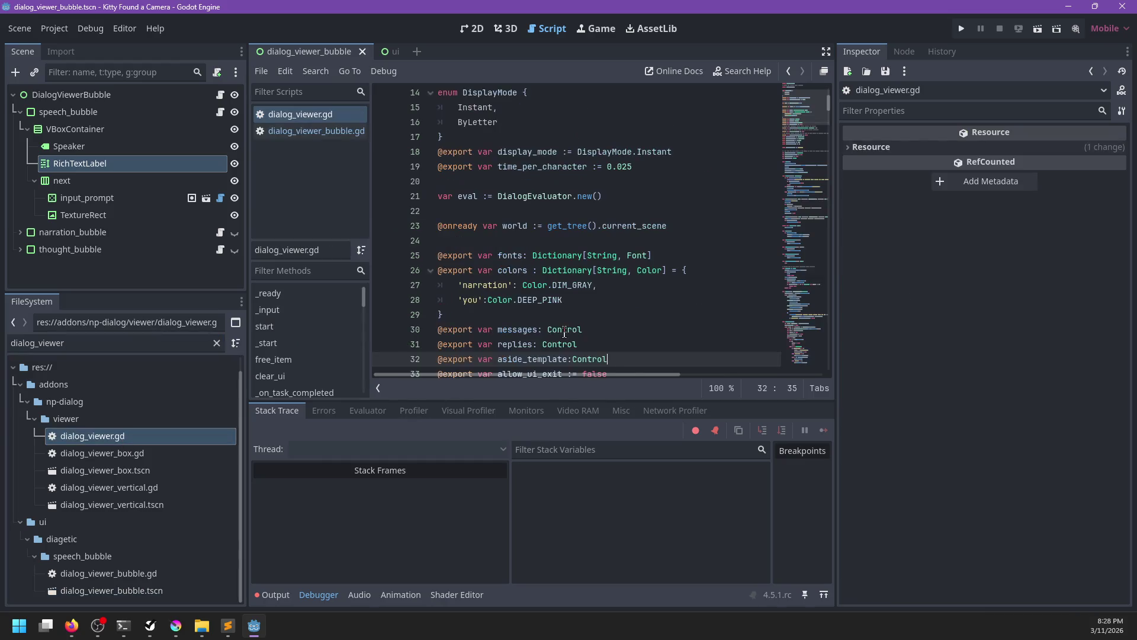
{"action": "key", "text": "ctrl+f"}
{"action": "type", "text": "tist_repl"}
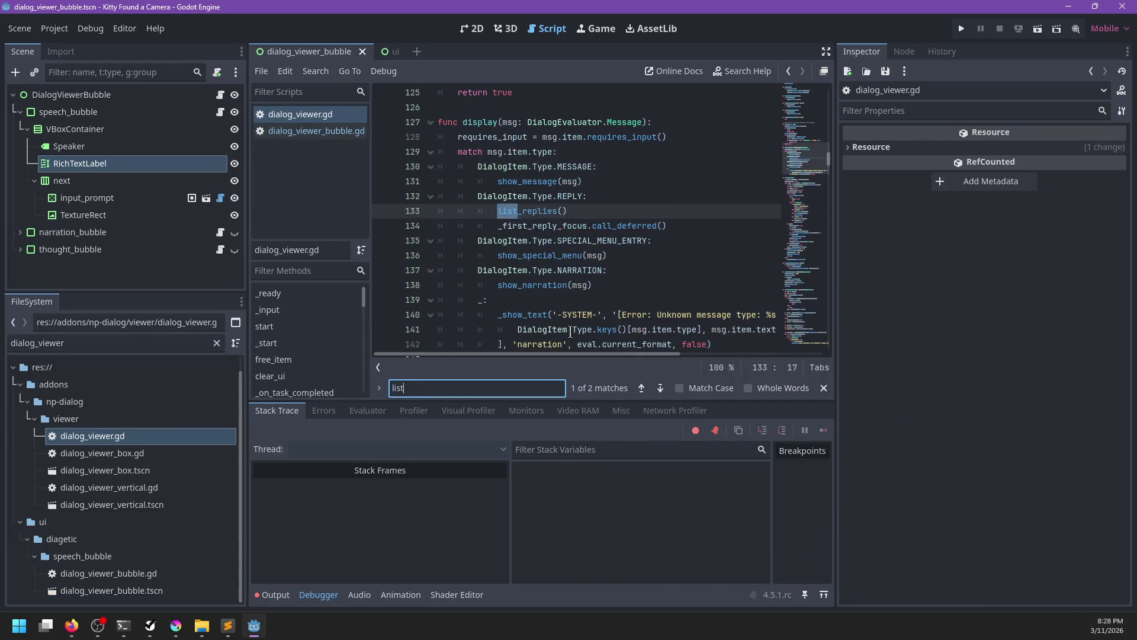
{"action": "key", "text": "Escape"}
{"action": "left_click", "coordinate": [505, 213], "text": "ctrl"}
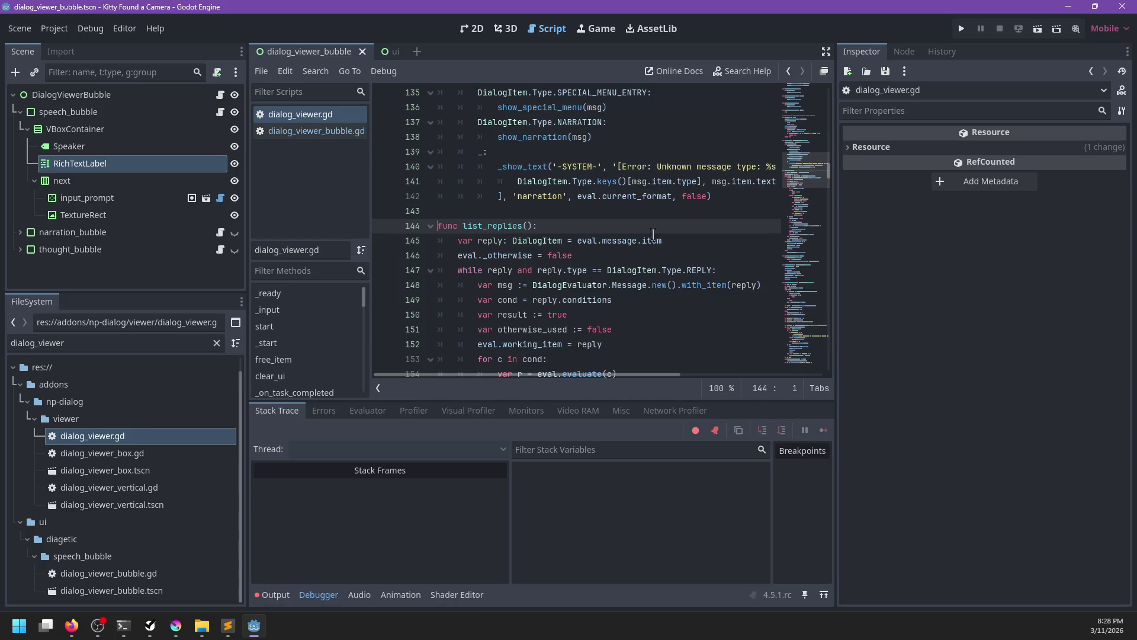
{"action": "scroll", "coordinate": [645, 246], "scroll_direction": "down", "scroll_amount": 1}
{"action": "scroll", "coordinate": [577, 233], "scroll_direction": "down", "scroll_amount": 5}
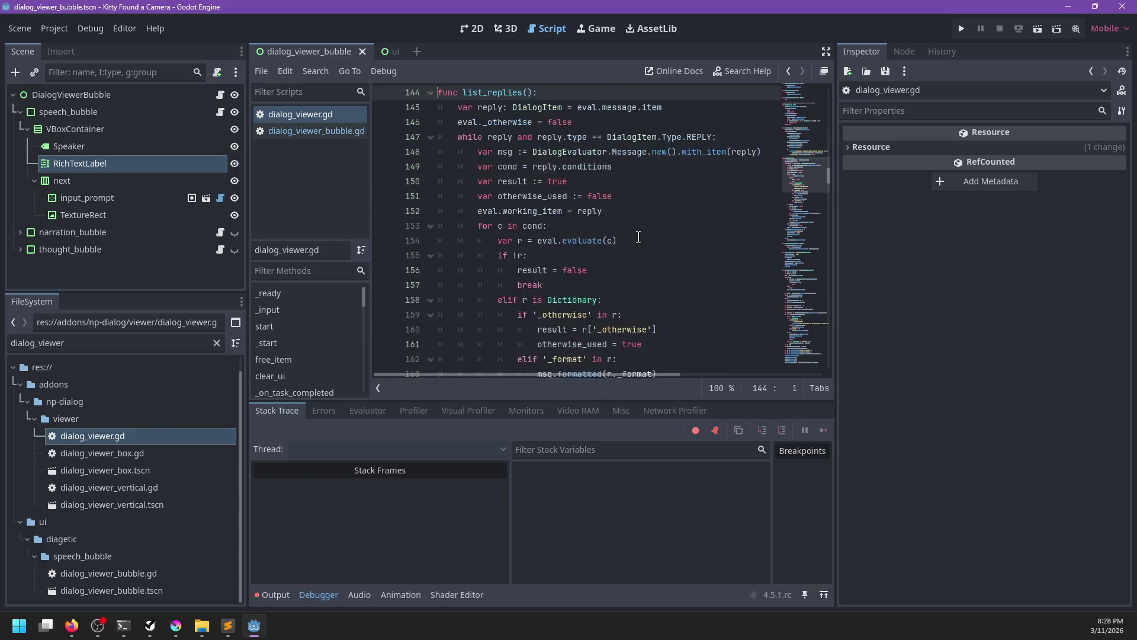
{"action": "scroll", "coordinate": [610, 234], "scroll_direction": "up", "scroll_amount": 4}
{"action": "scroll", "coordinate": [643, 236], "scroll_direction": "down", "scroll_amount": 8}
{"action": "scroll", "coordinate": [643, 235], "scroll_direction": "down", "scroll_amount": 5}
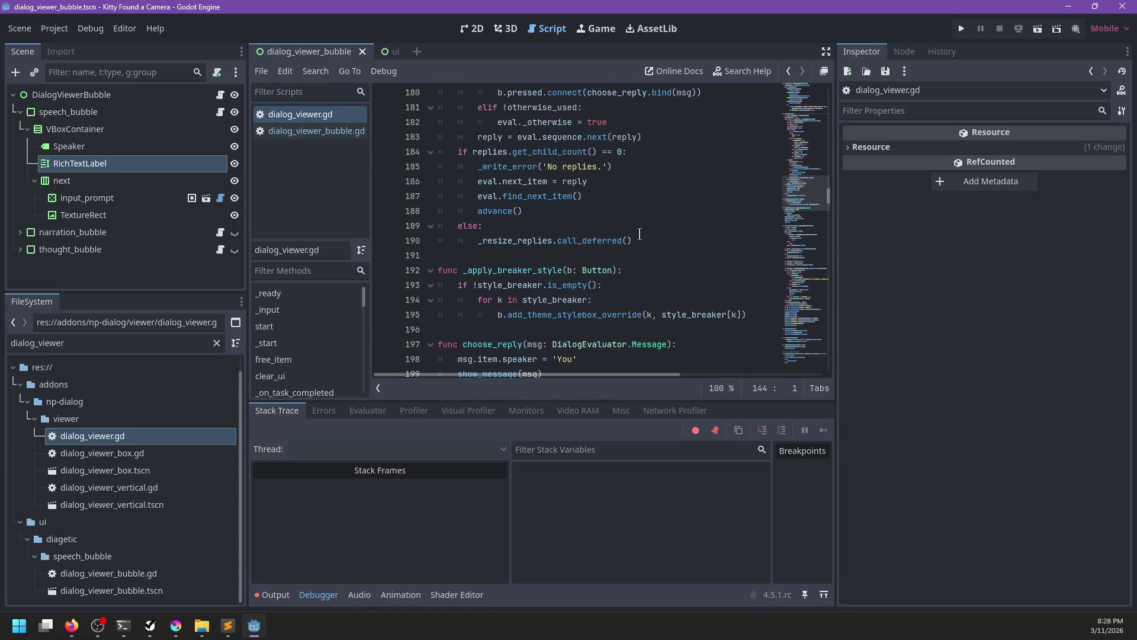
{"action": "scroll", "coordinate": [640, 234], "scroll_direction": "up", "scroll_amount": 1}
{"action": "scroll", "coordinate": [520, 182], "scroll_direction": "up", "scroll_amount": 4}
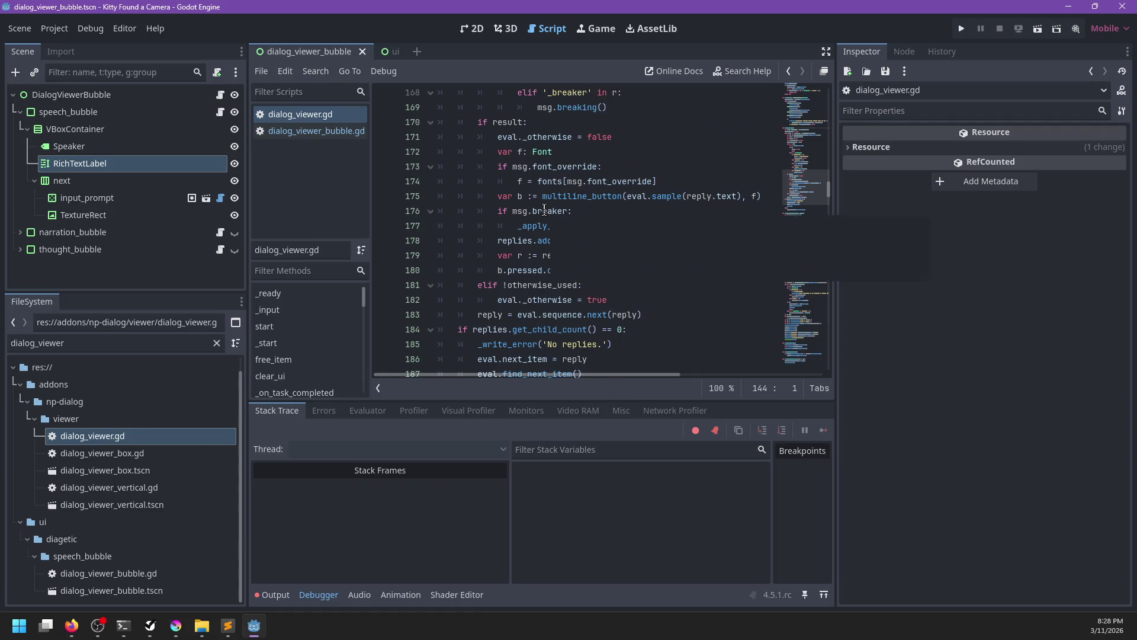
Inspect the multiline_button definition, then return to dialog_viewer_bubble.gd
{"action": "left_click", "coordinate": [510, 285]}
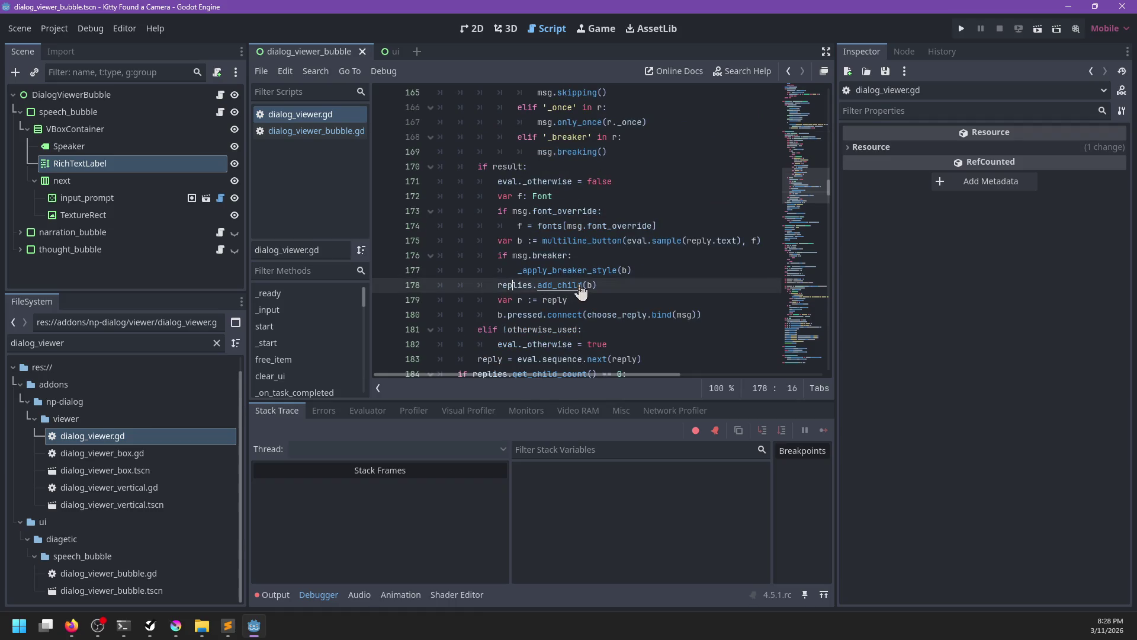
{"action": "left_click", "coordinate": [589, 241], "text": "ctrl"}
{"action": "scroll", "coordinate": [598, 249], "scroll_direction": "down", "scroll_amount": 5}
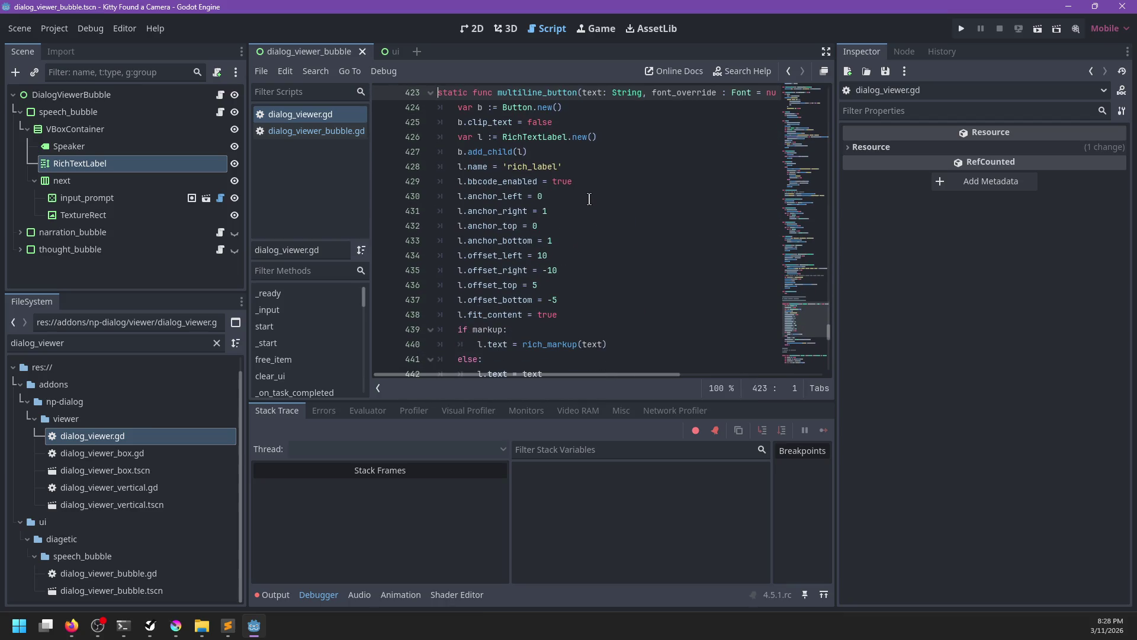
{"action": "scroll", "coordinate": [590, 199], "scroll_direction": "down", "scroll_amount": 3}
{"action": "scroll", "coordinate": [587, 216], "scroll_direction": "up", "scroll_amount": 5}
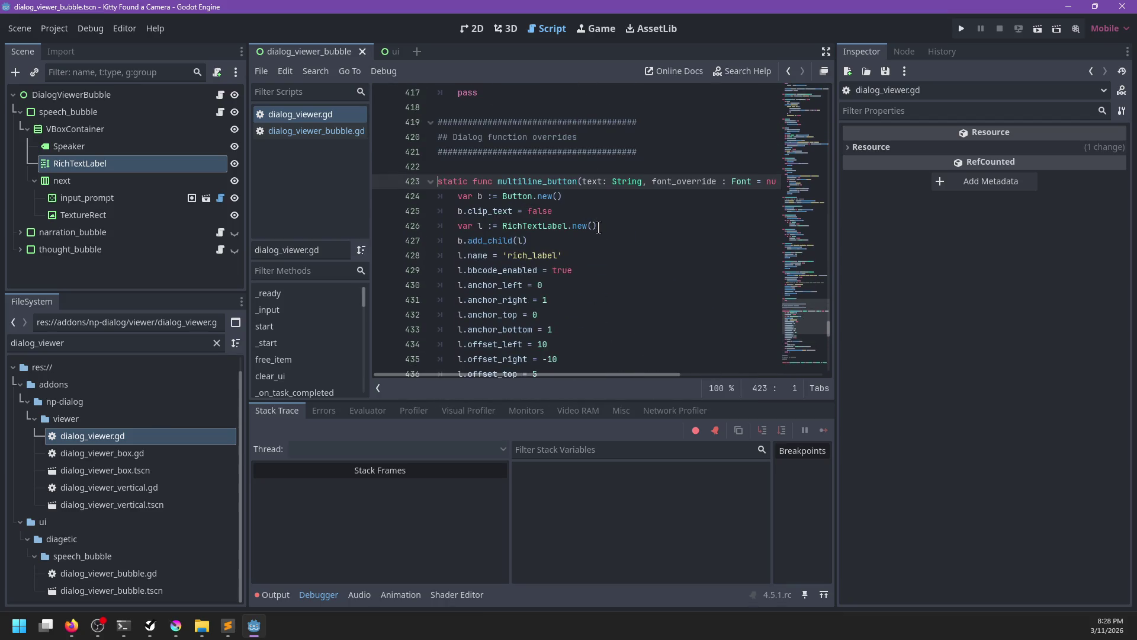
{"action": "scroll", "coordinate": [595, 227], "scroll_direction": "right", "scroll_amount": 5}
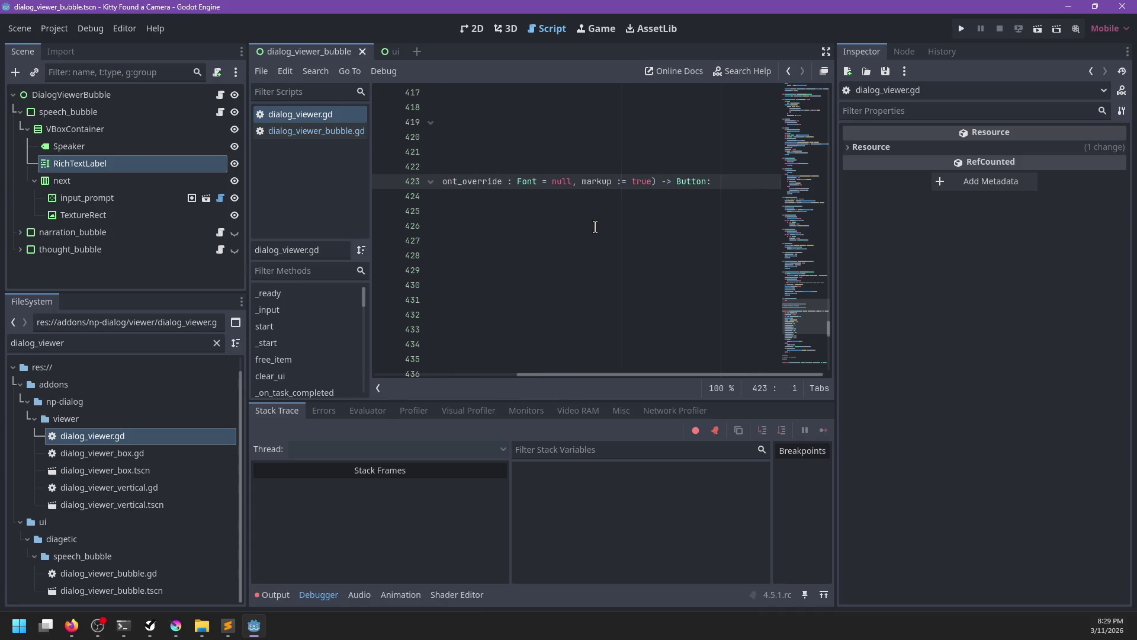
{"action": "scroll", "coordinate": [595, 227], "scroll_direction": "left", "scroll_amount": 5}
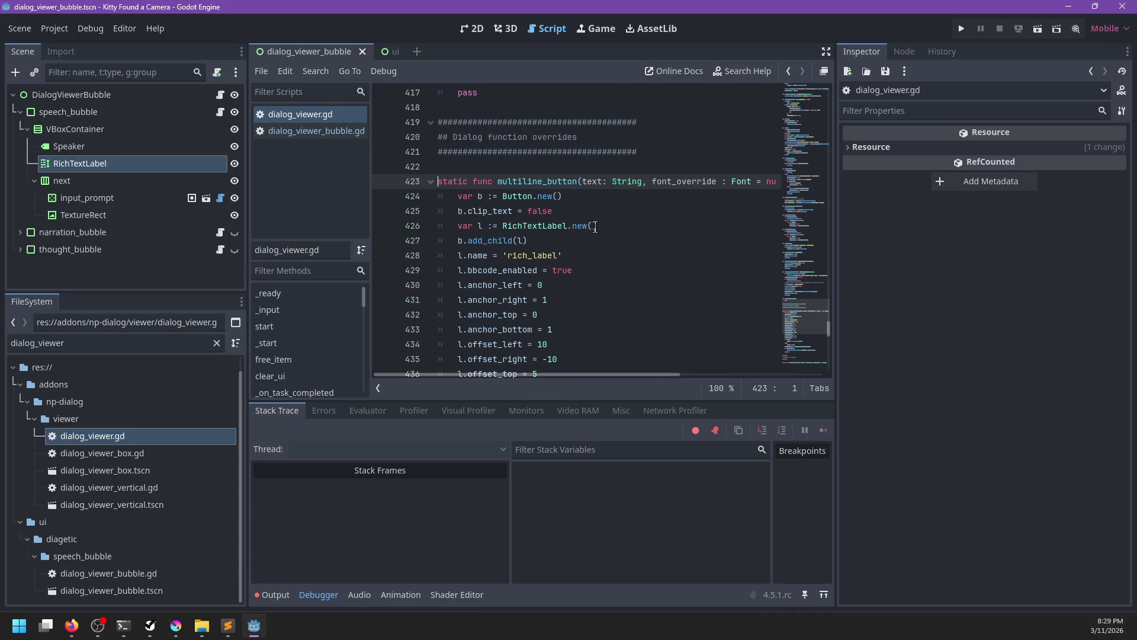
{"action": "left_click", "coordinate": [332, 129]}
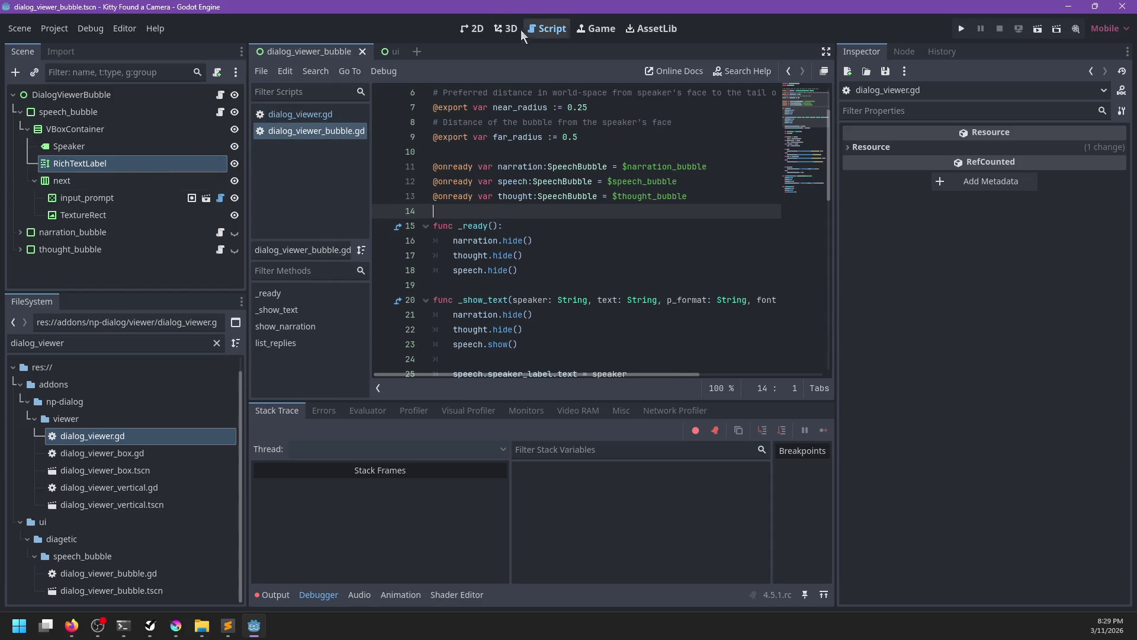
{"action": "left_click", "coordinate": [508, 28]}
Make the narration and thought bubbles visible again in the 2D view
{"action": "left_click", "coordinate": [472, 28]}
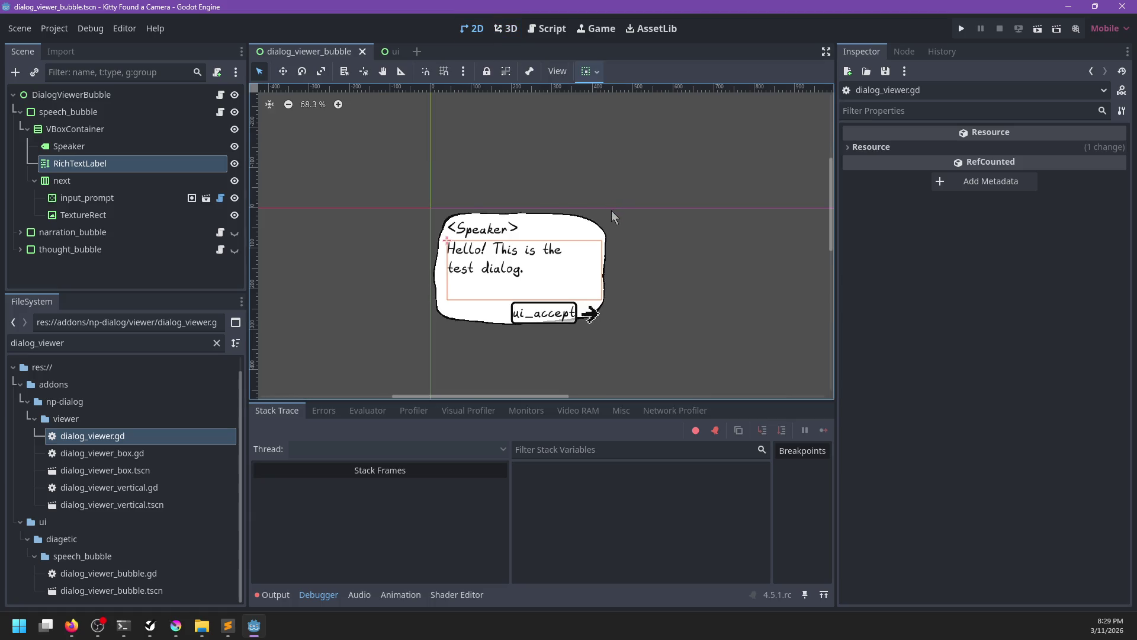
{"action": "left_click", "coordinate": [65, 130]}
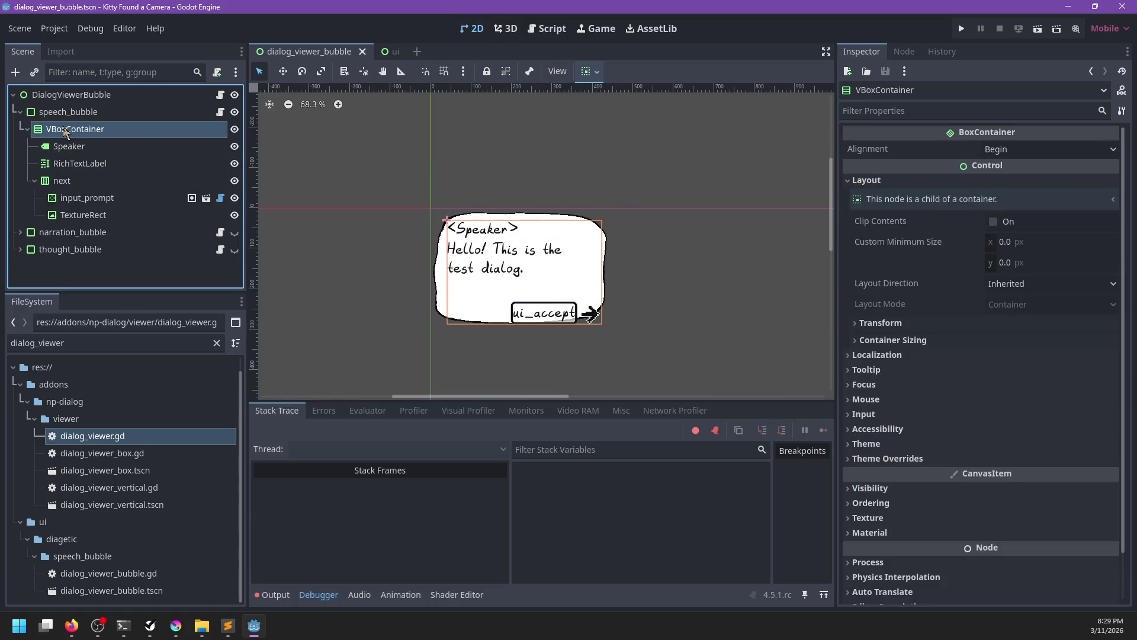
{"action": "left_click", "coordinate": [20, 112]}
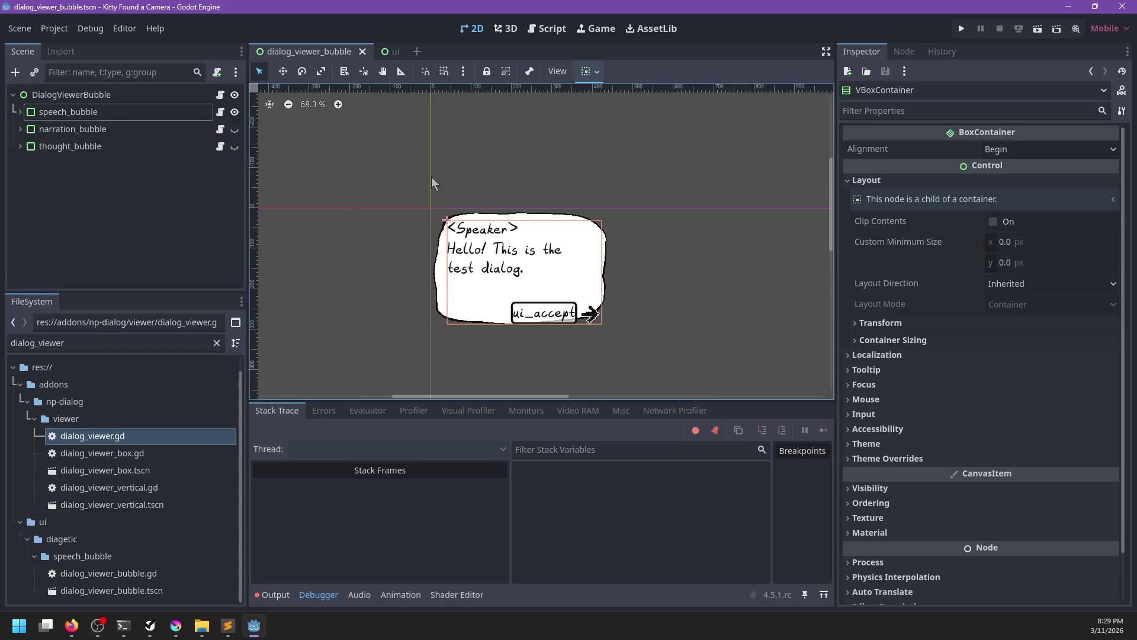
{"action": "left_click", "coordinate": [234, 146]}
{"action": "left_click", "coordinate": [234, 129]}
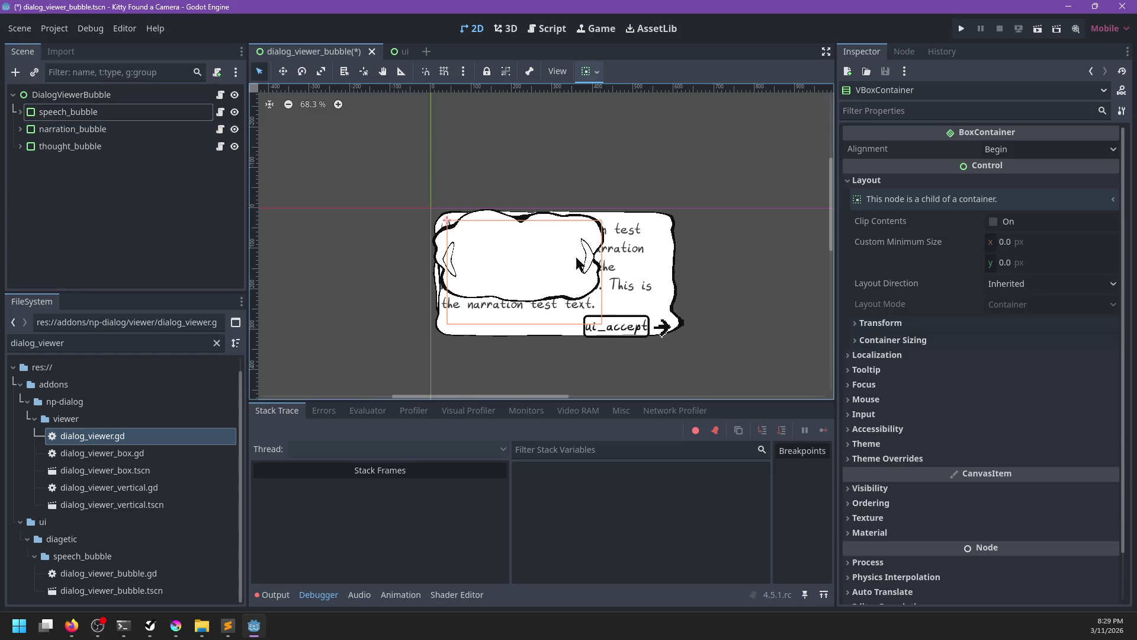
Save the bubble scene and open the speech_bubble.gd script
{"action": "key", "text": "ctrl+s"}
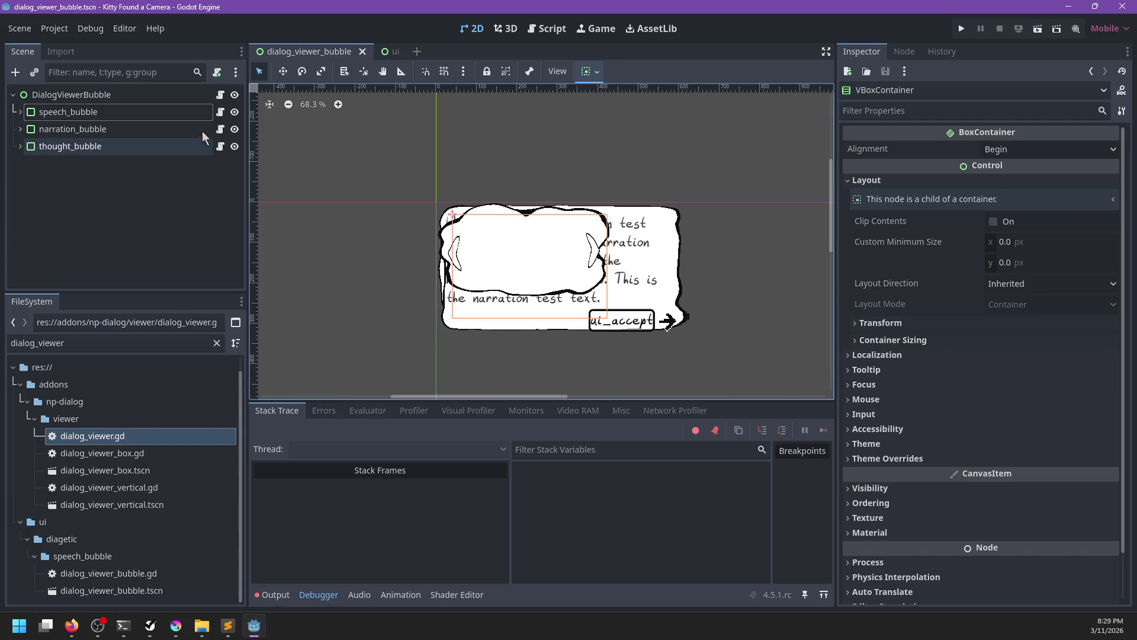
{"action": "left_click", "coordinate": [220, 112]}
{"action": "left_click", "coordinate": [527, 250]}
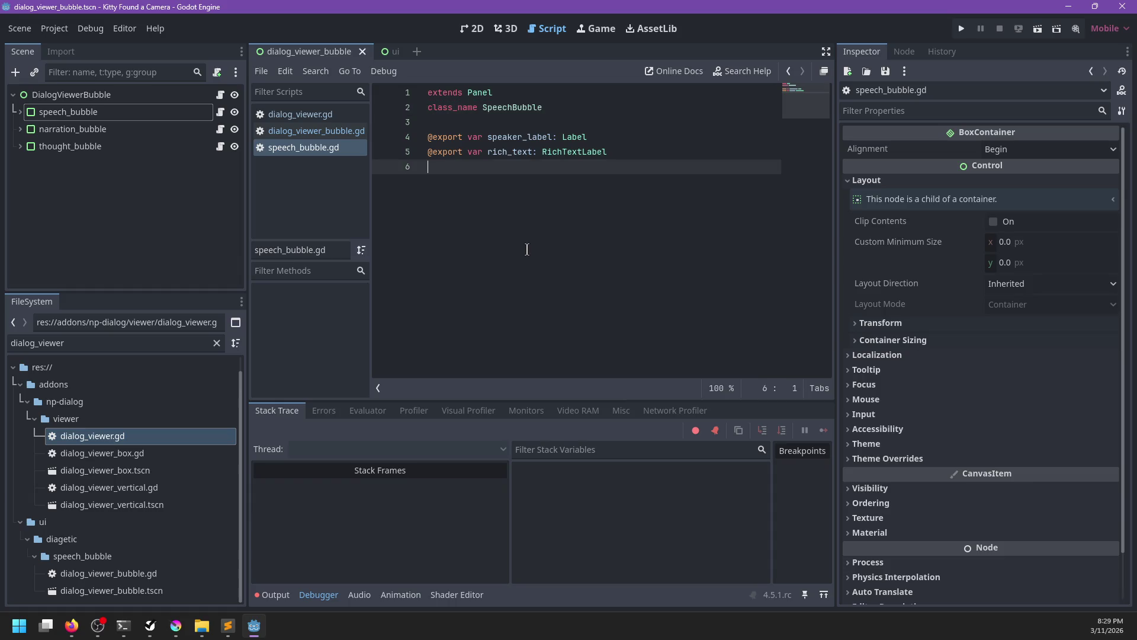
Declare 'var text : String:' with a setter that assigns rich_text.text = t
{"action": "key", "text": "Return"}
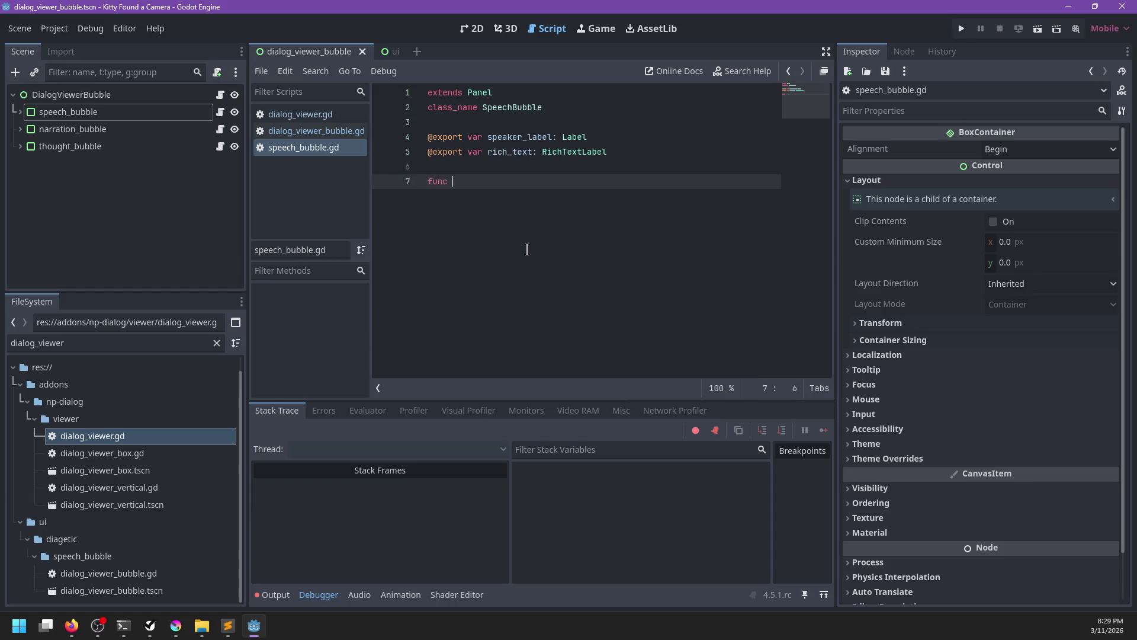
{"action": "type", "text": "_fit_do_w"}
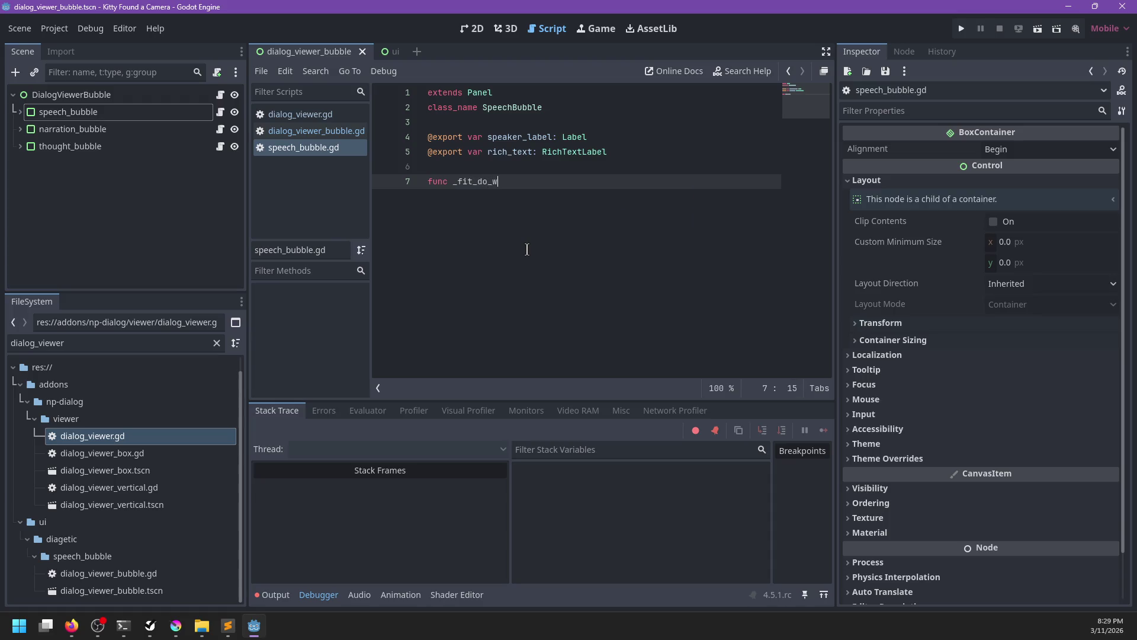
{"action": "key", "text": "ctrl+BackSpace"}
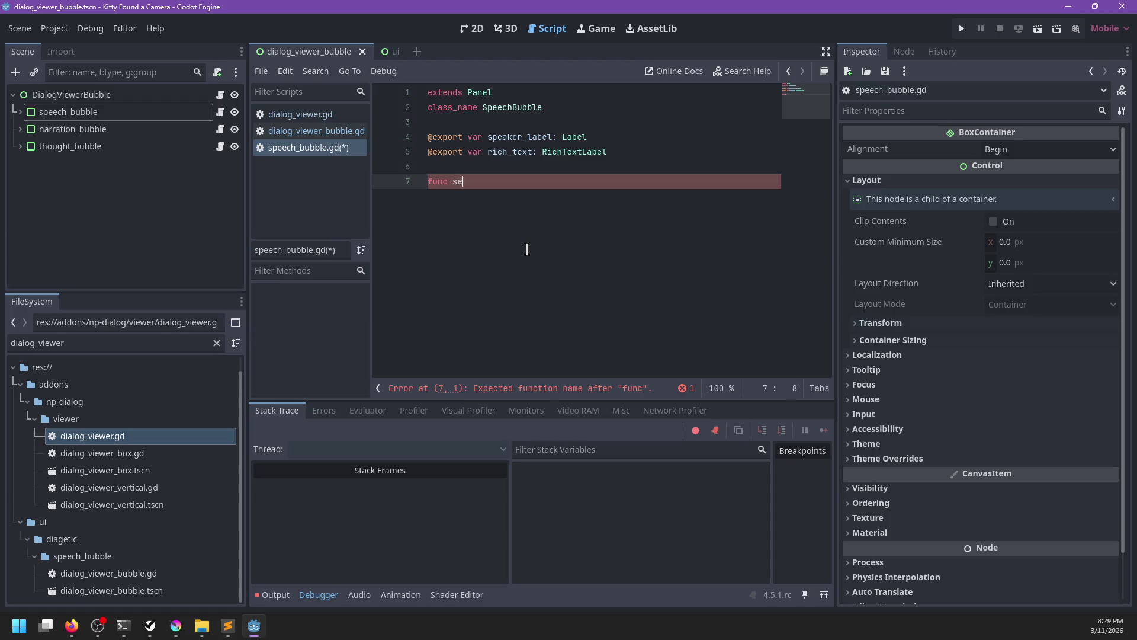
{"action": "key", "text": "ctrl+BackSpace"}
{"action": "key", "text": "ctrl+BackSpace"}
{"action": "key", "text": "ctrl+BackSpace"}
{"action": "type", "text": "@"}
{"action": "key", "text": "BackSpace"}
{"action": "type", "text": "var tex"}
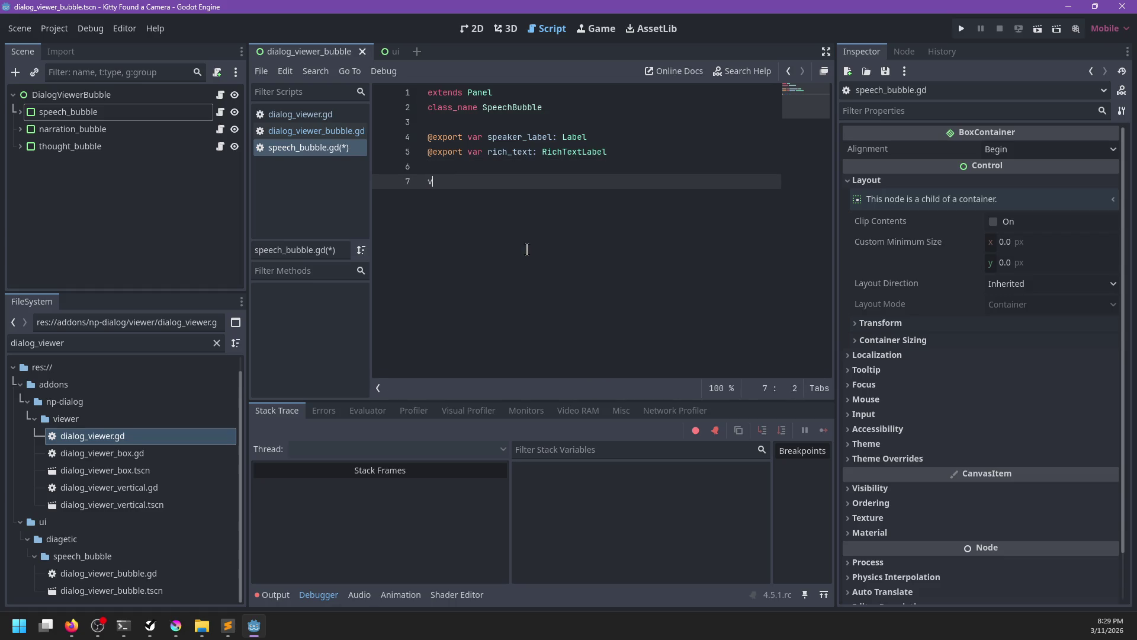
{"action": "type", "text": "t :="}
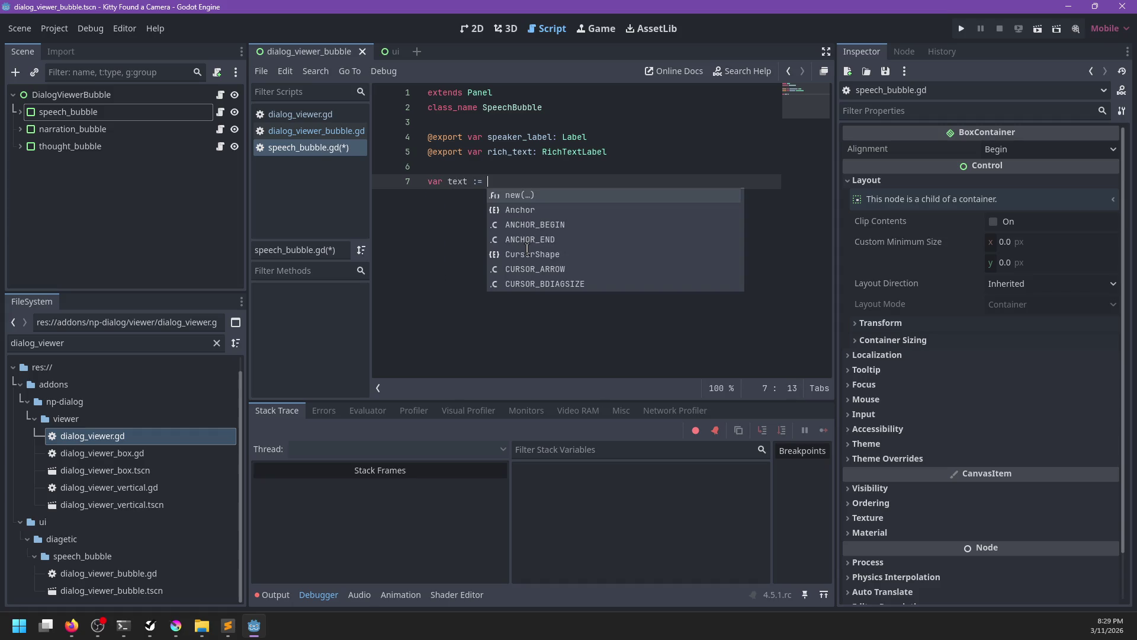
{"action": "key", "text": "BackSpace"}
{"action": "key", "text": "BackSpace"}
{"action": "type", "text": "String"}
{"action": "type", "text": ":"}
{"action": "key", "text": "Return"}
{"action": "type", "text": "set"}
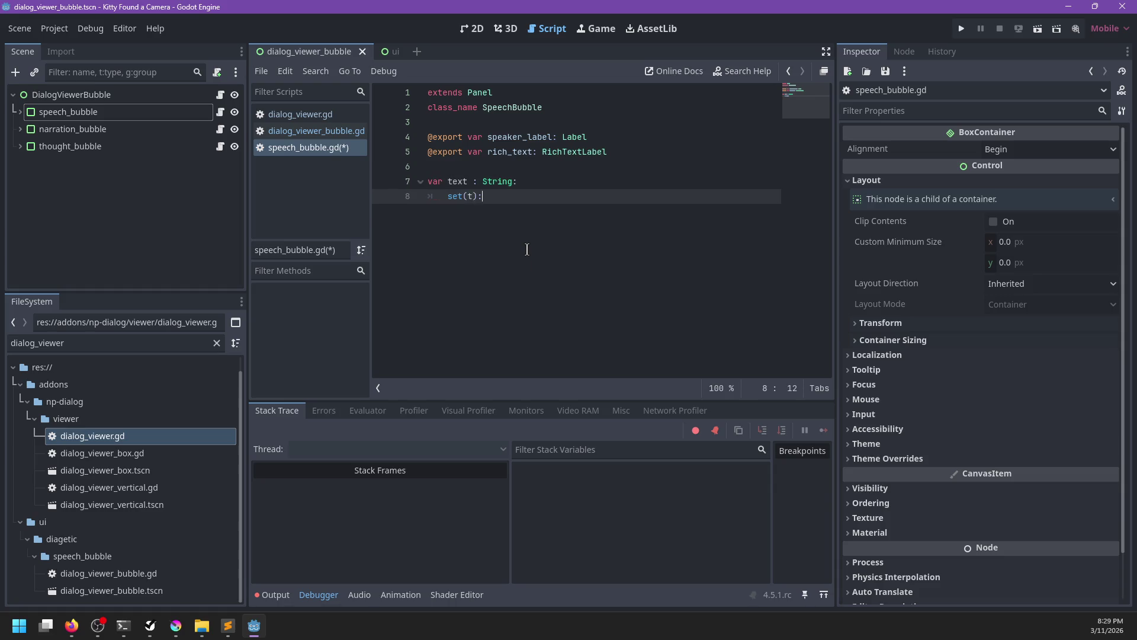
{"action": "key", "text": "Return"}
{"action": "type", "text": "rich_text.text = t"}
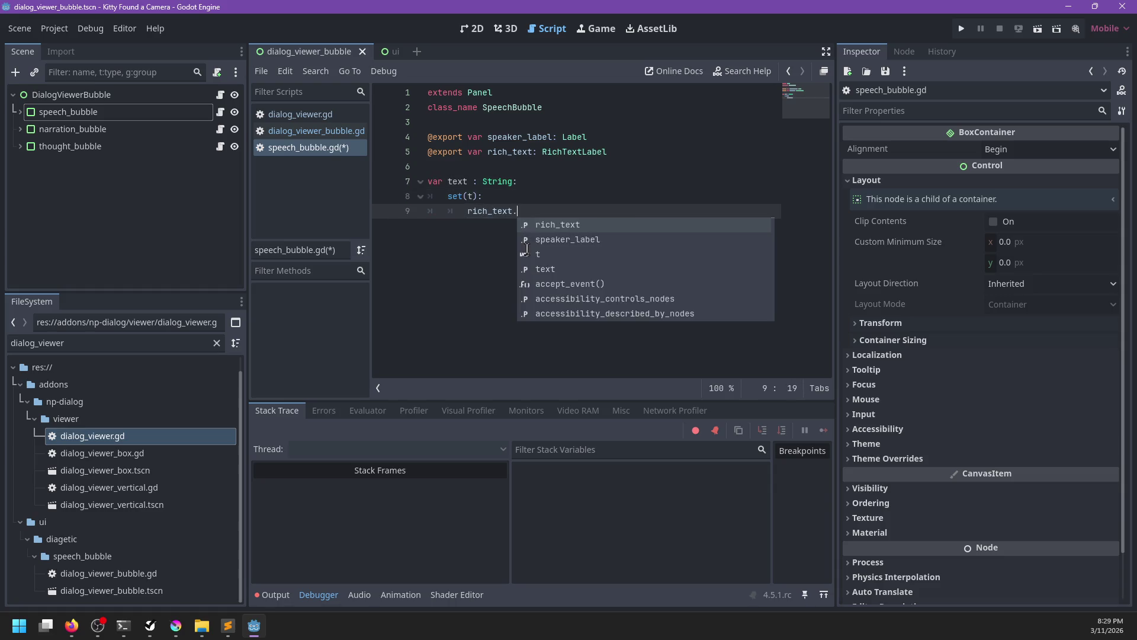
{"action": "key", "text": "Escape"}
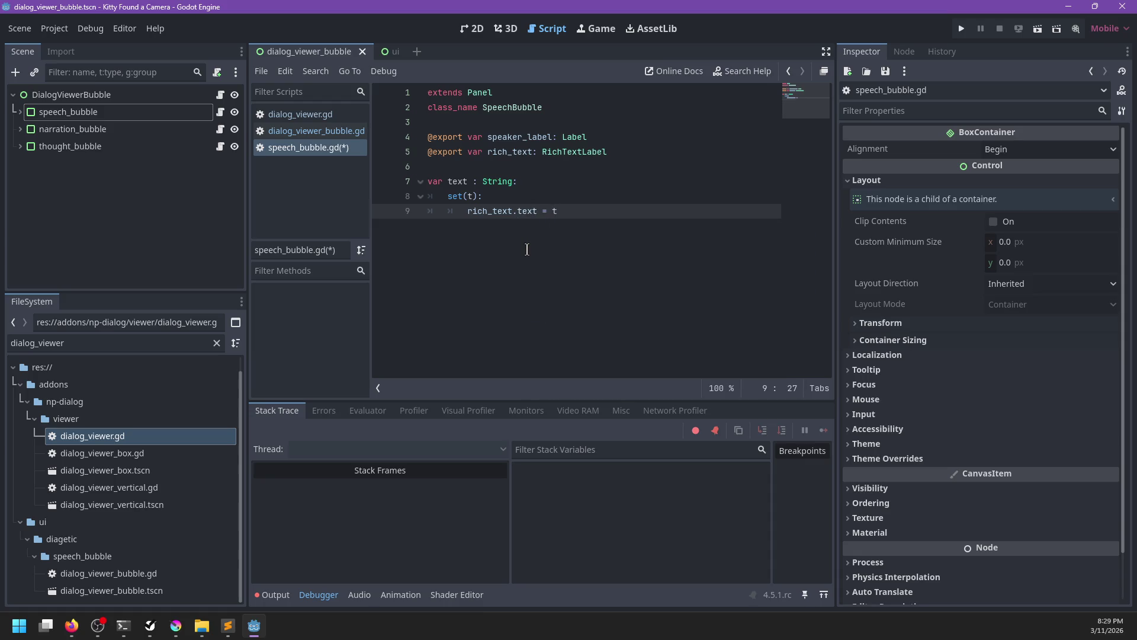
Add _resize.call_deferred() to the setter and a 'func _resize(): pass' stub
{"action": "key", "text": "Return"}
{"action": "key", "text": "BackSpace"}
{"action": "key", "text": "Return"}
{"action": "key", "text": "BackSpace"}
{"action": "key", "text": "BackSpace"}
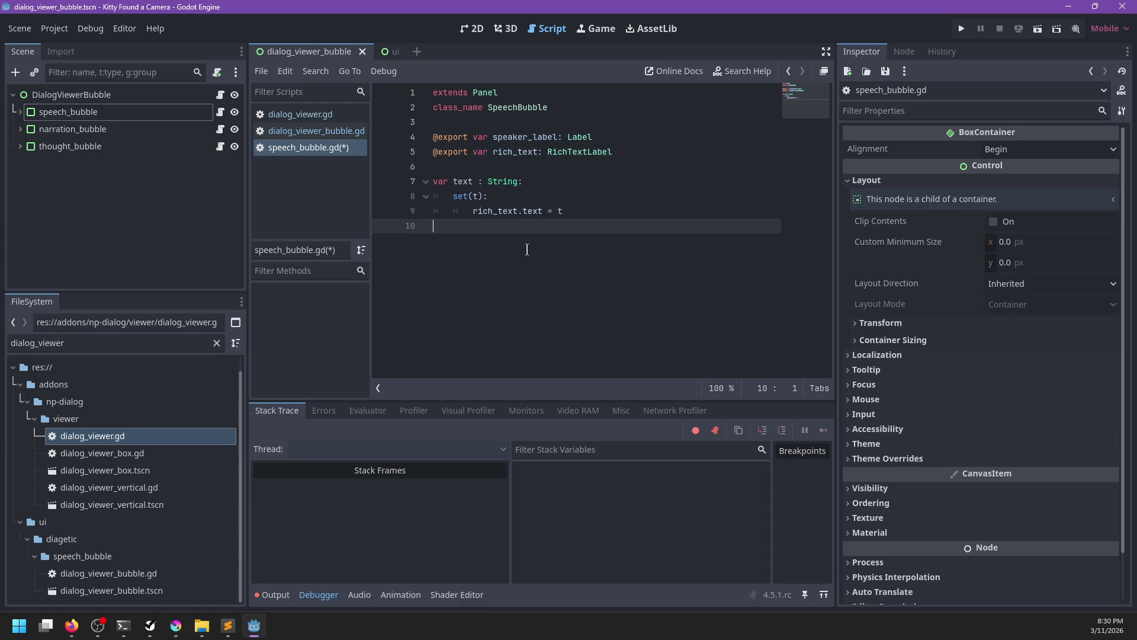
{"action": "type", "text": "si"}
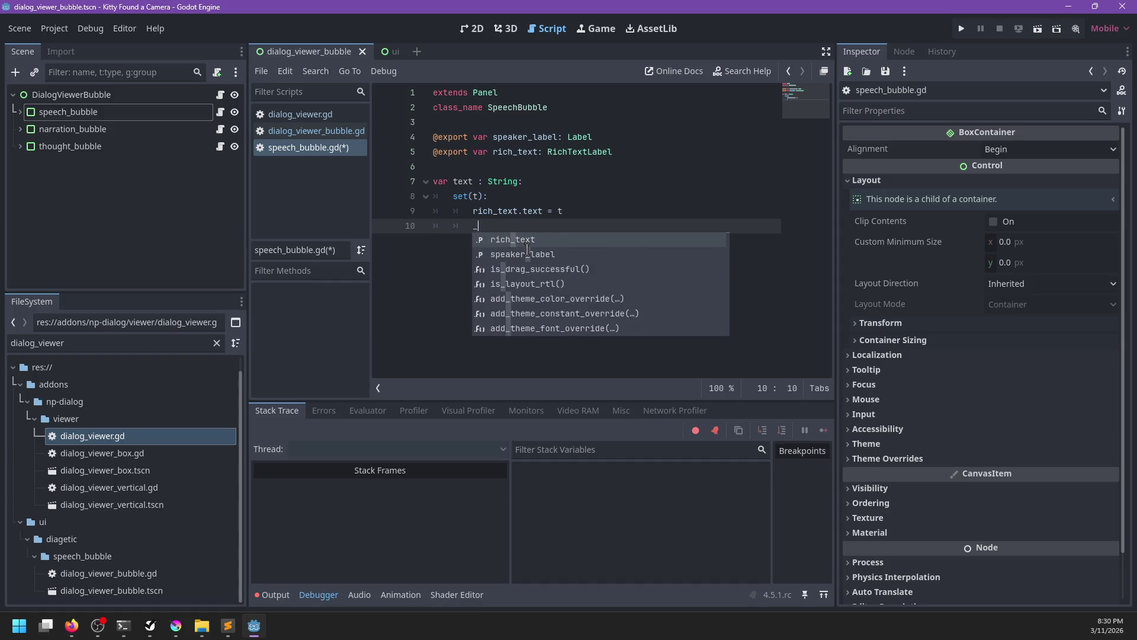
{"action": "key", "text": "Return"}
{"action": "type", "text": "."}
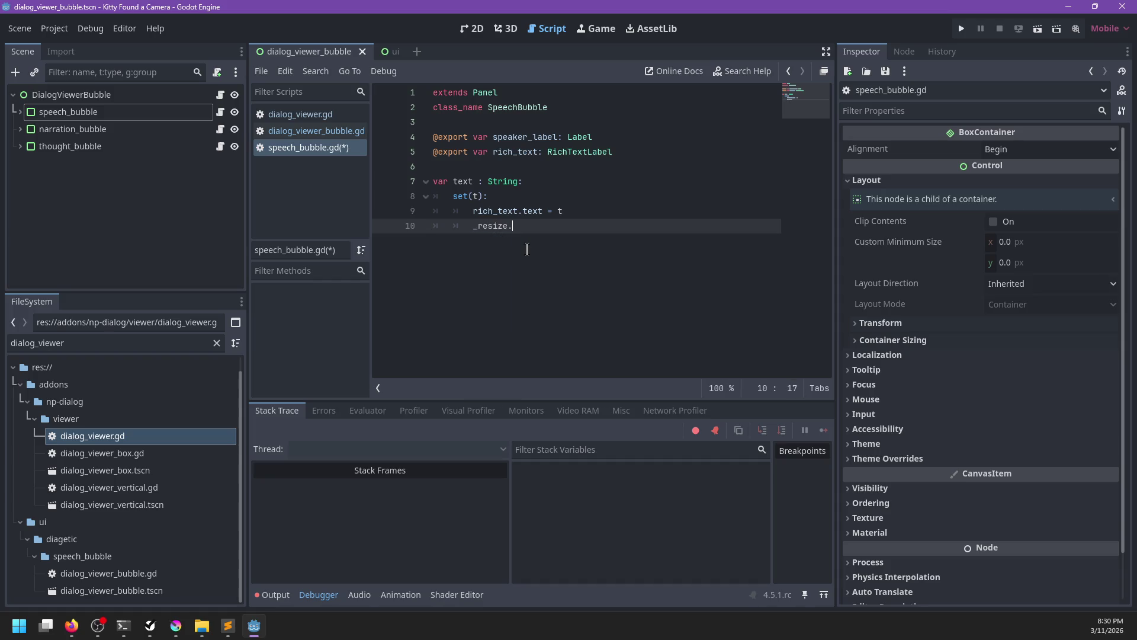
{"action": "type", "text": "ed()"}
{"action": "key", "text": "Return"}
{"action": "key", "text": "BackSpace"}
{"action": "key", "text": "BackSpace"}
{"action": "key", "text": "Return"}
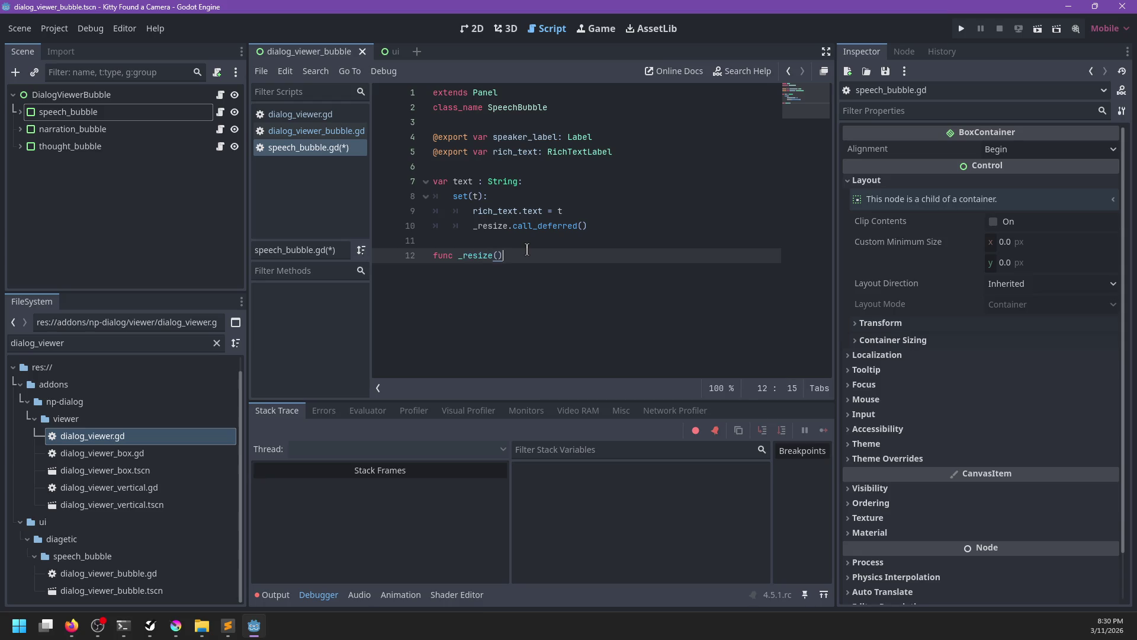
{"action": "key", "text": "Return"}
{"action": "type", "text": "p"}
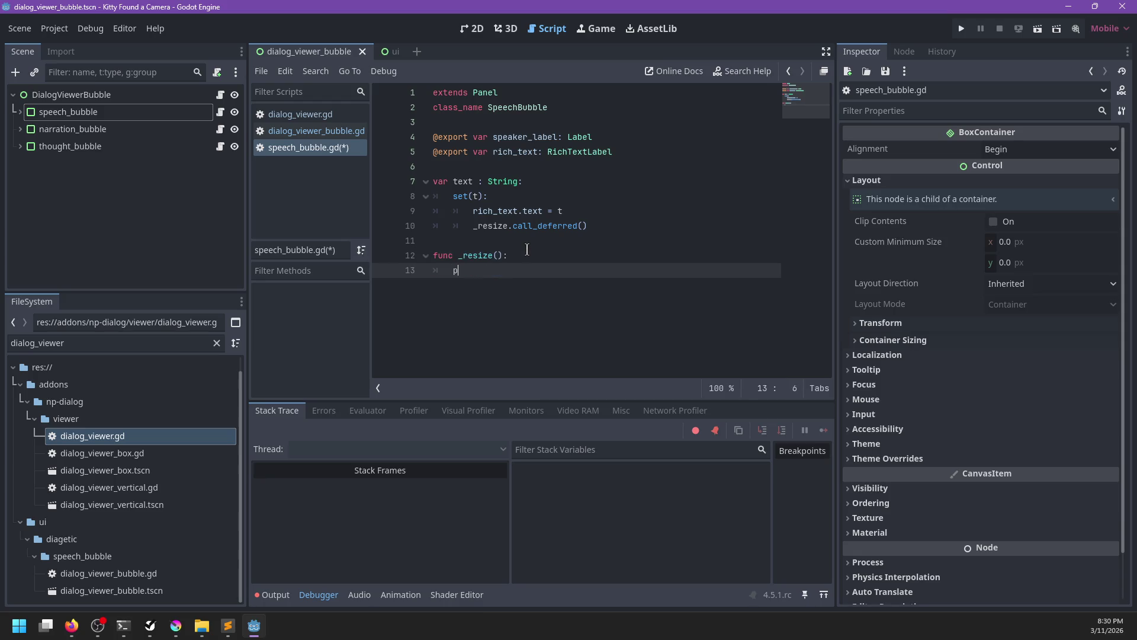
{"action": "left_click", "coordinate": [645, 143]}
{"action": "left_click", "coordinate": [645, 152]}
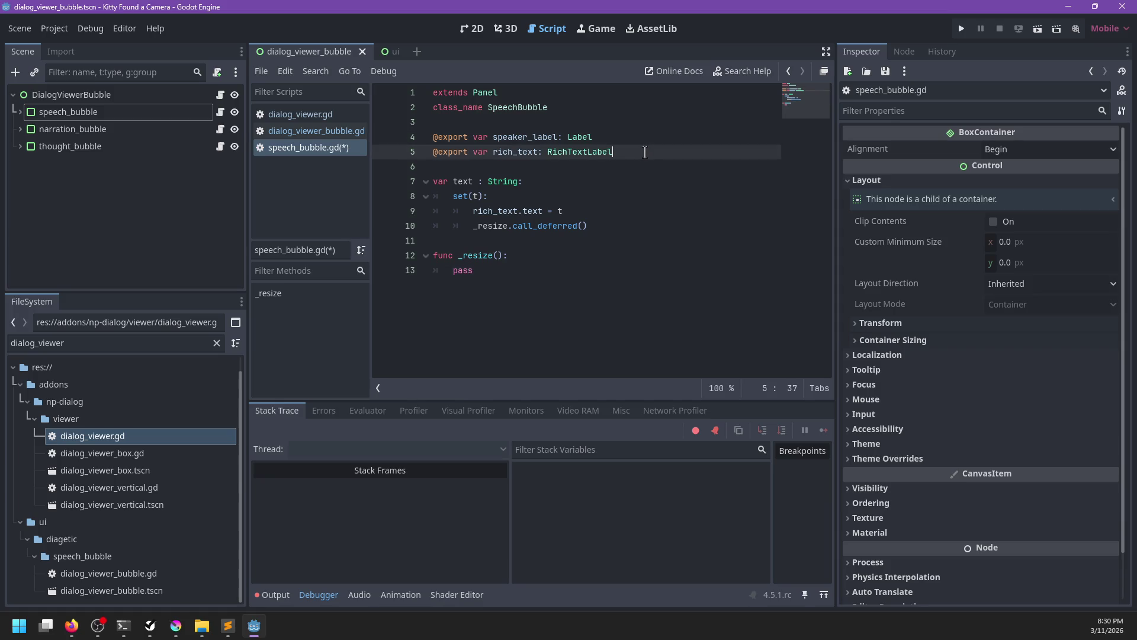
{"action": "key", "text": "Return"}
{"action": "type", "text": "@export var aspect_ratio:"}
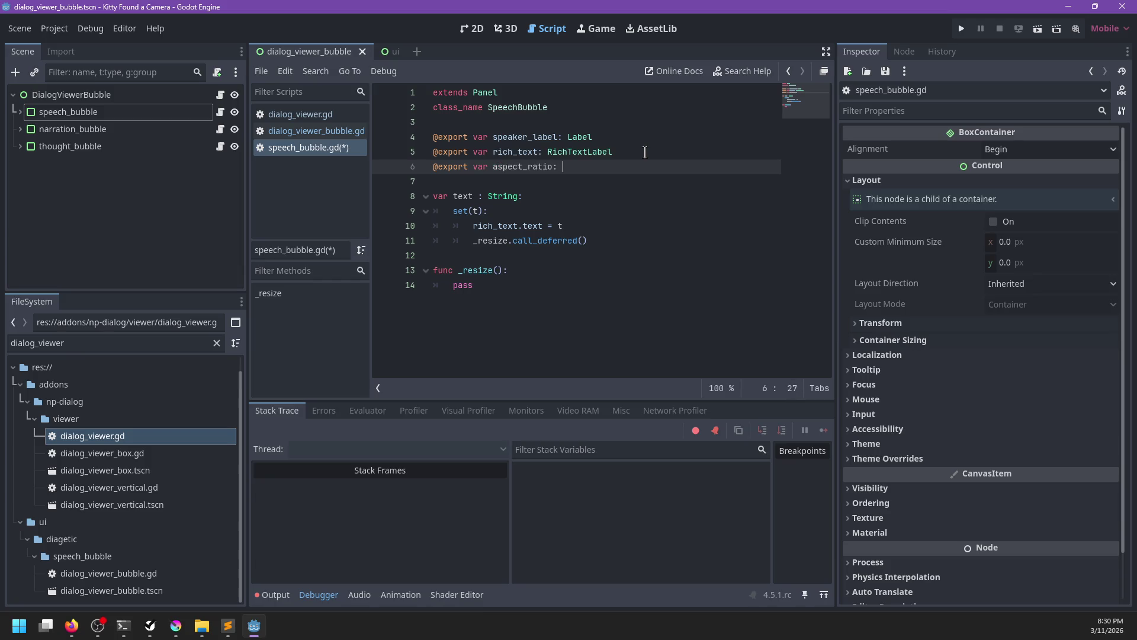
{"action": "key", "text": "BackSpace"}
{"action": "key", "text": "BackSpace"}
{"action": "type", "text": "_range(2,"}
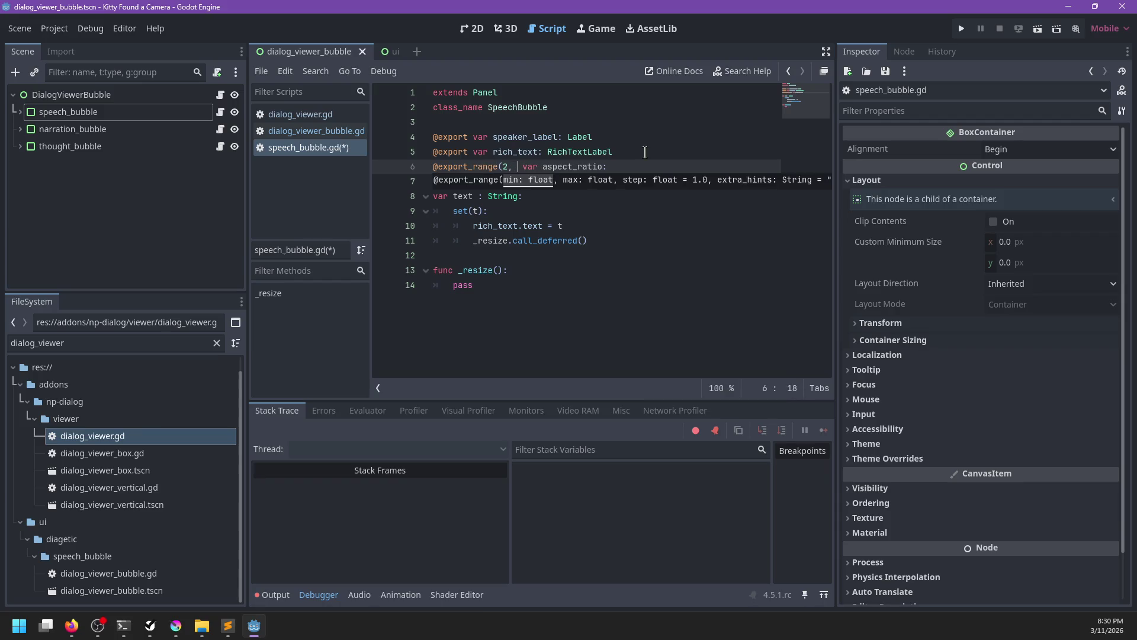
{"action": "key", "text": "BackSpace"}
{"action": "key", "text": "BackSpace"}
{"action": "key", "text": "BackSpace"}
{"action": "type", "text": "0.1, 10)"}
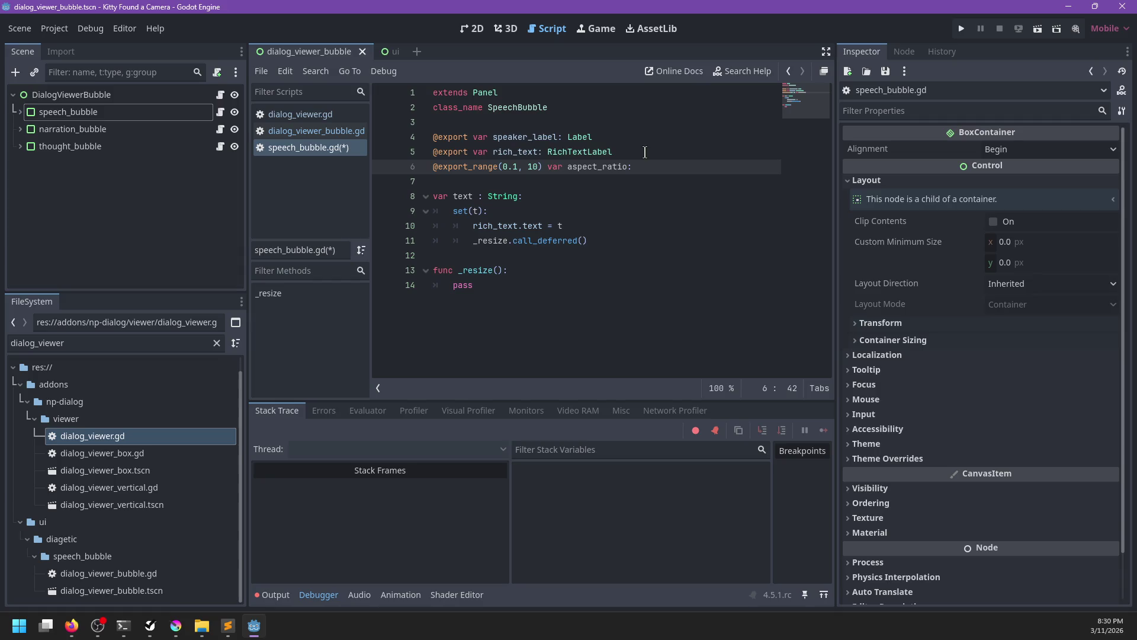
Add a '# Width/height' comment, default aspect_ratio to 1.4, and save
{"action": "left_click", "coordinate": [656, 149]}
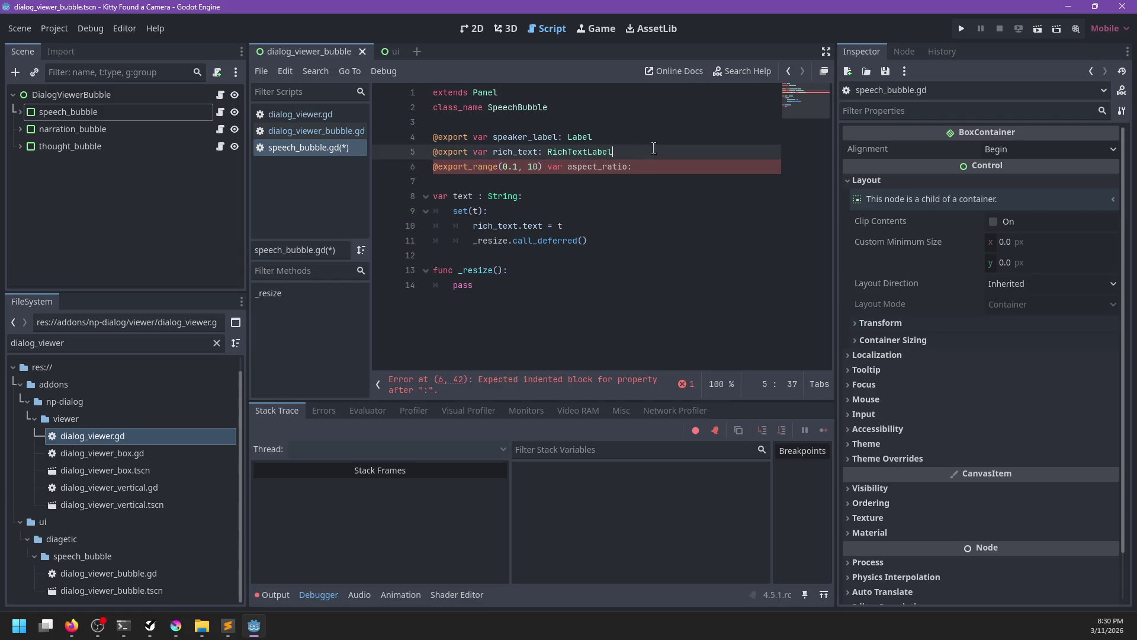
{"action": "key", "text": "Return"}
{"action": "type", "text": "/"}
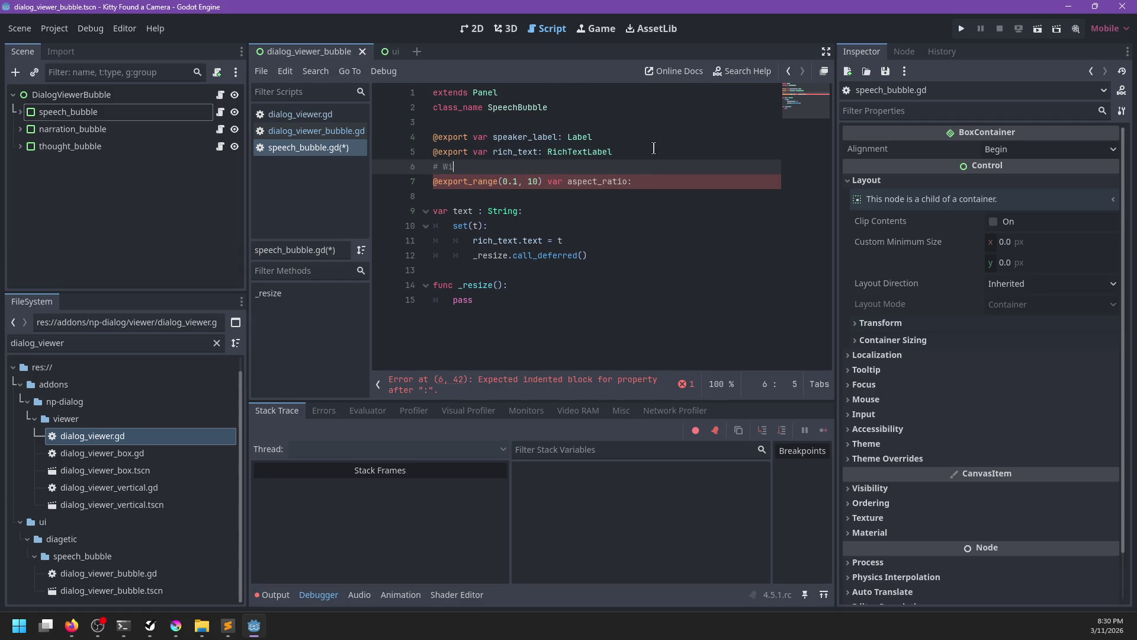
{"action": "key", "text": "BackSpace"}
{"action": "key", "text": "BackSpace"}
{"action": "key", "text": "BackSpace"}
{"action": "left_click", "coordinate": [668, 182]}
{"action": "type", "text": "4"}
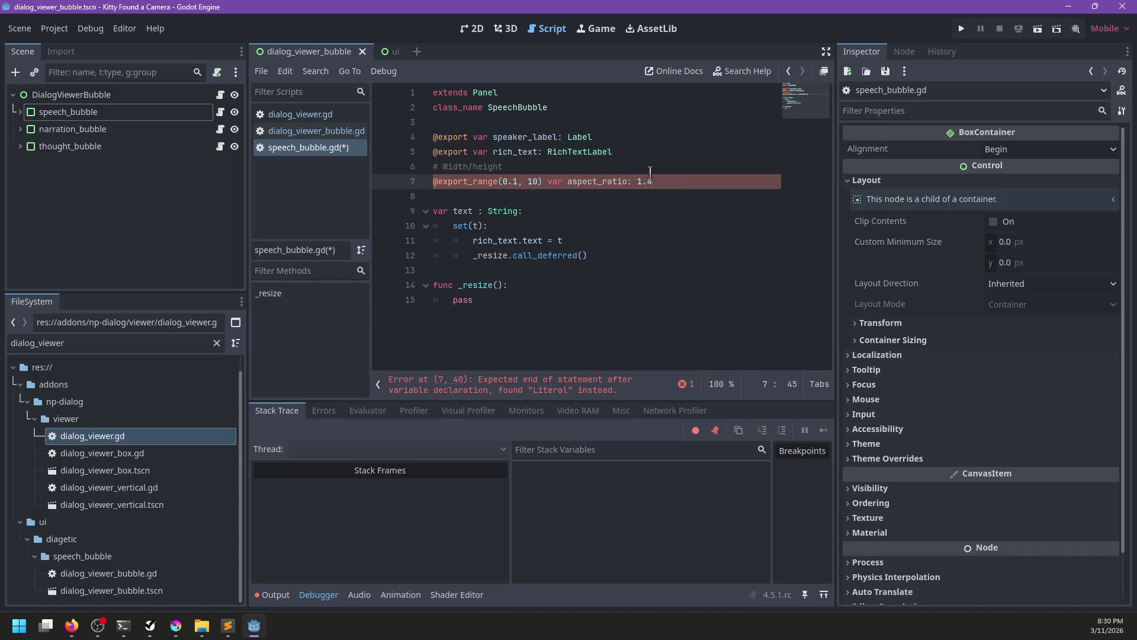
{"action": "type", "text": "="}
{"action": "key", "text": "Left"}
{"action": "key", "text": "Left"}
{"action": "left_click", "coordinate": [571, 287]}
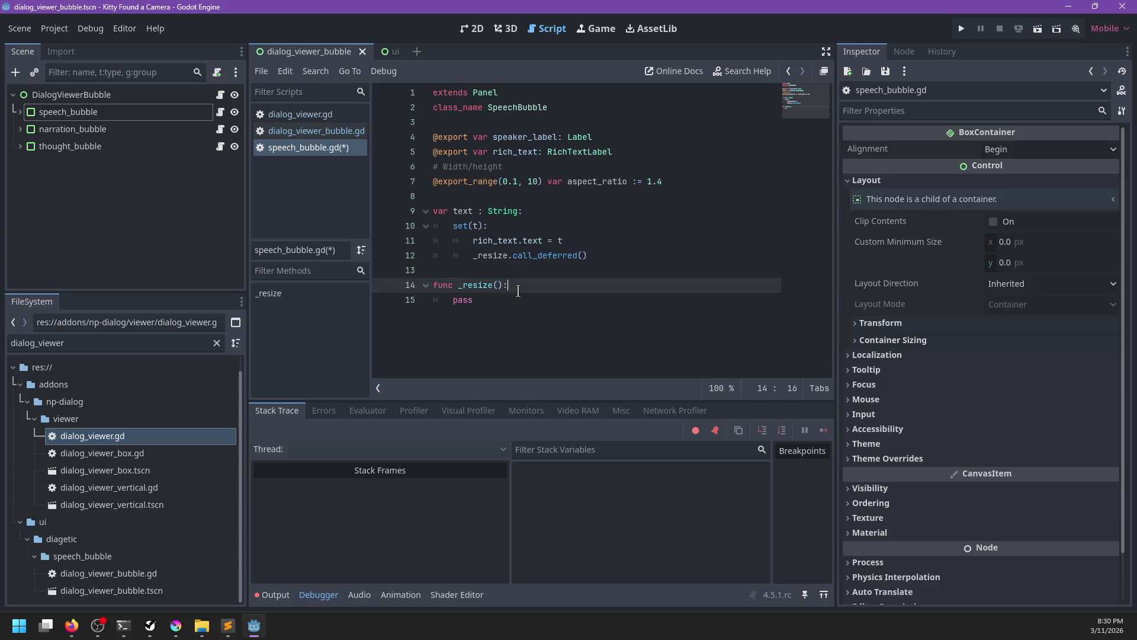
{"action": "key", "text": "ctrl+s"}
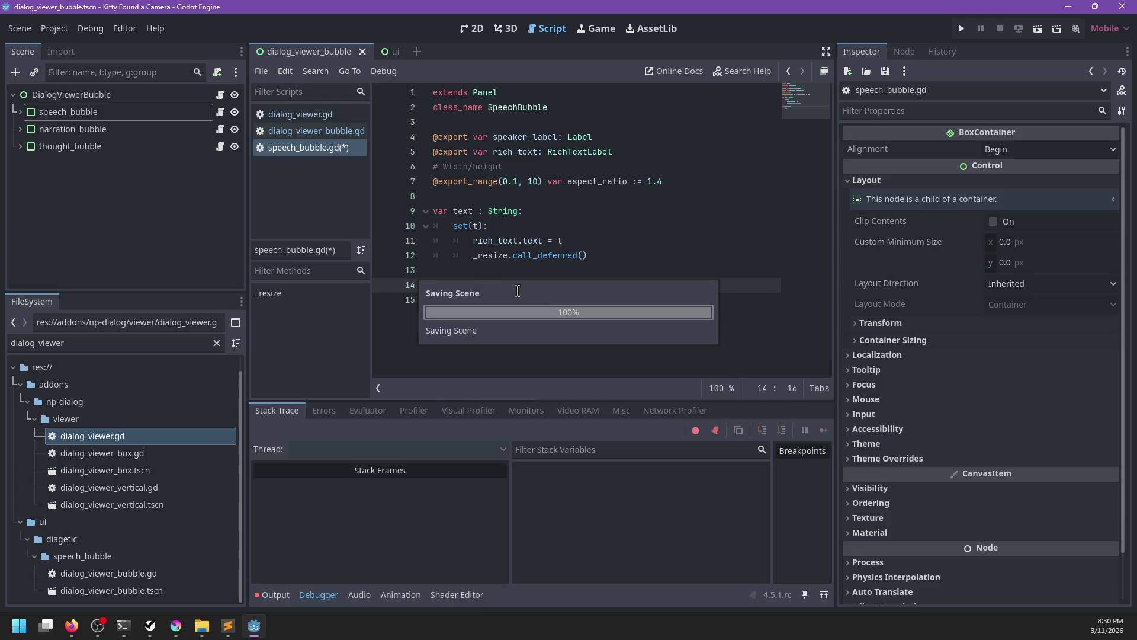
Open dialog_viewer_bubble.gd and highlight its speaker_label and rich_text uses
{"action": "left_click", "coordinate": [506, 28]}
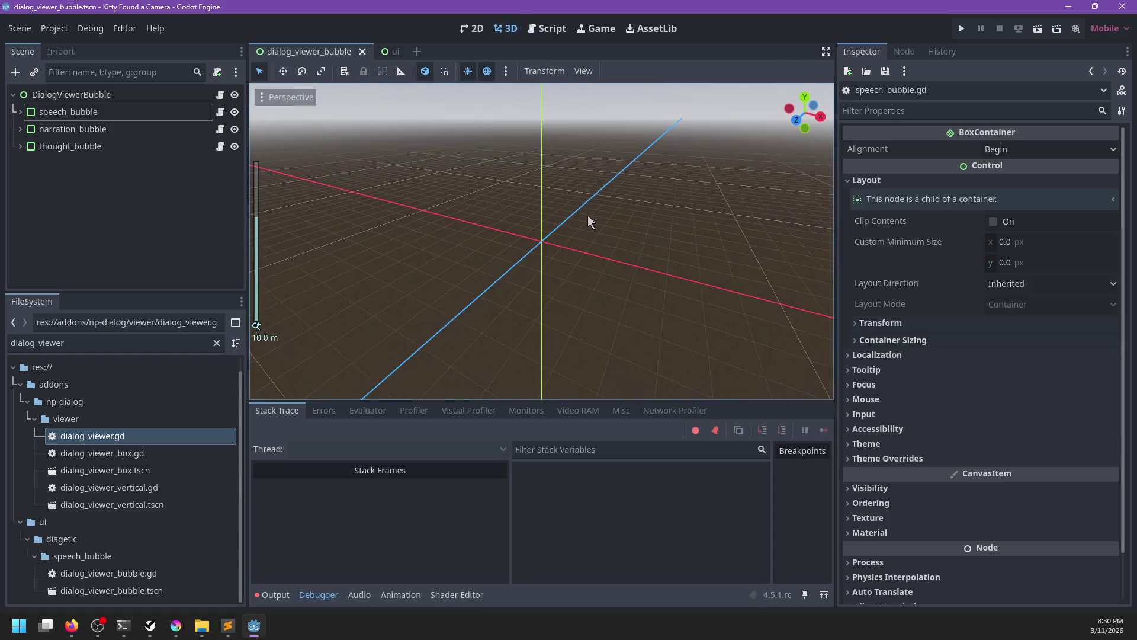
{"action": "left_click", "coordinate": [472, 28]}
{"action": "scroll", "coordinate": [616, 219], "scroll_direction": "up", "scroll_amount": 5}
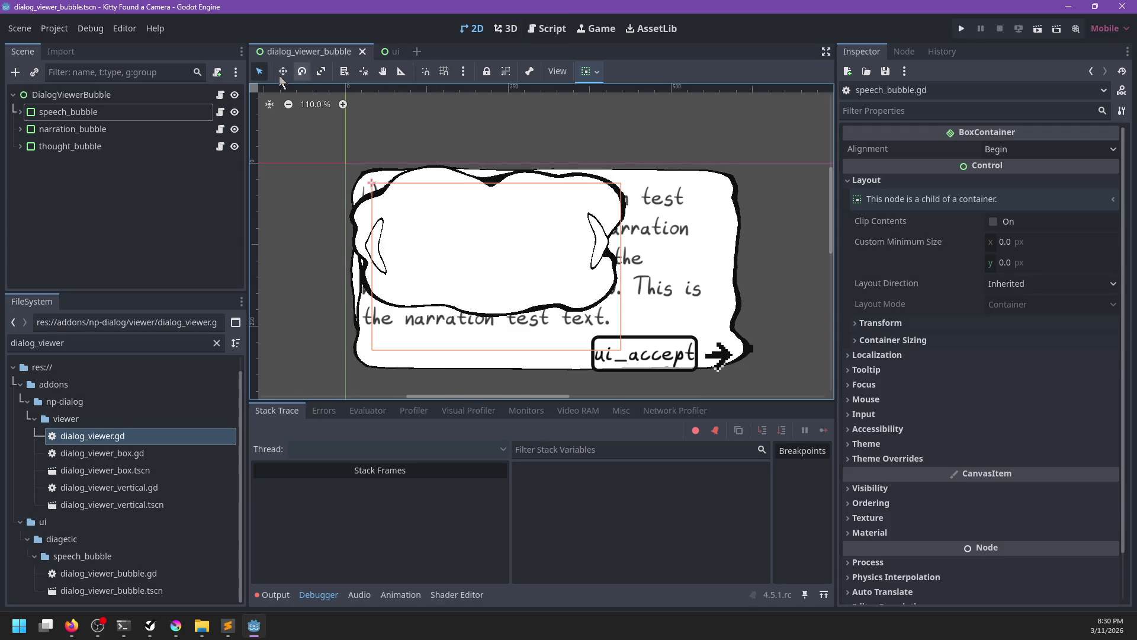
{"action": "left_click", "coordinate": [220, 95]}
{"action": "scroll", "coordinate": [568, 221], "scroll_direction": "down", "scroll_amount": 8}
{"action": "scroll", "coordinate": [568, 221], "scroll_direction": "up", "scroll_amount": 1}
{"action": "double_click", "coordinate": [515, 151]}
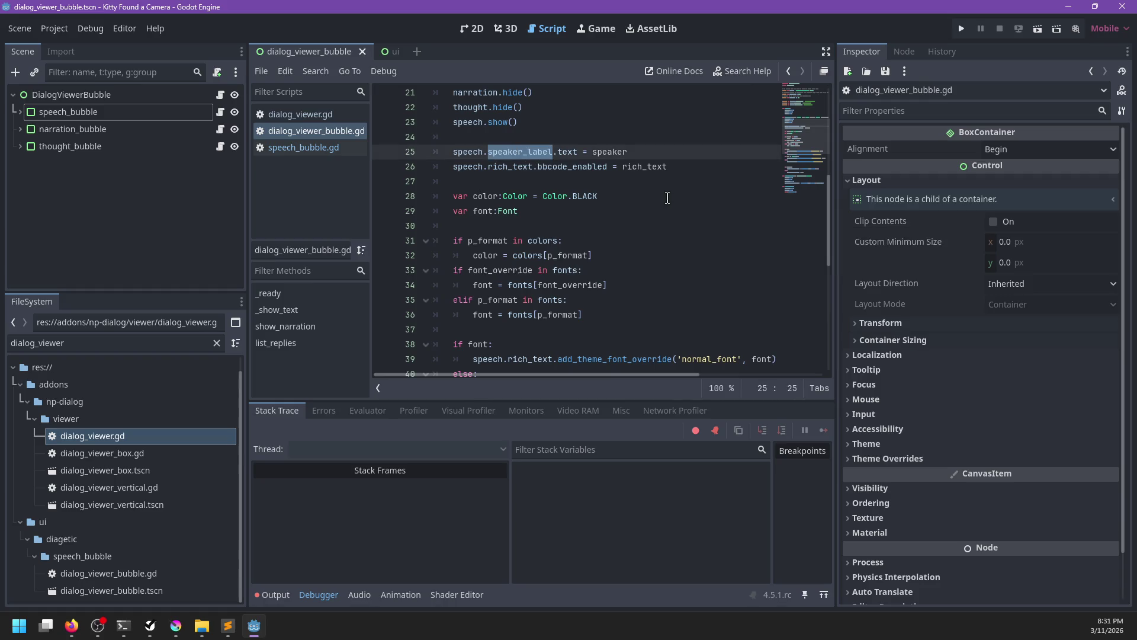
{"action": "double_click", "coordinate": [495, 167]}
{"action": "scroll", "coordinate": [552, 229], "scroll_direction": "down", "scroll_amount": 2}
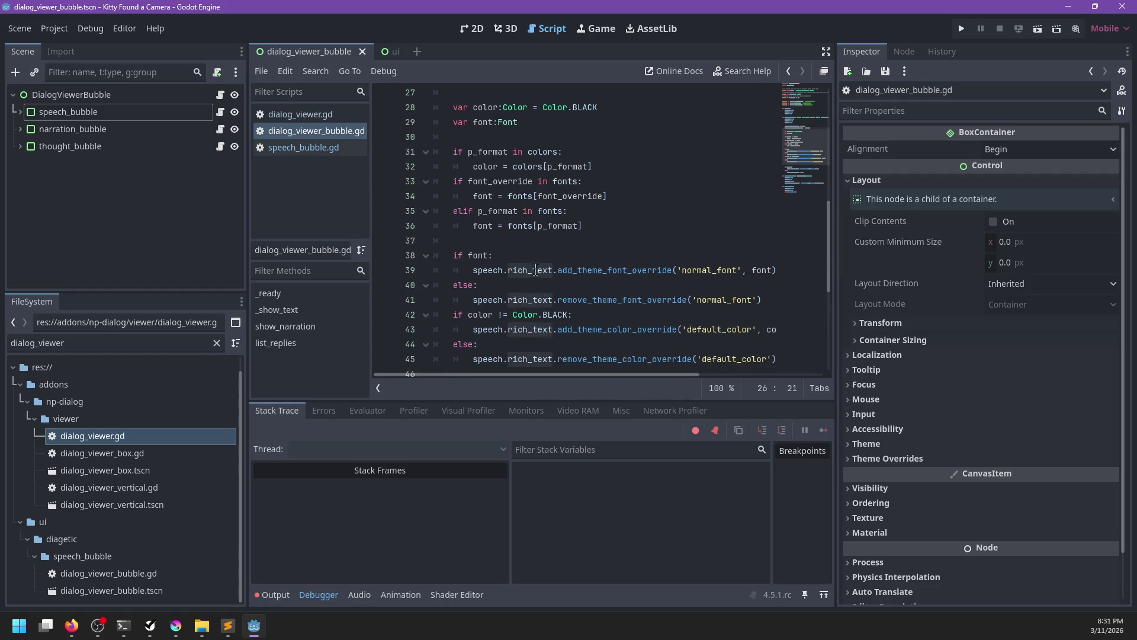
{"action": "scroll", "coordinate": [535, 270], "scroll_direction": "down", "scroll_amount": 3}
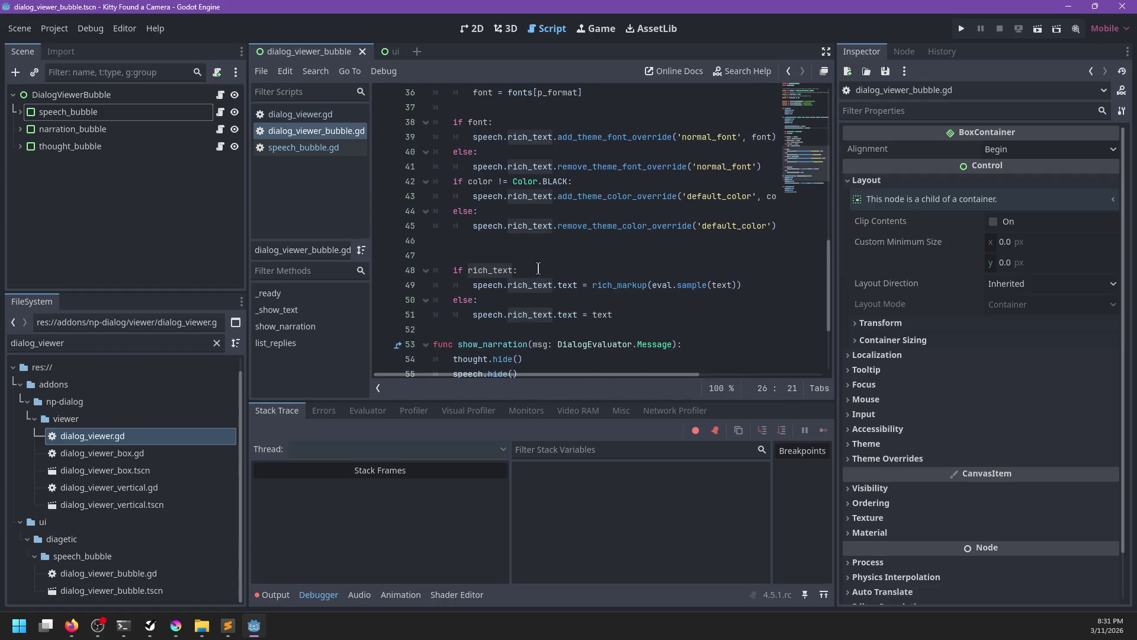
Remove 'rich_text.' from the text assignments on lines 49 and 51
{"action": "left_click", "coordinate": [580, 285]}
{"action": "key", "text": "ctrl+Left"}
{"action": "key", "text": "shift+Left"}
{"action": "key", "text": "shift+Left"}
{"action": "key", "text": "shift+Left"}
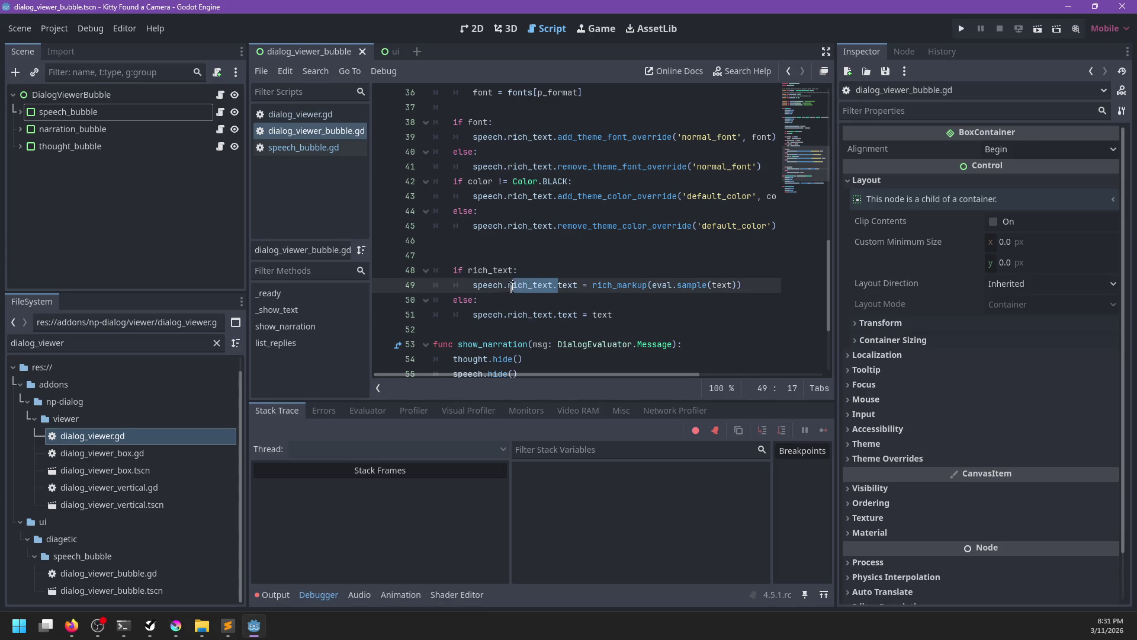
{"action": "key", "text": "ctrl+d"}
{"action": "key", "text": "BackSpace"}
Make line 57 set narration.text directly and save the script
{"action": "scroll", "coordinate": [545, 307], "scroll_direction": "down", "scroll_amount": 3}
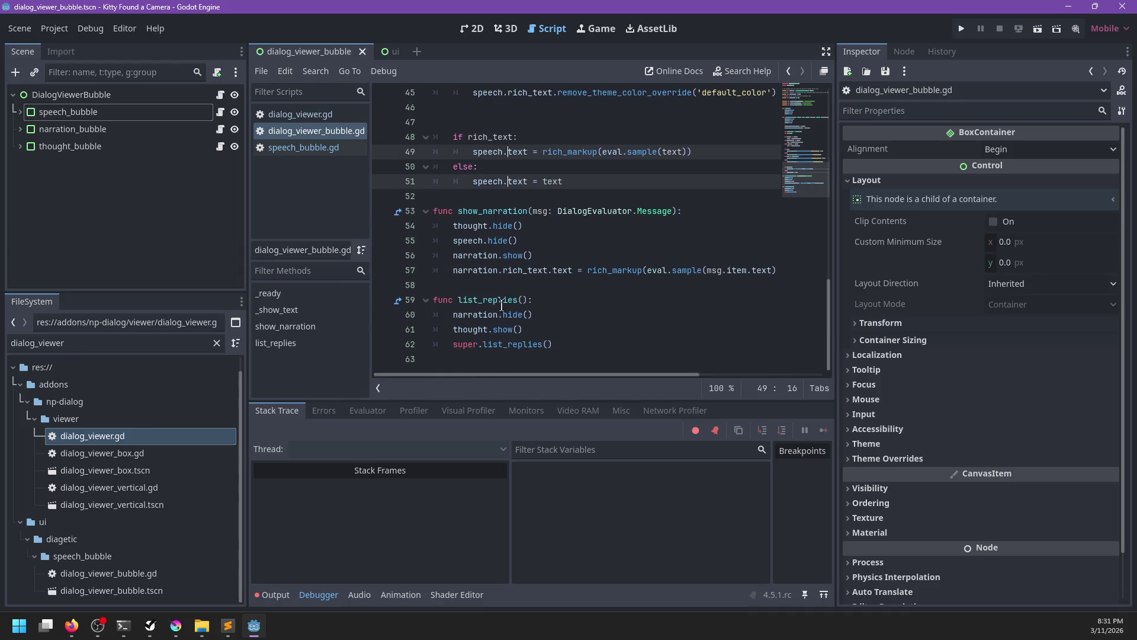
{"action": "left_click", "coordinate": [551, 271]}
{"action": "key", "text": "BackSpace"}
{"action": "key", "text": "BackSpace"}
{"action": "key", "text": "BackSpace"}
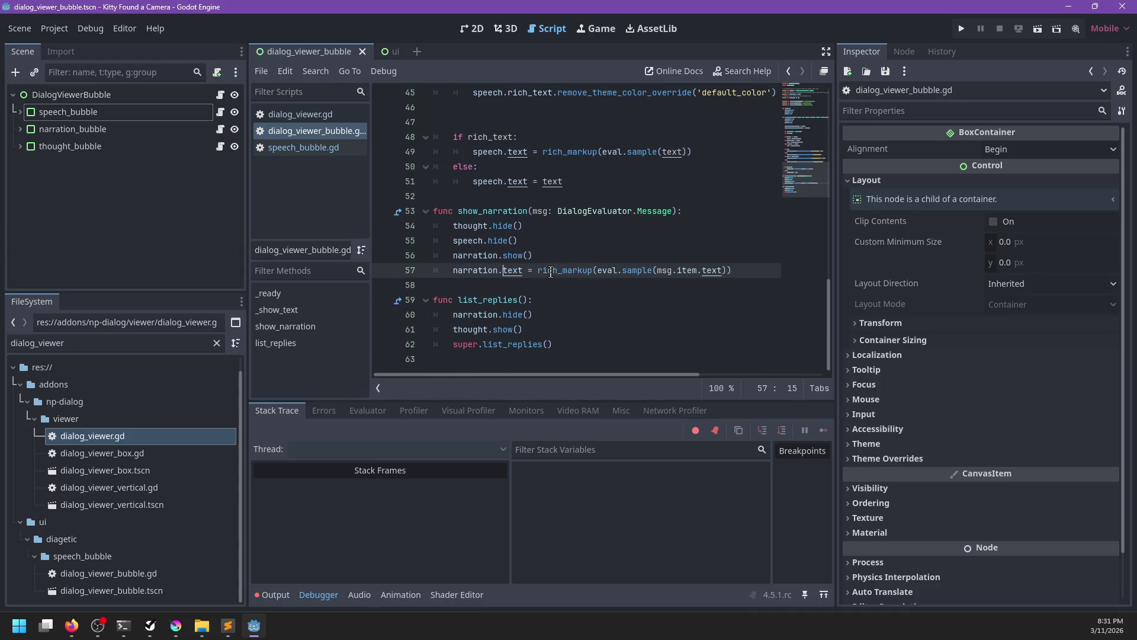
{"action": "key", "text": "ctrl+s"}
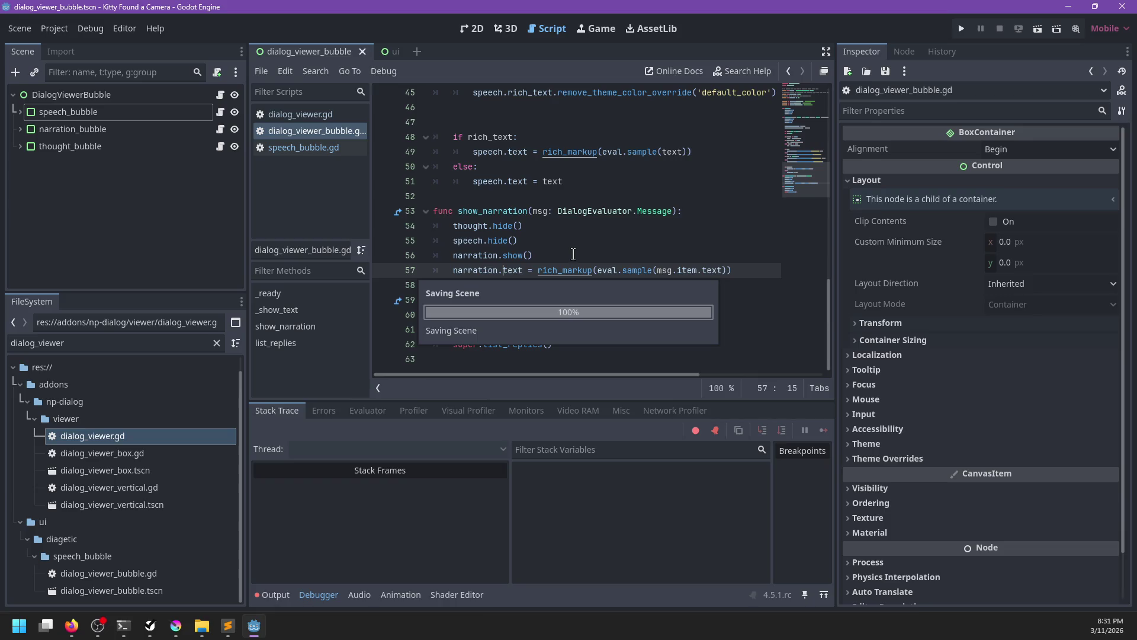
Launch the game with F5 to test the bubble changes
{"action": "left_click", "coordinate": [573, 254]}
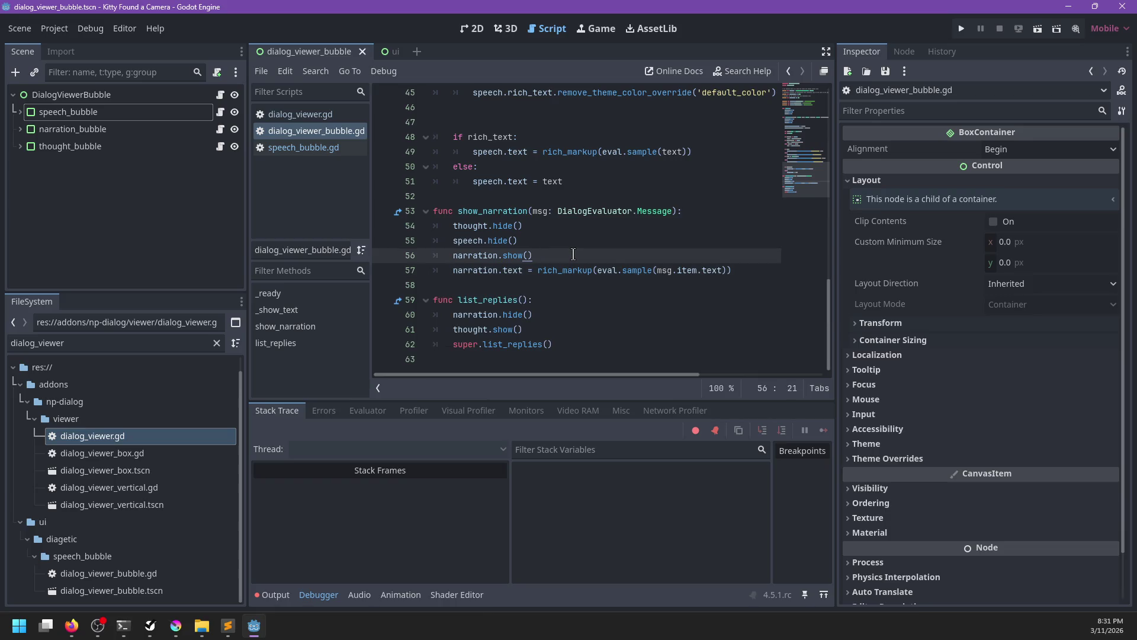
{"action": "key", "text": "alt+Tab"}
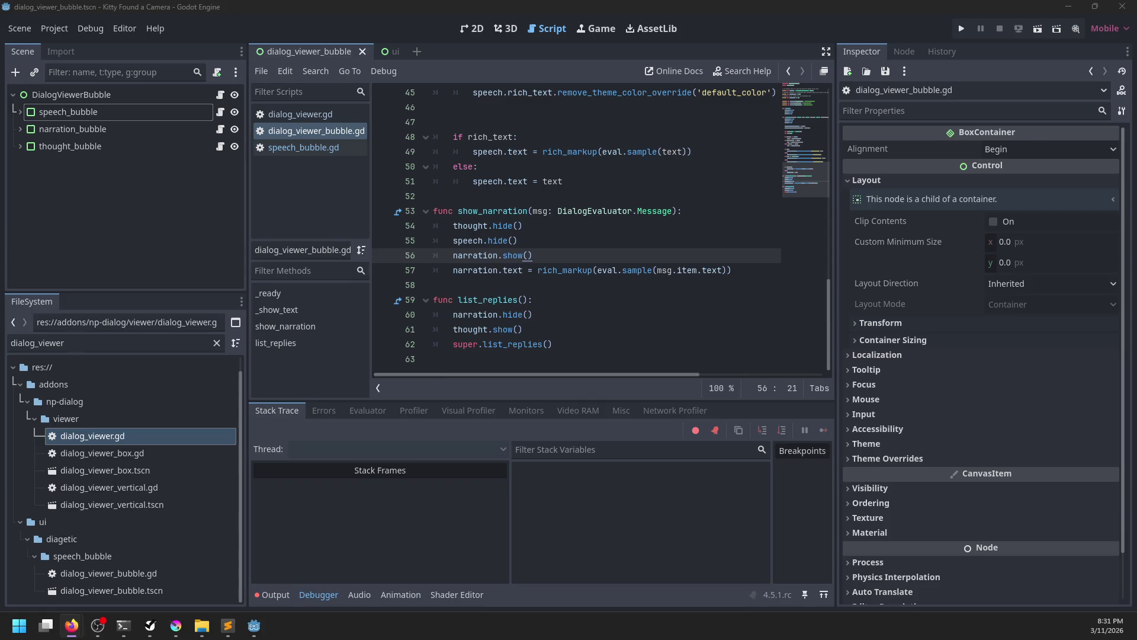
{"action": "key", "text": "alt+Tab"}
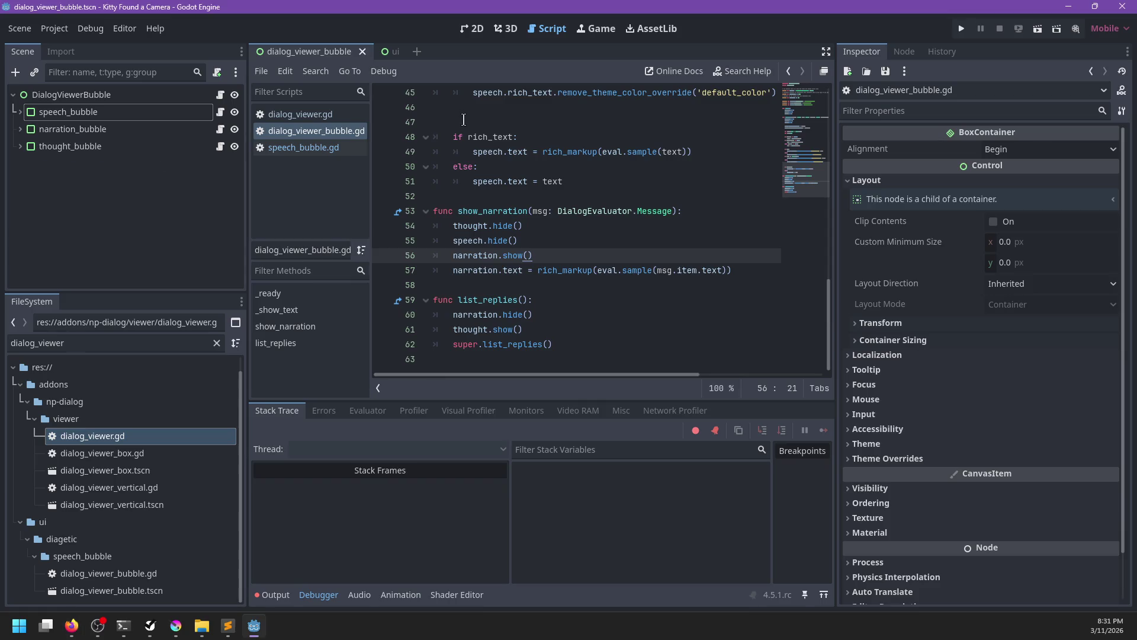
{"action": "left_click", "coordinate": [609, 244]}
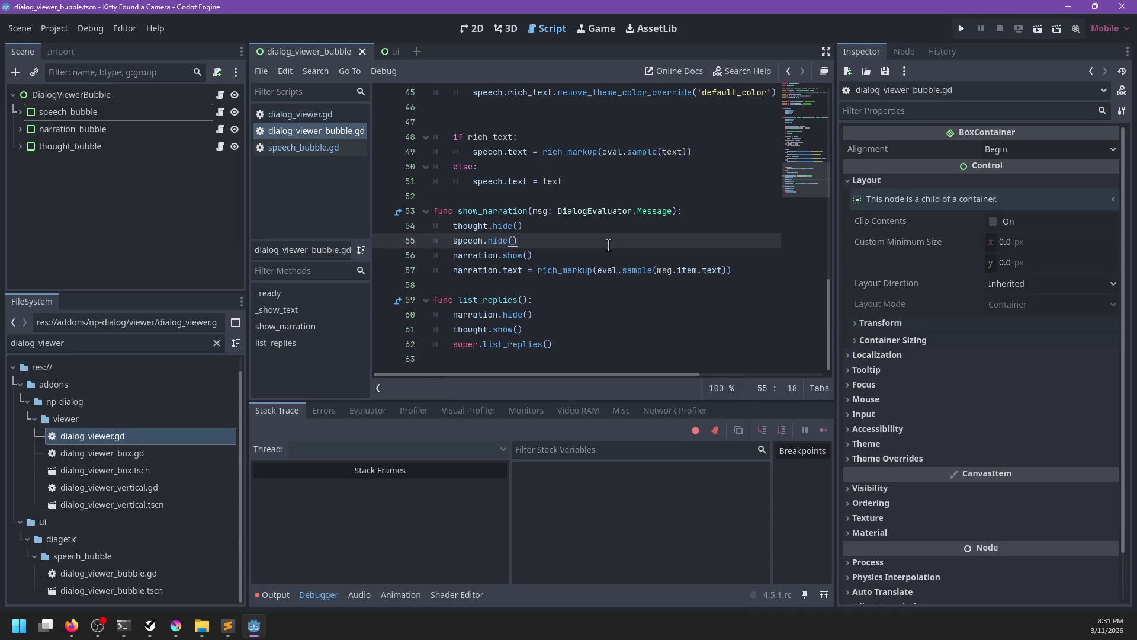
{"action": "key", "text": "F5"}
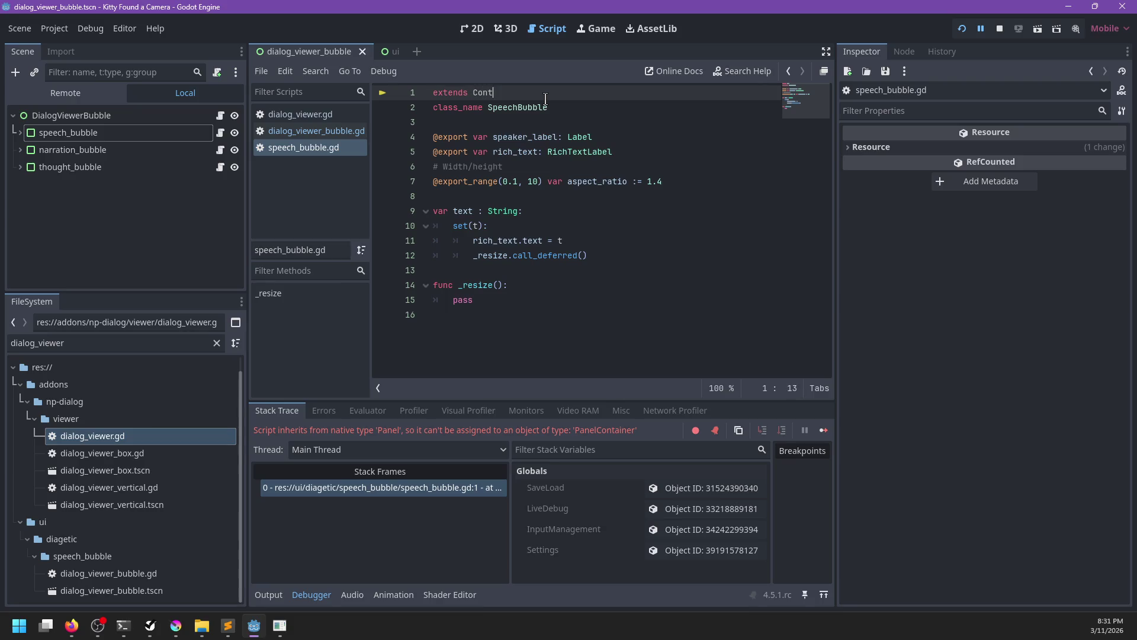
Relaunch the game with F5 now that speech_bubble.gd extends Control
{"action": "key", "text": "F5"}
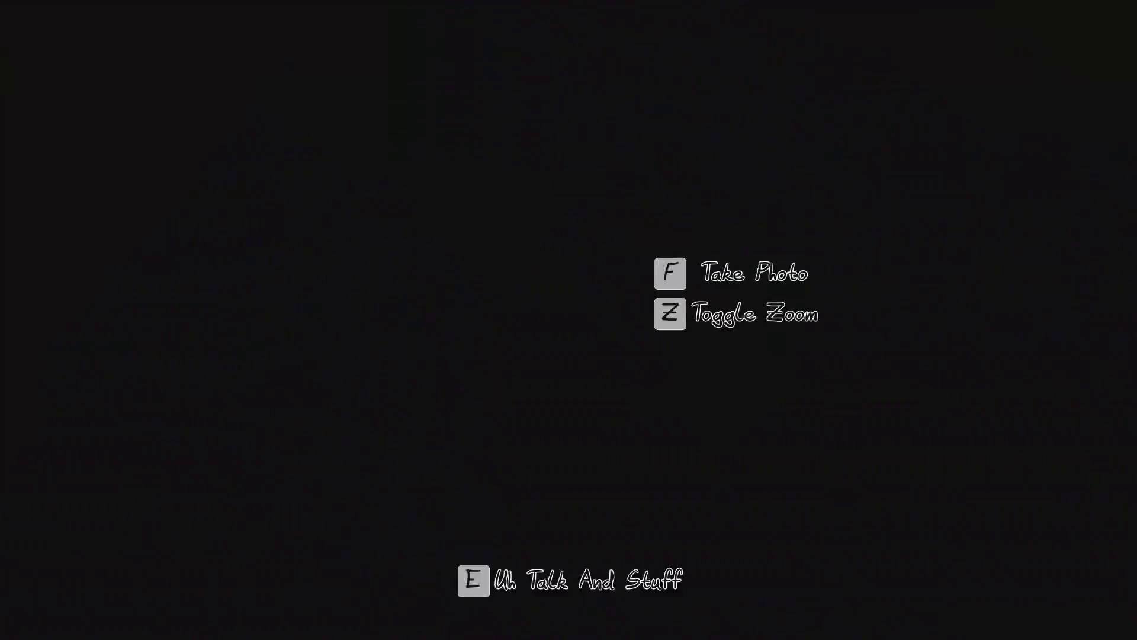
Walk to the girl by the well and talk through her opening lines
{"action": "key", "text": "w"}
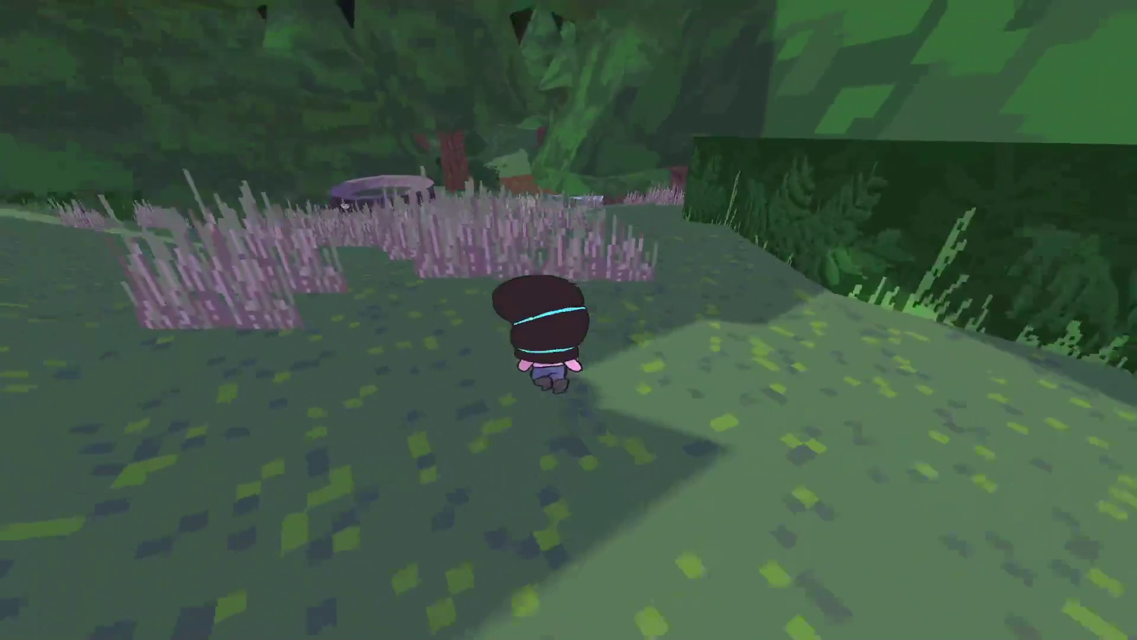
{"action": "key", "text": "w"}
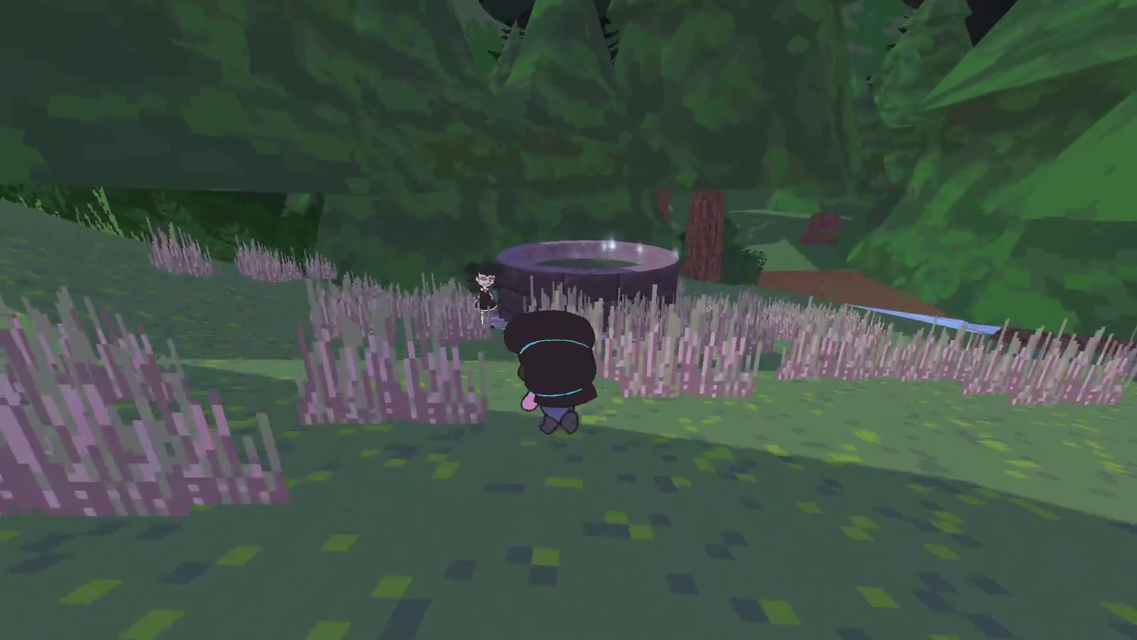
{"action": "key", "text": "e"}
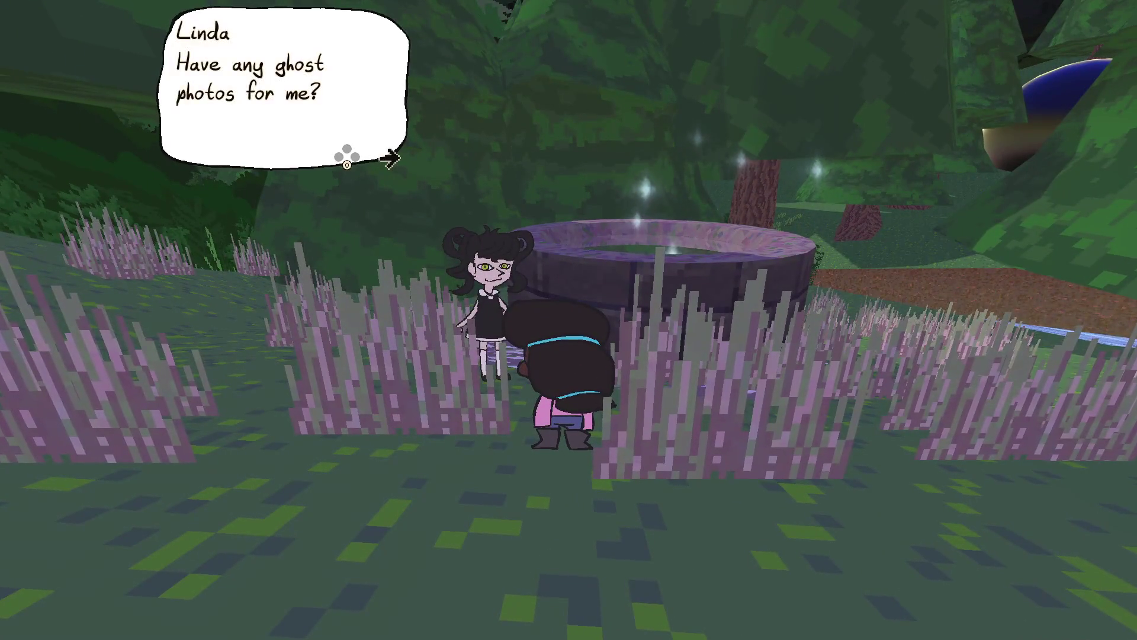
{"action": "key", "text": "e"}
{"action": "key", "text": "e"}
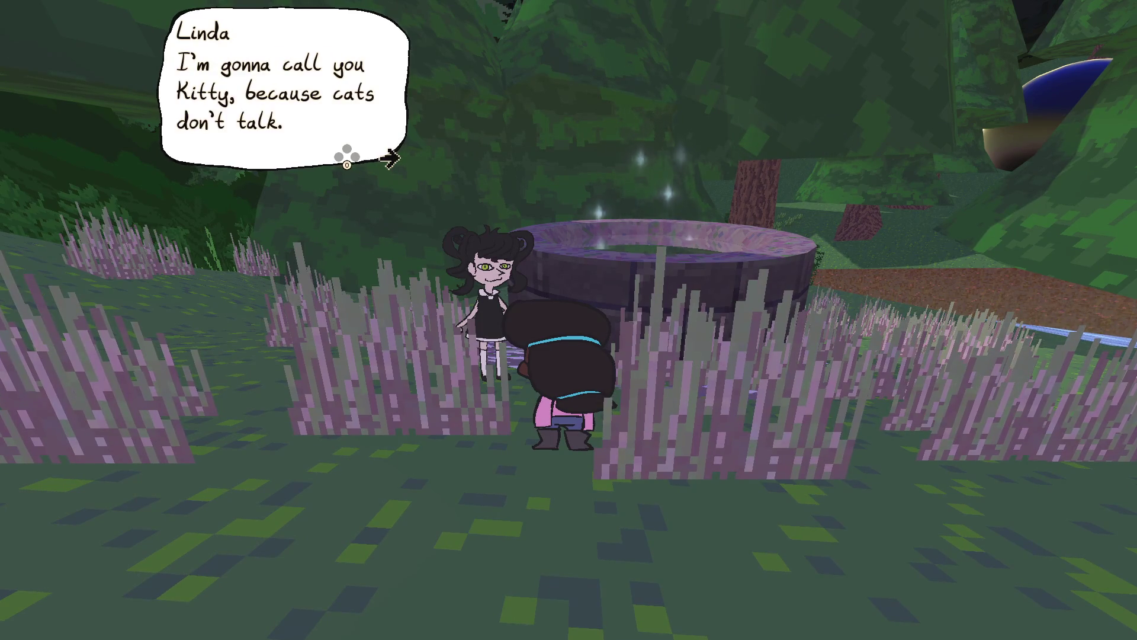
{"action": "key", "text": "e"}
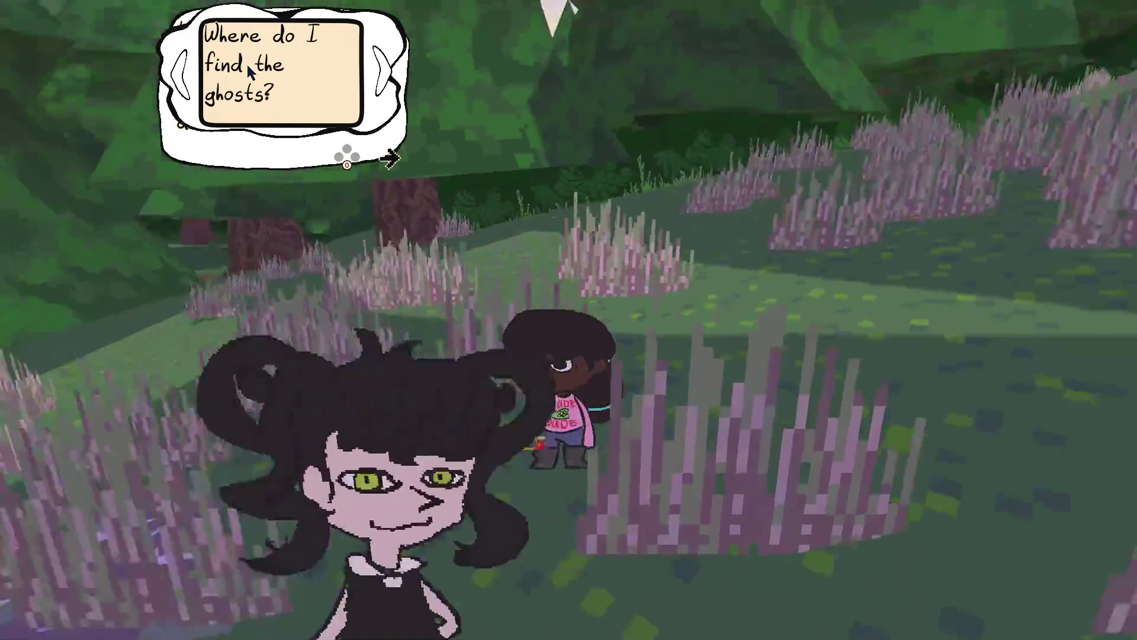
Choose 'Where do I find the ghosts?', advance her answer, object about film, and quit
{"action": "left_click", "coordinate": [247, 69]}
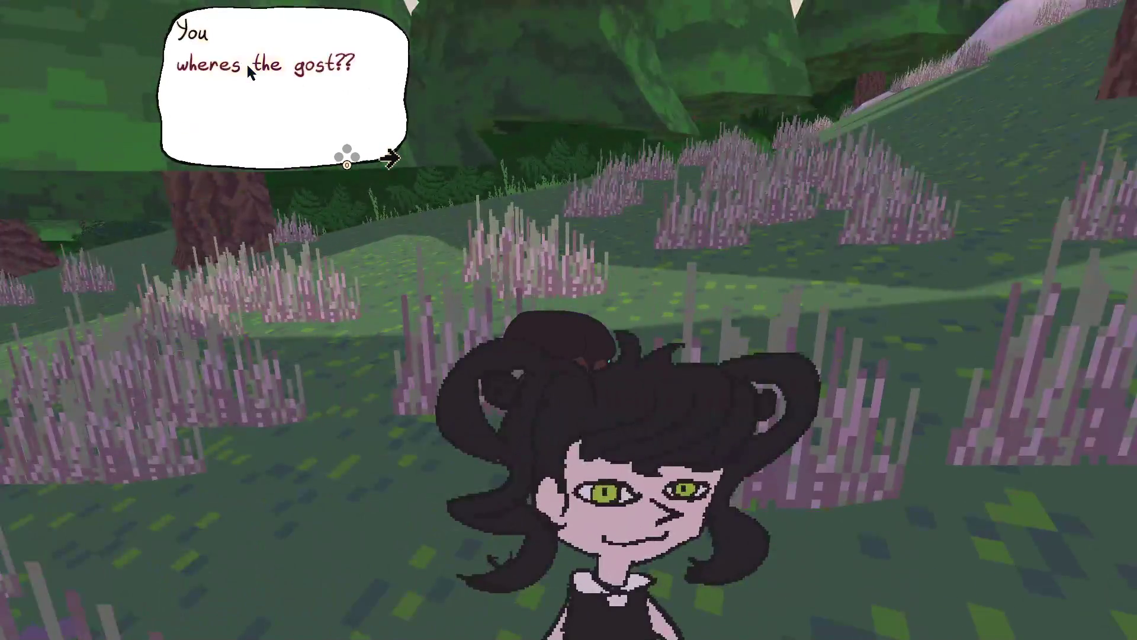
{"action": "left_click", "coordinate": [247, 70]}
{"action": "left_click", "coordinate": [248, 70]}
{"action": "left_click", "coordinate": [247, 70]}
{"action": "left_click", "coordinate": [247, 70]}
{"action": "left_click", "coordinate": [248, 70]}
{"action": "left_click", "coordinate": [247, 70]}
{"action": "left_click", "coordinate": [248, 70]}
{"action": "left_click", "coordinate": [247, 70]}
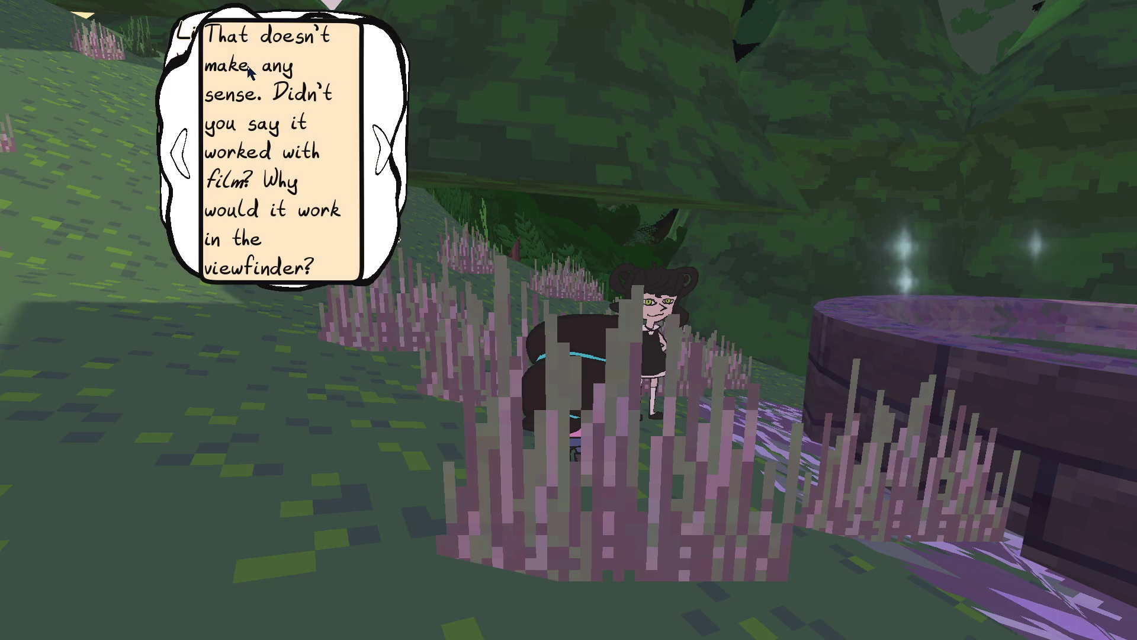
{"action": "left_click", "coordinate": [247, 69]}
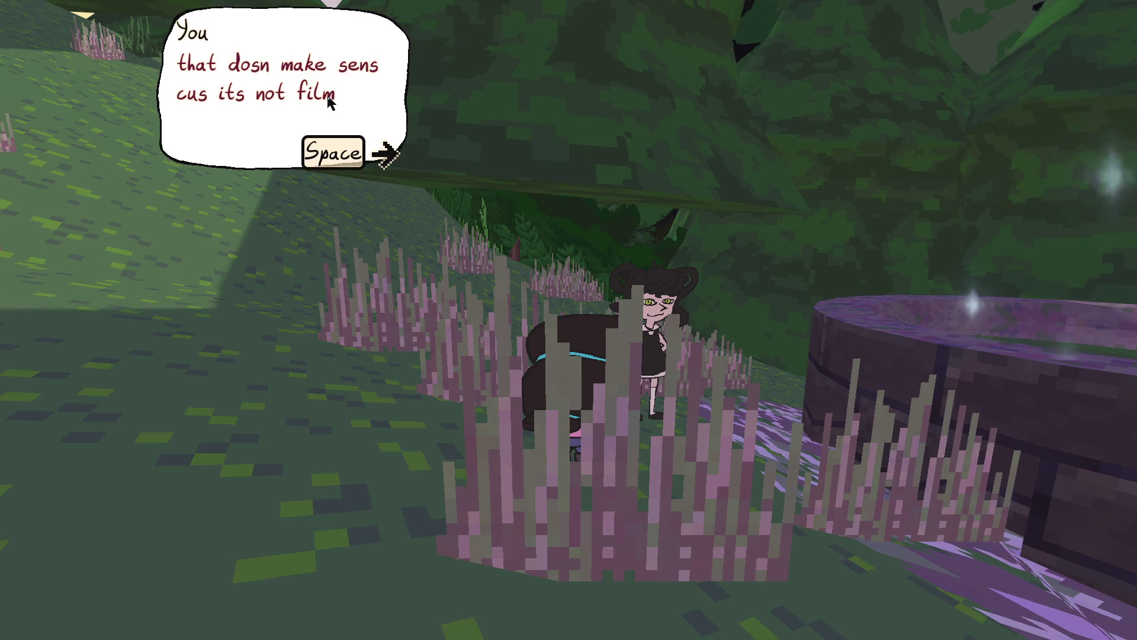
{"action": "key", "text": "alt+F4"}
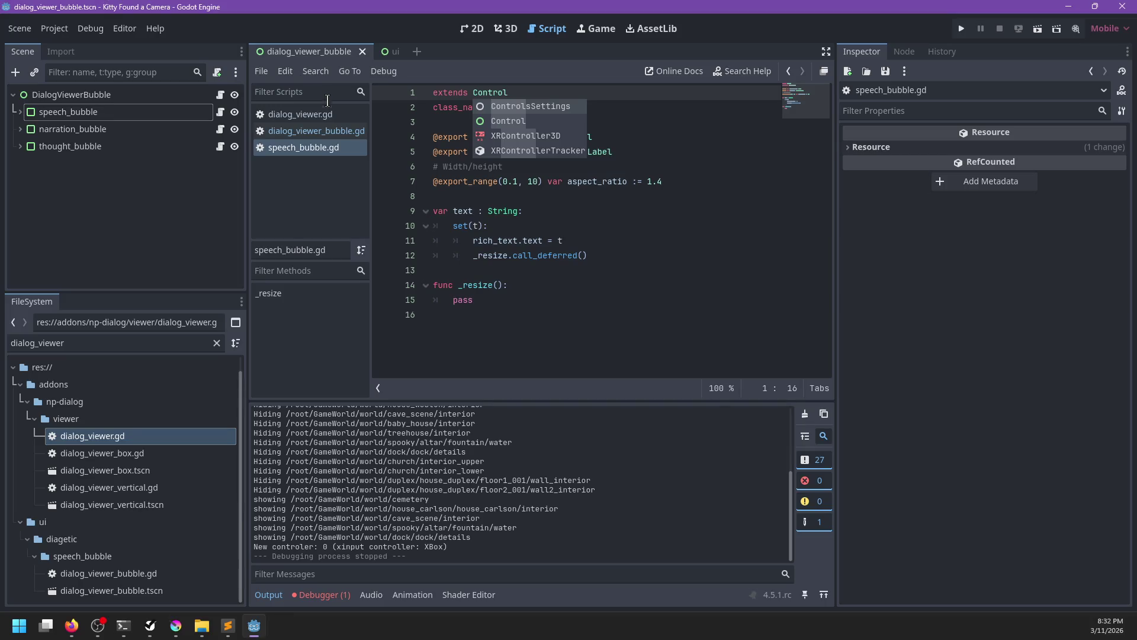
Select the DialogViewerBubble root and bring the bubble scene up on the 2D canvas
{"action": "left_click", "coordinate": [111, 99]}
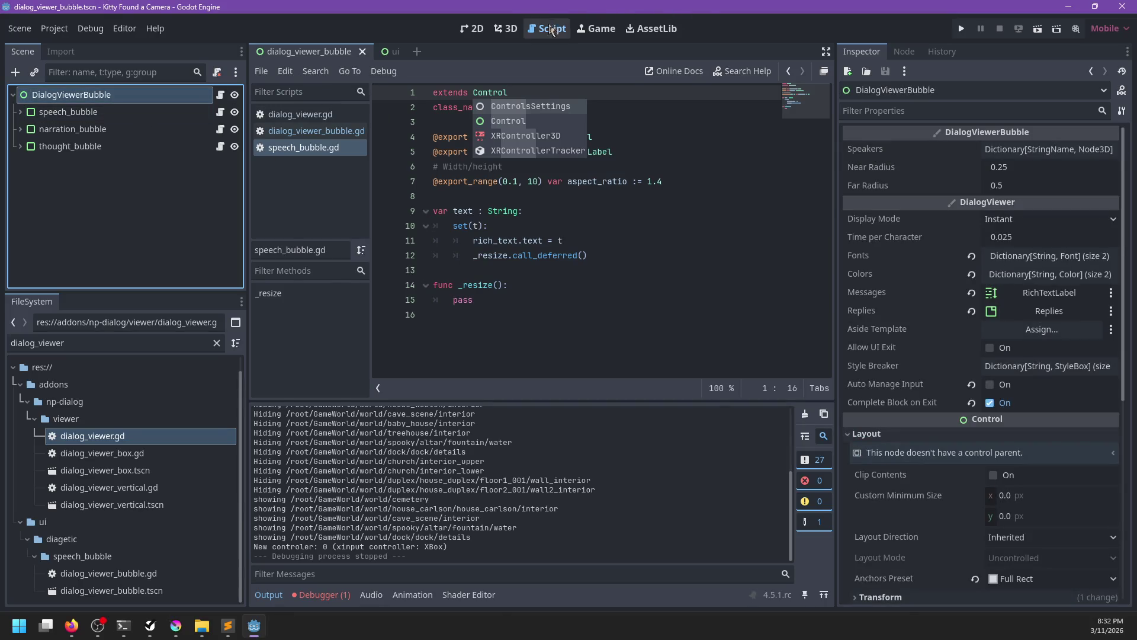
{"action": "left_click", "coordinate": [505, 28]}
{"action": "left_click", "coordinate": [470, 27]}
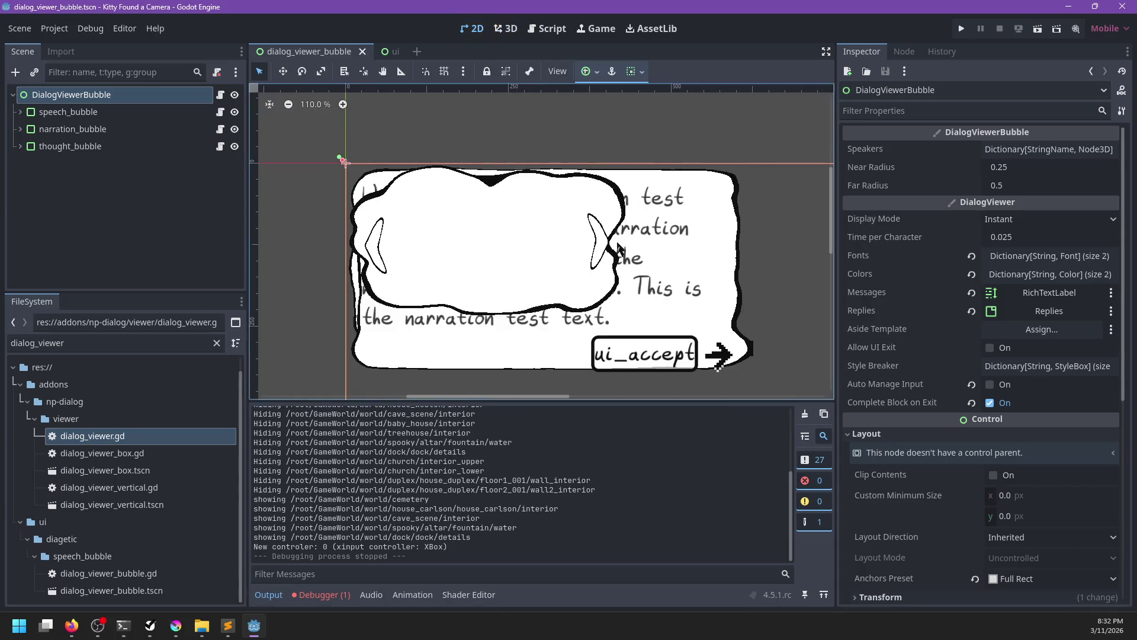
{"action": "scroll", "coordinate": [845, 456], "scroll_direction": "down", "scroll_amount": 5}
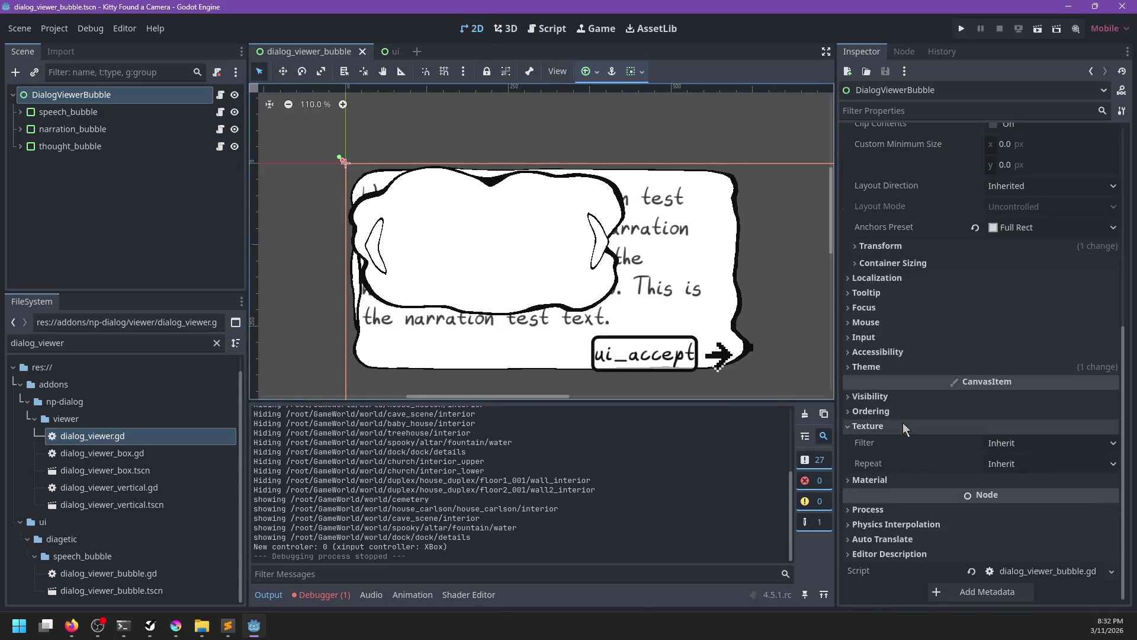
Set the root node's Visibility modulate colour to white
{"action": "left_click", "coordinate": [880, 397]}
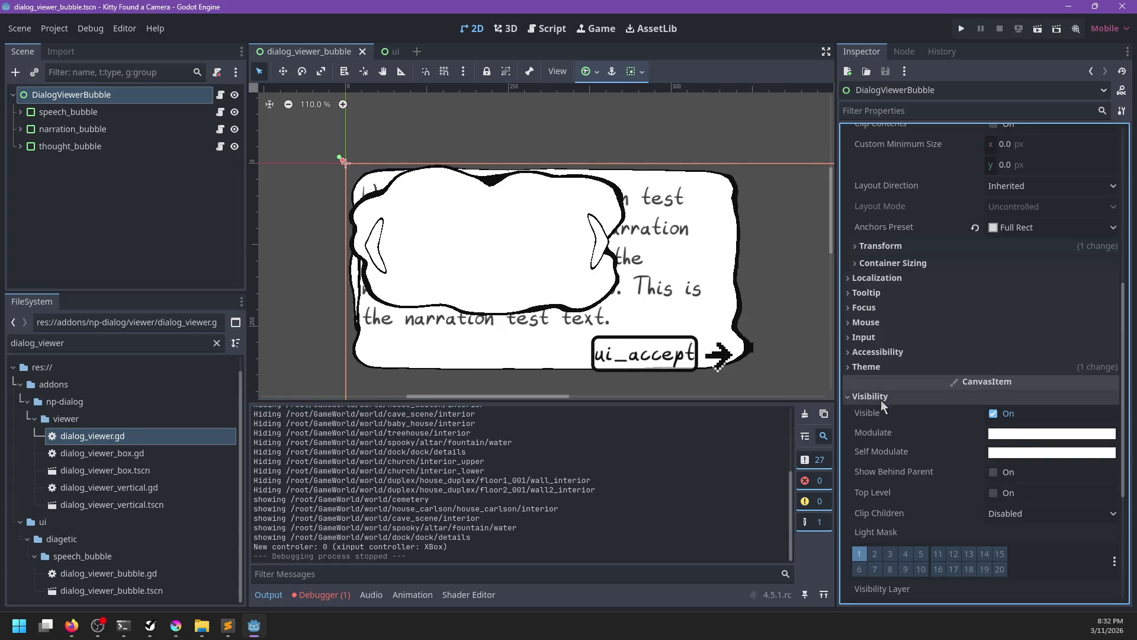
{"action": "left_click", "coordinate": [1020, 435]}
{"action": "mouse_move", "coordinate": [1119, 123]}
{"action": "left_mouse_down"}
{"action": "mouse_move", "coordinate": [1119, 142]}
{"action": "mouse_move", "coordinate": [1120, 65]}
{"action": "left_mouse_up"}
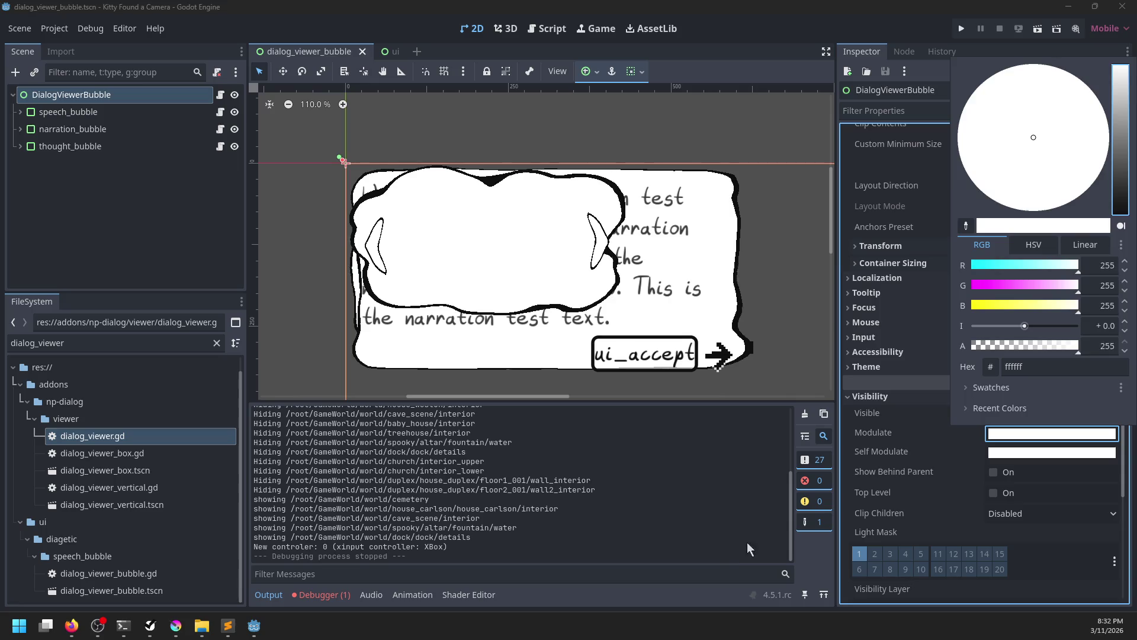
{"action": "left_click", "coordinate": [826, 380]}
Select thought_bubble and open its ShaderMaterial's speech_bubble.gdshader in the Shader Editor
{"action": "left_click", "coordinate": [408, 237]}
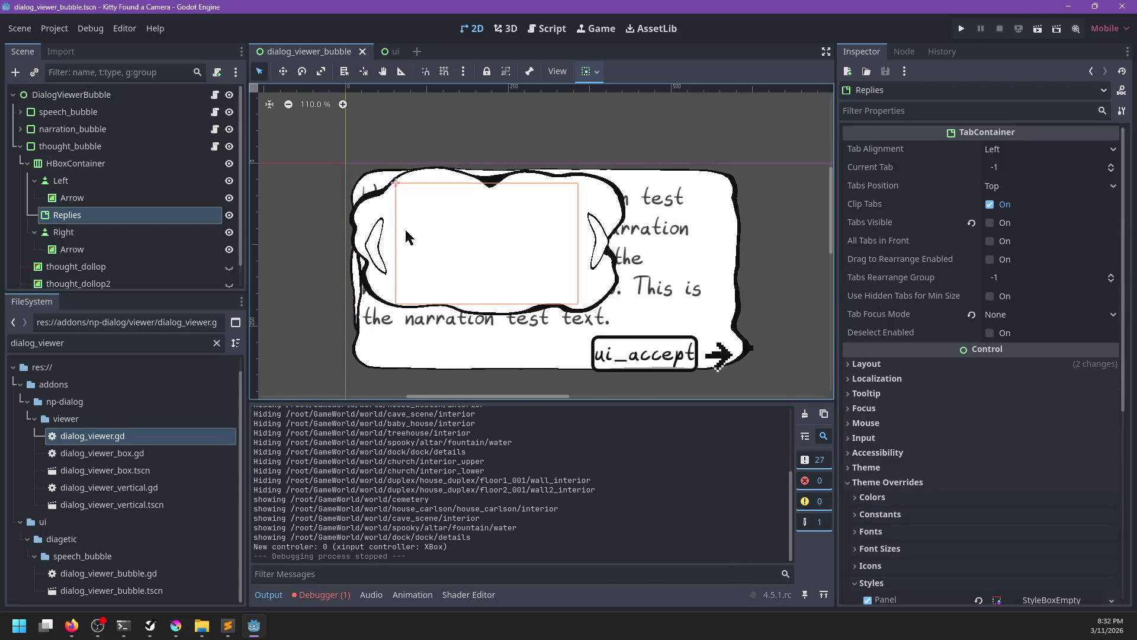
{"action": "scroll", "coordinate": [923, 319], "scroll_direction": "down", "scroll_amount": 3}
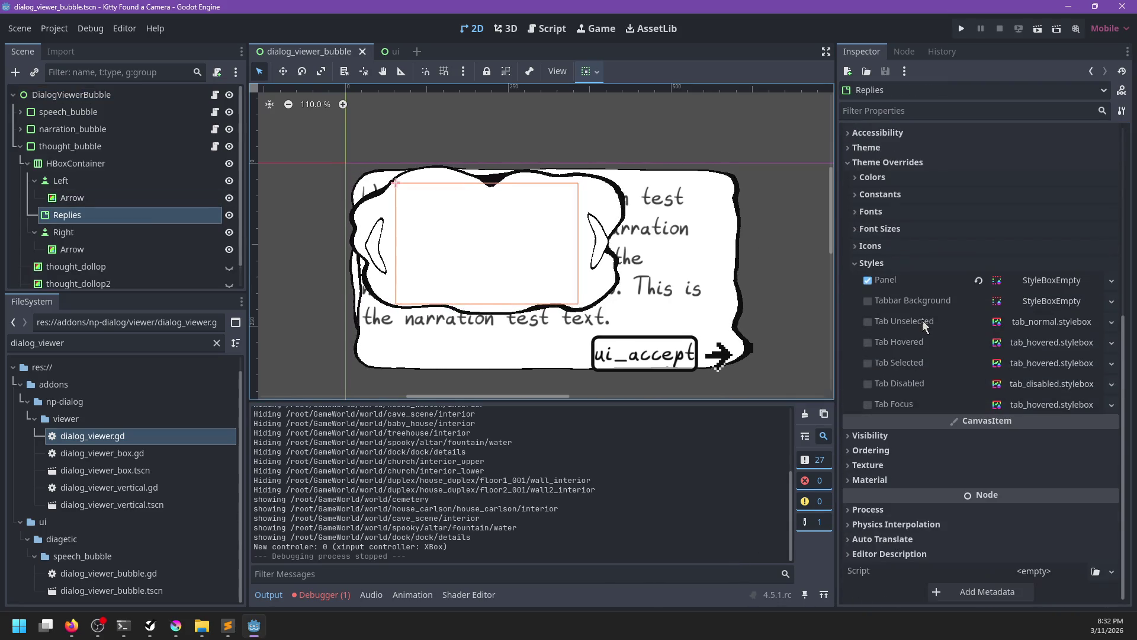
{"action": "left_click", "coordinate": [70, 147]}
{"action": "left_click", "coordinate": [898, 481]}
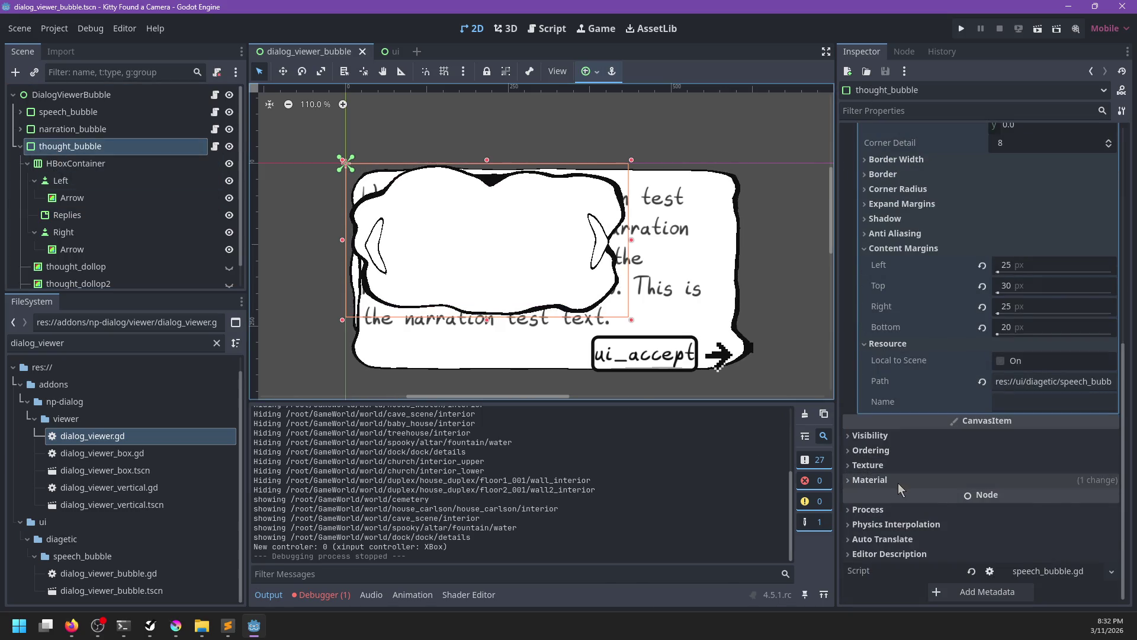
{"action": "left_click", "coordinate": [1046, 498]}
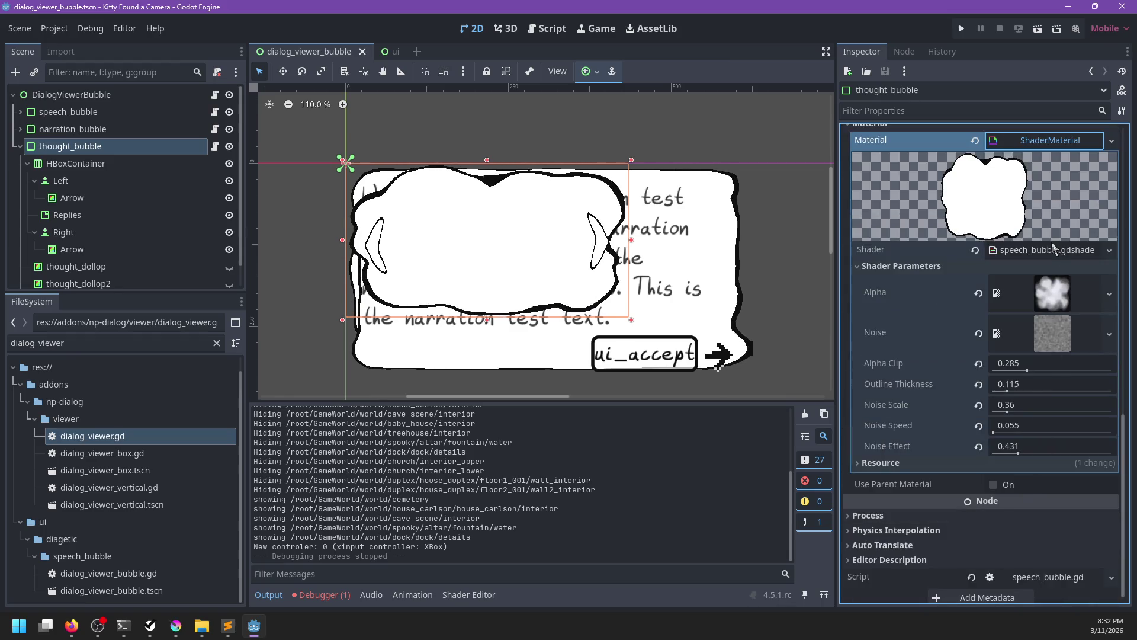
{"action": "left_click", "coordinate": [1047, 249]}
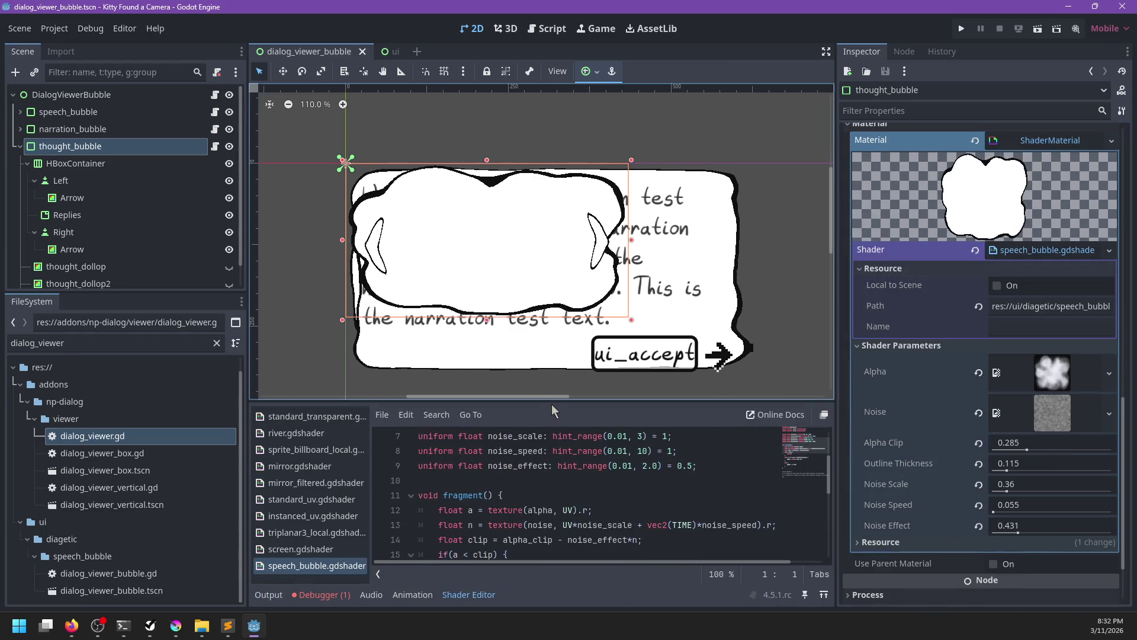
Edit the COLOR assignment on line 22, then run the game to test the shader
{"action": "left_click_drag", "start_coordinate": [552, 403], "coordinate": [552, 305]}
{"action": "scroll", "coordinate": [561, 427], "scroll_direction": "down", "scroll_amount": 3}
{"action": "left_click", "coordinate": [557, 422]}
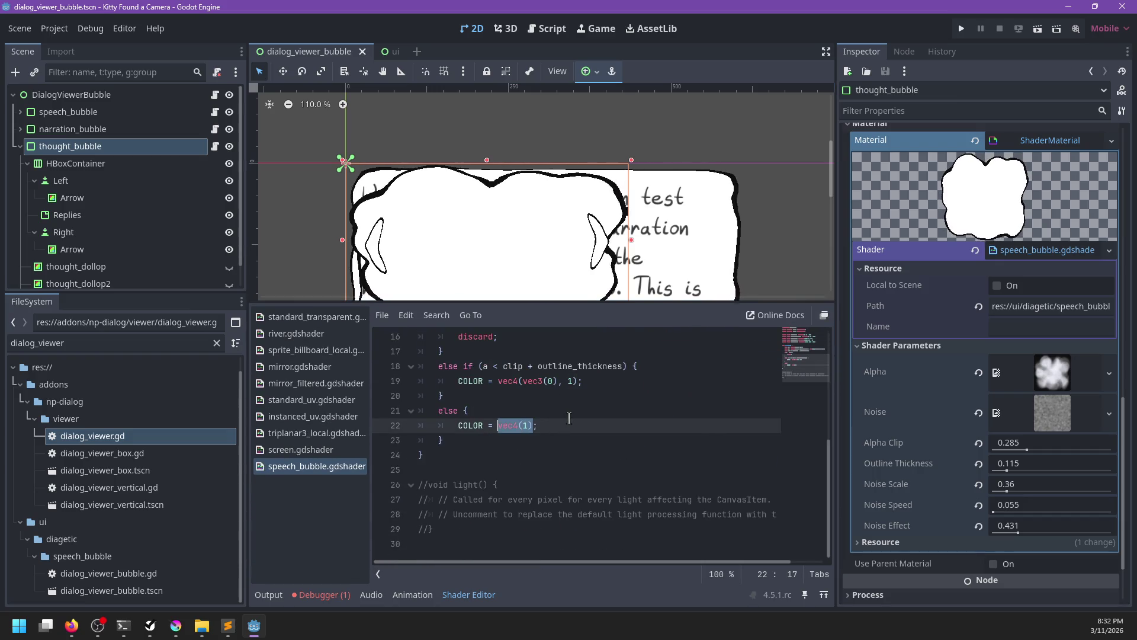
{"action": "type", "text": "DU"}
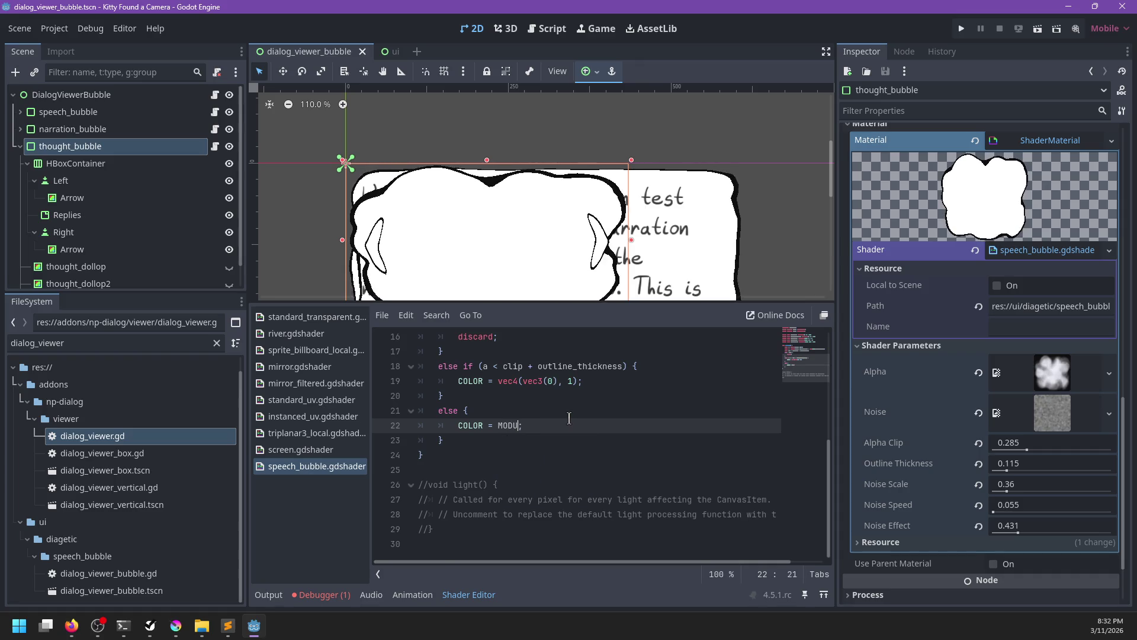
{"action": "type", "text": "OLOR_"}
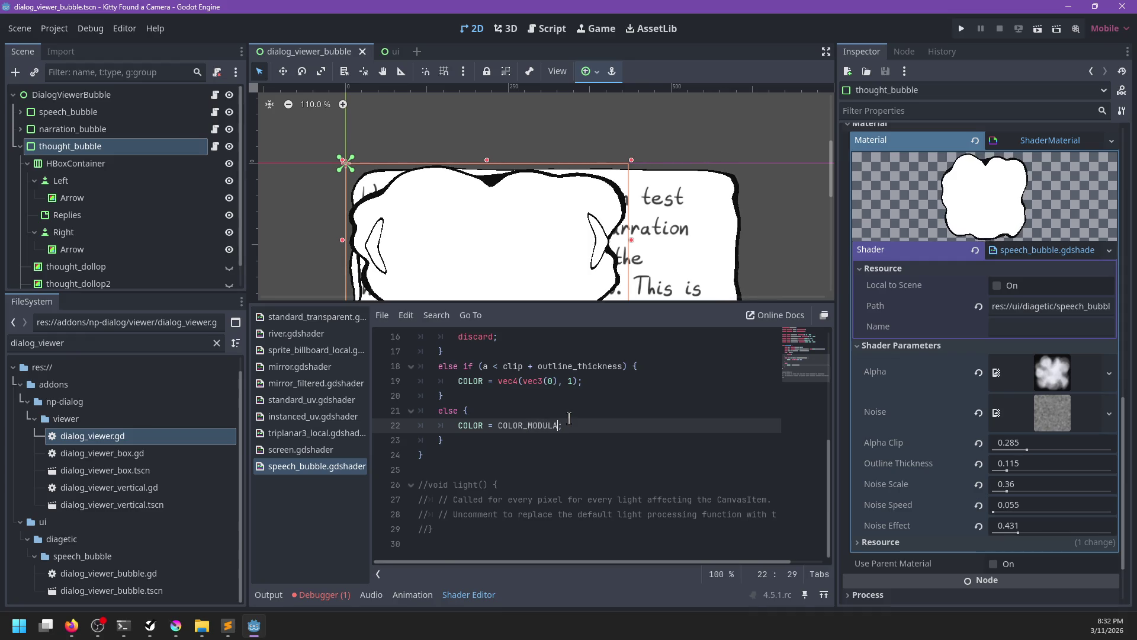
{"action": "key", "text": "F5"}
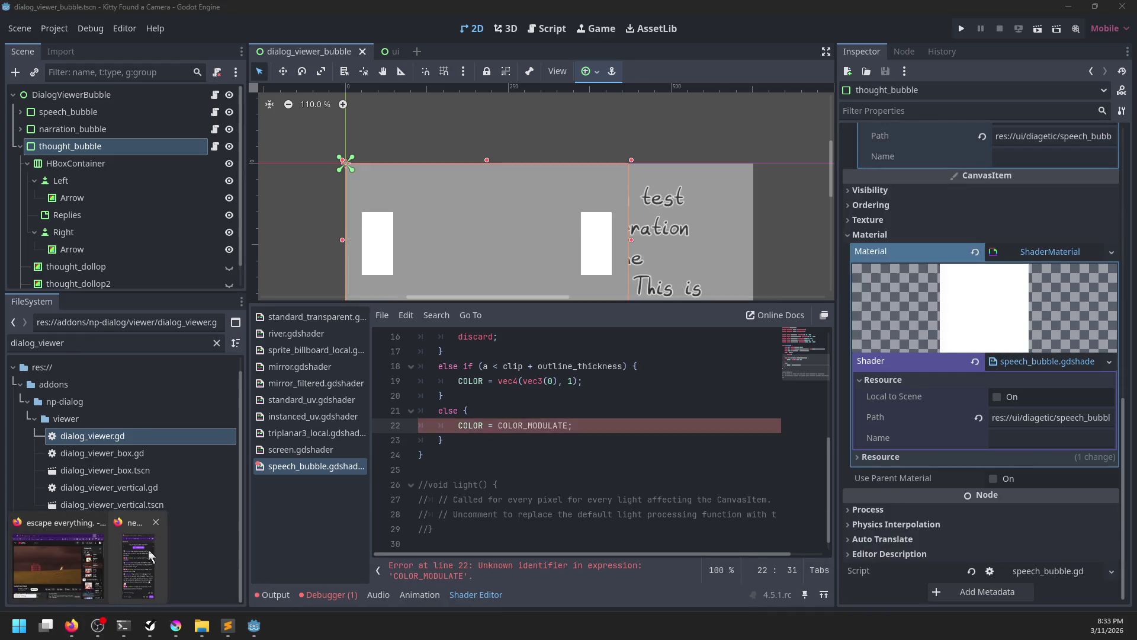
{"action": "key", "text": "F8"}
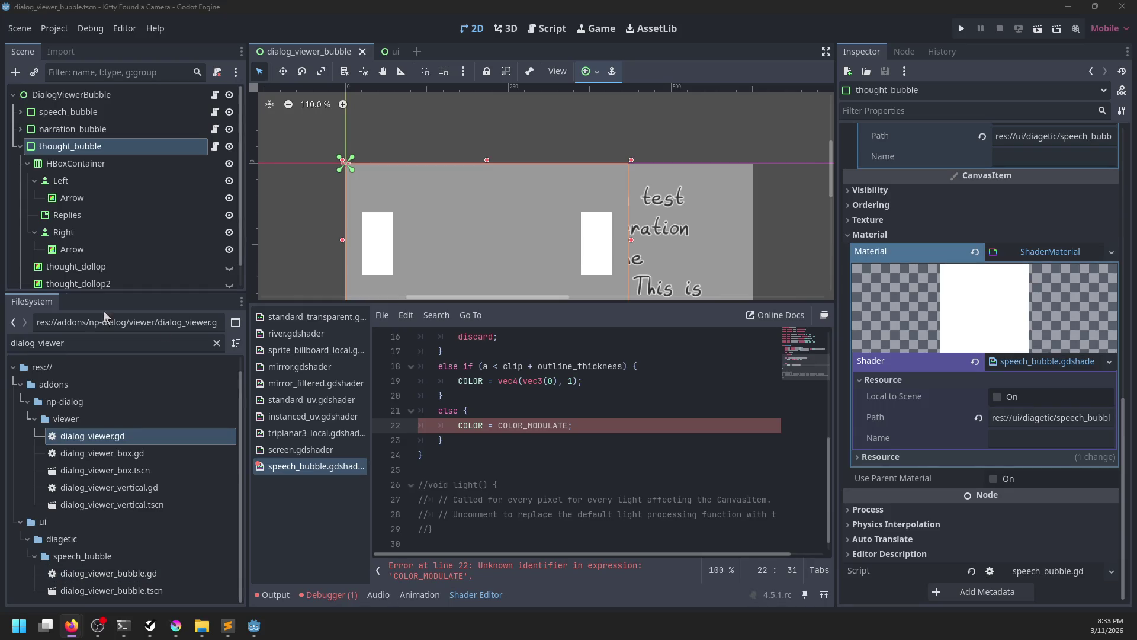
Replace COLOR_MODULATE on line 22 with COLOR to clear the shader error
{"action": "double_click", "coordinate": [532, 425]}
{"action": "type", "text": "ALB"}
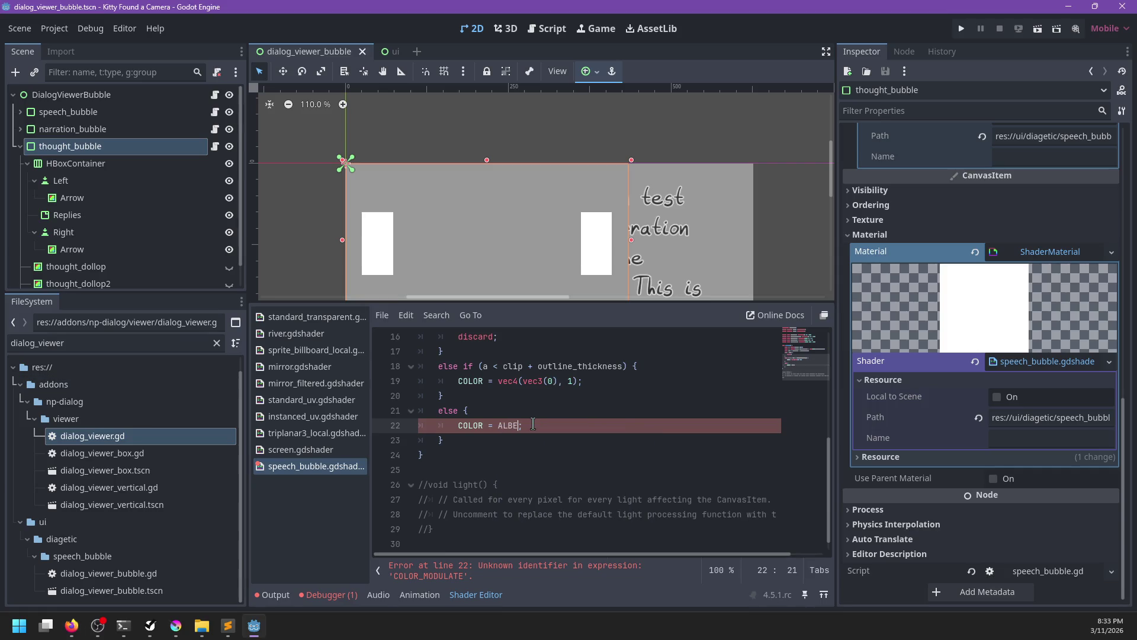
{"action": "type", "text": "OLOR"}
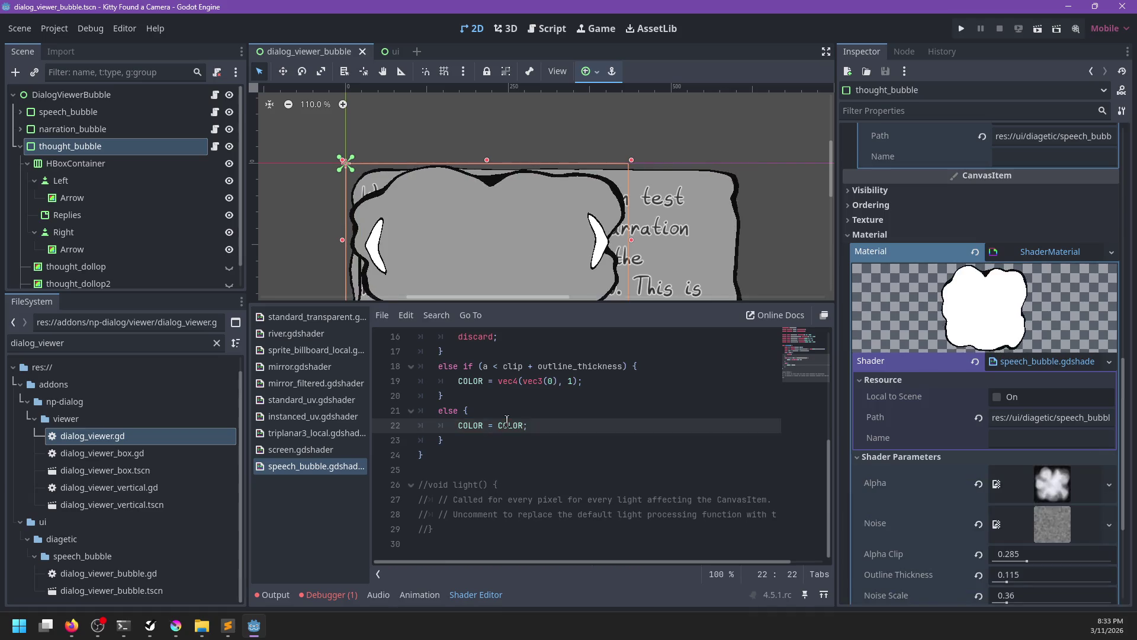
{"action": "scroll", "coordinate": [912, 439], "scroll_direction": "down", "scroll_amount": 3}
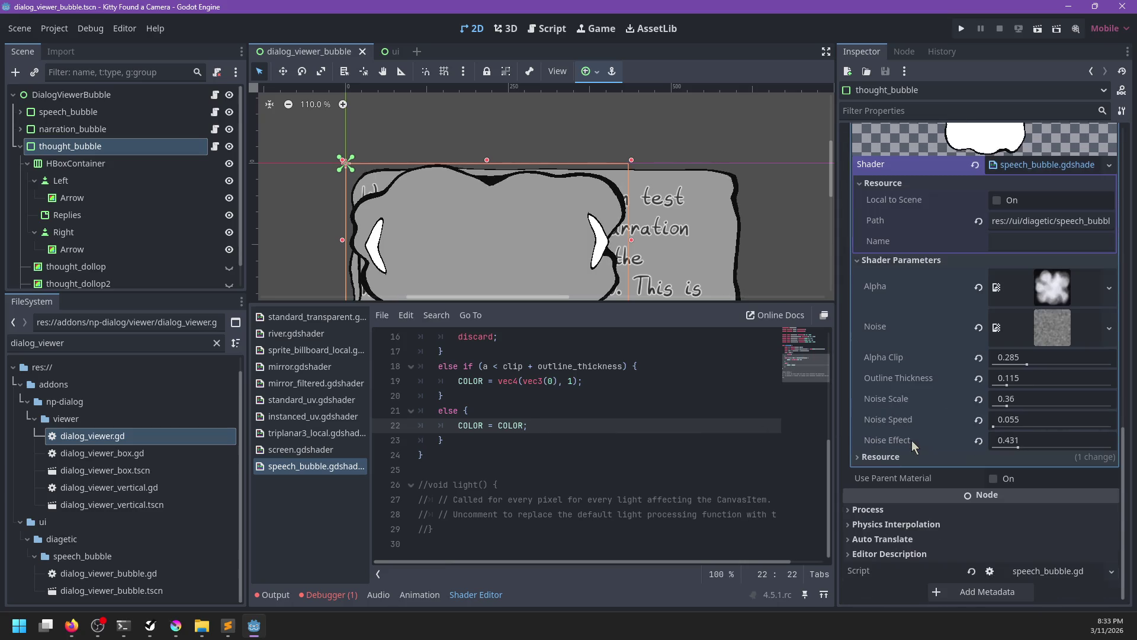
{"action": "scroll", "coordinate": [911, 442], "scroll_direction": "up", "scroll_amount": 8}
{"action": "scroll", "coordinate": [911, 441], "scroll_direction": "up", "scroll_amount": 5}
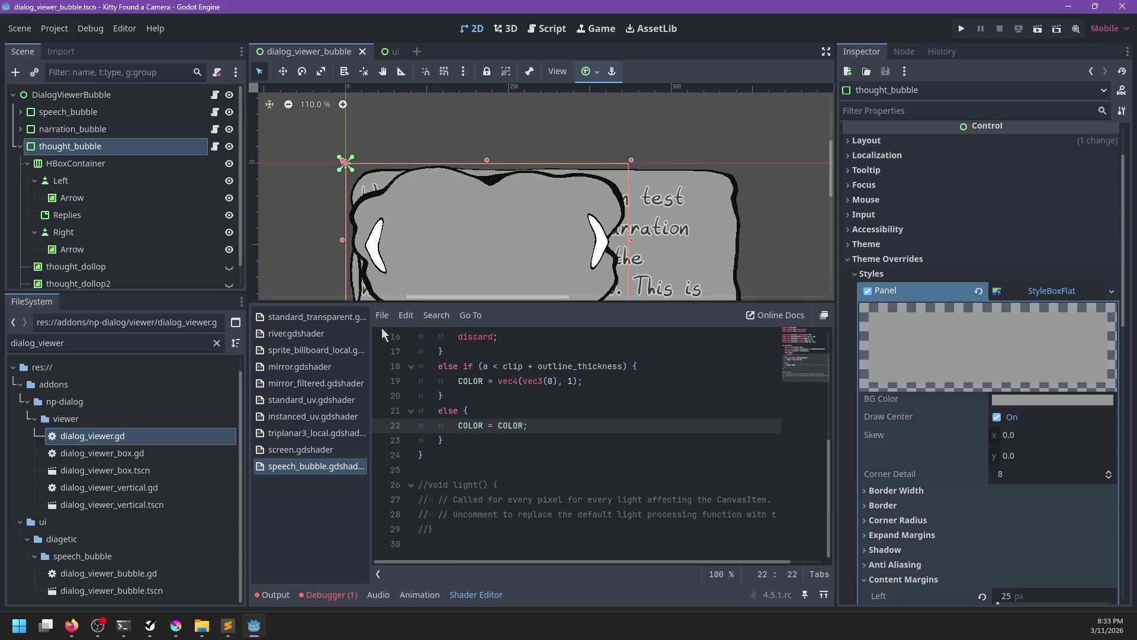
Set thought_bubble's Panel BG Color to white (ffffff)
{"action": "left_click", "coordinate": [1046, 399]}
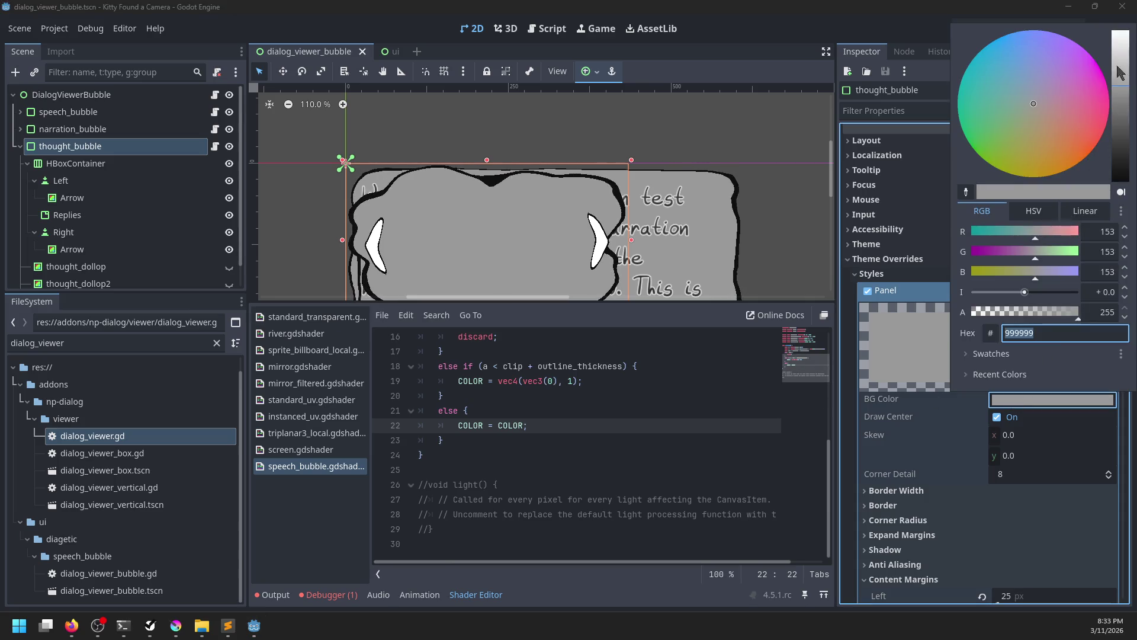
{"action": "left_click_drag", "start_coordinate": [1120, 72], "coordinate": [1118, 26]}
{"action": "left_click", "coordinate": [588, 429]}
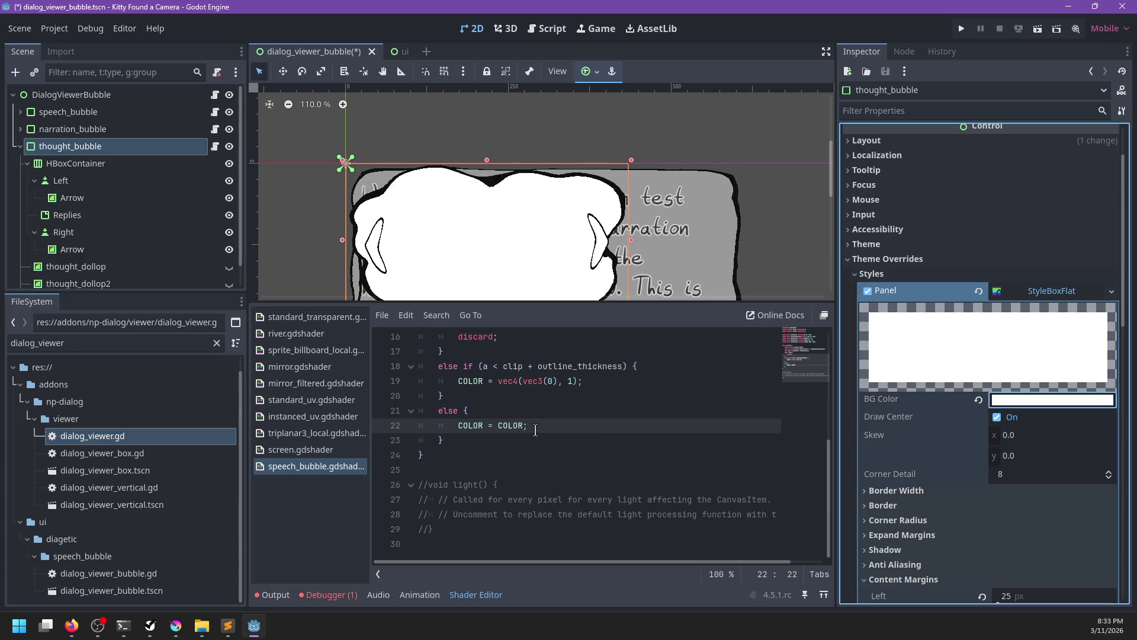
Delete the leftover else block at the end of the shader and save the scene
{"action": "left_click", "coordinate": [71, 95]}
{"action": "scroll", "coordinate": [1018, 346], "scroll_direction": "down", "scroll_amount": 4}
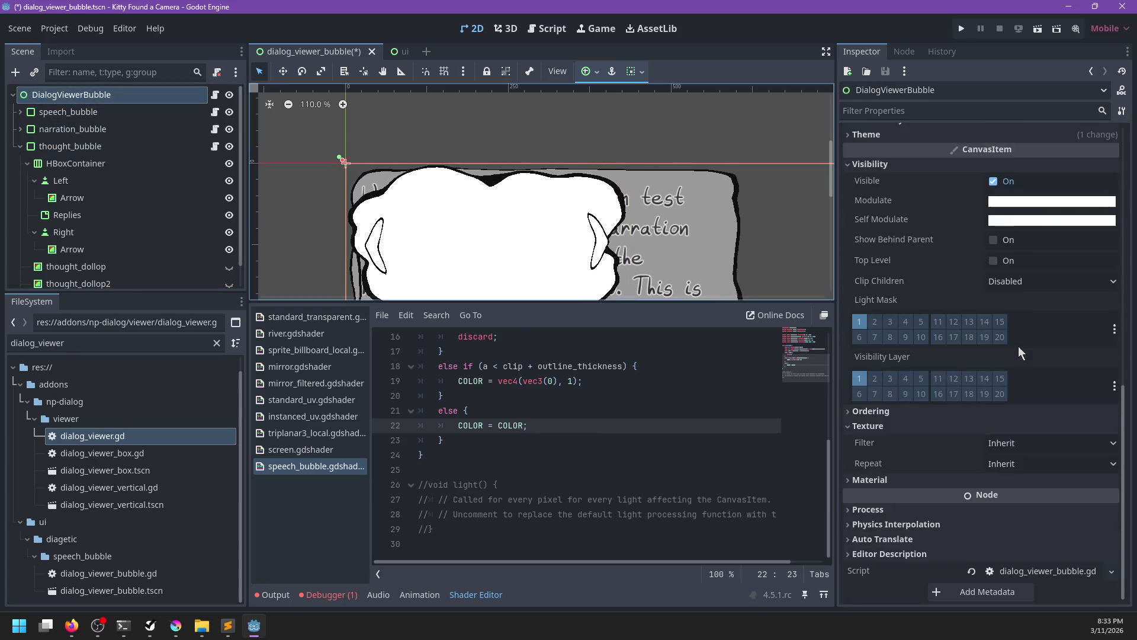
{"action": "left_click_drag", "start_coordinate": [458, 441], "coordinate": [461, 401]}
{"action": "key", "text": "BackSpace"}
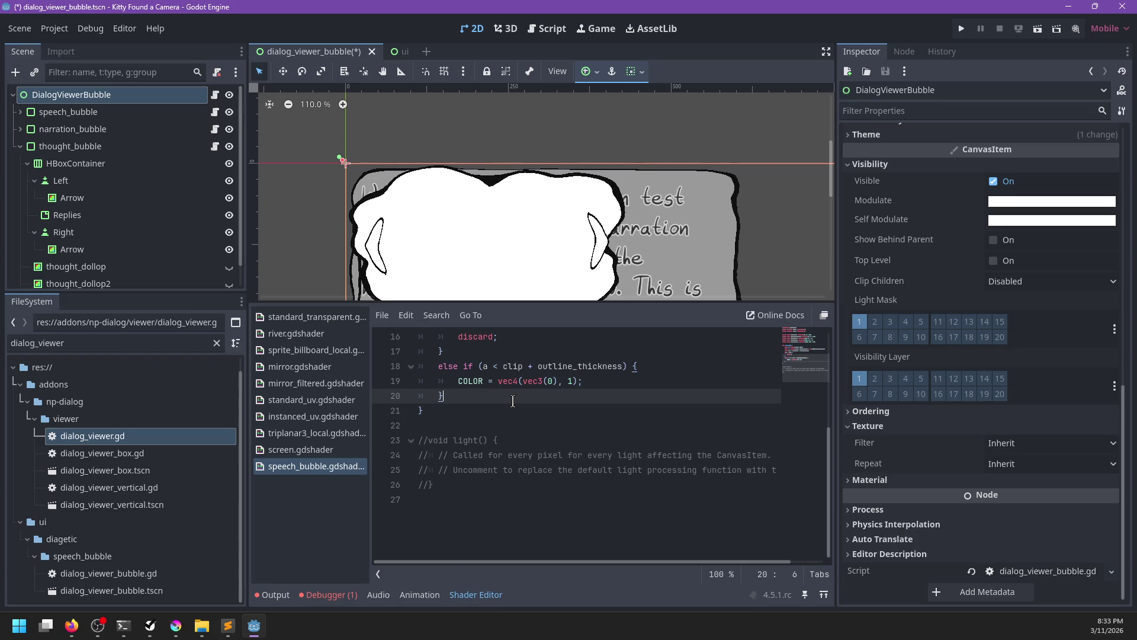
{"action": "key", "text": "ctrl+s"}
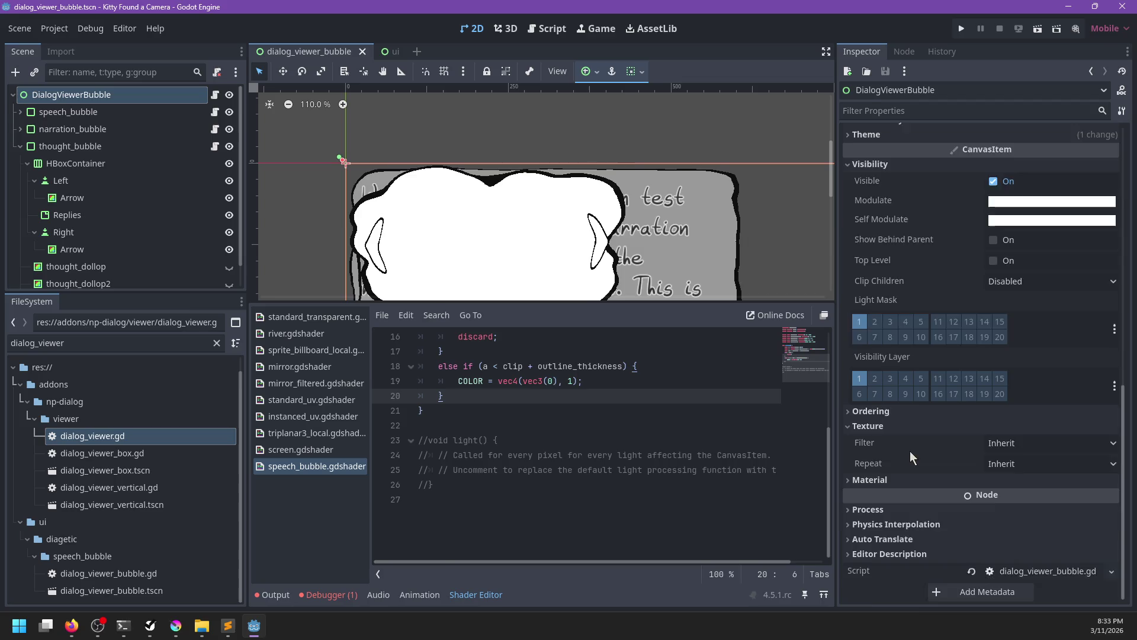
Collapse the Texture group and adjust the root node's Modulate colour
{"action": "left_click", "coordinate": [851, 425]}
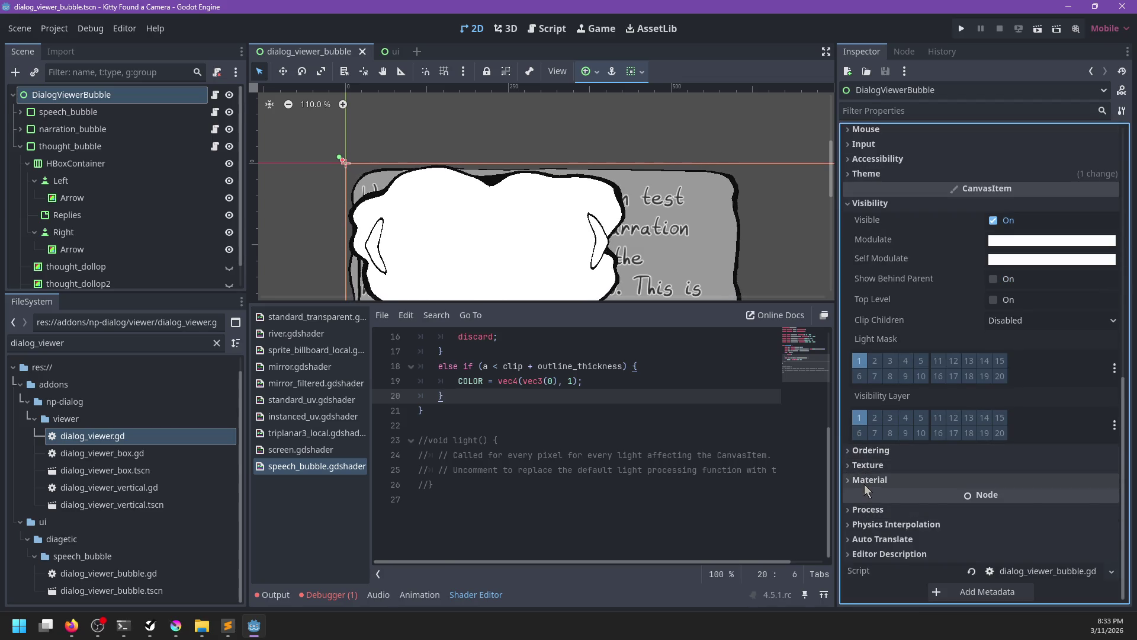
{"action": "scroll", "coordinate": [887, 486], "scroll_direction": "up", "scroll_amount": 6}
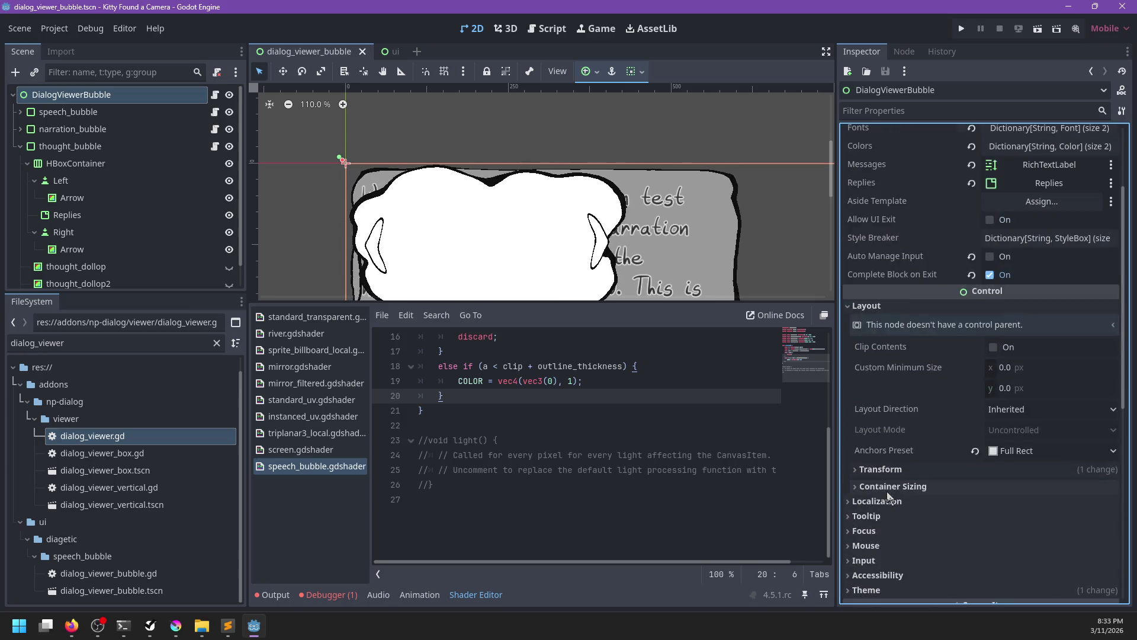
{"action": "scroll", "coordinate": [891, 483], "scroll_direction": "down", "scroll_amount": 4}
{"action": "left_click", "coordinate": [1029, 360]}
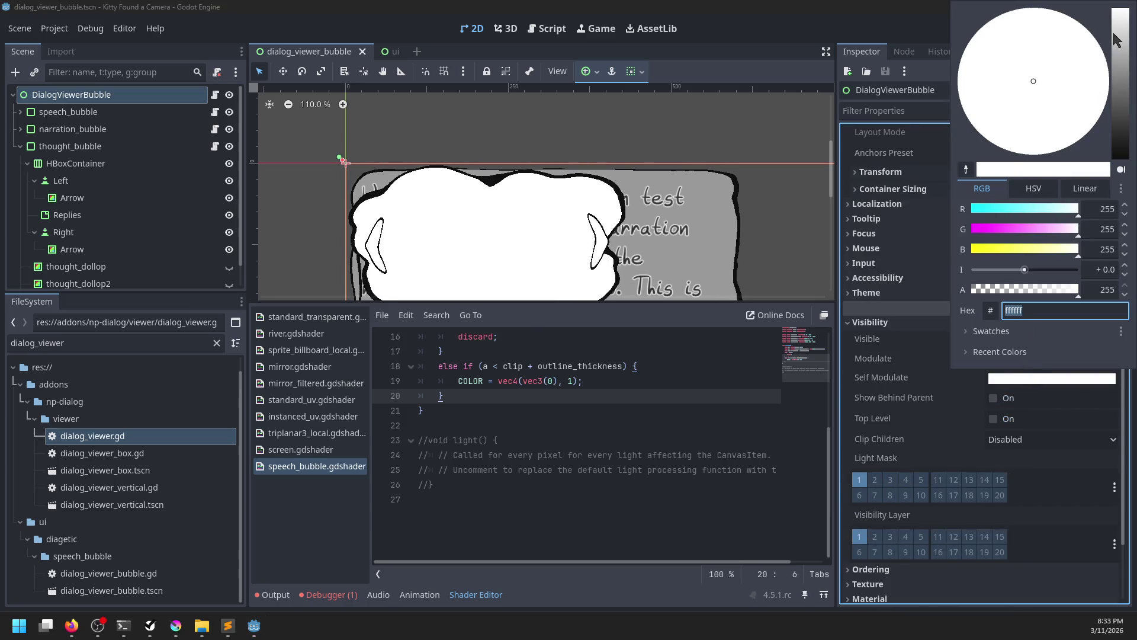
{"action": "left_click", "coordinate": [1117, 40]}
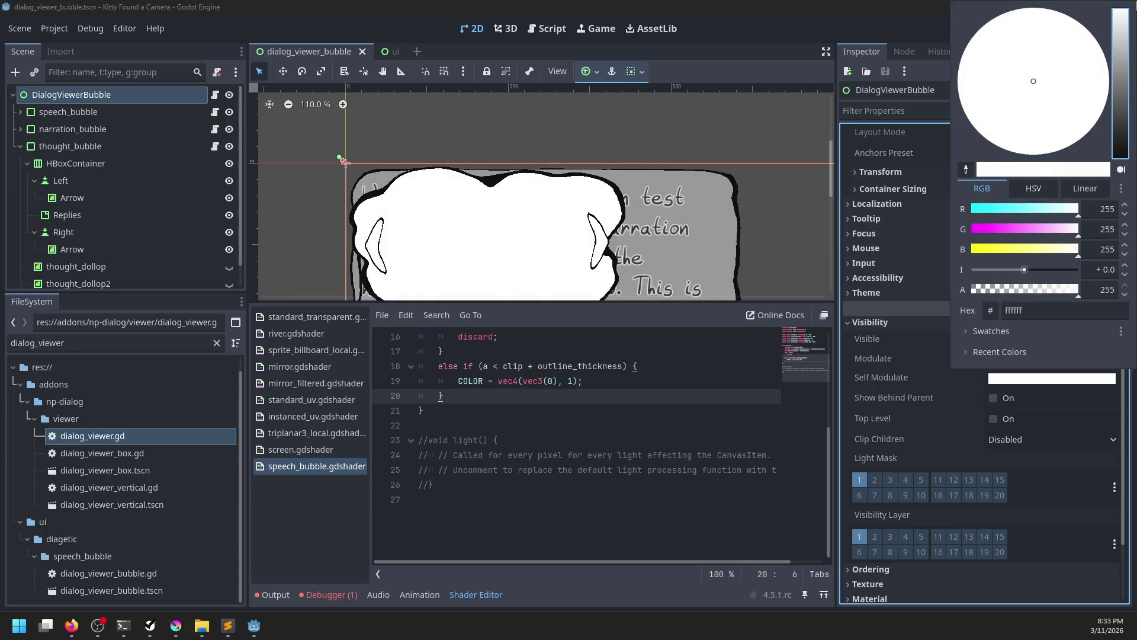
{"action": "left_click", "coordinate": [593, 524], "text": "shift"}
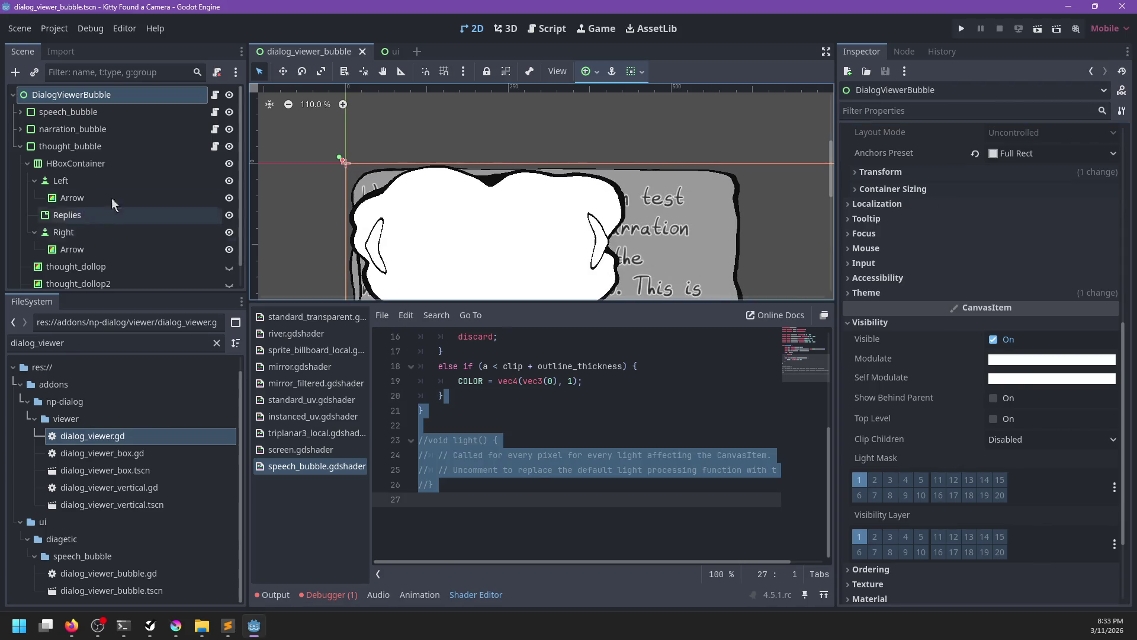
Set narration_bubble's Panel BG Color to white (ffffff)
{"action": "scroll", "coordinate": [451, 204], "scroll_direction": "down", "scroll_amount": 2}
{"action": "left_click", "coordinate": [649, 223]}
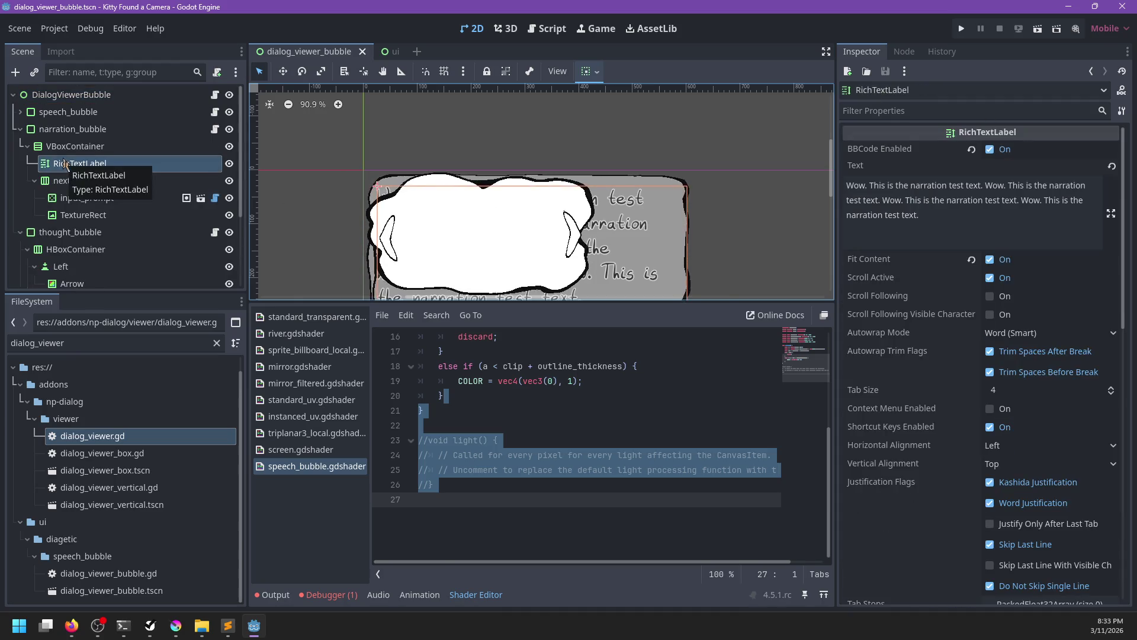
{"action": "left_click", "coordinate": [71, 130]}
{"action": "left_click", "coordinate": [70, 233], "text": "ctrl"}
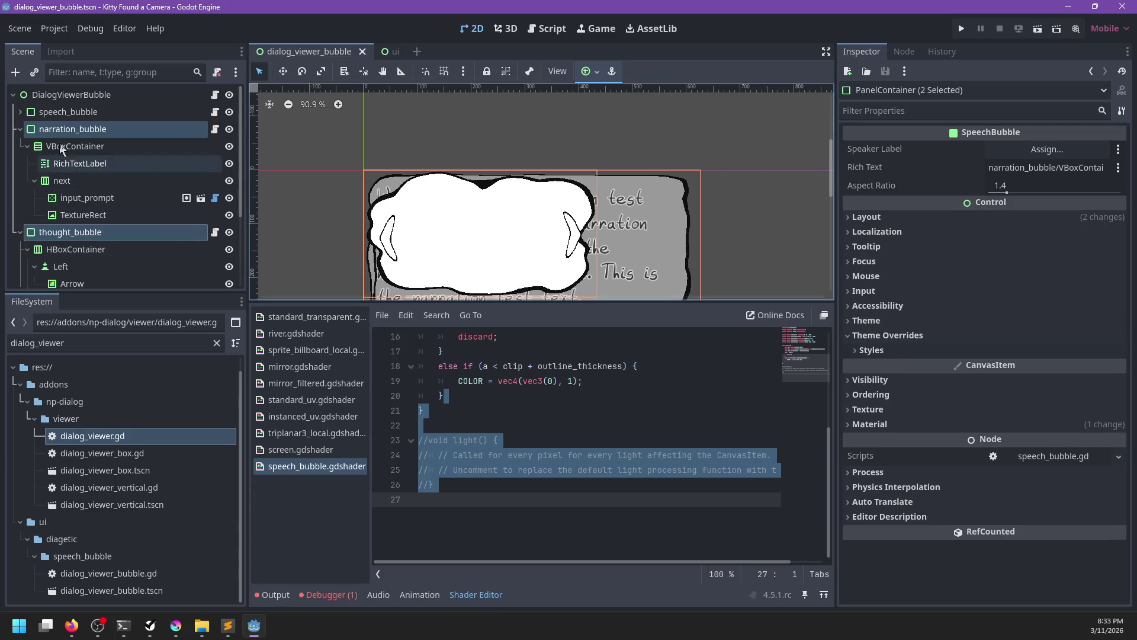
{"action": "left_click", "coordinate": [74, 131]}
{"action": "scroll", "coordinate": [867, 243], "scroll_direction": "down", "scroll_amount": 5}
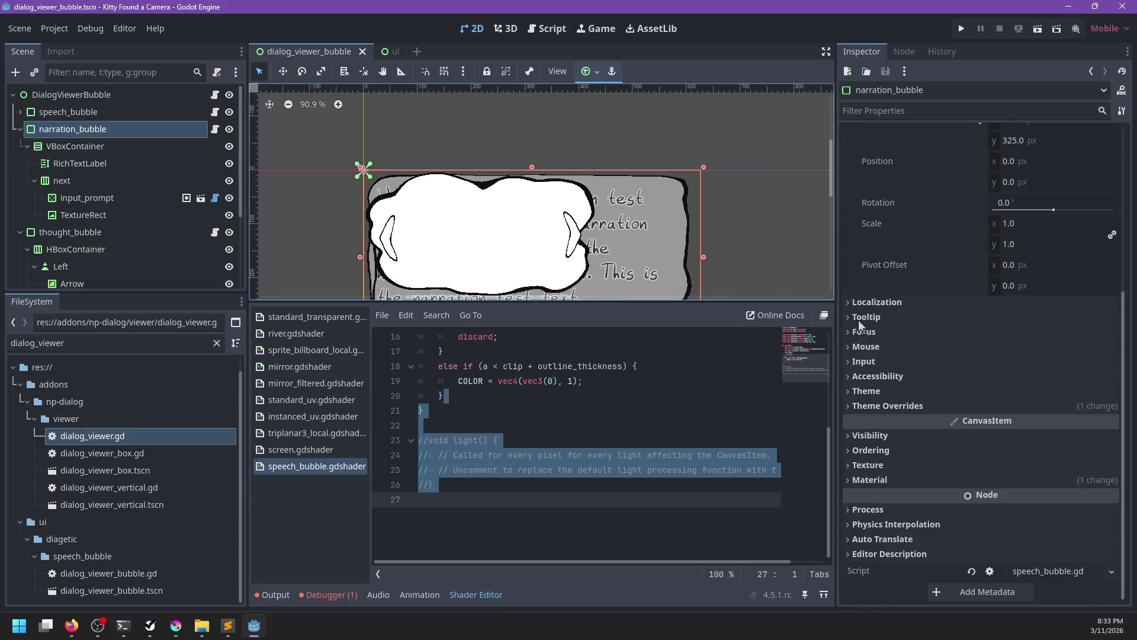
{"action": "left_click", "coordinate": [888, 404]}
{"action": "left_click", "coordinate": [940, 472]}
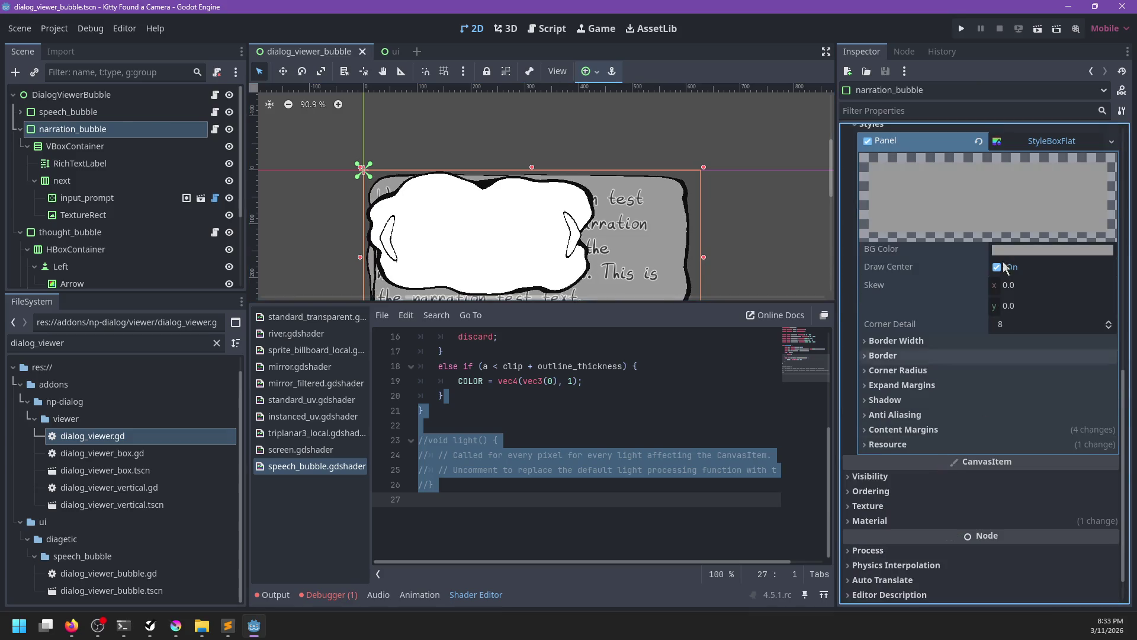
{"action": "left_click", "coordinate": [1005, 252]}
{"action": "left_click_drag", "start_coordinate": [1127, 298], "coordinate": [1126, 248]}
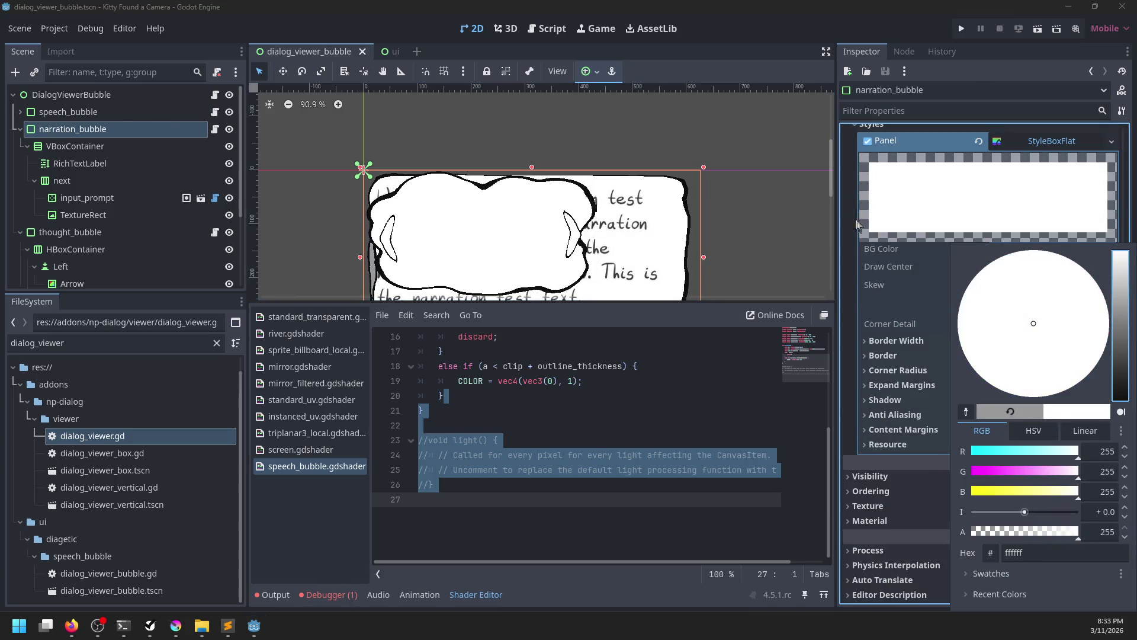
Compare the thought bubble's panel colour, collapse the bubble nodes, and save the scene
{"action": "left_click", "coordinate": [59, 234]}
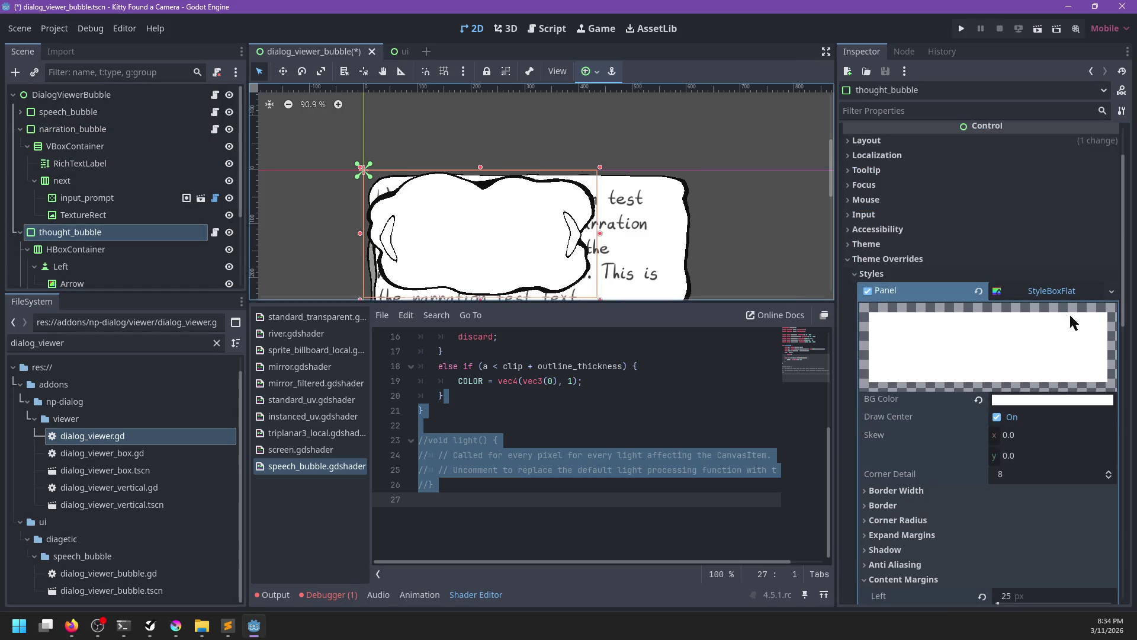
{"action": "left_click", "coordinate": [1061, 401]}
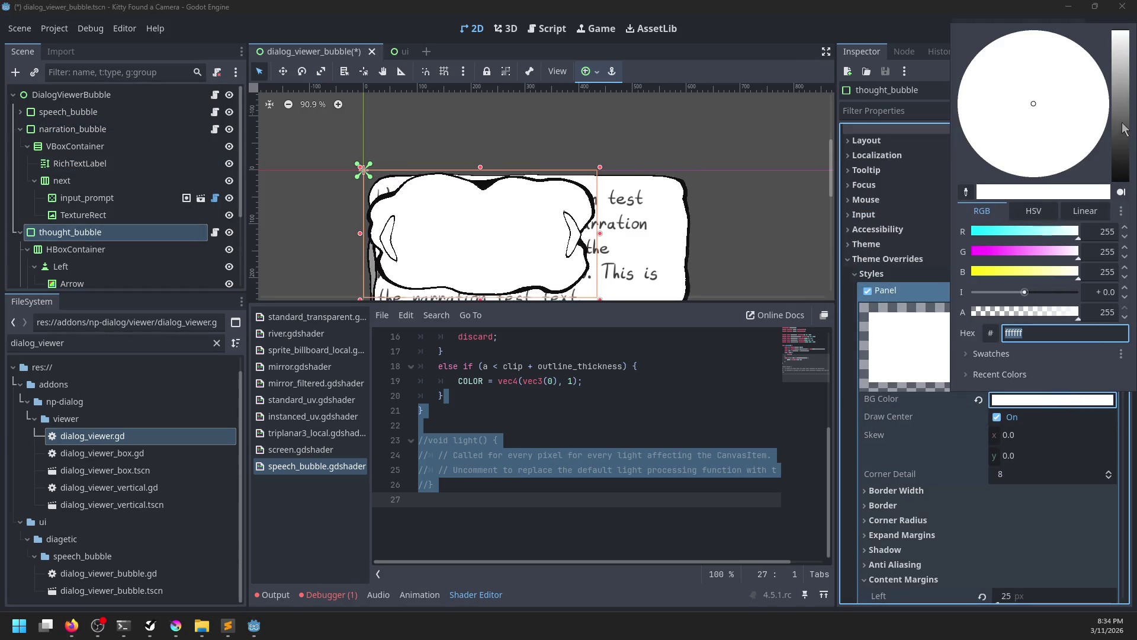
{"action": "left_click", "coordinate": [119, 222]}
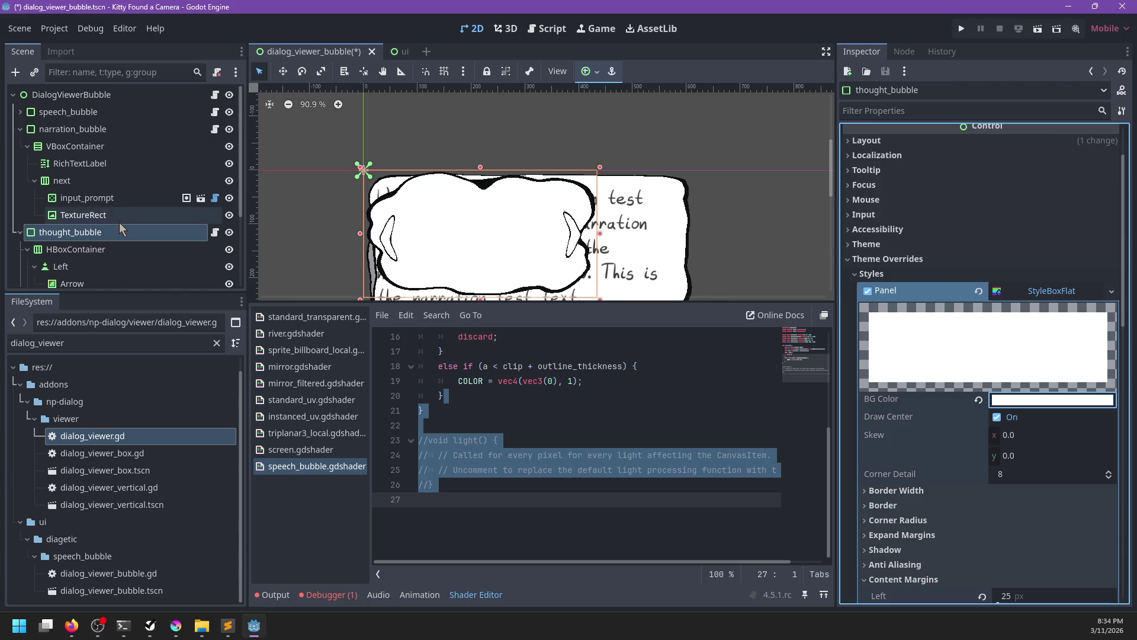
{"action": "left_click", "coordinate": [89, 112]}
{"action": "left_click", "coordinate": [51, 129]}
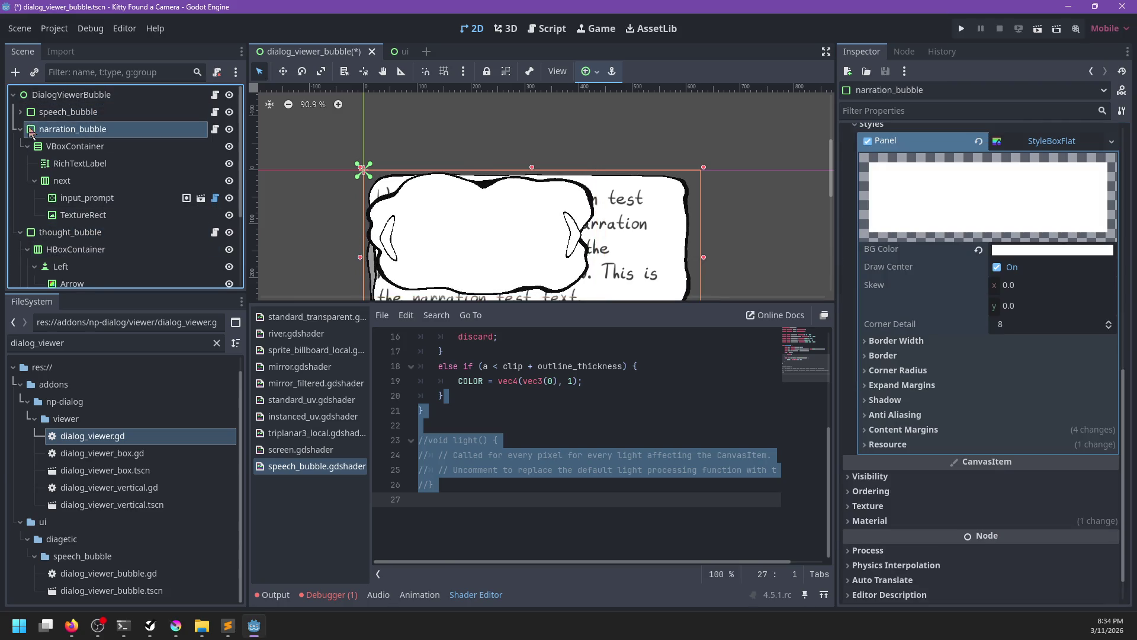
{"action": "left_click", "coordinate": [21, 129]}
{"action": "left_click", "coordinate": [21, 147]}
{"action": "key", "text": "ctrl+s"}
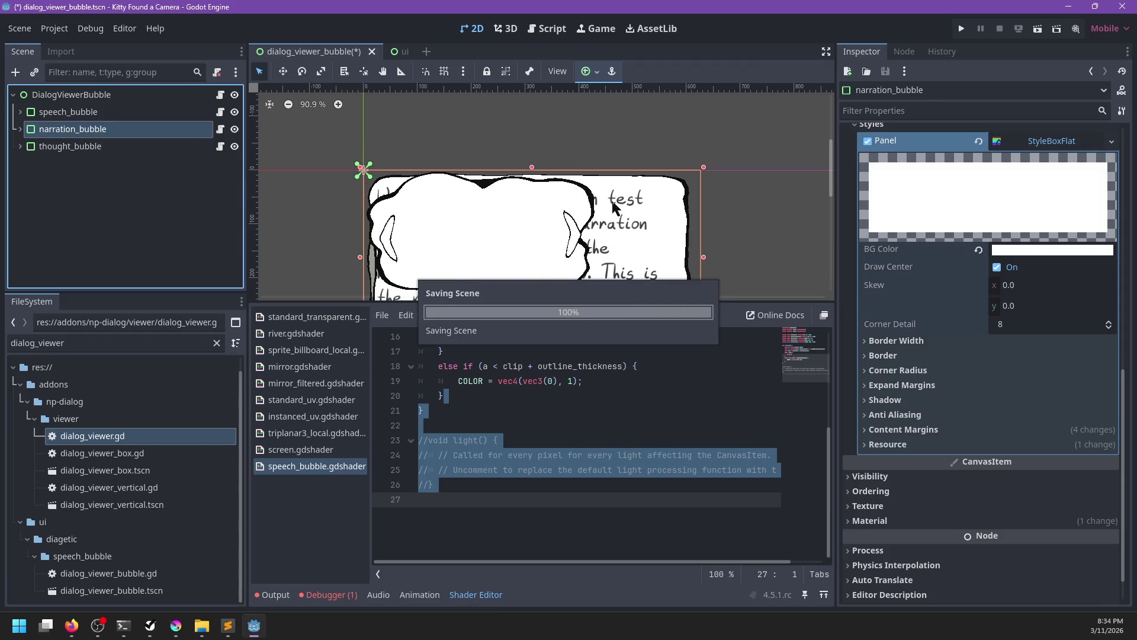
Hide narration_bubble and thought_bubble so only the speech bubble shows
{"action": "mouse_move", "coordinate": [427, 249]}
{"action": "left_mouse_down"}
{"action": "mouse_move", "coordinate": [470, 178]}
{"action": "mouse_move", "coordinate": [440, 183]}
{"action": "mouse_move", "coordinate": [178, 133]}
{"action": "left_mouse_up"}
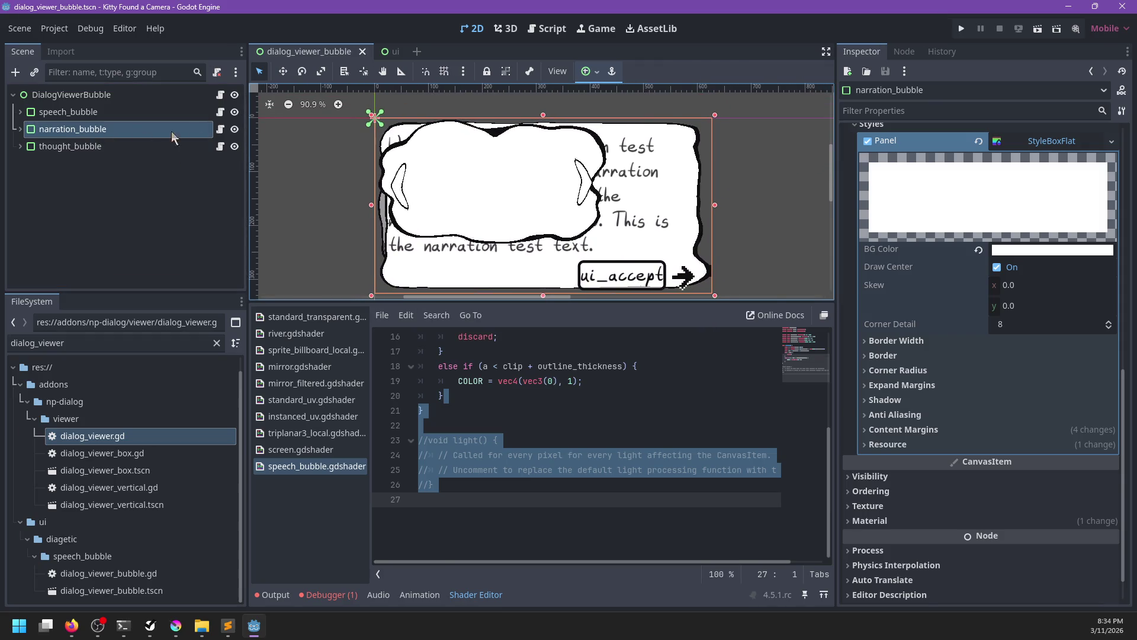
{"action": "left_click", "coordinate": [235, 130]}
{"action": "left_click", "coordinate": [168, 142]}
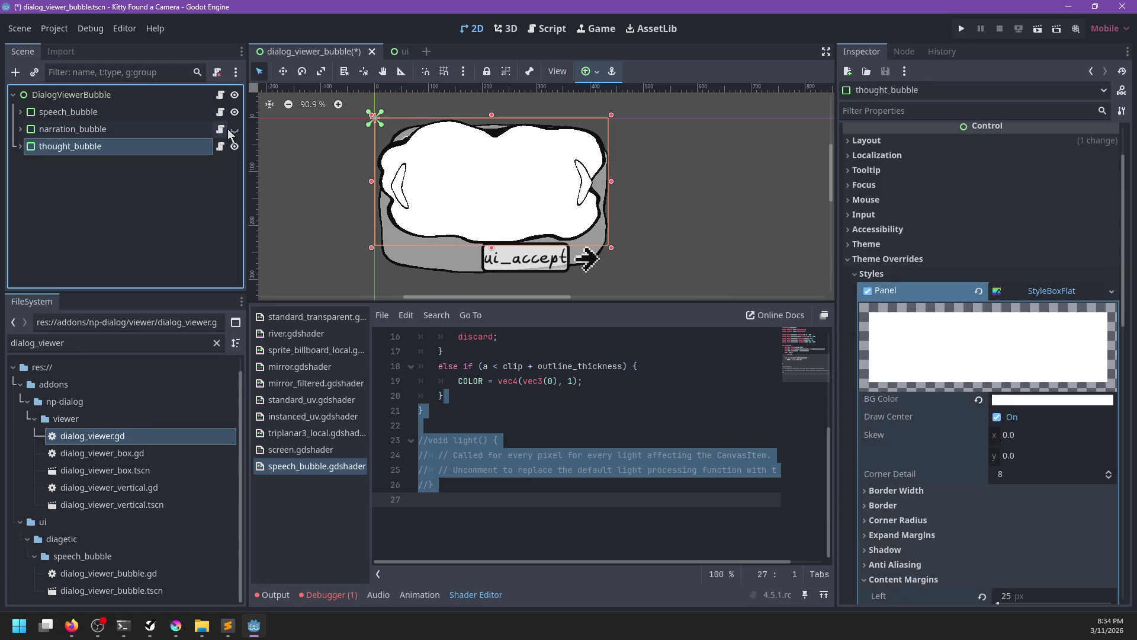
{"action": "left_click", "coordinate": [234, 113]}
{"action": "left_click", "coordinate": [235, 112]}
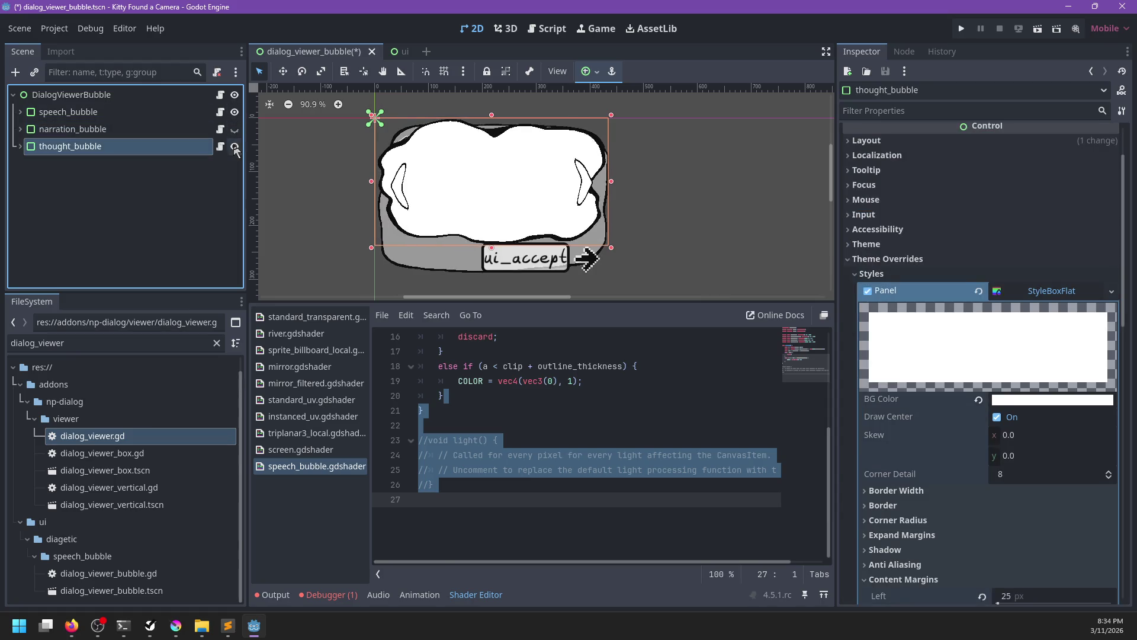
{"action": "left_click", "coordinate": [234, 147]}
Set speech_bubble's Panel BG Color to white (ffffff)
{"action": "left_click", "coordinate": [89, 112]}
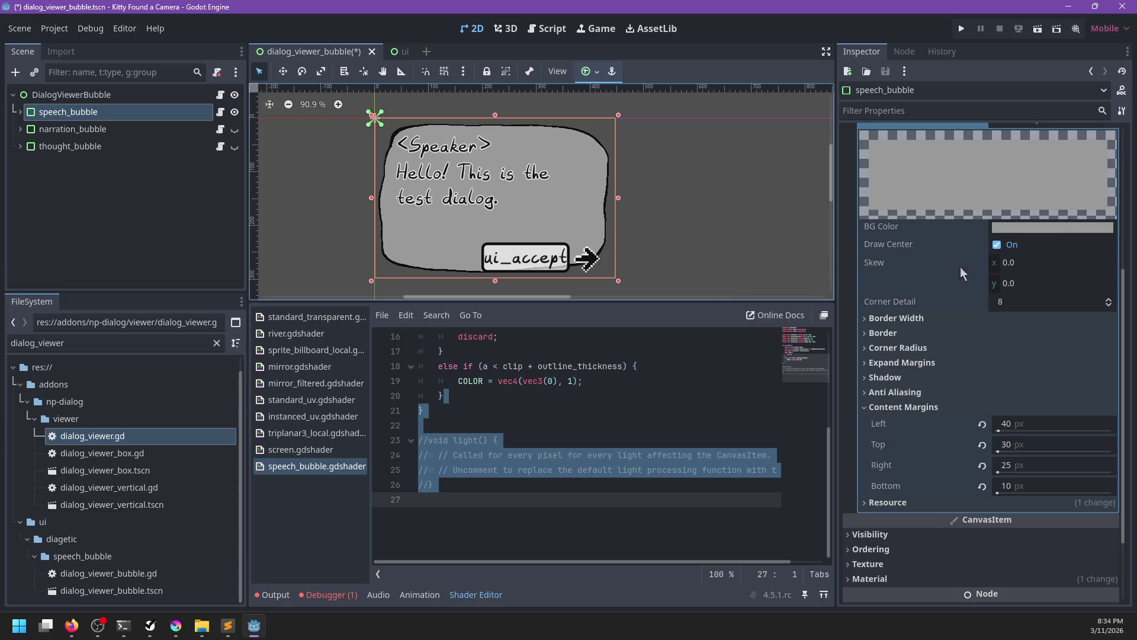
{"action": "left_click", "coordinate": [1058, 228]}
{"action": "left_click_drag", "start_coordinate": [1124, 285], "coordinate": [1126, 203]}
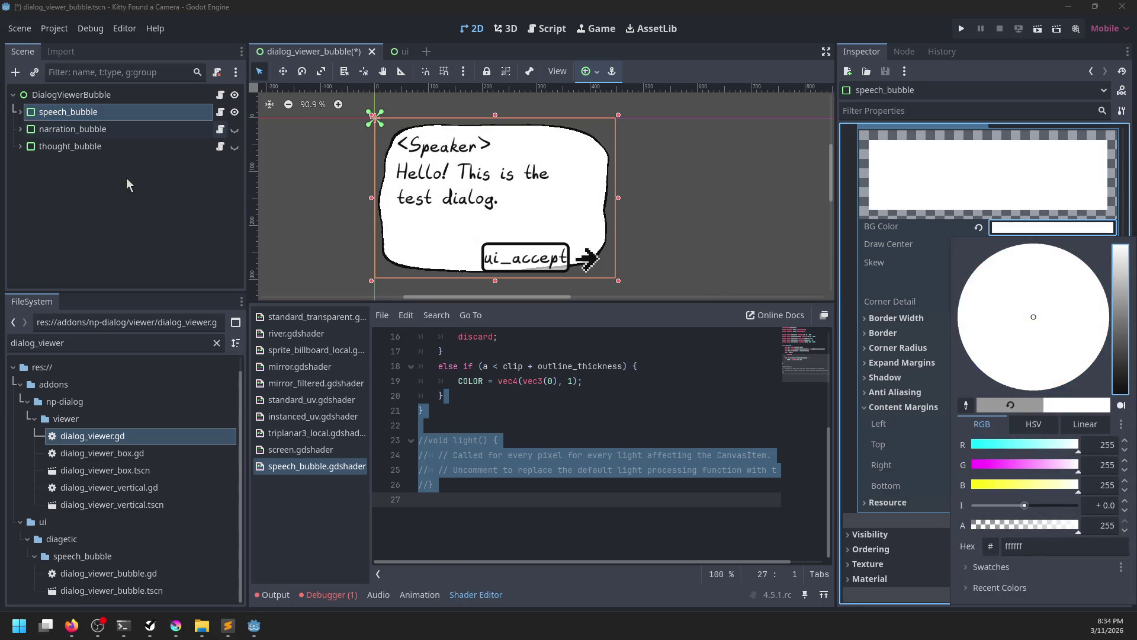
Unhide the narration and thought bubbles and save the scene
{"action": "left_click", "coordinate": [192, 152]}
{"action": "left_click", "coordinate": [235, 146]}
{"action": "left_click", "coordinate": [235, 129]}
{"action": "key", "text": "ctrl+s"}
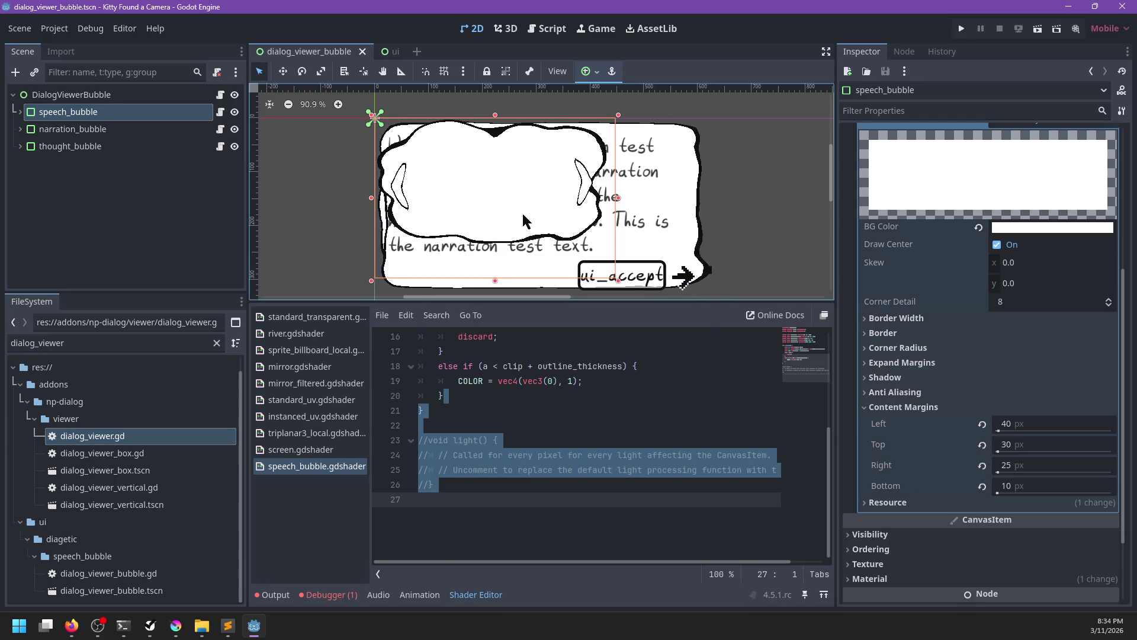
Add 'uniform vec4 outline_color: source_color;' as a new line 5 of the shader
{"action": "left_click_drag", "start_coordinate": [497, 499], "coordinate": [485, 417]}
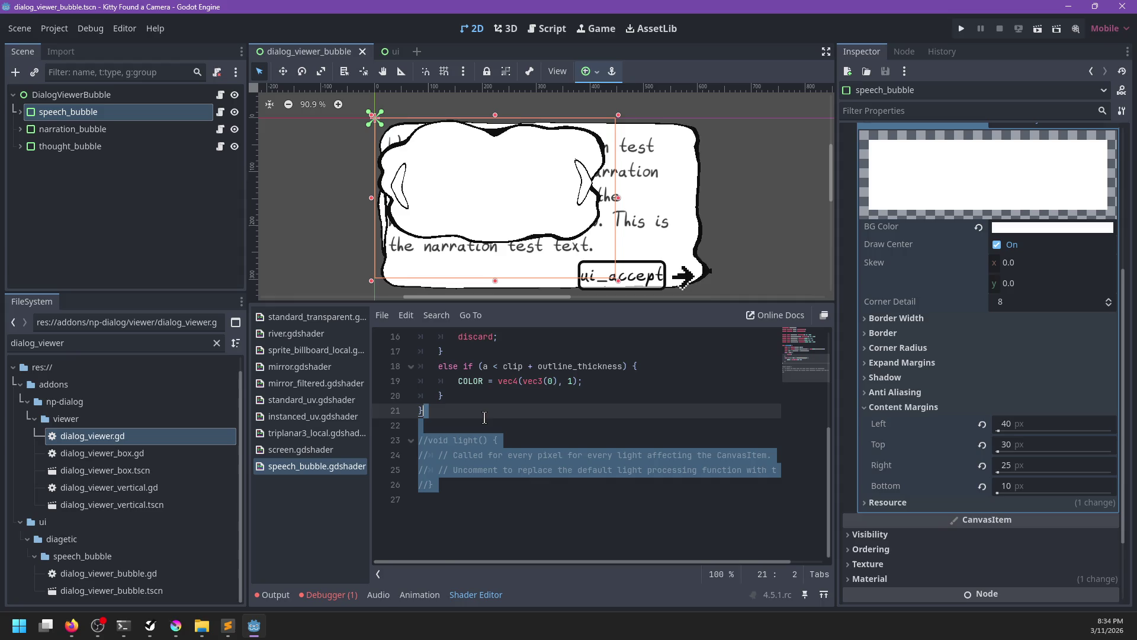
{"action": "left_click", "coordinate": [484, 417]}
{"action": "scroll", "coordinate": [545, 427], "scroll_direction": "up", "scroll_amount": 5}
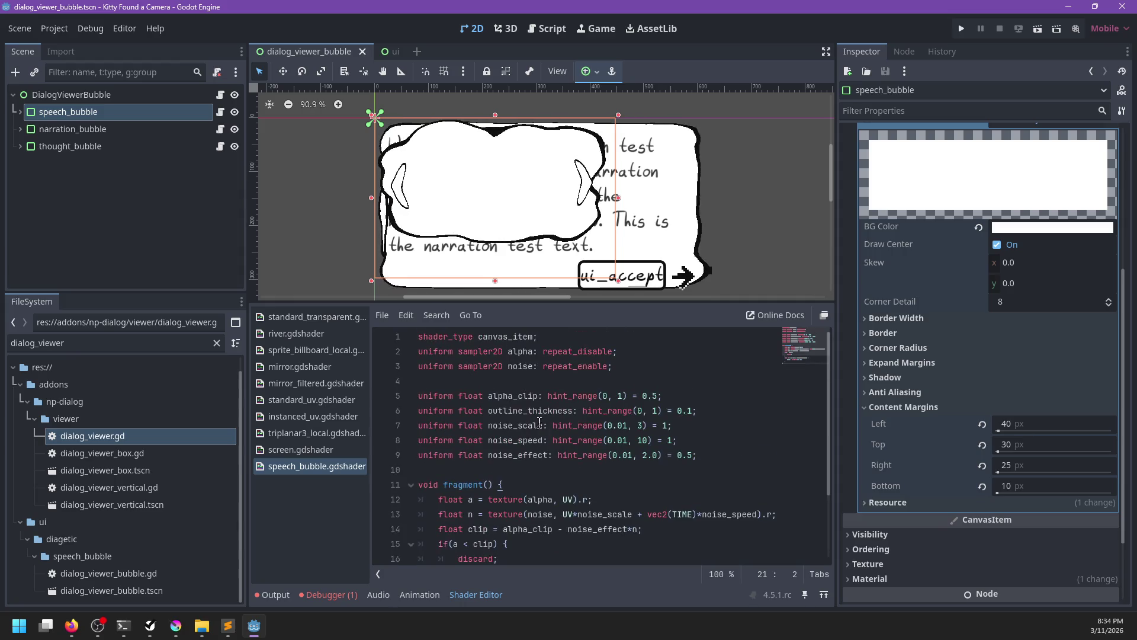
{"action": "scroll", "coordinate": [540, 422], "scroll_direction": "down", "scroll_amount": 2}
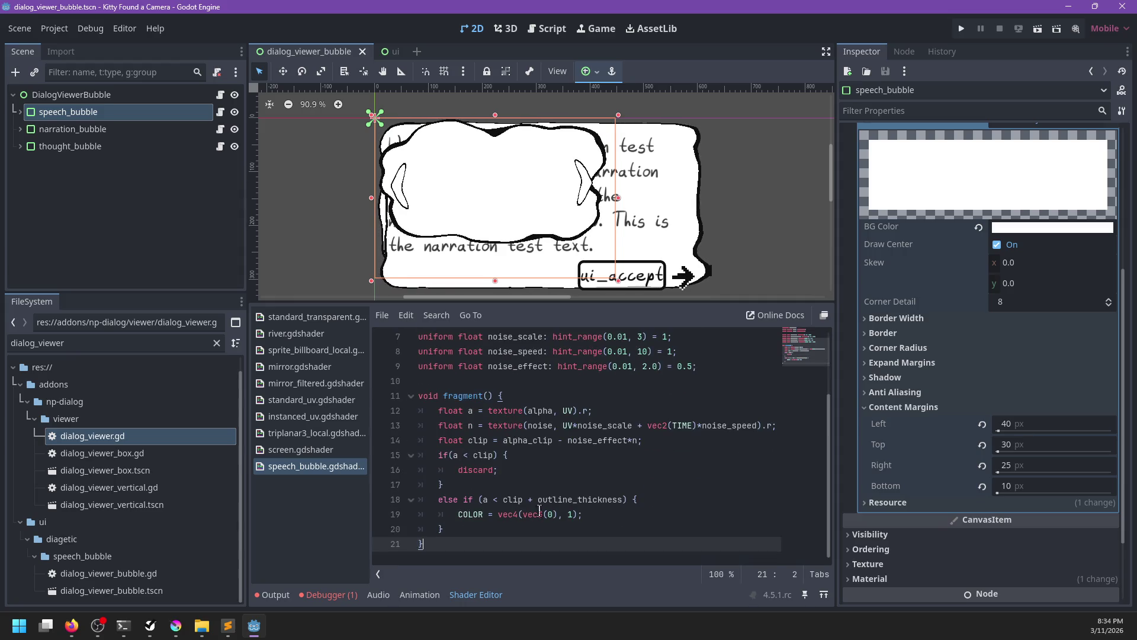
{"action": "scroll", "coordinate": [593, 426], "scroll_direction": "up", "scroll_amount": 2}
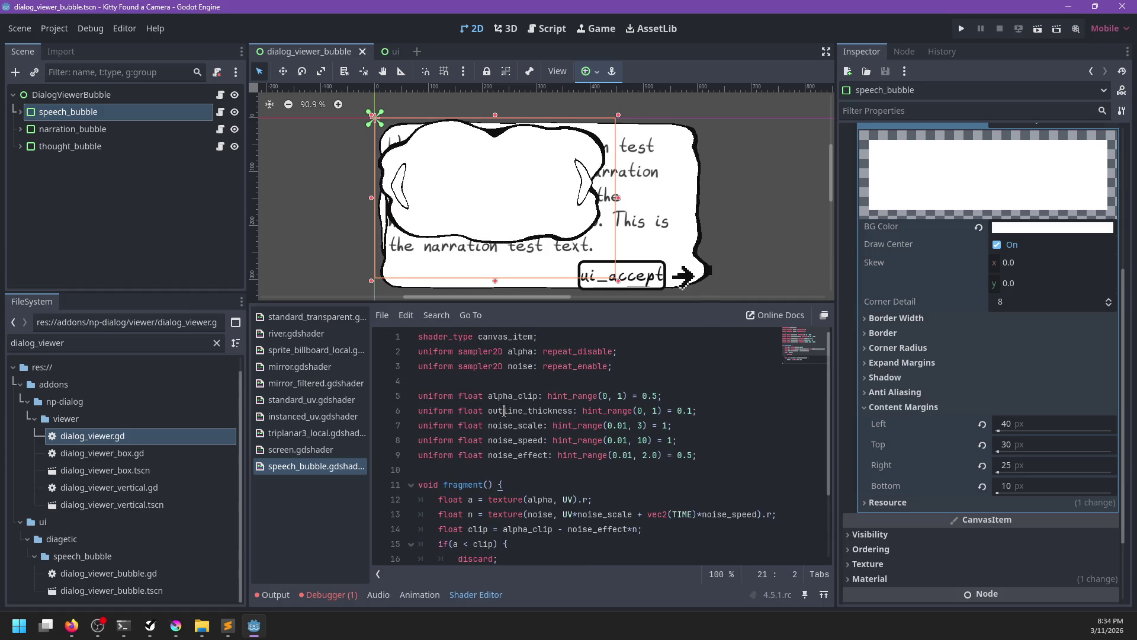
{"action": "left_click", "coordinate": [731, 402]}
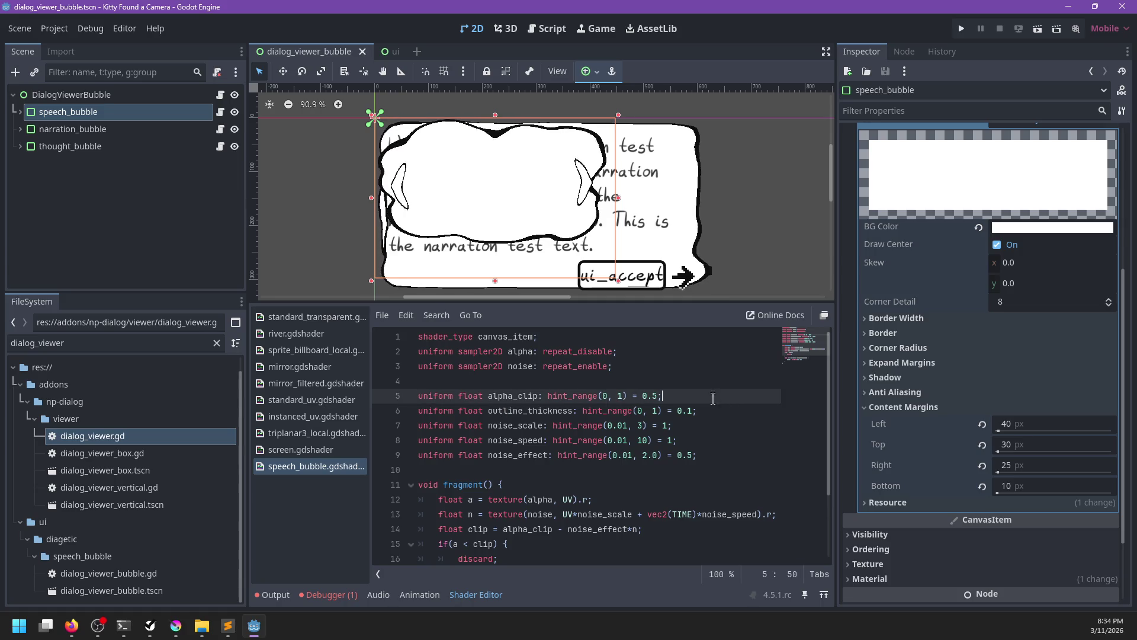
{"action": "left_click", "coordinate": [694, 373]}
{"action": "key", "text": "Down"}
{"action": "key", "text": "Return"}
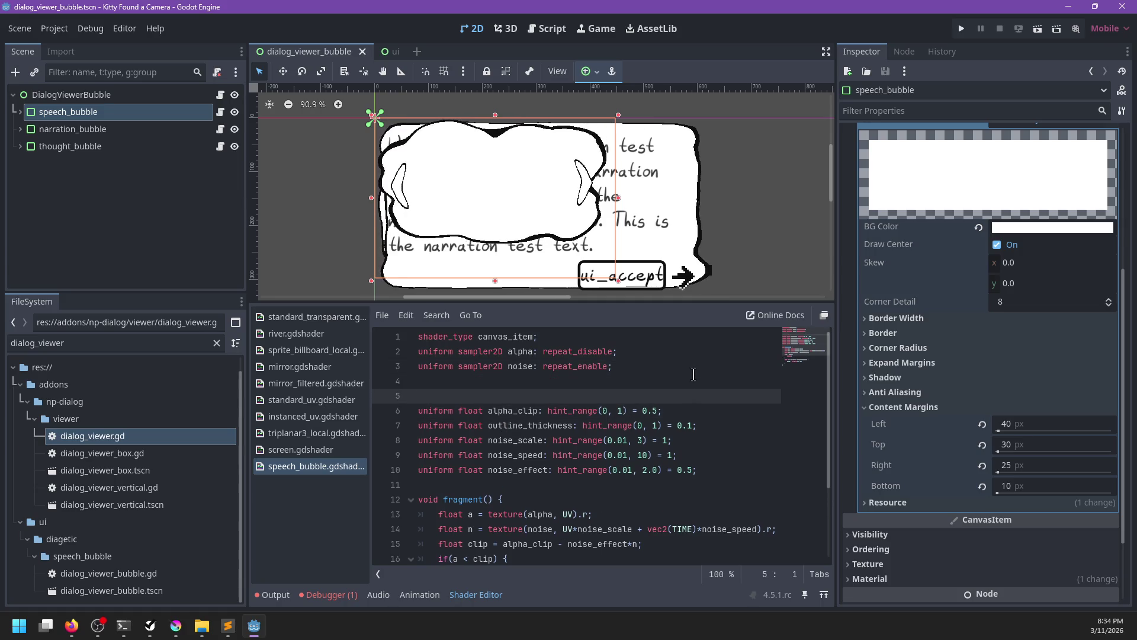
{"action": "type", "text": "form vec4 "}
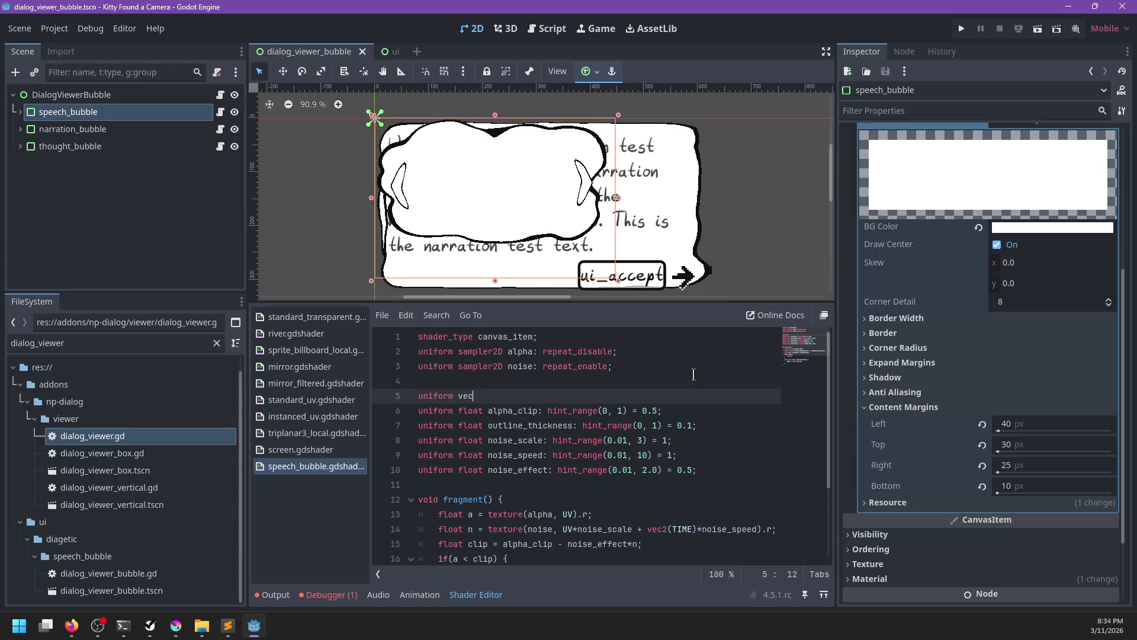
{"action": "type", "text": "outline_color: source"}
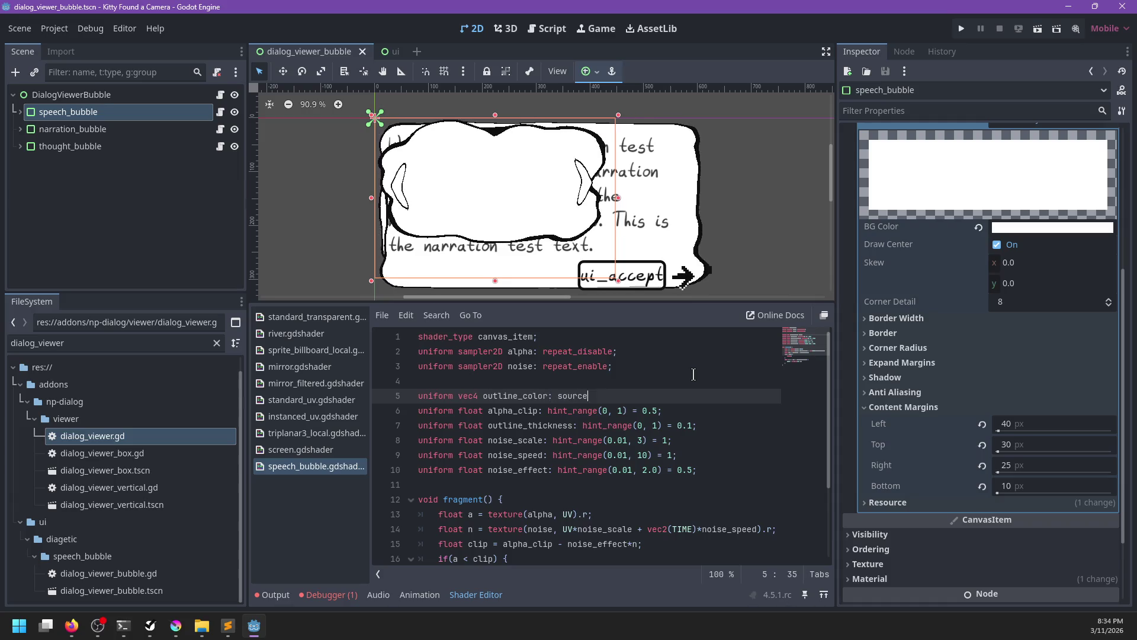
{"action": "type", "text": "or;"}
Change line 20 to 'COLOR = COLOR*outline_color;' so the shader compiles
{"action": "scroll", "coordinate": [652, 415], "scroll_direction": "down", "scroll_amount": 2}
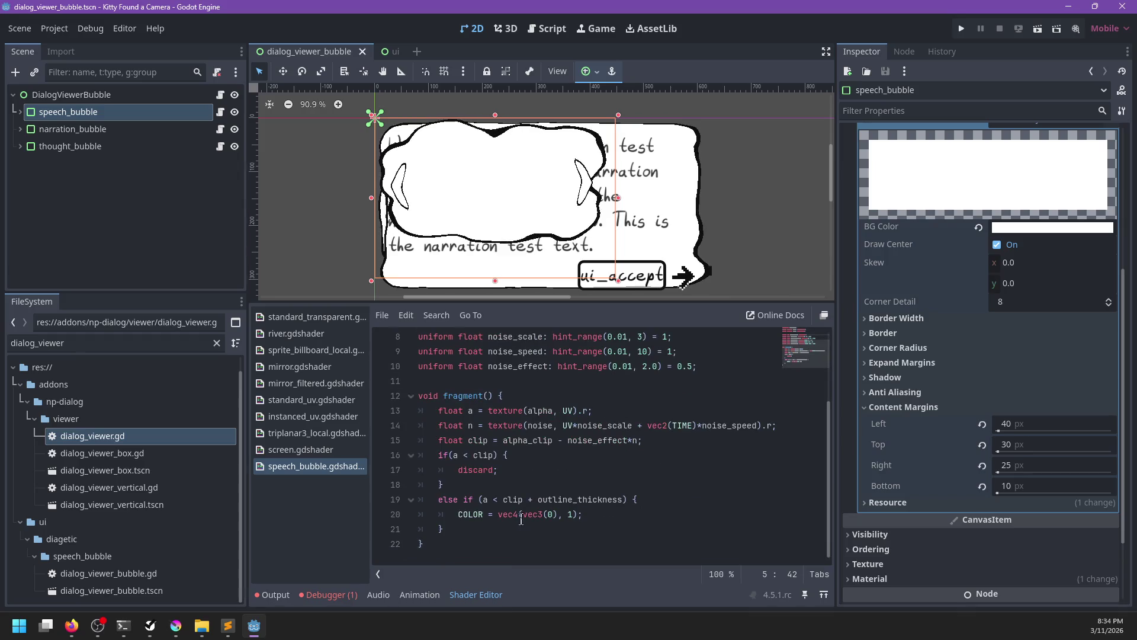
{"action": "left_click", "coordinate": [550, 514]}
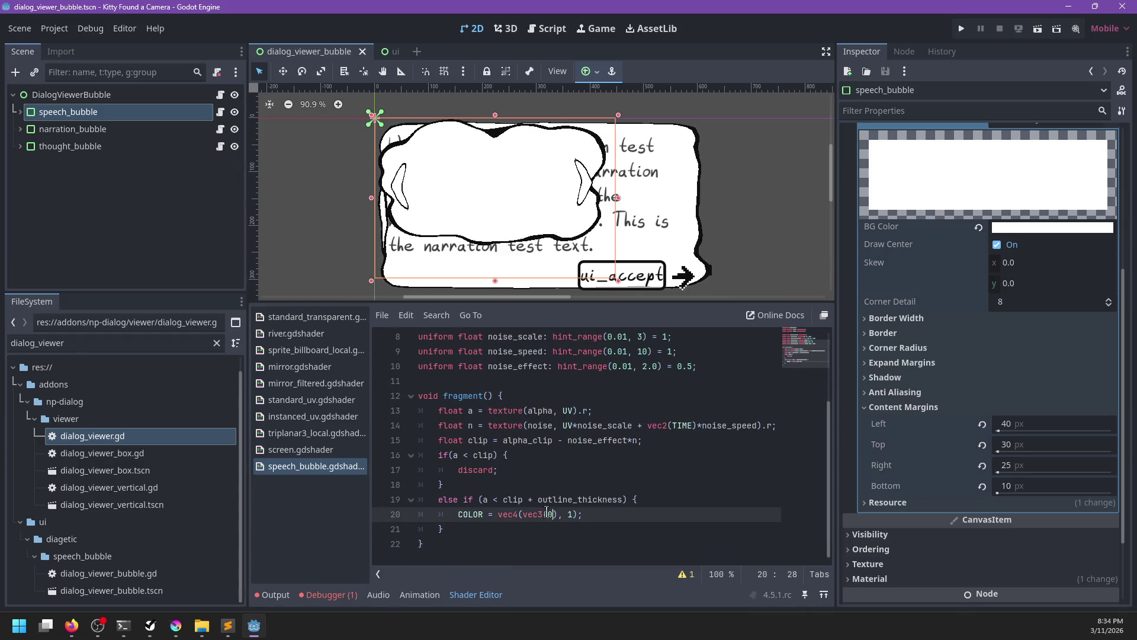
{"action": "left_click_drag", "start_coordinate": [550, 514], "coordinate": [525, 513]}
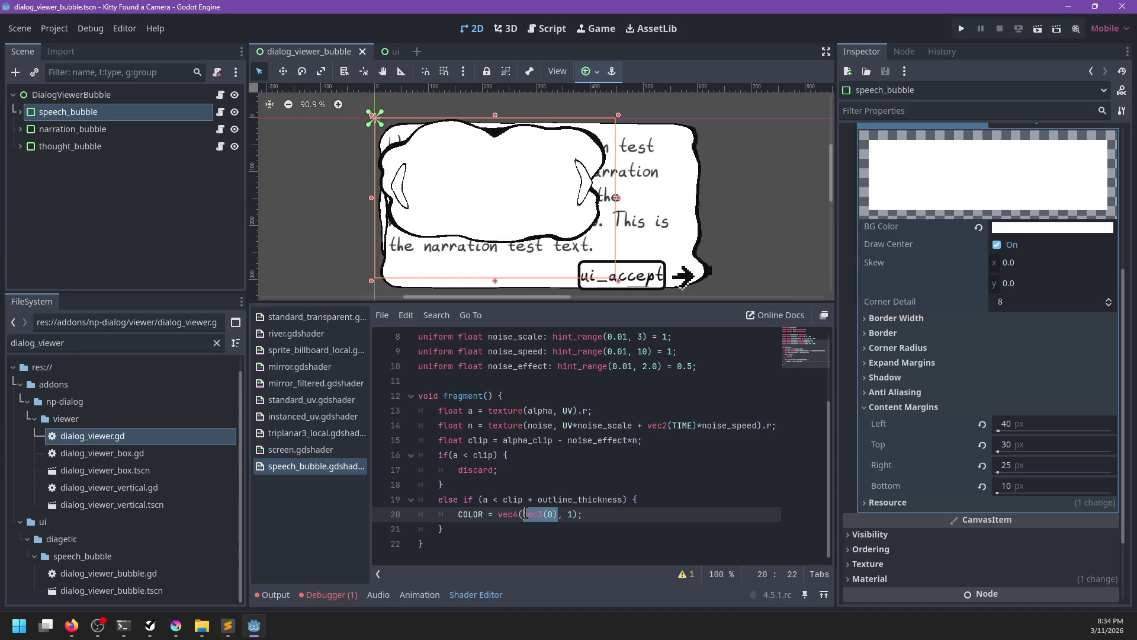
{"action": "type", "text": "COLOR.rgb*outline_color"}
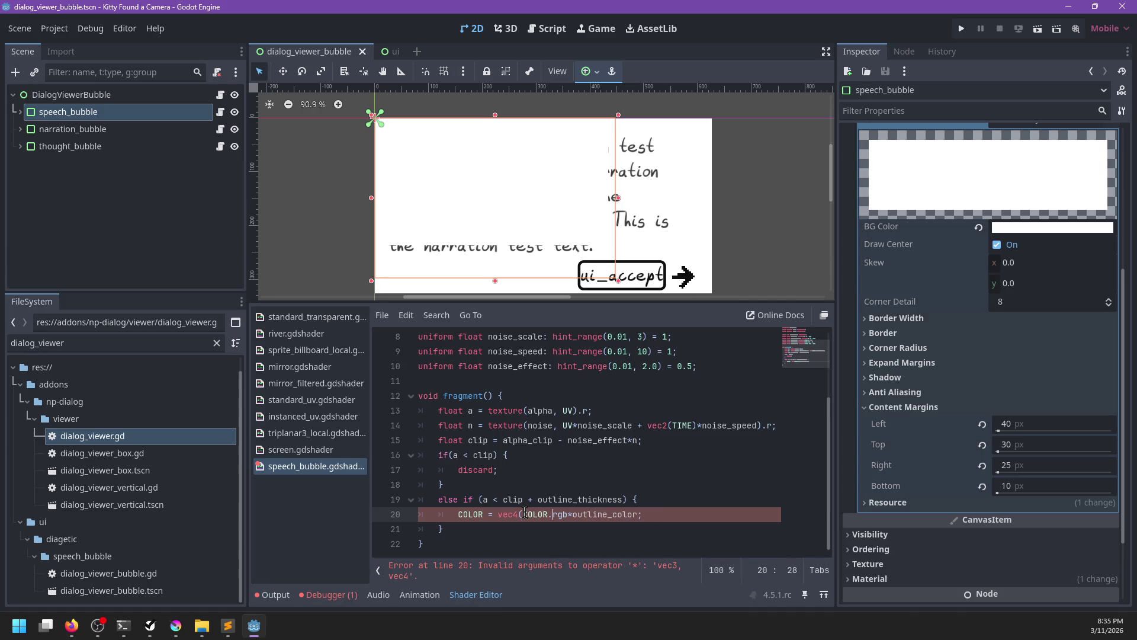
{"action": "key", "text": "BackSpace"}
{"action": "key", "text": "BackSpace"}
{"action": "key", "text": "BackSpace"}
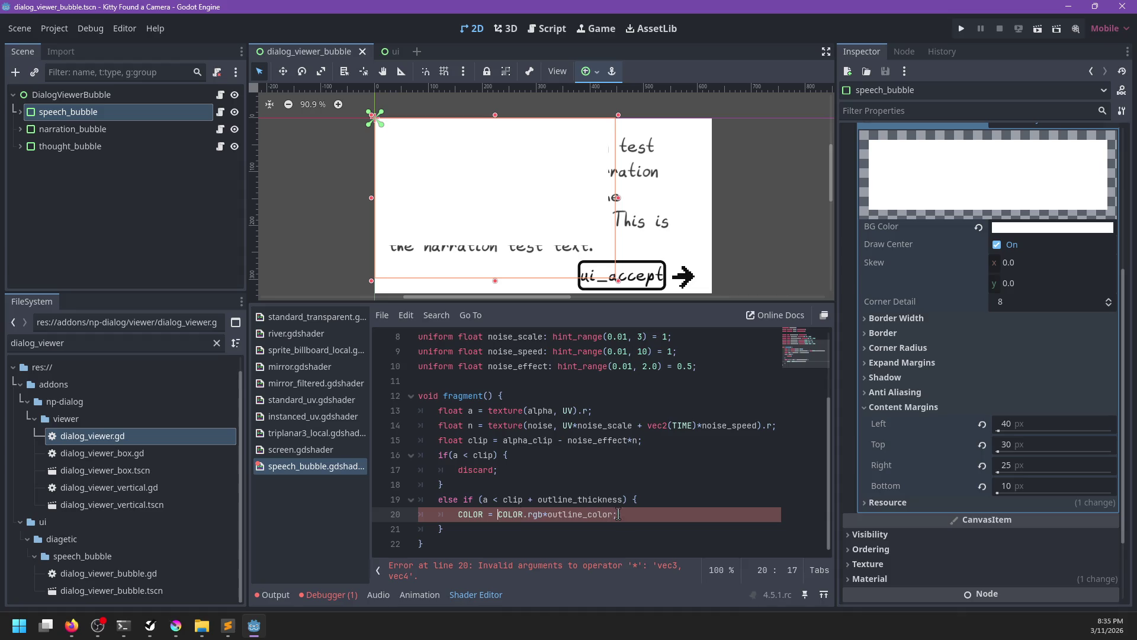
{"action": "key", "text": "BackSpace"}
{"action": "key", "text": "BackSpace"}
{"action": "key", "text": "BackSpace"}
{"action": "left_click", "coordinate": [624, 514]}
{"action": "scroll", "coordinate": [711, 414], "scroll_direction": "up", "scroll_amount": 3}
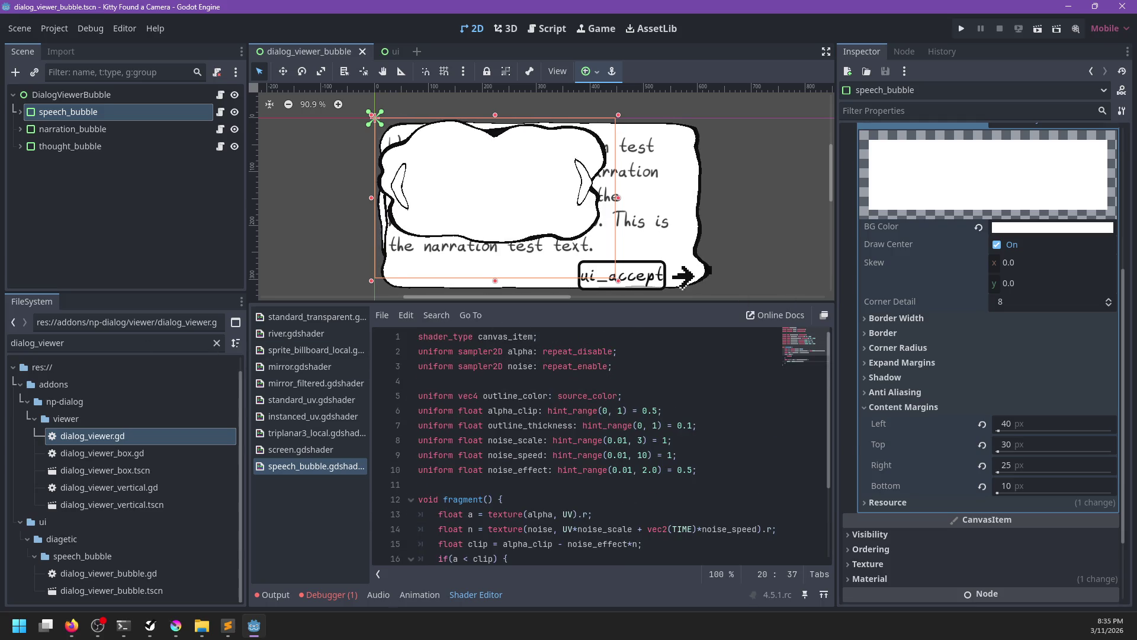
{"action": "key", "text": "alt+Tab"}
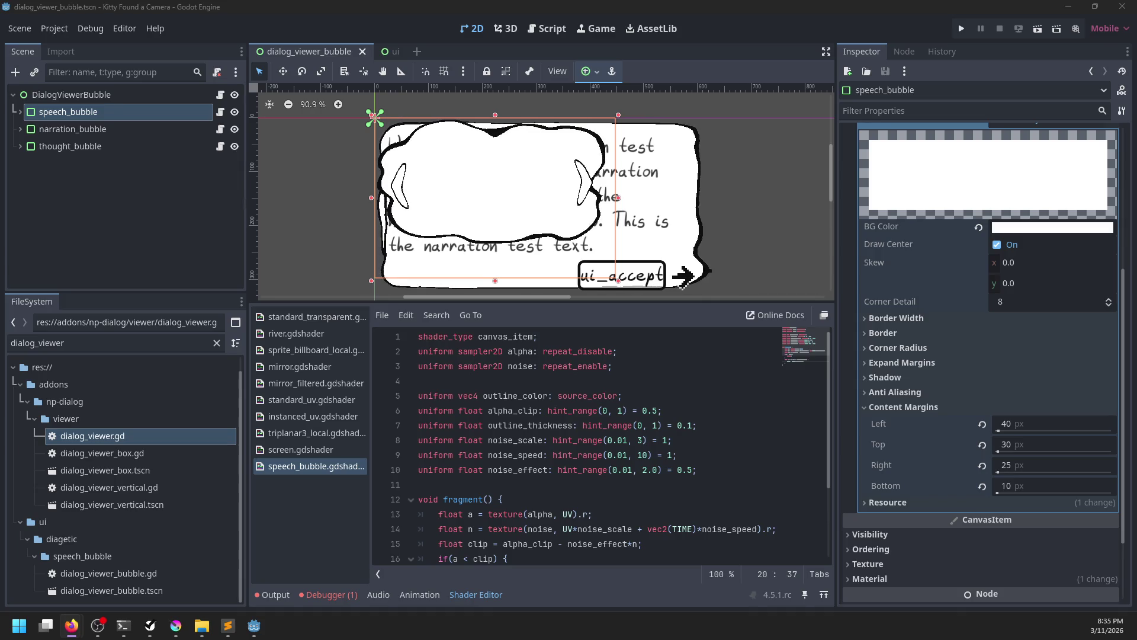
{"action": "left_click", "coordinate": [716, 328]}
Save, collapse the style sections, and reveal the ShaderMaterial's shader parameters
{"action": "key", "text": "ctrl+s"}
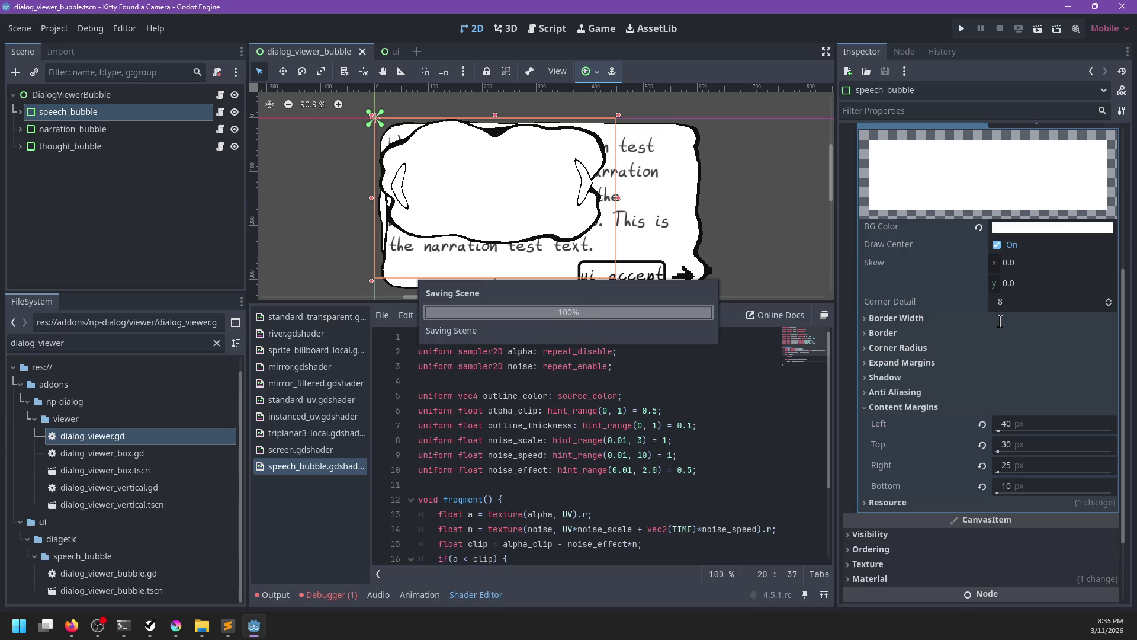
{"action": "left_click", "coordinate": [923, 408]}
{"action": "scroll", "coordinate": [923, 407], "scroll_direction": "up", "scroll_amount": 5}
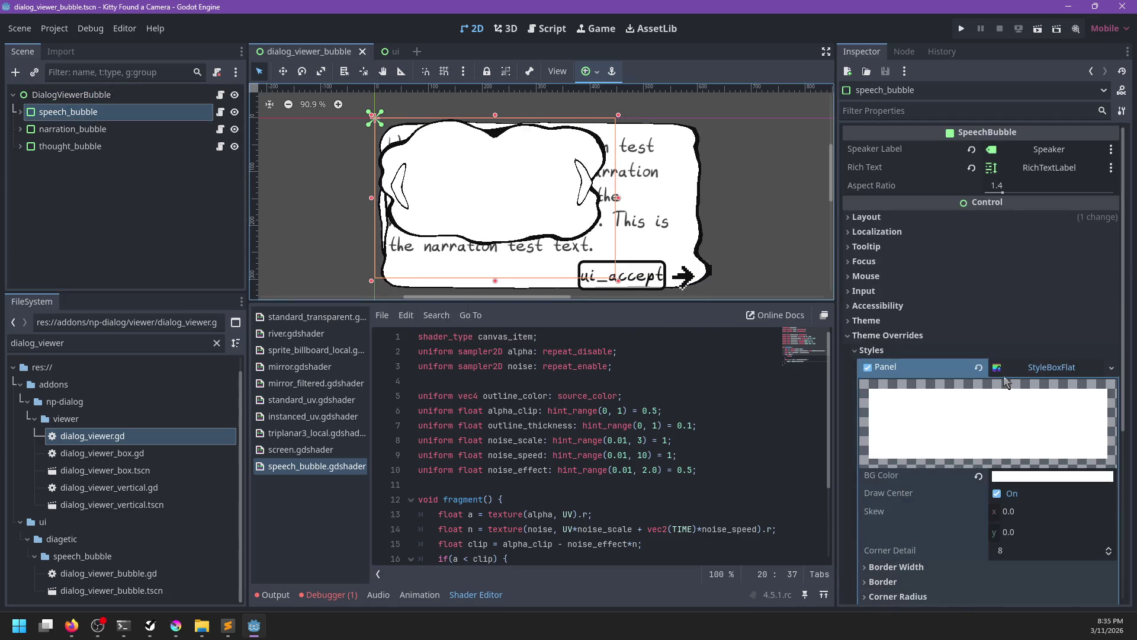
{"action": "left_click", "coordinate": [1036, 367]}
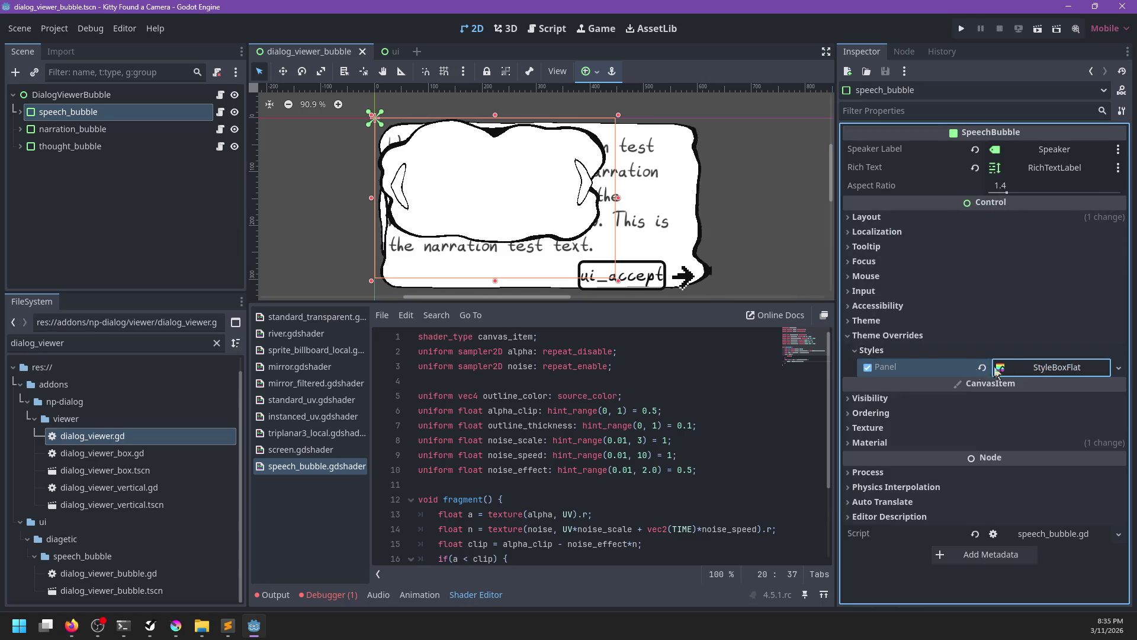
{"action": "left_click", "coordinate": [897, 334]}
{"action": "left_click", "coordinate": [886, 409]}
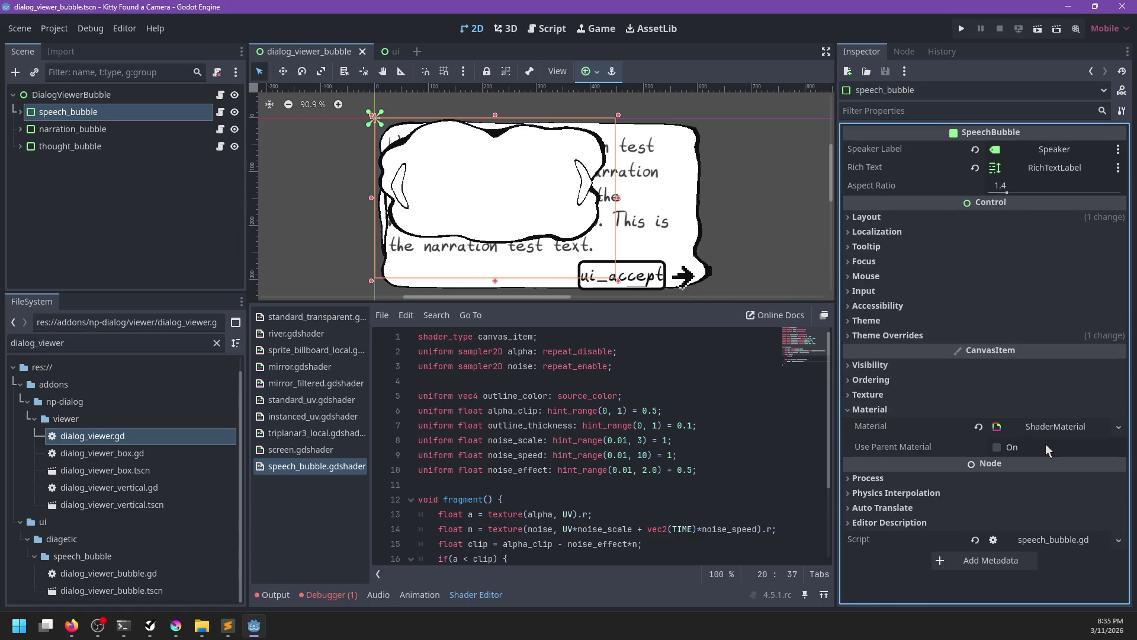
{"action": "left_click", "coordinate": [1044, 425]}
{"action": "scroll", "coordinate": [1045, 431], "scroll_direction": "down", "scroll_amount": 5}
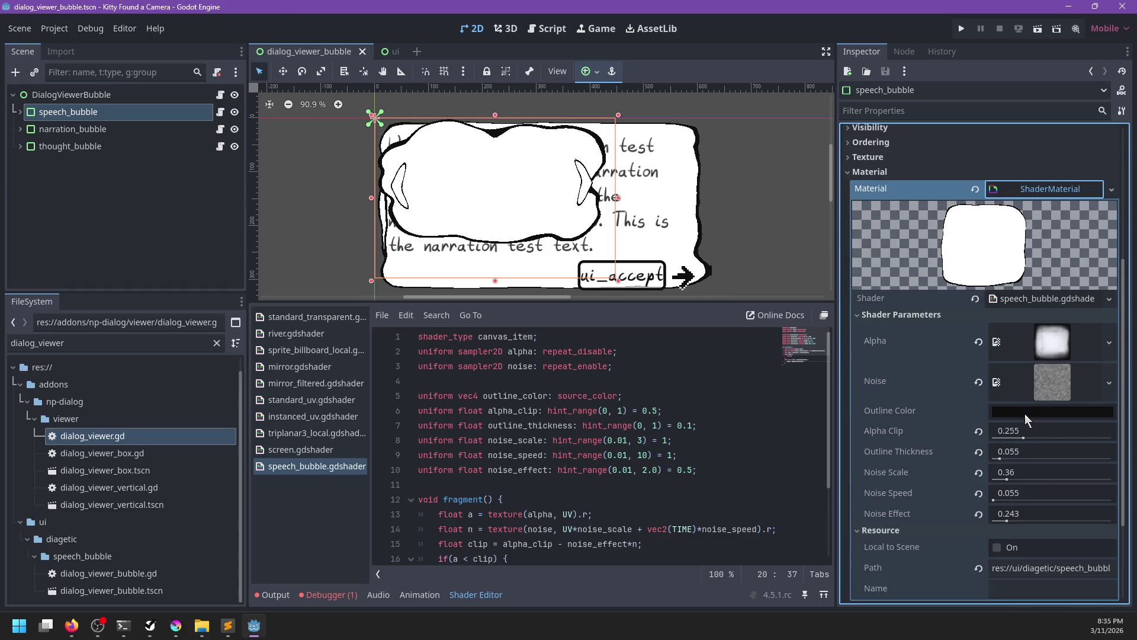
Tint the Outline Color bluer and hide the narration and thought bubbles
{"action": "left_click", "coordinate": [1025, 411]}
{"action": "mouse_move", "coordinate": [991, 282]}
{"action": "left_mouse_down"}
{"action": "mouse_move", "coordinate": [1039, 279]}
{"action": "mouse_move", "coordinate": [971, 283]}
{"action": "left_mouse_up"}
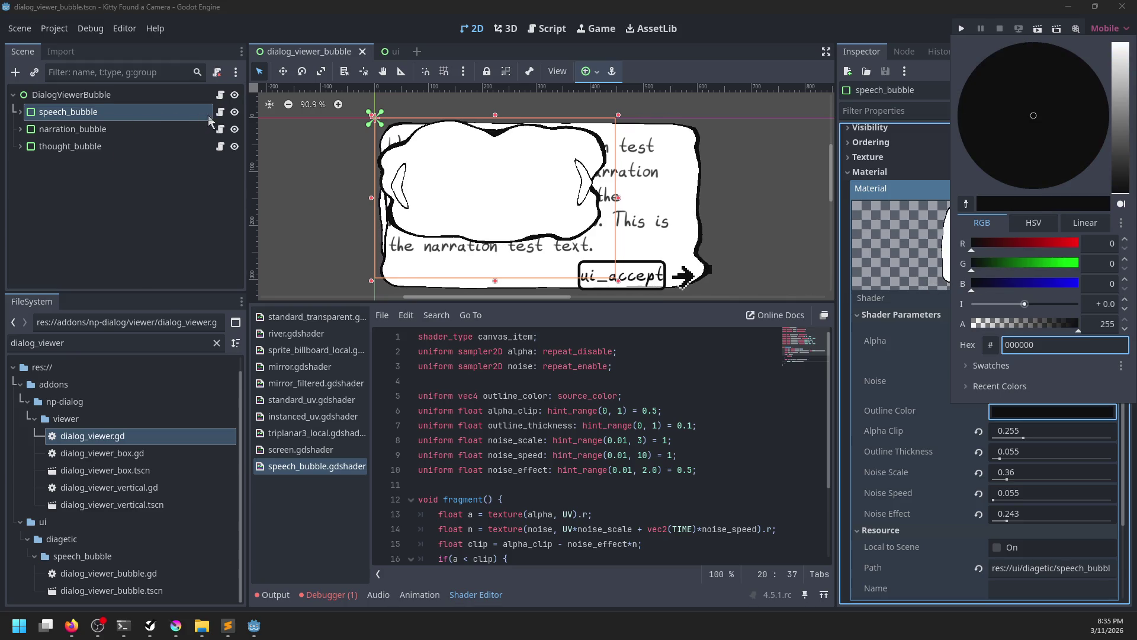
{"action": "left_click", "coordinate": [235, 130]}
{"action": "left_click", "coordinate": [234, 130]}
{"action": "left_click", "coordinate": [235, 146]}
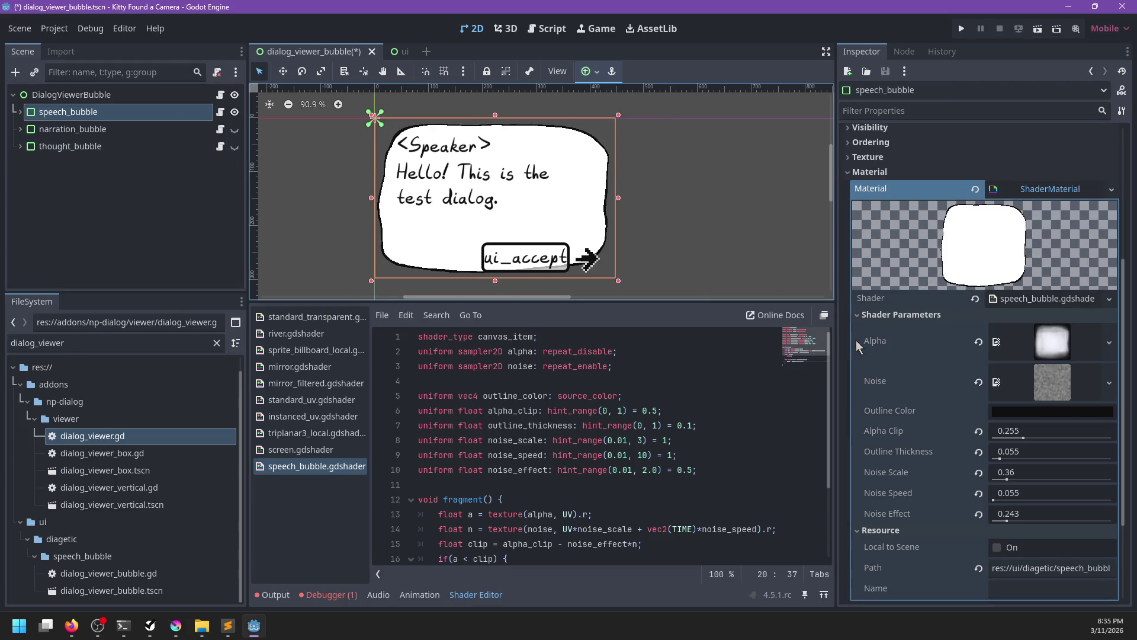
Push the Outline Color to full blue and save the scene
{"action": "left_click", "coordinate": [1025, 410]}
{"action": "mouse_move", "coordinate": [998, 286]}
{"action": "left_mouse_down"}
{"action": "mouse_move", "coordinate": [1118, 280]}
{"action": "mouse_move", "coordinate": [877, 295]}
{"action": "left_mouse_up"}
{"action": "left_click", "coordinate": [898, 407]}
{"action": "key", "text": "ctrl+s"}
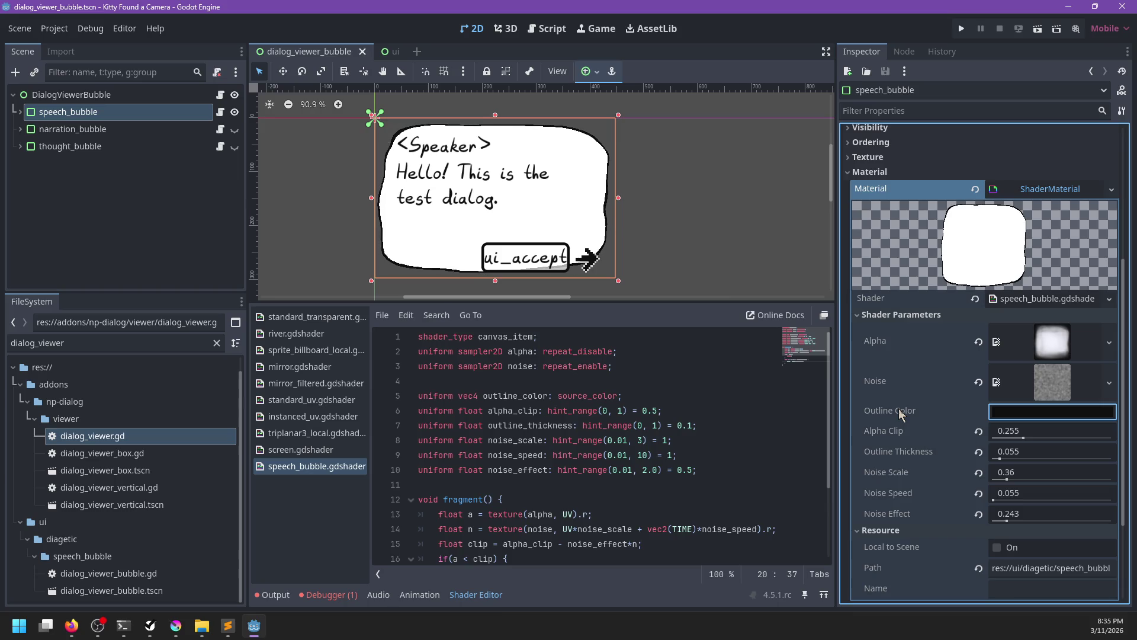
{"action": "key", "text": "alt+Tab"}
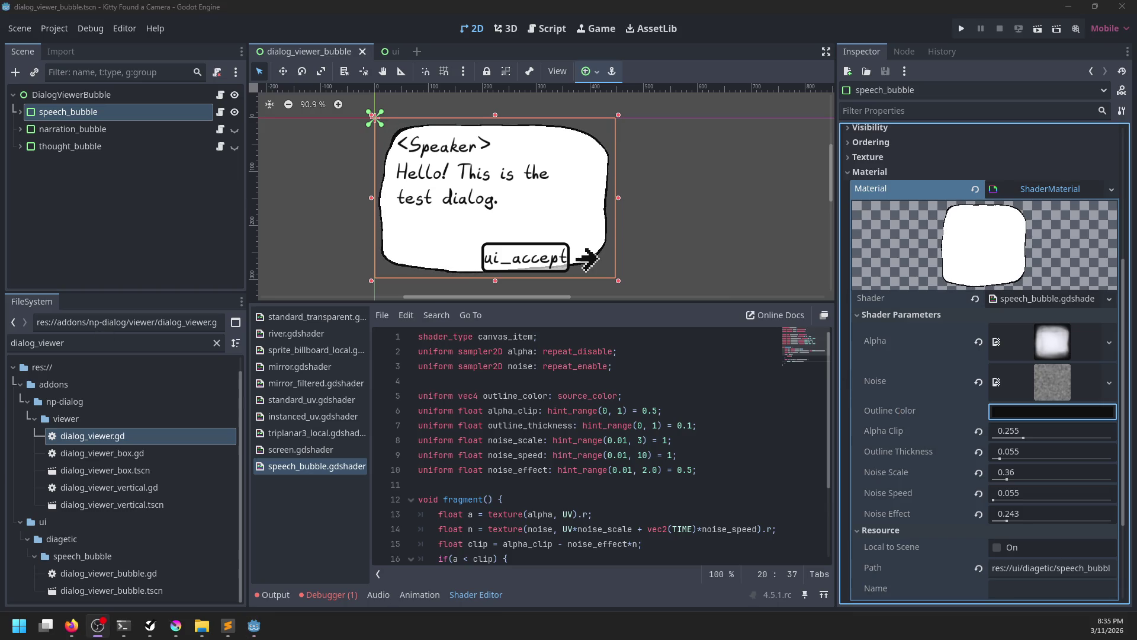
{"action": "key", "text": "alt+Tab"}
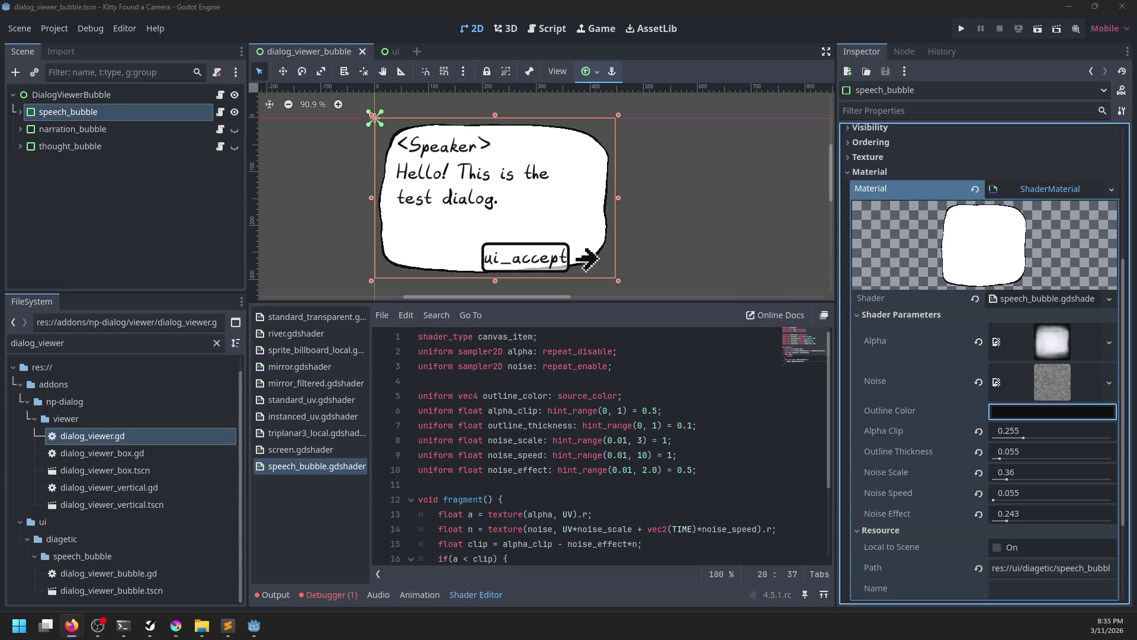
{"action": "left_click", "coordinate": [682, 368]}
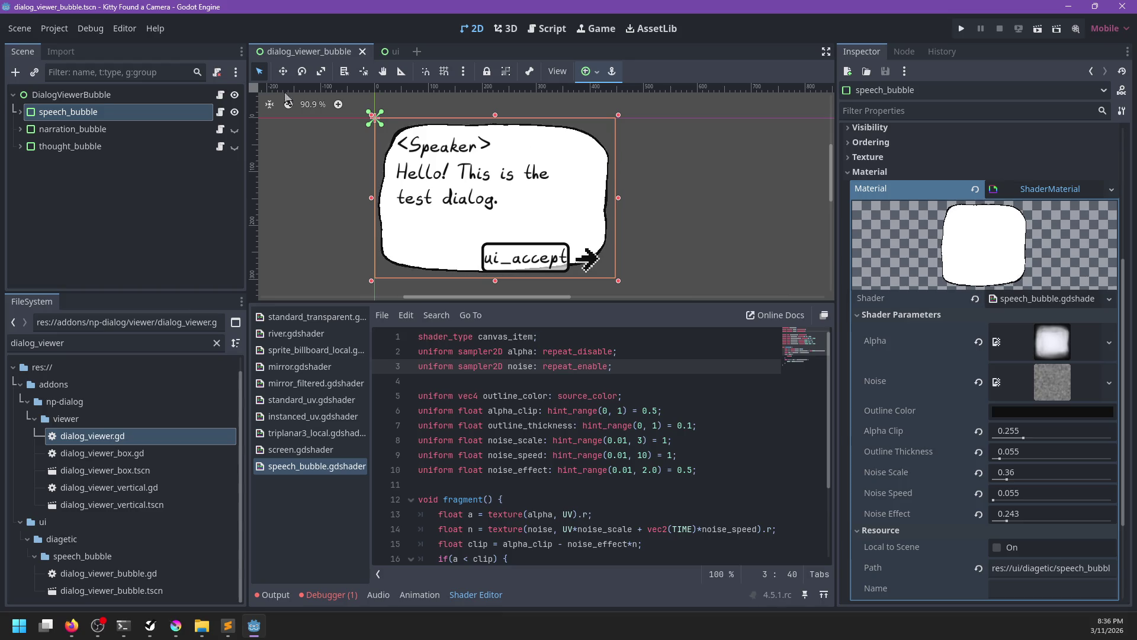
{"action": "left_click", "coordinate": [83, 131]}
Collapse the Inspector sections and arrange the Scene tree to expose the thought_dollop nodes
{"action": "left_click", "coordinate": [96, 148]}
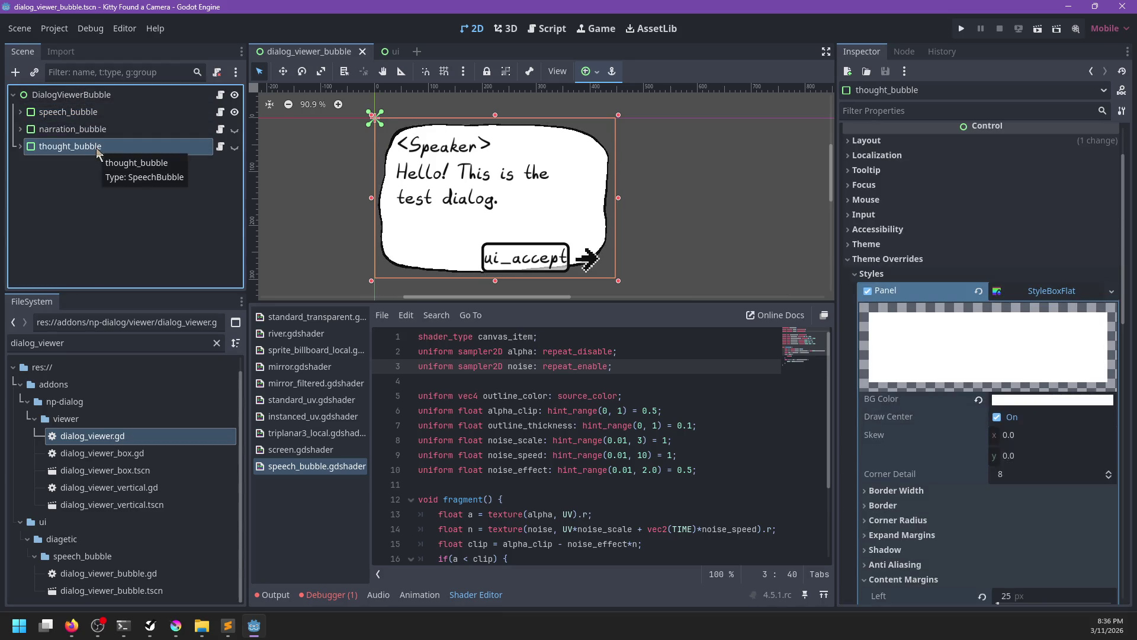
{"action": "left_click", "coordinate": [912, 259]}
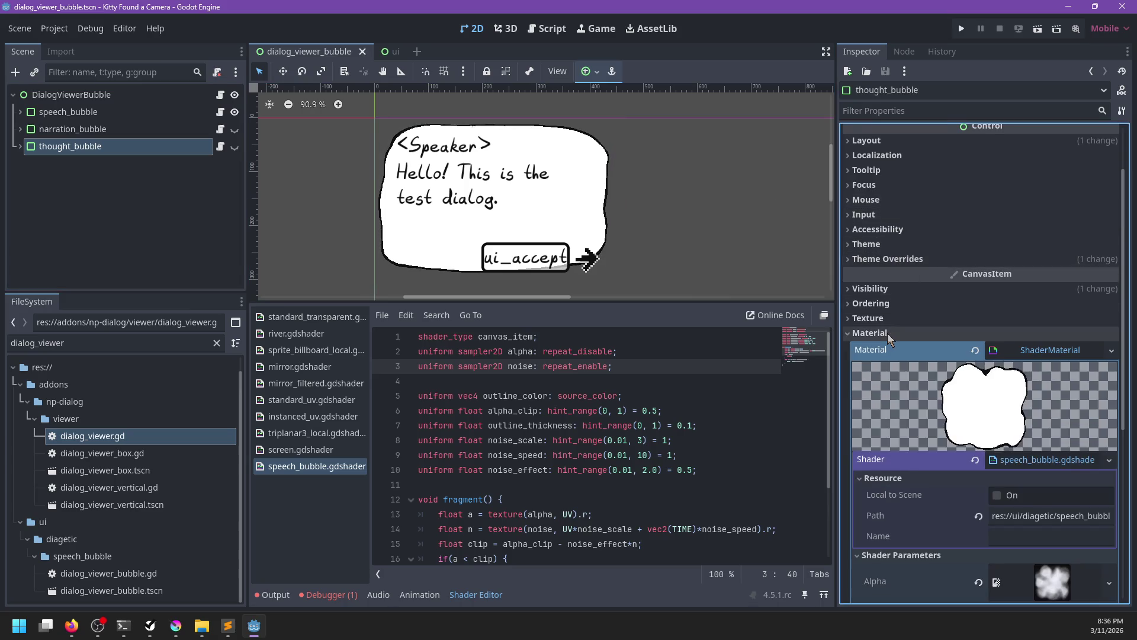
{"action": "left_click", "coordinate": [893, 332]}
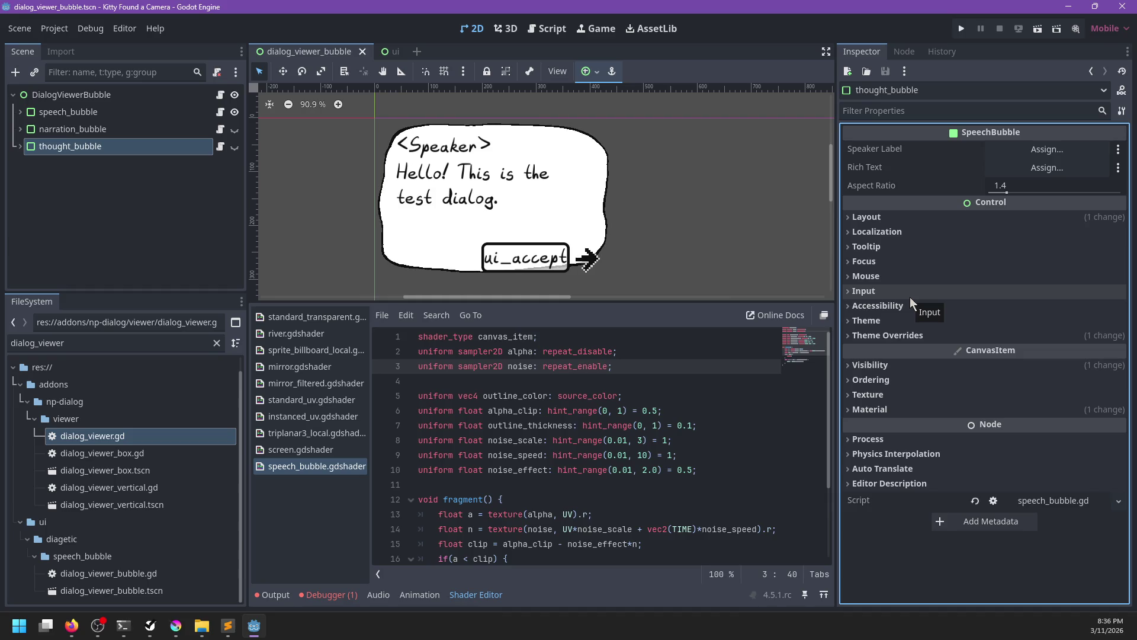
{"action": "left_click", "coordinate": [21, 146]}
{"action": "left_click", "coordinate": [21, 129]}
{"action": "left_click", "coordinate": [21, 112]}
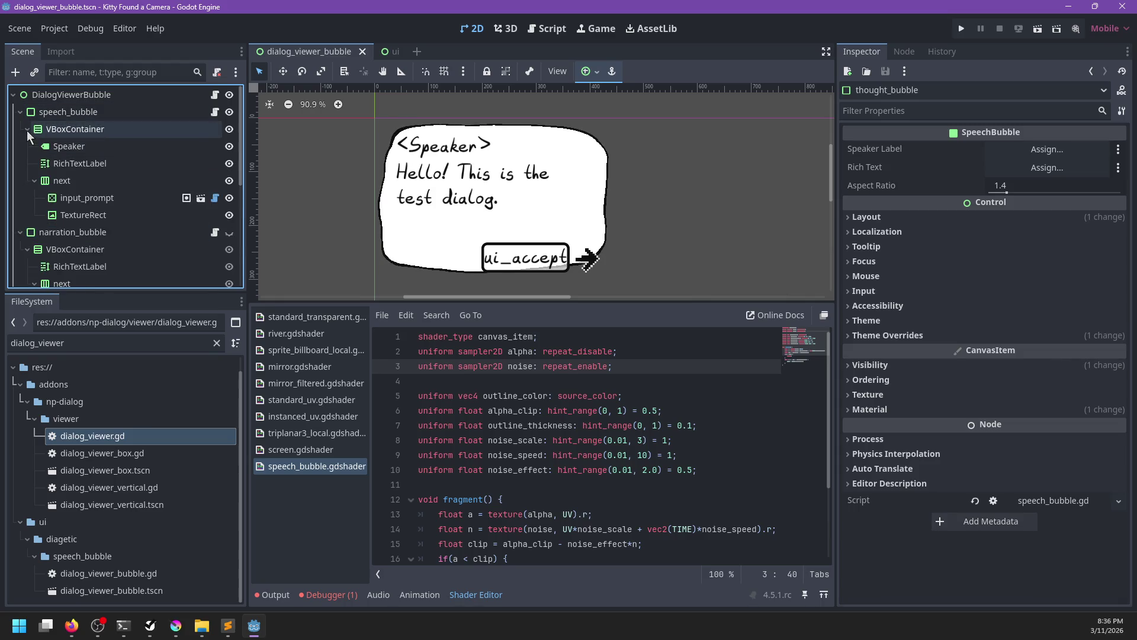
{"action": "left_click", "coordinate": [27, 129]}
{"action": "left_click", "coordinate": [28, 163]}
{"action": "left_click", "coordinate": [27, 198]}
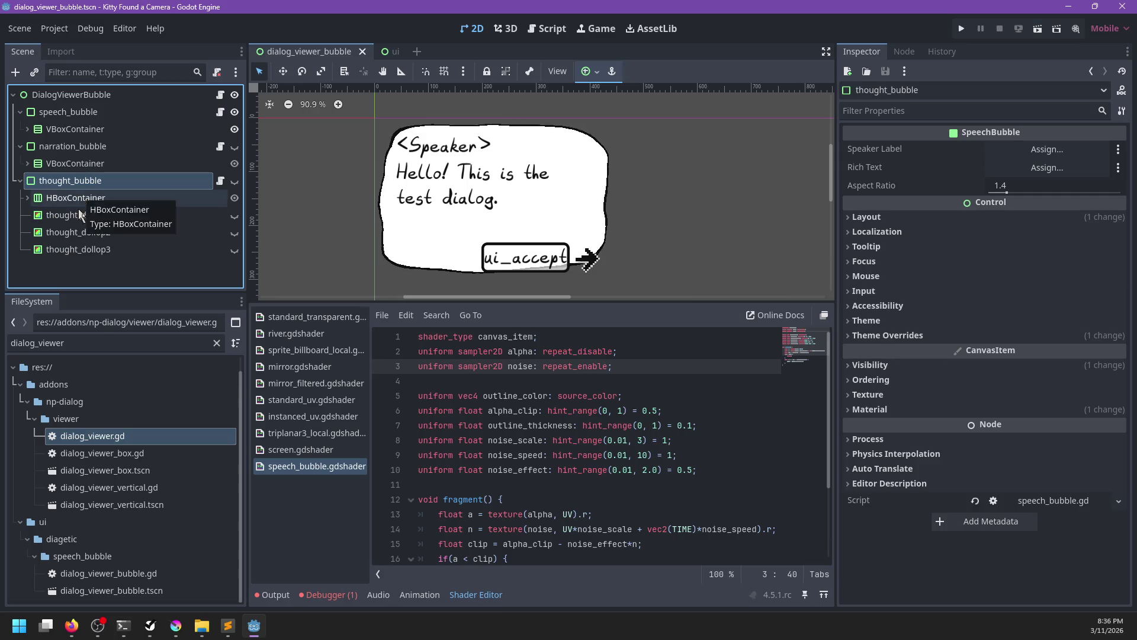
Move thought_dollop 1–3 out of thought_bubble to sit above it, then save
{"action": "left_click", "coordinate": [80, 214]}
{"action": "left_click", "coordinate": [77, 232], "text": "shift"}
{"action": "left_click", "coordinate": [77, 249], "text": "shift"}
{"action": "left_click_drag", "start_coordinate": [76, 233], "coordinate": [29, 180]}
{"action": "left_click", "coordinate": [84, 232]}
{"action": "key", "text": "ctrl+s"}
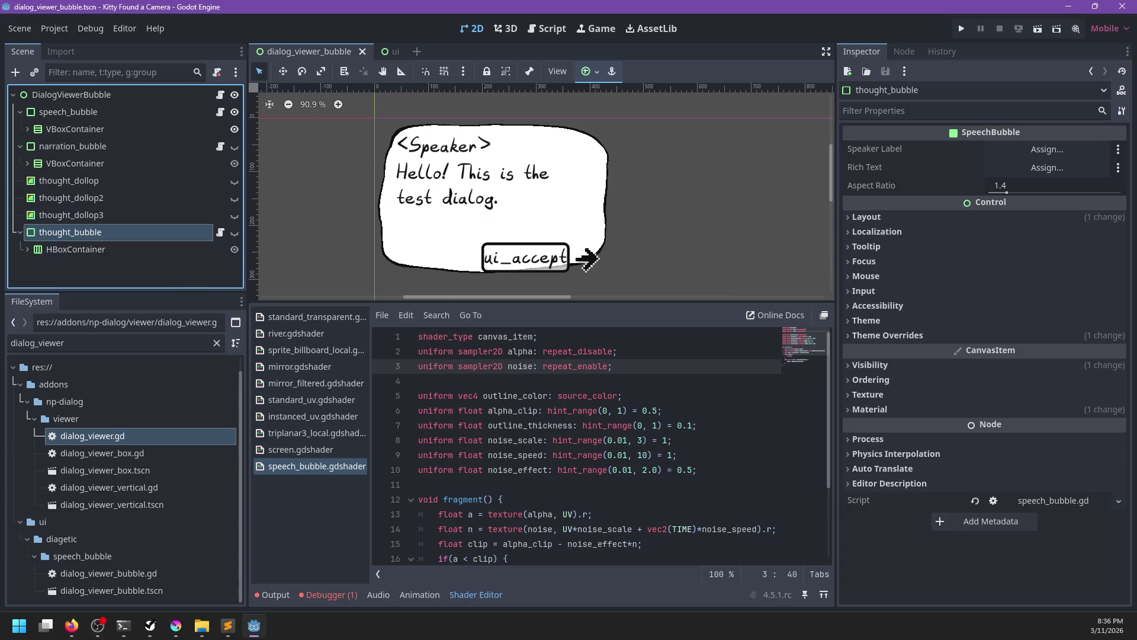
{"action": "mouse_move", "coordinate": [391, 61]}
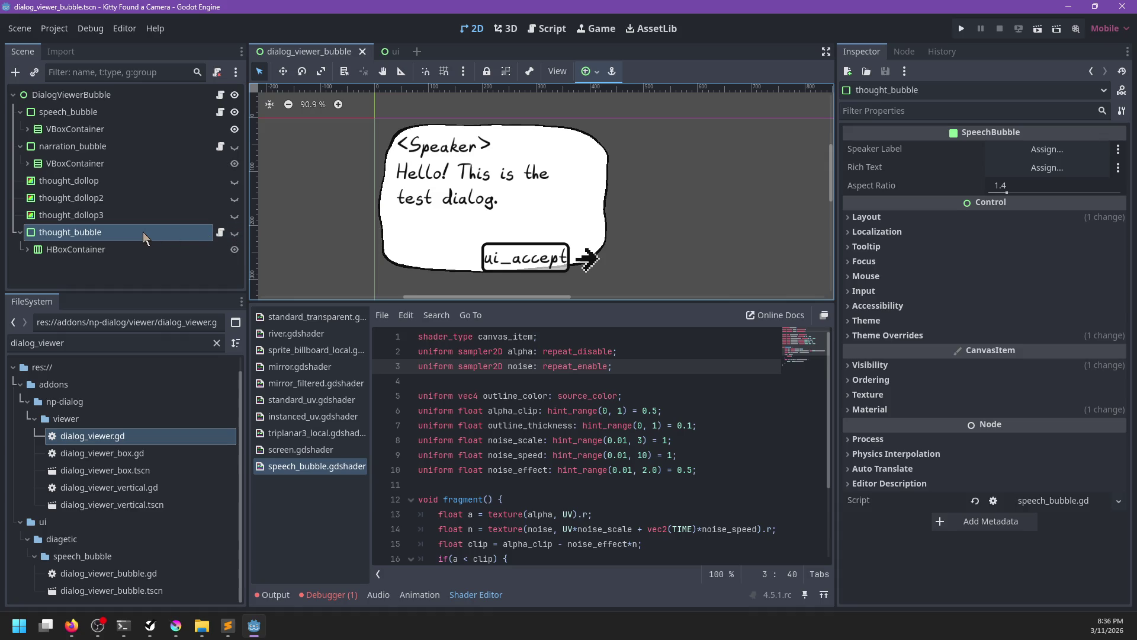
{"action": "left_click", "coordinate": [76, 112]}
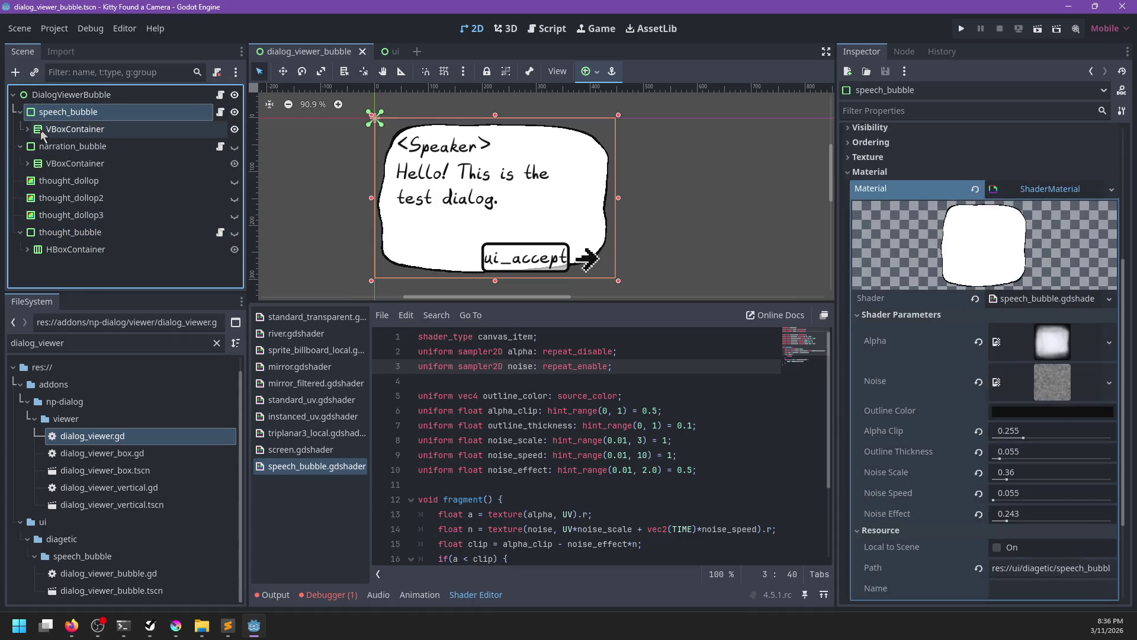
Add a Panel node to the speech bubble's VBoxContainer, placed between Speaker and RichTextLabel
{"action": "left_click", "coordinate": [40, 129]}
{"action": "left_click", "coordinate": [26, 130]}
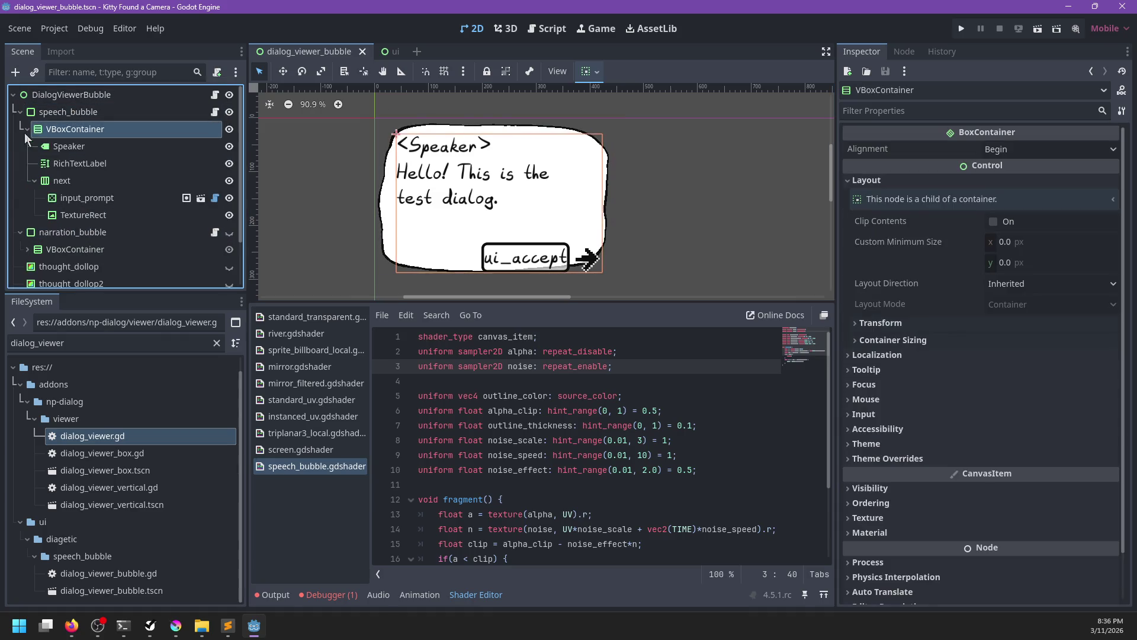
{"action": "left_click", "coordinate": [77, 147]}
{"action": "key", "text": "ctrl+a"}
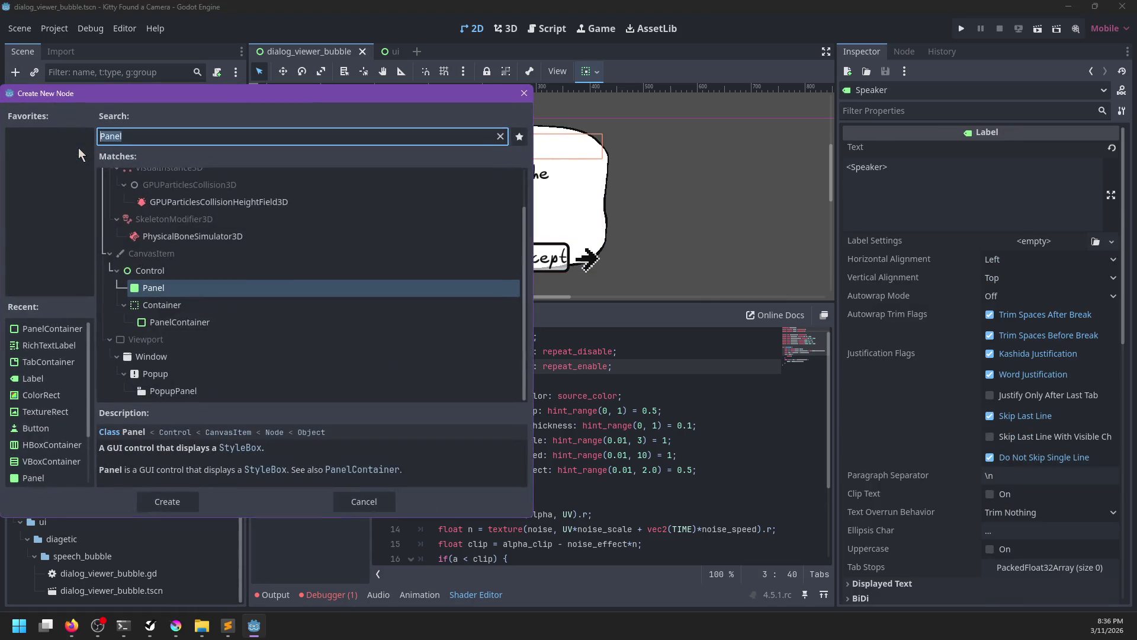
{"action": "key", "text": "Escape"}
{"action": "left_click", "coordinate": [117, 130]}
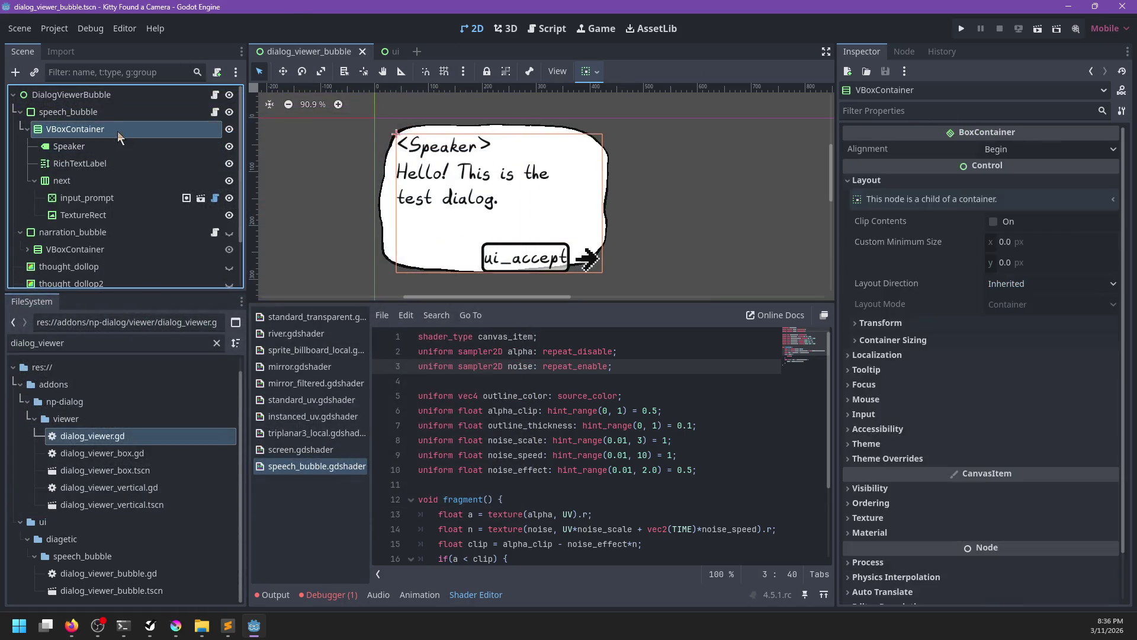
{"action": "key", "text": "ctrl+a"}
{"action": "key", "text": "Return"}
{"action": "left_click_drag", "start_coordinate": [70, 232], "coordinate": [76, 159]}
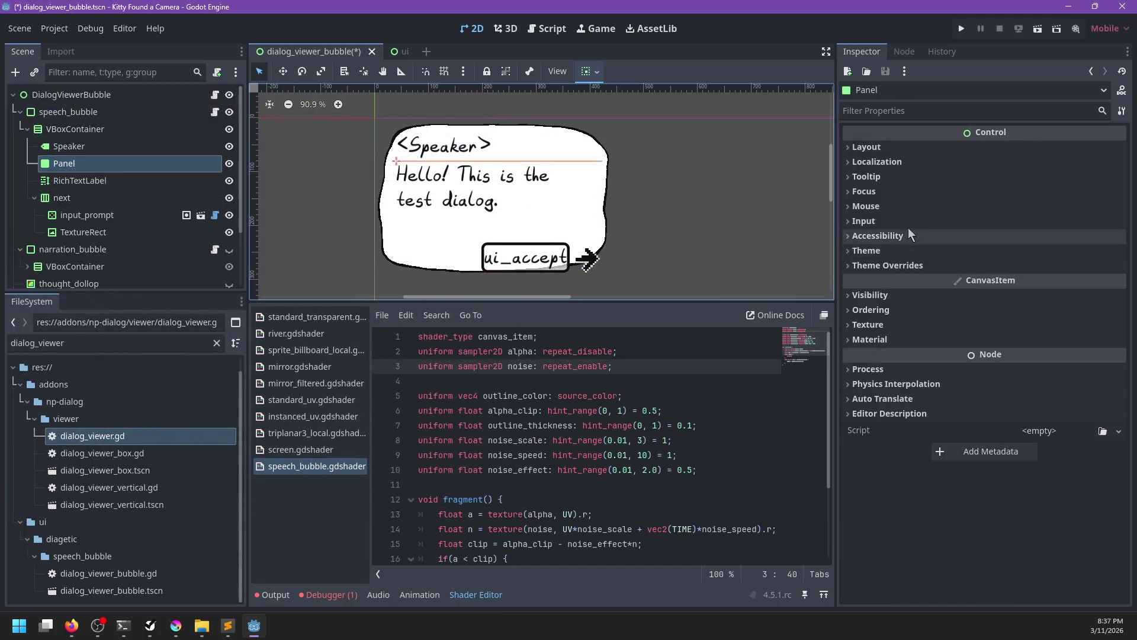
Give the Panel's style override a new StyleBoxLine with Thickness 3, leaving Grow at defaults
{"action": "left_click", "coordinate": [852, 266]}
{"action": "left_click", "coordinate": [871, 280]}
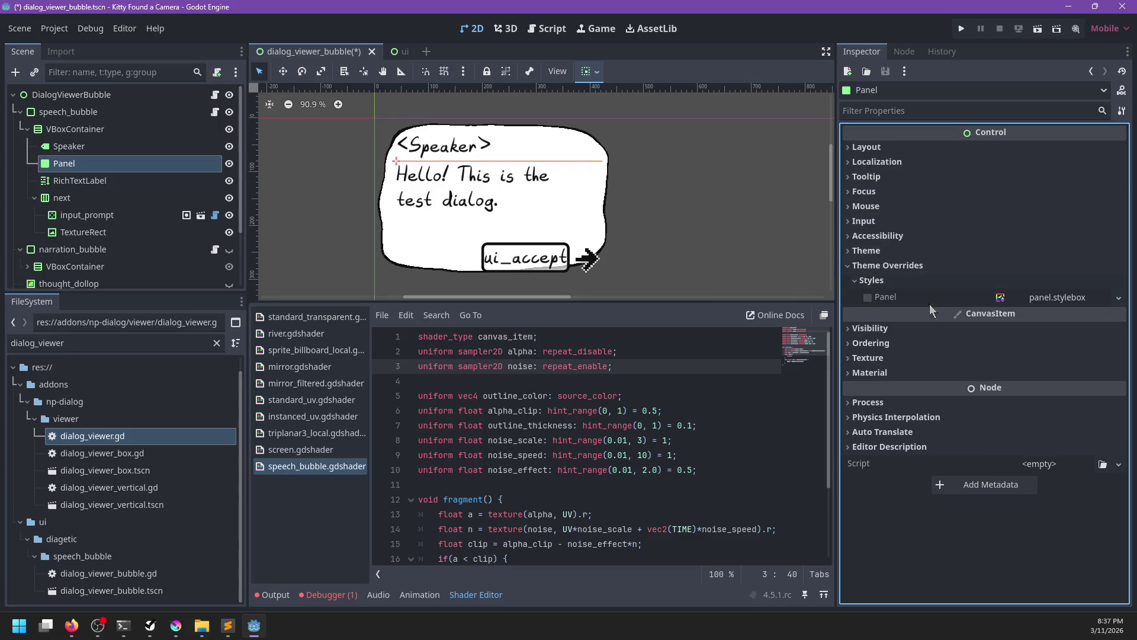
{"action": "left_click", "coordinate": [1118, 298]}
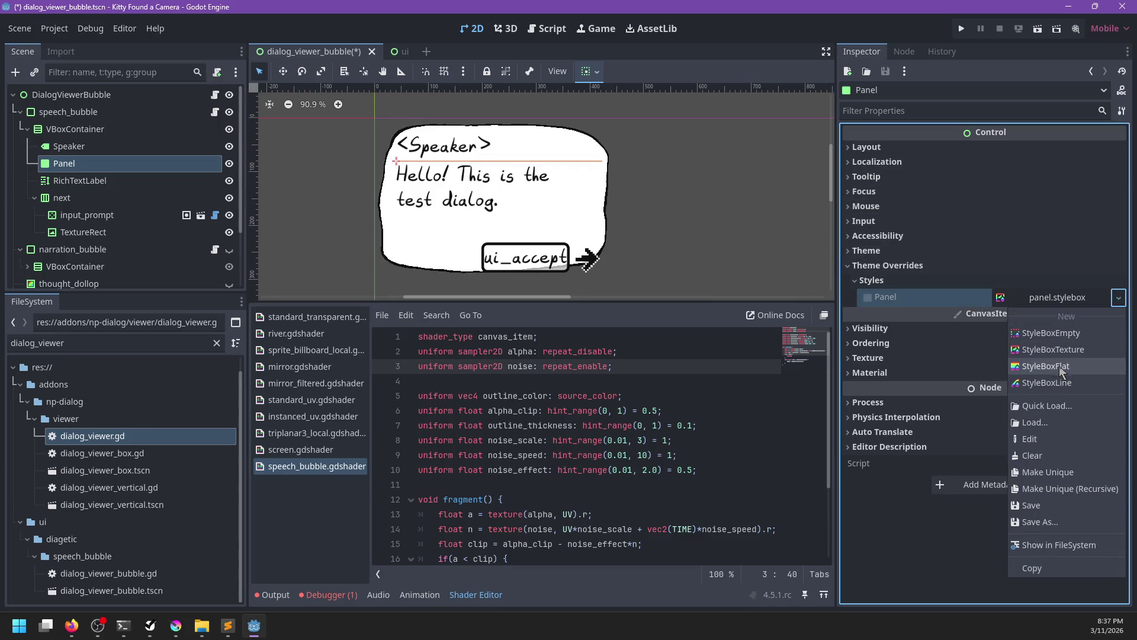
{"action": "left_click", "coordinate": [1053, 382]}
{"action": "left_click", "coordinate": [1033, 304]}
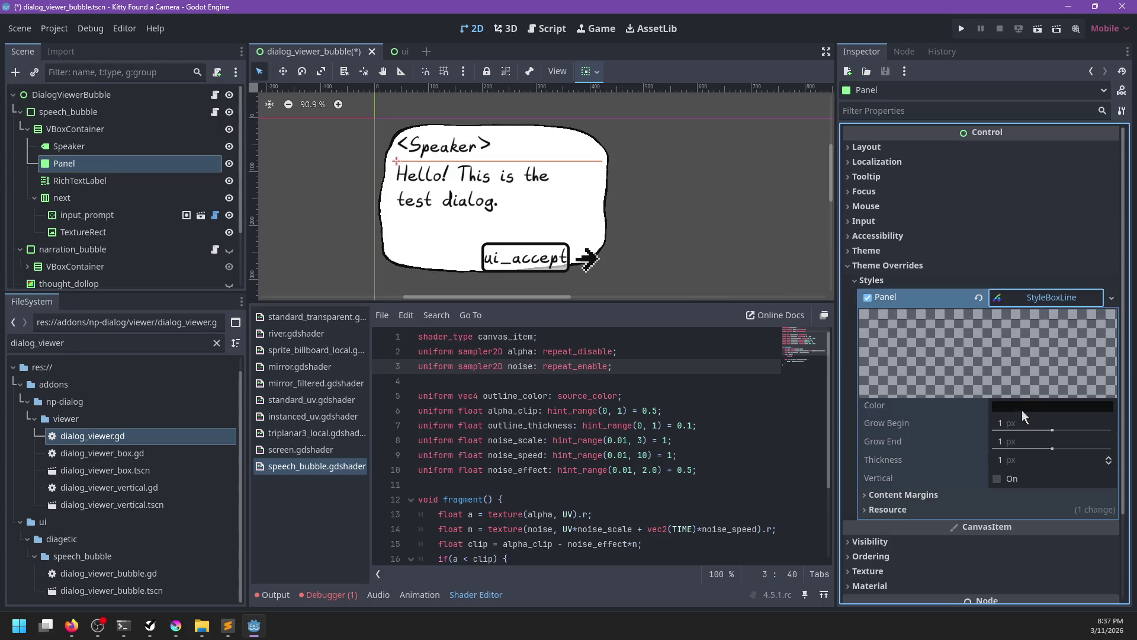
{"action": "left_click", "coordinate": [1053, 431]}
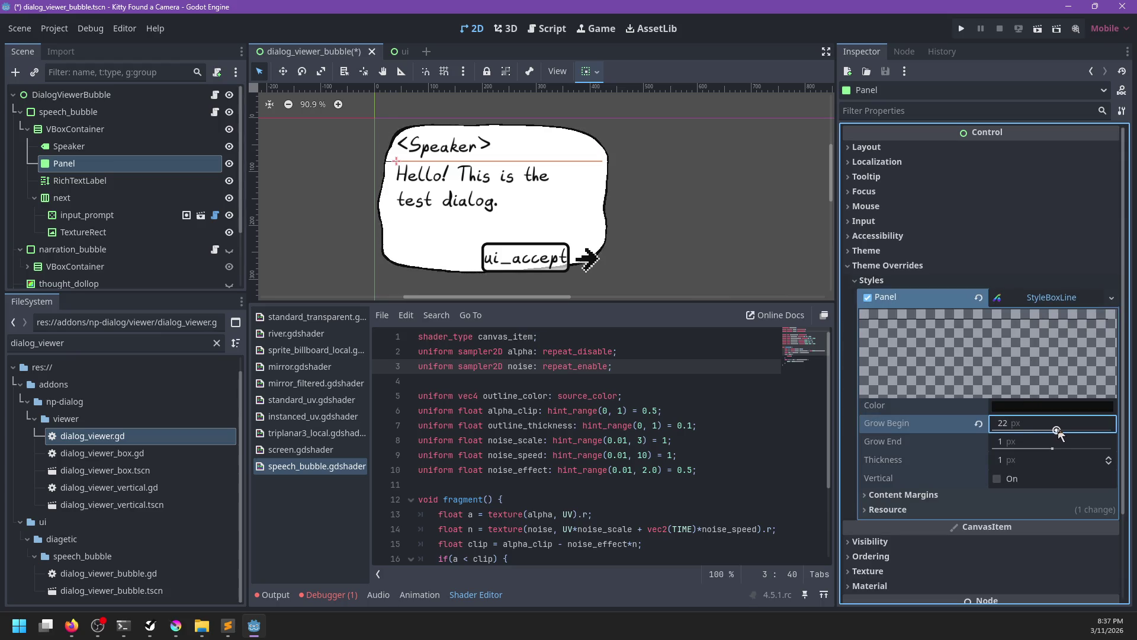
{"action": "key", "text": "Return"}
{"action": "left_click", "coordinate": [1027, 423]}
{"action": "type", "text": "3"}
{"action": "left_click", "coordinate": [1019, 441]}
{"action": "type", "text": "3"}
{"action": "left_click", "coordinate": [1018, 459]}
{"action": "type", "text": "3"}
{"action": "key", "text": "Return"}
{"action": "left_click", "coordinate": [978, 423]}
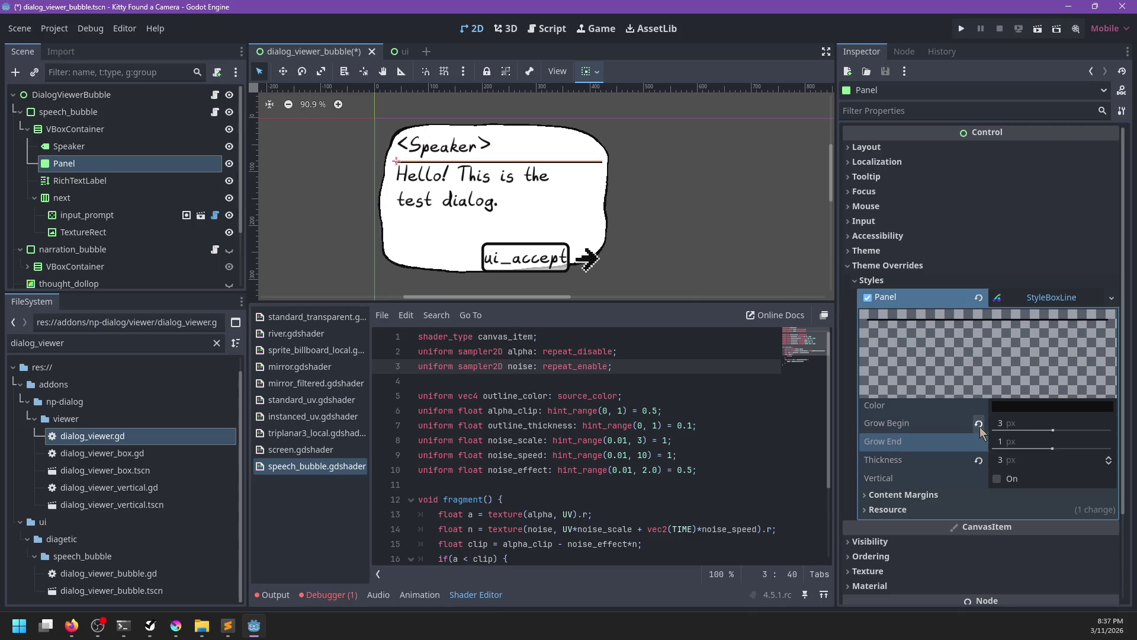
{"action": "left_click", "coordinate": [978, 442]}
{"action": "scroll", "coordinate": [603, 214], "scroll_direction": "up", "scroll_amount": 4}
Save the scene, check the new divider Panel, and bring up the NP-ToDo list
{"action": "key", "text": "ctrl+s"}
{"action": "left_click", "coordinate": [61, 129]}
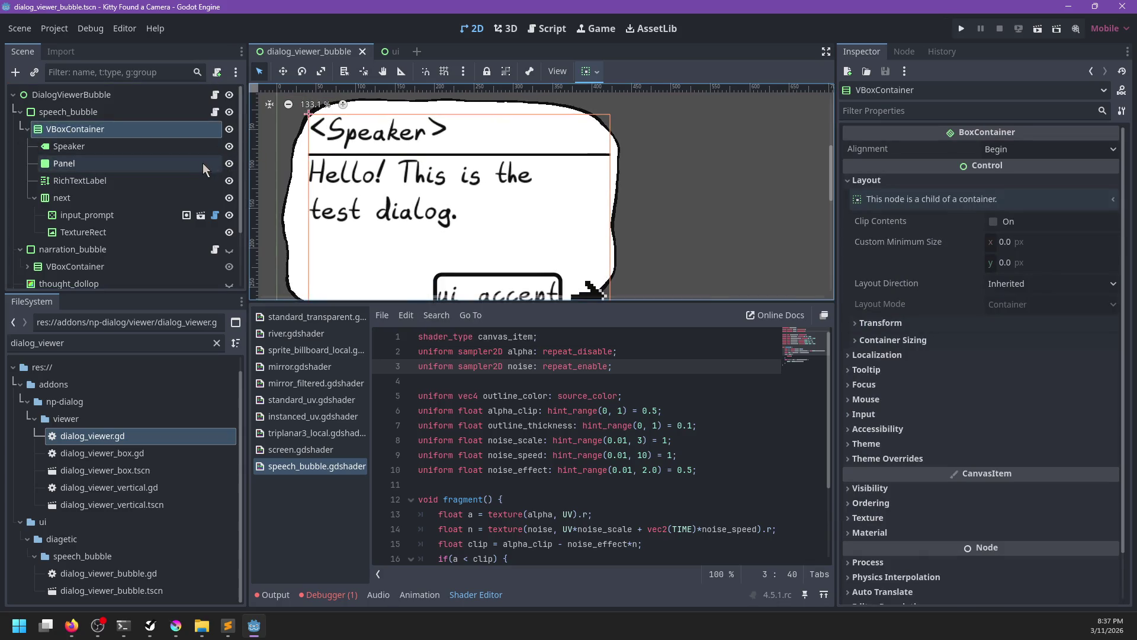
{"action": "left_click", "coordinate": [72, 163]}
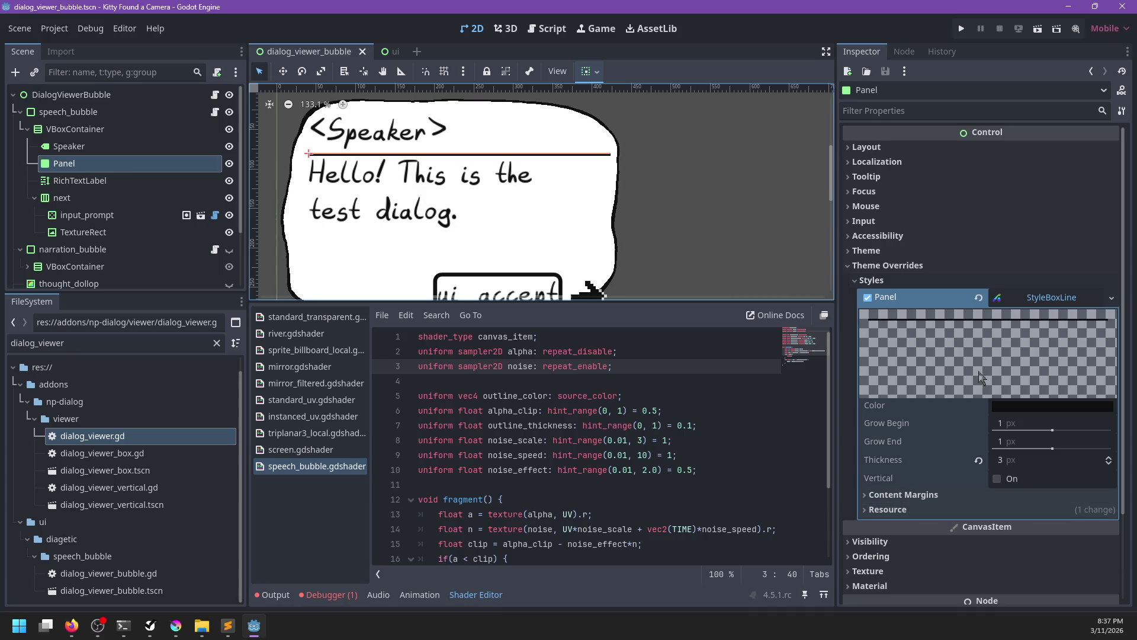
{"action": "left_click", "coordinate": [1040, 297]}
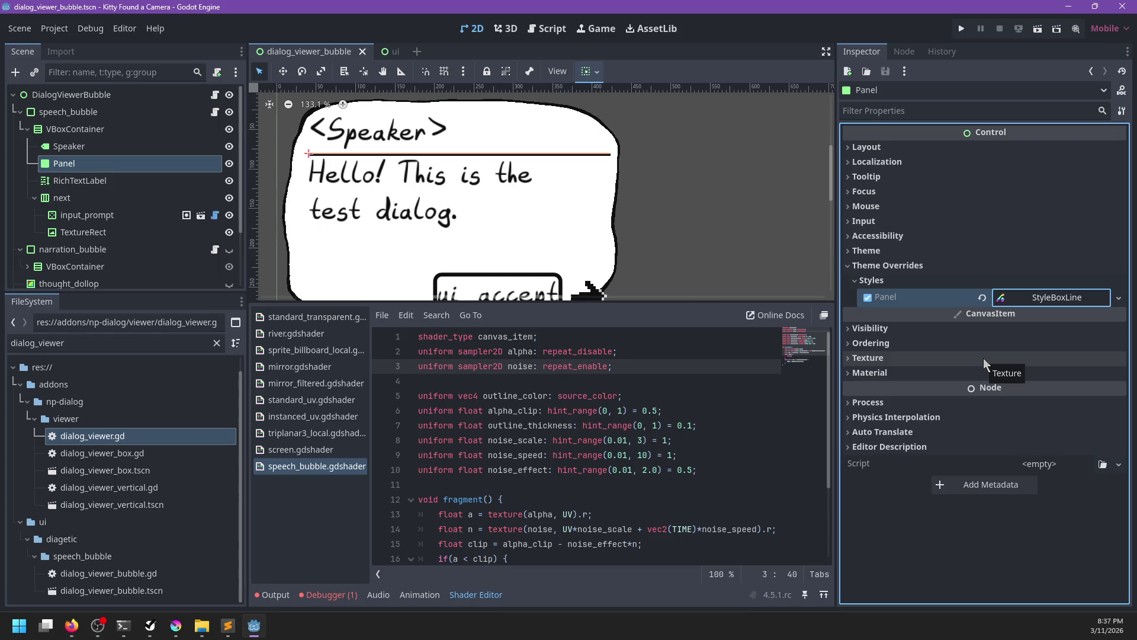
{"action": "scroll", "coordinate": [487, 193], "scroll_direction": "down", "scroll_amount": 3}
{"action": "scroll", "coordinate": [443, 197], "scroll_direction": "up", "scroll_amount": 2}
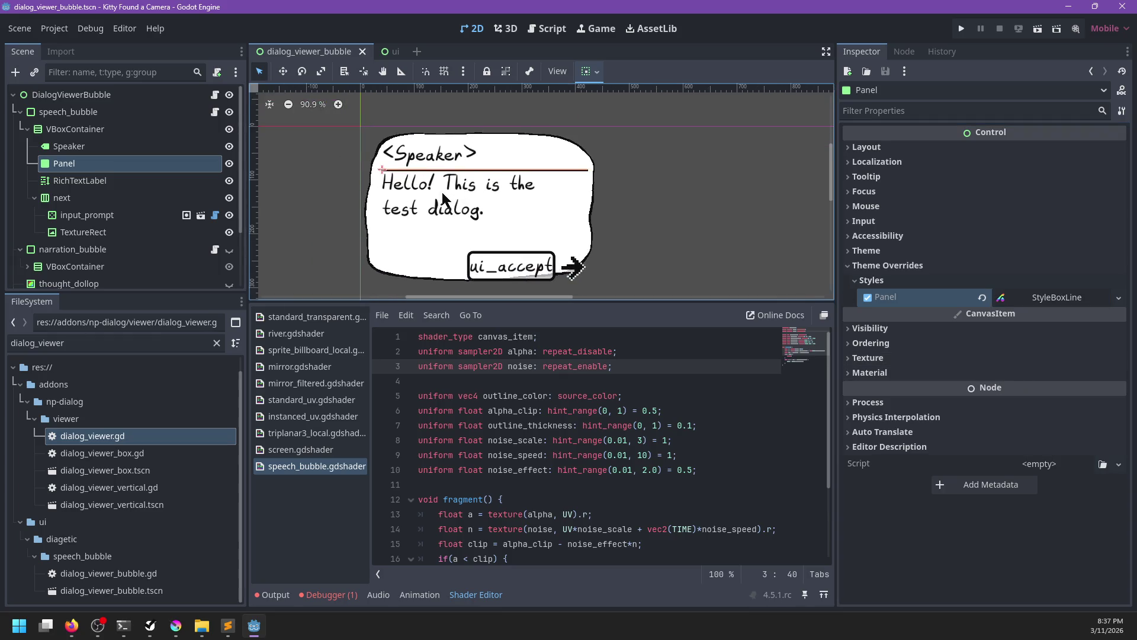
{"action": "scroll", "coordinate": [455, 194], "scroll_direction": "up", "scroll_amount": 1}
{"action": "scroll", "coordinate": [455, 194], "scroll_direction": "up", "scroll_amount": 1}
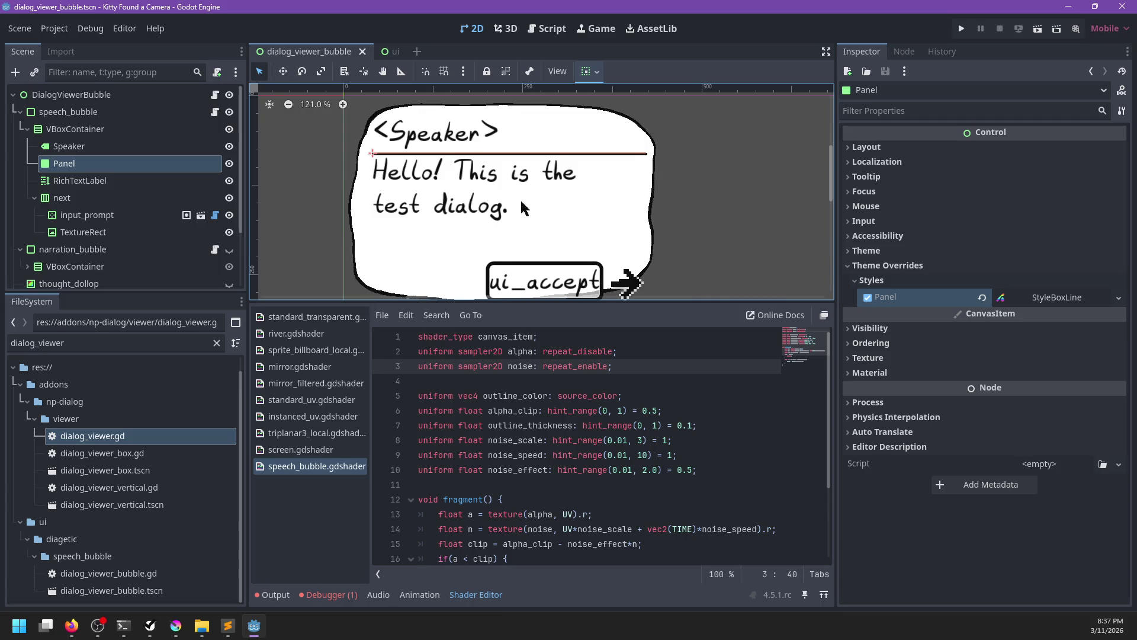
{"action": "scroll", "coordinate": [486, 188], "scroll_direction": "right", "scroll_amount": 2}
{"action": "left_click", "coordinate": [119, 180]}
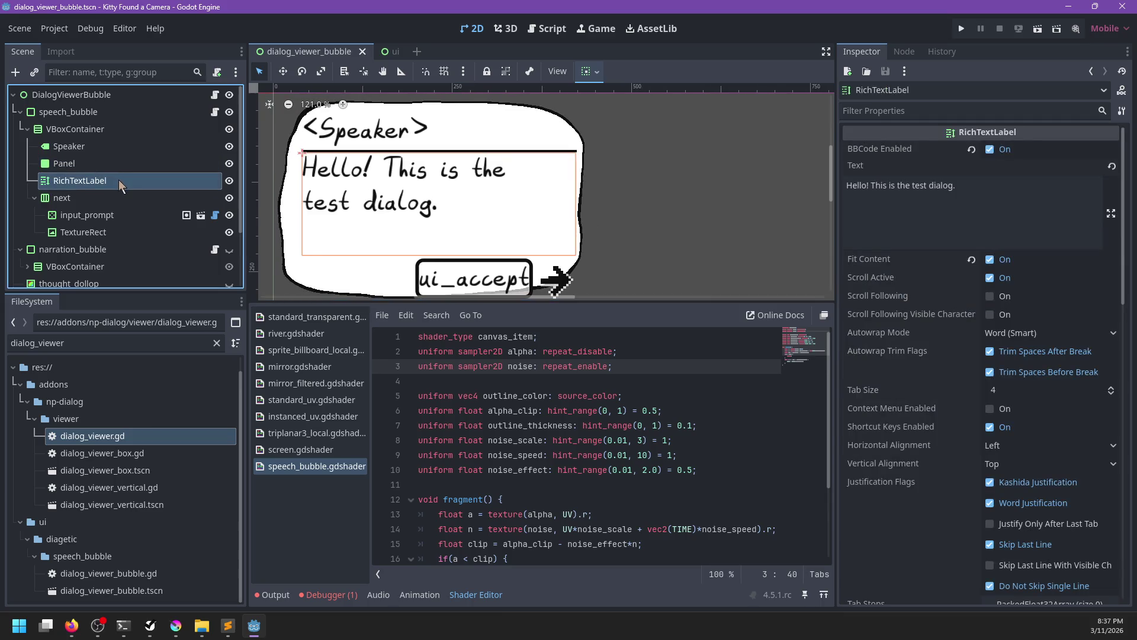
{"action": "left_click", "coordinate": [35, 129]}
{"action": "left_click", "coordinate": [27, 130]}
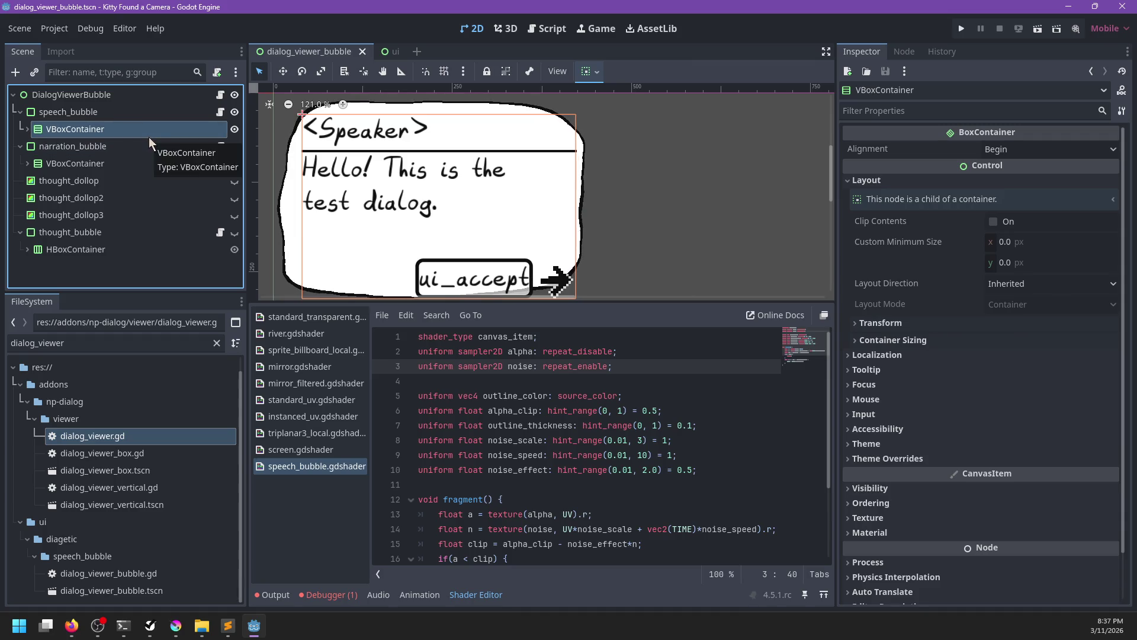
{"action": "left_click", "coordinate": [160, 631]}
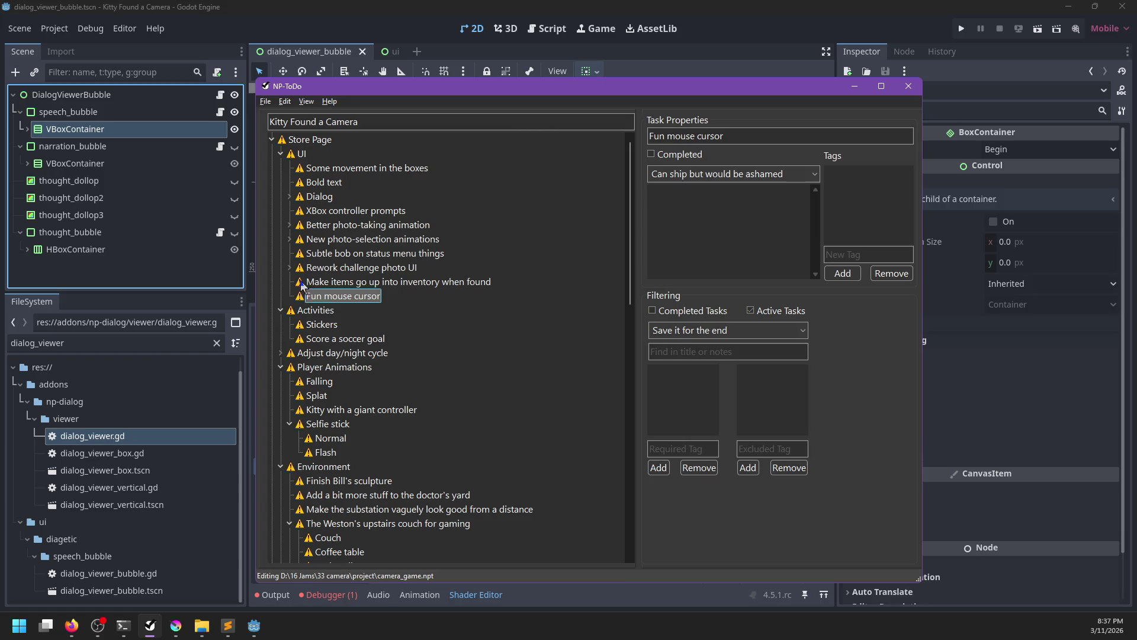
Expand Dialog and add a first subtask under the 'Do the speech bubble htings' task
{"action": "left_click", "coordinate": [289, 197]}
{"action": "left_click", "coordinate": [320, 197]}
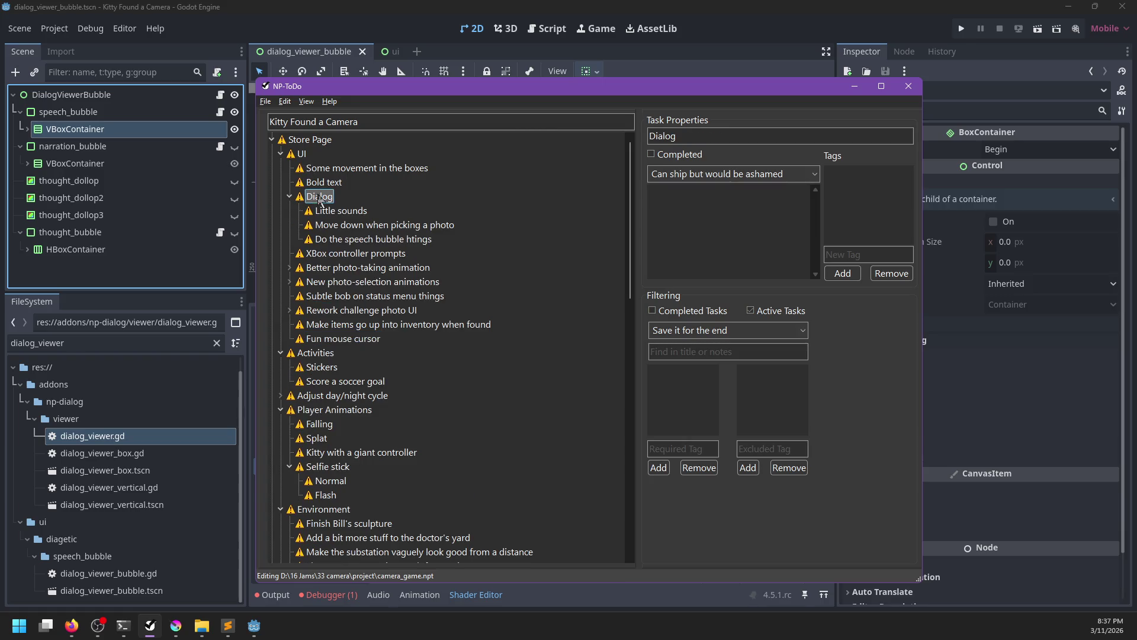
{"action": "left_click", "coordinate": [361, 238]}
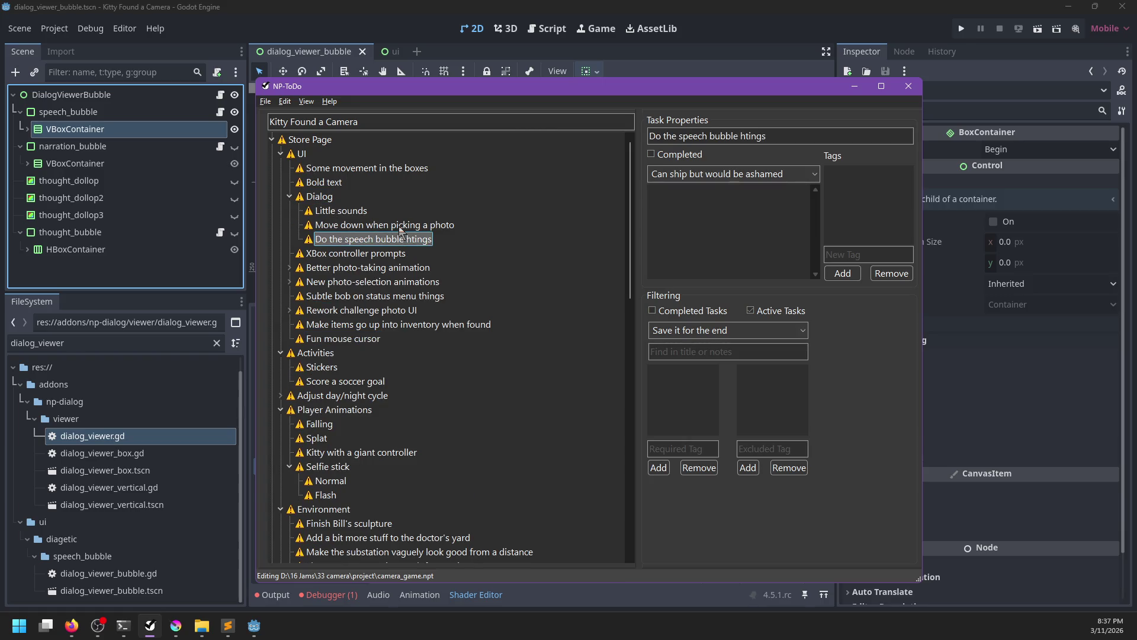
{"action": "key", "text": "ctrl+n"}
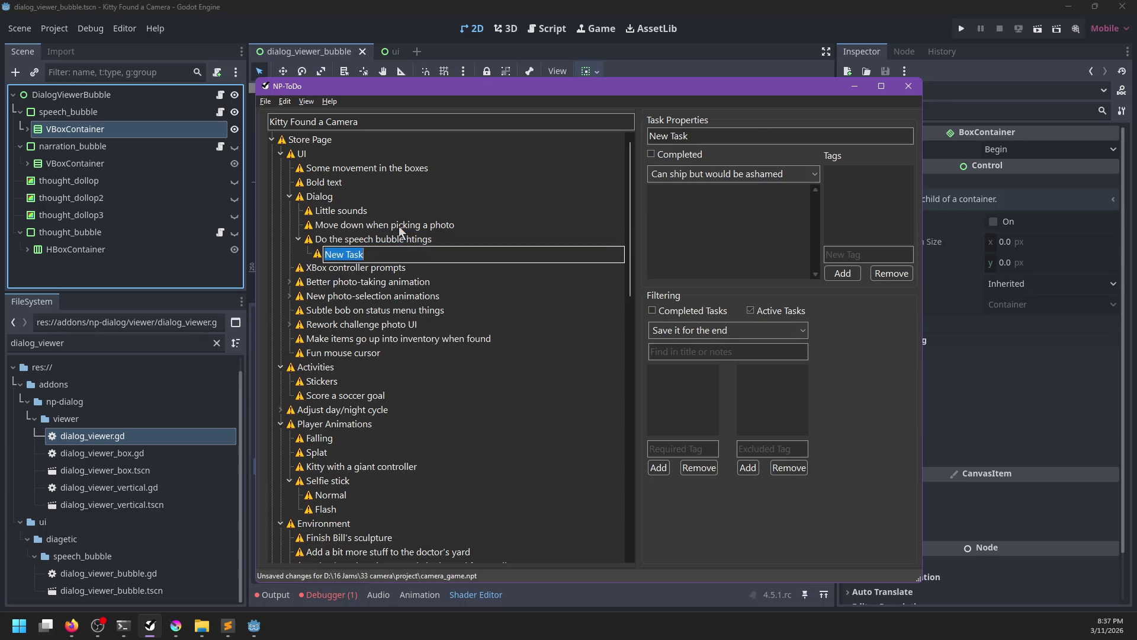
{"action": "type", "text": "Basics"}
{"action": "key", "text": "Return"}
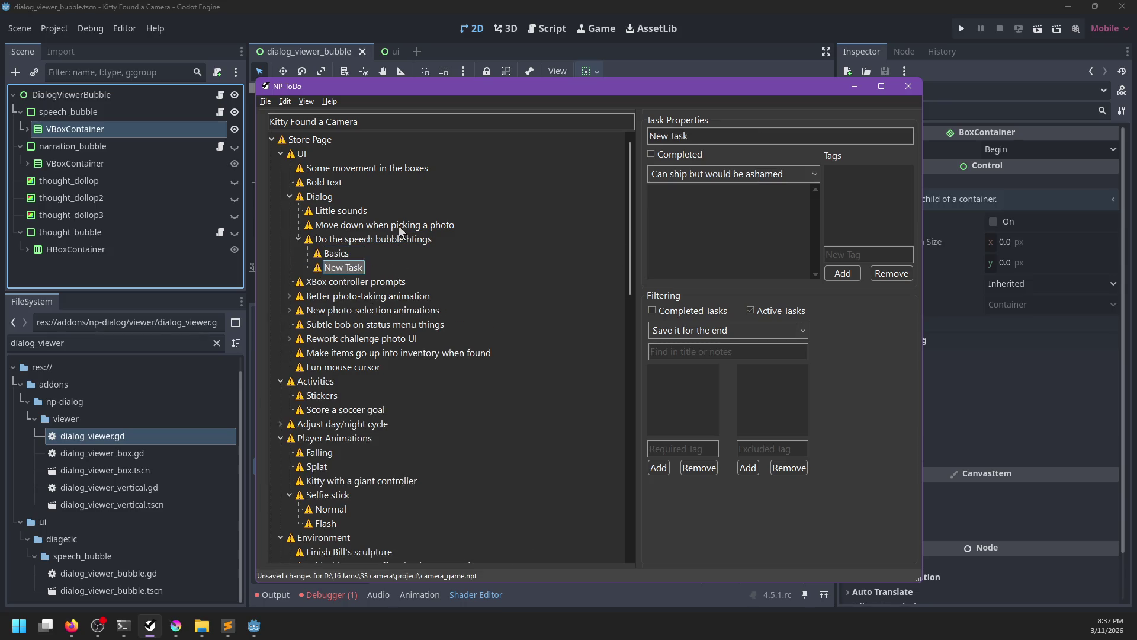
{"action": "key", "text": "Escape"}
{"action": "key", "text": "Delete"}
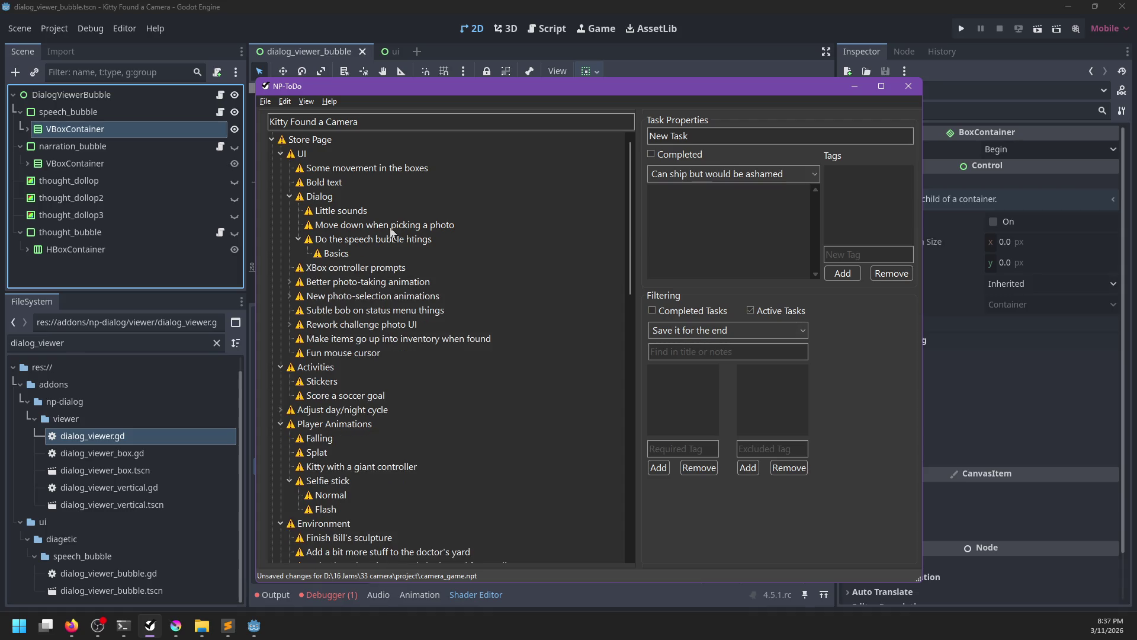
Name the subtasks Position, Size and Tails, save the to-do project, and return to Godot
{"action": "double_click", "coordinate": [341, 256]}
{"action": "type", "text": "Position"}
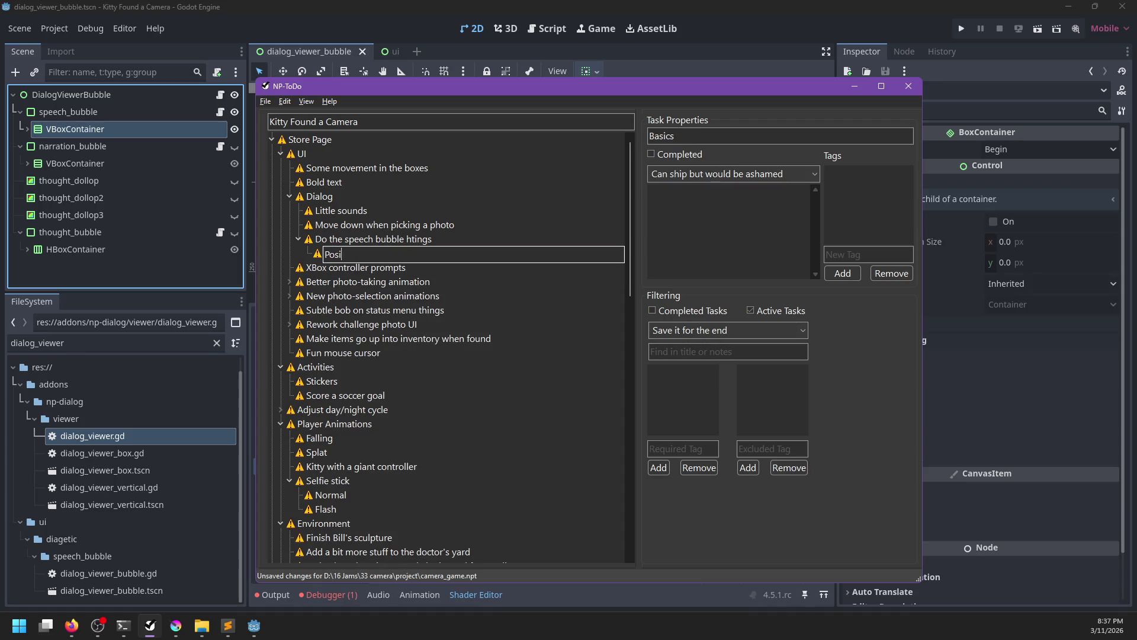
{"action": "key", "text": "Return"}
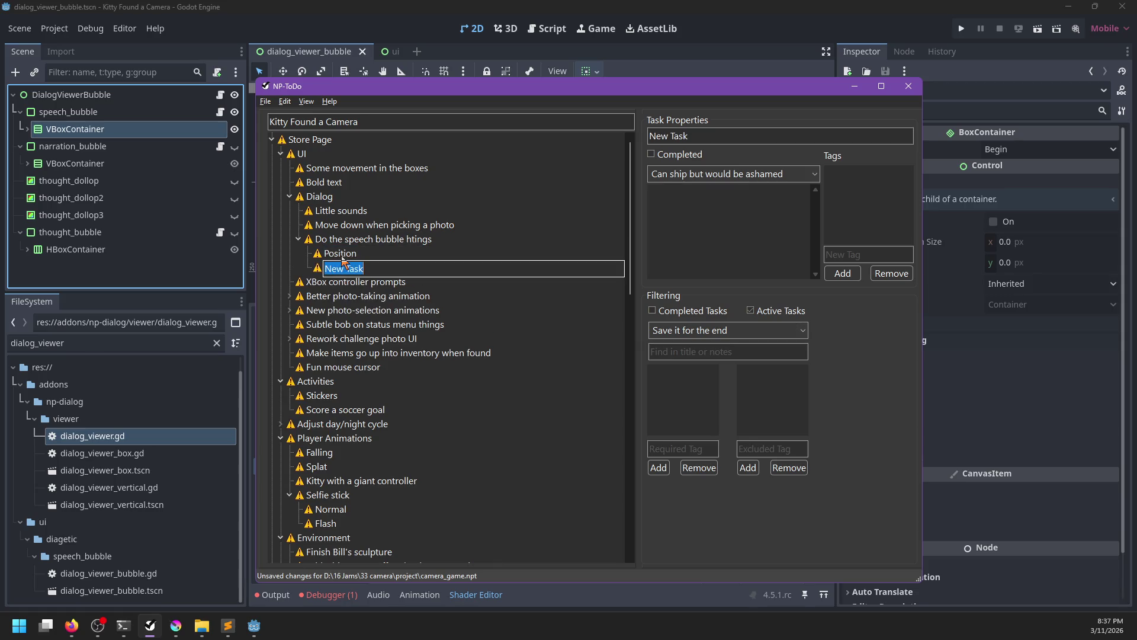
{"action": "type", "text": "Size"}
{"action": "key", "text": "Return"}
{"action": "type", "text": "Tails"}
{"action": "key", "text": "Tab"}
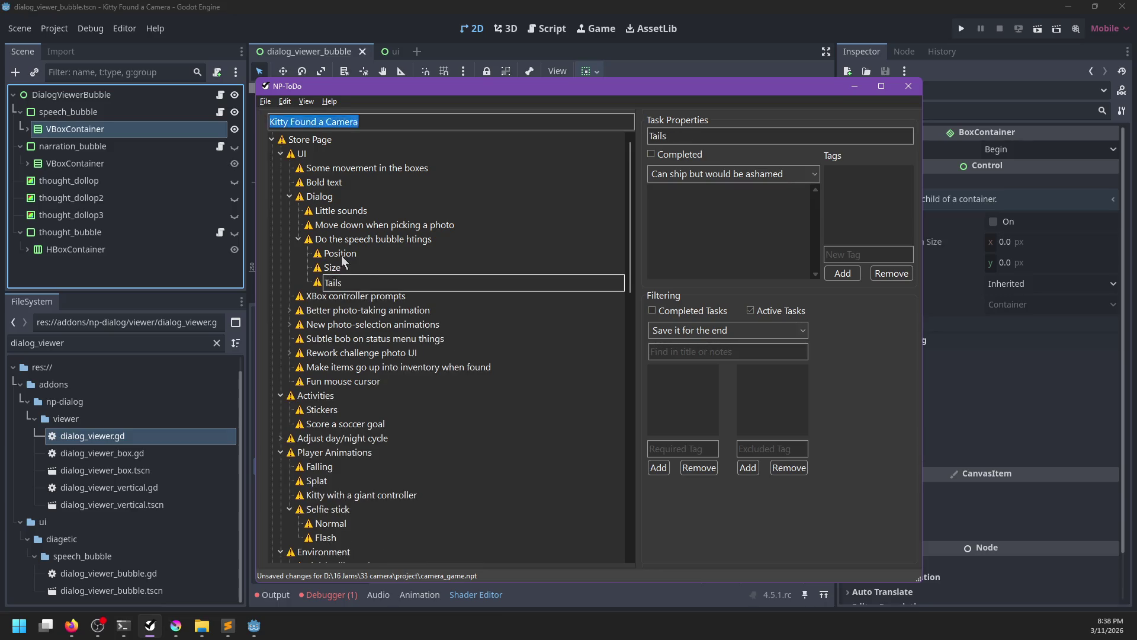
{"action": "key", "text": "ctrl+s"}
{"action": "left_click", "coordinate": [383, 19]}
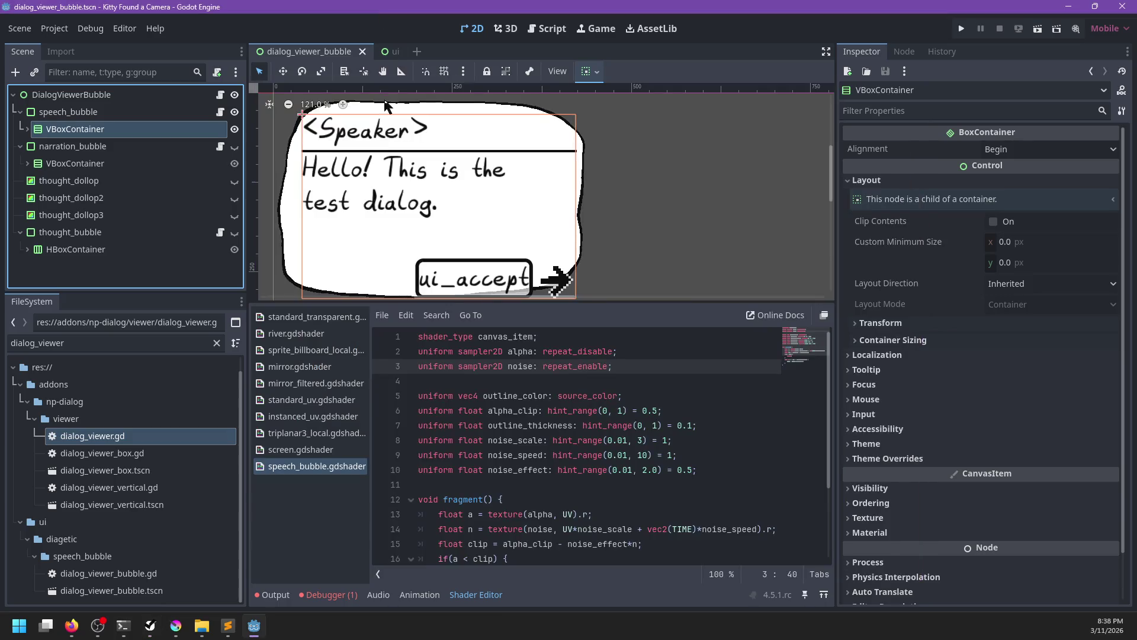
Collapse the bottom panel in the 3D view and briefly open then close the ui scene
{"action": "double_click", "coordinate": [173, 341]}
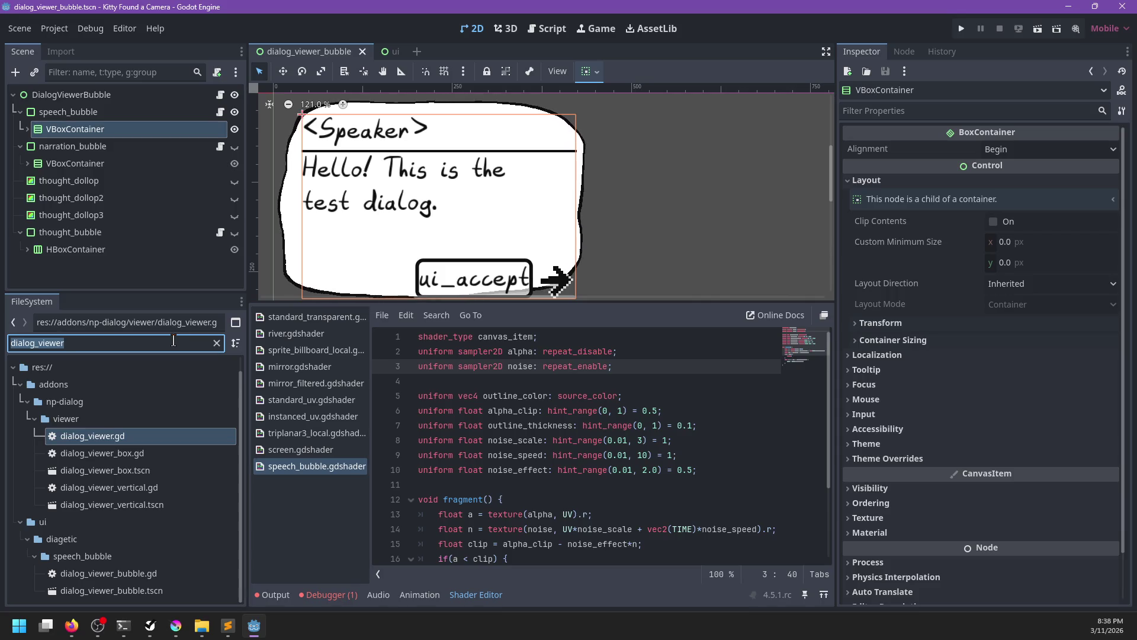
{"action": "left_click", "coordinate": [505, 29]}
{"action": "scroll", "coordinate": [626, 124], "scroll_direction": "down", "scroll_amount": 3}
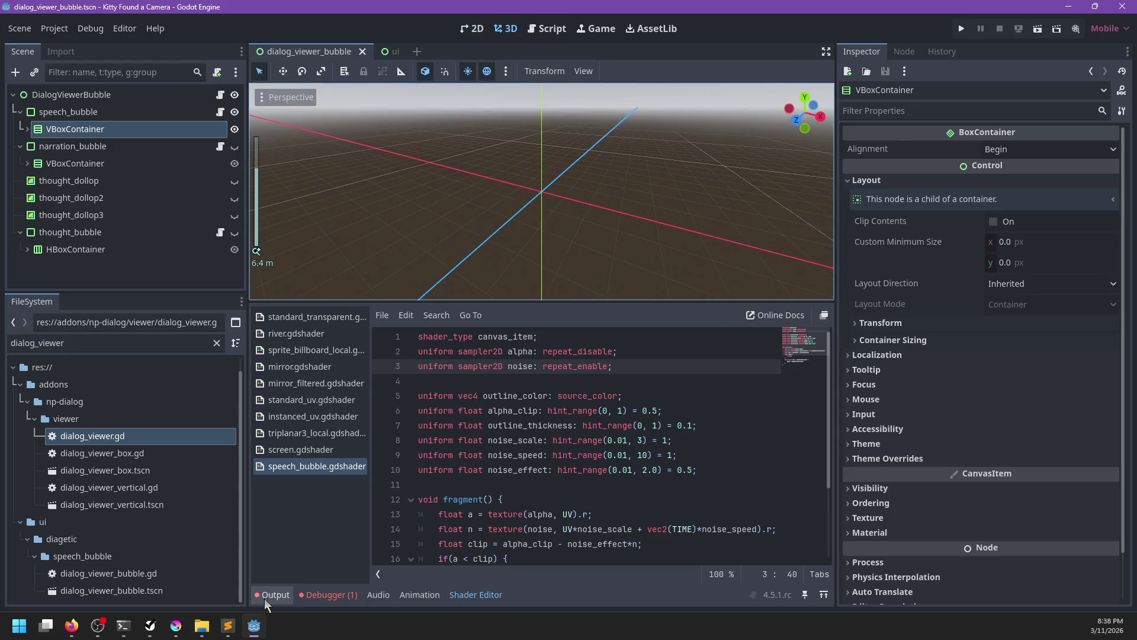
{"action": "left_click", "coordinate": [264, 594]}
{"action": "left_click", "coordinate": [265, 594]}
{"action": "scroll", "coordinate": [504, 249], "scroll_direction": "up", "scroll_amount": 3}
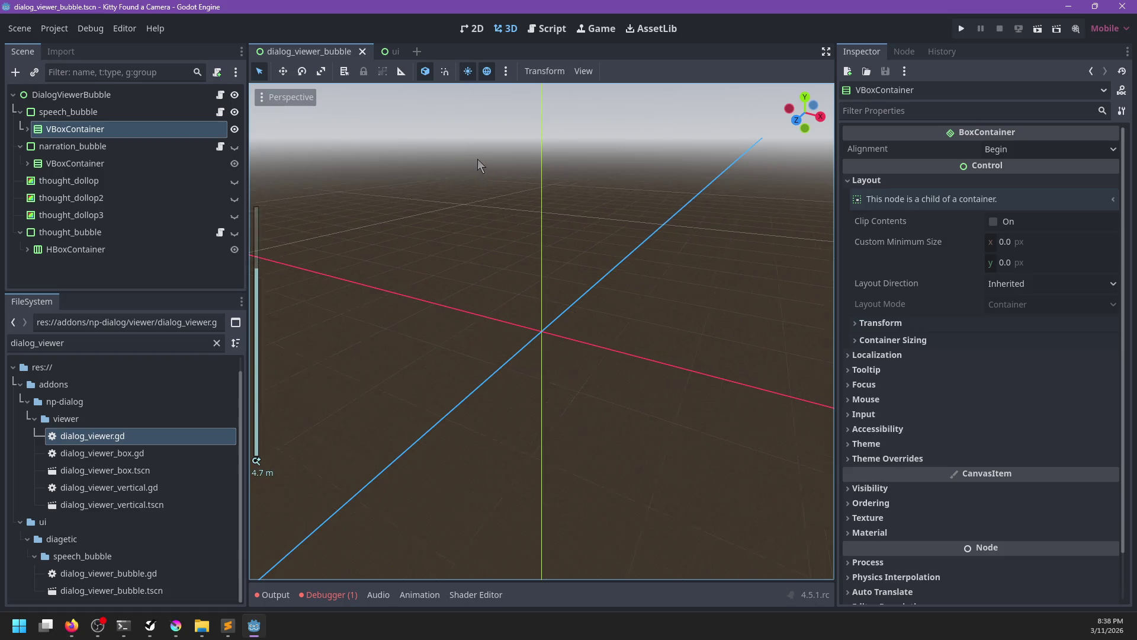
{"action": "left_click", "coordinate": [389, 51]}
{"action": "left_click", "coordinate": [405, 52]}
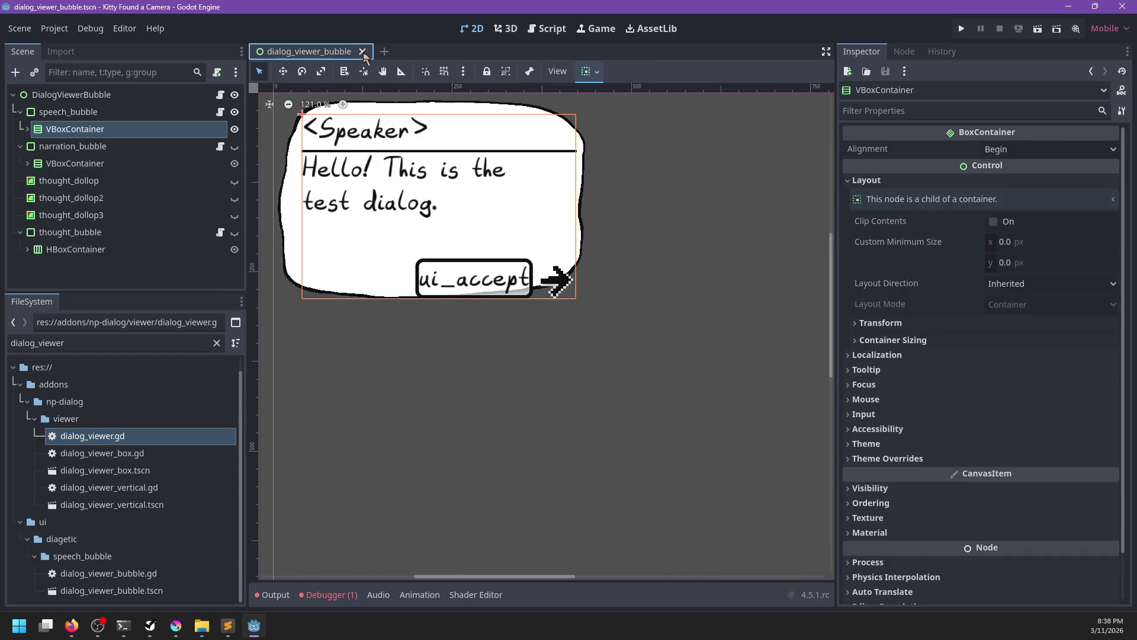
Filter the FileSystem by 'npc' and open npc.gd in the script editor
{"action": "double_click", "coordinate": [154, 336]}
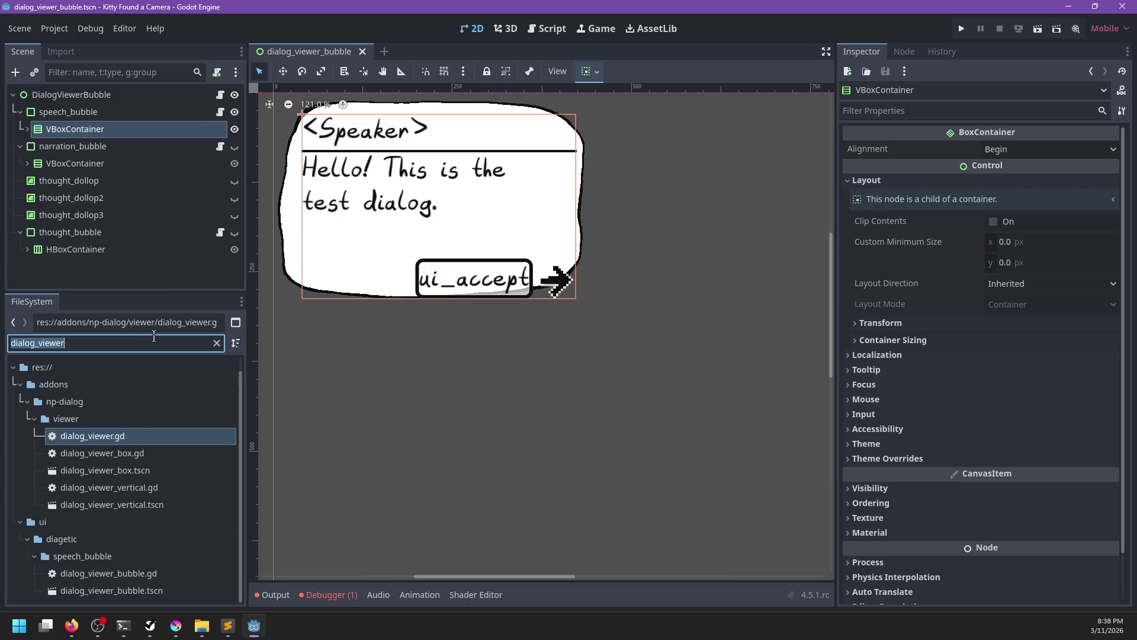
{"action": "type", "text": "npc"}
{"action": "scroll", "coordinate": [111, 521], "scroll_direction": "down", "scroll_amount": 3}
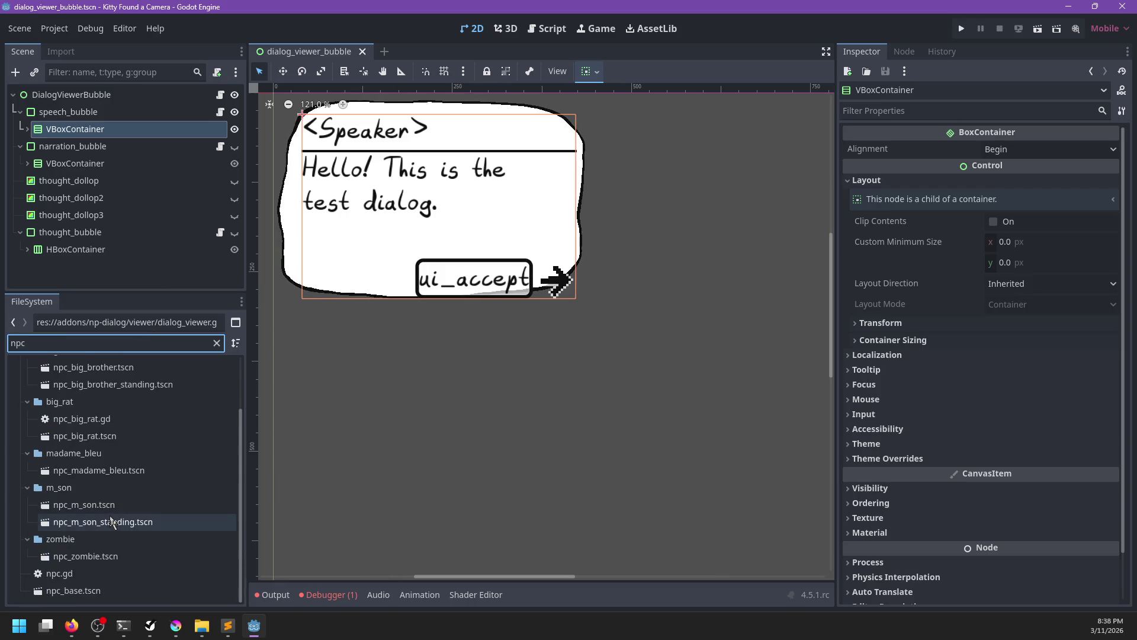
{"action": "double_click", "coordinate": [60, 572]}
{"action": "key", "text": "ctrl+f"}
Open the npc_base scene and inspect its root node's Extra Points array
{"action": "type", "text": "face"}
{"action": "key", "text": "Escape"}
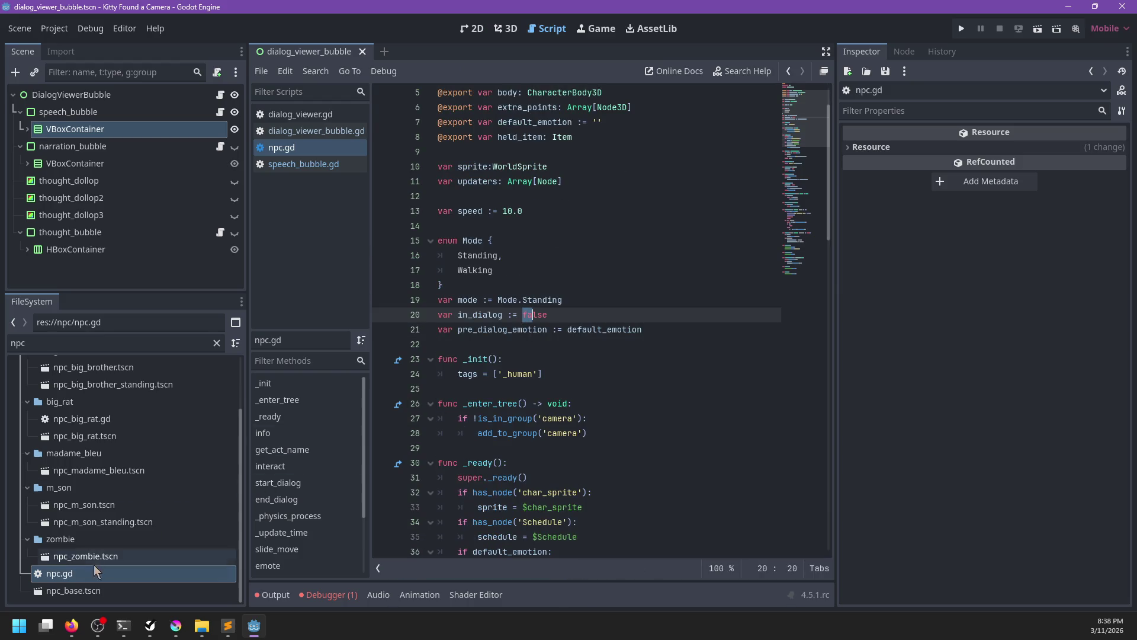
{"action": "double_click", "coordinate": [59, 589]}
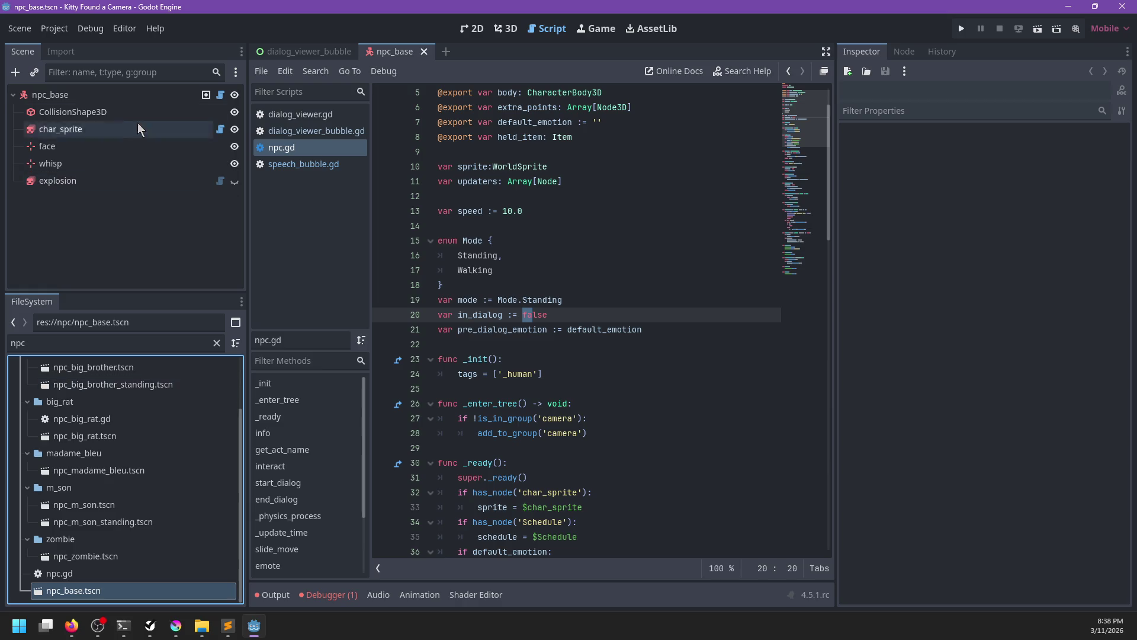
{"action": "left_click", "coordinate": [117, 99]}
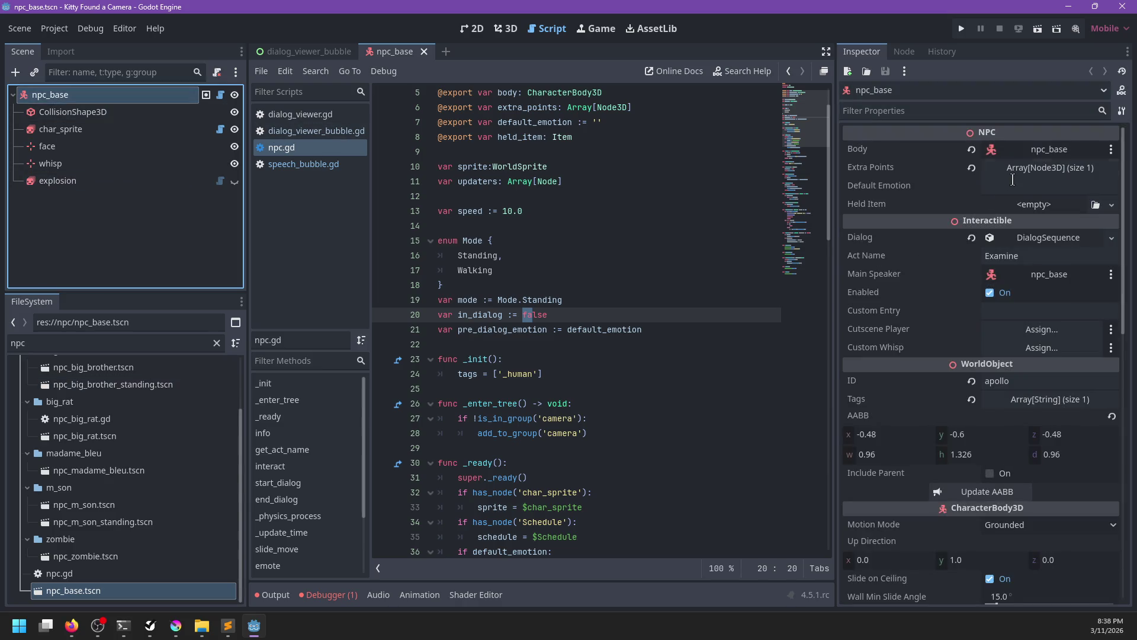
{"action": "left_click", "coordinate": [1028, 170]}
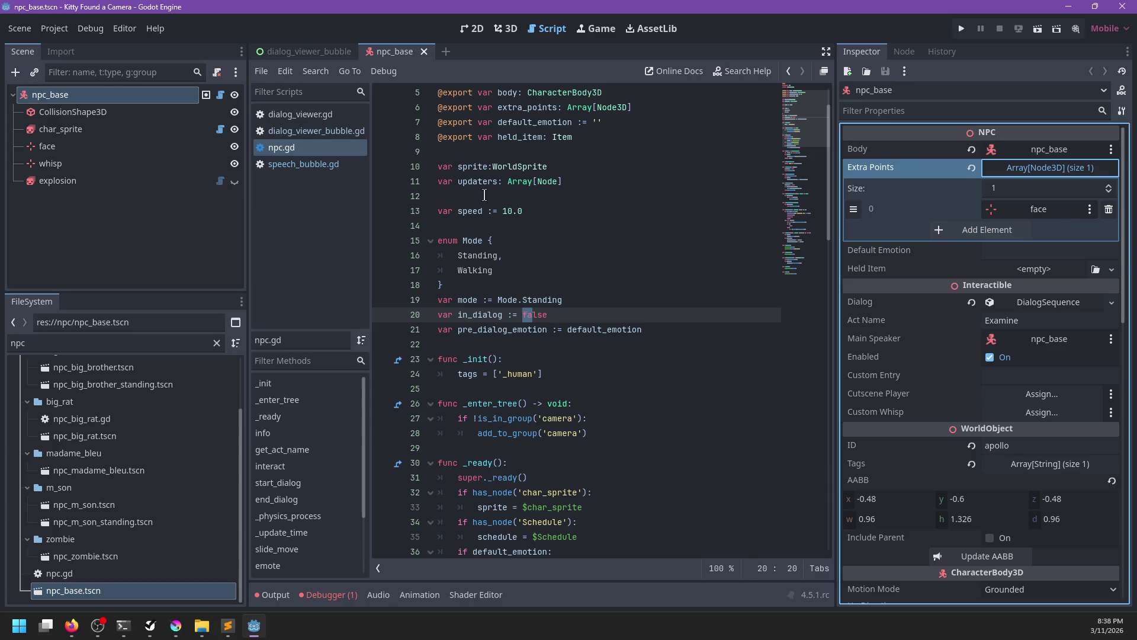
Follow the NPC script's parent classes Interactible and WorldObject to world_object.gd
{"action": "left_click", "coordinate": [577, 196]}
{"action": "scroll", "coordinate": [576, 292], "scroll_direction": "down", "scroll_amount": 8}
{"action": "scroll", "coordinate": [577, 292], "scroll_direction": "down", "scroll_amount": 16}
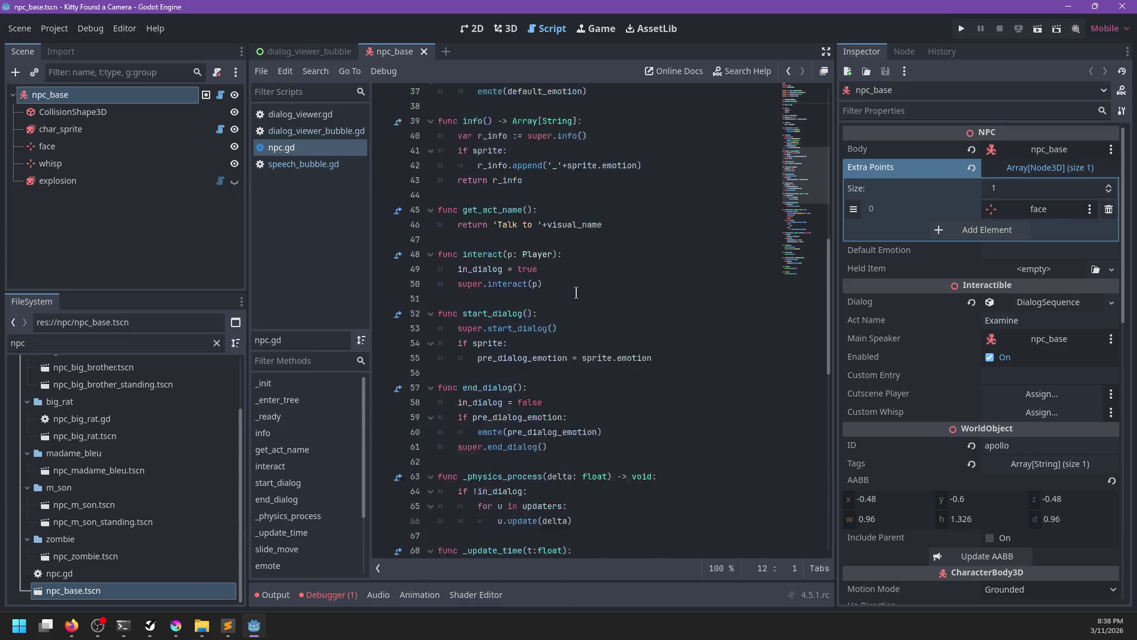
{"action": "scroll", "coordinate": [578, 295], "scroll_direction": "up", "scroll_amount": 20}
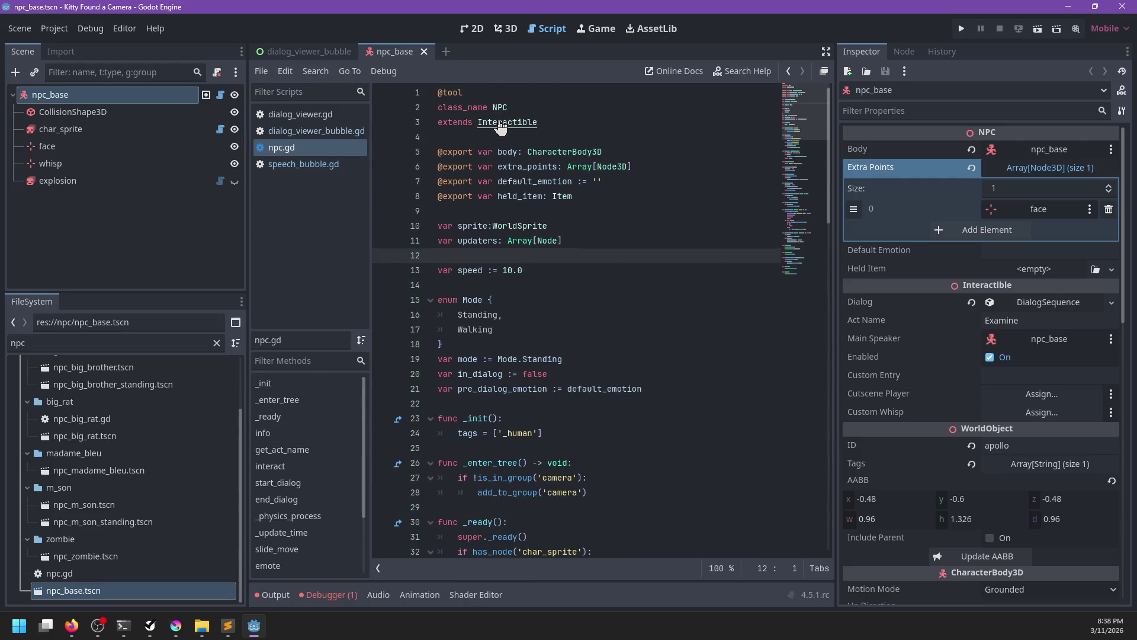
{"action": "left_click", "coordinate": [508, 122], "text": "ctrl"}
{"action": "left_click", "coordinate": [500, 126], "text": "ctrl"}
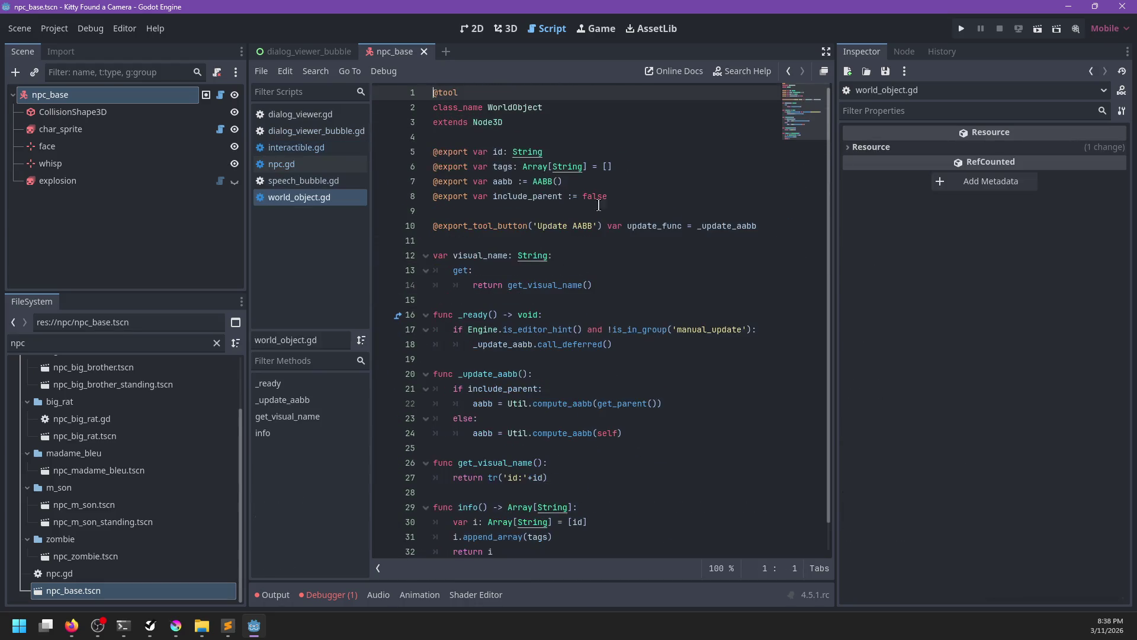
Write get_dialog_tracker() -> Node3D returning $face if has_node('face'), else self, and save
{"action": "scroll", "coordinate": [631, 298], "scroll_direction": "down", "scroll_amount": 1}
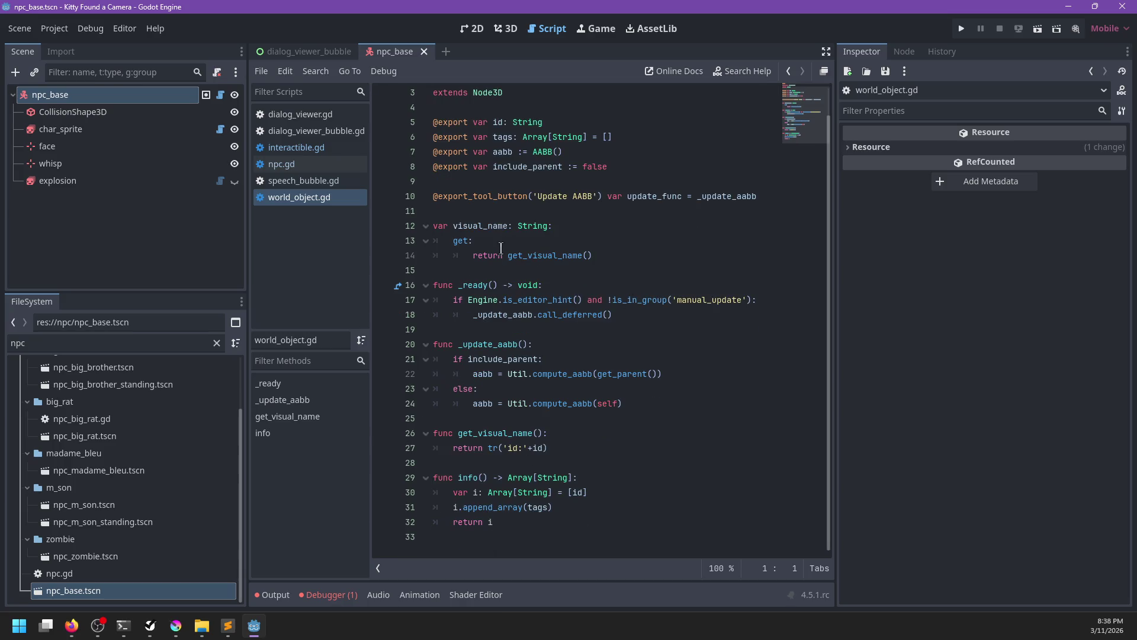
{"action": "left_click", "coordinate": [483, 418]}
{"action": "key", "text": "Return"}
{"action": "type", "text": "func get_dialog_tracker()"}
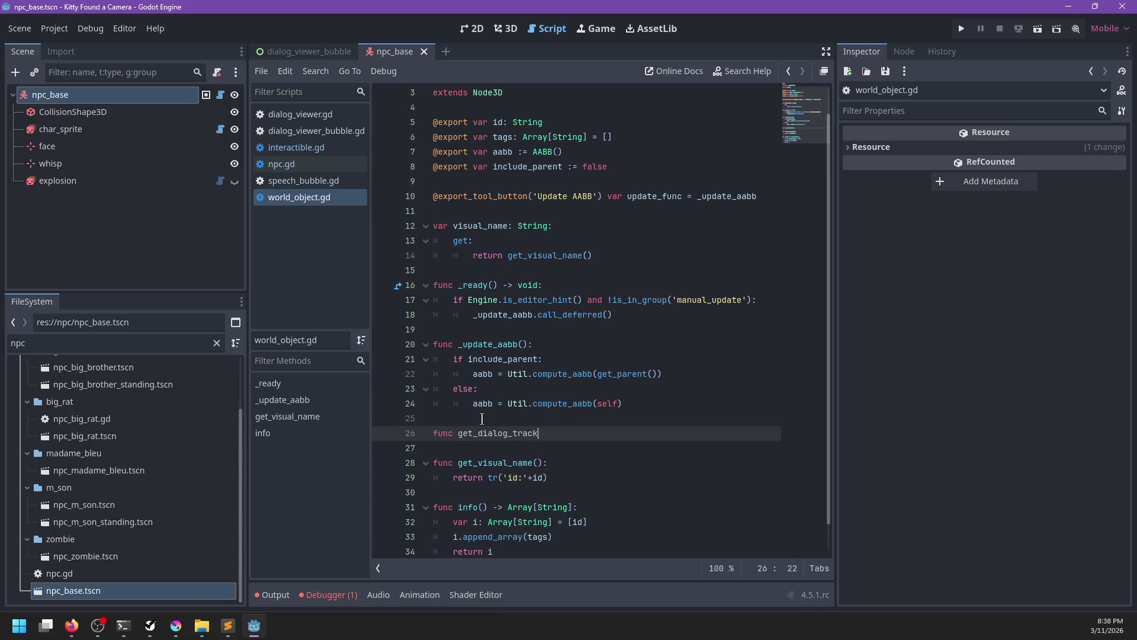
{"action": "type", "text": ":"}
{"action": "key", "text": "Return"}
{"action": "type", "text": "has_node("}
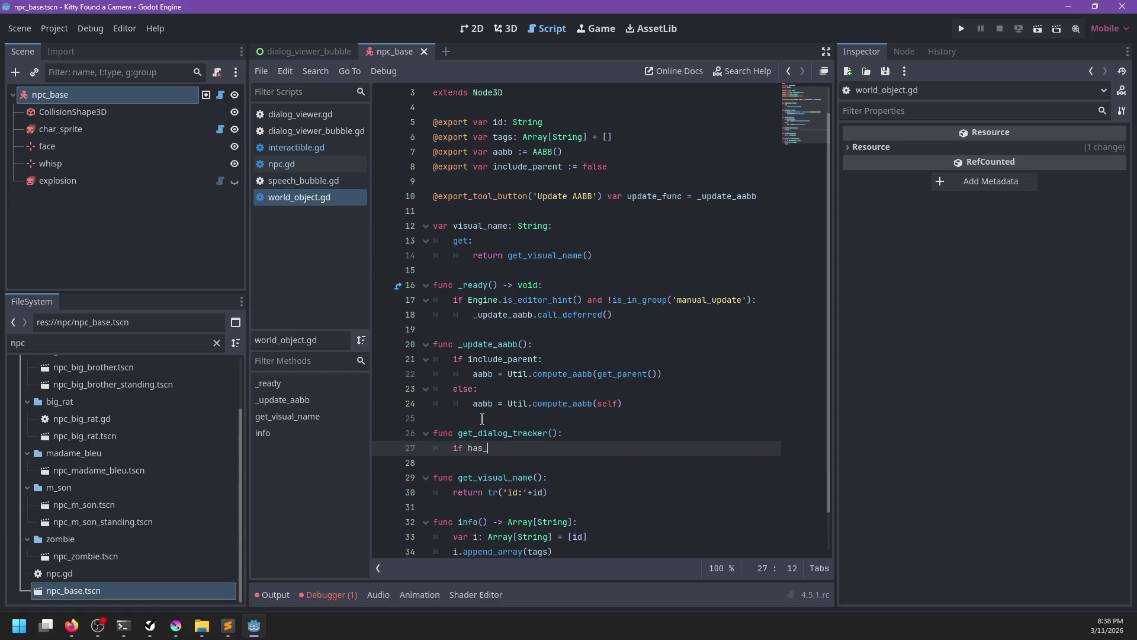
{"action": "type", "text": "'face')"}
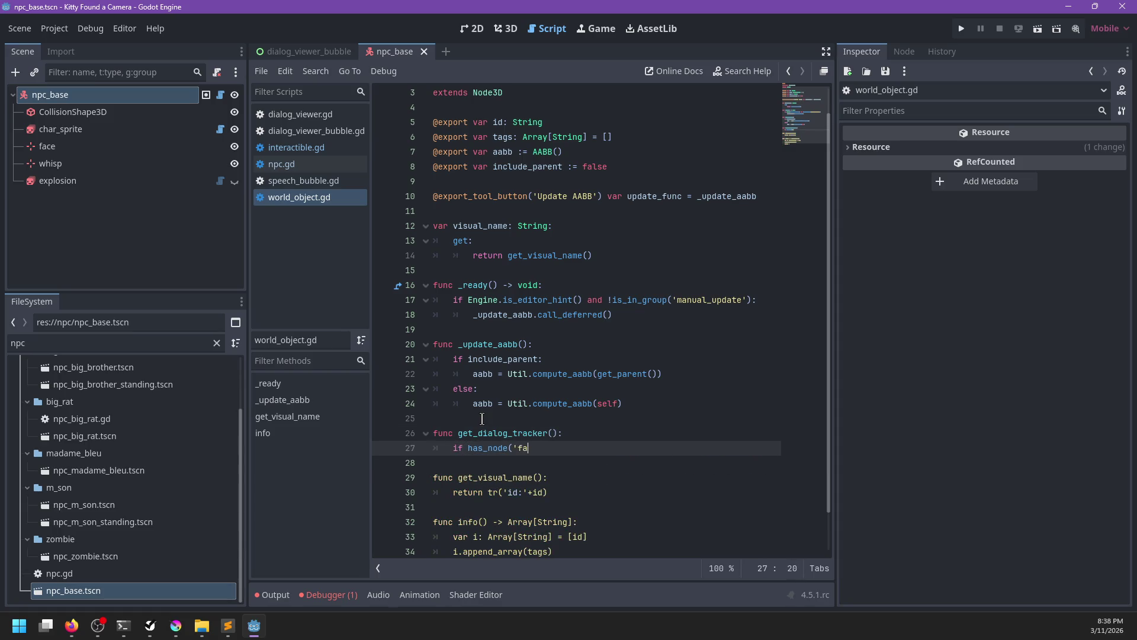
{"action": "key", "text": "Up"}
{"action": "key", "text": "End"}
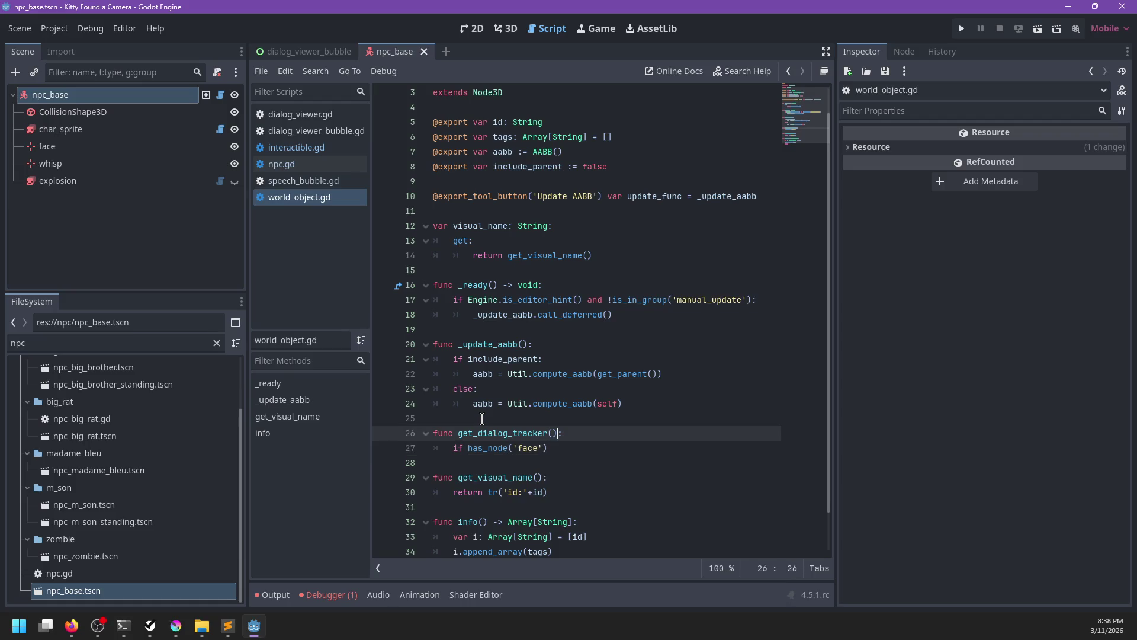
{"action": "type", "text": "de"}
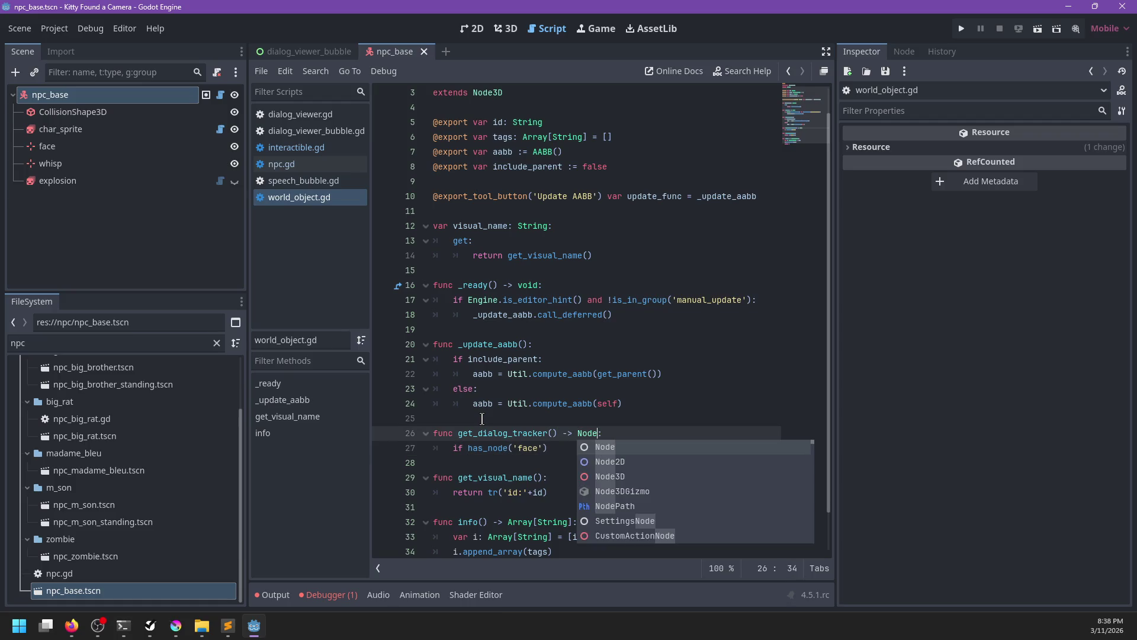
{"action": "type", "text": ":"}
{"action": "key", "text": "Down"}
{"action": "key", "text": "Up"}
{"action": "type", "text": "D"}
{"action": "key", "text": "Escape"}
{"action": "key", "text": "Down"}
{"action": "type", "text": ":"}
{"action": "key", "text": "Return"}
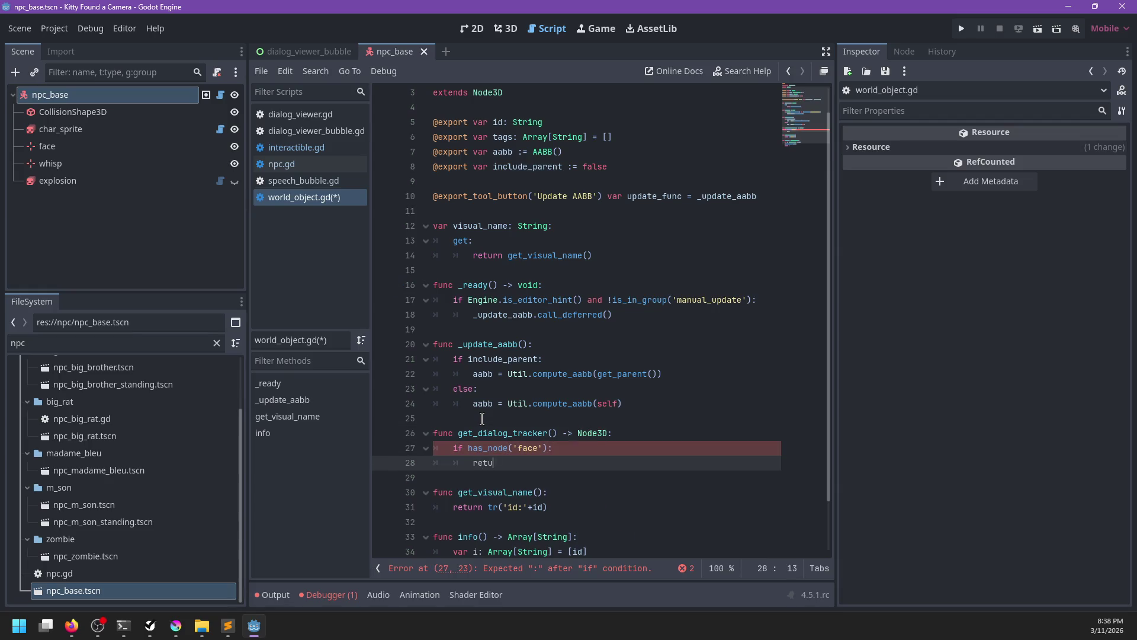
{"action": "type", "text": "$face"}
{"action": "key", "text": "Return"}
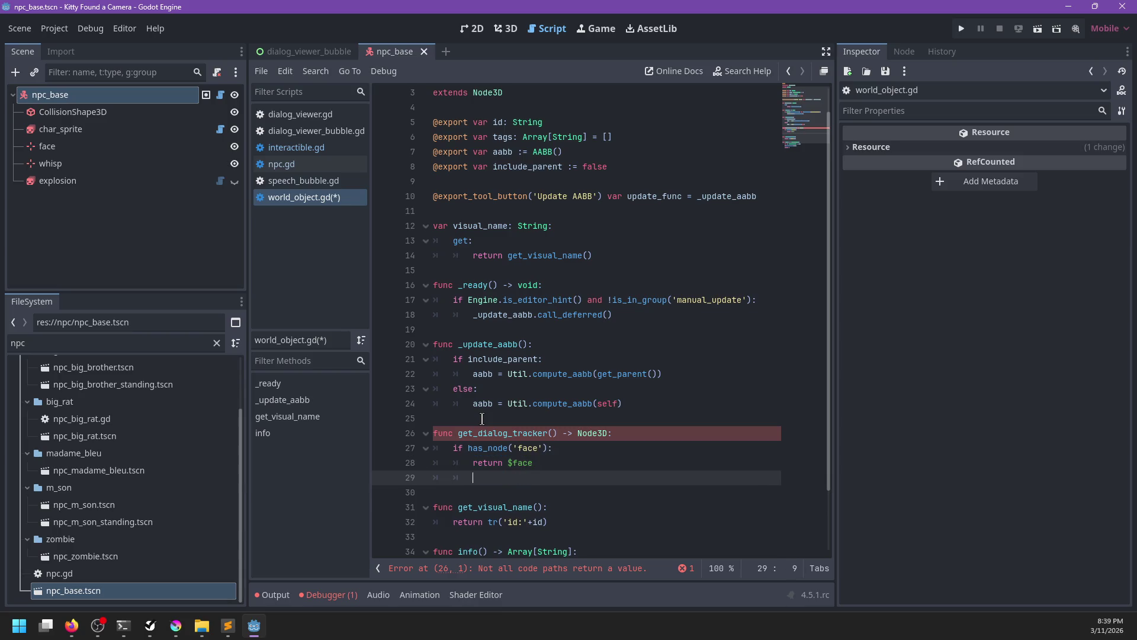
{"action": "type", "text": "lse:"}
{"action": "key", "text": "Return"}
{"action": "type", "text": "return self"}
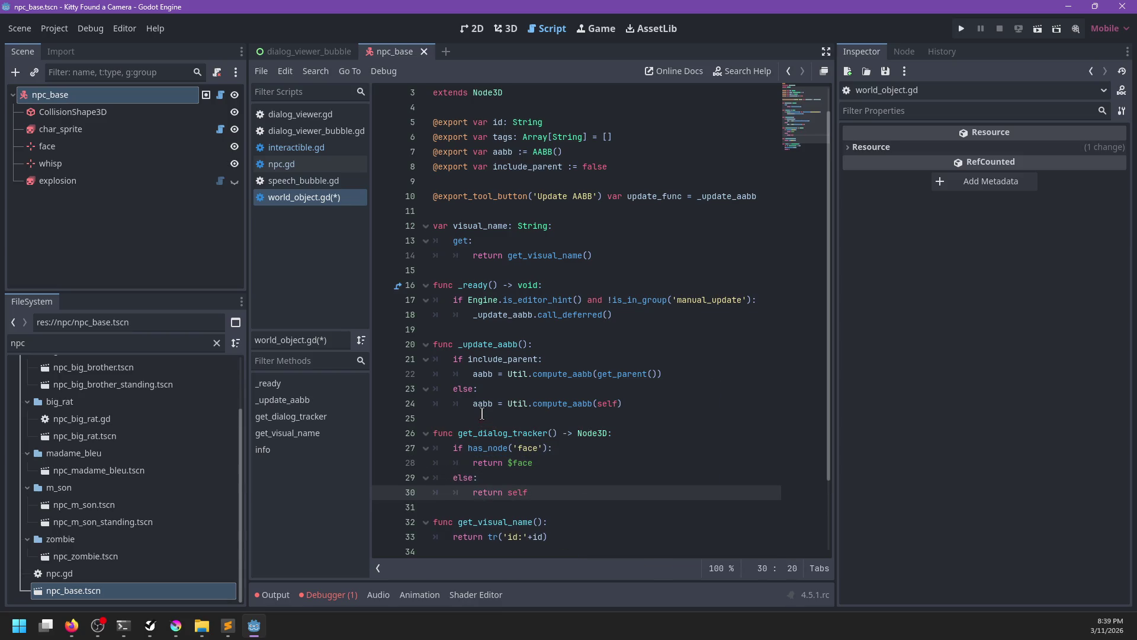
{"action": "key", "text": "ctrl+s"}
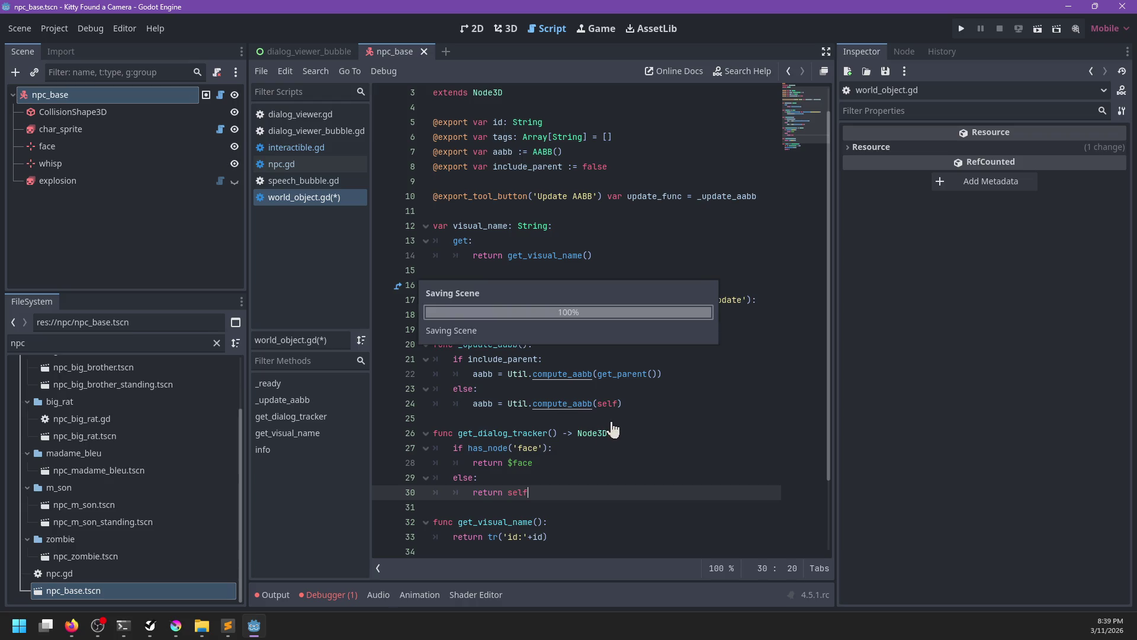
Rework it to store $face in var f and return f only when f is Node3D; save
{"action": "scroll", "coordinate": [587, 431], "scroll_direction": "up", "scroll_amount": 1}
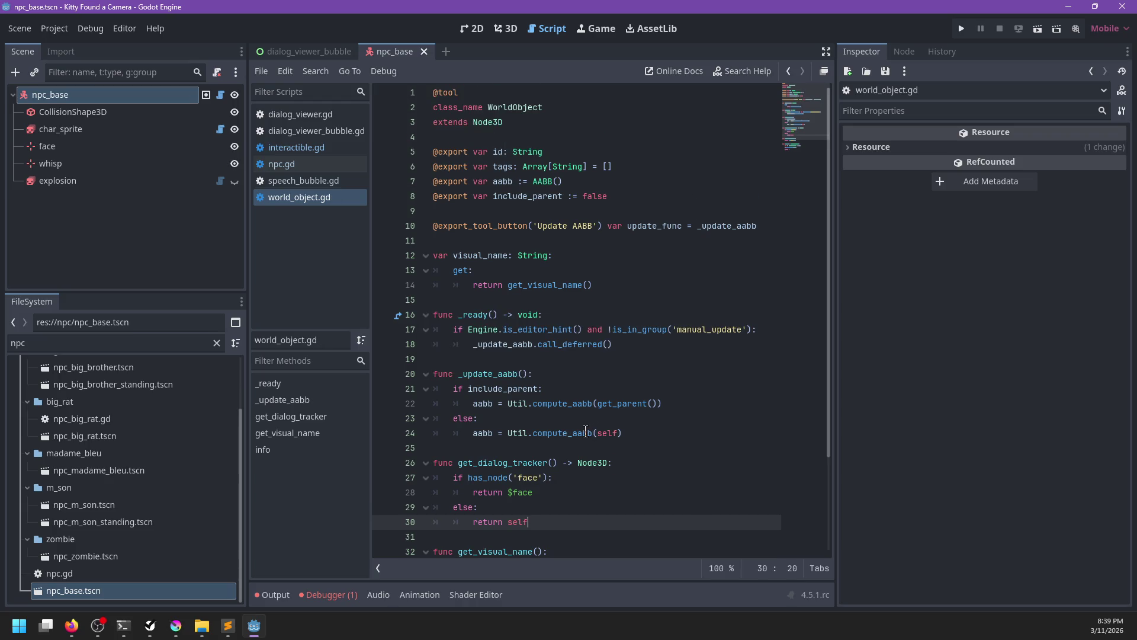
{"action": "left_click", "coordinate": [553, 477]}
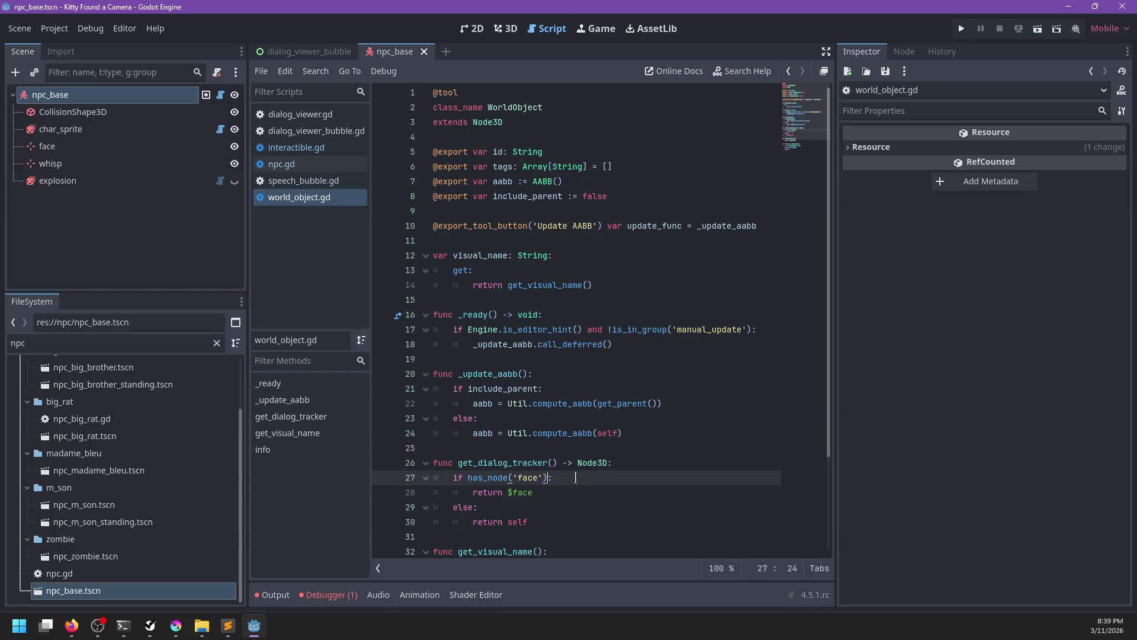
{"action": "left_click_drag", "start_coordinate": [473, 522], "coordinate": [449, 508]}
{"action": "key", "text": "Delete"}
{"action": "key", "text": "Up"}
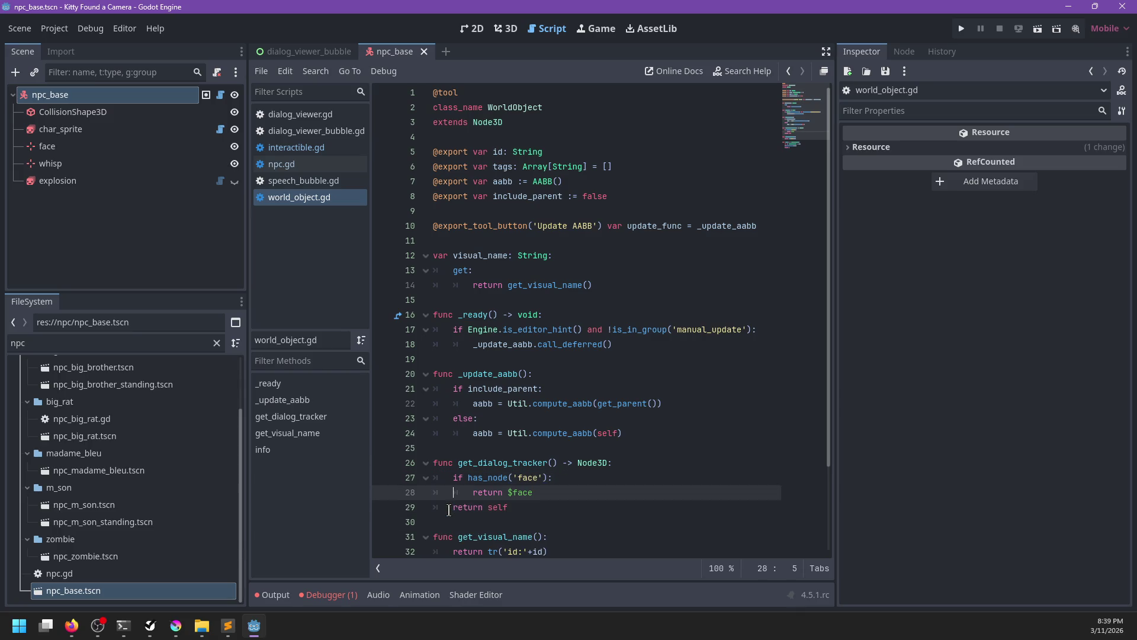
{"action": "key", "text": "ctrl+BackSpace"}
{"action": "type", "text": "var f :="}
{"action": "key", "text": "End"}
{"action": "key", "text": "Return"}
{"action": "type", "text": "if"}
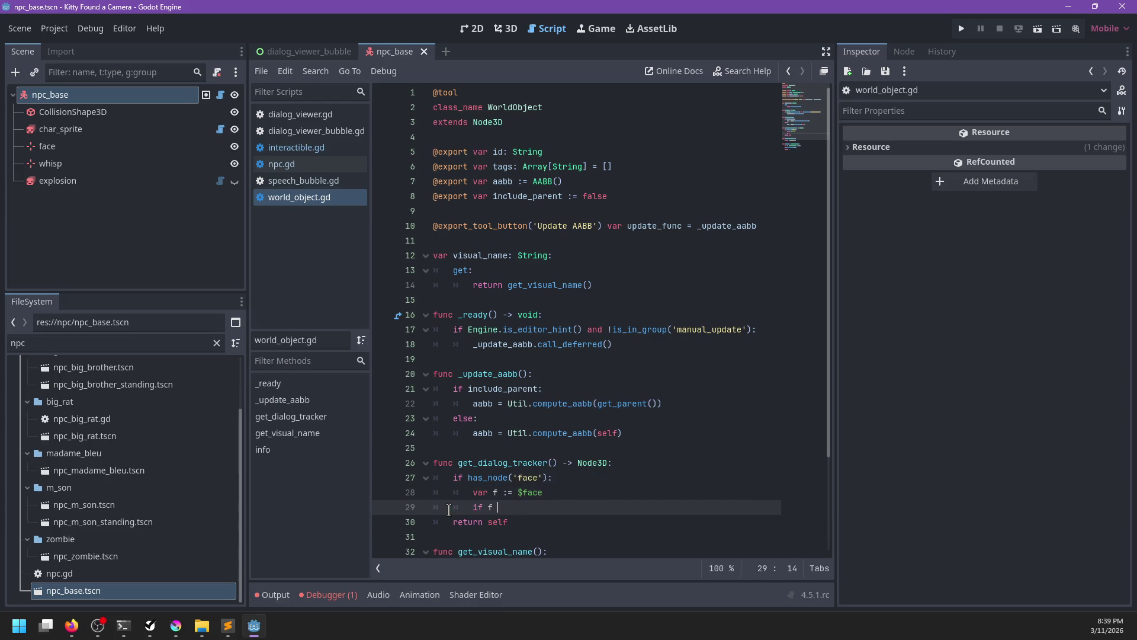
{"action": "type", "text": "ode3"}
{"action": "key", "text": "Return"}
{"action": "type", "text": "return f"}
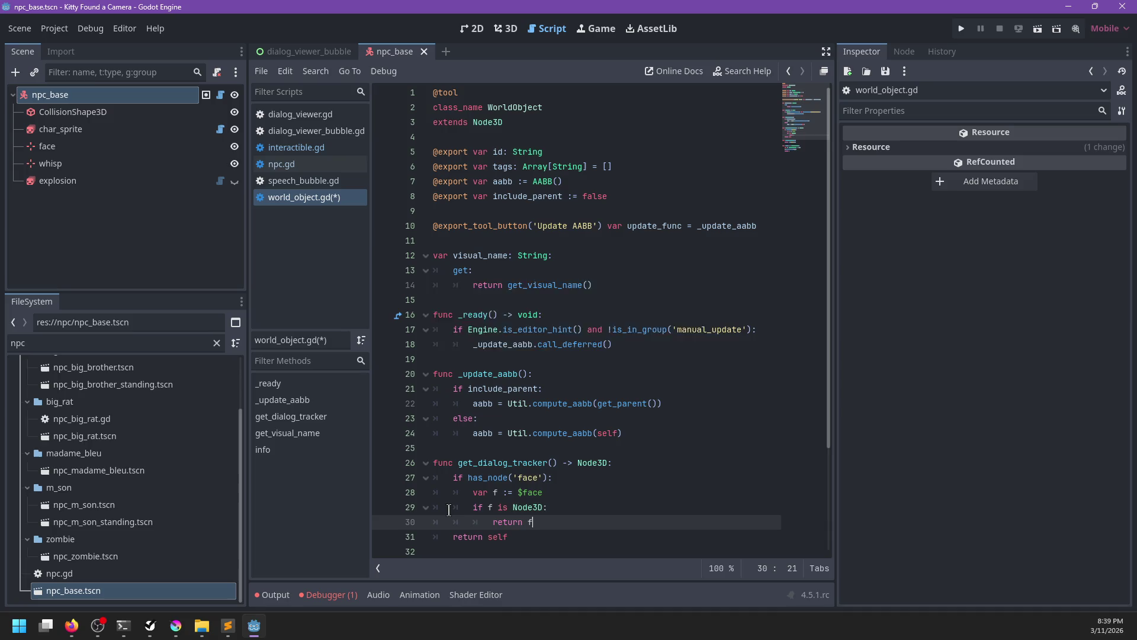
{"action": "key", "text": "ctrl+s"}
Review the finished get_dialog_tracker function, then focus the FileSystem filter
{"action": "double_click", "coordinate": [505, 463]}
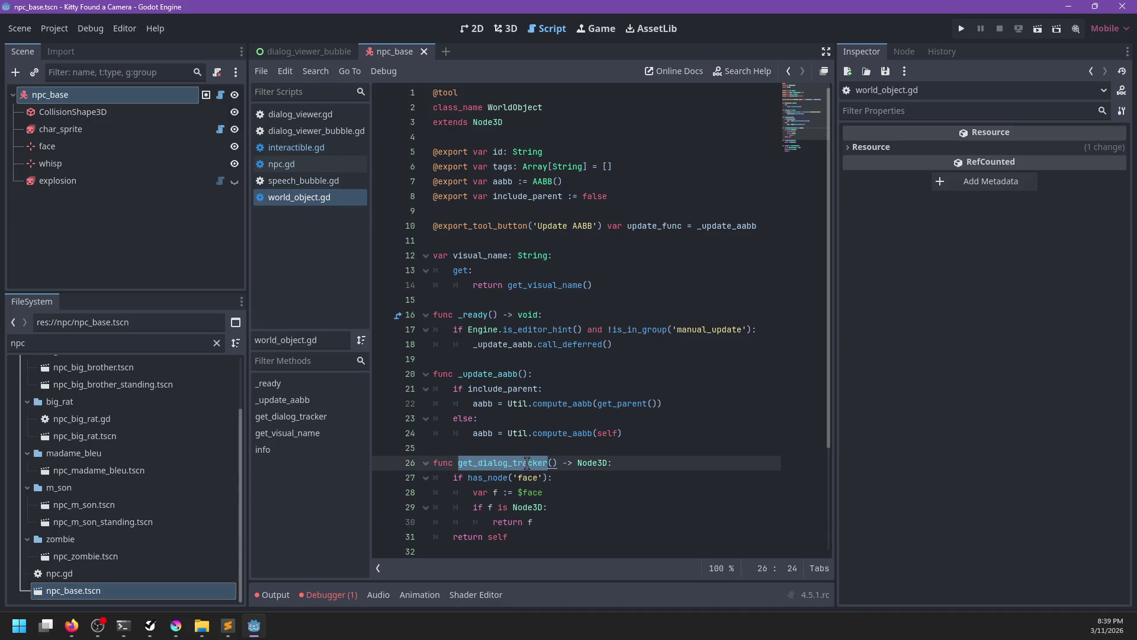
{"action": "left_click", "coordinate": [559, 507]}
{"action": "scroll", "coordinate": [568, 462], "scroll_direction": "down", "scroll_amount": 2}
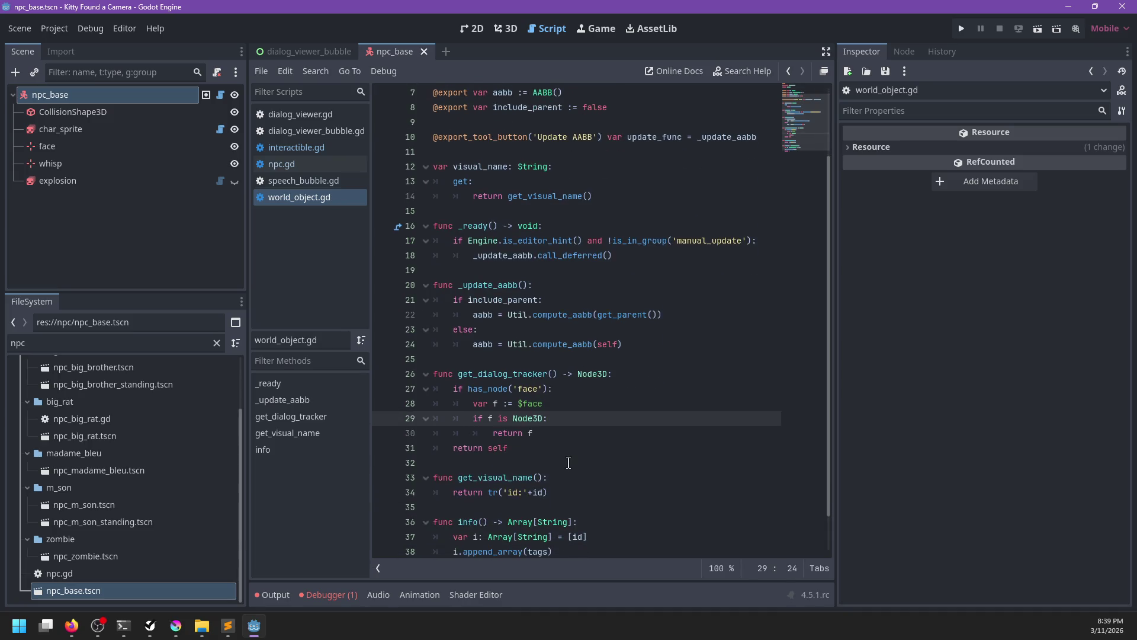
{"action": "left_click", "coordinate": [548, 445]}
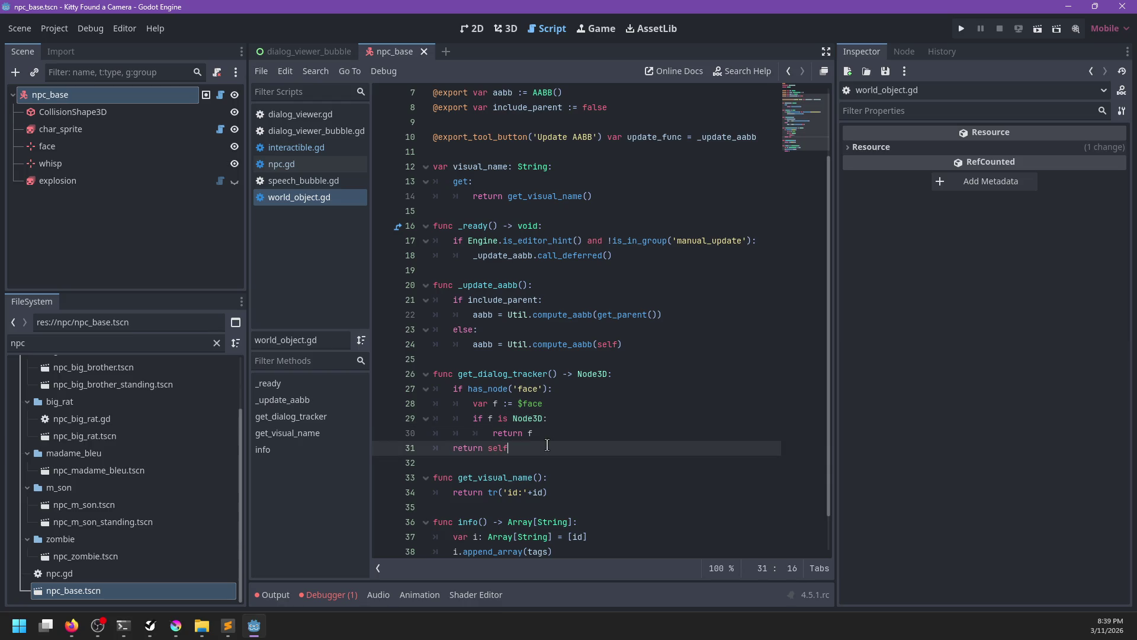
{"action": "scroll", "coordinate": [547, 444], "scroll_direction": "up", "scroll_amount": 2}
{"action": "left_click", "coordinate": [146, 344]}
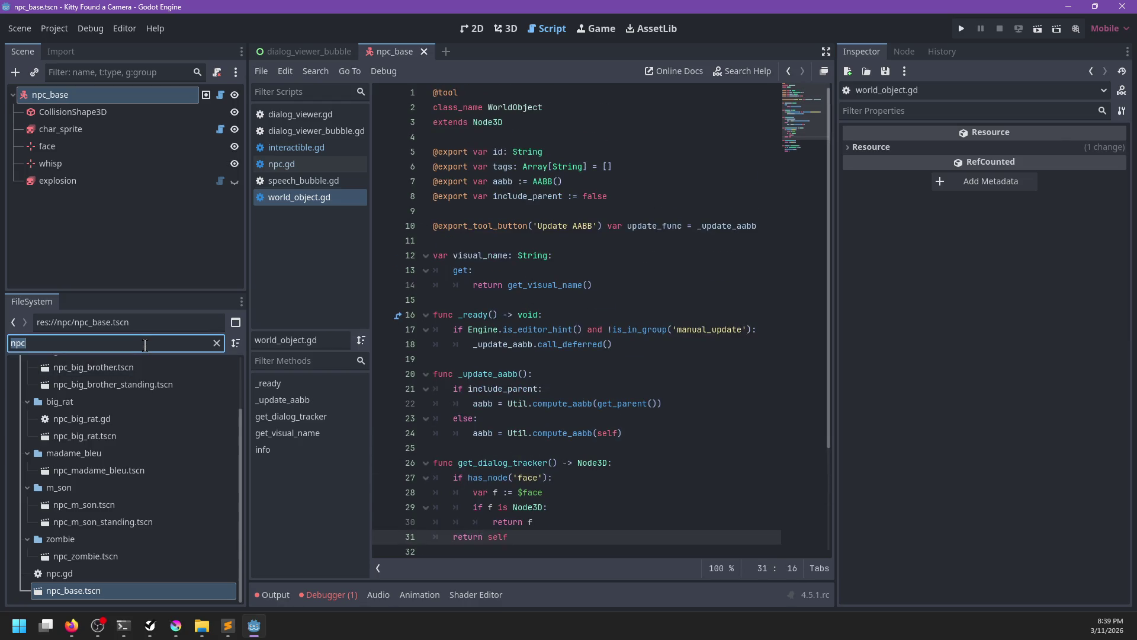
Filter the FileSystem for 'player', open player.tscn and then its player.gd script
{"action": "type", "text": "player"}
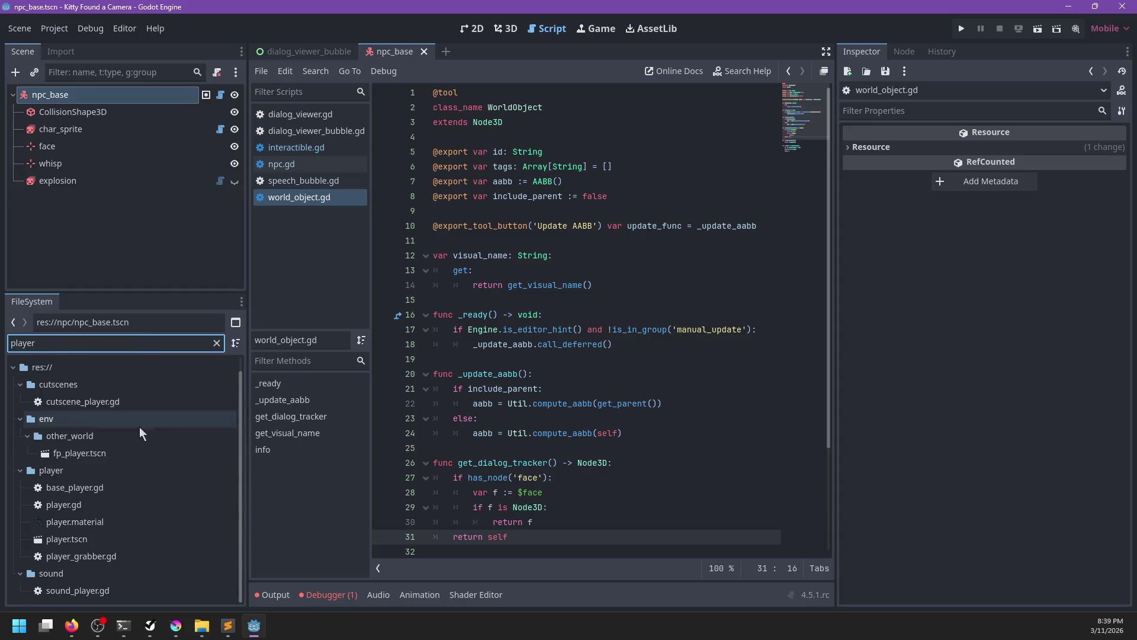
{"action": "double_click", "coordinate": [66, 538]}
{"action": "scroll", "coordinate": [211, 250], "scroll_direction": "up", "scroll_amount": 5}
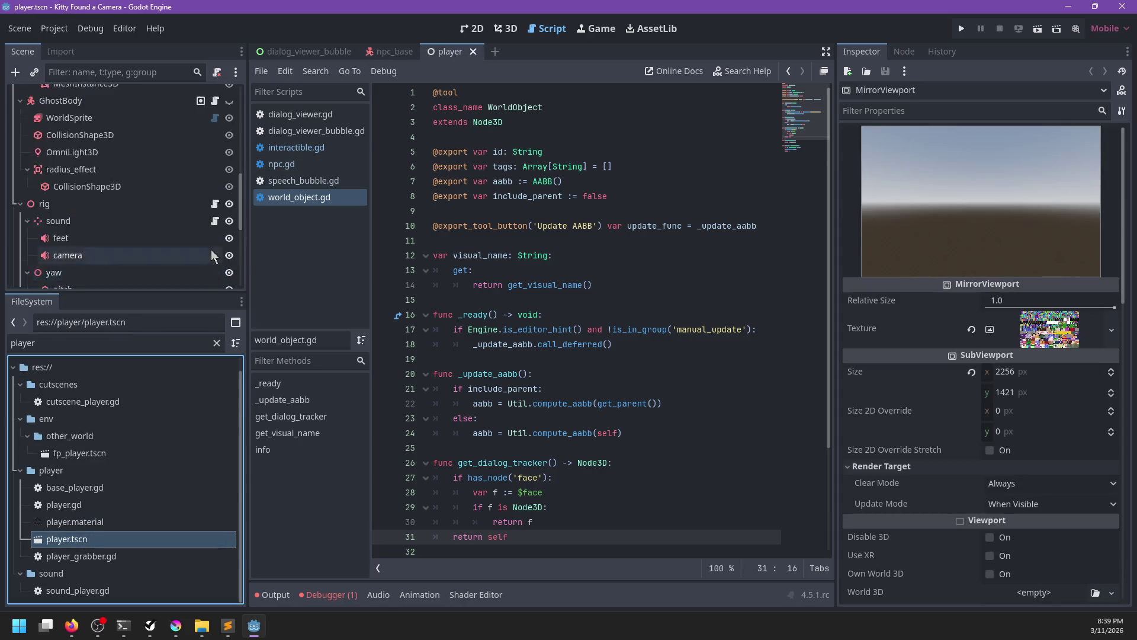
{"action": "left_click", "coordinate": [229, 96]}
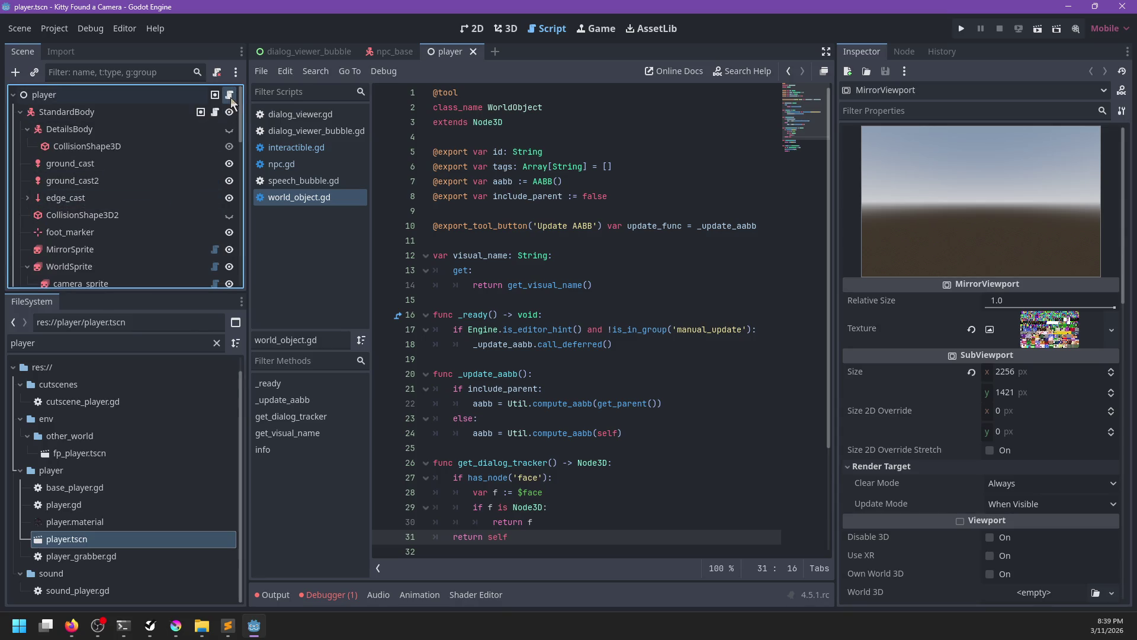
{"action": "scroll", "coordinate": [635, 447], "scroll_direction": "down", "scroll_amount": 1}
{"action": "left_click", "coordinate": [684, 377]}
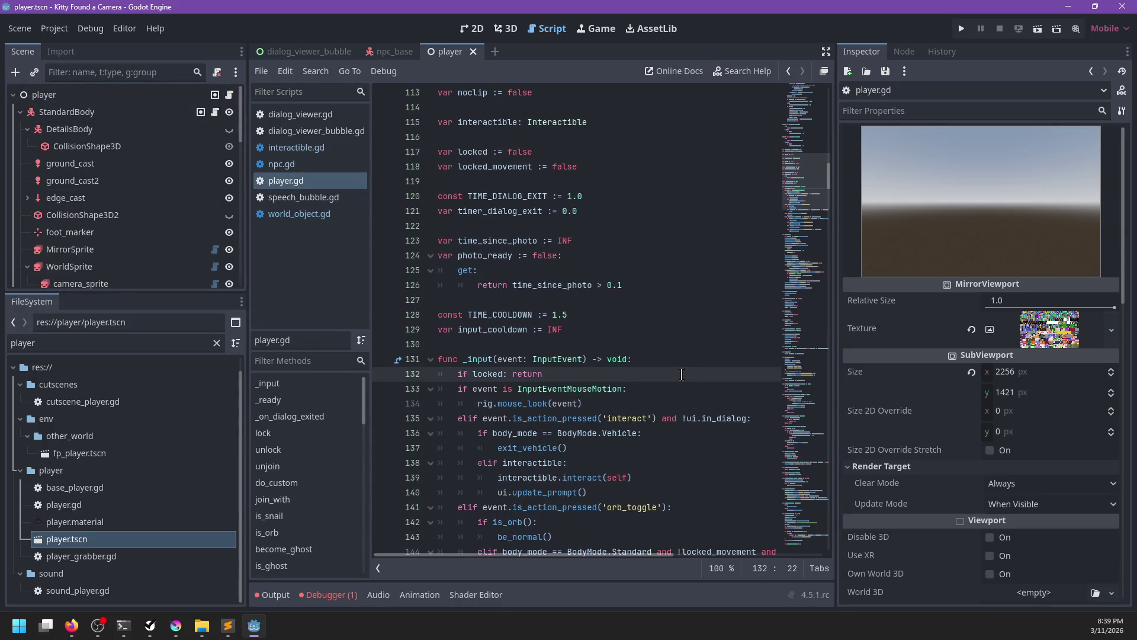
Search player.gd for 'get_' and move to the blank line after _ready
{"action": "key", "text": "ctrl+f"}
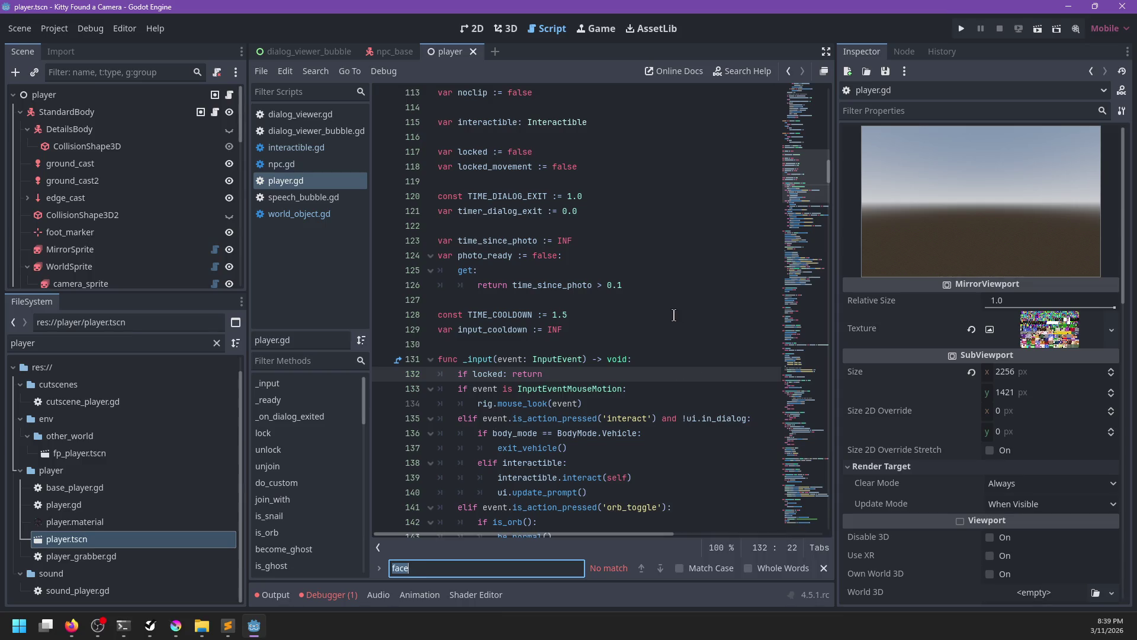
{"action": "type", "text": "get_"}
{"action": "key", "text": "Escape"}
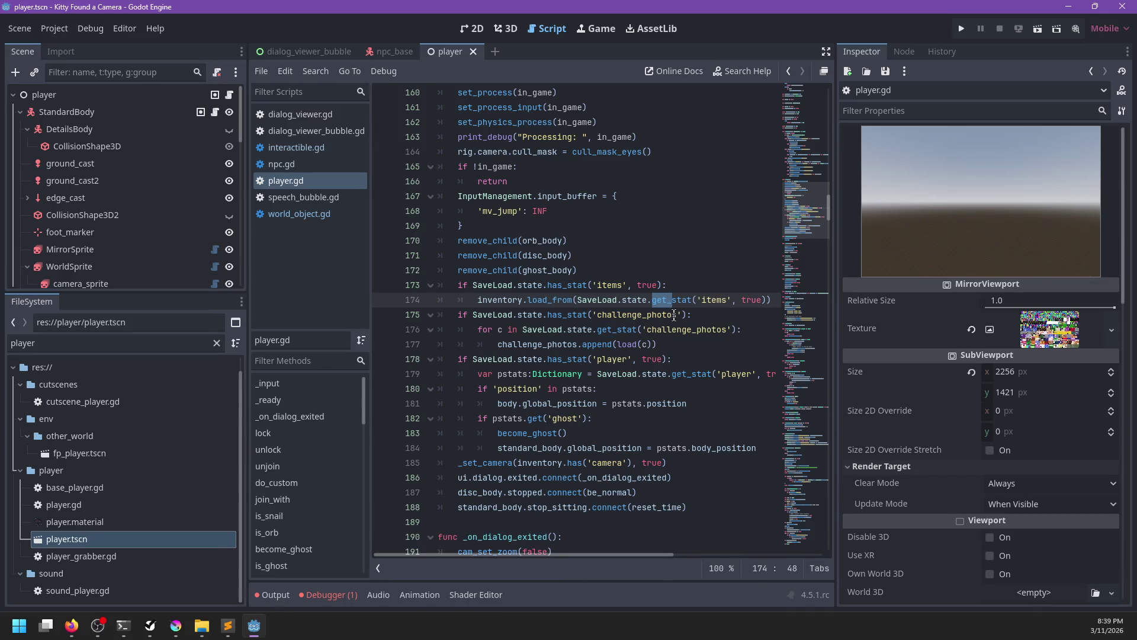
{"action": "scroll", "coordinate": [674, 315], "scroll_direction": "down", "scroll_amount": 6}
{"action": "left_click", "coordinate": [483, 257]}
Add func get_dialog_tracker() -> Node3D that returns body, and save player.gd
{"action": "key", "text": "Return"}
{"action": "key", "text": "Up"}
{"action": "key", "text": "Return"}
{"action": "type", "text": "func get_dialog_tracker():"}
{"action": "key", "text": "Return"}
{"action": "type", "text": "rn bod"}
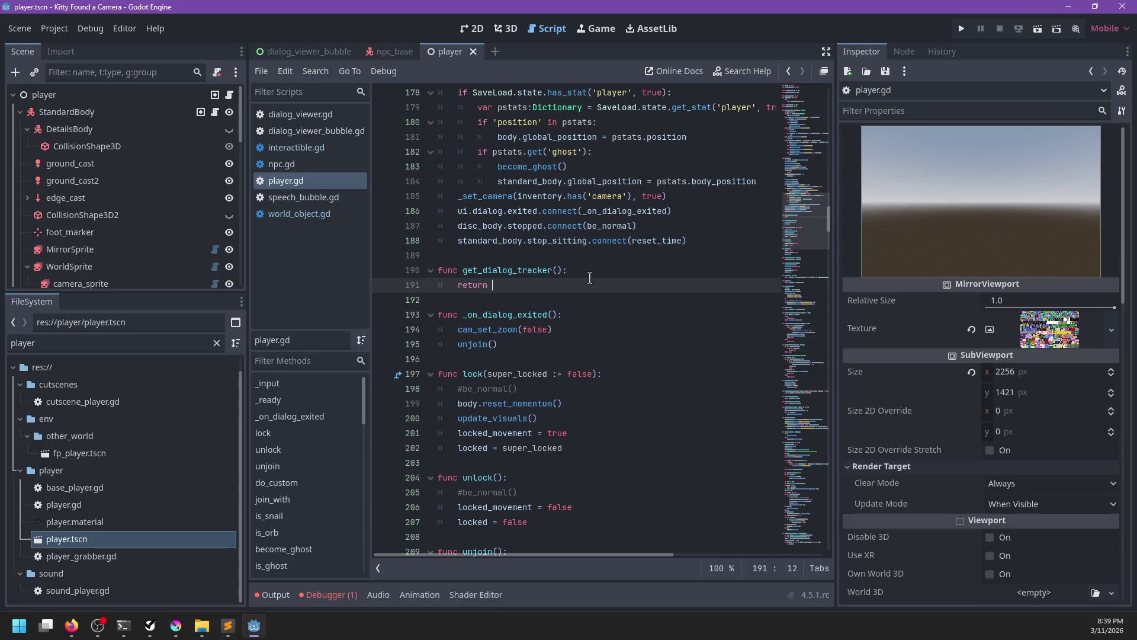
{"action": "type", "text": "y"}
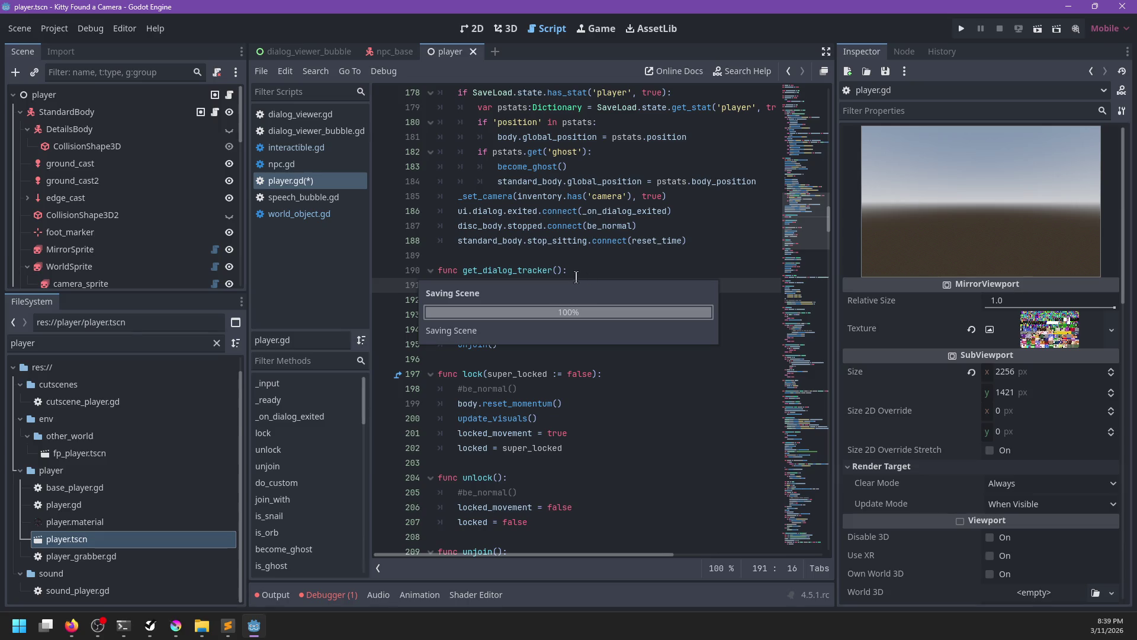
{"action": "left_click", "coordinate": [564, 271]}
{"action": "type", "text": "ode3D"}
{"action": "key", "text": "ctrl+s"}
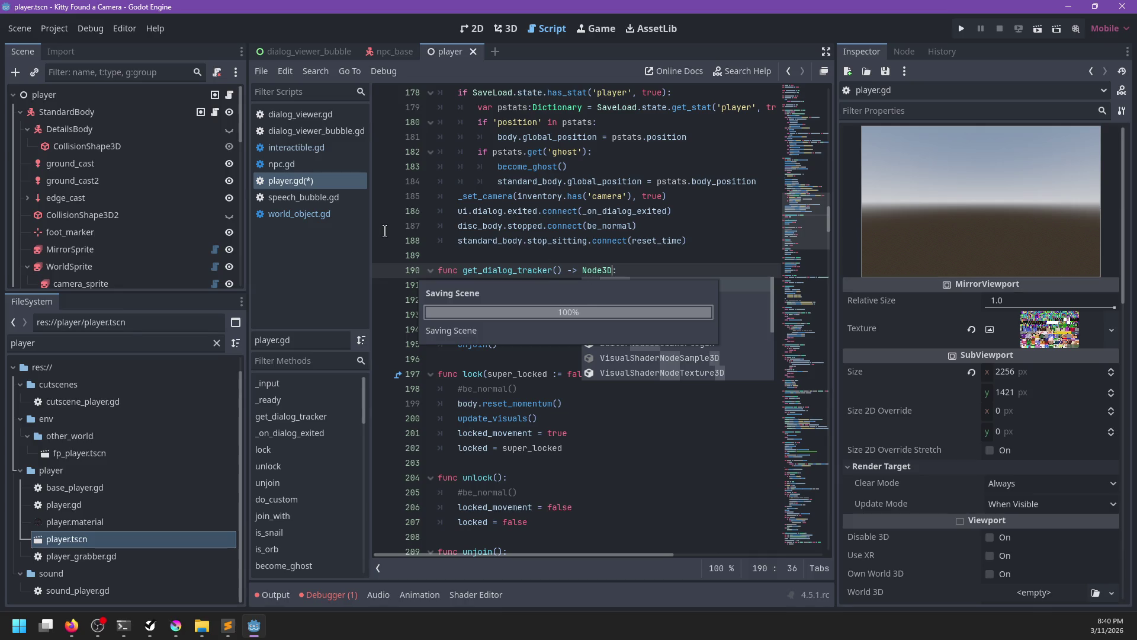
{"action": "left_click", "coordinate": [546, 285]}
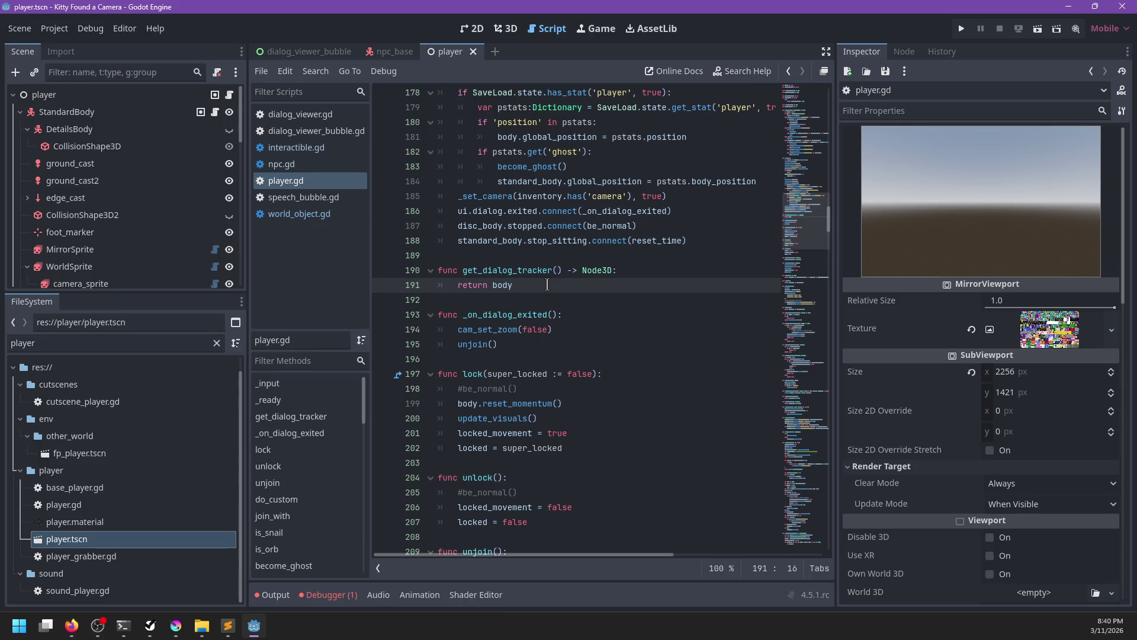
Look over world_object.gd and interactible.gd for comparison, then go to Sublime Text
{"action": "left_click", "coordinate": [310, 216]}
{"action": "scroll", "coordinate": [619, 271], "scroll_direction": "down", "scroll_amount": 3}
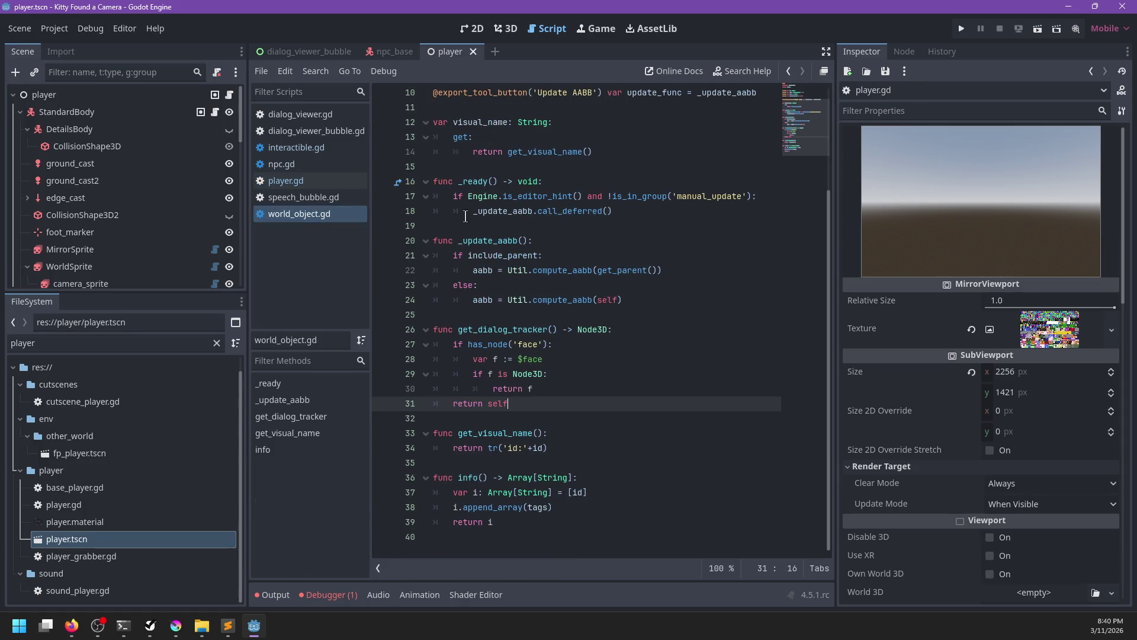
{"action": "left_click", "coordinate": [311, 148]}
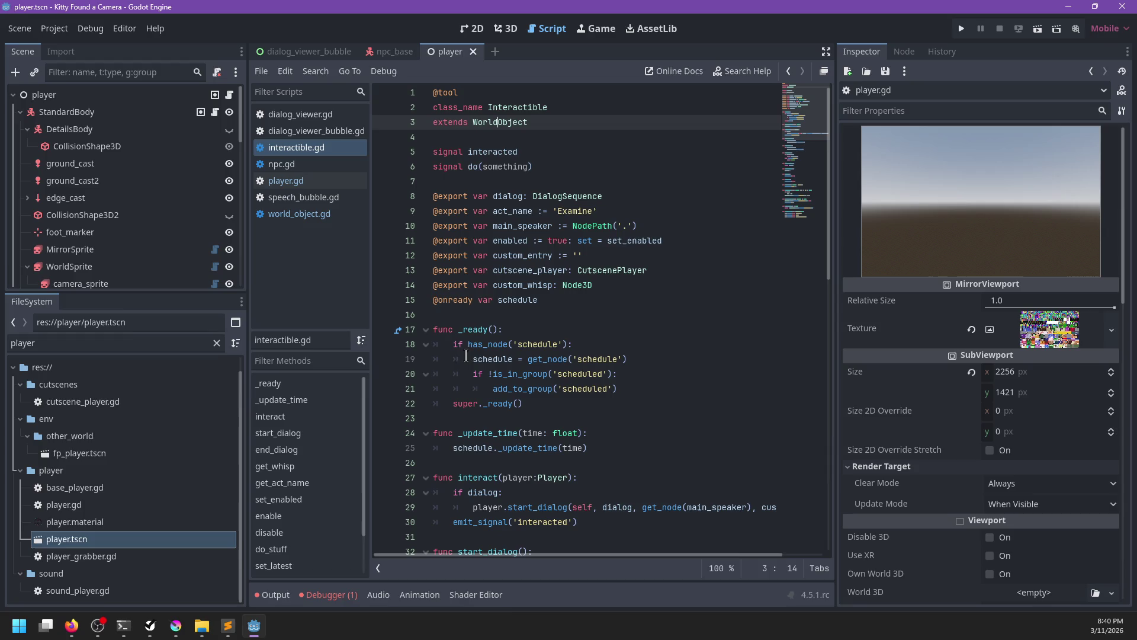
{"action": "left_click", "coordinate": [227, 625]}
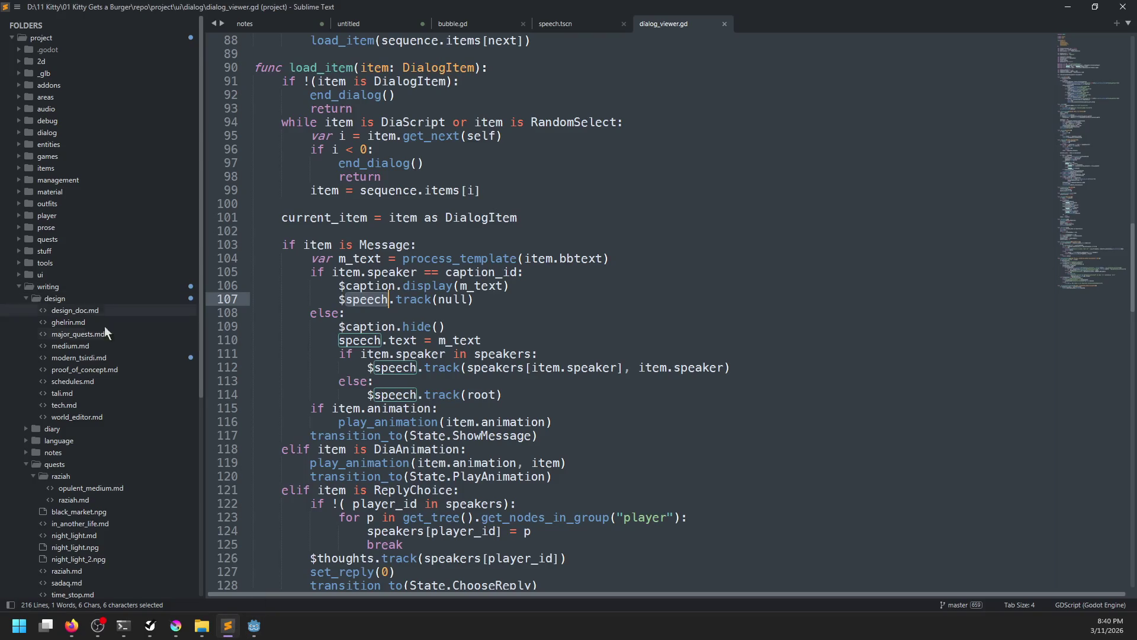
Deselect line 107, collapse the design folder, and return to Godot's interactible.gd
{"action": "key", "text": "End"}
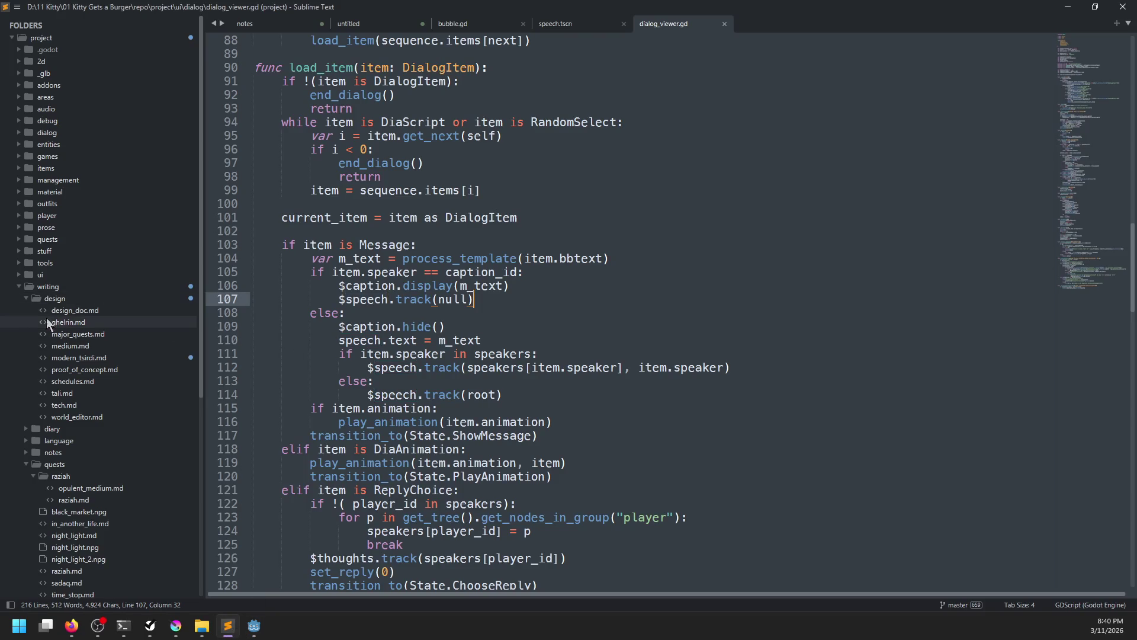
{"action": "left_click", "coordinate": [26, 300]}
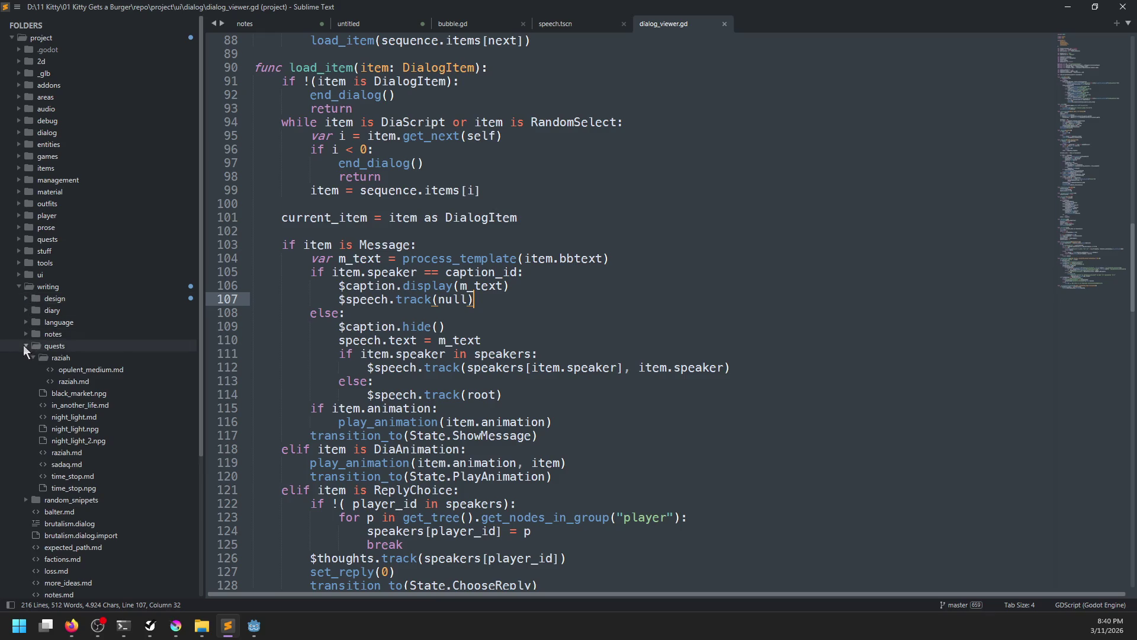
{"action": "key", "text": "alt+Tab"}
{"action": "scroll", "coordinate": [556, 330], "scroll_direction": "down", "scroll_amount": 1}
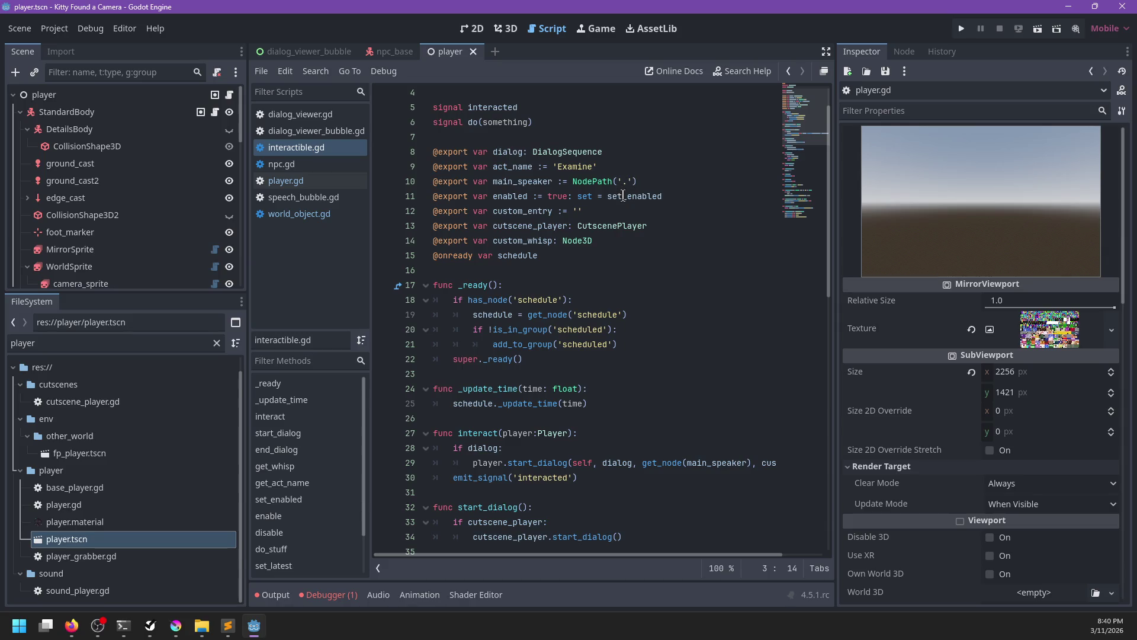
Search interactible.gd for 'speaker' and step through its matches down to line 29
{"action": "scroll", "coordinate": [623, 196], "scroll_direction": "down", "scroll_amount": 4}
{"action": "left_click", "coordinate": [644, 184]}
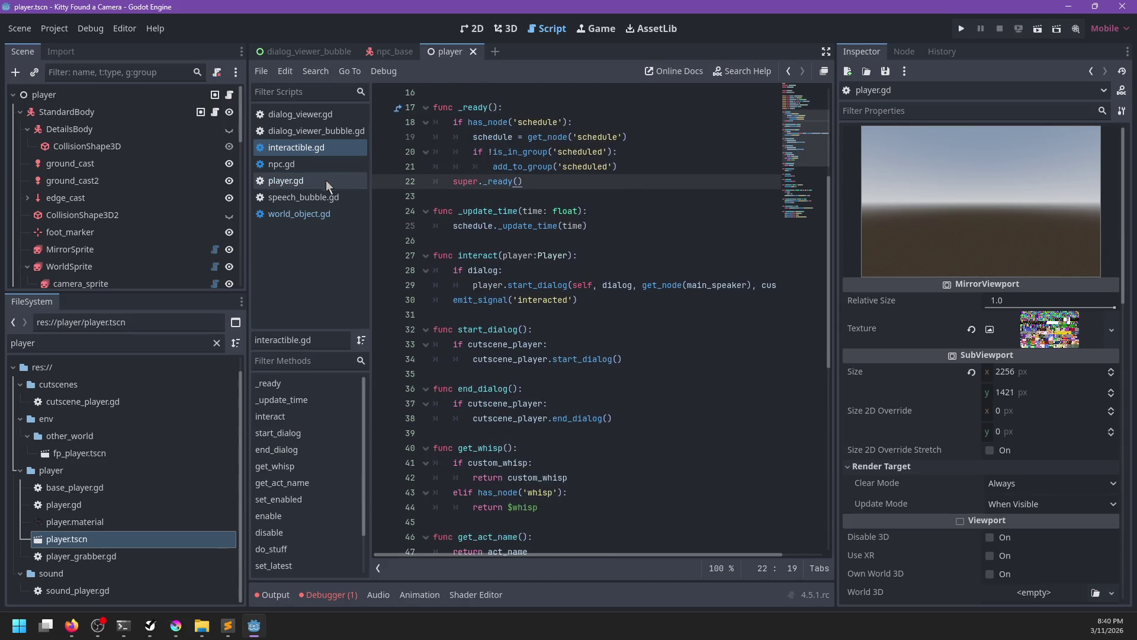
{"action": "left_click", "coordinate": [659, 217]}
{"action": "key", "text": "ctrl+f"}
{"action": "type", "text": "speaker"}
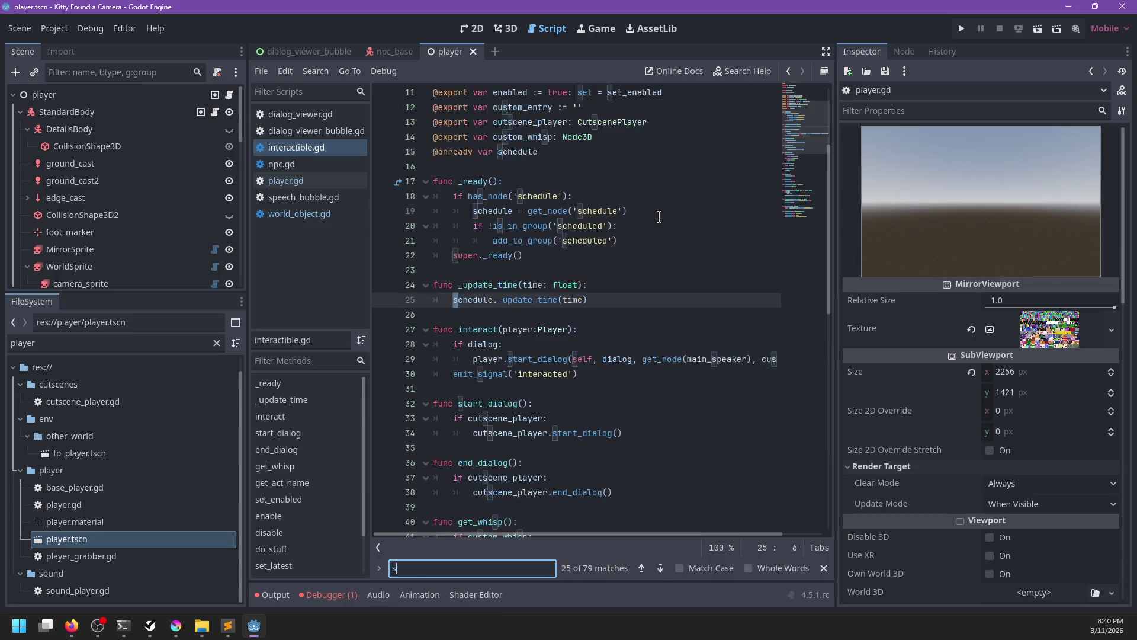
{"action": "key", "text": "Return"}
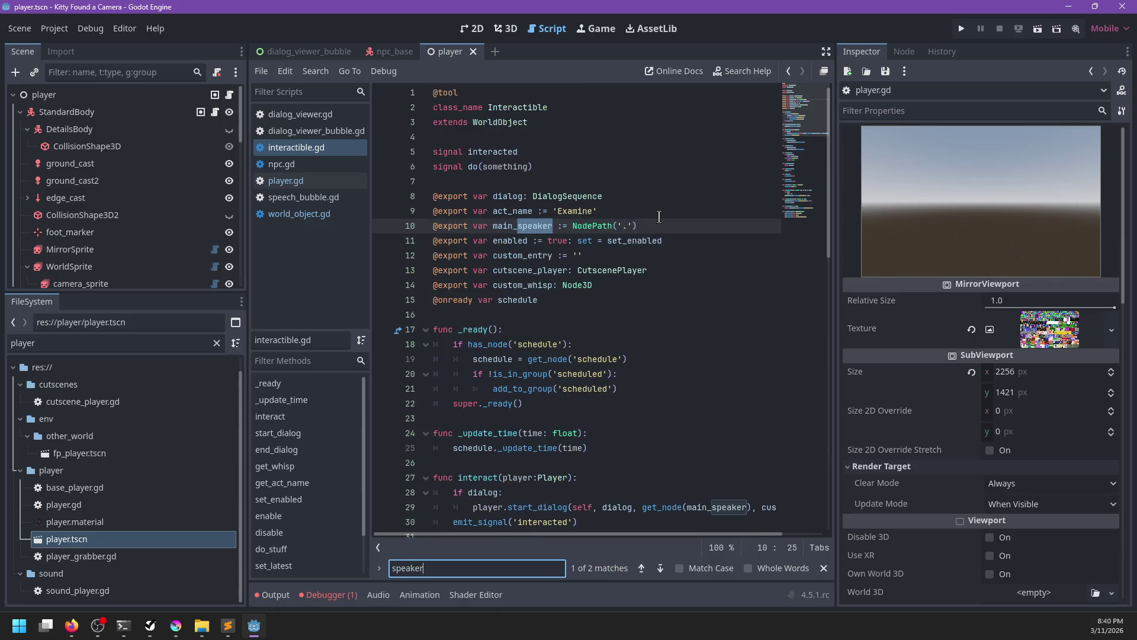
{"action": "key", "text": "Return"}
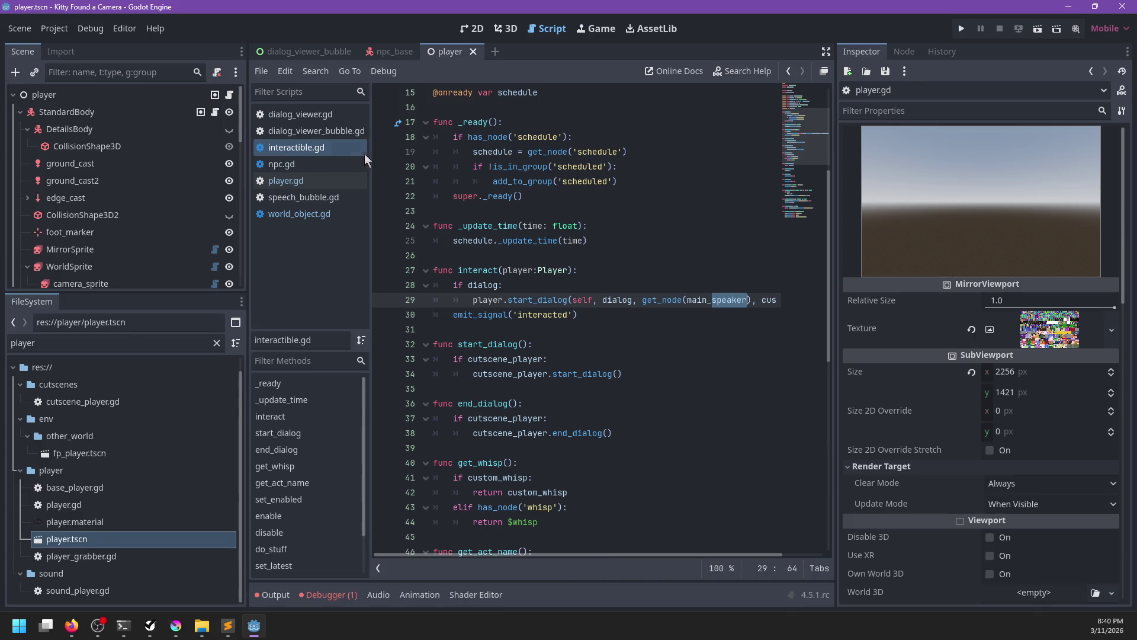
Find the 'speaker' match on line 483 of dialog_viewer.gd and inspect the _show_text function
{"action": "left_click", "coordinate": [314, 115]}
{"action": "left_click", "coordinate": [596, 271]}
{"action": "key", "text": "ctrl+f"}
{"action": "key", "text": "Return"}
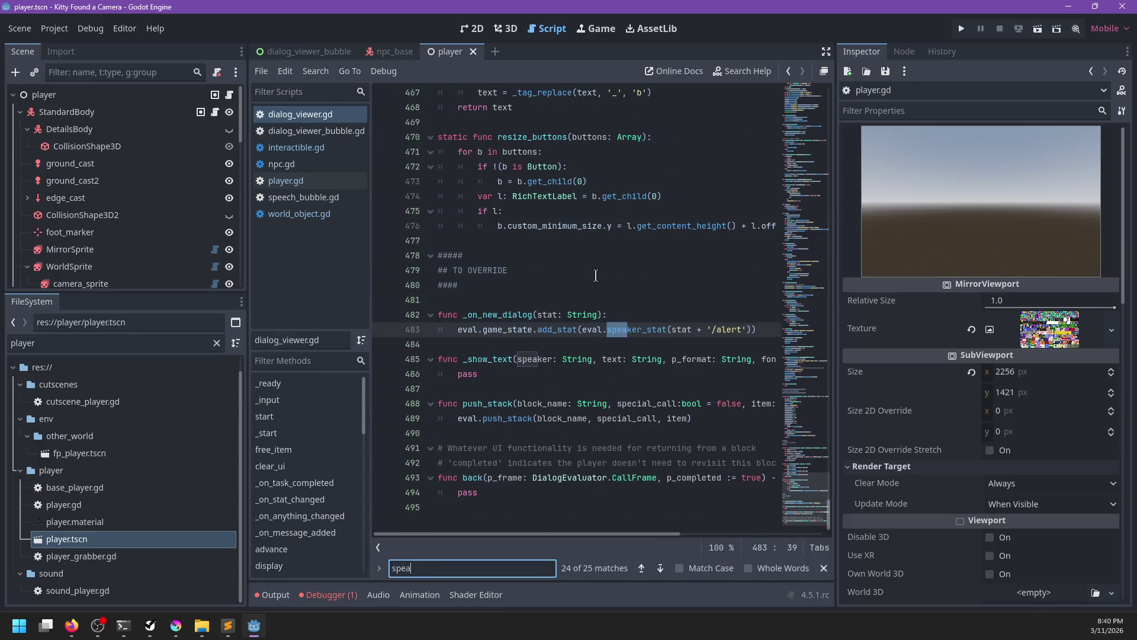
{"action": "key", "text": "Escape"}
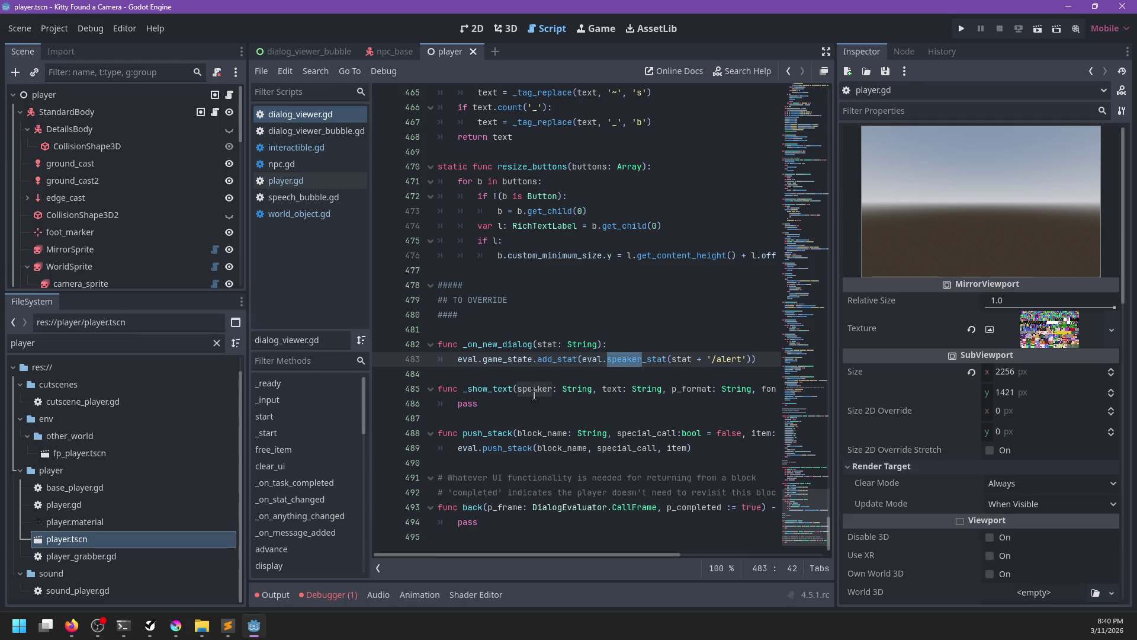
{"action": "left_click", "coordinate": [542, 390]}
{"action": "left_click", "coordinate": [496, 403]}
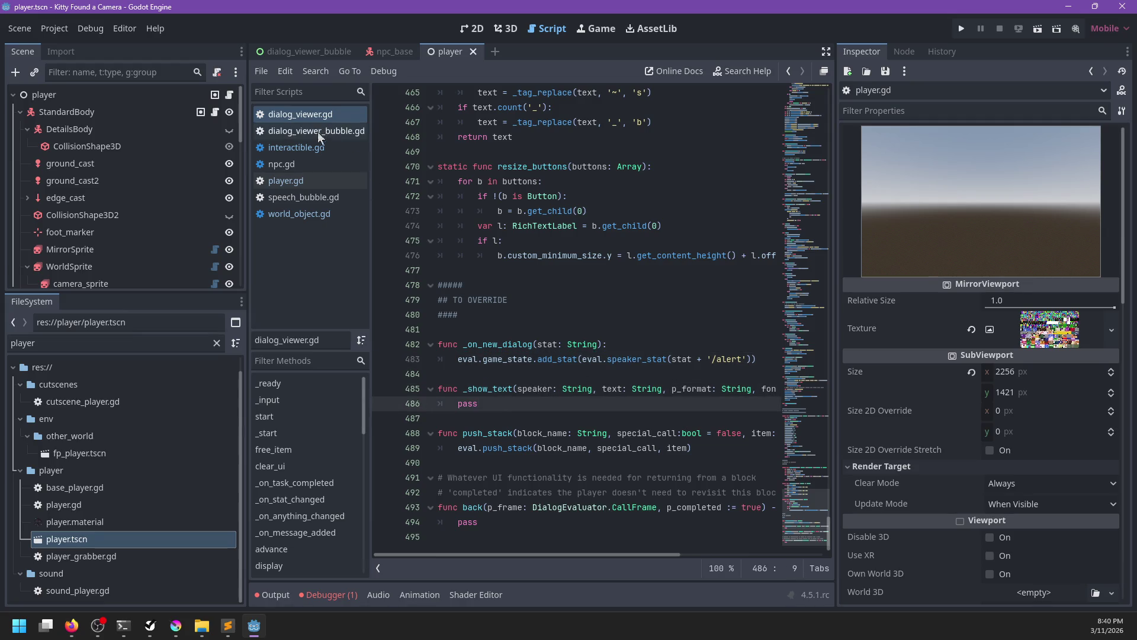
Locate the _show_text definition in dialog_viewer_bubble.gd, then run the game with F5
{"action": "left_click", "coordinate": [307, 184]}
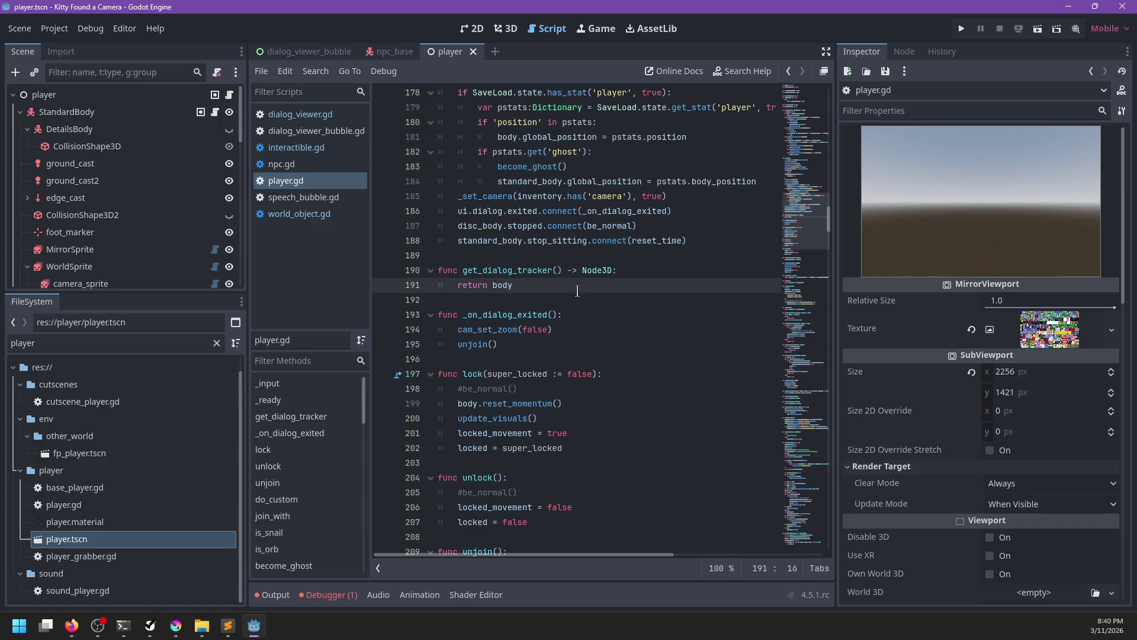
{"action": "key", "text": "ctrl+f"}
{"action": "type", "text": "_show_t"}
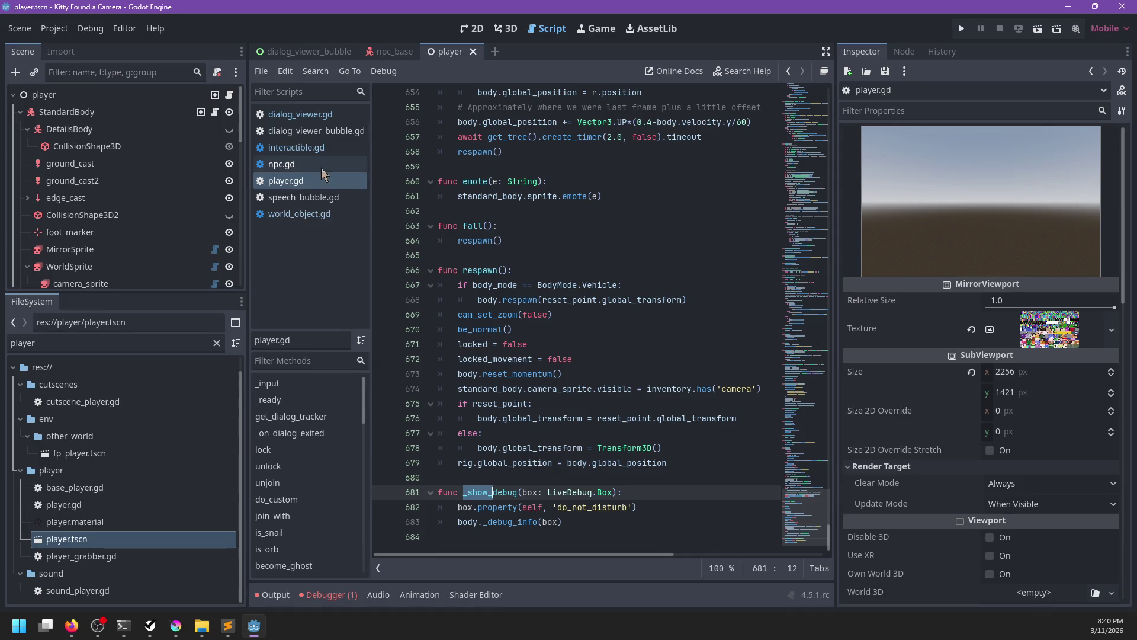
{"action": "left_click", "coordinate": [321, 130]}
{"action": "scroll", "coordinate": [551, 268], "scroll_direction": "down", "scroll_amount": 1}
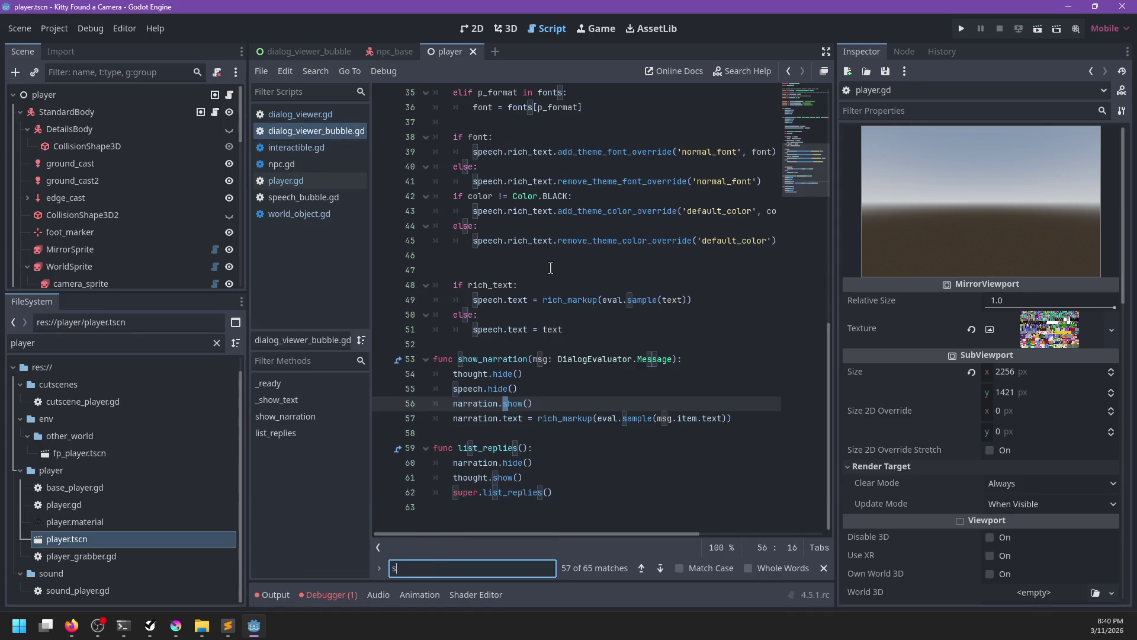
{"action": "key", "text": "Return"}
{"action": "key", "text": "Escape"}
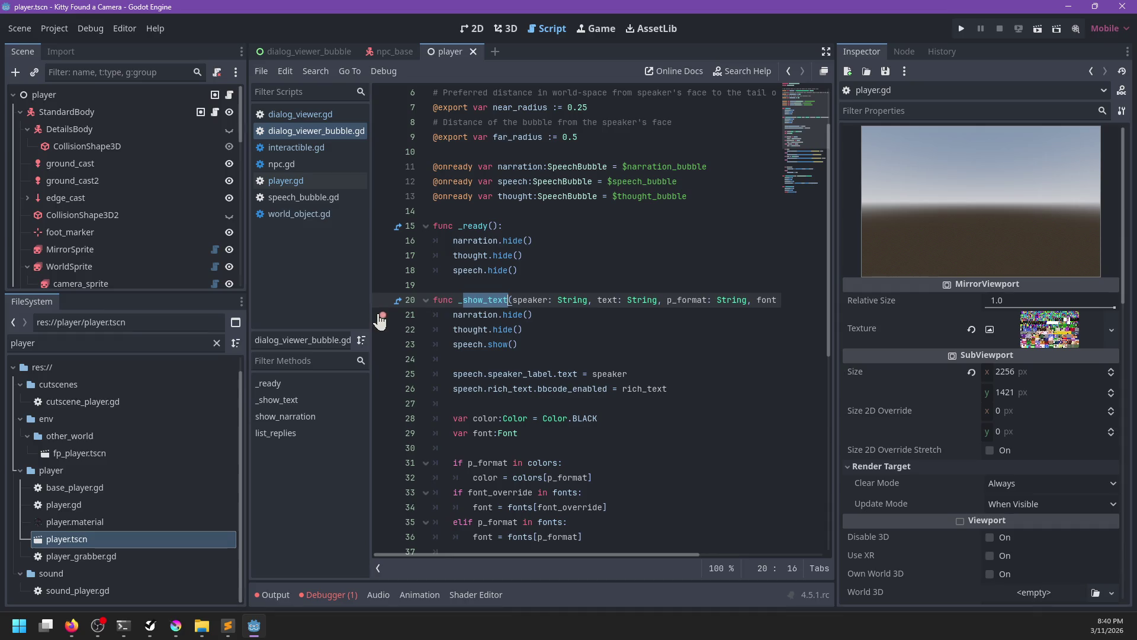
{"action": "left_click", "coordinate": [596, 345]}
{"action": "key", "text": "F5"}
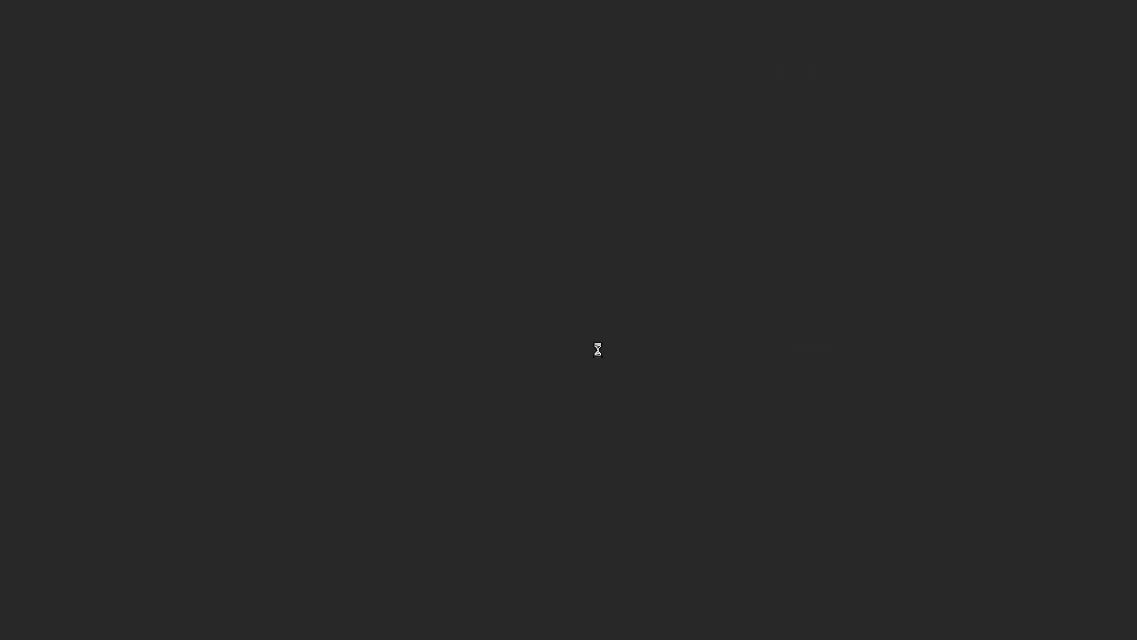
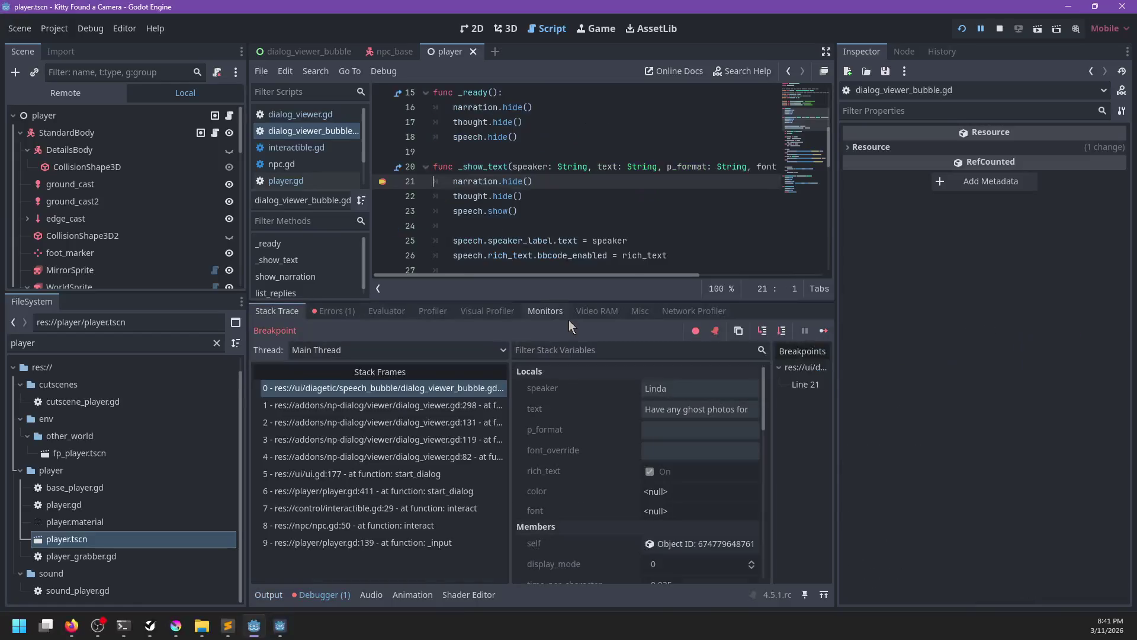
Inspect the calling code at dialog_viewer.gd line 298, then stop the running game's debug session
{"action": "mouse_move", "coordinate": [536, 165]}
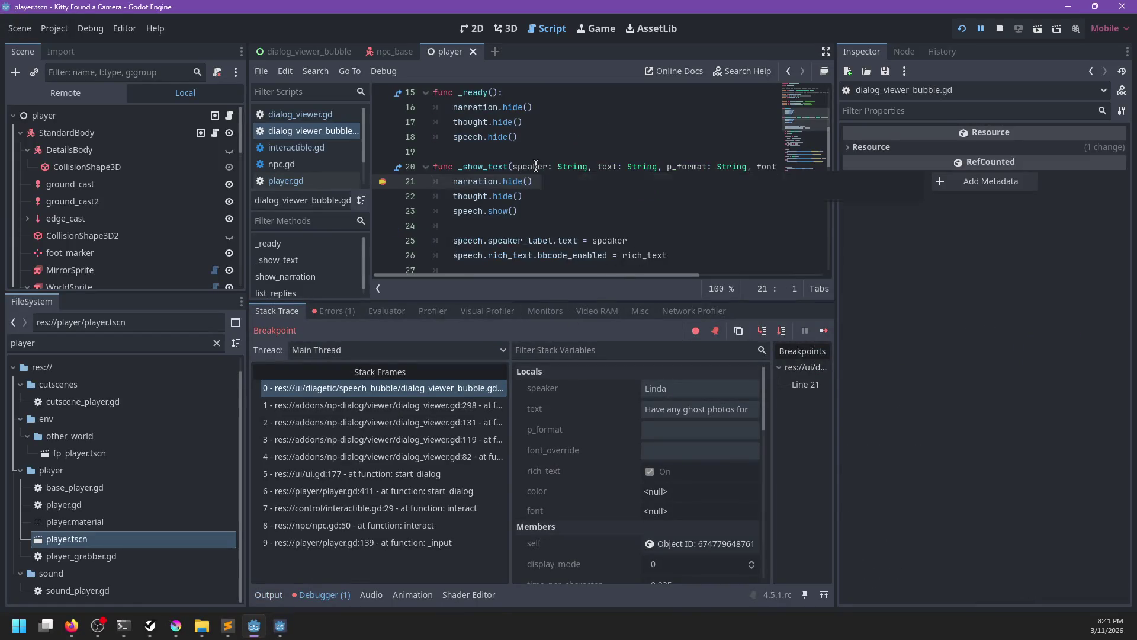
{"action": "left_click", "coordinate": [434, 405]}
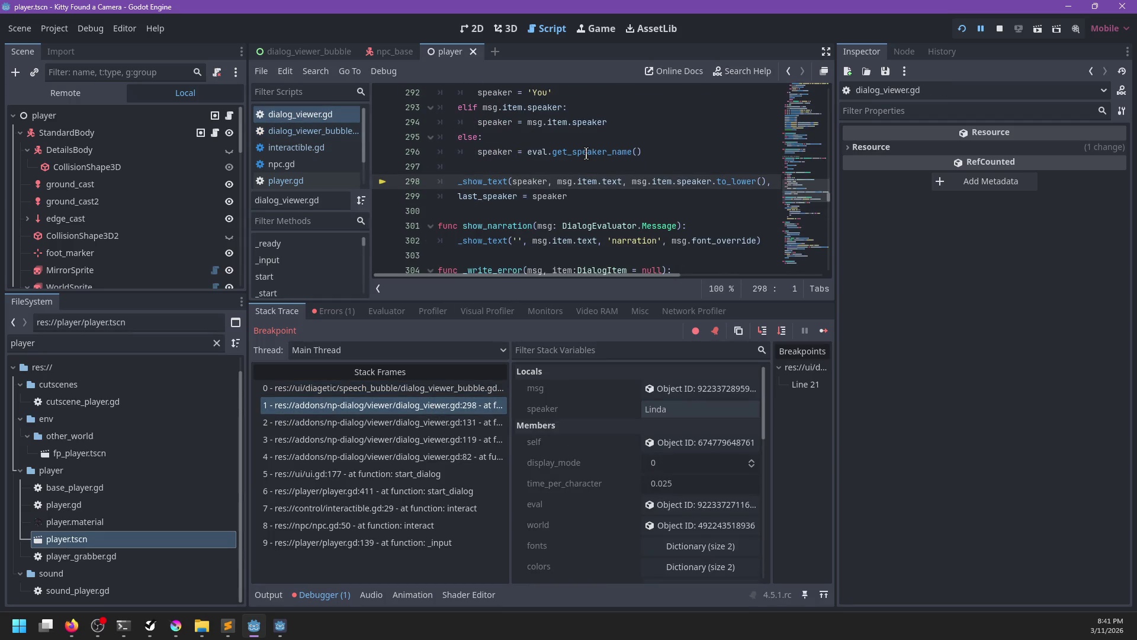
{"action": "mouse_move", "coordinate": [541, 155]}
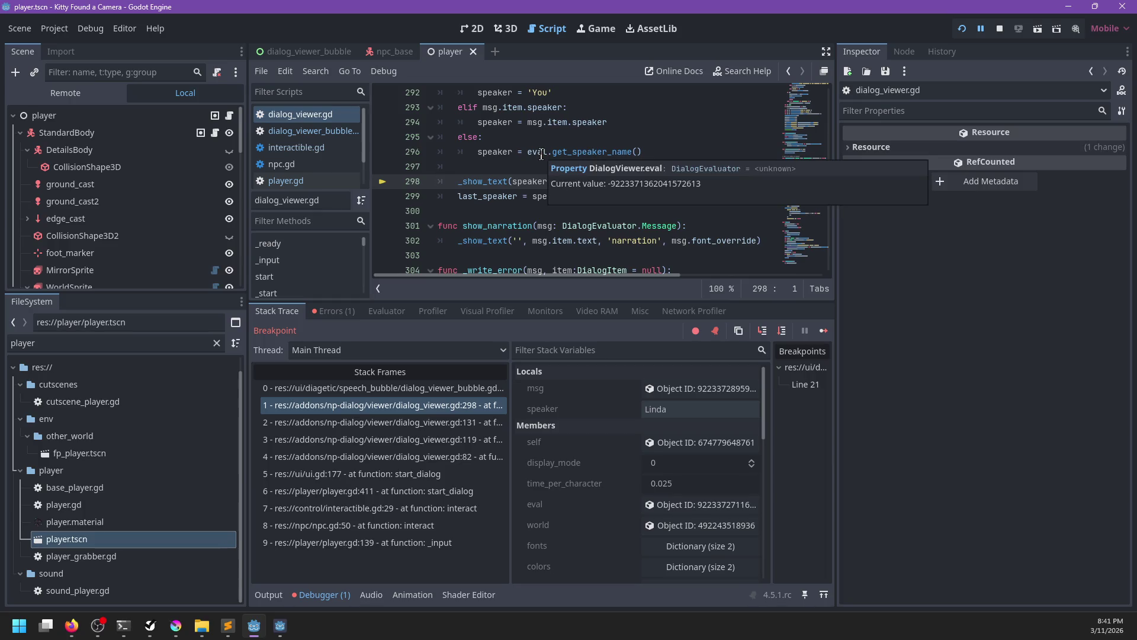
{"action": "scroll", "coordinate": [602, 161], "scroll_direction": "up", "scroll_amount": 2}
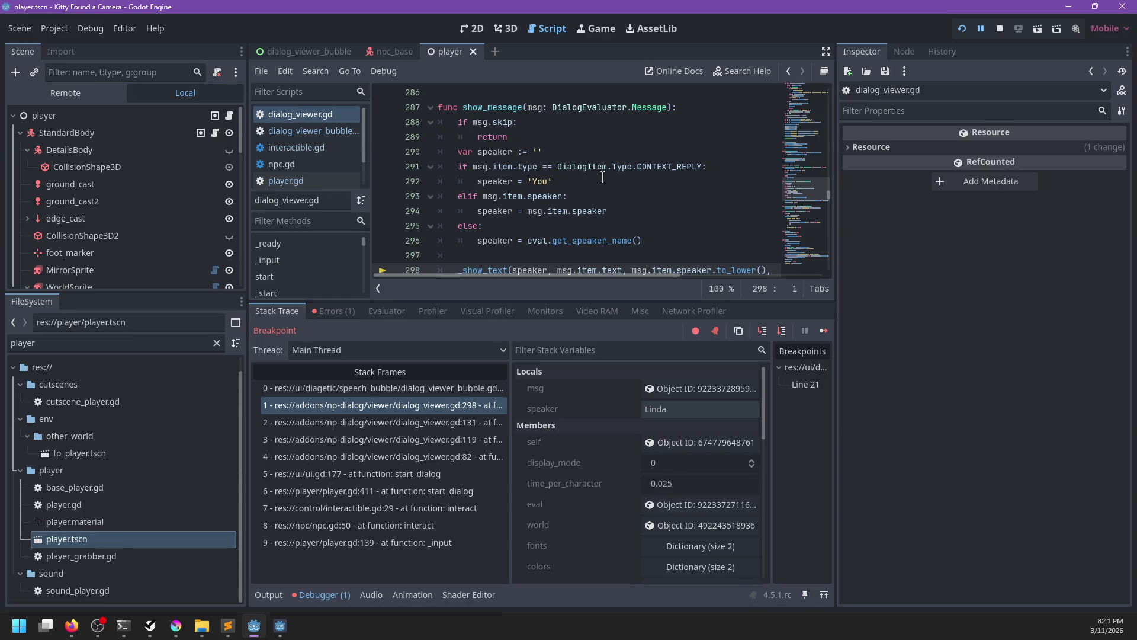
{"action": "left_click", "coordinate": [1000, 28]}
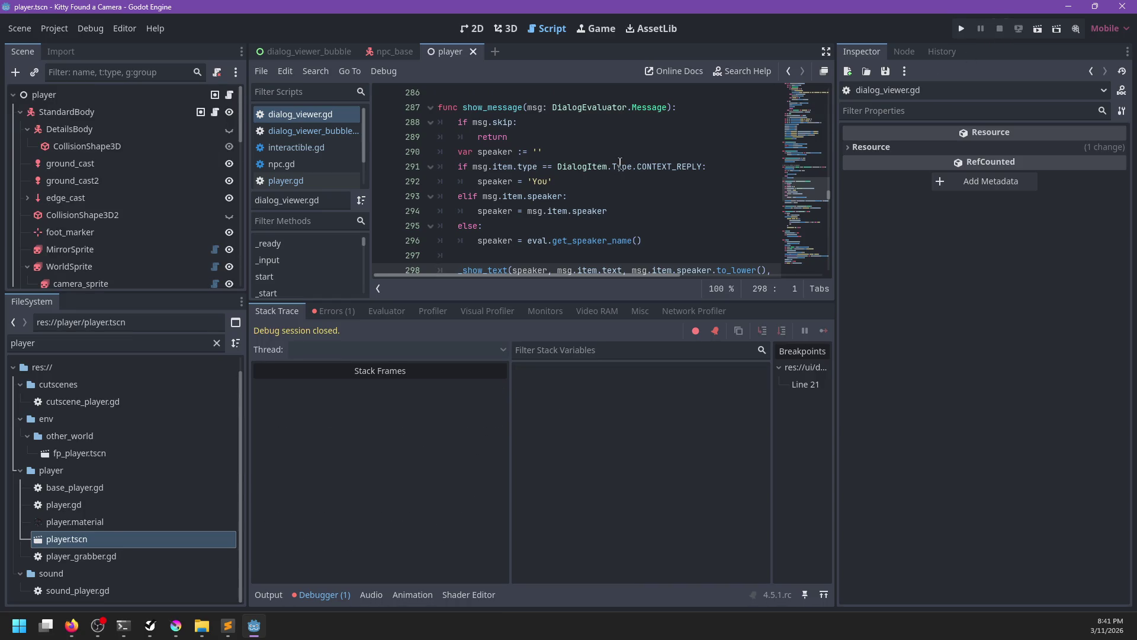
Collapse the debugger and select the whole show_message function in dialog_viewer.gd
{"action": "left_click", "coordinate": [300, 594]}
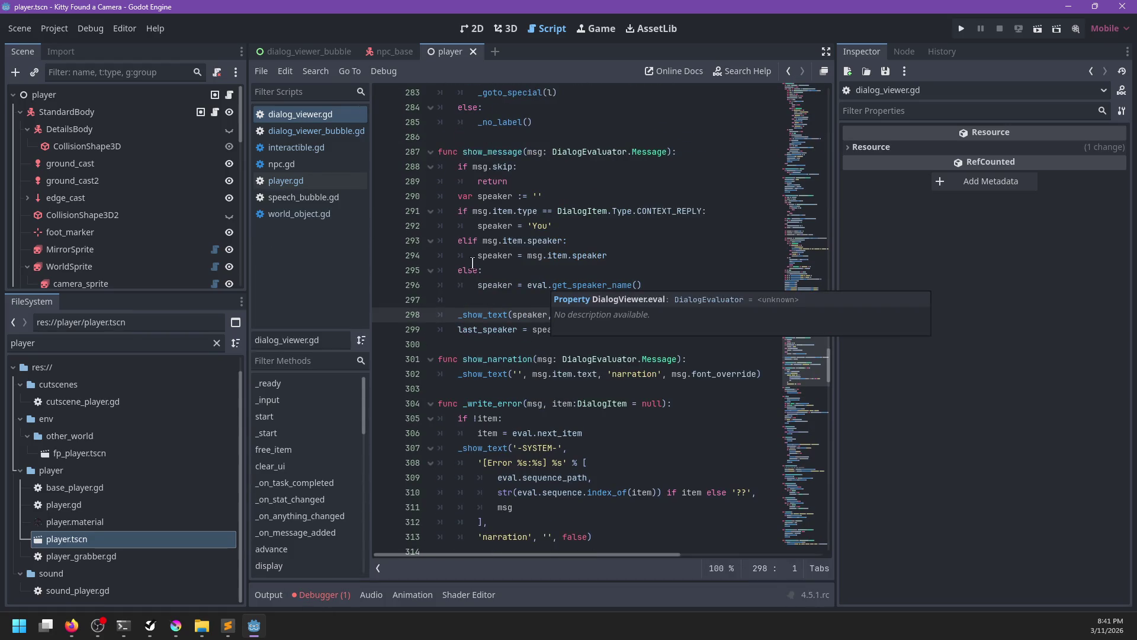
{"action": "left_click_drag", "start_coordinate": [597, 332], "coordinate": [438, 152]}
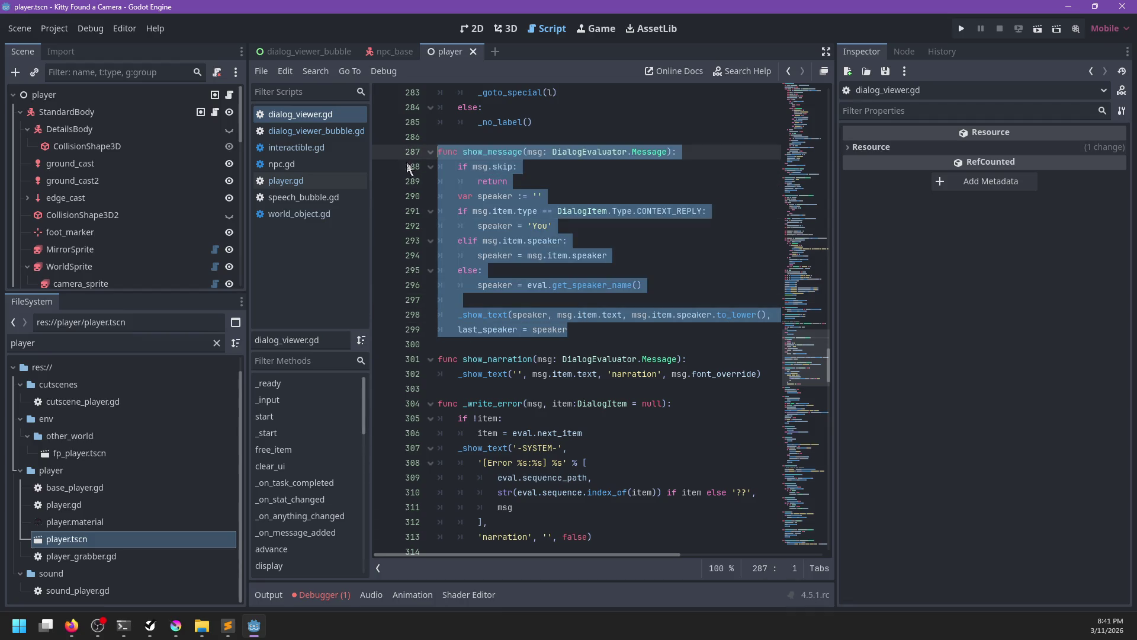
{"action": "left_click", "coordinate": [301, 164]}
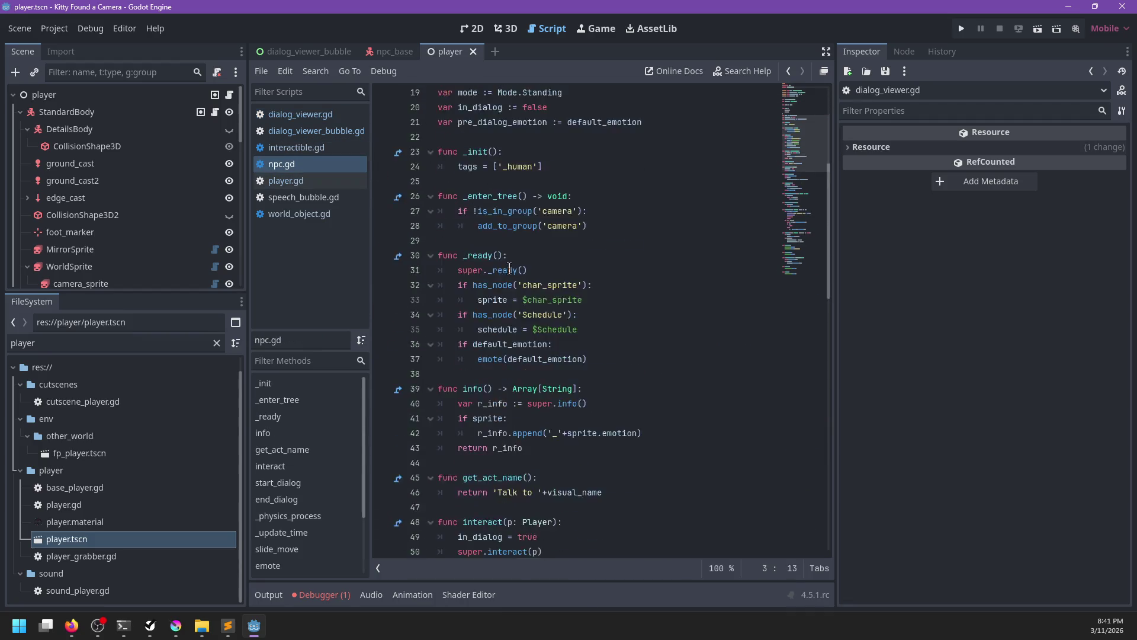
{"action": "left_click", "coordinate": [305, 213]}
{"action": "left_click", "coordinate": [316, 199]}
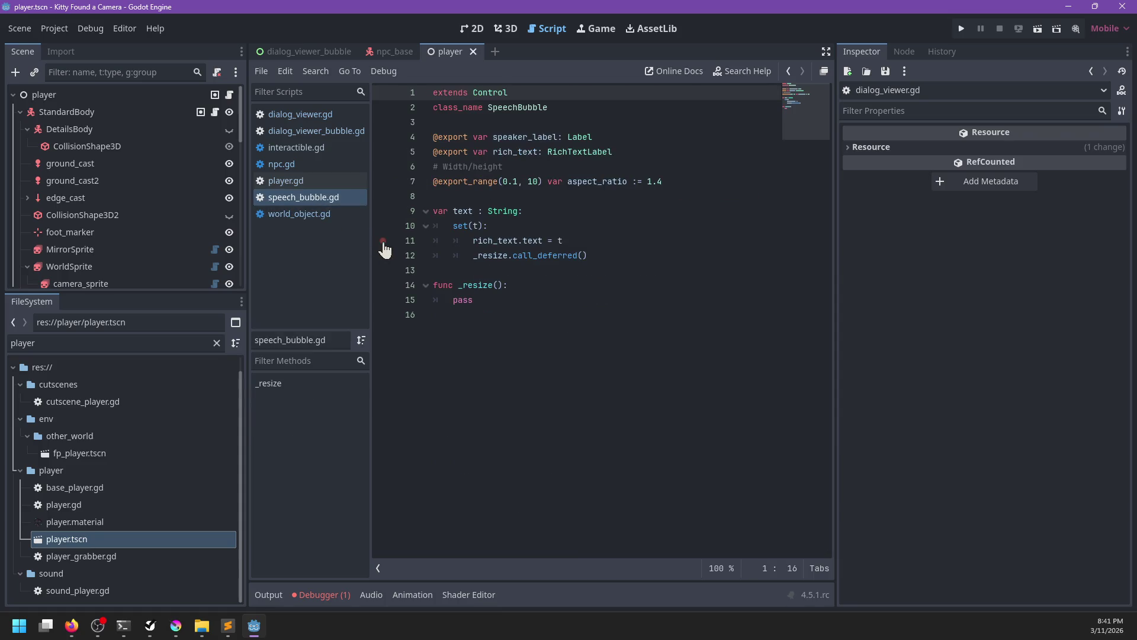
{"action": "left_click", "coordinate": [318, 117]}
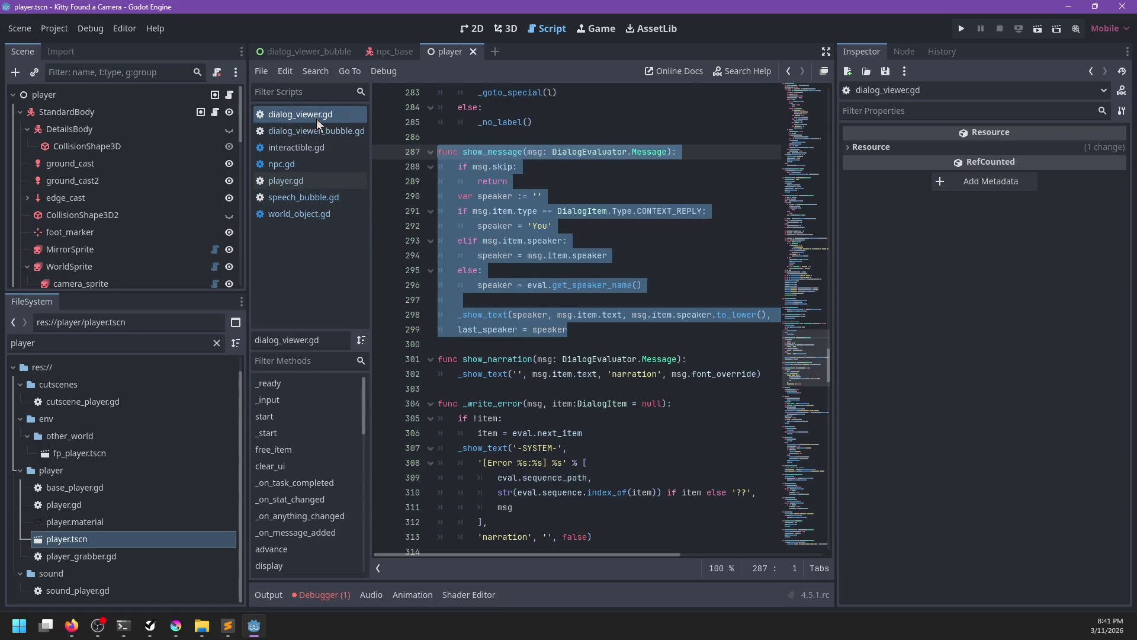
Paste show_message into dialog_viewer_bubble.gd on blank line 19, right after _ready
{"action": "left_click", "coordinate": [326, 132]}
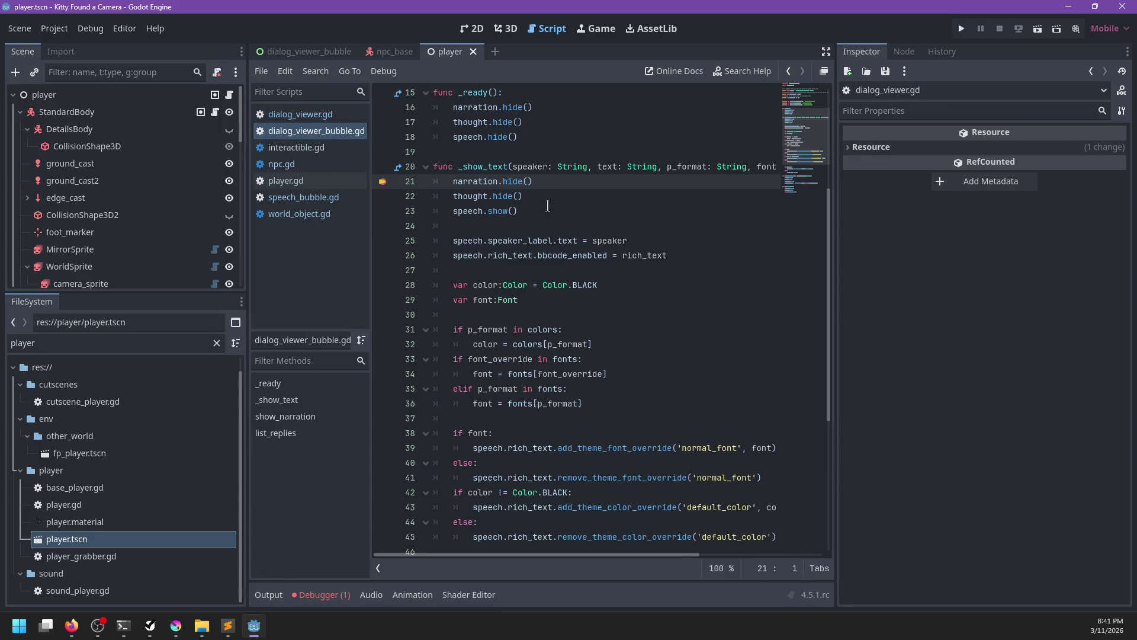
{"action": "scroll", "coordinate": [551, 213], "scroll_direction": "up", "scroll_amount": 3}
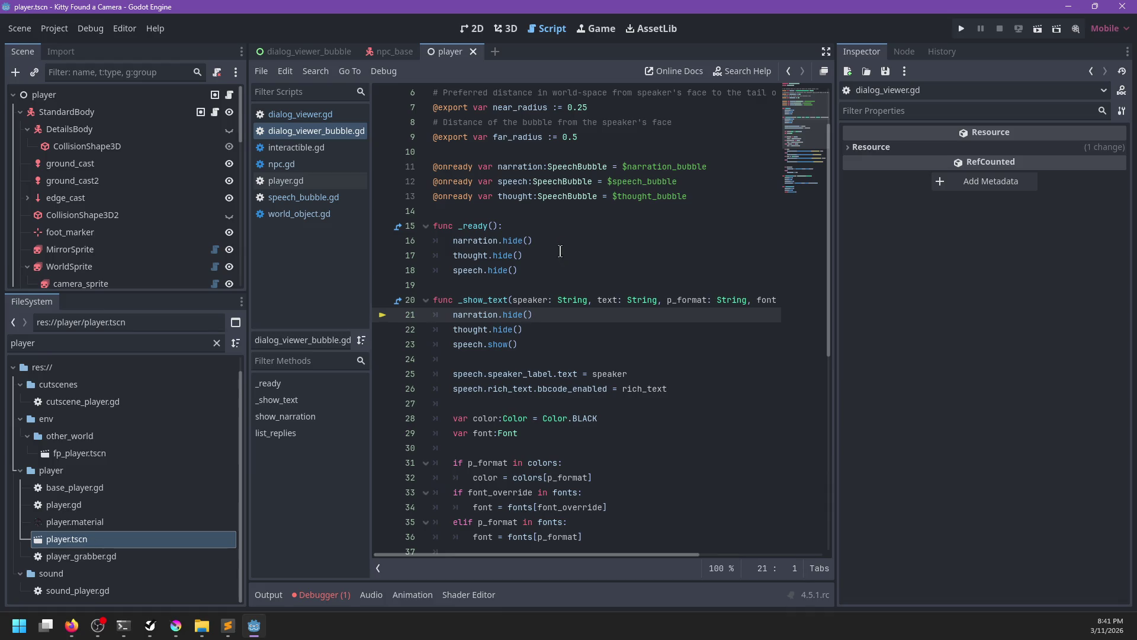
{"action": "left_click", "coordinate": [550, 283]}
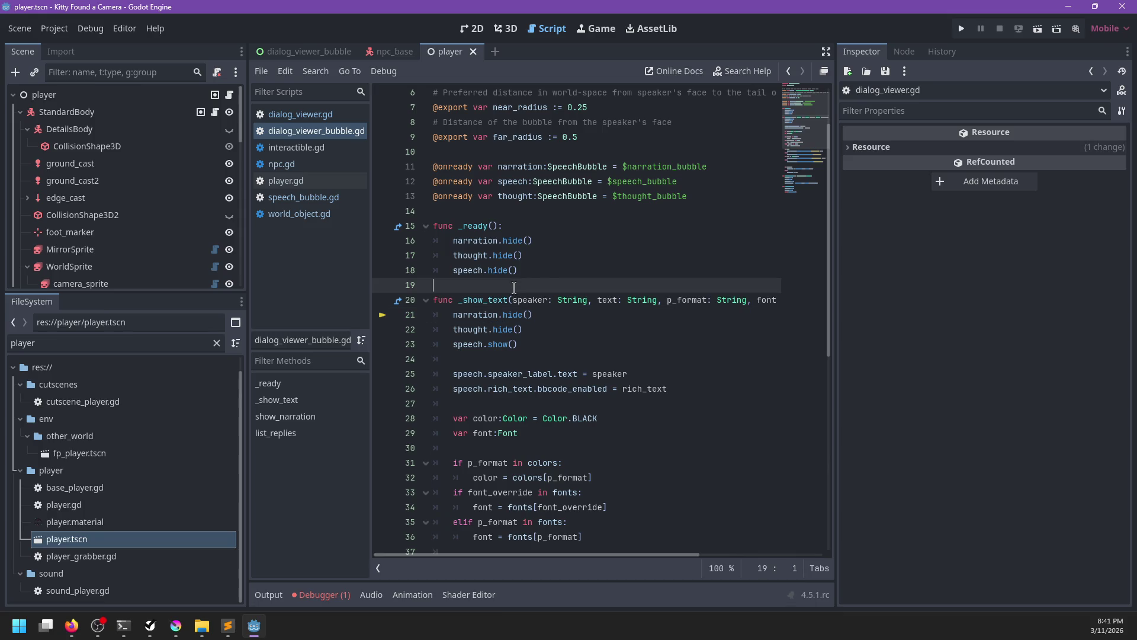
{"action": "key", "text": "ctrl+v"}
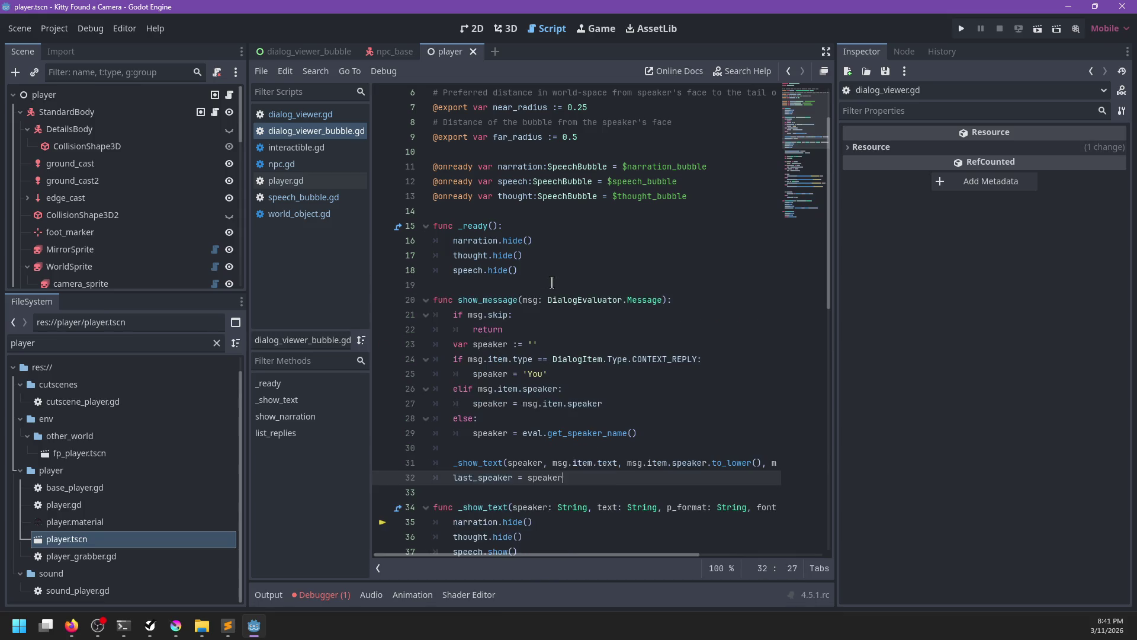
Review the pasted code, highlighting speaker uses and following the get_speaker_name call on line 29
{"action": "scroll", "coordinate": [562, 287], "scroll_direction": "down", "scroll_amount": 3}
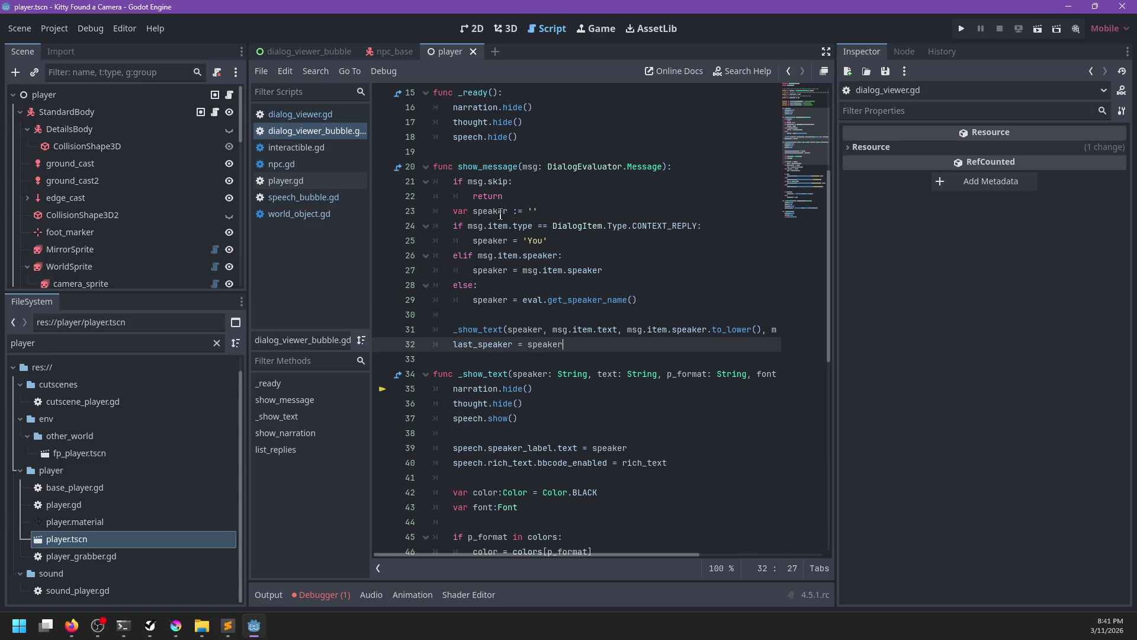
{"action": "left_click", "coordinate": [592, 265]}
{"action": "double_click", "coordinate": [552, 270]}
{"action": "double_click", "coordinate": [486, 256]}
{"action": "double_click", "coordinate": [500, 255]}
{"action": "double_click", "coordinate": [527, 255]}
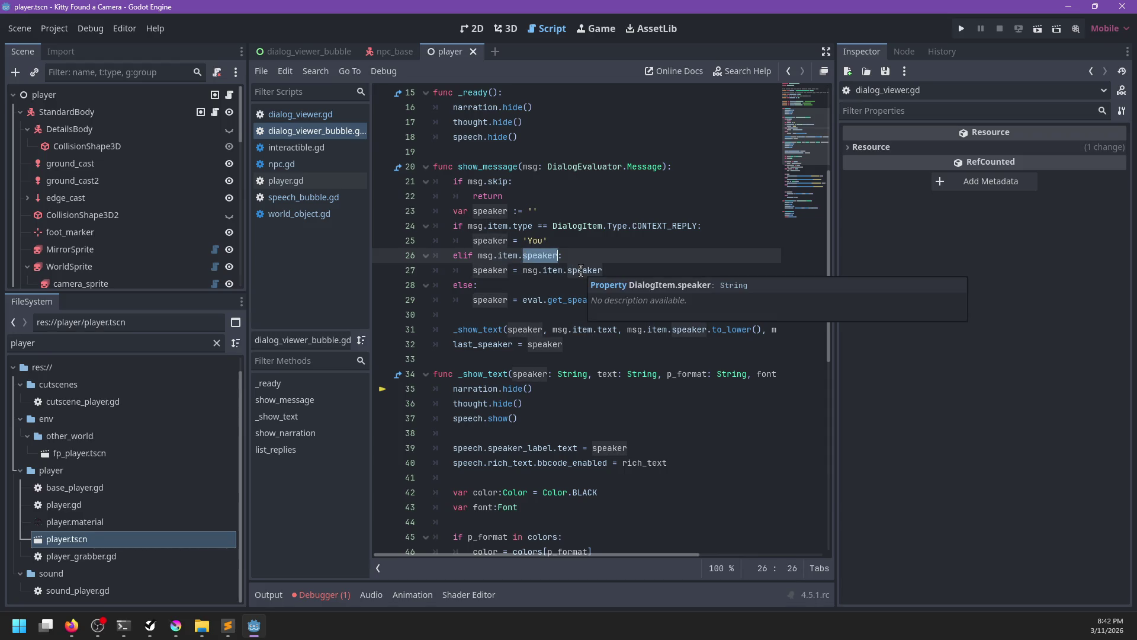
{"action": "left_click", "coordinate": [577, 301]}
{"action": "left_click_drag", "start_coordinate": [636, 304], "coordinate": [542, 302]}
{"action": "left_click", "coordinate": [555, 302], "text": "ctrl"}
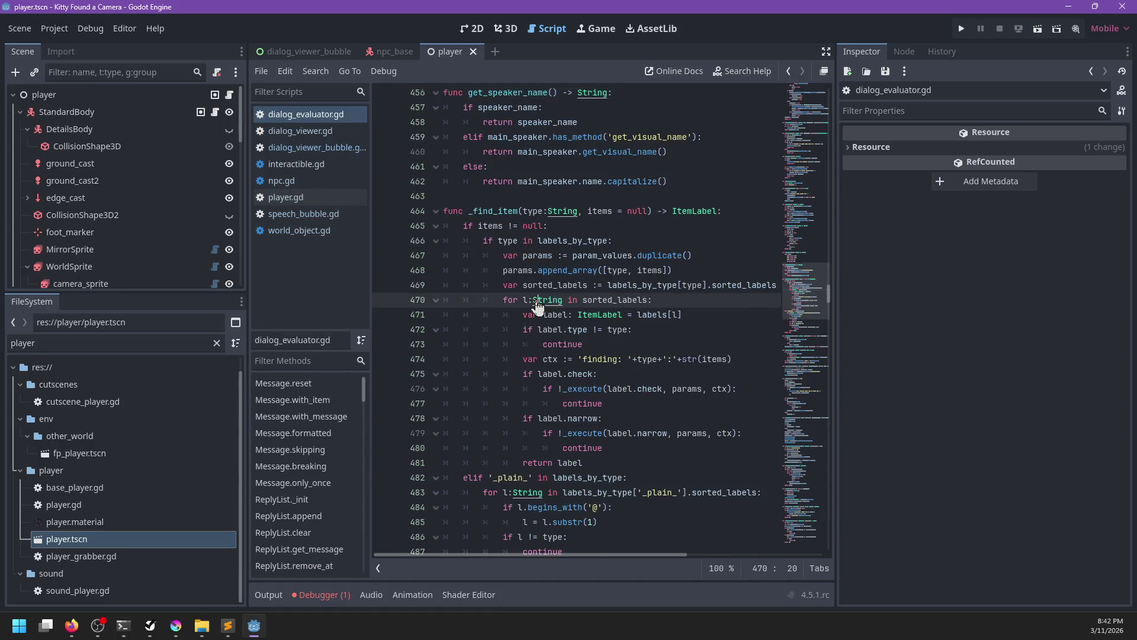
Leave the String class reference and search dialog_evaluator.gd for 'get'
{"action": "left_click", "coordinate": [567, 203], "text": "ctrl"}
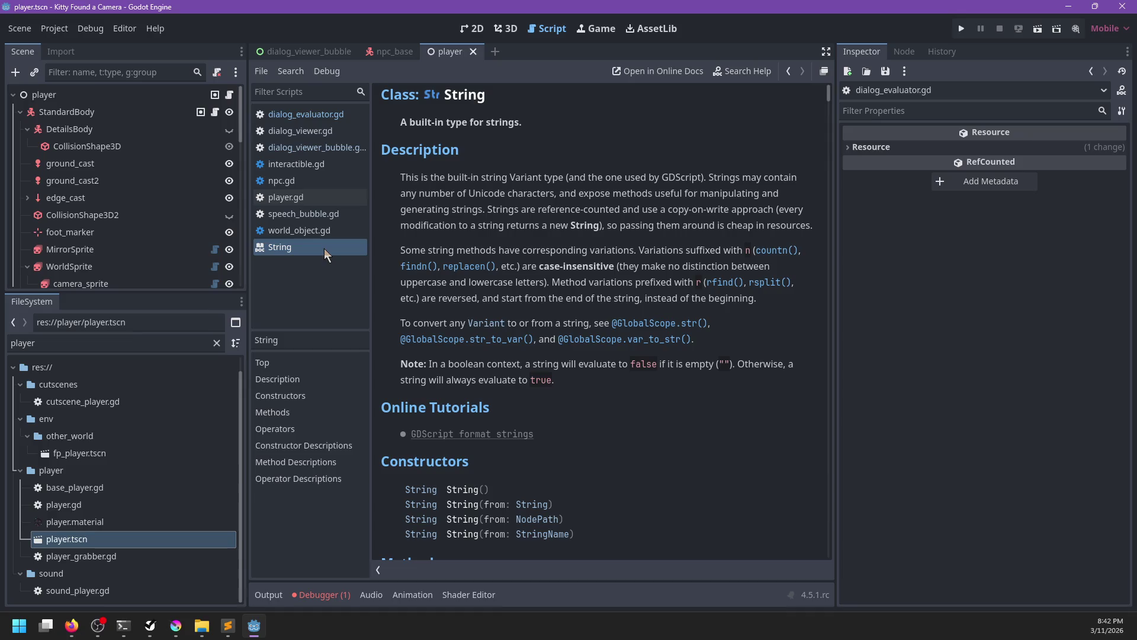
{"action": "left_click", "coordinate": [303, 114]}
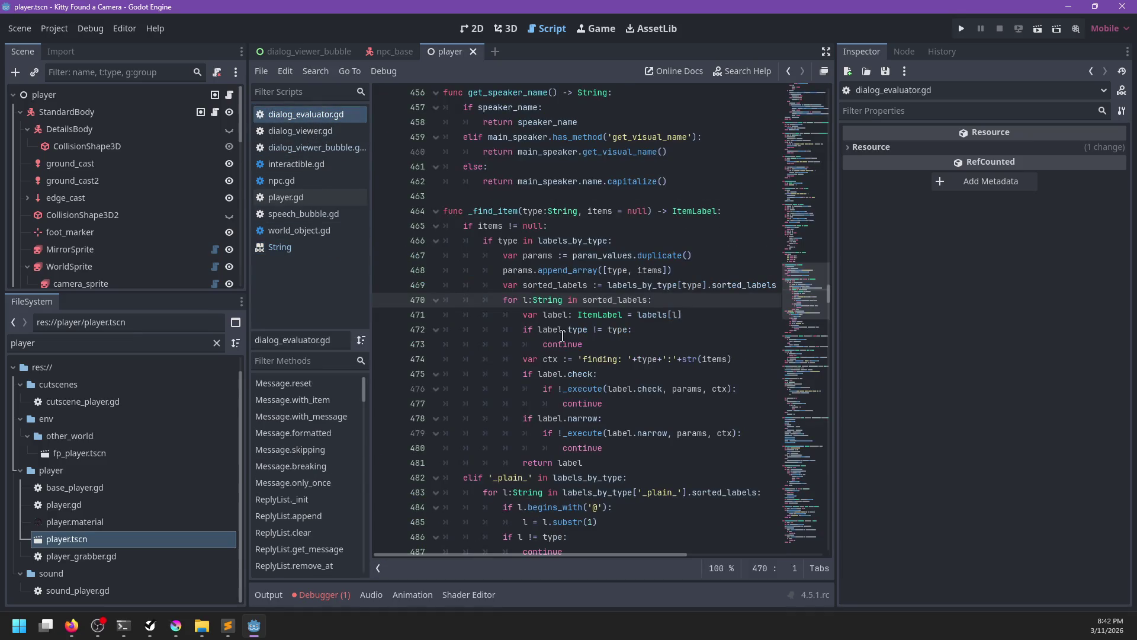
{"action": "left_click", "coordinate": [643, 287]}
{"action": "key", "text": "ctrl+f"}
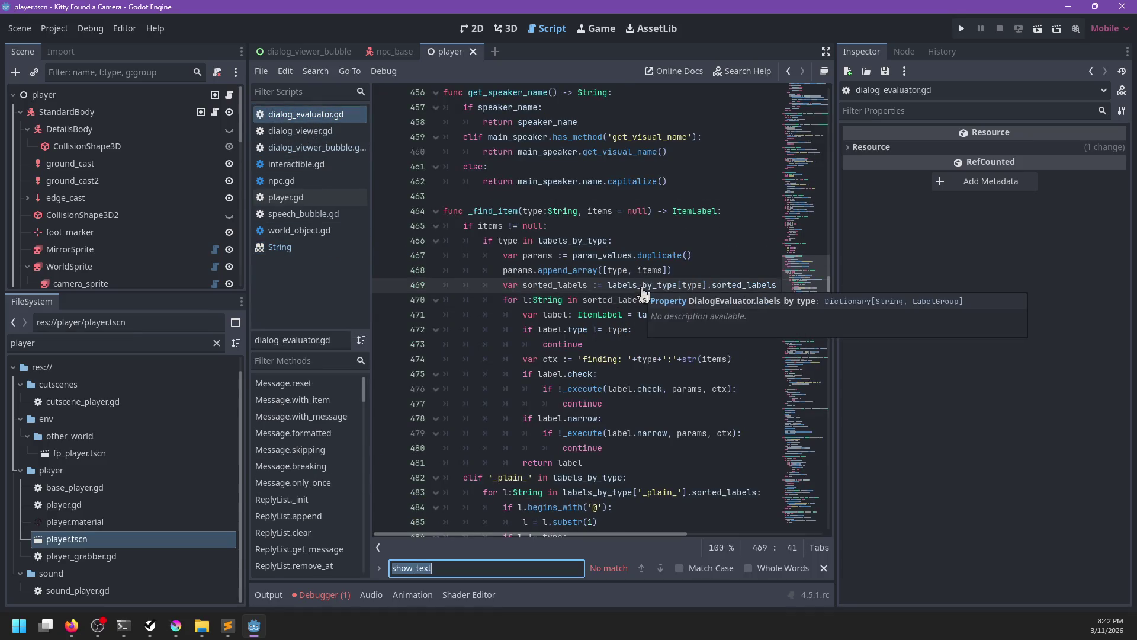
{"action": "type", "text": "get"}
{"action": "key", "text": "Return"}
{"action": "key", "text": "Escape"}
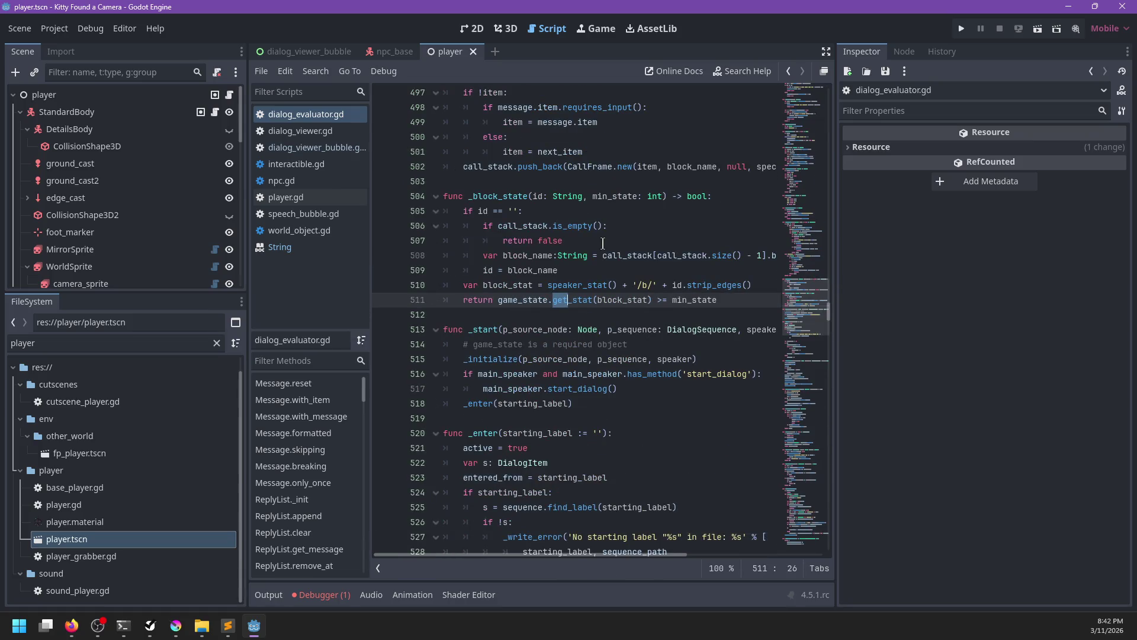
Find get_speaker_name's definition at line 456 of dialog_evaluator.gd, then reopen dialog_viewer.gd
{"action": "key", "text": "ctrl+f"}
{"action": "type", "text": "get_spe"}
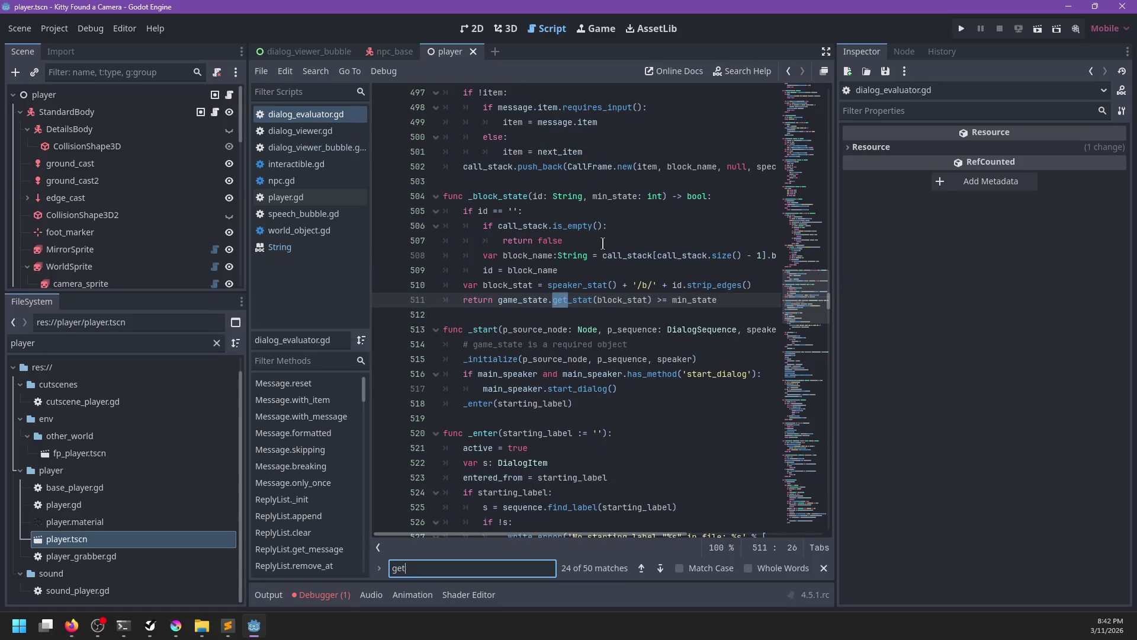
{"action": "type", "text": "aker_name"}
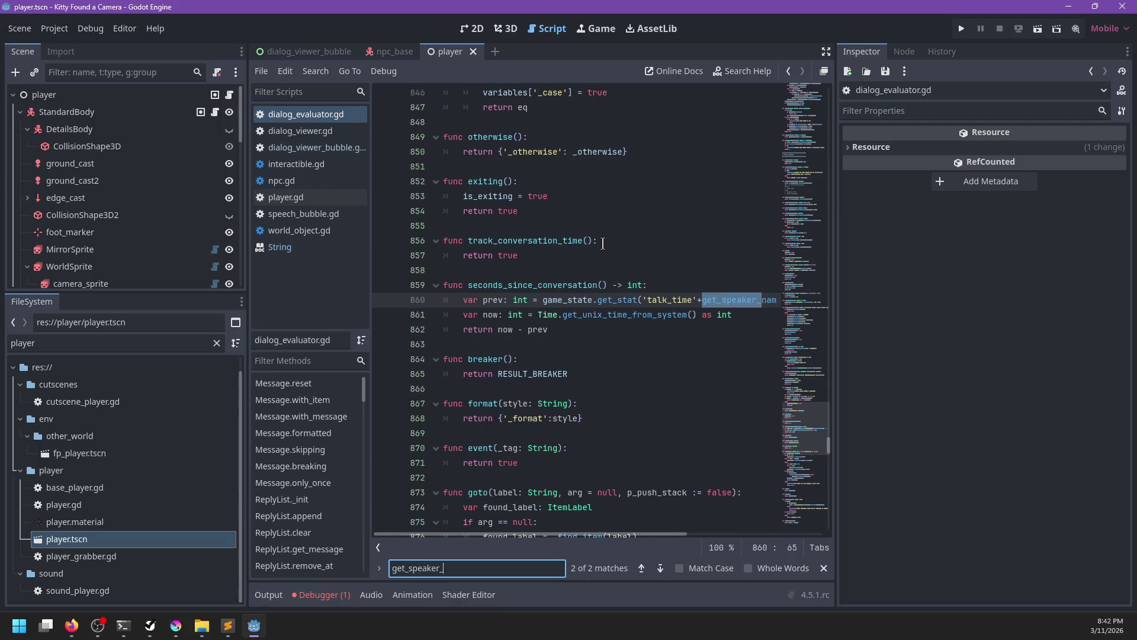
{"action": "key", "text": "Escape"}
{"action": "scroll", "coordinate": [661, 281], "scroll_direction": "left", "scroll_amount": 1}
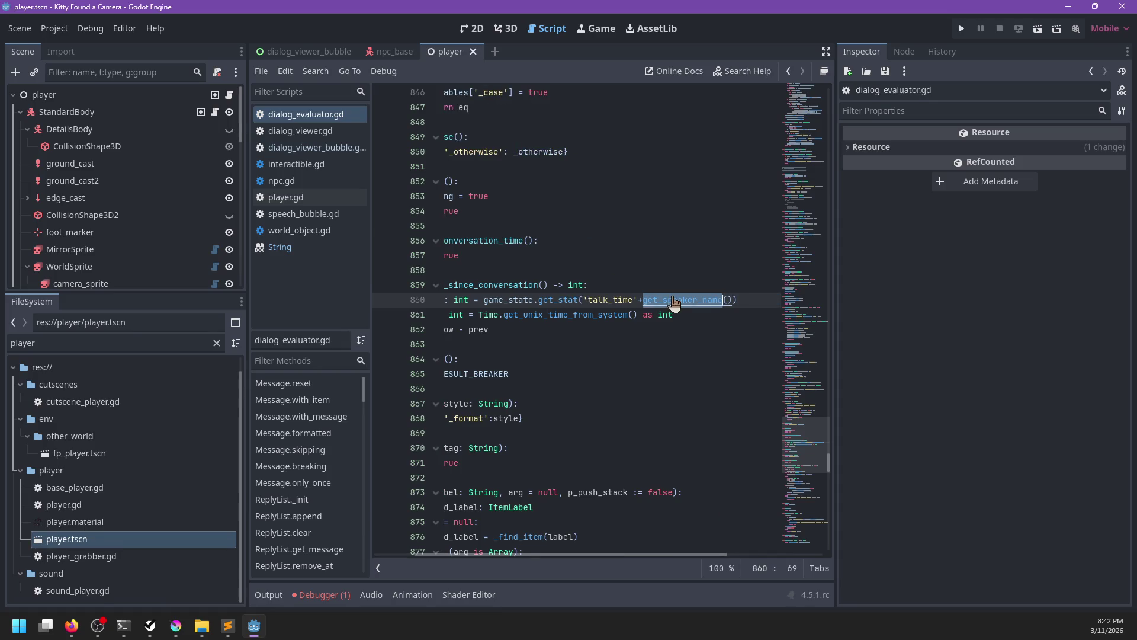
{"action": "left_click", "coordinate": [729, 300], "text": "ctrl"}
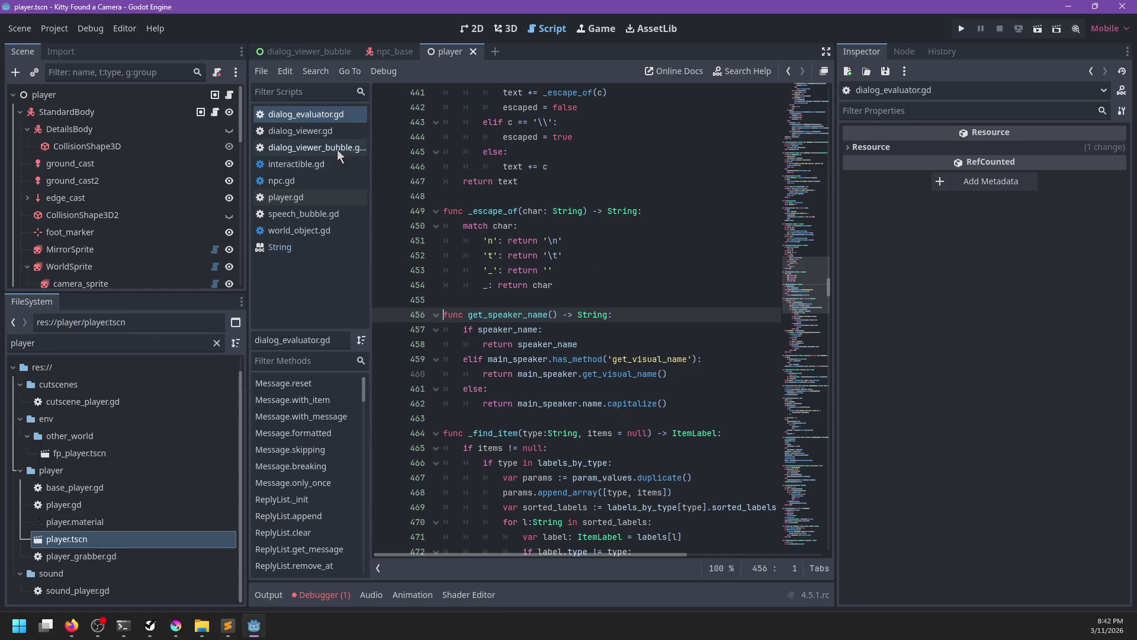
{"action": "left_click", "coordinate": [301, 130]}
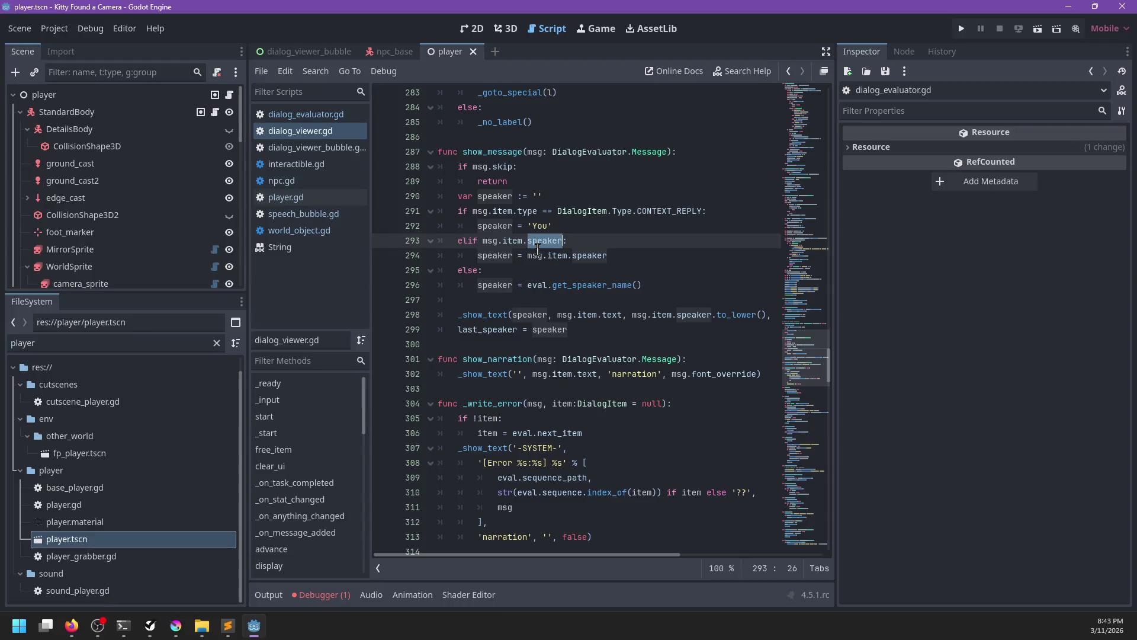
Recheck get_speaker_name's definition, then return to the end of dialog_viewer.gd line 296
{"action": "left_click_drag", "start_coordinate": [644, 285], "coordinate": [555, 289]}
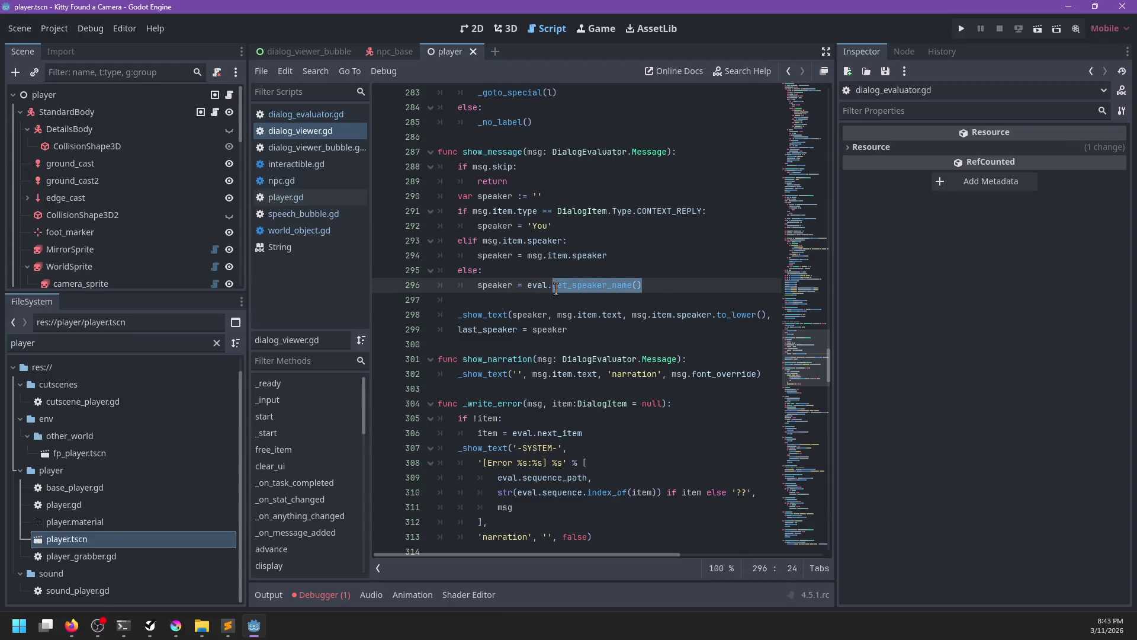
{"action": "left_click", "coordinate": [587, 288], "text": "ctrl"}
{"action": "left_click", "coordinate": [642, 298]}
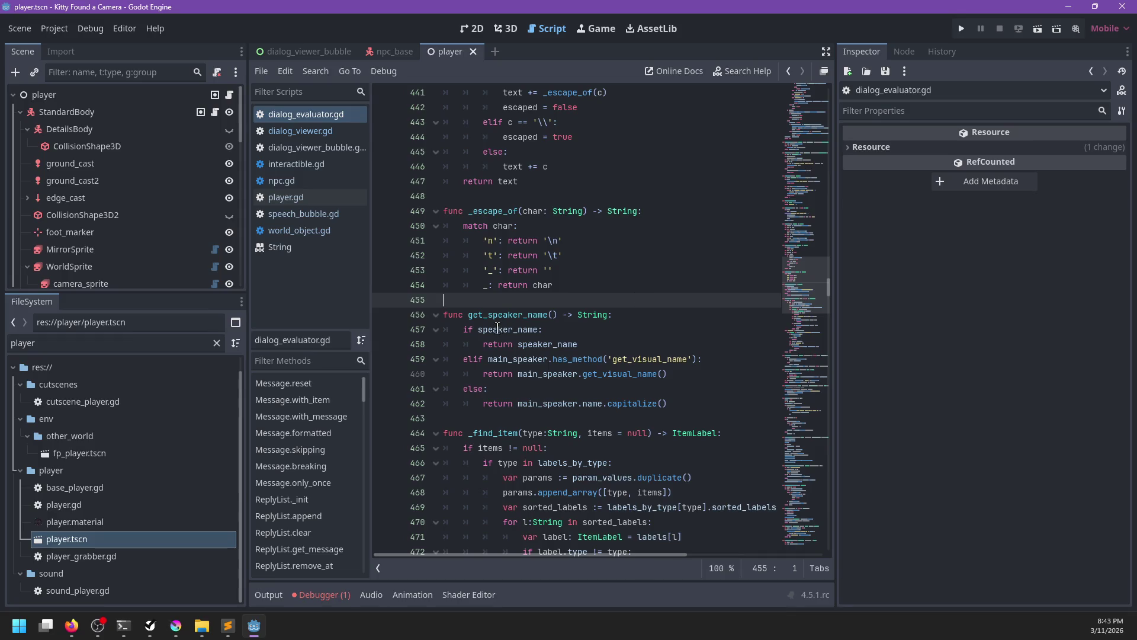
{"action": "mouse_move", "coordinate": [498, 328]}
{"action": "left_click", "coordinate": [302, 131]}
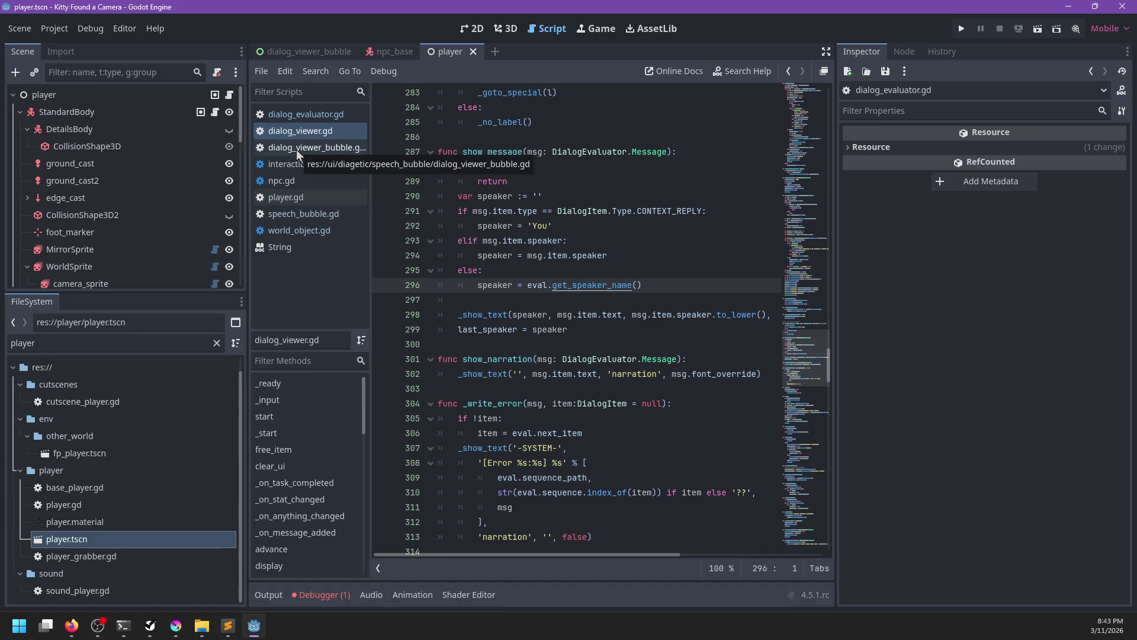
{"action": "left_click", "coordinate": [300, 198]}
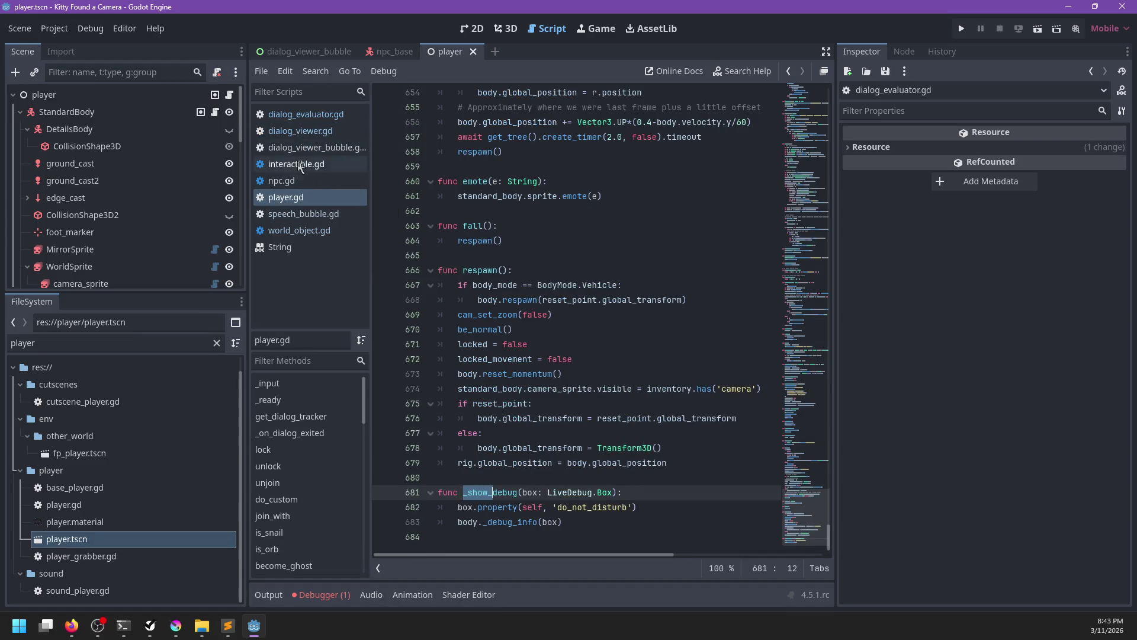
{"action": "left_click", "coordinate": [296, 133]}
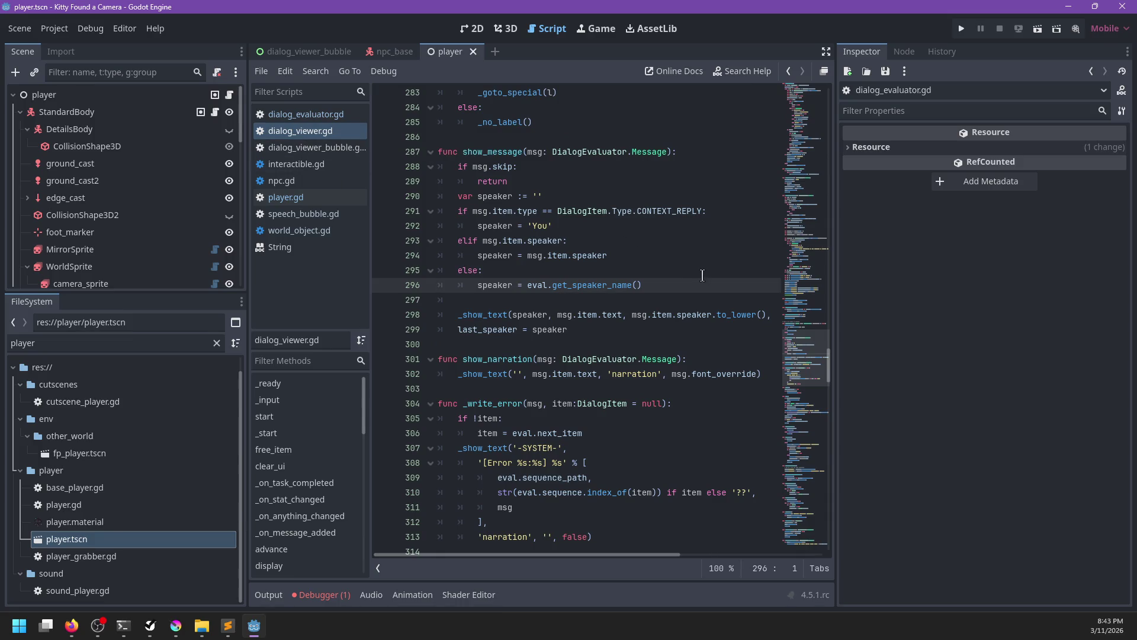
{"action": "left_click", "coordinate": [664, 285]}
Replace eval.get_speaker_name() with get_speaker_id() and start a helper checking 'id' in eval.main_speaker
{"action": "key", "text": "ctrl+shift+Left"}
{"action": "key", "text": "ctrl+shift+Left"}
{"action": "key", "text": "BackSpace"}
{"action": "type", "text": "get_speaker_id"}
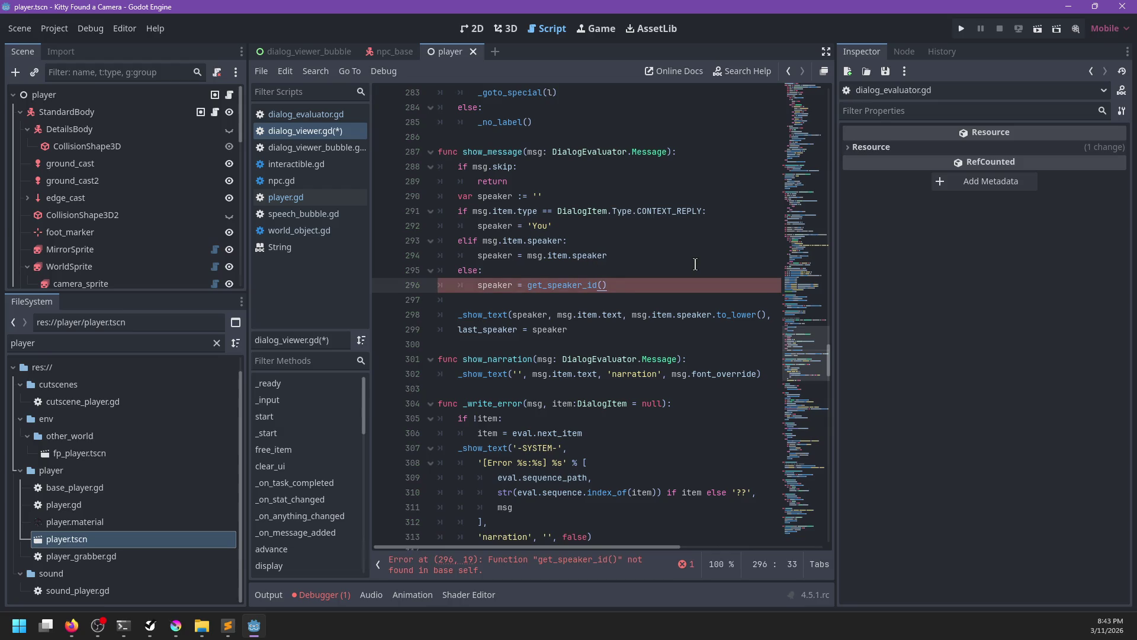
{"action": "left_click", "coordinate": [511, 343]}
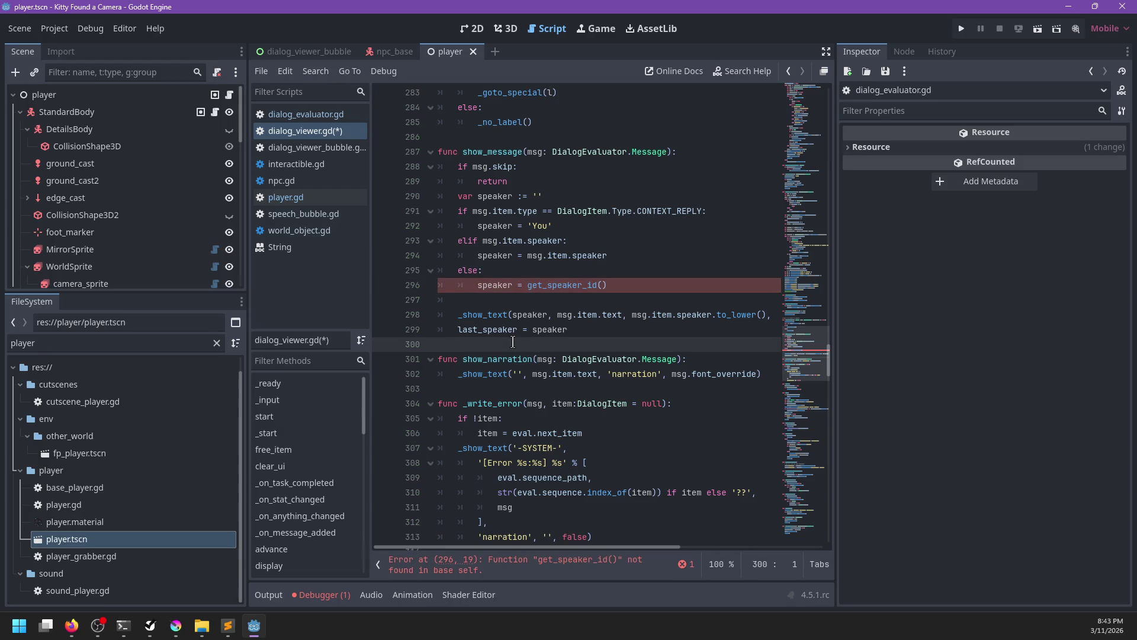
{"action": "key", "text": "Return"}
{"action": "key", "text": "Return"}
{"action": "key", "text": "Up"}
{"action": "type", "text": "func get_speaker_"}
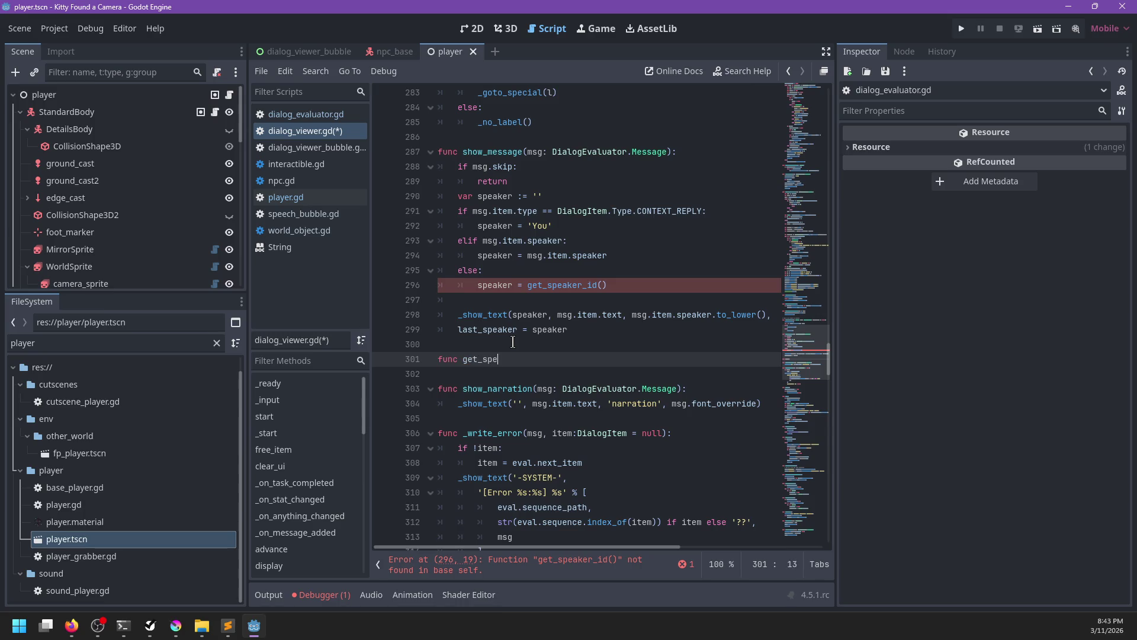
{"action": "type", "text": "id()L"}
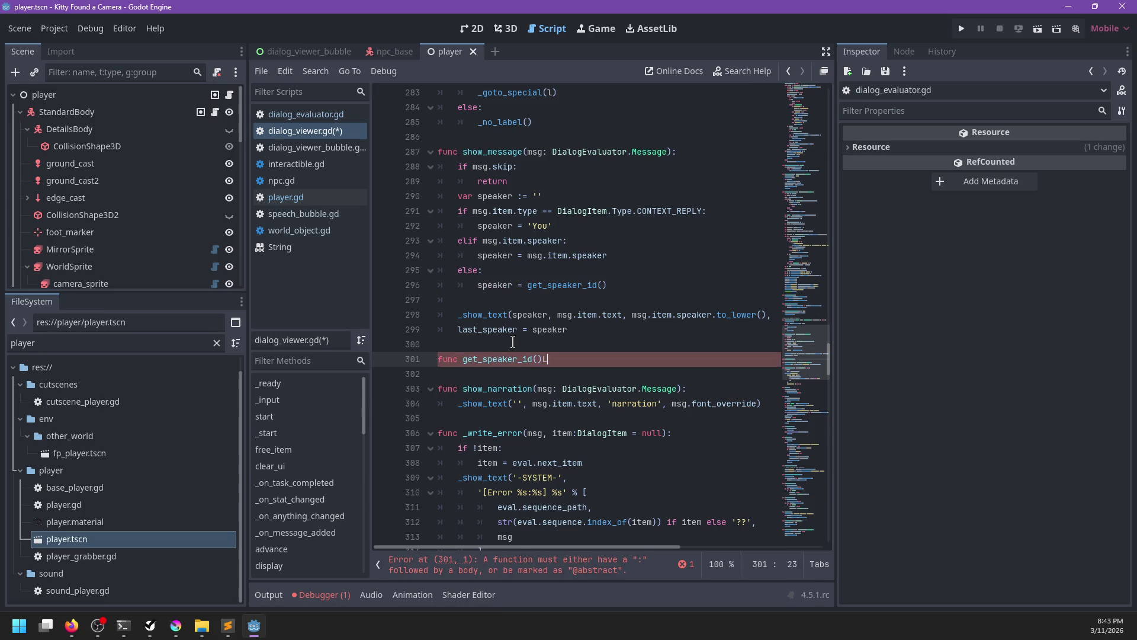
{"action": "key", "text": "Return"}
{"action": "type", "text": "i"}
{"action": "key", "text": "BackSpace"}
{"action": "key", "text": "BackSpace"}
{"action": "key", "text": "BackSpace"}
{"action": "type", "text": "f eval"}
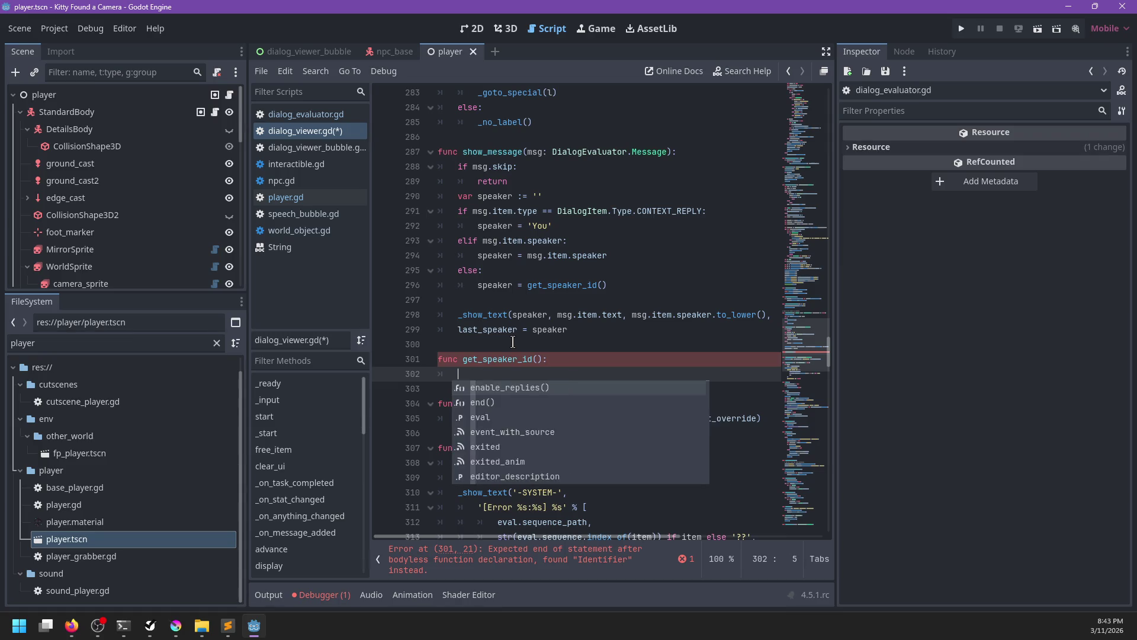
{"action": "key", "text": "BackSpace"}
{"action": "key", "text": "BackSpace"}
{"action": "key", "text": "BackSpace"}
{"action": "type", "text": "'id'"}
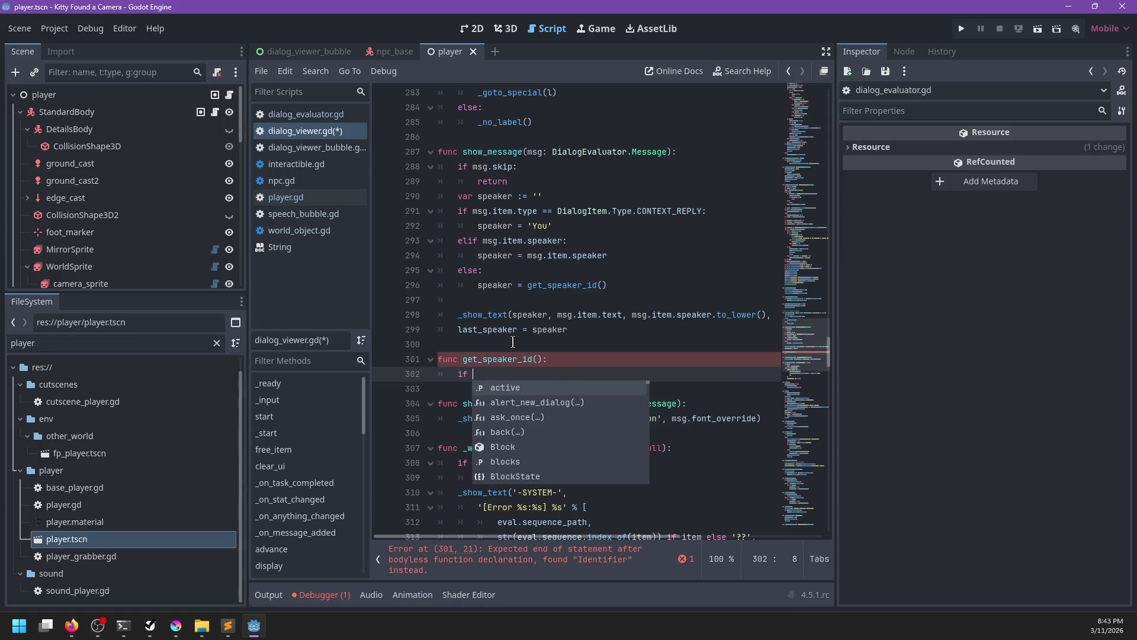
{"action": "type", "text": " in main_sp"}
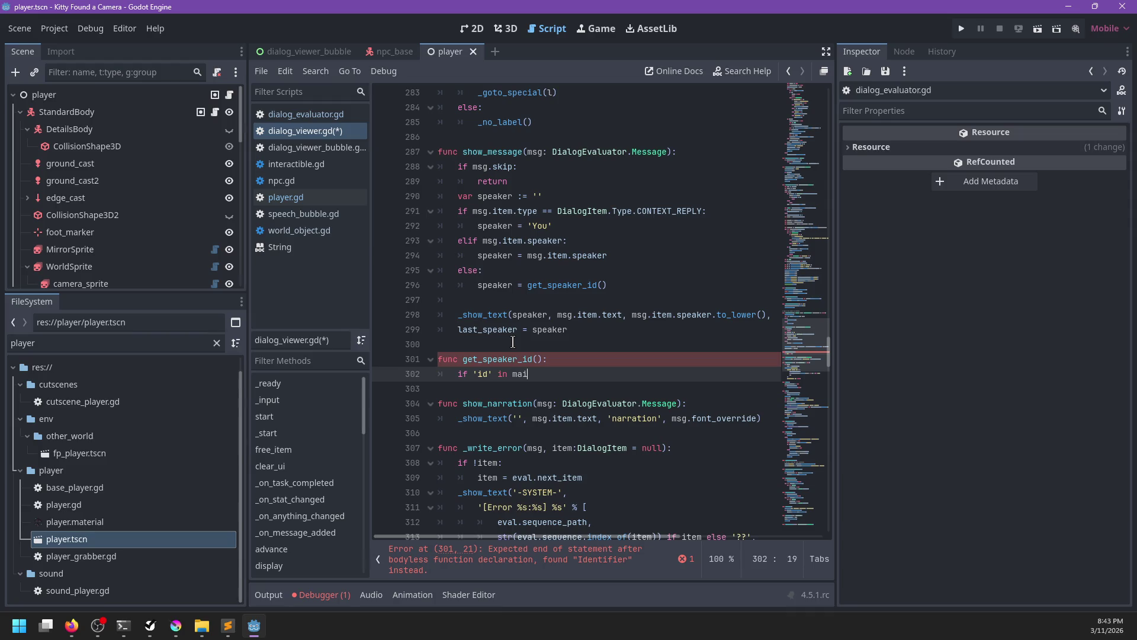
{"action": "type", "text": "eaker."}
{"action": "key", "text": "ctrl+BackSpace"}
{"action": "key", "text": "ctrl+BackSpace"}
{"action": "type", "text": ".main_speaker:"}
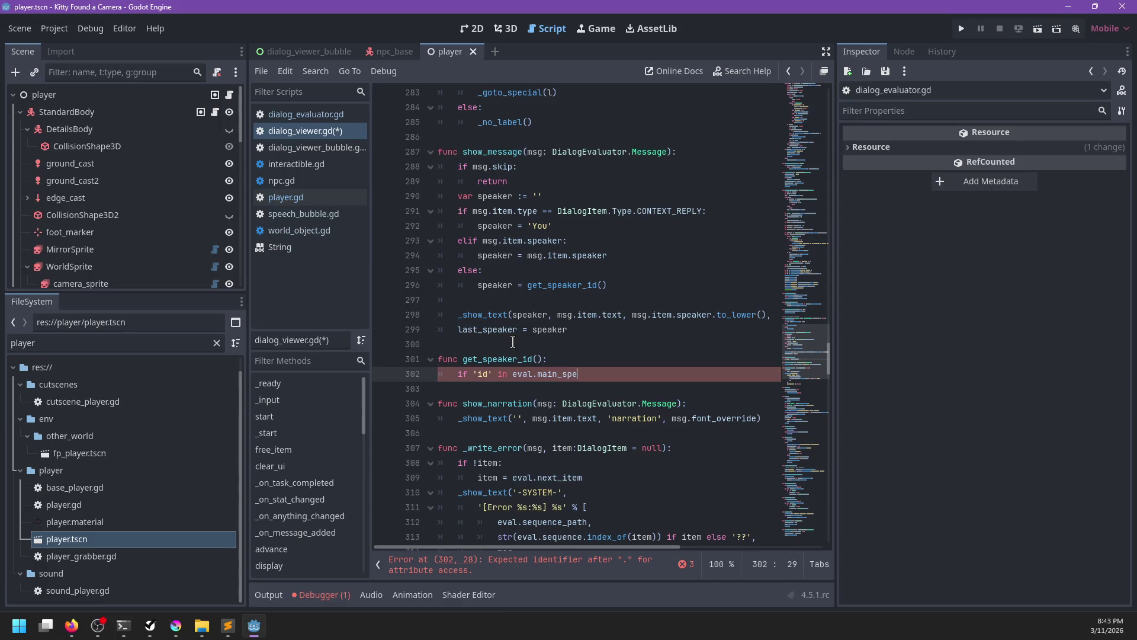
Make get_speaker_id() -> String return main_speaker.id, else main_speaker.name, and save the script
{"action": "key", "text": "Return"}
{"action": "type", "text": "return eval.main_speaker.i"}
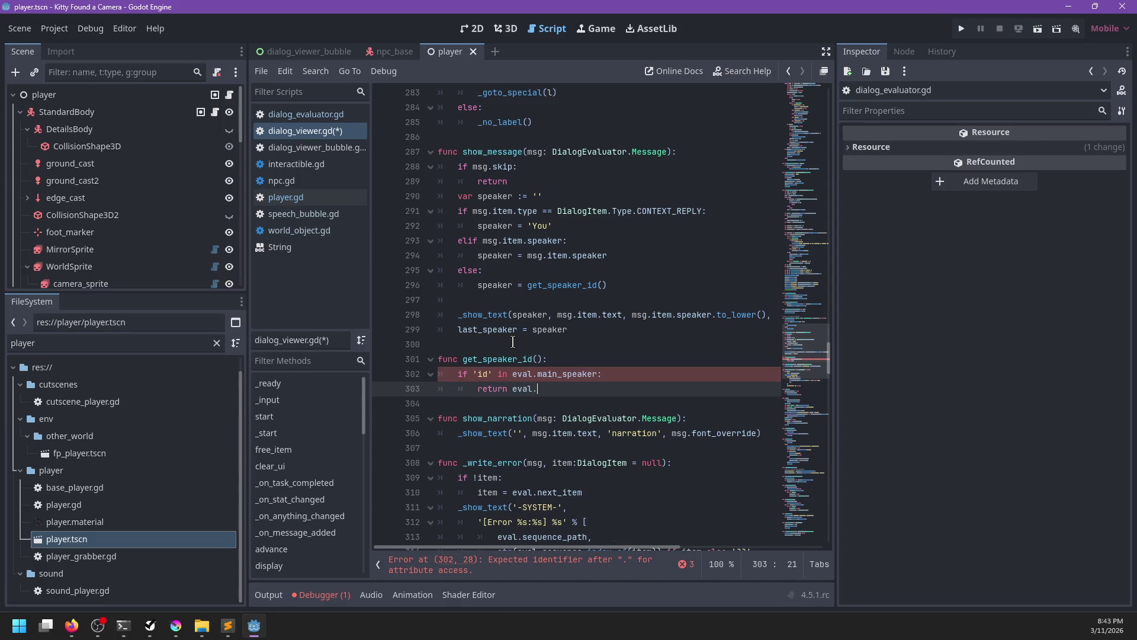
{"action": "type", "text": "d"}
{"action": "key", "text": "Return"}
{"action": "type", "text": "else:"}
{"action": "key", "text": "Return"}
{"action": "type", "text": "return eval.main"}
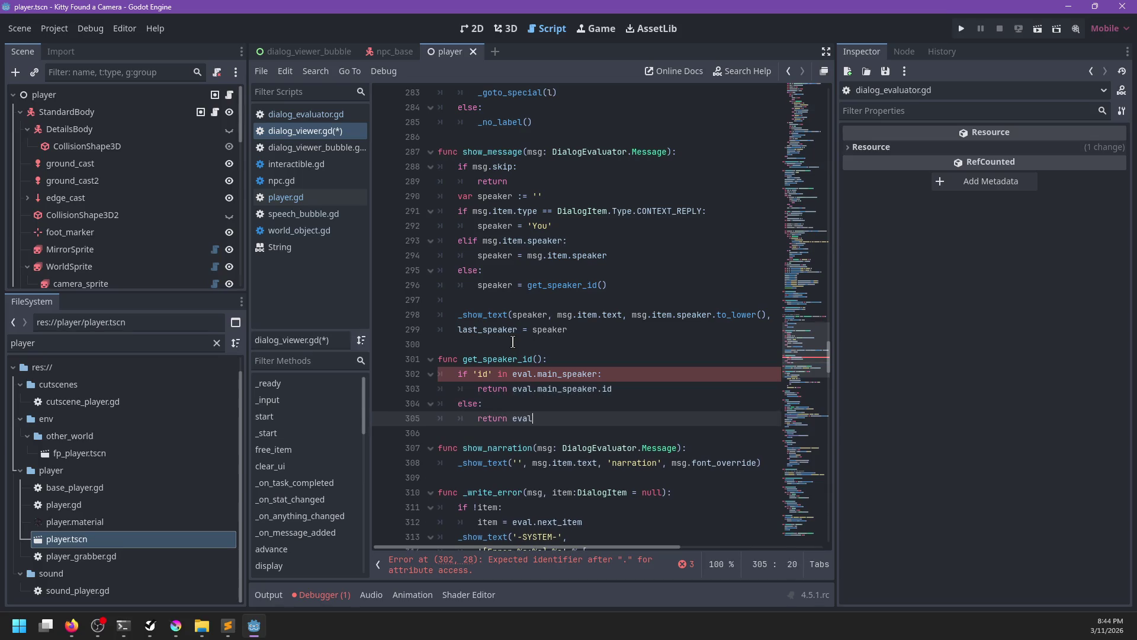
{"action": "key", "text": "Return"}
{"action": "type", "text": ".name"}
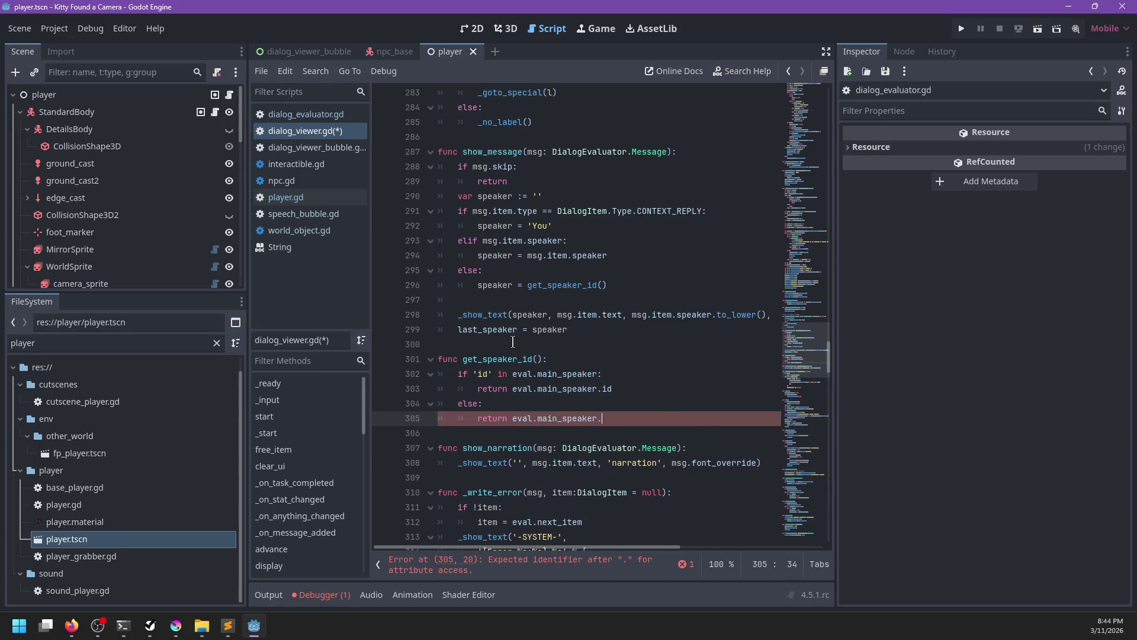
{"action": "key", "text": "Up"}
{"action": "key", "text": "Up"}
{"action": "key", "text": "Up"}
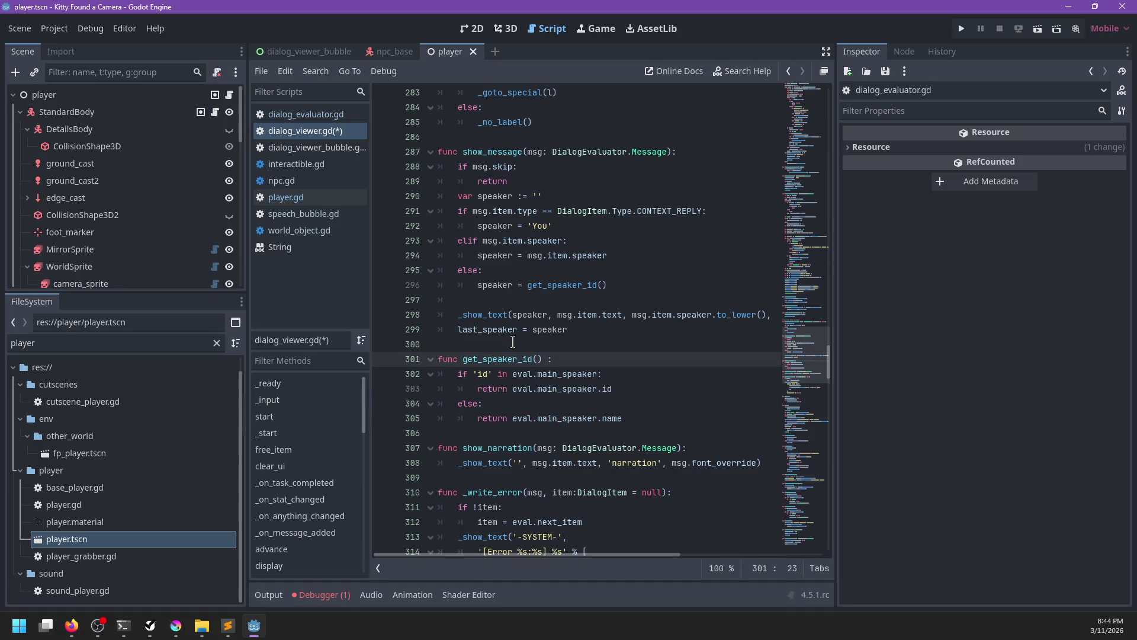
{"action": "type", "text": "ing"}
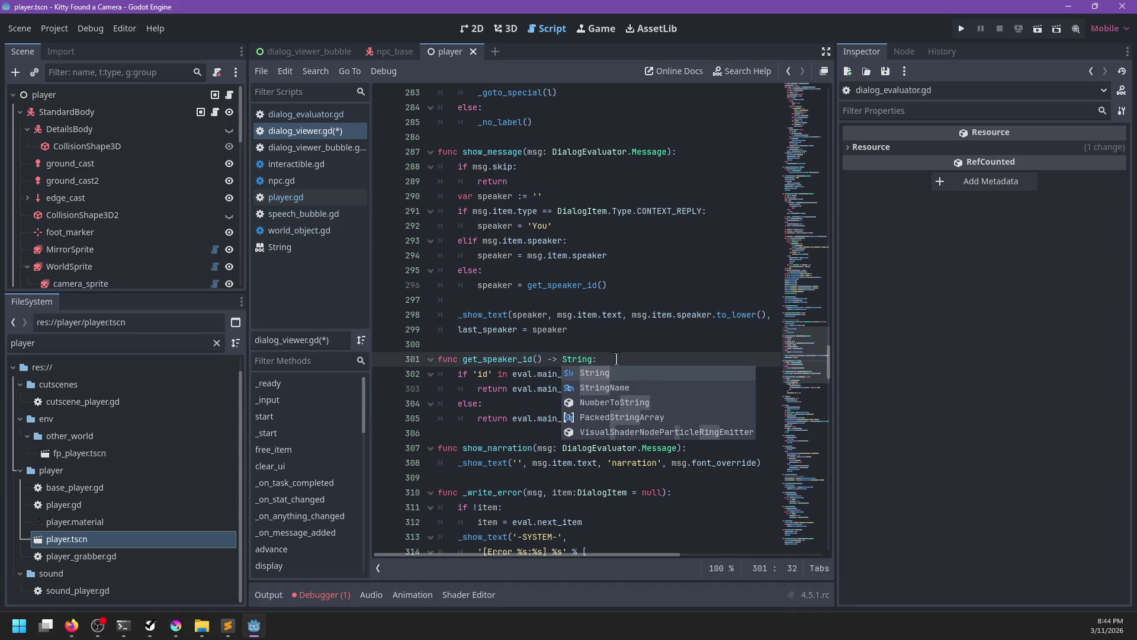
{"action": "key", "text": "Escape"}
{"action": "key", "text": "Up"}
{"action": "key", "text": "ctrl+s"}
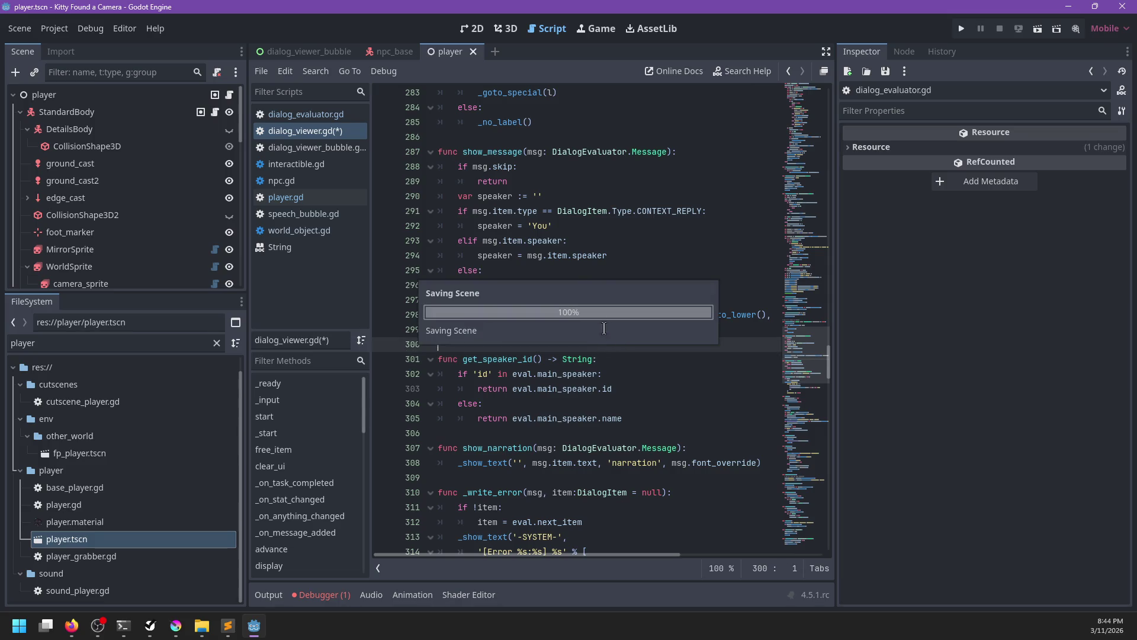
Review speaker uses in show_message, tidy the blank line 297, and open the dialog_viewer_bubble scene
{"action": "left_click", "coordinate": [497, 283]}
{"action": "double_click", "coordinate": [497, 283]}
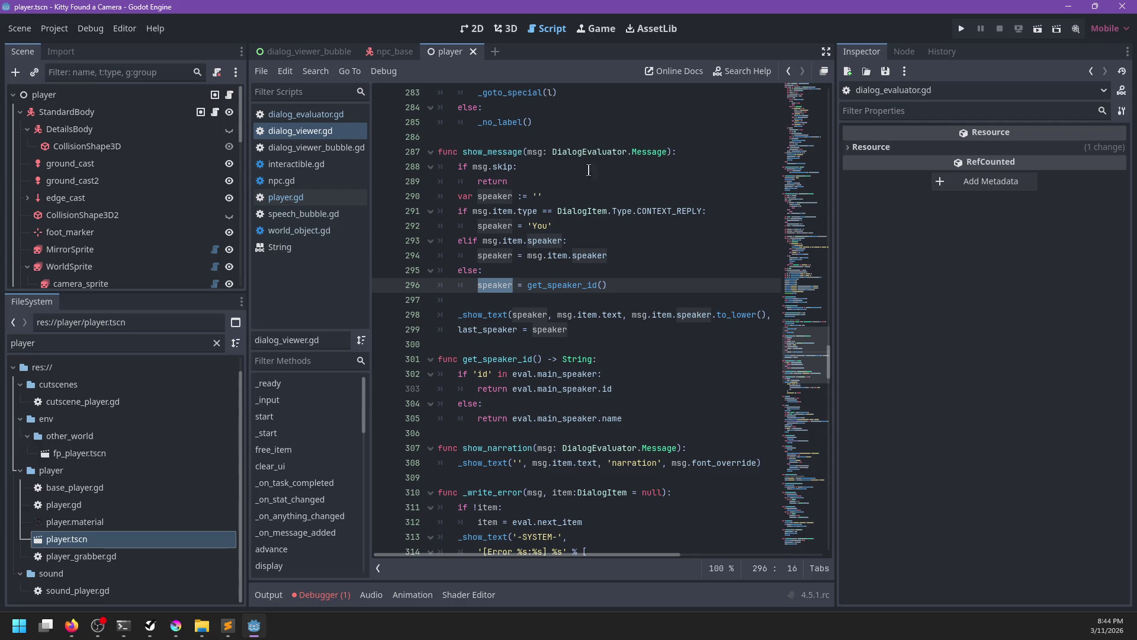
{"action": "scroll", "coordinate": [591, 338], "scroll_direction": "right", "scroll_amount": 3}
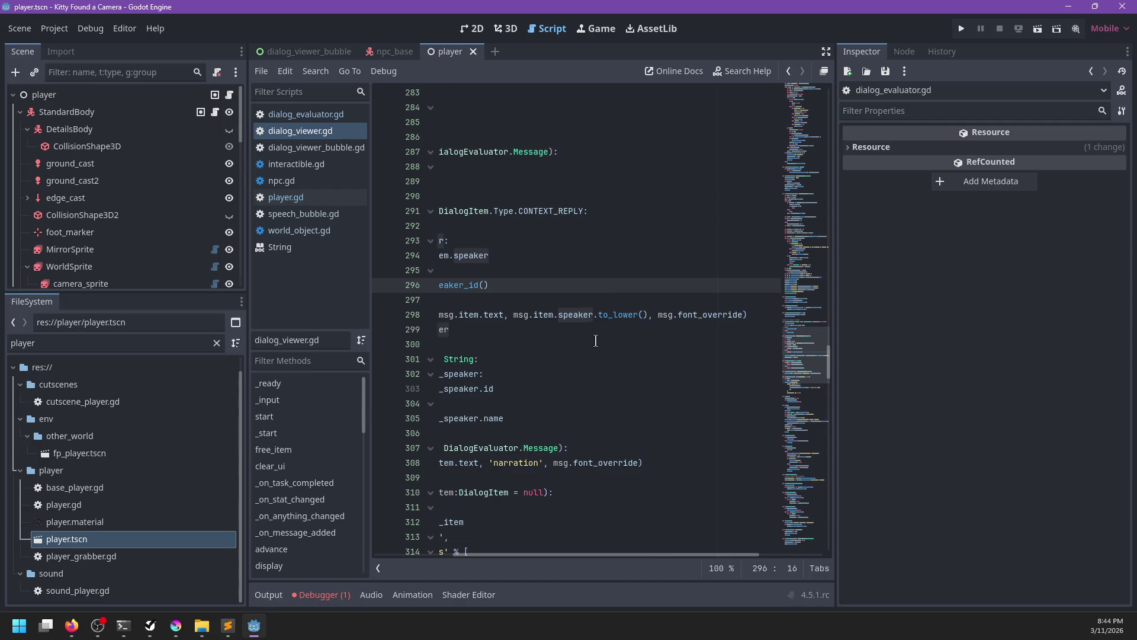
{"action": "scroll", "coordinate": [584, 343], "scroll_direction": "left", "scroll_amount": 3}
{"action": "left_click", "coordinate": [518, 300]}
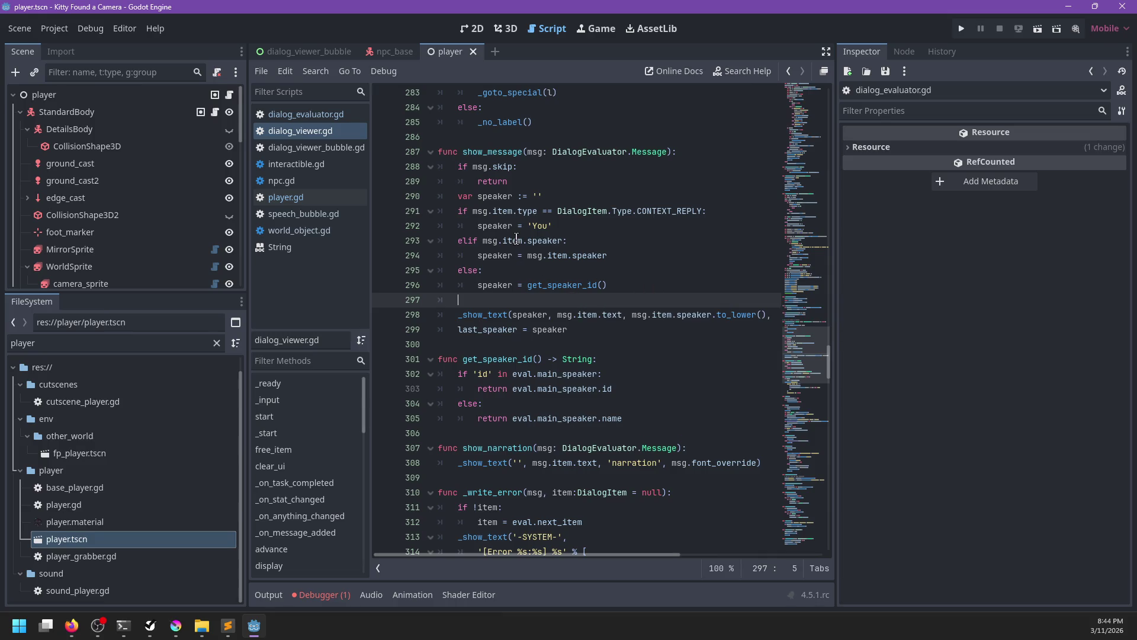
{"action": "scroll", "coordinate": [517, 237], "scroll_direction": "up", "scroll_amount": 2}
{"action": "double_click", "coordinate": [517, 240]}
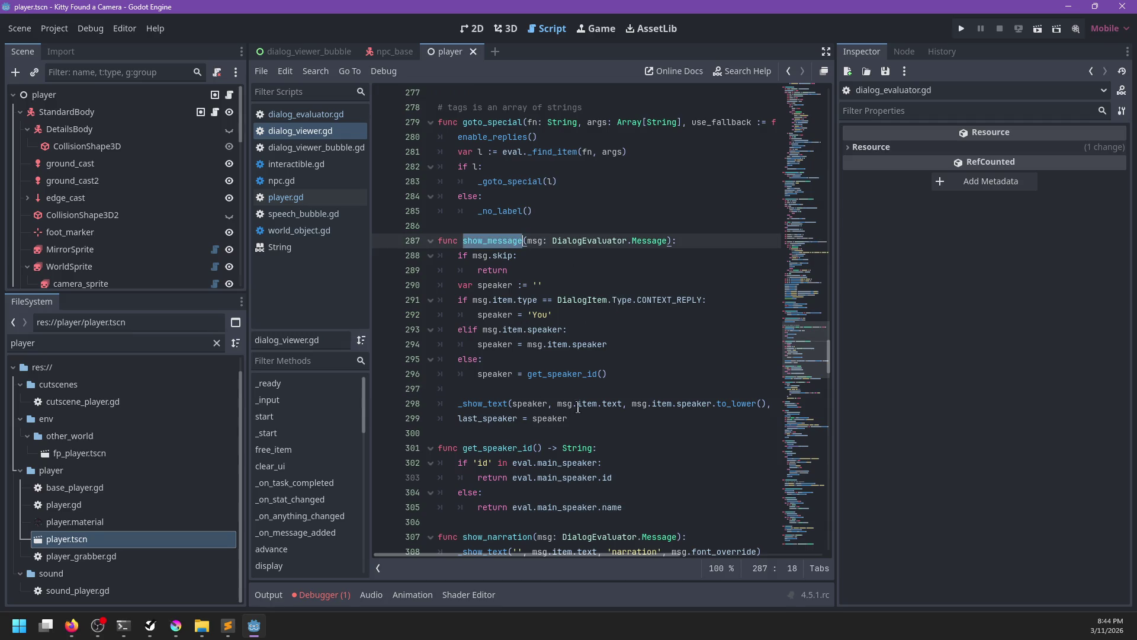
{"action": "scroll", "coordinate": [545, 398], "scroll_direction": "right", "scroll_amount": 8}
{"action": "scroll", "coordinate": [547, 398], "scroll_direction": "left", "scroll_amount": 8}
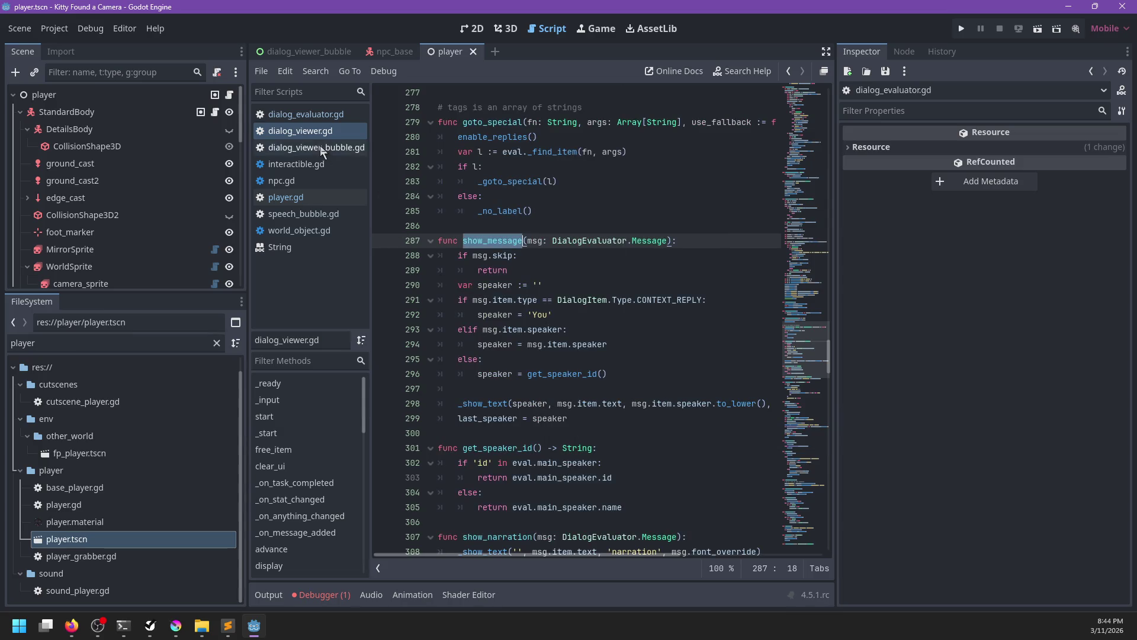
{"action": "left_click", "coordinate": [303, 115]}
{"action": "left_click", "coordinate": [304, 134]}
{"action": "left_click", "coordinate": [520, 388]}
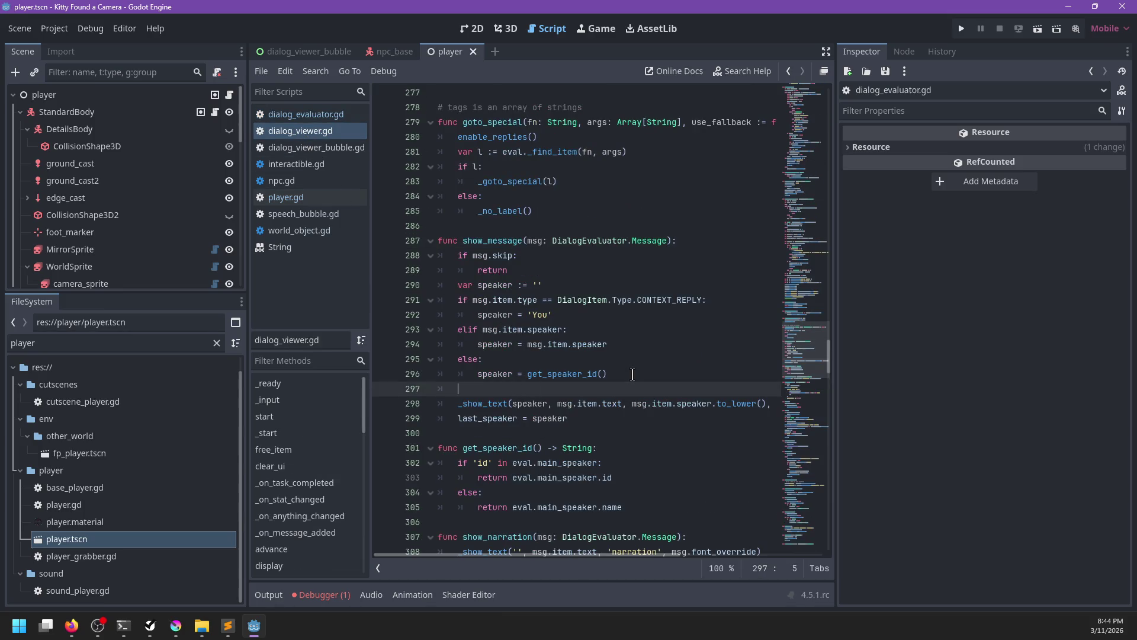
{"action": "key", "text": "Return"}
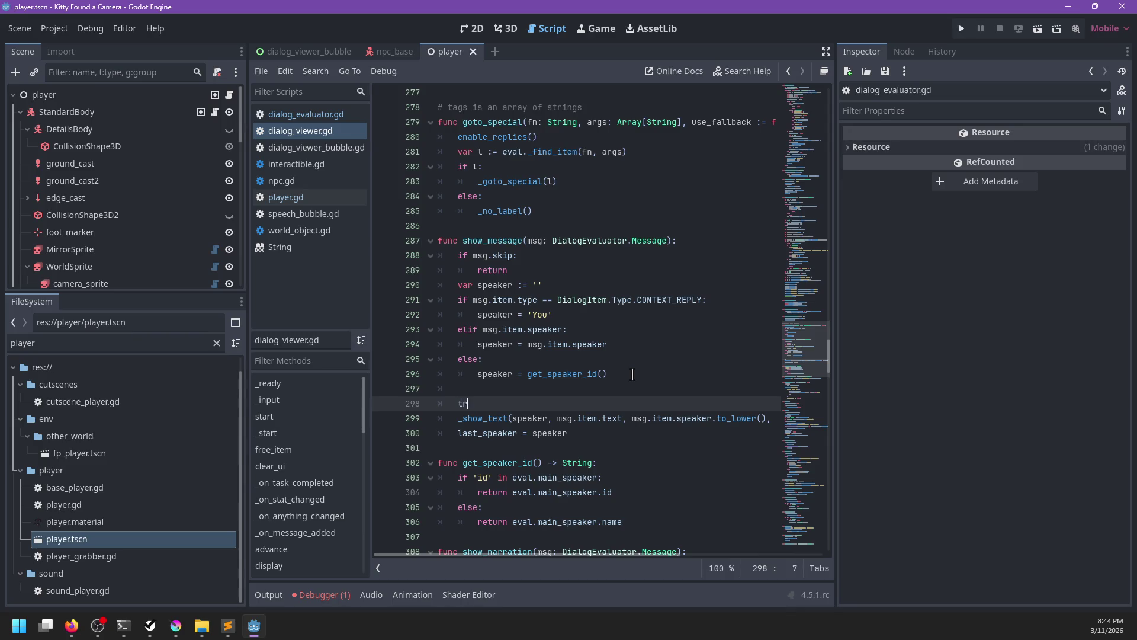
{"action": "key", "text": "BackSpace"}
{"action": "key", "text": "BackSpace"}
{"action": "key", "text": "BackSpace"}
{"action": "key", "text": "BackSpace"}
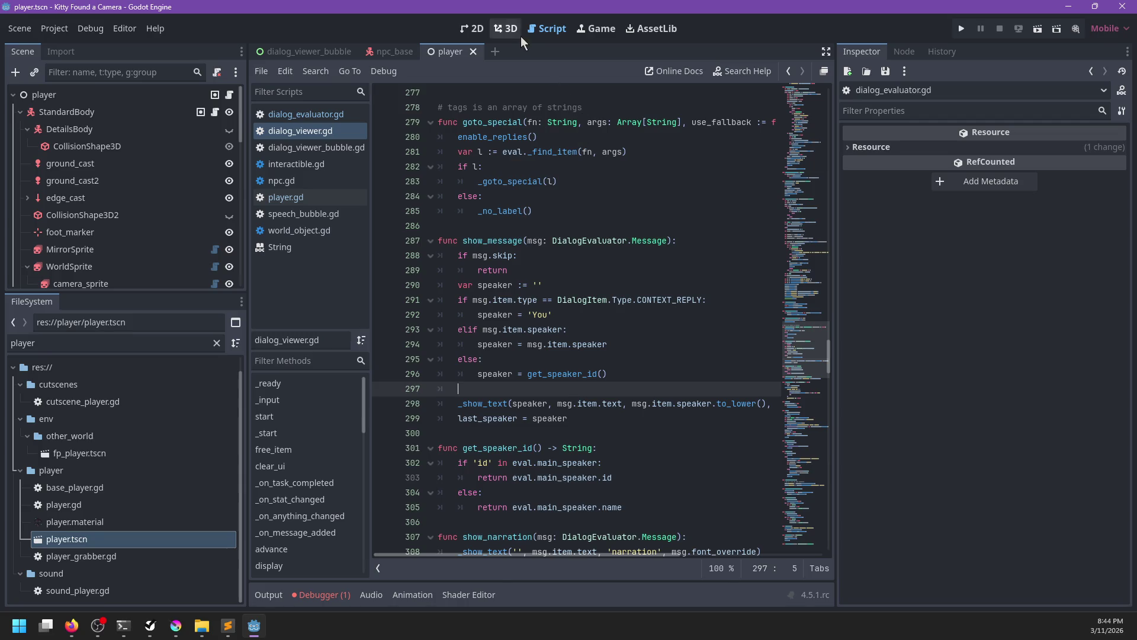
{"action": "left_click", "coordinate": [518, 34]}
{"action": "left_click", "coordinate": [313, 53]}
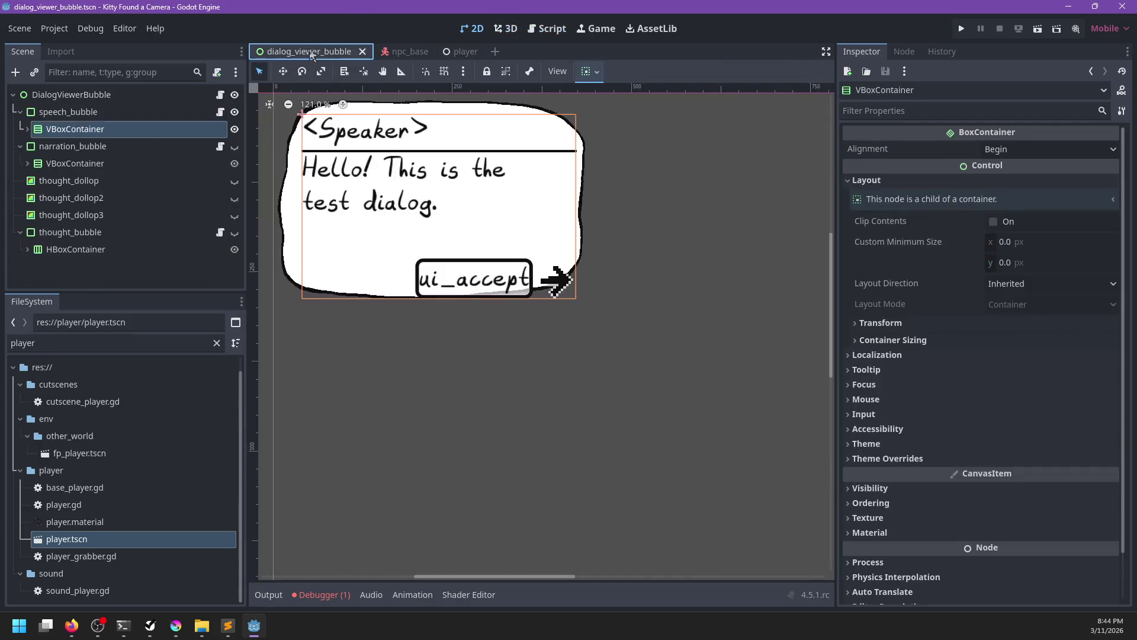
Hide speech_bubble and select narration_bubble, making it visible in the dialog bubble scene
{"action": "left_click", "coordinate": [20, 112]}
{"action": "left_click", "coordinate": [20, 129]}
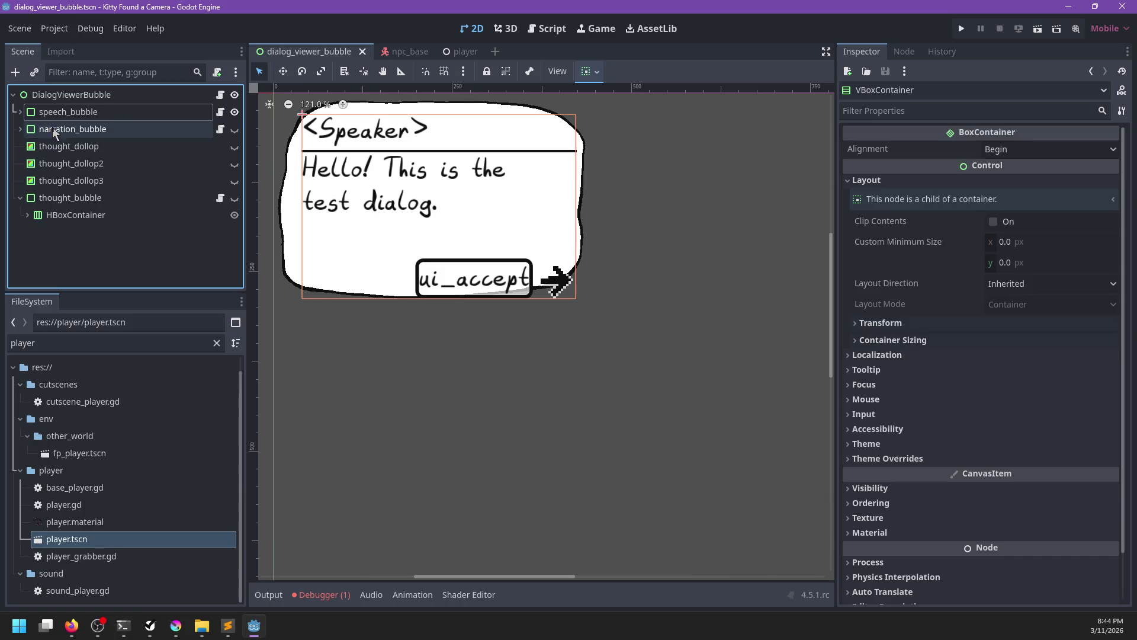
{"action": "left_click", "coordinate": [53, 132]}
{"action": "left_click", "coordinate": [234, 112]}
{"action": "left_click", "coordinate": [158, 131]}
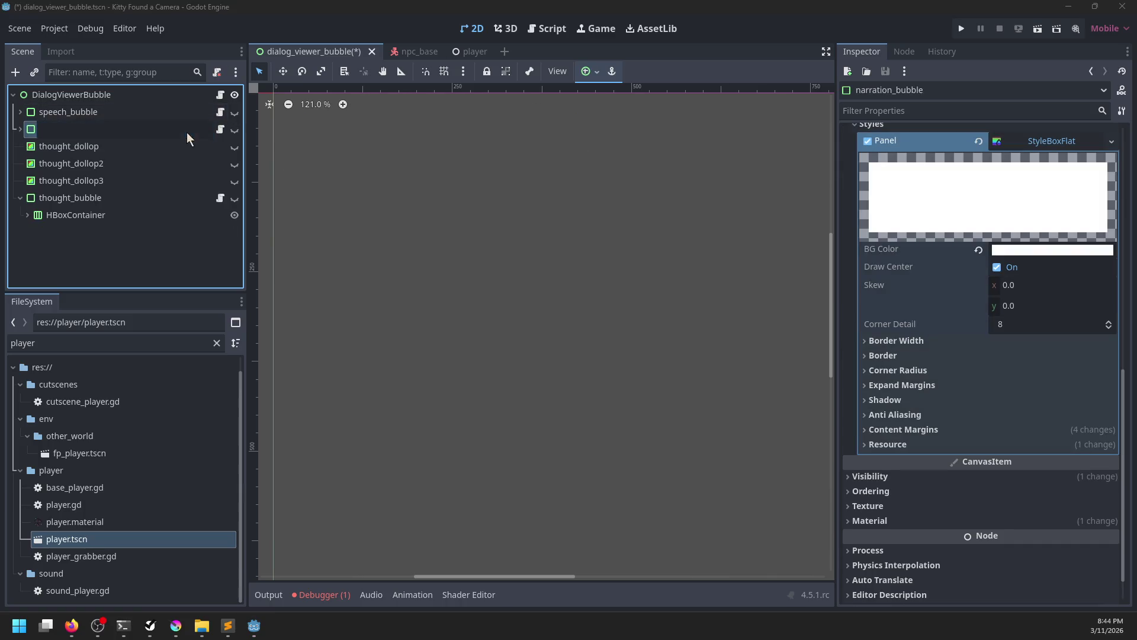
{"action": "left_click", "coordinate": [234, 130]}
{"action": "scroll", "coordinate": [482, 237], "scroll_direction": "down", "scroll_amount": 3}
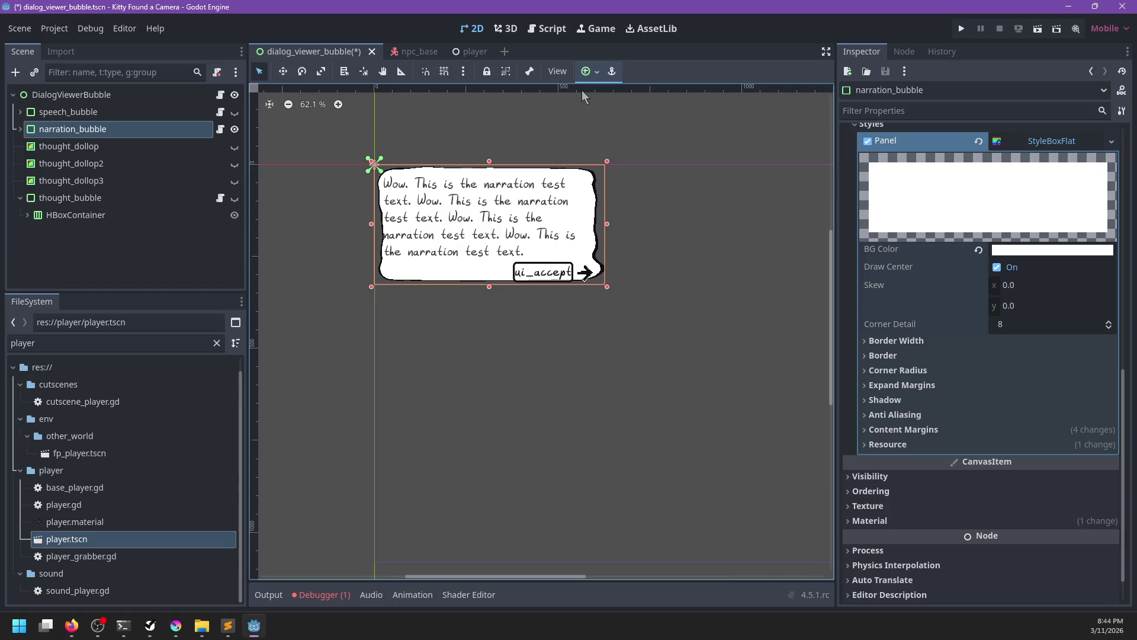
{"action": "scroll", "coordinate": [917, 314], "scroll_direction": "down", "scroll_amount": 2}
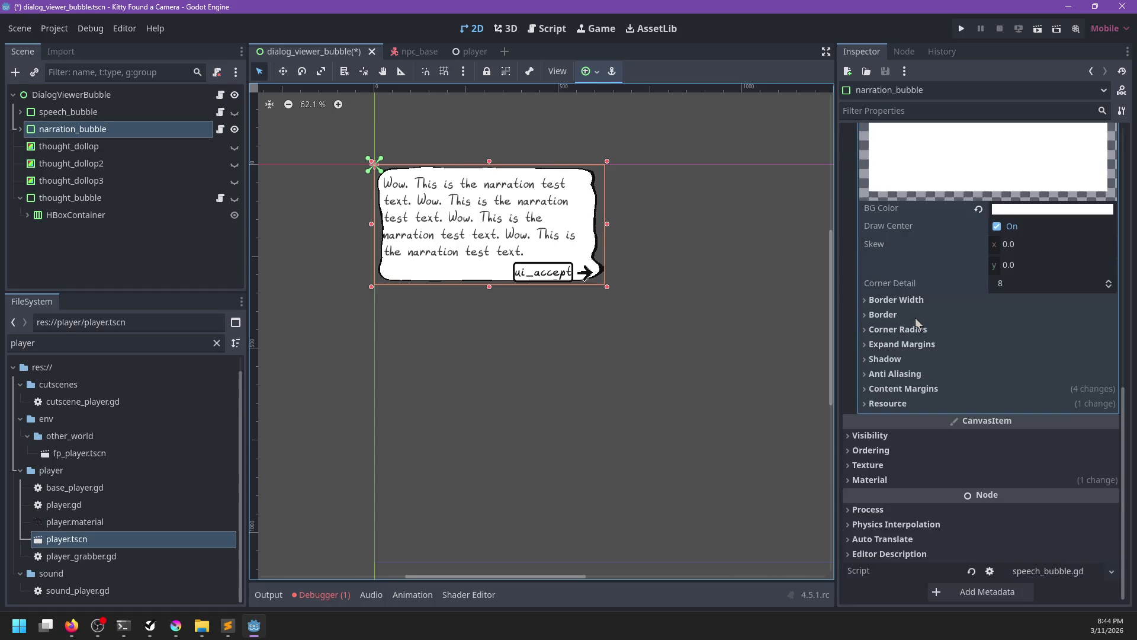
{"action": "scroll", "coordinate": [668, 311], "scroll_direction": "down", "scroll_amount": 2}
{"action": "scroll", "coordinate": [668, 311], "scroll_direction": "right", "scroll_amount": 3}
Stretch narration_bubble across the bottom with an anchor preset and raise its top anchors
{"action": "left_click", "coordinate": [589, 71]}
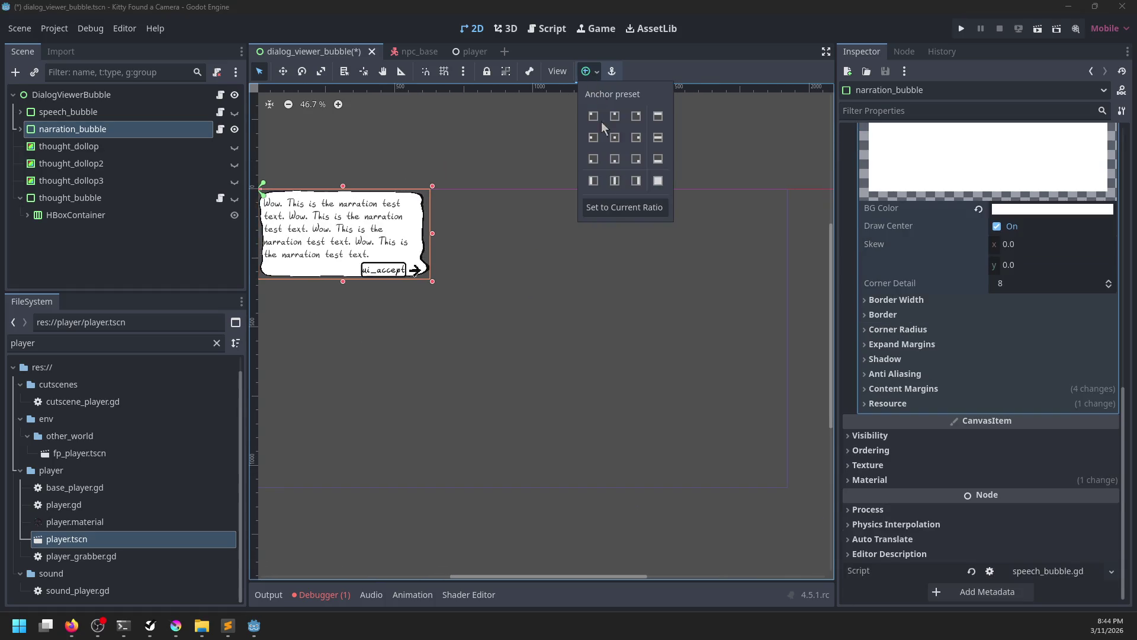
{"action": "left_click", "coordinate": [657, 159]}
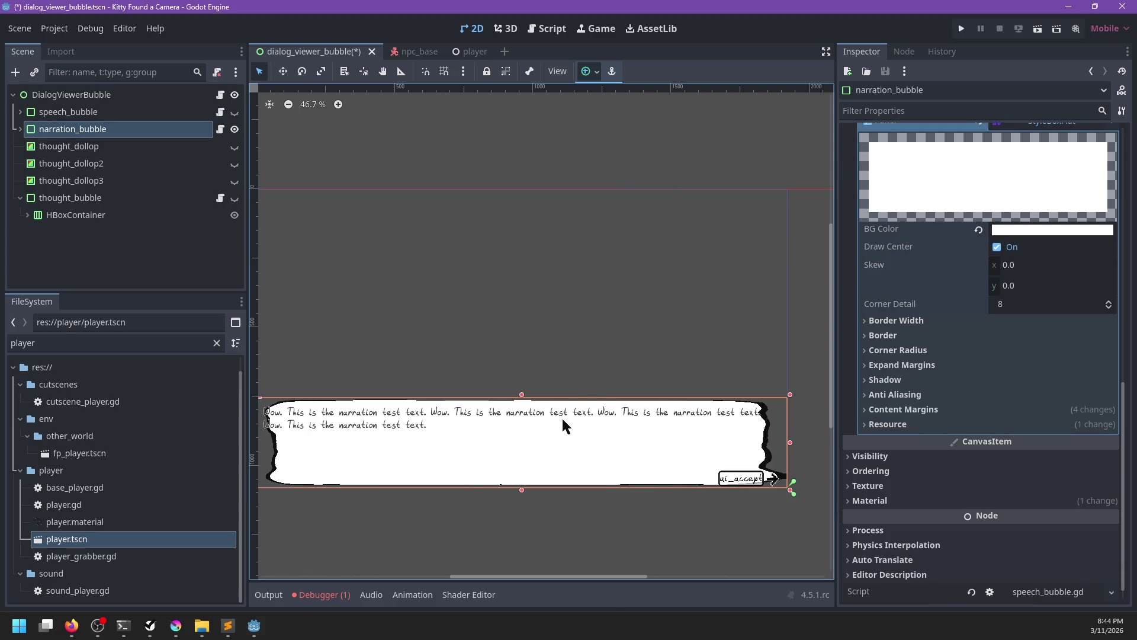
{"action": "scroll", "coordinate": [599, 356], "scroll_direction": "down", "scroll_amount": 2}
{"action": "scroll", "coordinate": [598, 355], "scroll_direction": "left", "scroll_amount": 2}
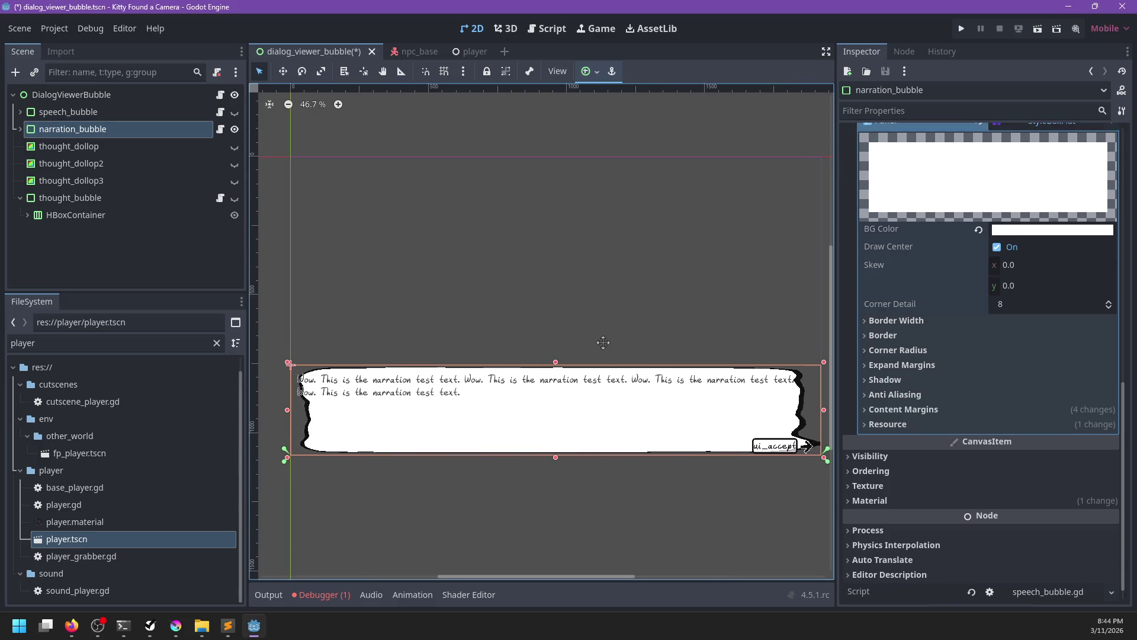
{"action": "left_click_drag", "start_coordinate": [826, 448], "coordinate": [827, 360]}
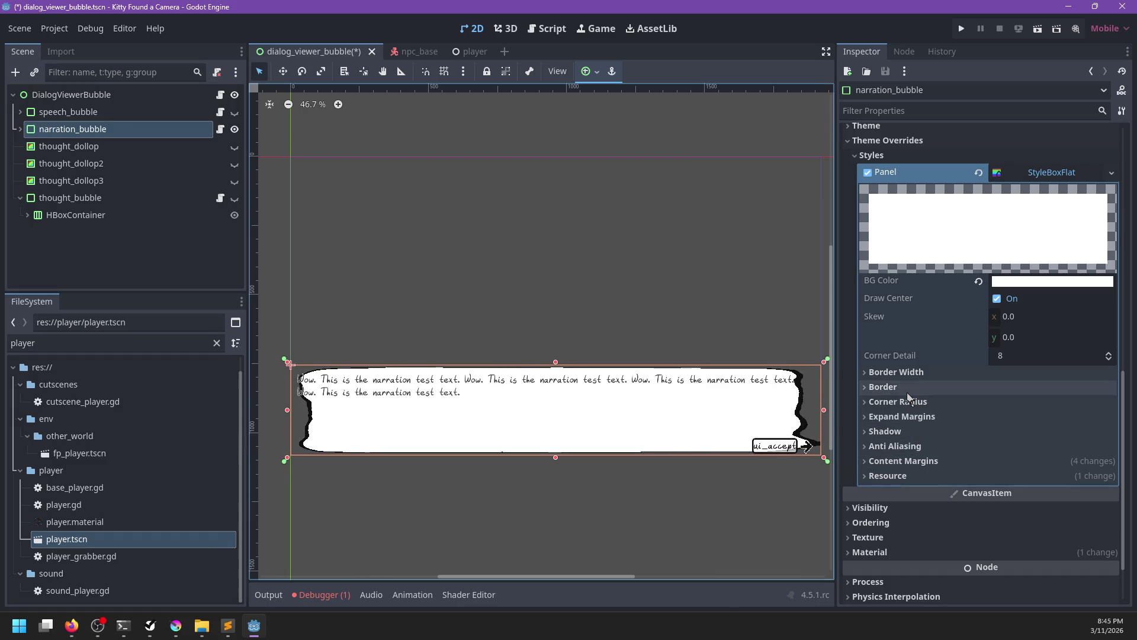
{"action": "scroll", "coordinate": [906, 407], "scroll_direction": "up", "scroll_amount": 5}
{"action": "left_click", "coordinate": [888, 377]}
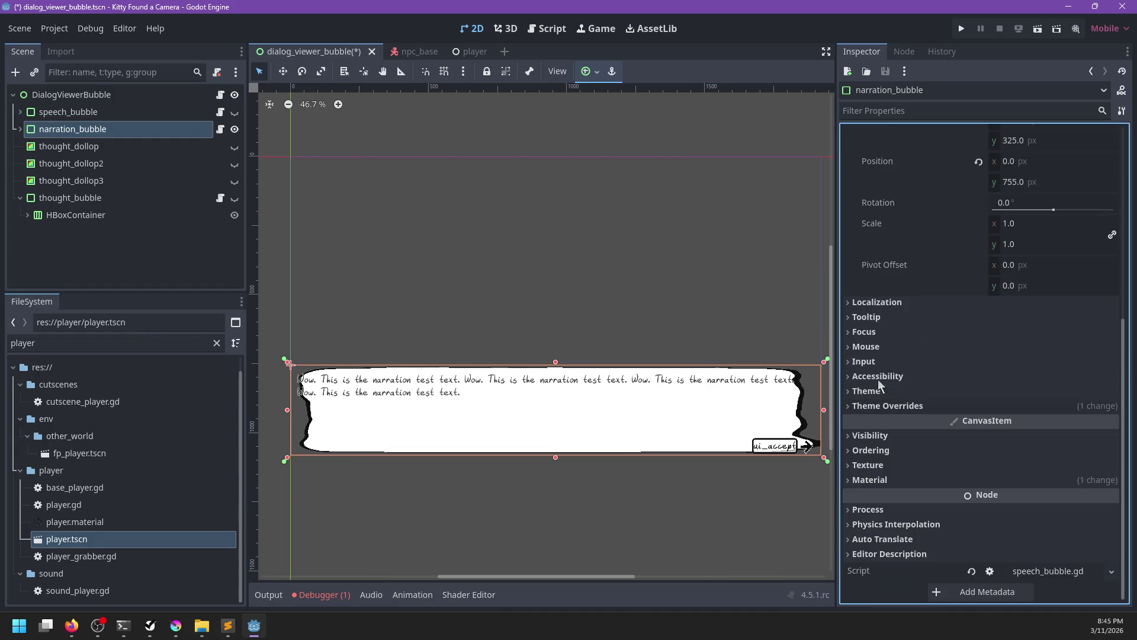
{"action": "scroll", "coordinate": [886, 313], "scroll_direction": "up", "scroll_amount": 3}
{"action": "scroll", "coordinate": [887, 317], "scroll_direction": "up", "scroll_amount": 3}
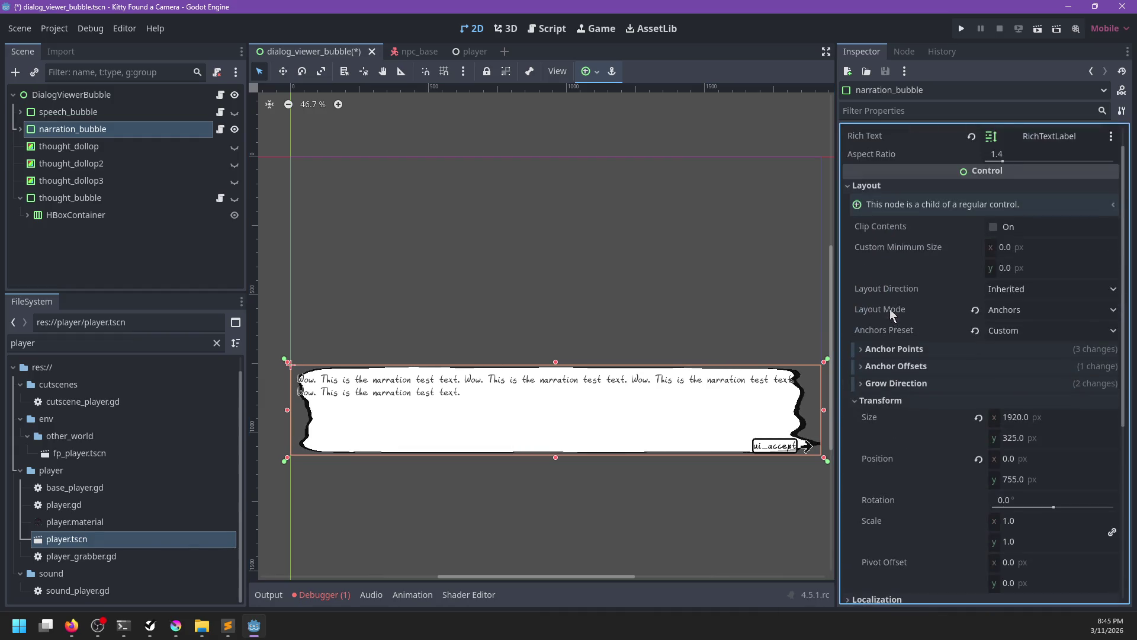
{"action": "left_click", "coordinate": [880, 400]}
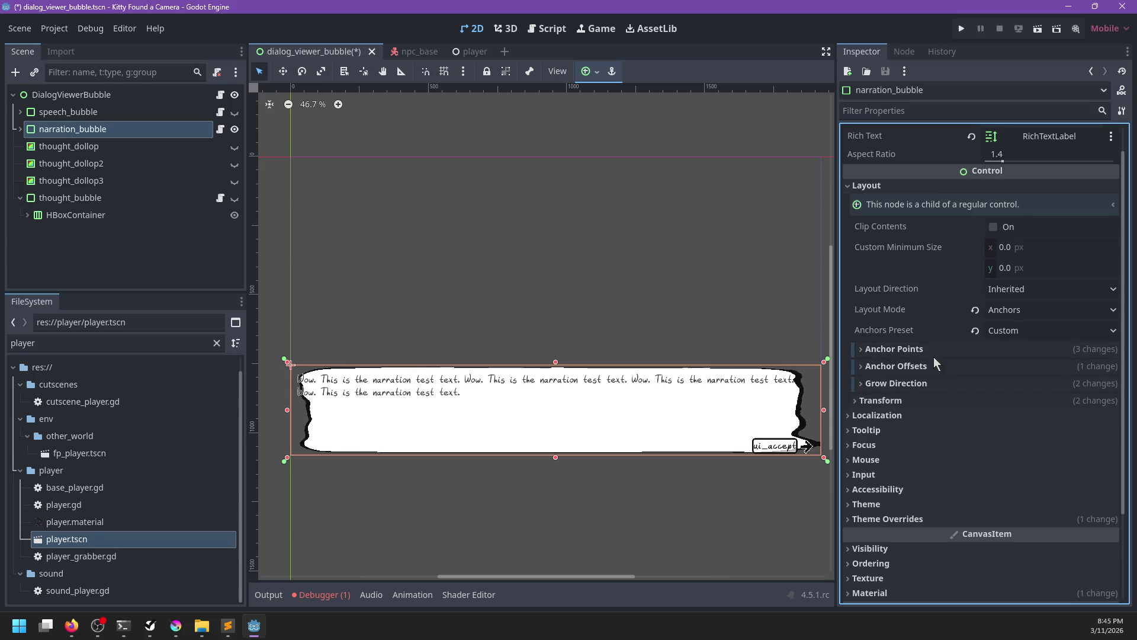
Enter anchors Left 0.1, Right 0.9, Bottom 0.95, Top 0.7 and save the scene
{"action": "left_click", "coordinate": [906, 350]}
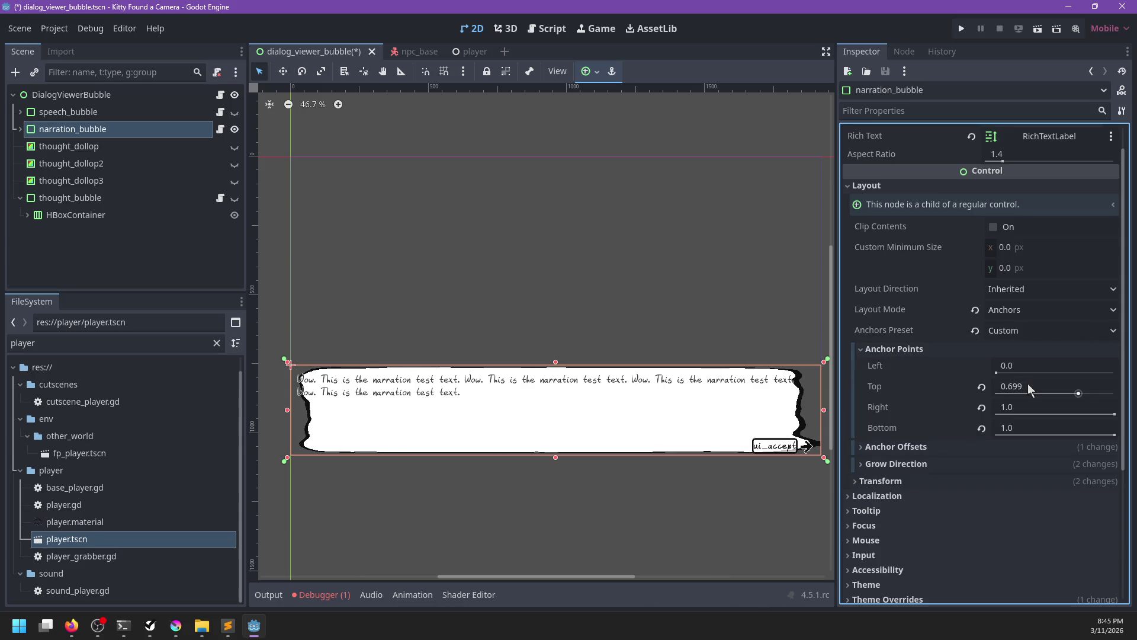
{"action": "left_click", "coordinate": [1026, 367]}
{"action": "type", "text": "0.1"}
{"action": "key", "text": "Tab"}
{"action": "key", "text": "Tab"}
{"action": "type", "text": "0.9"}
{"action": "key", "text": "Return"}
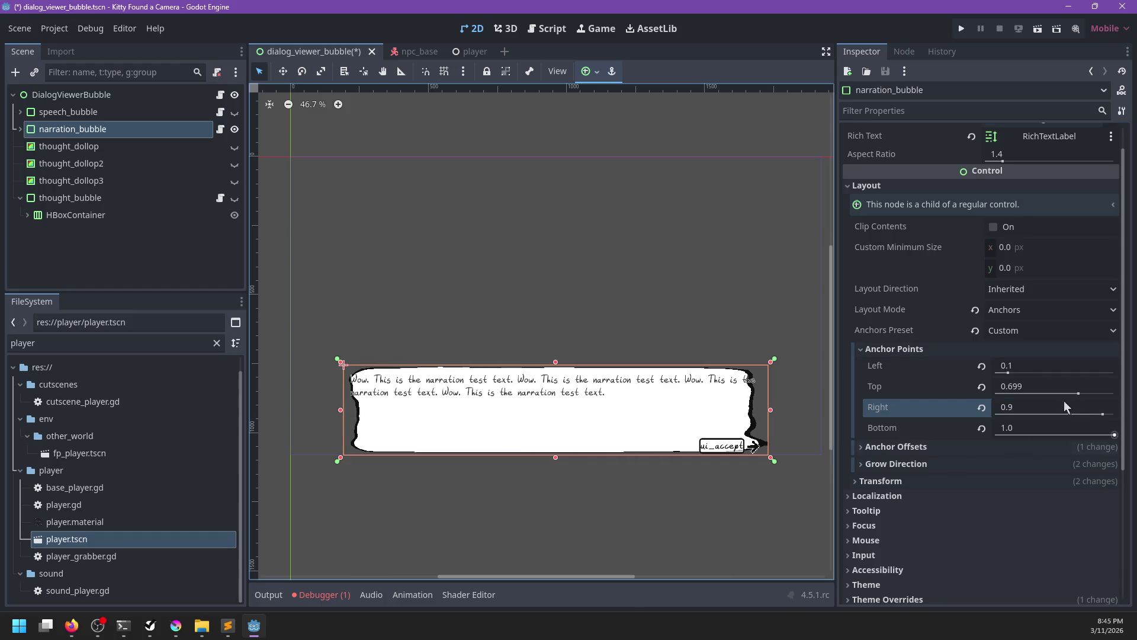
{"action": "left_click", "coordinate": [1027, 426]}
{"action": "type", "text": "0.95"}
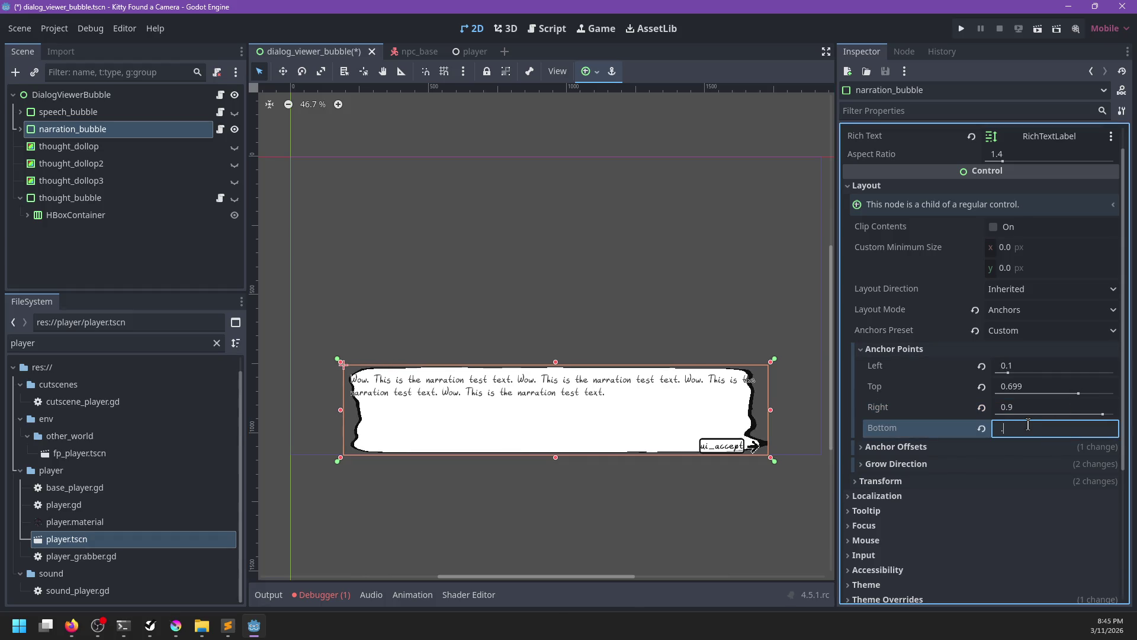
{"action": "key", "text": "Return"}
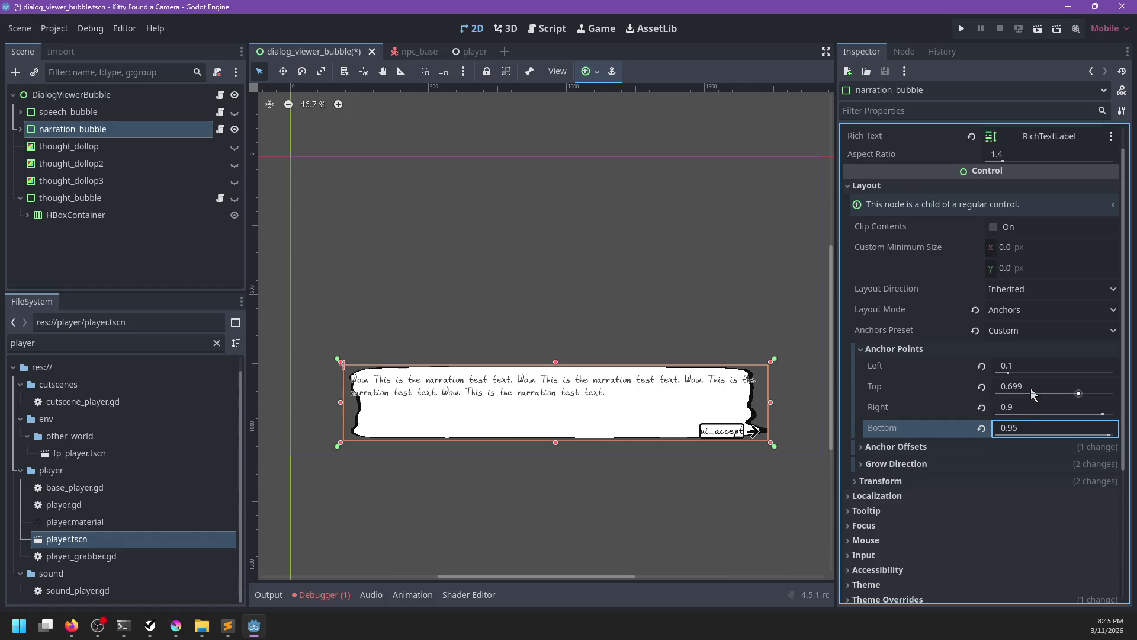
{"action": "left_click", "coordinate": [1031, 388]}
{"action": "type", "text": ".7"}
{"action": "key", "text": "Return"}
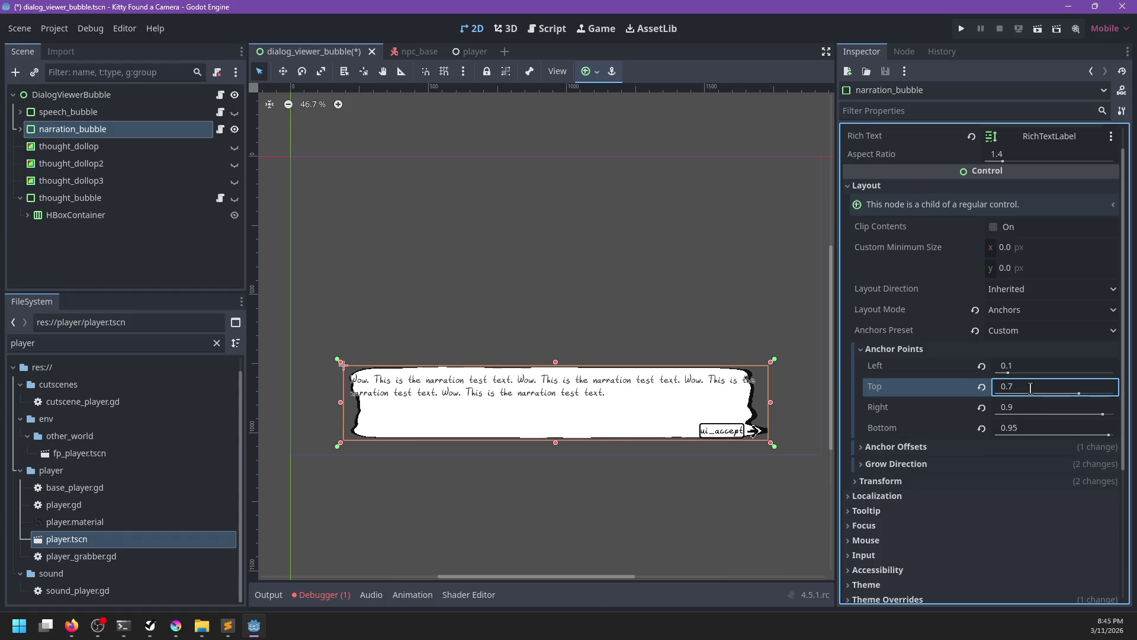
{"action": "key", "text": "ctrl+s"}
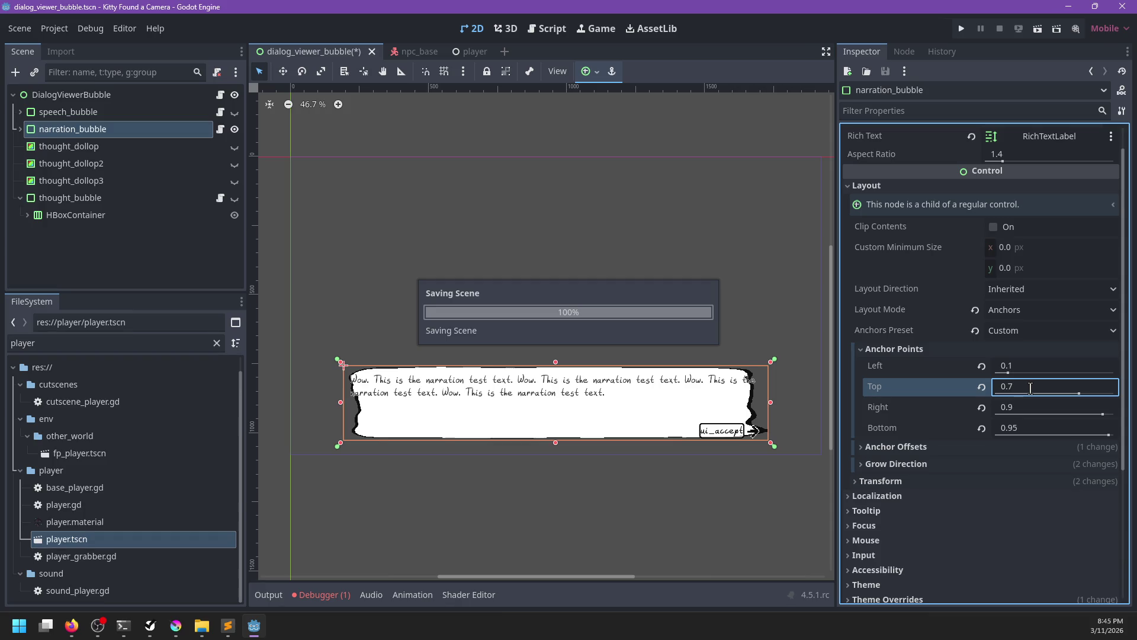
{"action": "scroll", "coordinate": [674, 402], "scroll_direction": "down", "scroll_amount": 2}
{"action": "scroll", "coordinate": [528, 438], "scroll_direction": "up", "scroll_amount": 2}
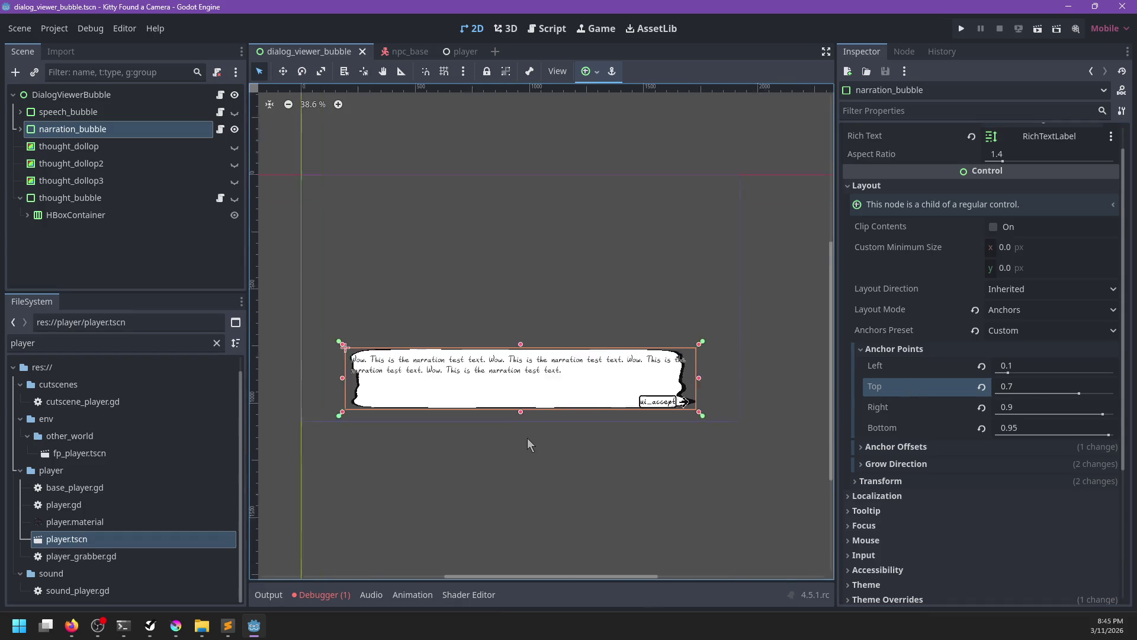
{"action": "left_click", "coordinate": [470, 59]}
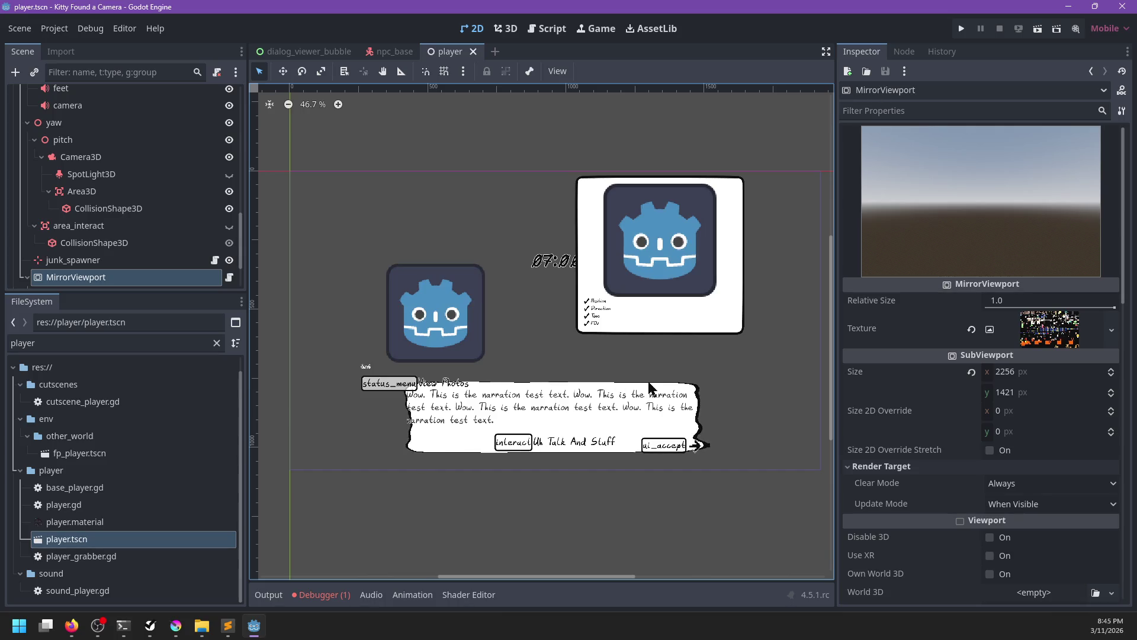
Check the resized bubble via the ui node in player.tscn and save the player scene
{"action": "scroll", "coordinate": [651, 391], "scroll_direction": "up", "scroll_amount": 1}
{"action": "scroll", "coordinate": [589, 445], "scroll_direction": "up", "scroll_amount": 1}
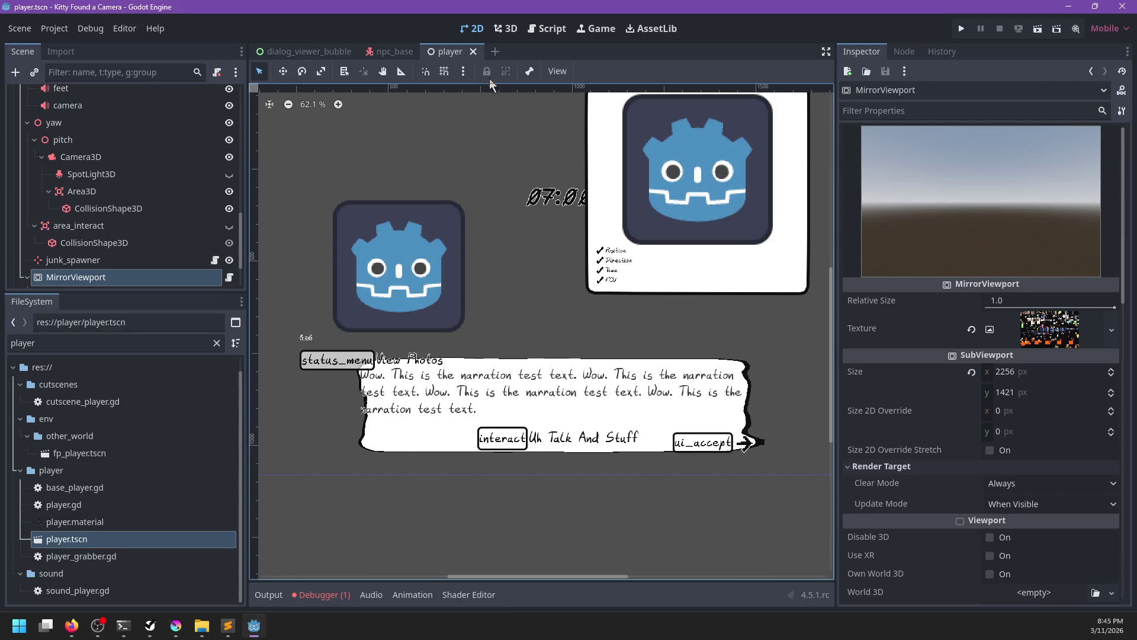
{"action": "left_click", "coordinate": [348, 369]}
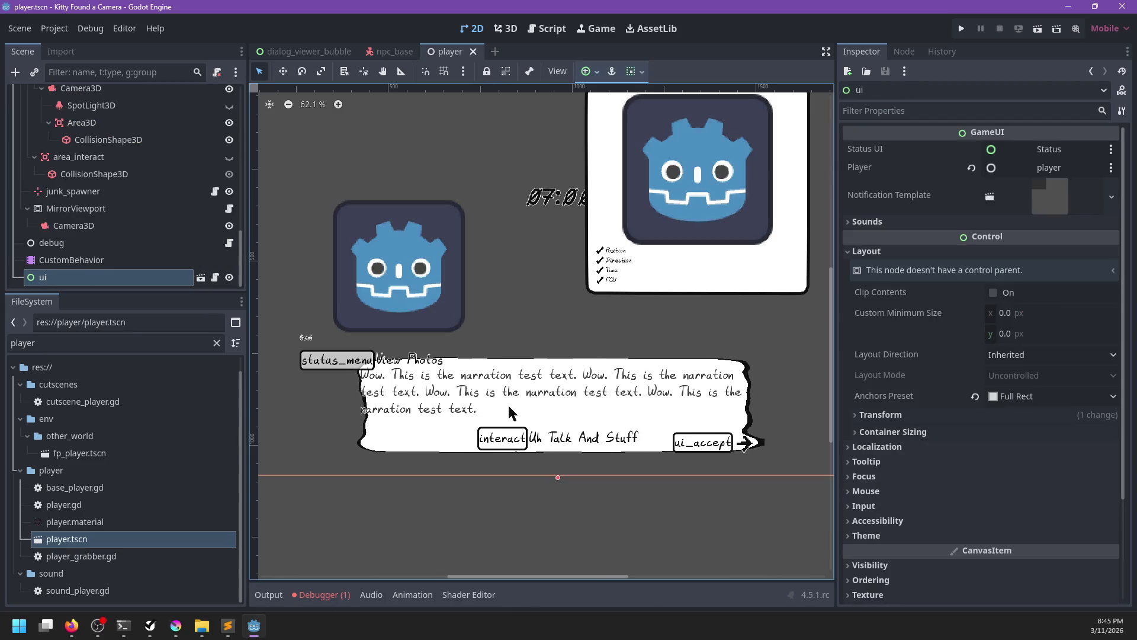
{"action": "key", "text": "ctrl+s"}
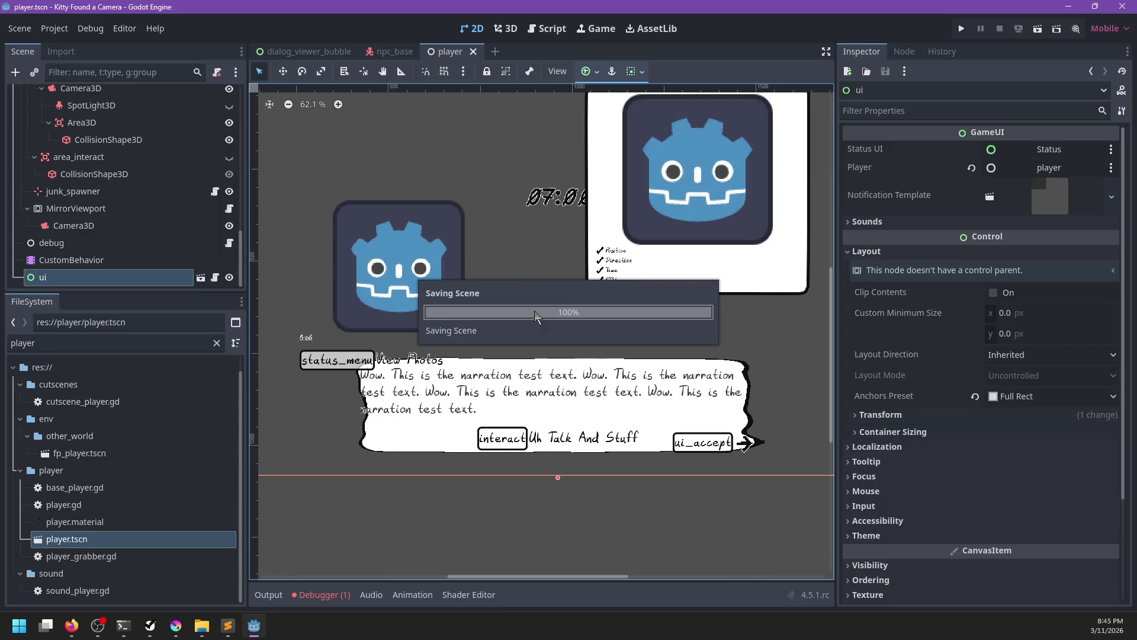
Return to the dialog_viewer_bubble scene and hide narration_bubble again
{"action": "scroll", "coordinate": [576, 310], "scroll_direction": "down", "scroll_amount": 5}
{"action": "scroll", "coordinate": [576, 310], "scroll_direction": "up", "scroll_amount": 3}
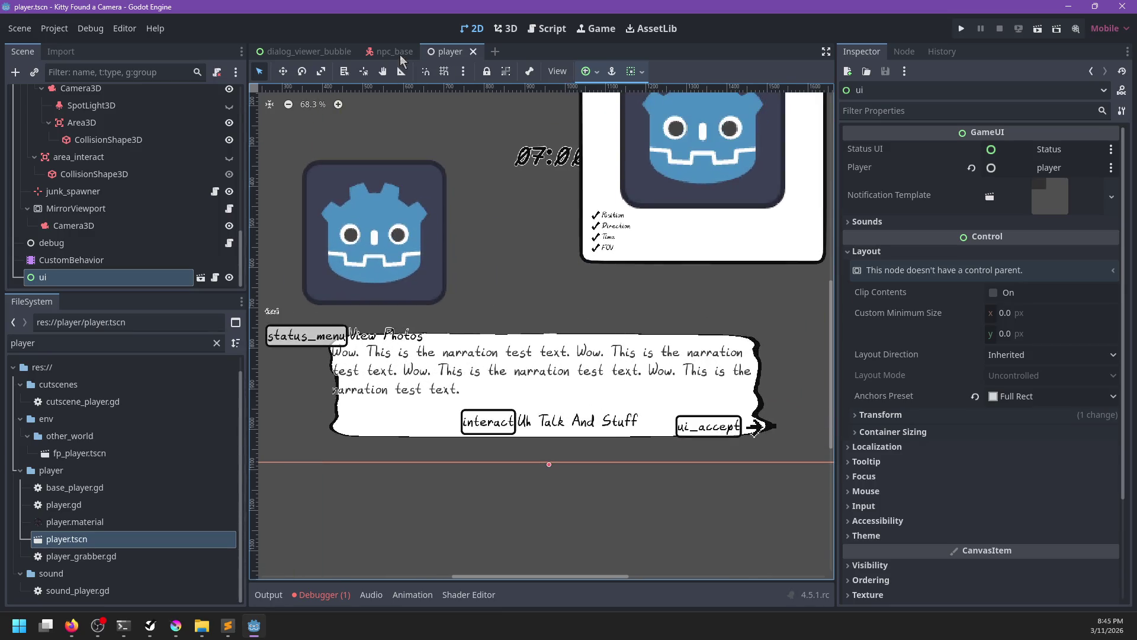
{"action": "double_click", "coordinate": [569, 356]}
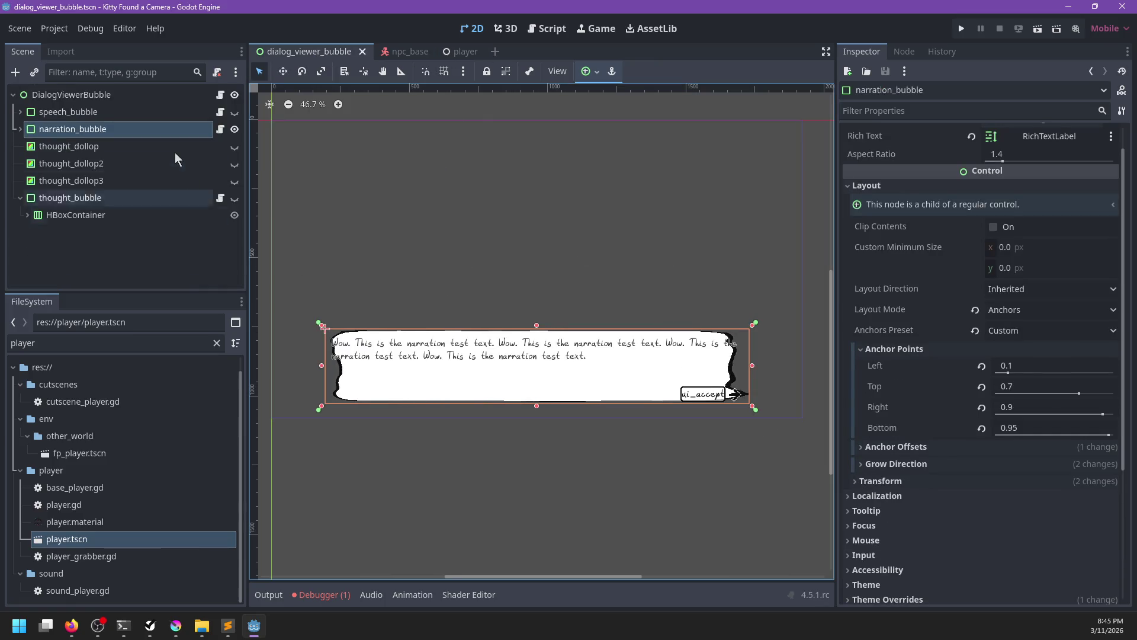
{"action": "left_click", "coordinate": [235, 129]}
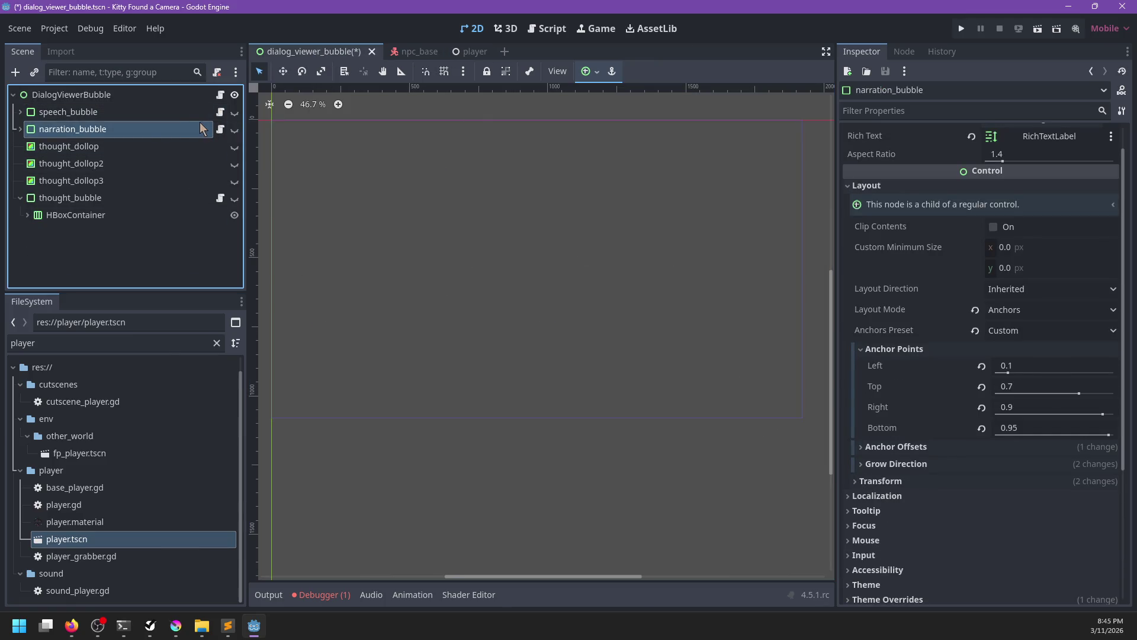
Add a speech.track(get_node(speaker)) call in show_message and start a get_node(speaker) helper declaration
{"action": "left_click", "coordinate": [220, 94]}
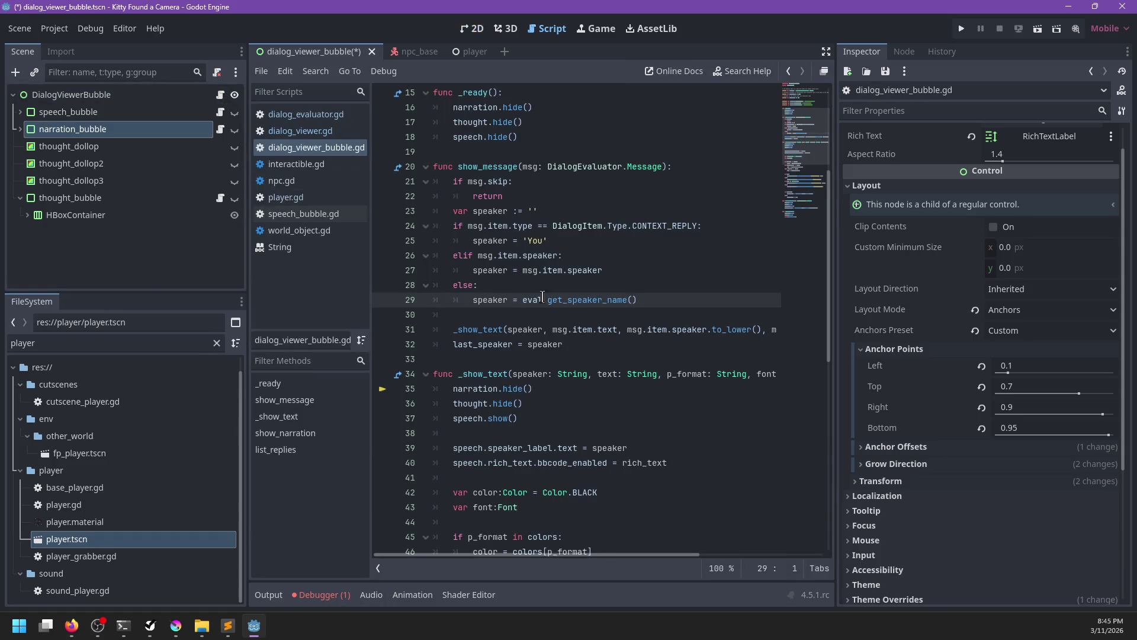
{"action": "scroll", "coordinate": [568, 308], "scroll_direction": "down", "scroll_amount": 1}
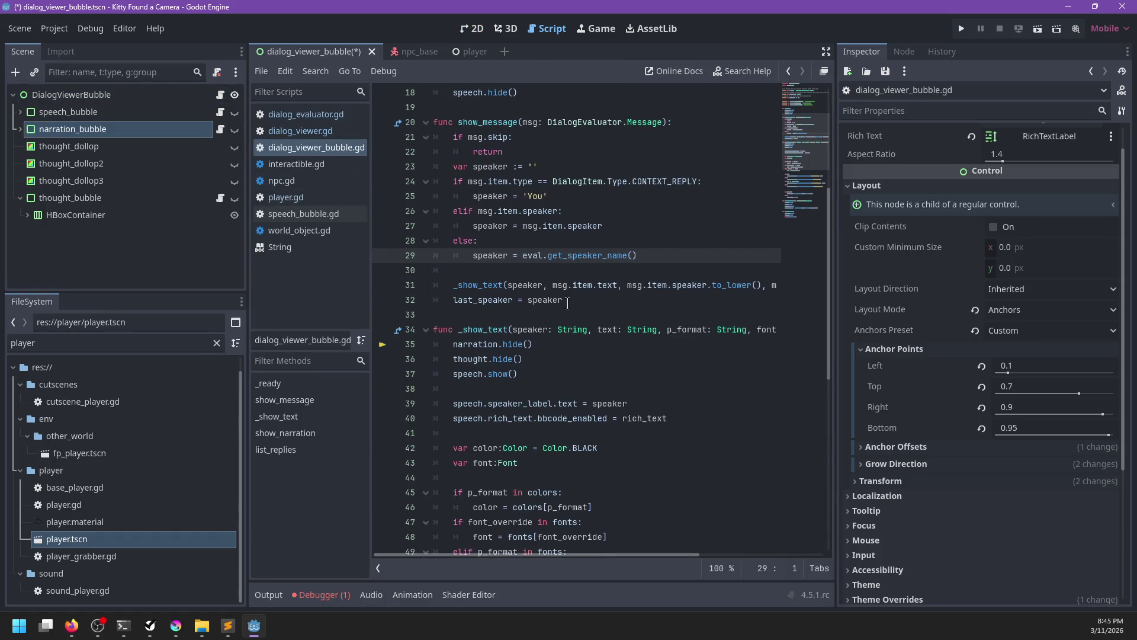
{"action": "left_click", "coordinate": [525, 275]}
{"action": "key", "text": "Return"}
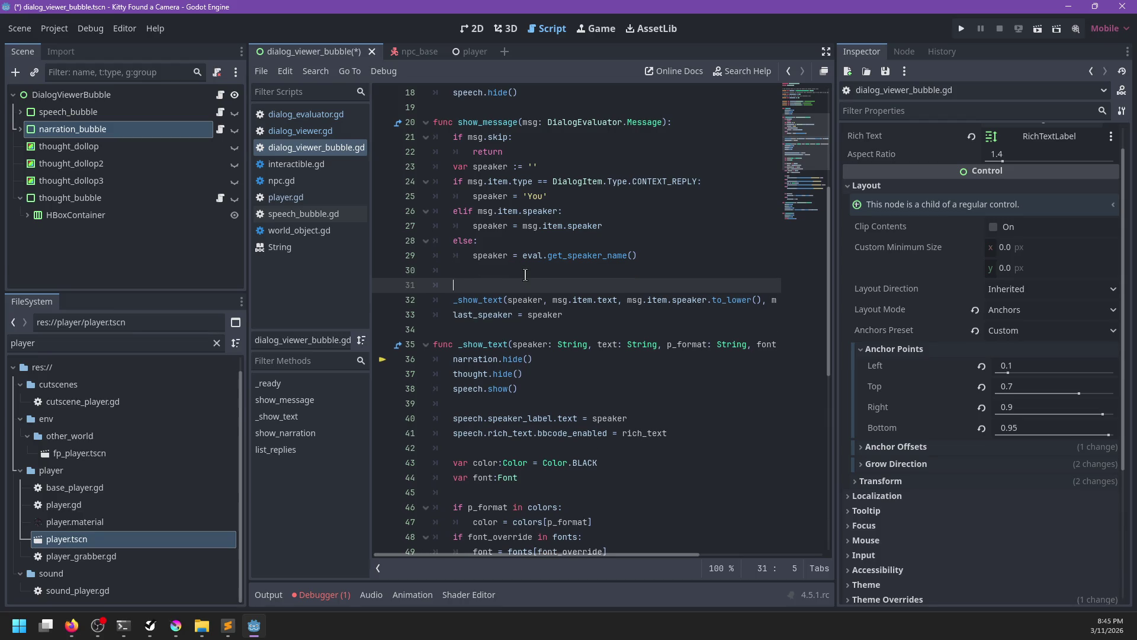
{"action": "type", "text": "peech.tra"}
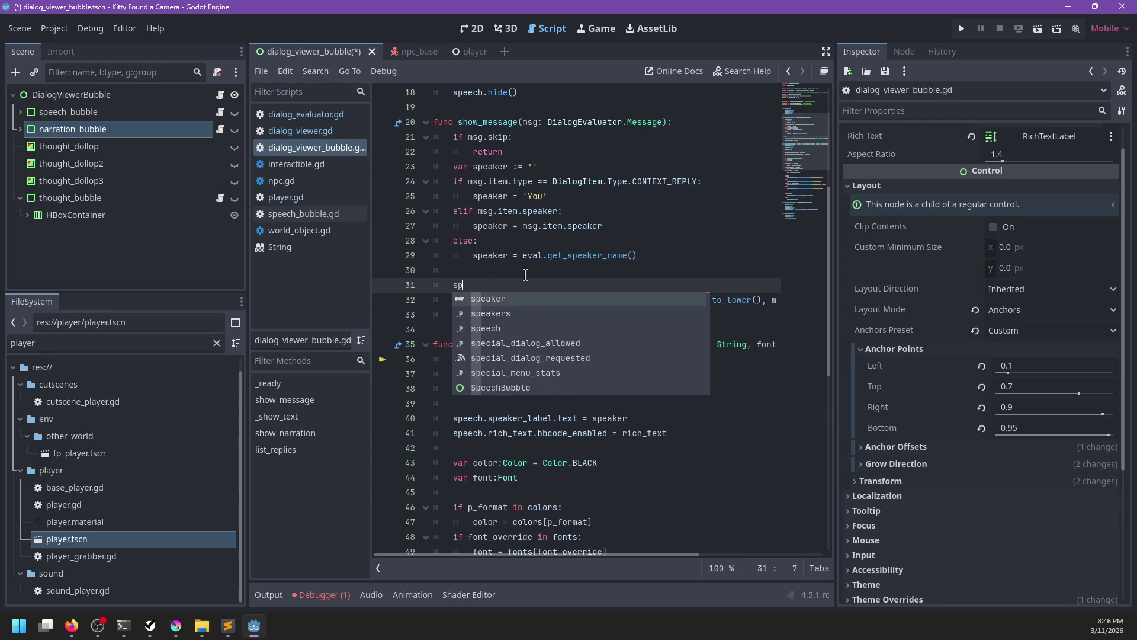
{"action": "type", "text": "ck("}
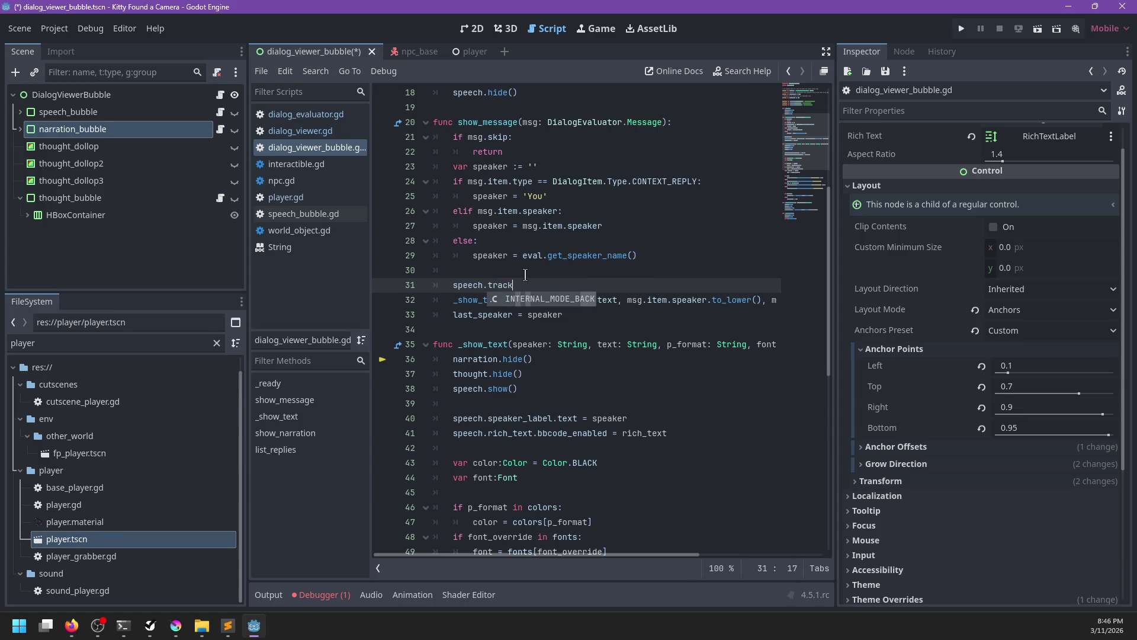
{"action": "type", "text": "get_node(speak"}
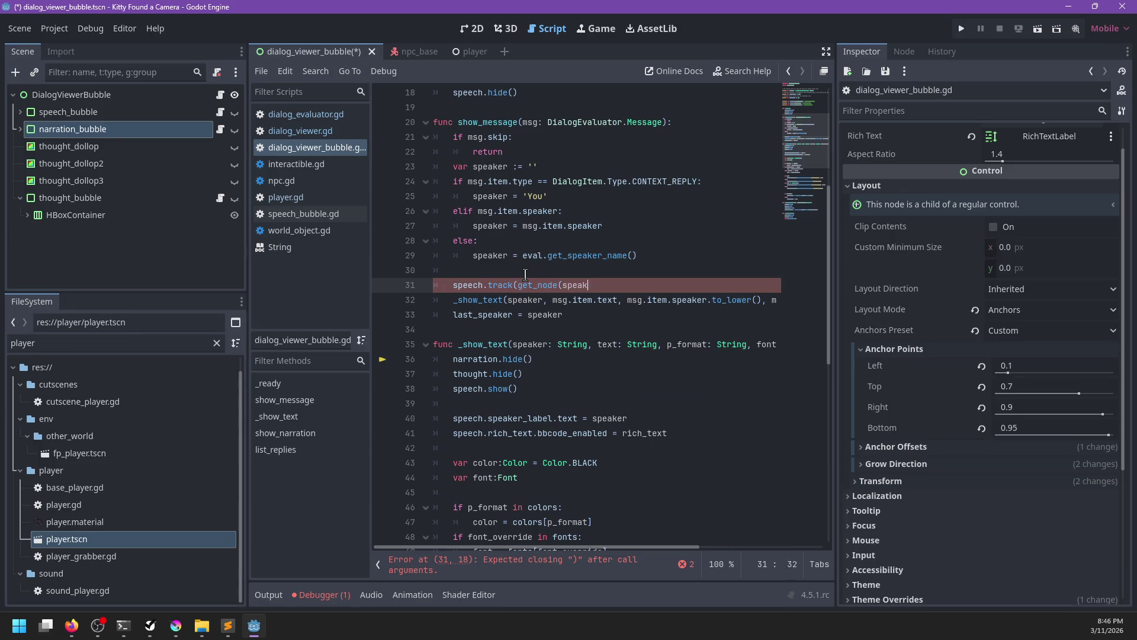
{"action": "key", "text": "Down"}
{"action": "key", "text": "Down"}
{"action": "key", "text": "Down"}
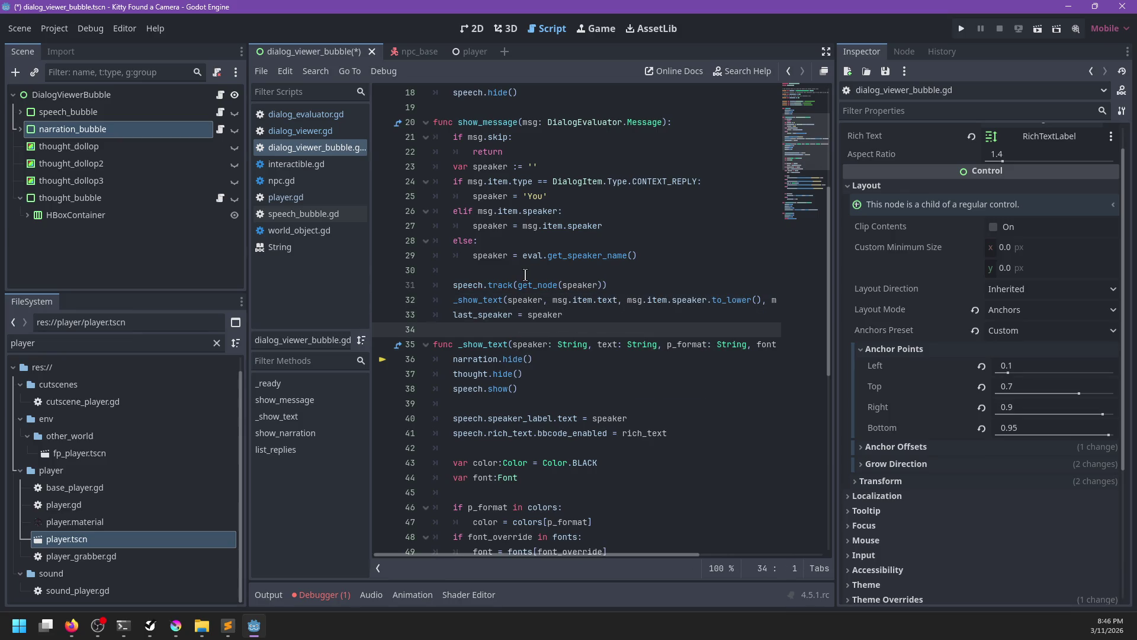
{"action": "key", "text": "Return"}
{"action": "key", "text": "Up"}
{"action": "key", "text": "Return"}
{"action": "type", "text": "func get"}
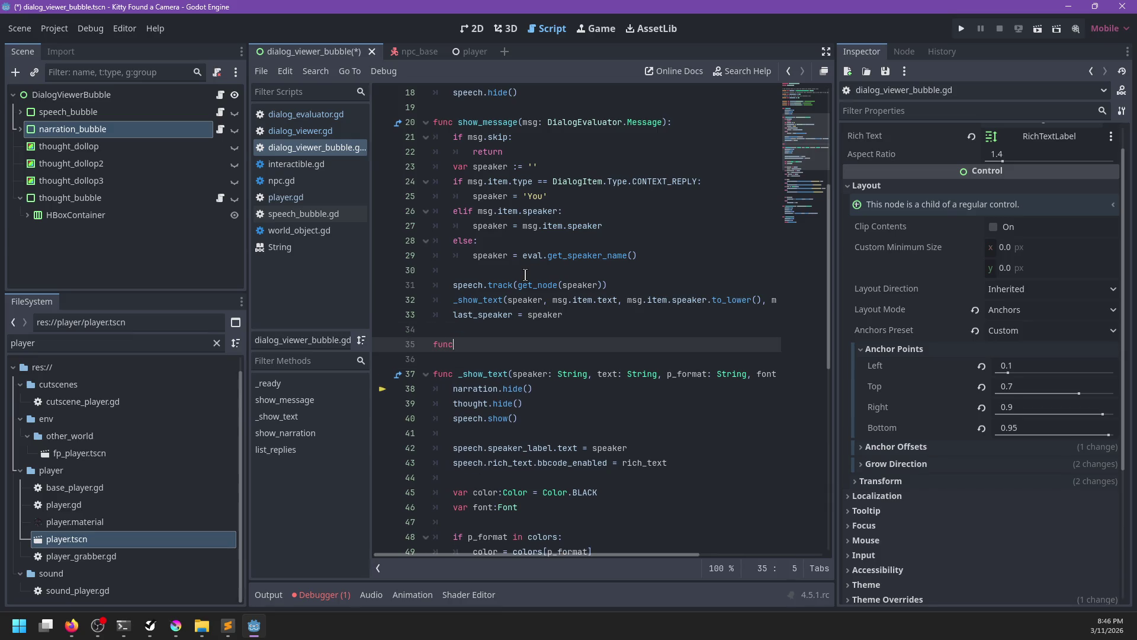
{"action": "type", "text": "_node(speaker):"}
Rename get_node to find_speaker_node(speaker: String) everywhere and give it a pass body
{"action": "key", "text": "Up"}
{"action": "left_click", "coordinate": [525, 275]}
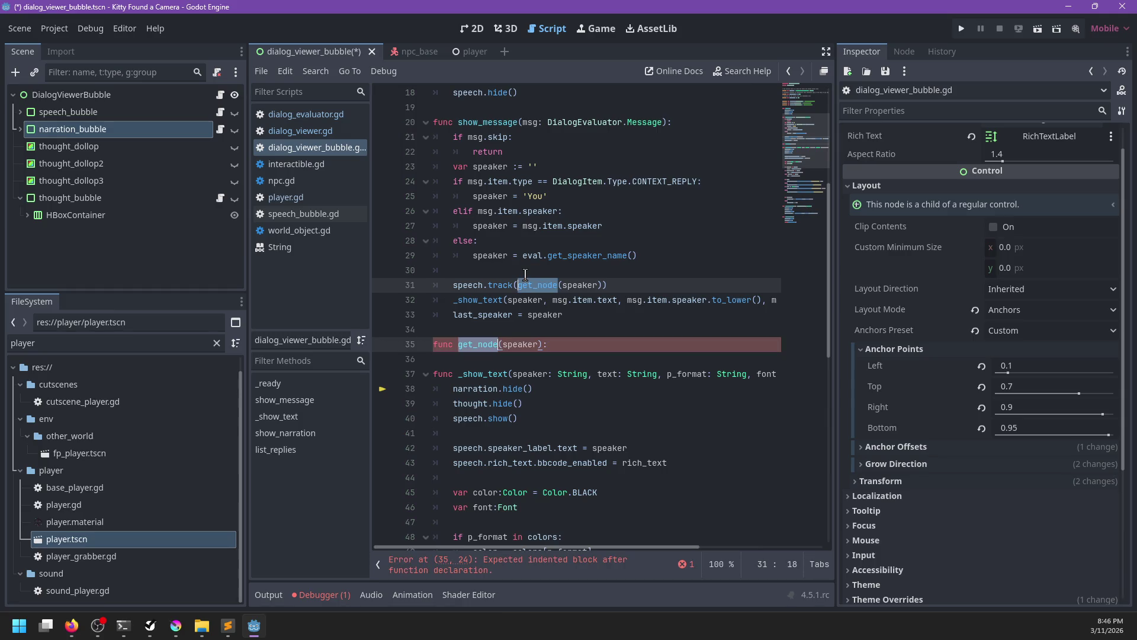
{"action": "type", "text": "find_speaker_node"}
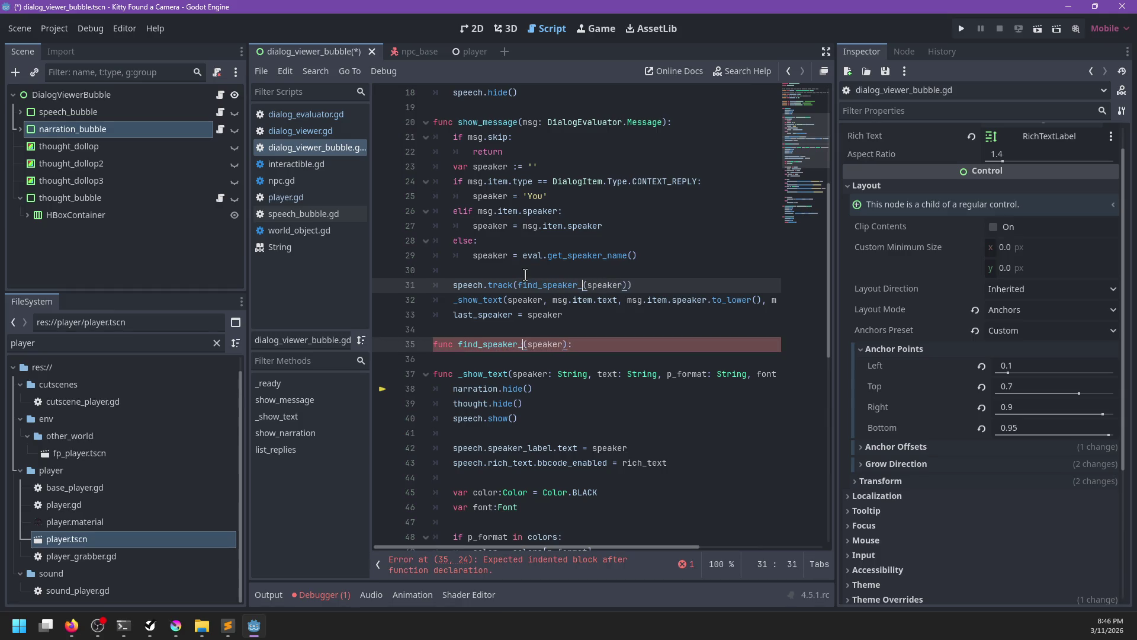
{"action": "key", "text": "Down"}
{"action": "key", "text": "Down"}
{"action": "key", "text": "Down"}
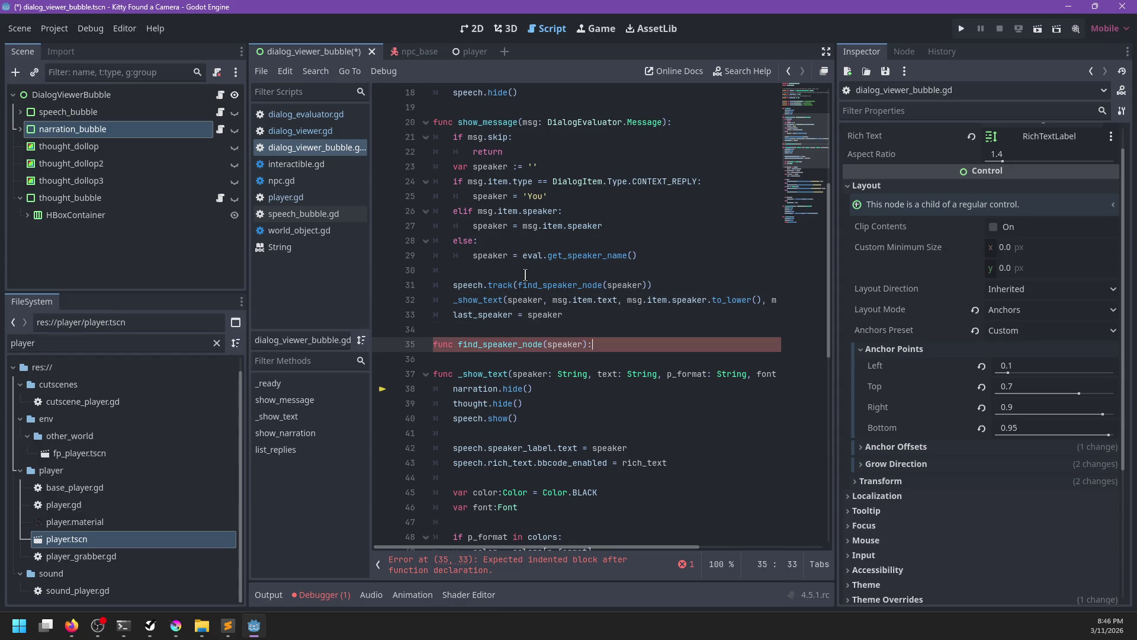
{"action": "key", "text": "ctrl+space"}
{"action": "key", "text": "Return"}
{"action": "key", "text": "End"}
{"action": "key", "text": "Return"}
{"action": "type", "text": "pass"}
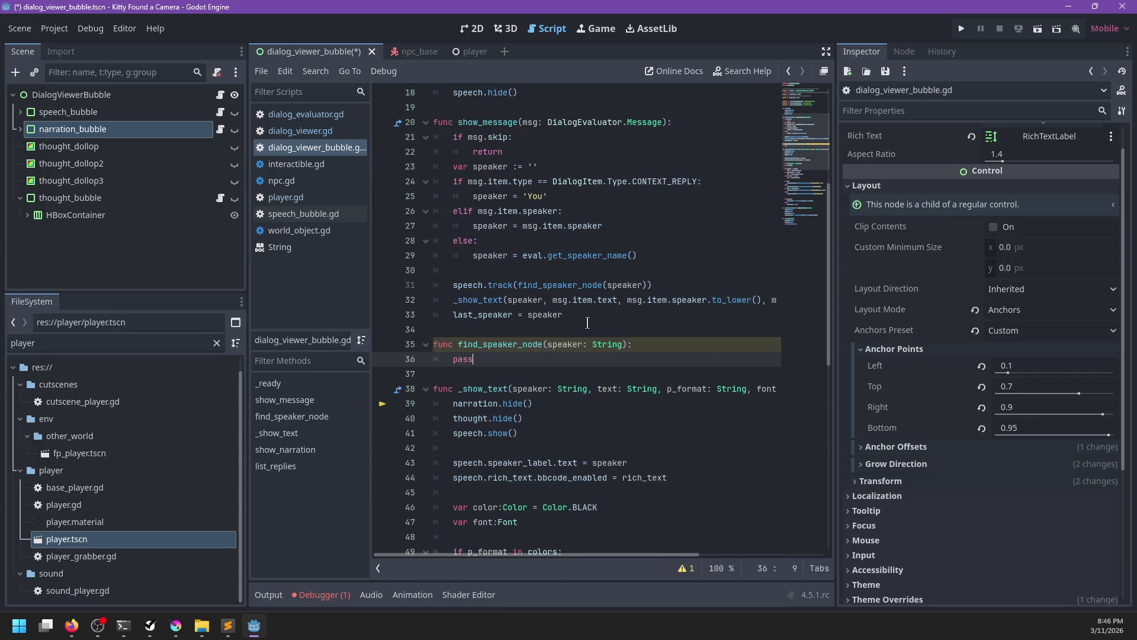
{"action": "key", "text": "Return"}
{"action": "key", "text": "Return"}
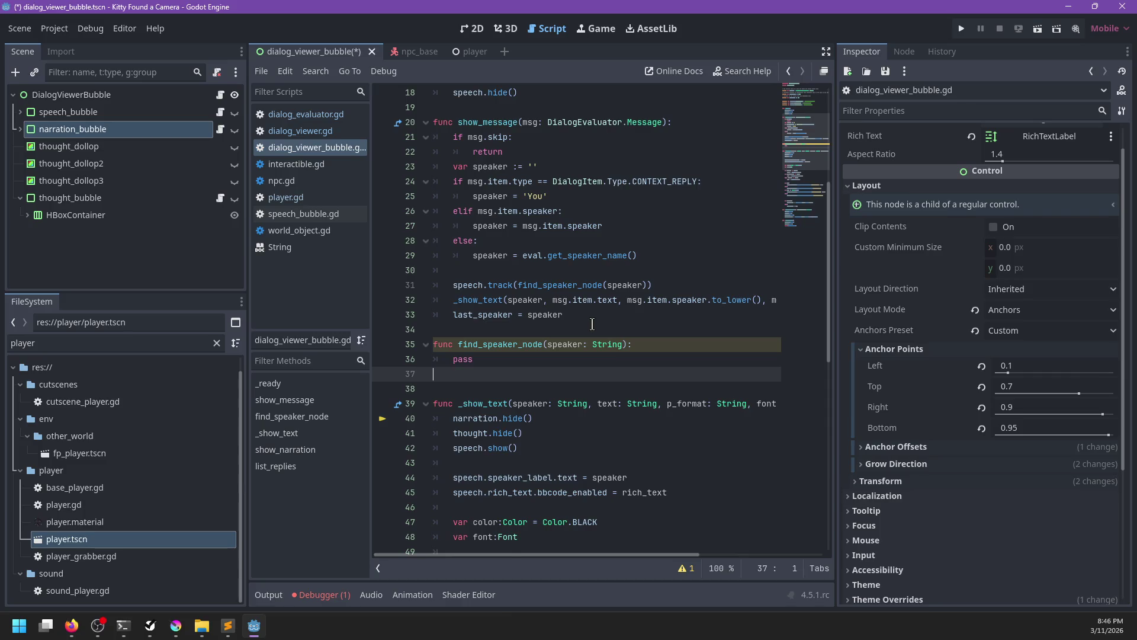
Add func localize(speaker) returning tr('id:'+speaker) and save the script
{"action": "type", "text": "func localize(seaker"}
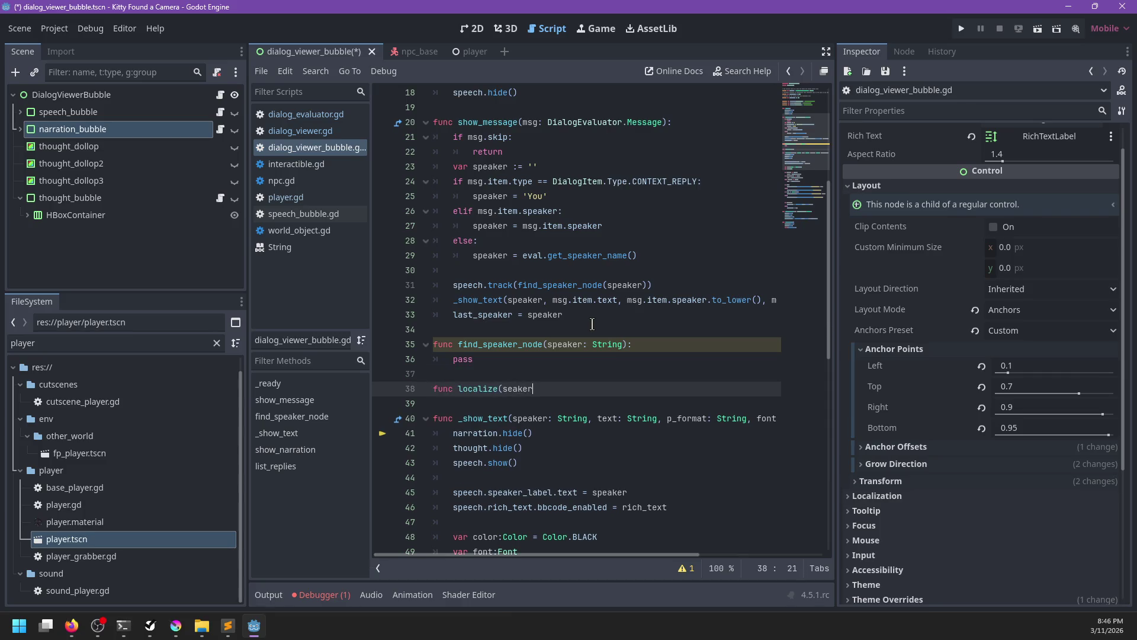
{"action": "key", "text": "BackSpace"}
{"action": "type", "text": "peaker)"}
{"action": "type", "text": ":"}
{"action": "key", "text": "Return"}
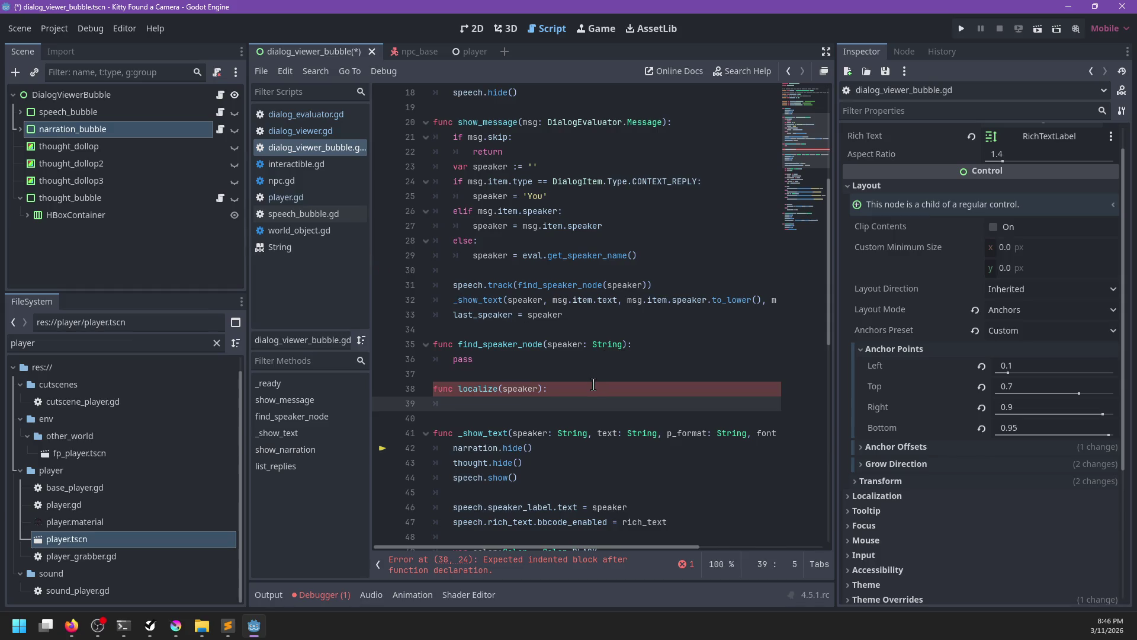
{"action": "type", "text": "rn tr("}
{"action": "type", "text": "'id:'+_"}
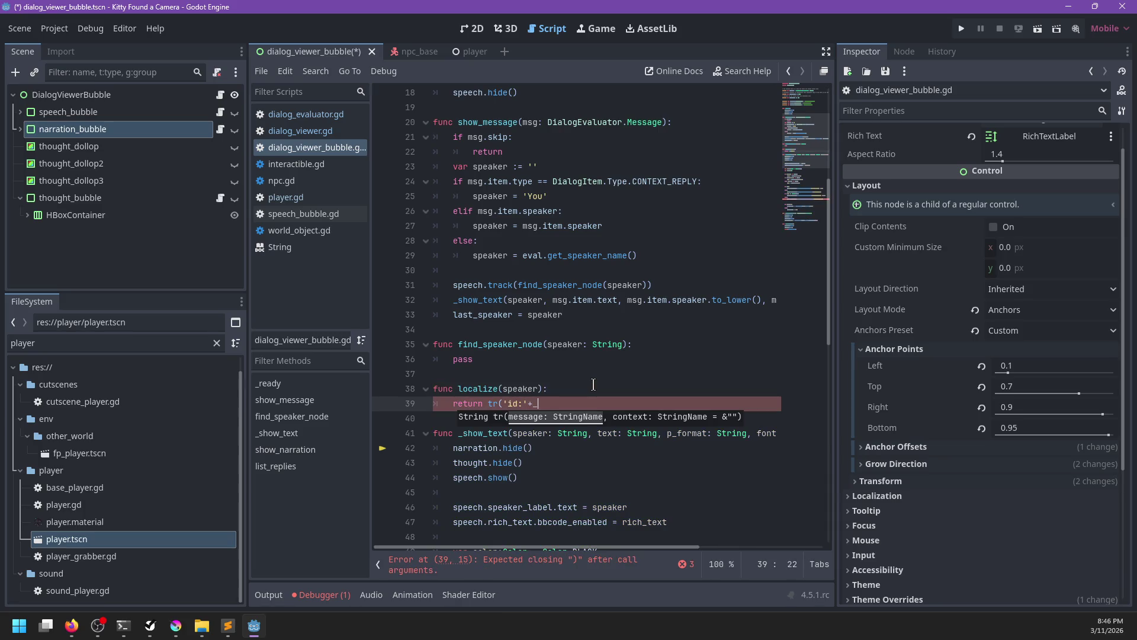
{"action": "key", "text": "BackSpace"}
{"action": "type", "text": "speaker"}
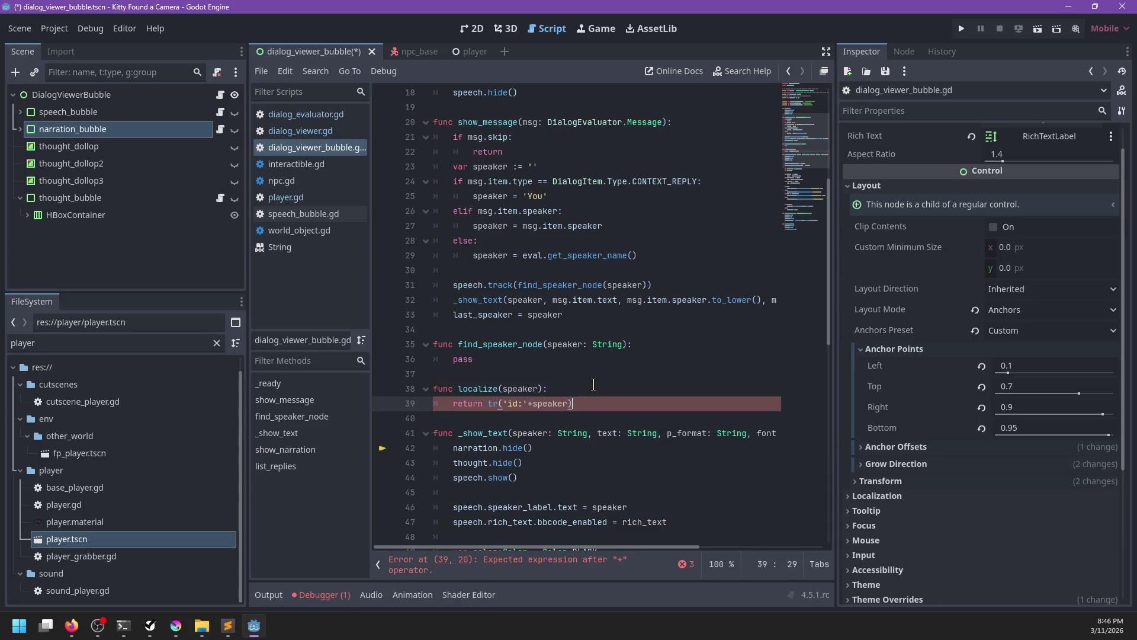
{"action": "key", "text": "ctrl+s"}
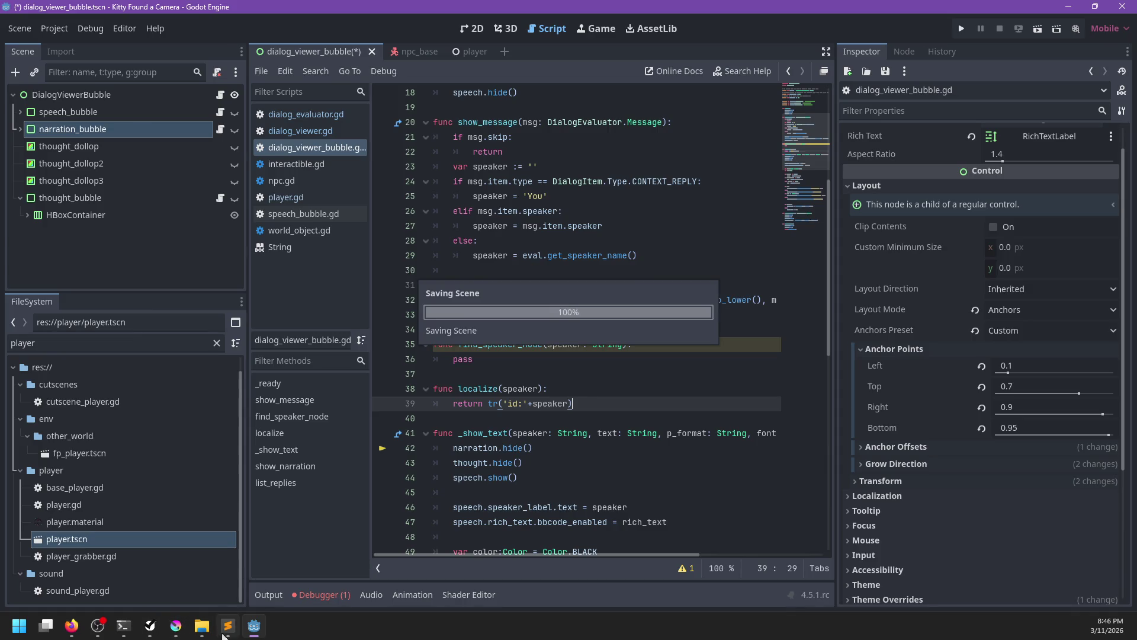
{"action": "left_click", "coordinate": [224, 633]}
Review the load_item function in dialog_viewer.gd in Sublime Text to see how speakers are tracked
{"action": "left_click", "coordinate": [19, 287]}
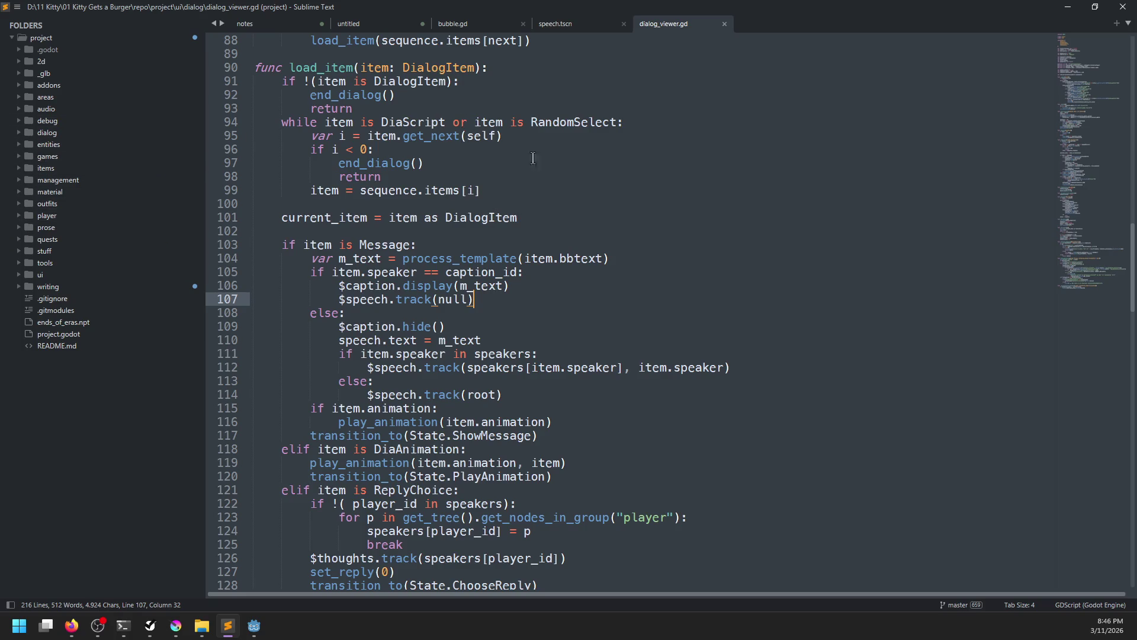
{"action": "key", "text": "alt+Tab"}
Add a 'Change all speaker names into IDs' subtask under 'Do the speech bubble htings' and save the list
{"action": "left_click", "coordinate": [150, 626]}
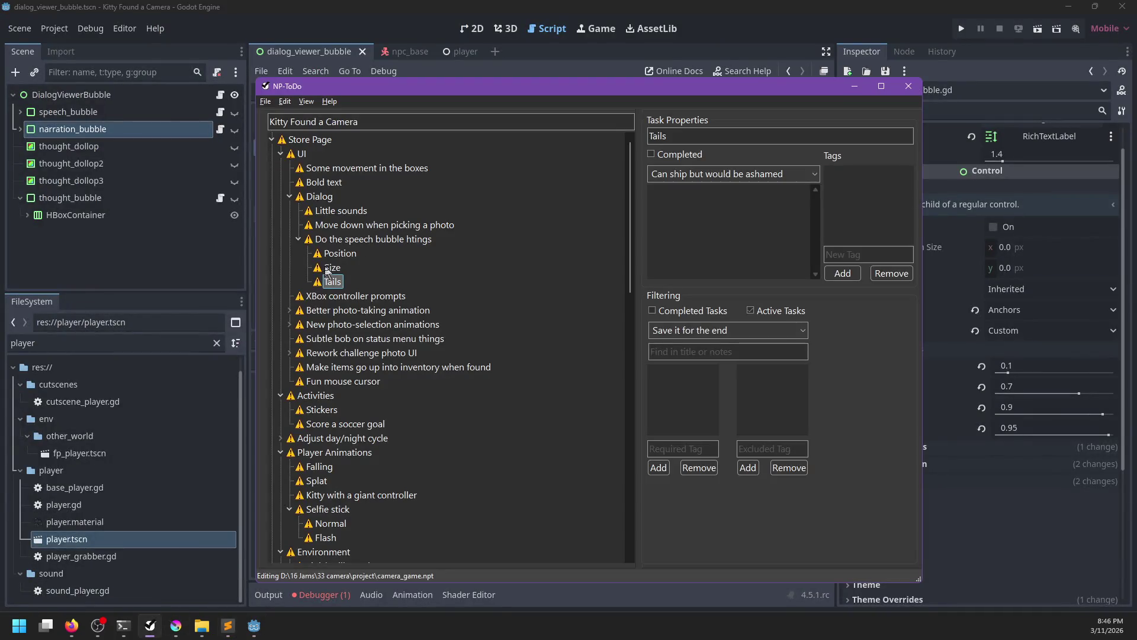
{"action": "left_click", "coordinate": [330, 243]}
{"action": "key", "text": "Insert"}
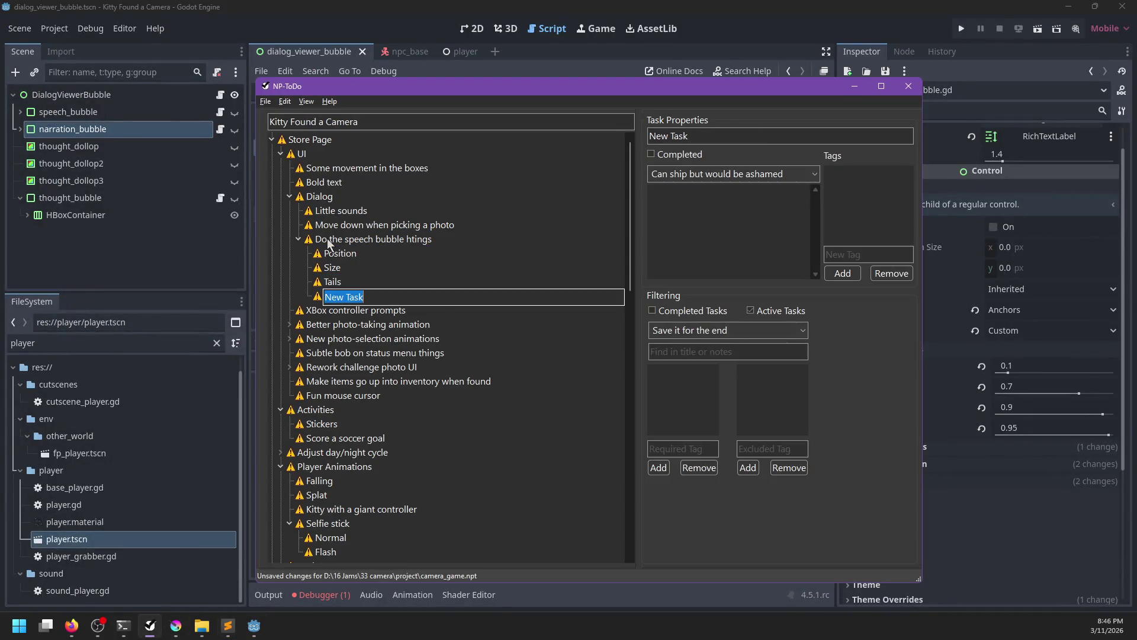
{"action": "type", "text": "Change all sp"}
{"action": "type", "text": "eaker names in"}
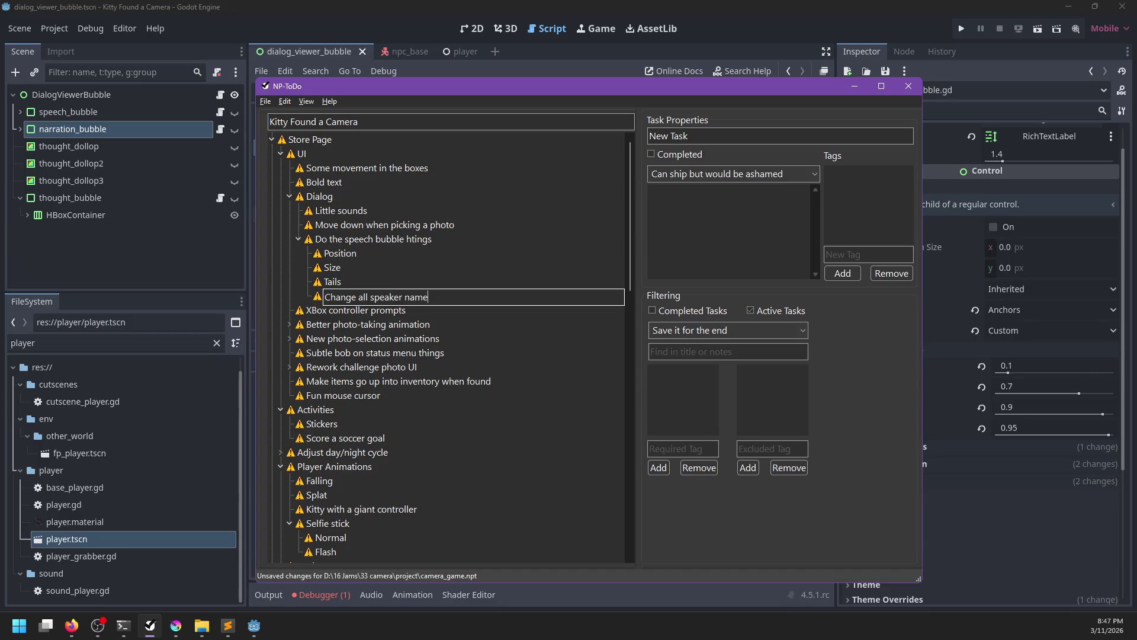
{"action": "type", "text": "to"}
{"action": "key", "text": "Return"}
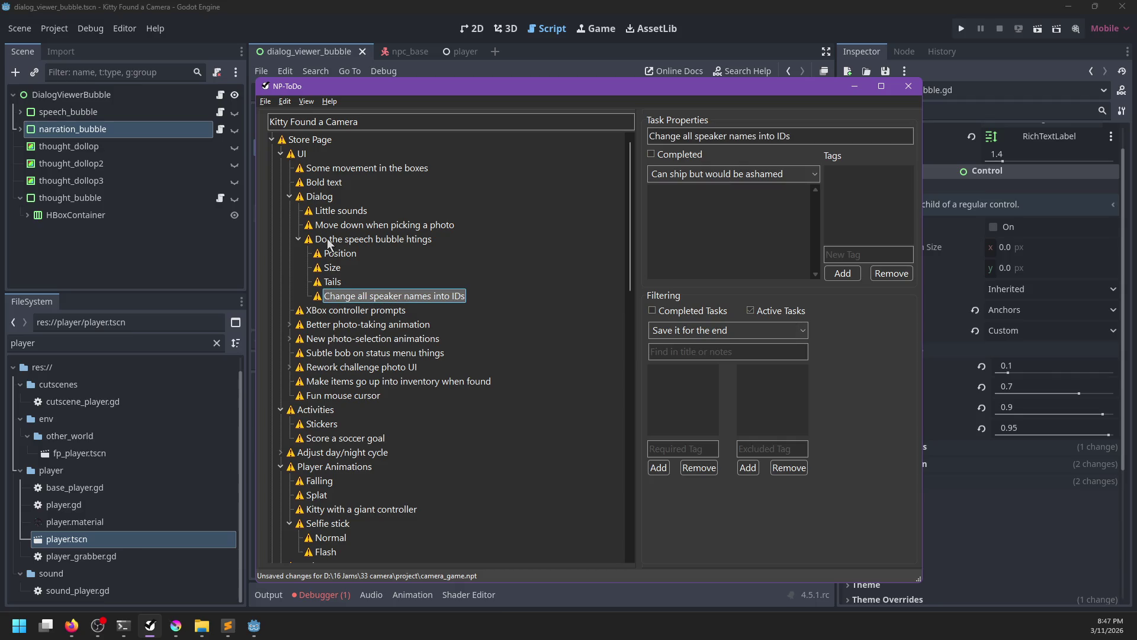
{"action": "key", "text": "ctrl+s"}
{"action": "key", "text": "alt+Tab"}
{"action": "left_click", "coordinate": [499, 357]}
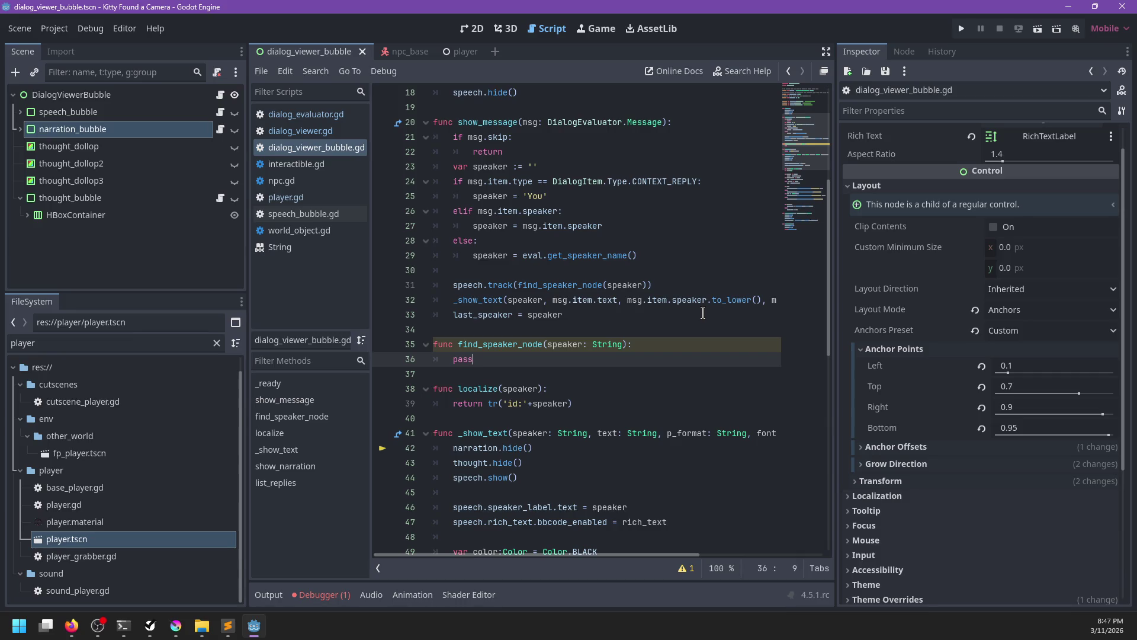
At the end of speech_bubble.gd, start func track(node: Node3D) with an if !node: check
{"action": "left_click", "coordinate": [496, 285]}
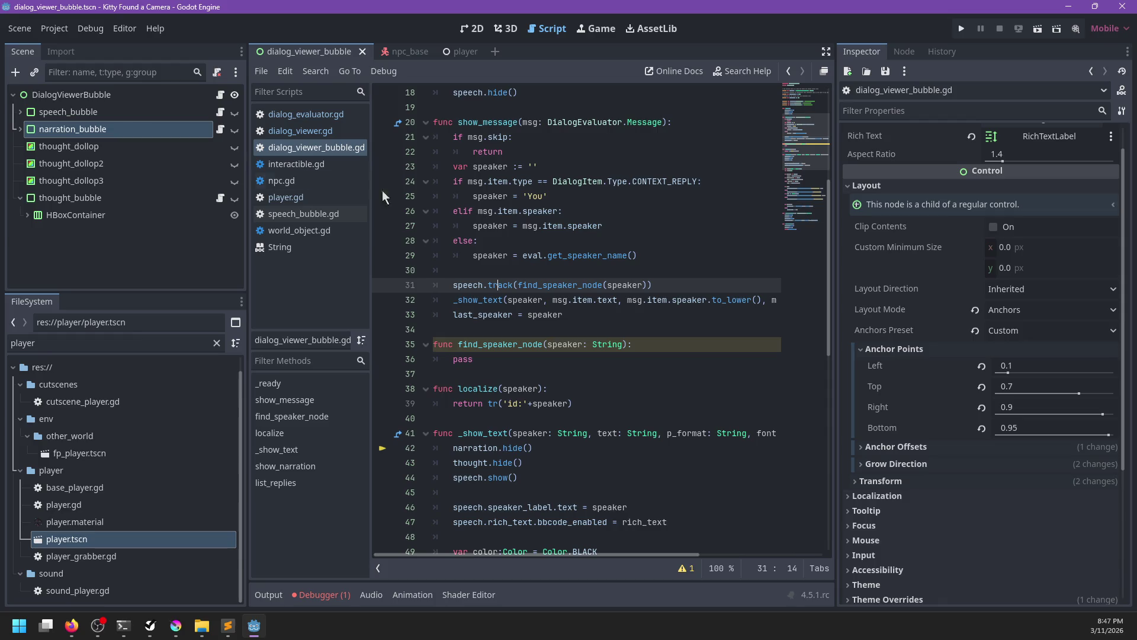
{"action": "left_click", "coordinate": [219, 112]}
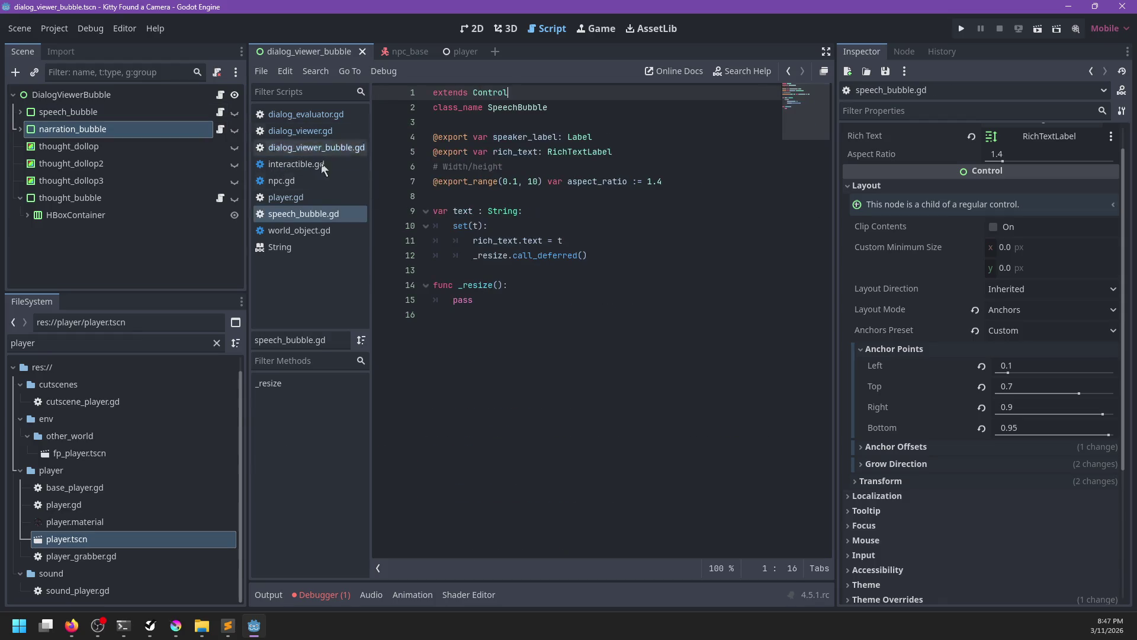
{"action": "left_click", "coordinate": [519, 315]}
{"action": "key", "text": "Return"}
{"action": "type", "text": "func track("}
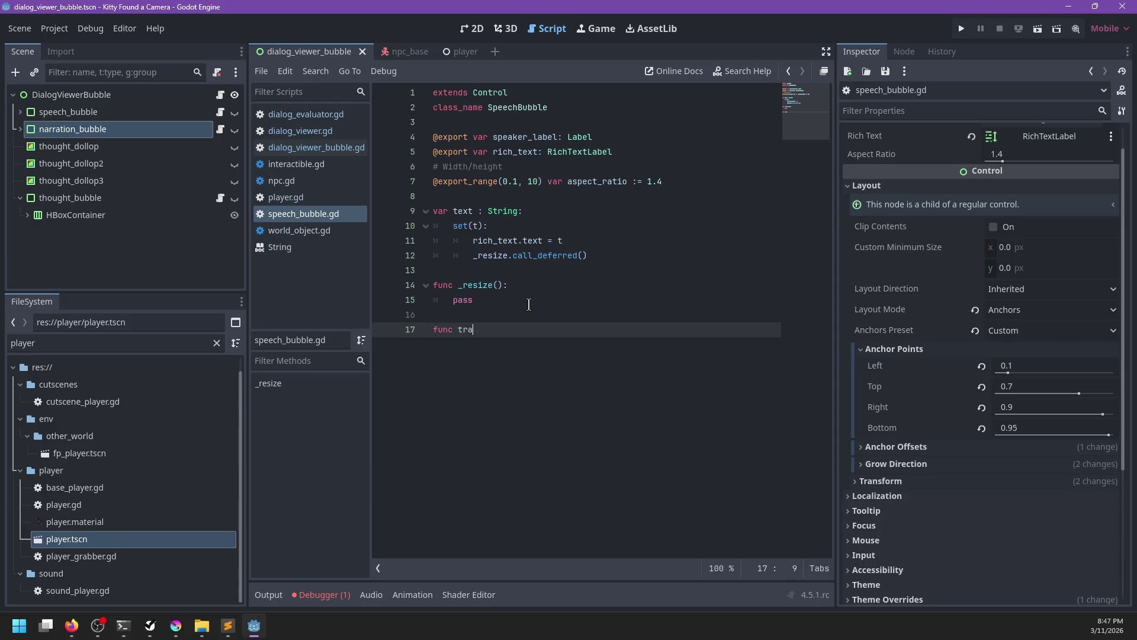
{"action": "type", "text": "node3"}
{"action": "key", "text": "BackSpace"}
{"action": "key", "text": "BackSpace"}
{"action": "key", "text": "BackSpace"}
{"action": "type", "text": "nod"}
{"action": "key", "text": "Return"}
{"action": "type", "text": "if !node:"}
{"action": "key", "text": "Return"}
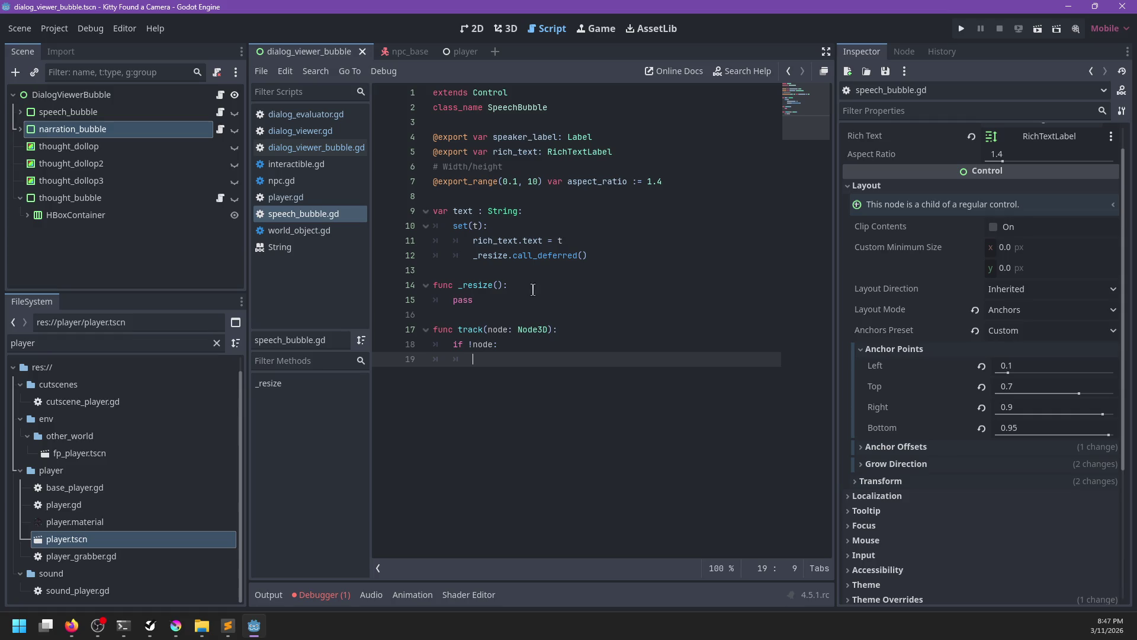
Inside the if, call set_process(false) and set_position(Vector2.ZERO), then save
{"action": "type", "text": "_pro"}
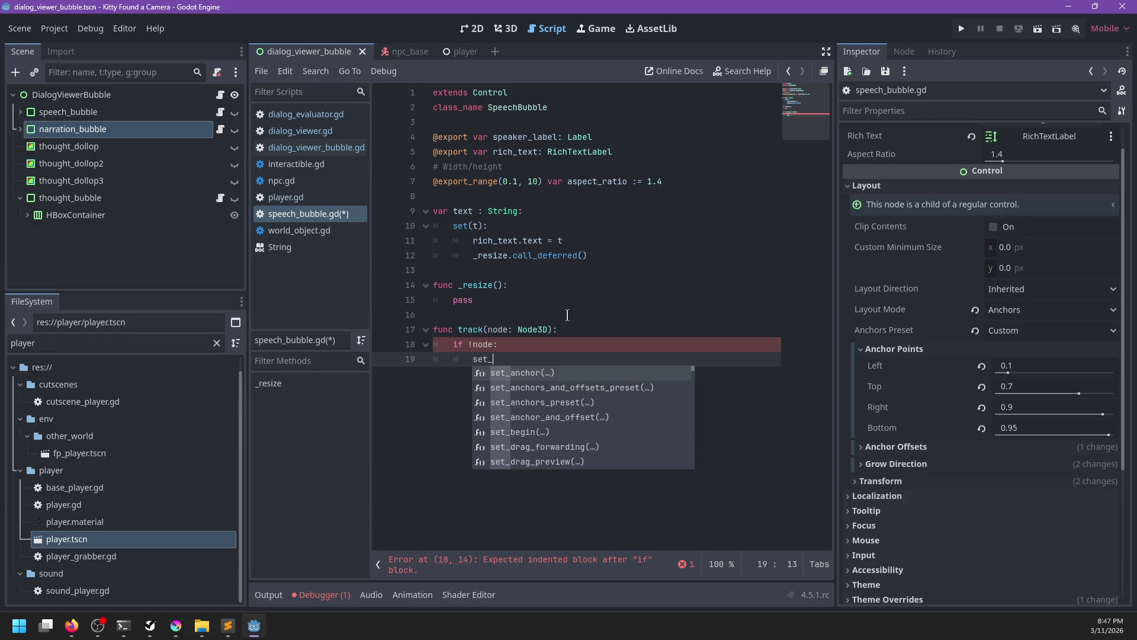
{"action": "key", "text": "Return"}
{"action": "type", "text": "alse)"}
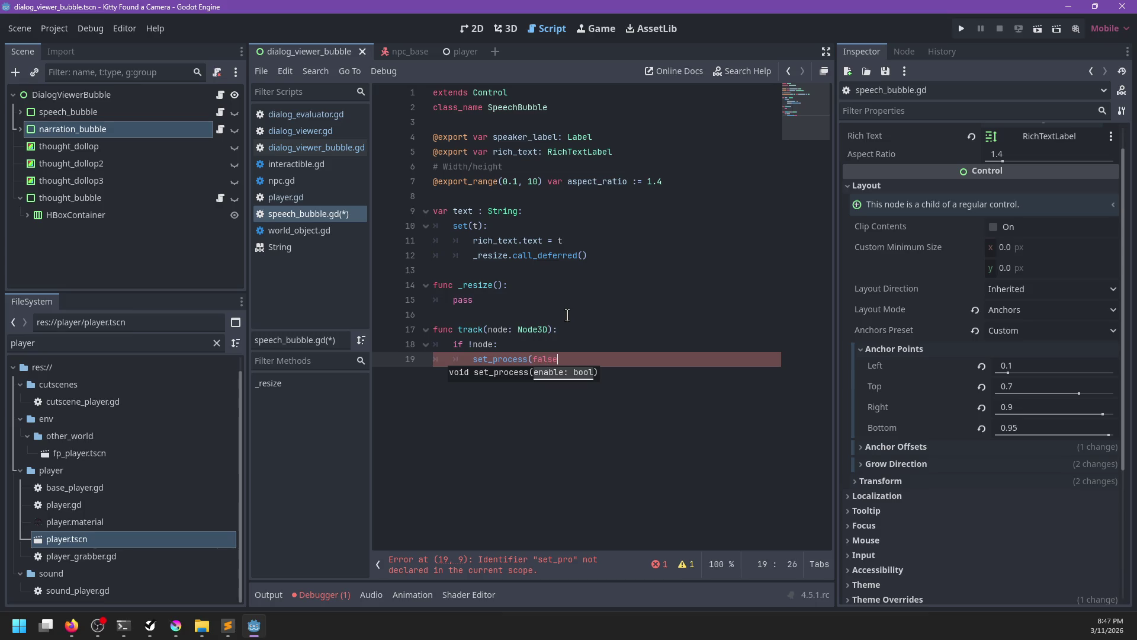
{"action": "key", "text": "Return"}
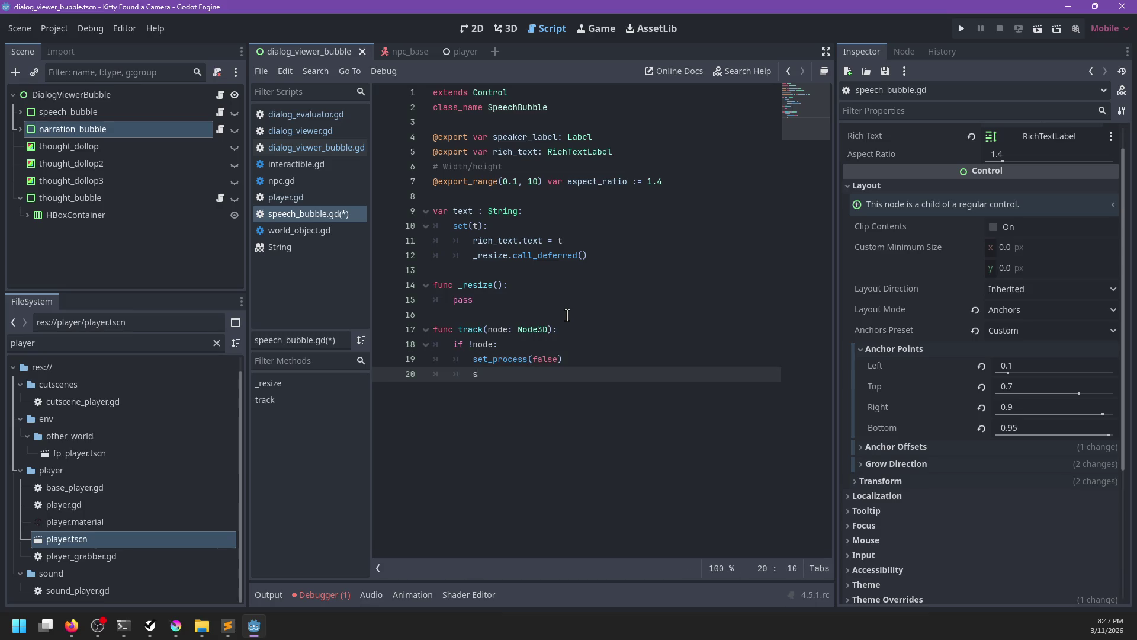
{"action": "type", "text": "pos"}
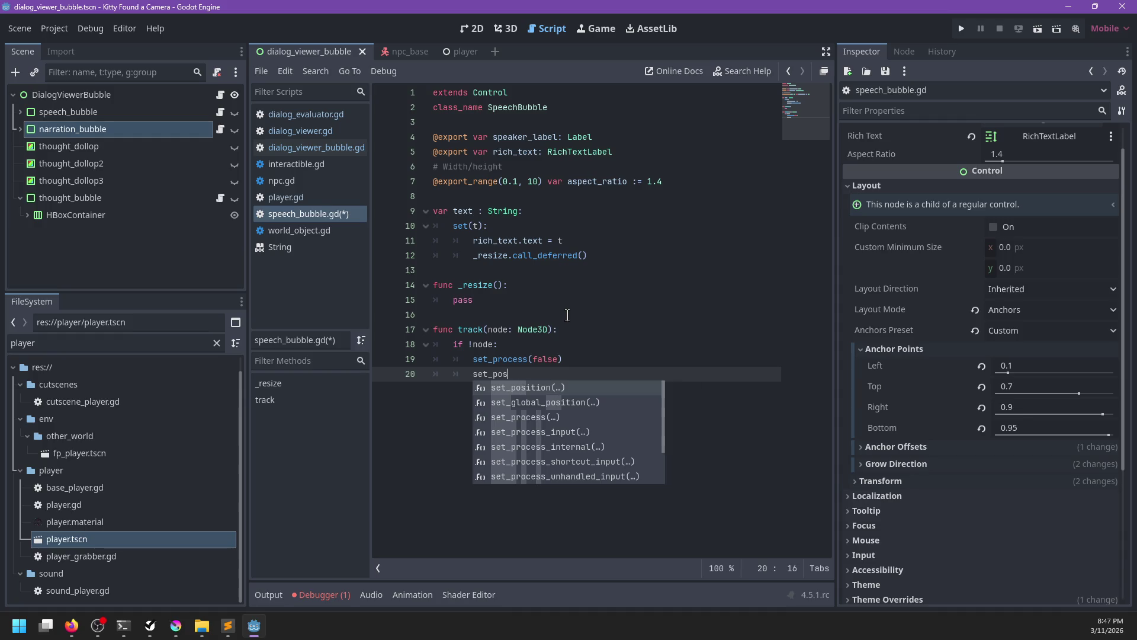
{"action": "key", "text": "Return"}
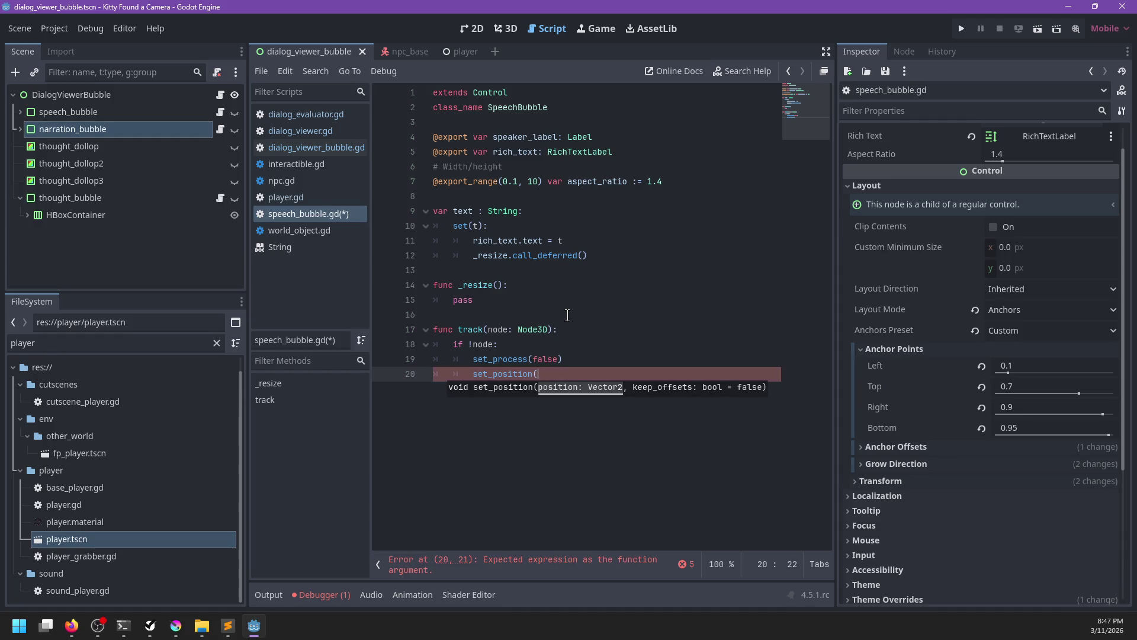
{"action": "type", "text": "0,0"}
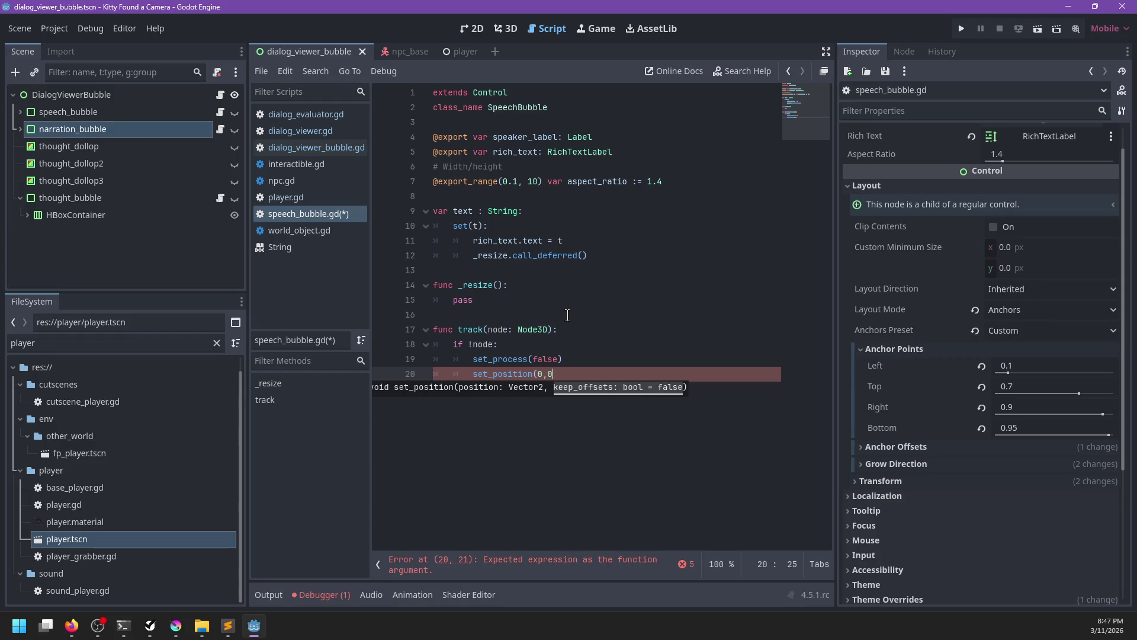
{"action": "type", "text": "or2.ZERO"}
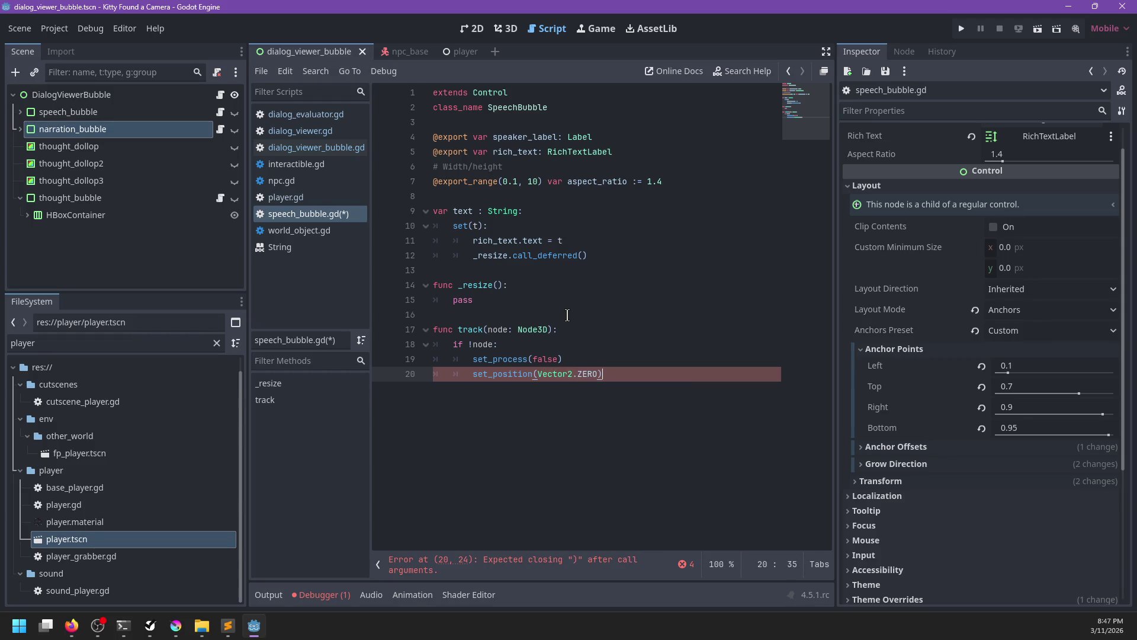
{"action": "key", "text": "ctrl+s"}
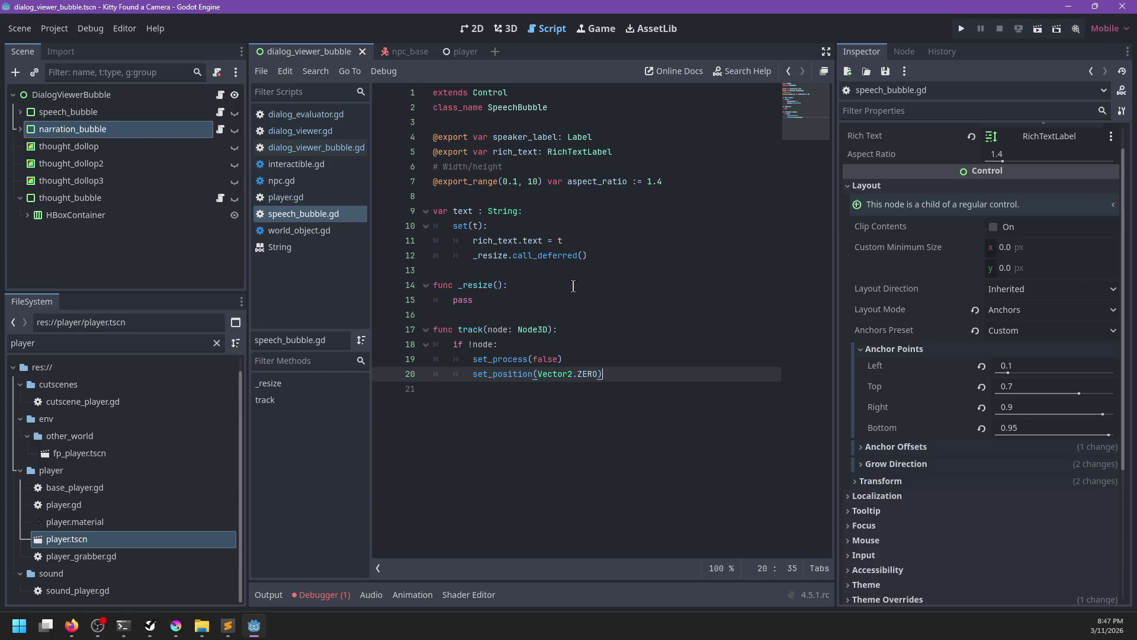
Add an else branch with print_debug("Tracking ", node.name) and save the script
{"action": "key", "text": "Return"}
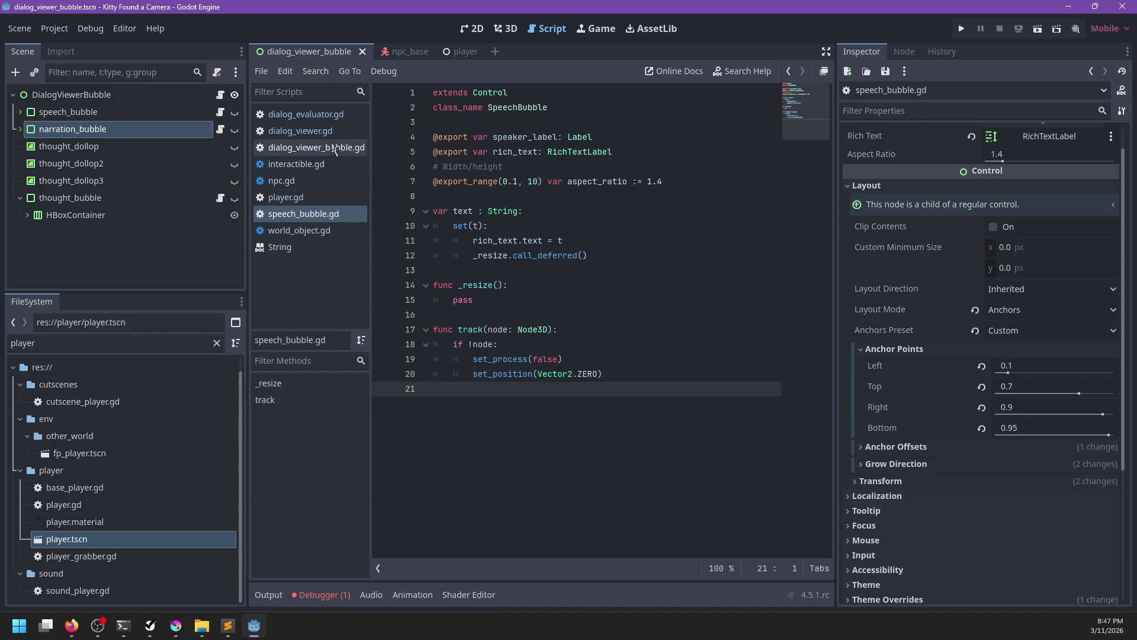
{"action": "key", "text": "Tab"}
{"action": "type", "text": "else:"}
{"action": "key", "text": "Return"}
{"action": "type", "text": "p"}
{"action": "type", "text": "ug(\"Trac"}
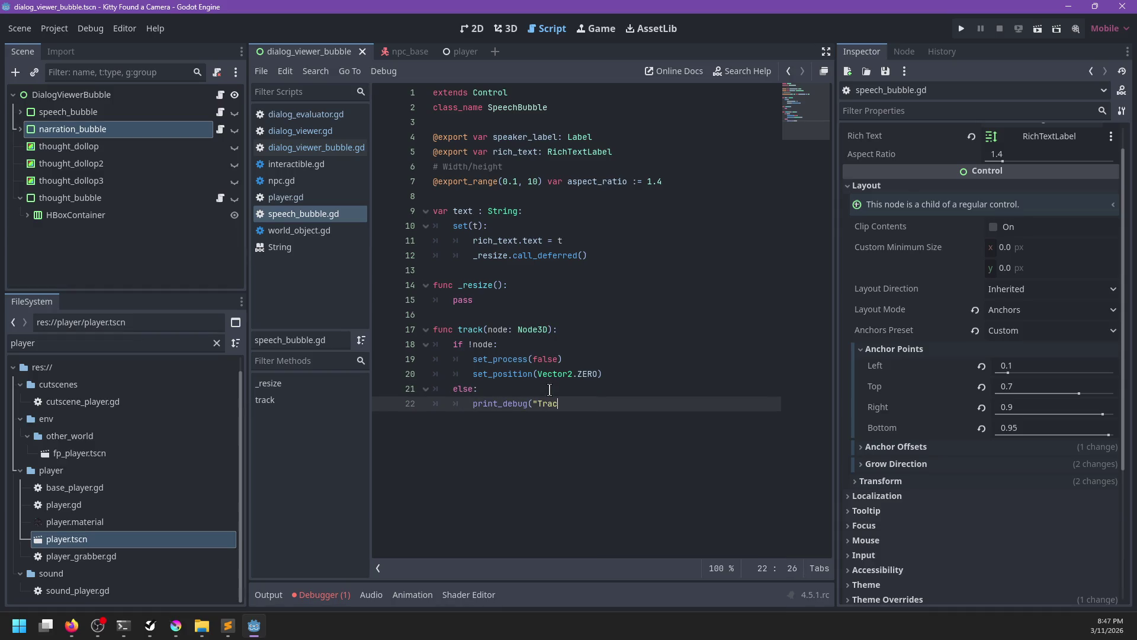
{"action": "type", "text": "ing\":"}
{"action": "type", "text": " \""}
{"action": "key", "text": "BackSpace"}
{"action": "key", "text": "BackSpace"}
{"action": "key", "text": "BackSpace"}
{"action": "type", "text": "n"}
{"action": "key", "text": "Return"}
{"action": "type", "text": ")"}
{"action": "key", "text": "ctrl+s"}
Find the start_dialog call in player.gd with a text search
{"action": "left_click", "coordinate": [301, 198]}
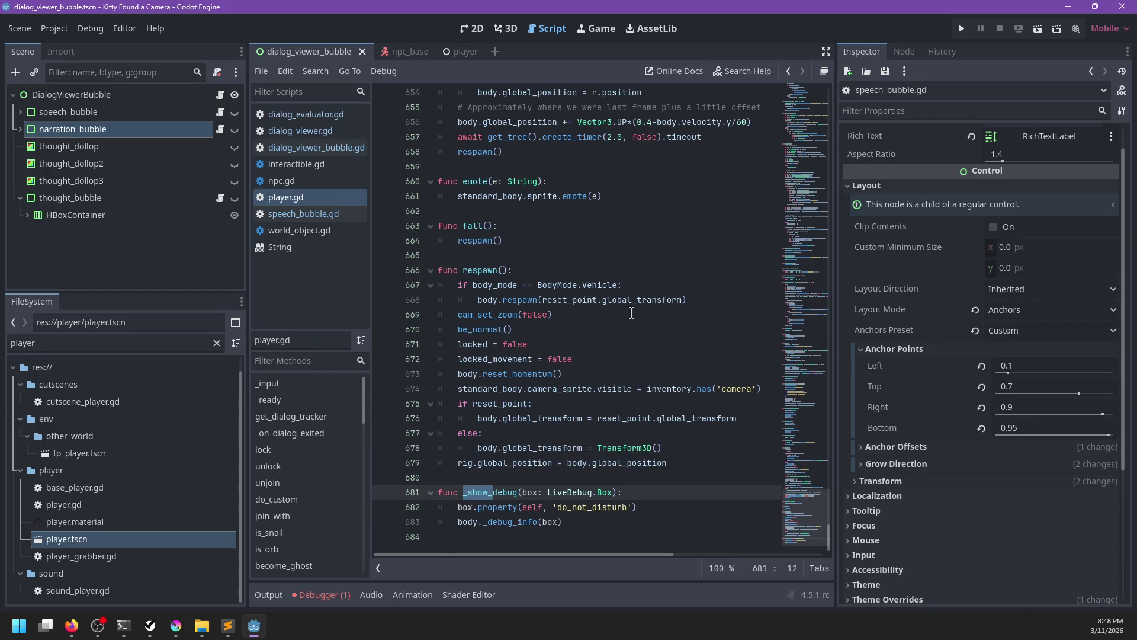
{"action": "left_click", "coordinate": [531, 237]}
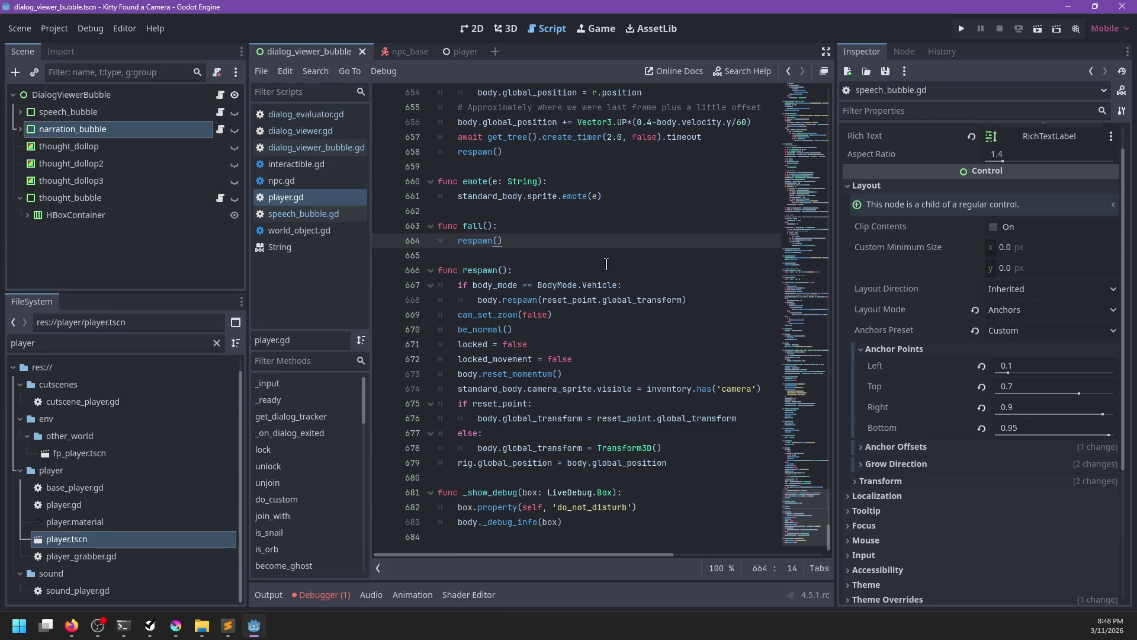
{"action": "scroll", "coordinate": [606, 264], "scroll_direction": "up", "scroll_amount": 10}
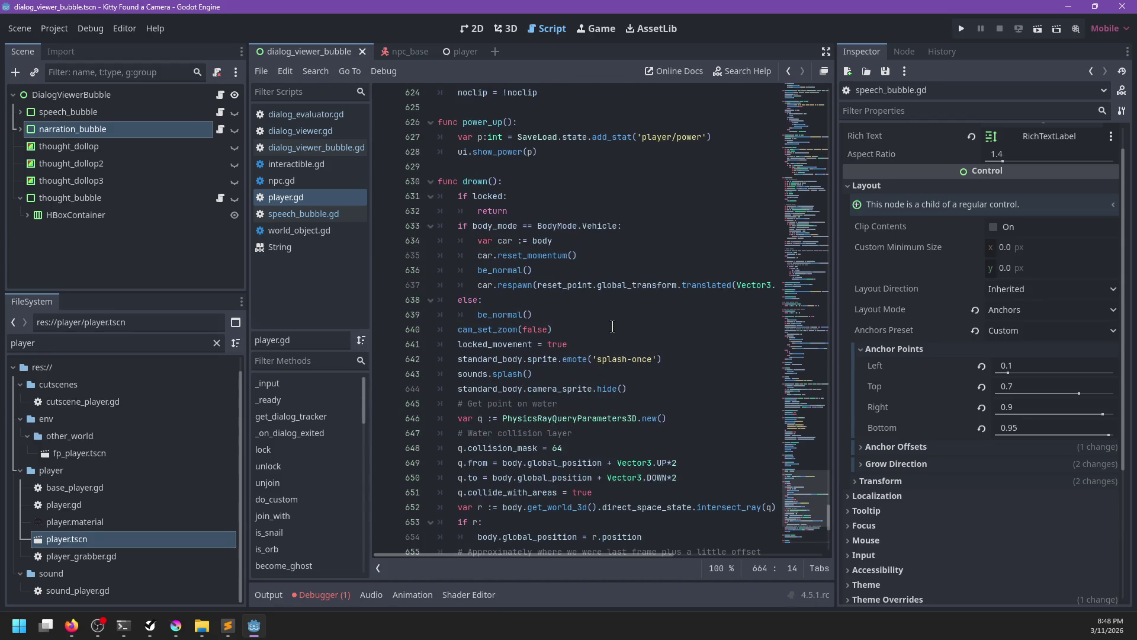
{"action": "left_click", "coordinate": [607, 239]}
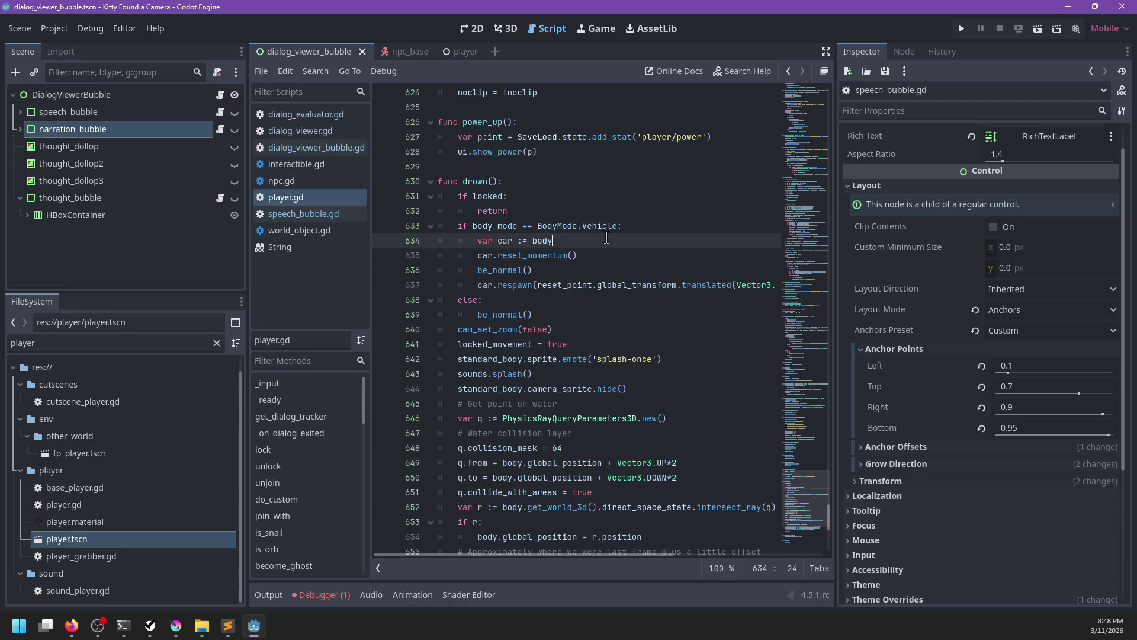
{"action": "key", "text": "ctrl+f"}
{"action": "type", "text": "start_dalo"}
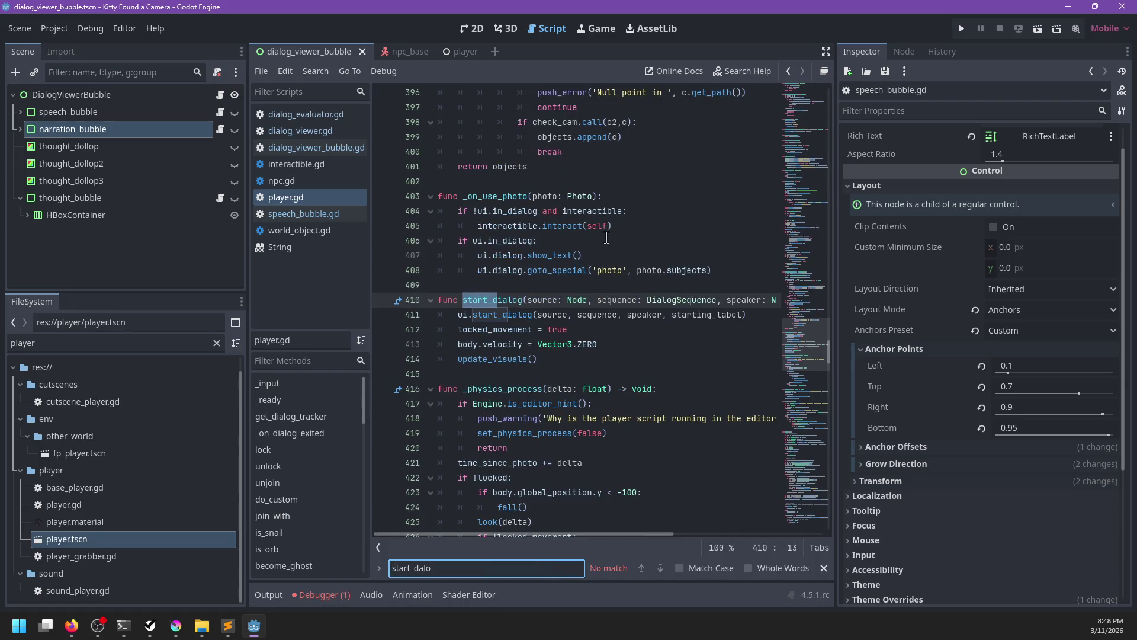
{"action": "key", "text": "Escape"}
{"action": "scroll", "coordinate": [555, 272], "scroll_direction": "right", "scroll_amount": 5}
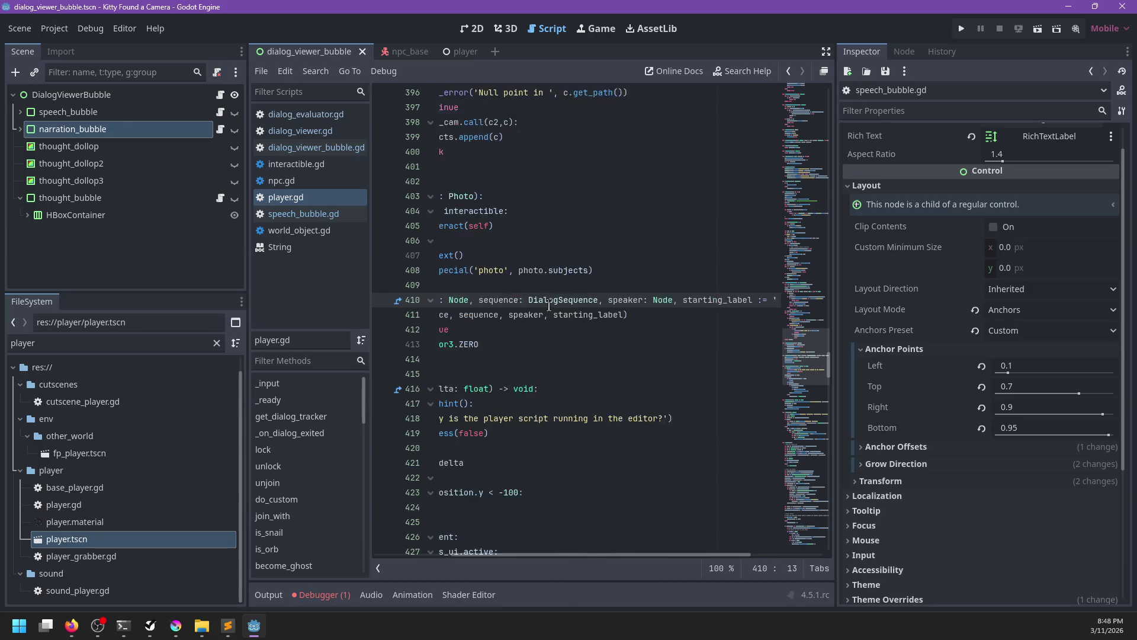
{"action": "scroll", "coordinate": [607, 310], "scroll_direction": "left", "scroll_amount": 5}
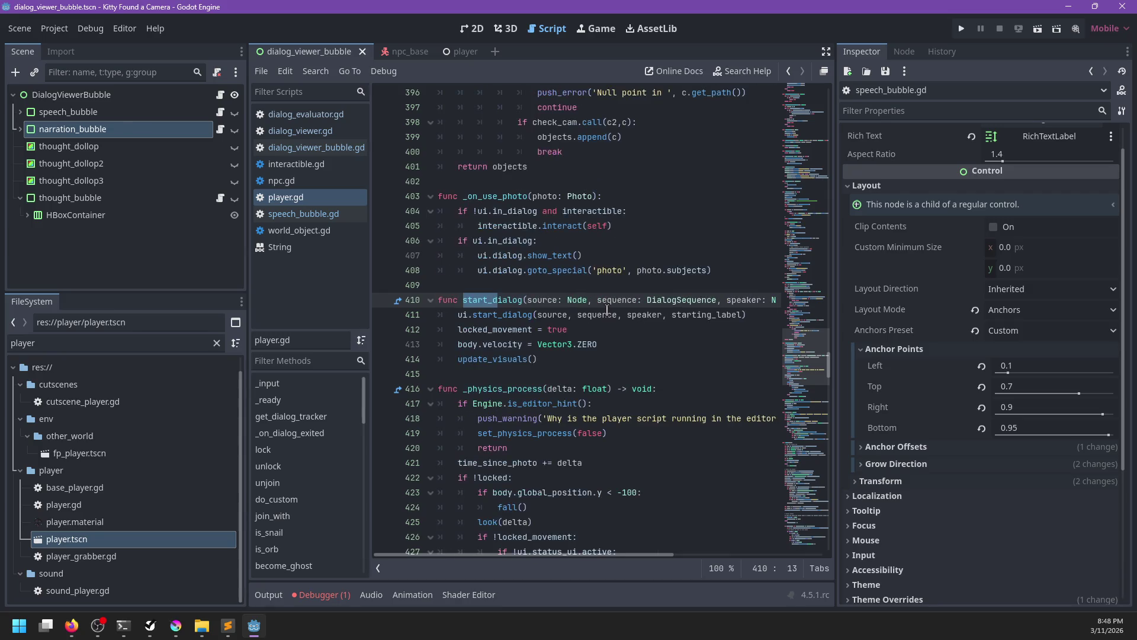
Follow ui.start_dialog into ui.gd and trace its dialog.start call to the dialog variable's declaration
{"action": "left_click", "coordinate": [474, 320]}
{"action": "left_click", "coordinate": [544, 324], "text": "ctrl"}
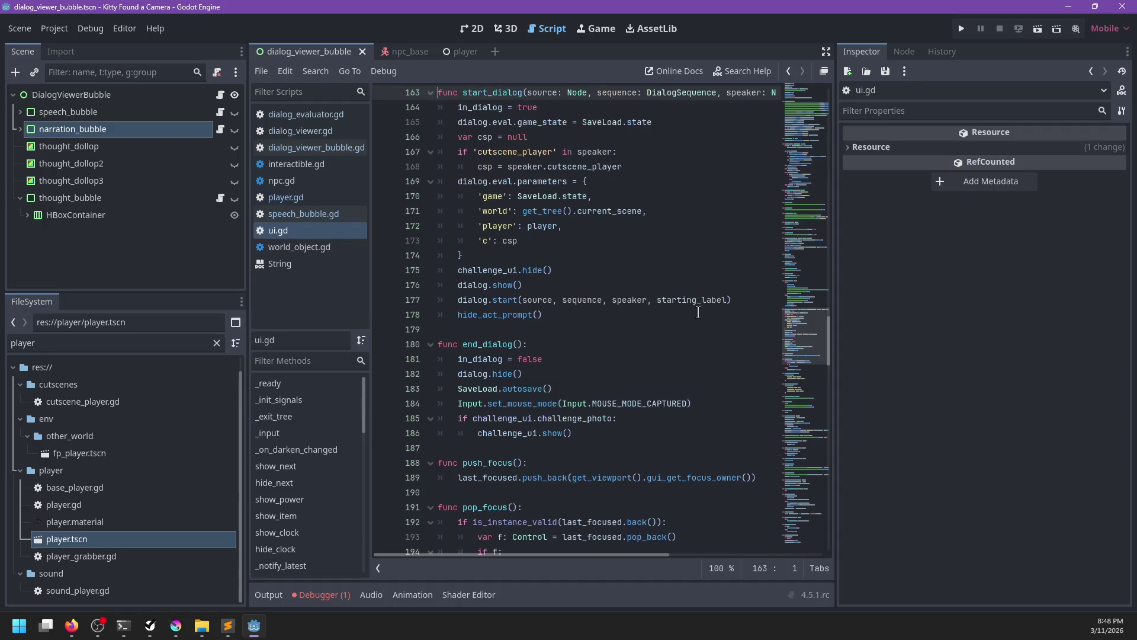
{"action": "scroll", "coordinate": [605, 318], "scroll_direction": "up", "scroll_amount": 2}
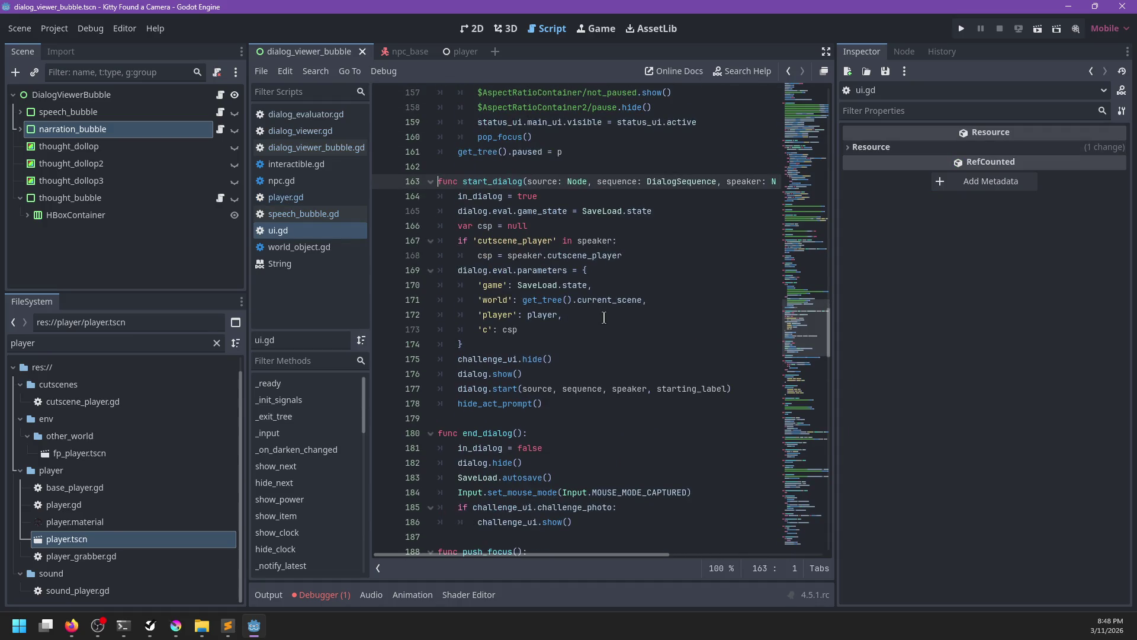
{"action": "left_click", "coordinate": [457, 184]}
{"action": "key", "text": "Down"}
{"action": "key", "text": "Down"}
{"action": "key", "text": "Down"}
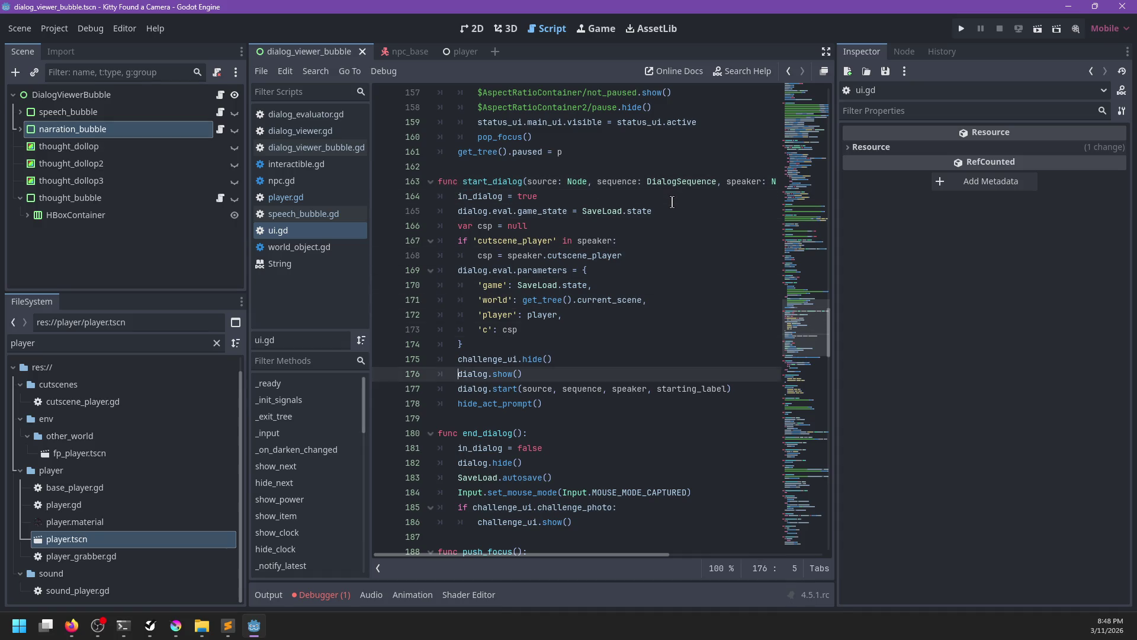
{"action": "left_click", "coordinate": [477, 391], "text": "ctrl"}
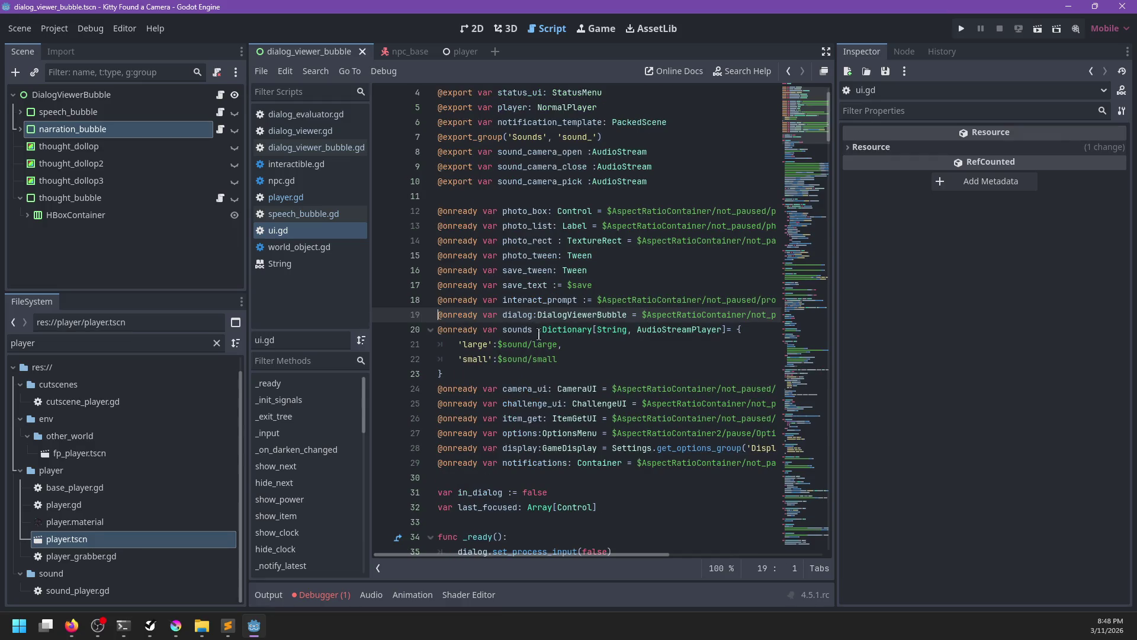
Locate and select the func start signature in dialog_viewer.gd
{"action": "left_click", "coordinate": [318, 131]}
{"action": "key", "text": "ctrl+f"}
{"action": "type", "text": "func start"}
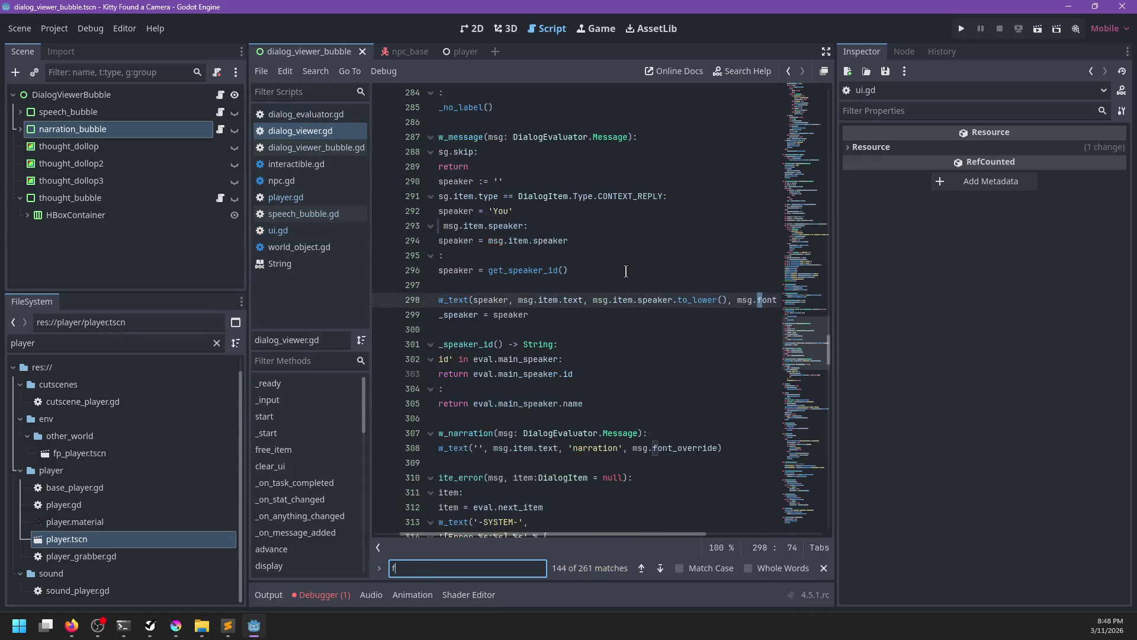
{"action": "key", "text": "Escape"}
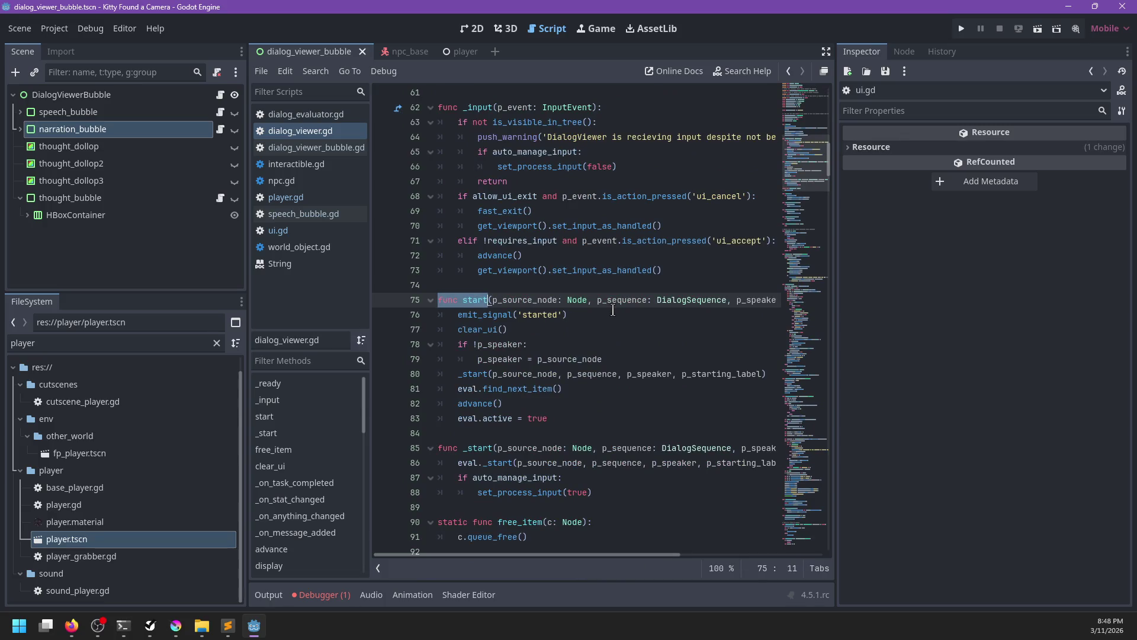
{"action": "scroll", "coordinate": [590, 339], "scroll_direction": "right", "scroll_amount": 5}
{"action": "left_click_drag", "start_coordinate": [752, 300], "coordinate": [354, 304]}
Return briefly to player.gd, then open dialog_viewer_bubble.gd at its top
{"action": "left_click", "coordinate": [302, 197]}
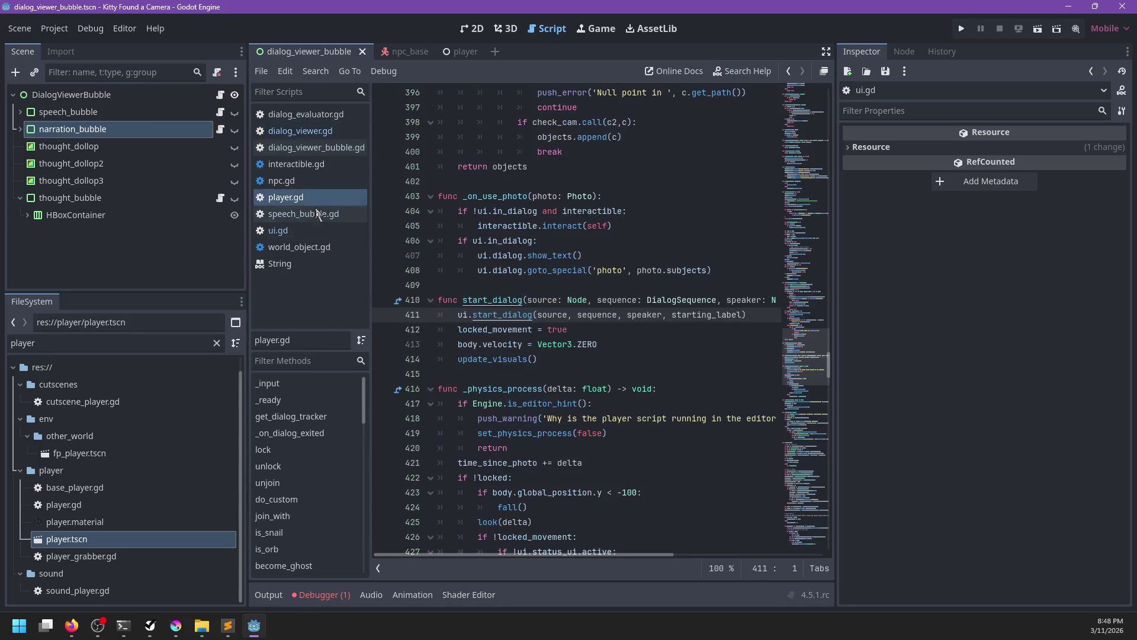
{"action": "left_click", "coordinate": [501, 289]}
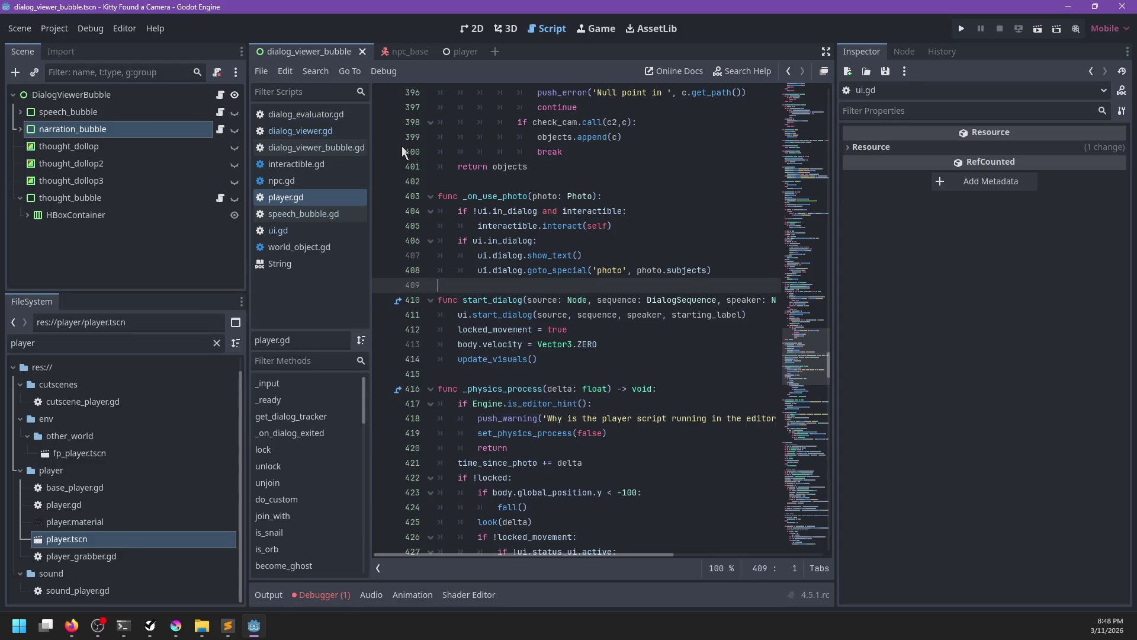
{"action": "left_click", "coordinate": [344, 147]}
{"action": "scroll", "coordinate": [535, 322], "scroll_direction": "up", "scroll_amount": 6}
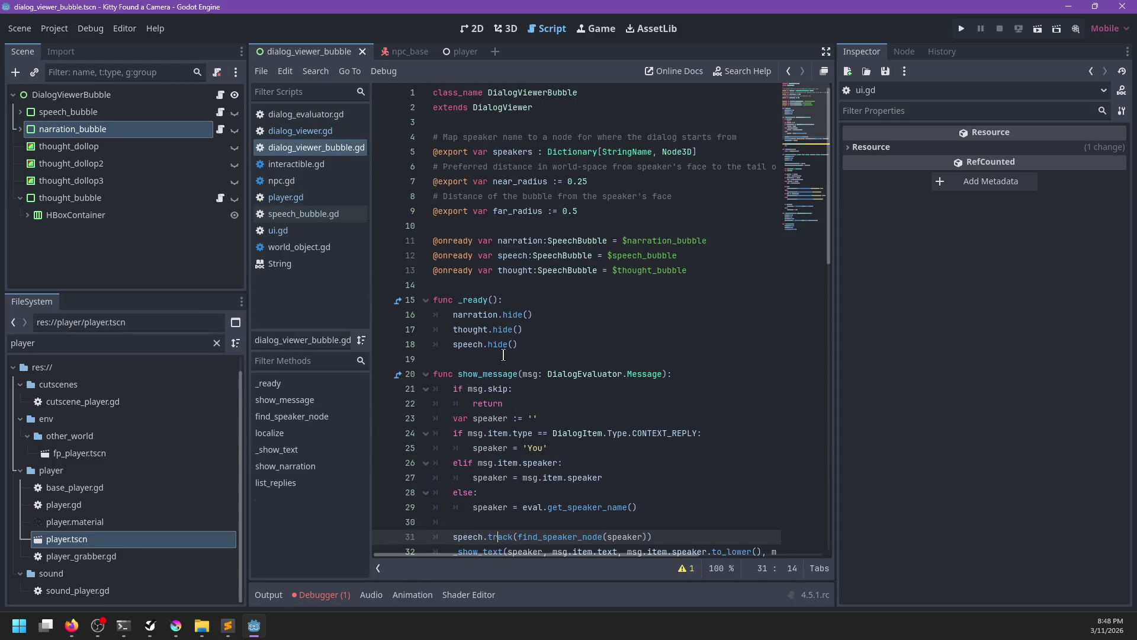
Below _ready, add a start function using the autocompleted signature
{"action": "left_click", "coordinate": [503, 354]}
{"action": "key", "text": "Return"}
{"action": "key", "text": "Up"}
{"action": "key", "text": "Return"}
{"action": "type", "text": "func start"}
{"action": "key", "text": "Return"}
{"action": "key", "text": "Return"}
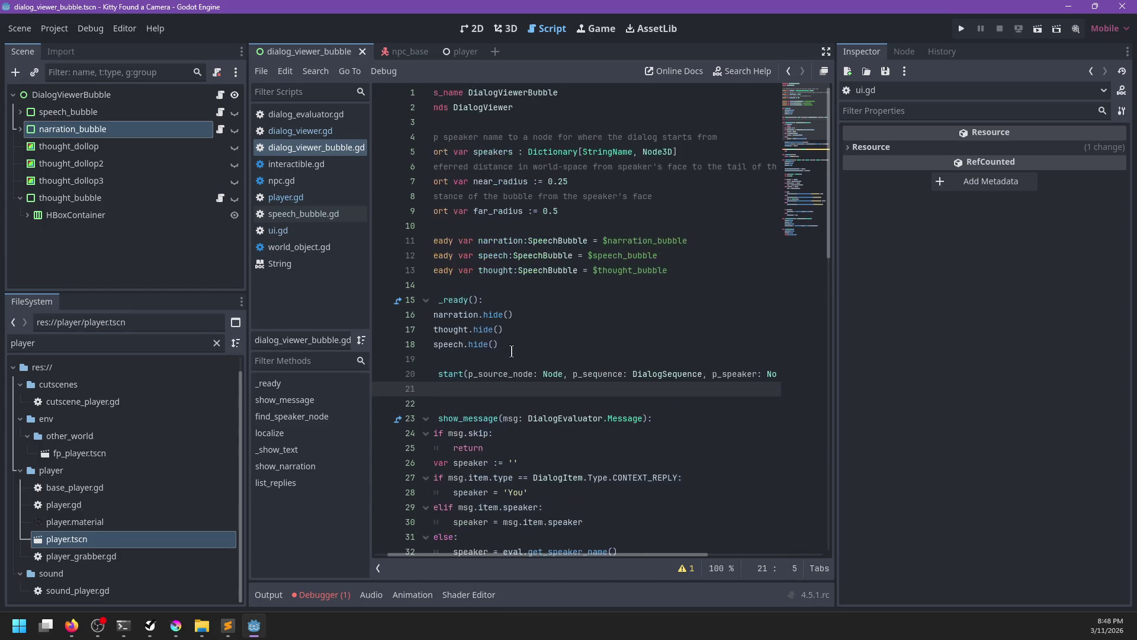
Write a super.start() call filled with the copied parameter list
{"action": "type", "text": "super.start"}
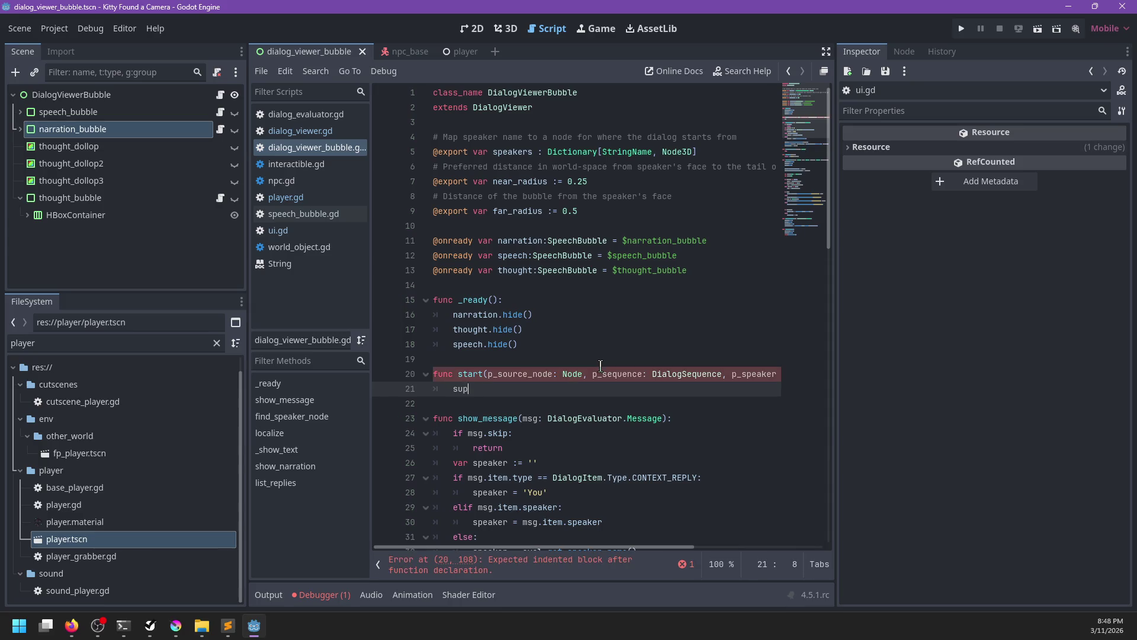
{"action": "type", "text": "("}
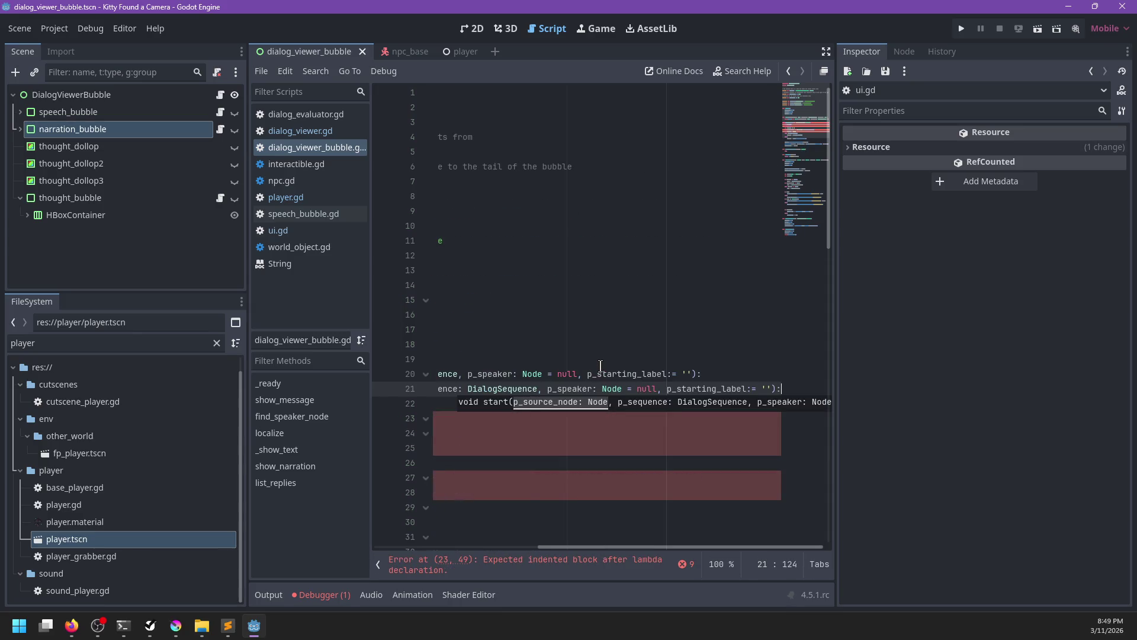
{"action": "mouse_move", "coordinate": [487, 372]}
{"action": "left_mouse_down"}
{"action": "mouse_move", "coordinate": [802, 378]}
{"action": "mouse_move", "coordinate": [773, 377]}
{"action": "left_mouse_up"}
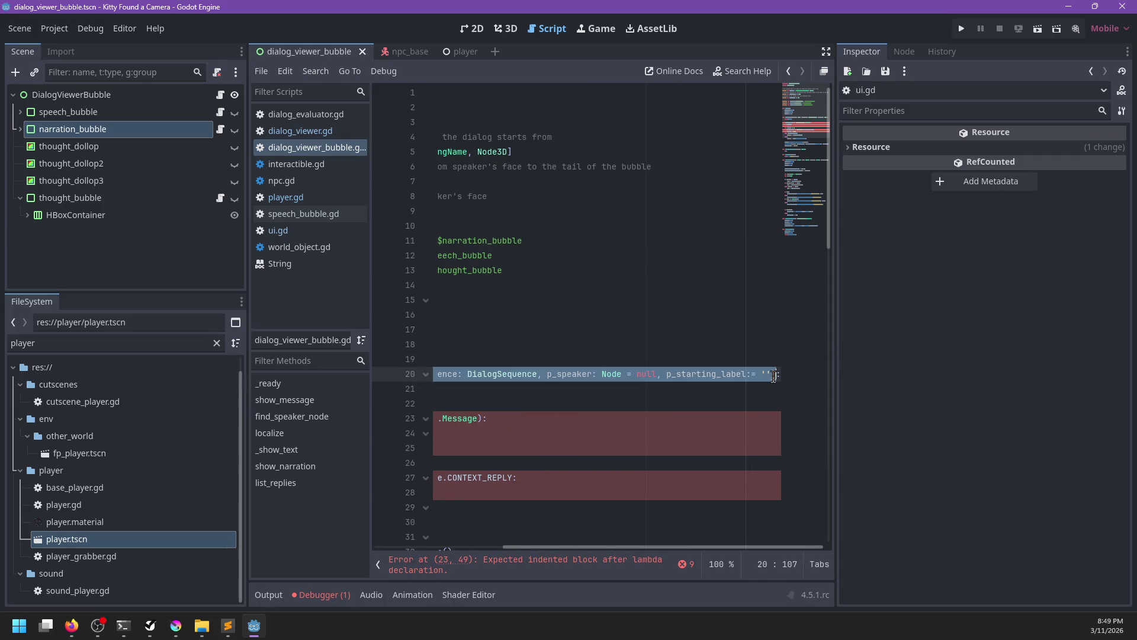
{"action": "key", "text": "ctrl+c"}
{"action": "left_click", "coordinate": [572, 390]}
{"action": "key", "text": "ctrl+v"}
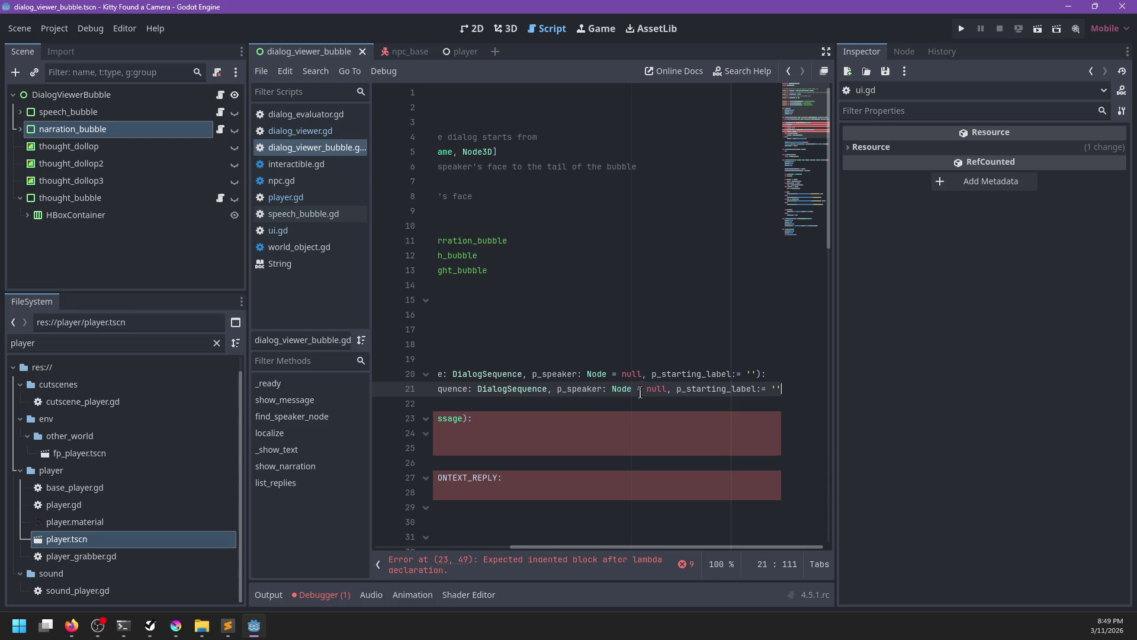
{"action": "type", "text": ")"}
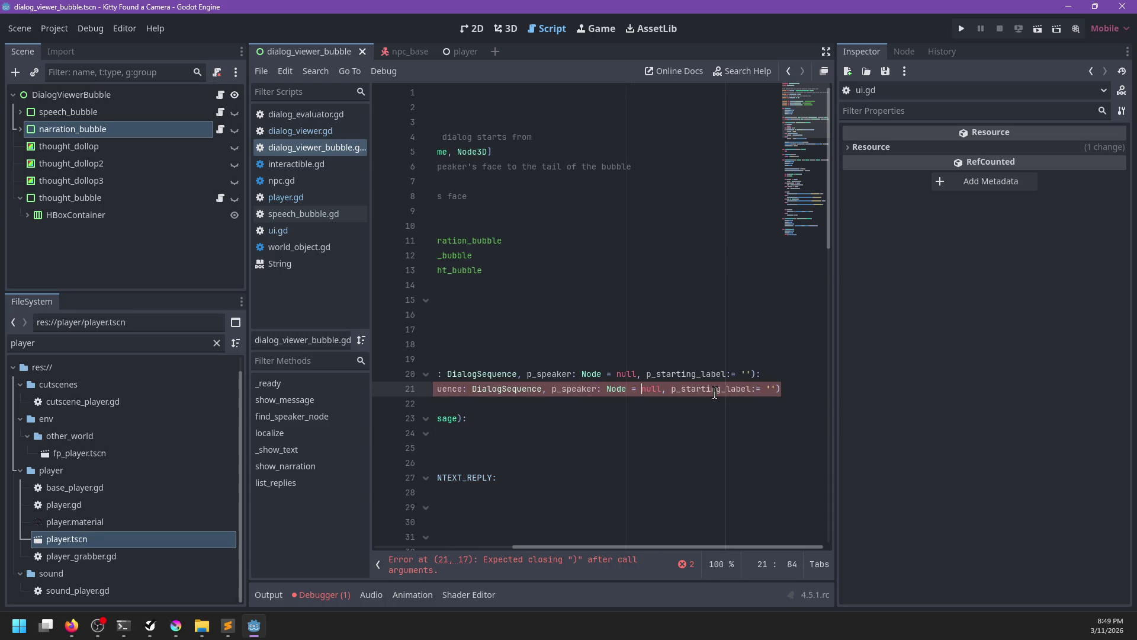
Strip the type hints and defaults so it reads super.start(p_source_node, p_sequence, p_speaker, p_starting_label)
{"action": "key", "text": "Home"}
{"action": "key", "text": "BackSpace"}
{"action": "key", "text": "BackSpace"}
{"action": "key", "text": "BackSpace"}
{"action": "key", "text": "BackSpace"}
{"action": "key", "text": "ctrl+Right"}
{"action": "key", "text": "ctrl+shift+Right"}
{"action": "key", "text": "Delete"}
{"action": "key", "text": "ctrl+shift+Right"}
{"action": "key", "text": "ctrl+shift+Right"}
{"action": "key", "text": "ctrl+shift+Right"}
{"action": "key", "text": "Delete"}
{"action": "key", "text": "ctrl+Right"}
{"action": "key", "text": "ctrl+Right"}
{"action": "key", "text": "shift+End"}
{"action": "type", "text": ")"}
{"action": "scroll", "coordinate": [715, 394], "scroll_direction": "left", "scroll_amount": 2}
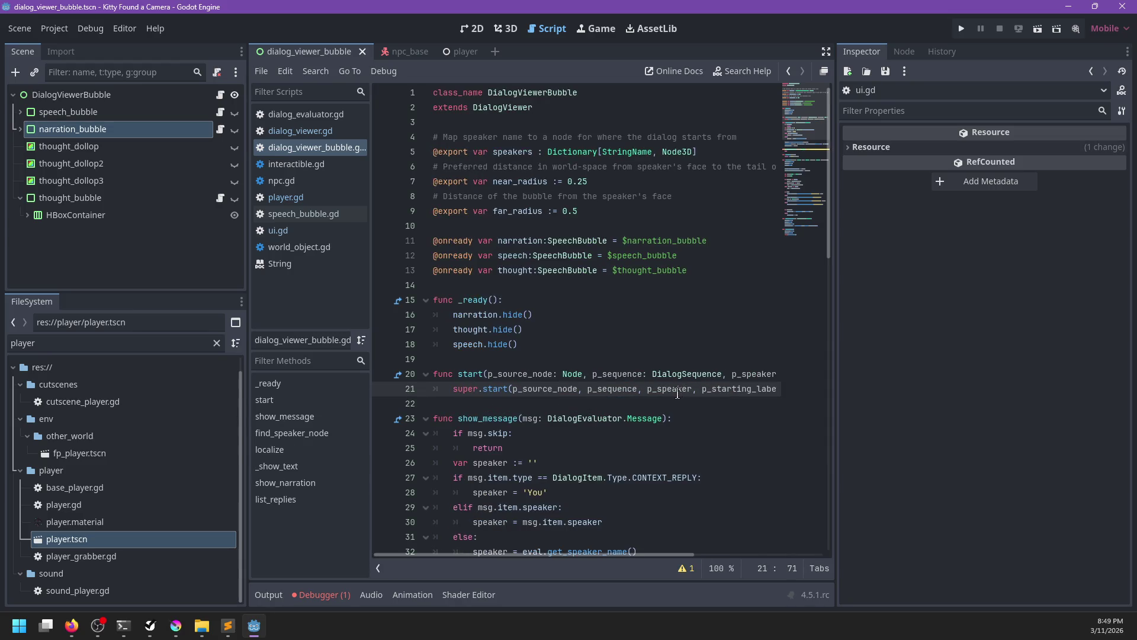
{"action": "key", "text": "Return"}
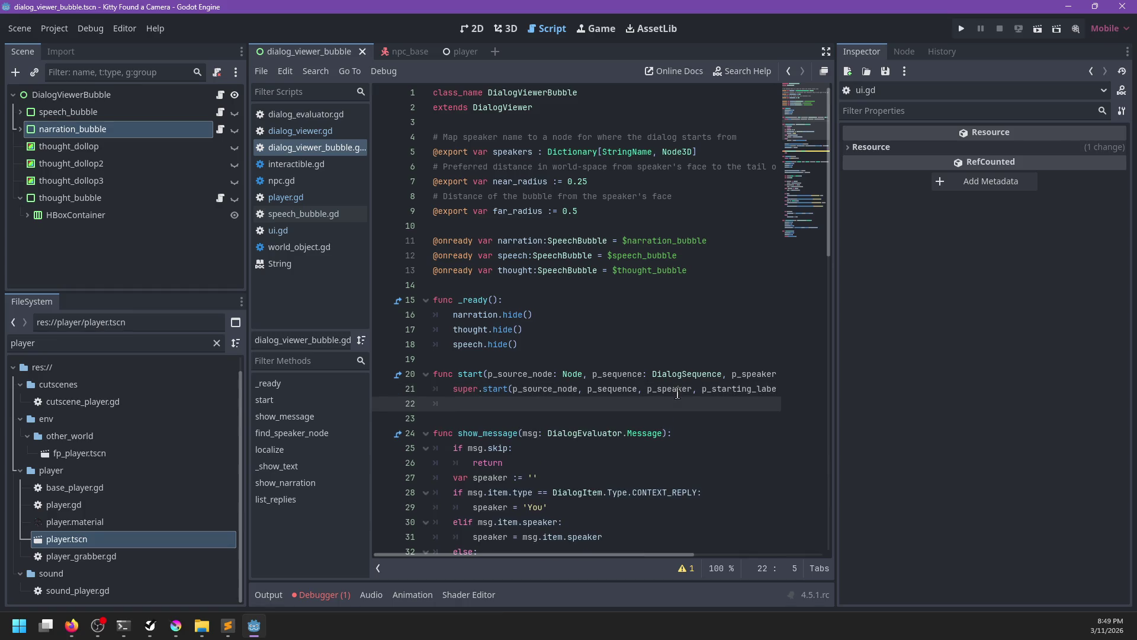
{"action": "left_click", "coordinate": [474, 152]}
{"action": "key", "text": "BackSpace"}
{"action": "key", "text": "BackSpace"}
{"action": "key", "text": "BackSpace"}
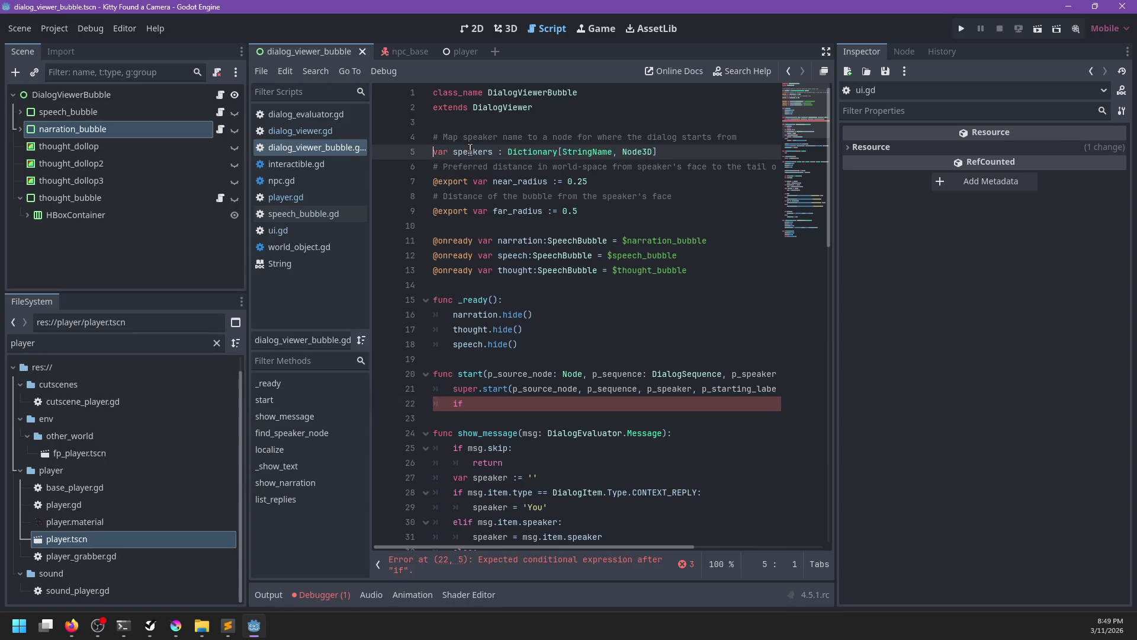
{"action": "left_click_drag", "start_coordinate": [675, 152], "coordinate": [674, 129]}
{"action": "key", "text": "ctrl+x"}
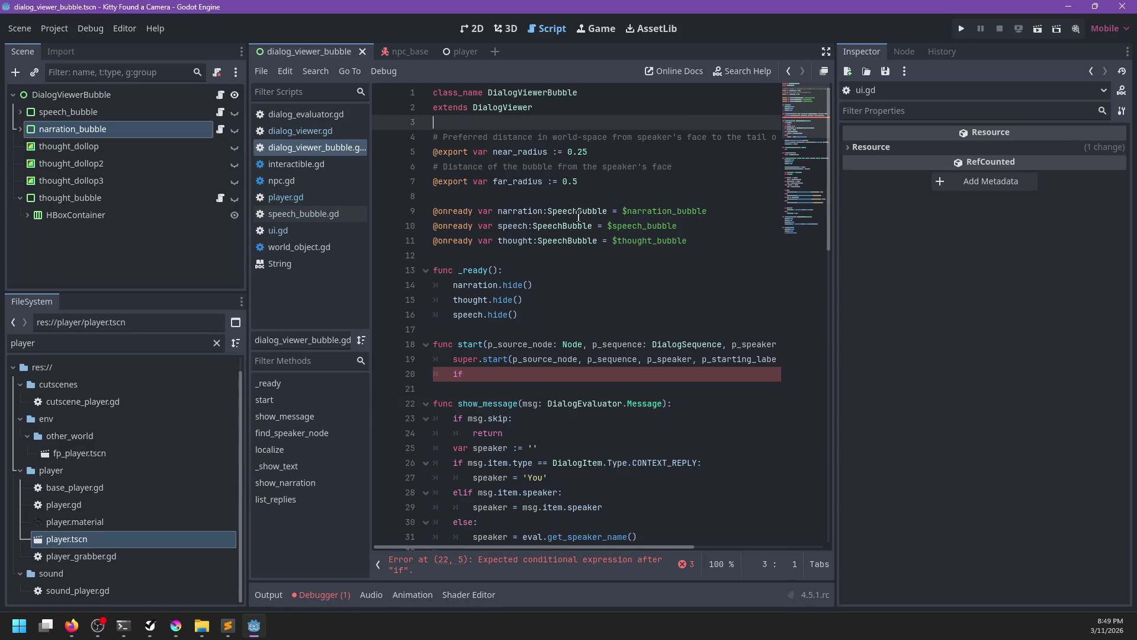
{"action": "left_click", "coordinate": [633, 261]}
{"action": "key", "text": "ctrl+v"}
{"action": "key", "text": "Return"}
{"action": "key", "text": "Up"}
{"action": "key", "text": "Up"}
{"action": "key", "text": "Up"}
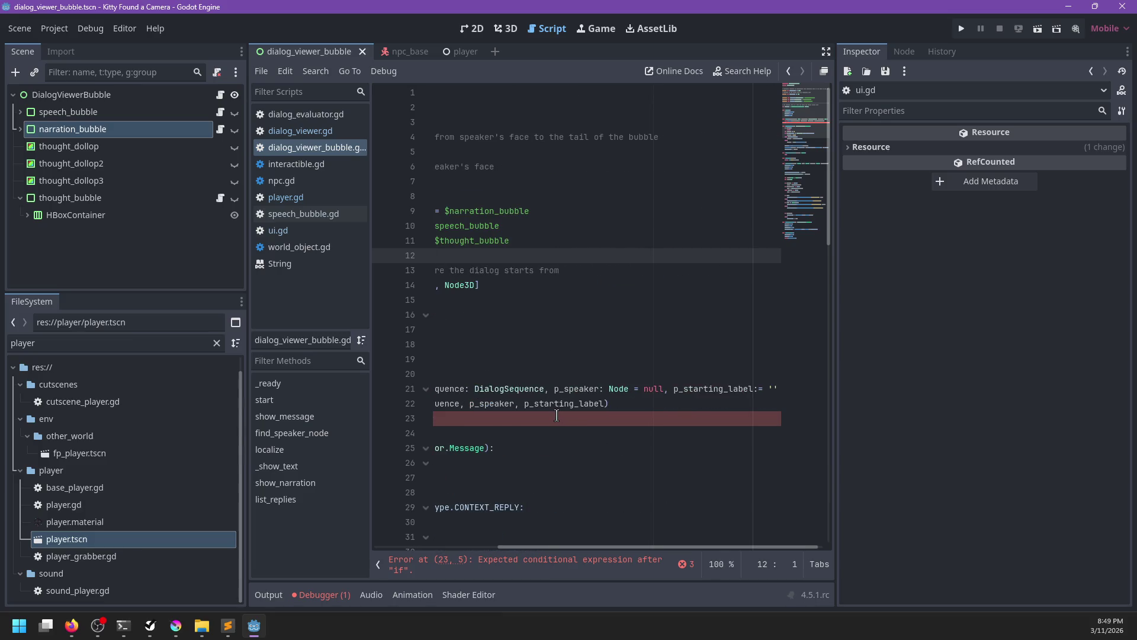
Begin an if p_speaker line in start and change speakers' value type from Node3D to Node
{"action": "left_click", "coordinate": [616, 417]}
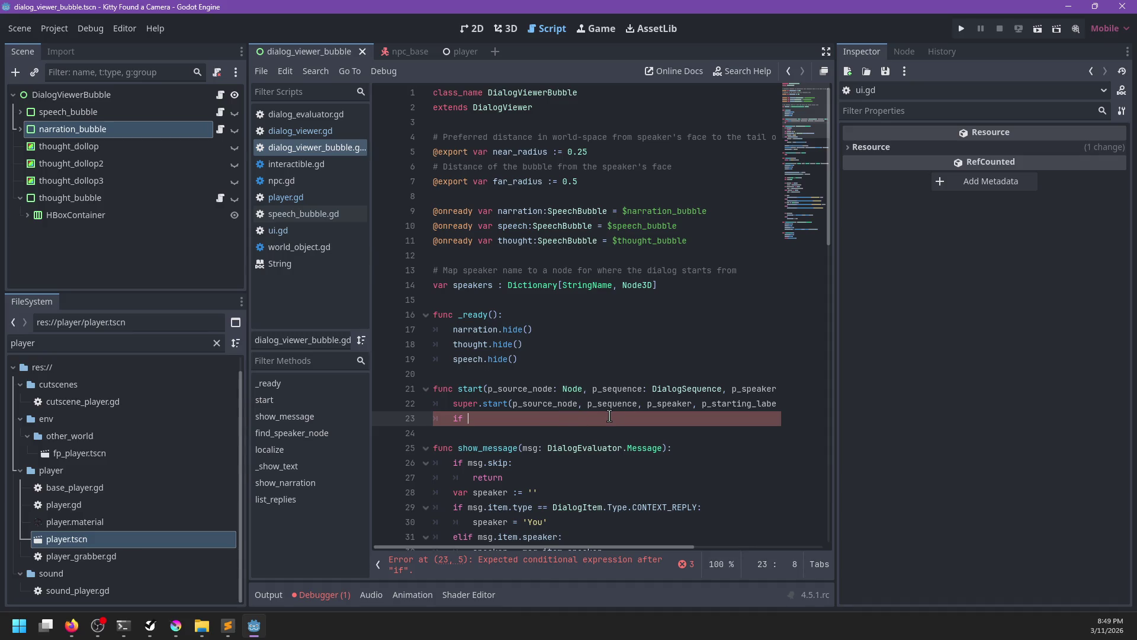
{"action": "type", "text": "if p_"}
{"action": "type", "text": "speaker"}
{"action": "double_click", "coordinate": [631, 288]}
{"action": "type", "text": "Node"}
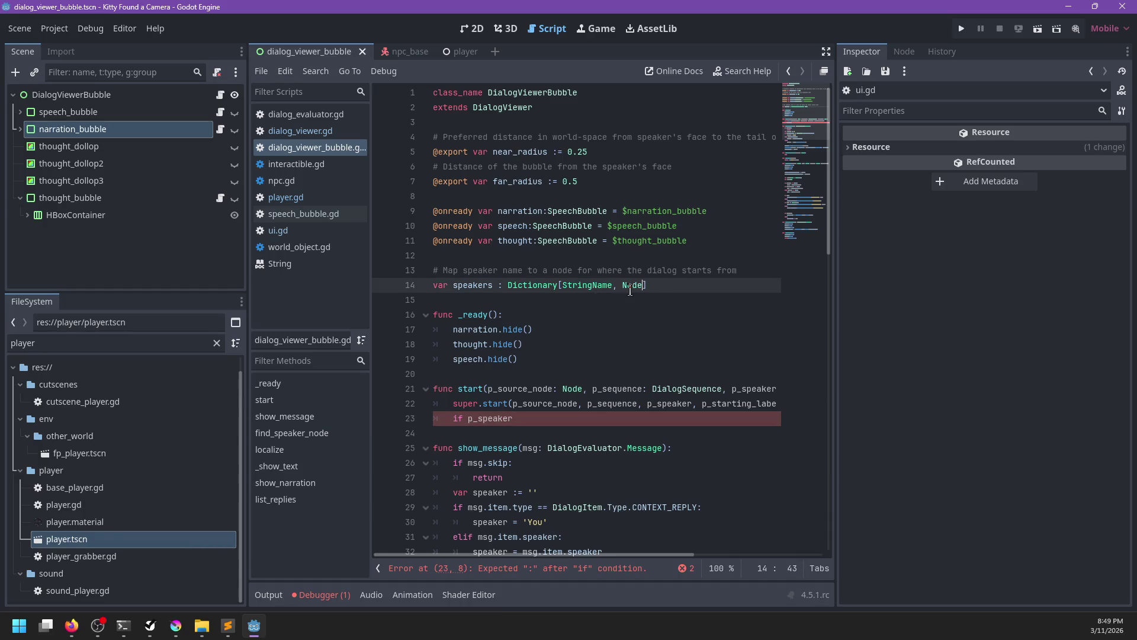
Replace the unfinished if line with a get_speaker_id() call after super.start
{"action": "left_click", "coordinate": [544, 419]}
{"action": "key", "text": "ctrl+BackSpace"}
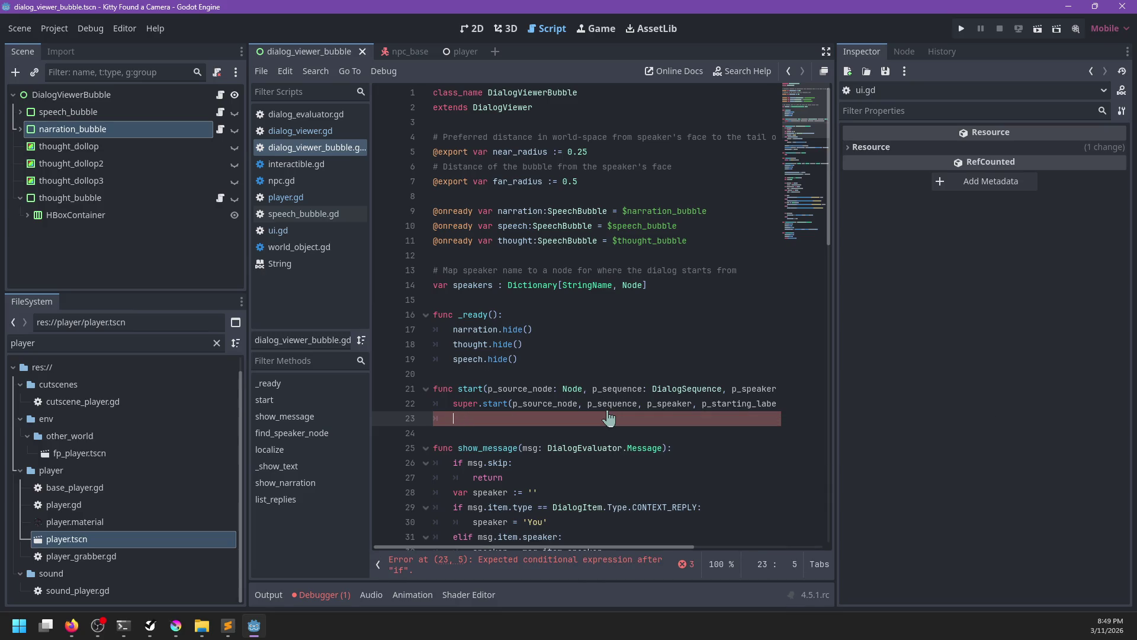
{"action": "key", "text": "ctrl+BackSpace"}
{"action": "type", "text": "get_"}
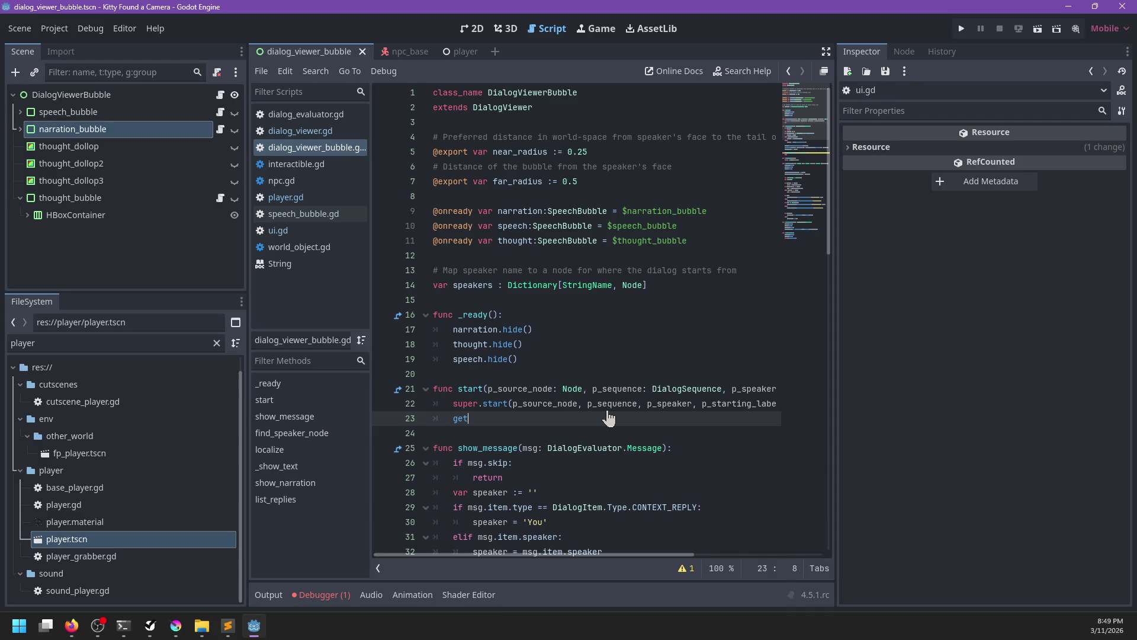
{"action": "key", "text": "Return"}
{"action": "scroll", "coordinate": [583, 393], "scroll_direction": "down", "scroll_amount": 10}
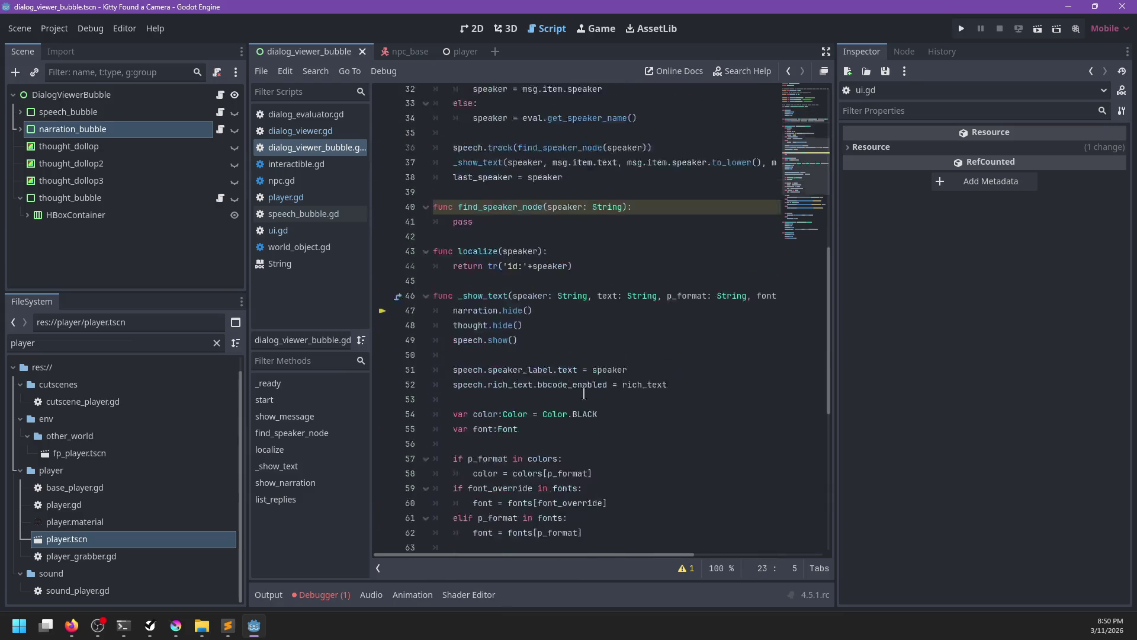
Search dialog_evaluator.gd for 'get_speak' to locate the get_speaker_name function
{"action": "scroll", "coordinate": [583, 393], "scroll_direction": "down", "scroll_amount": 9}
{"action": "scroll", "coordinate": [577, 391], "scroll_direction": "up", "scroll_amount": 8}
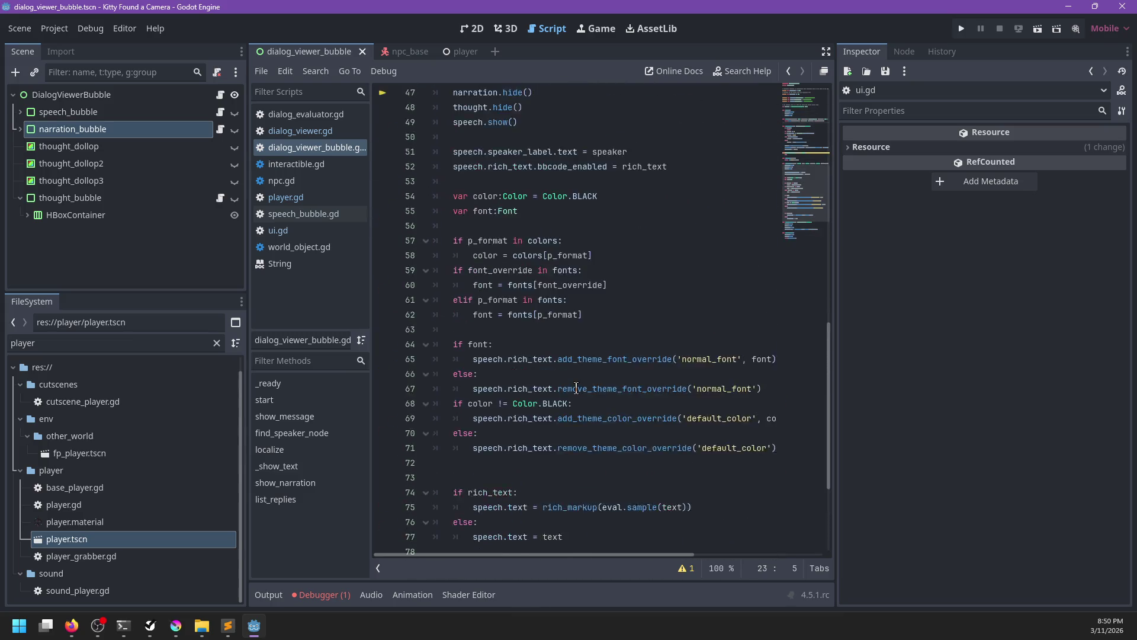
{"action": "scroll", "coordinate": [576, 388], "scroll_direction": "up", "scroll_amount": 4}
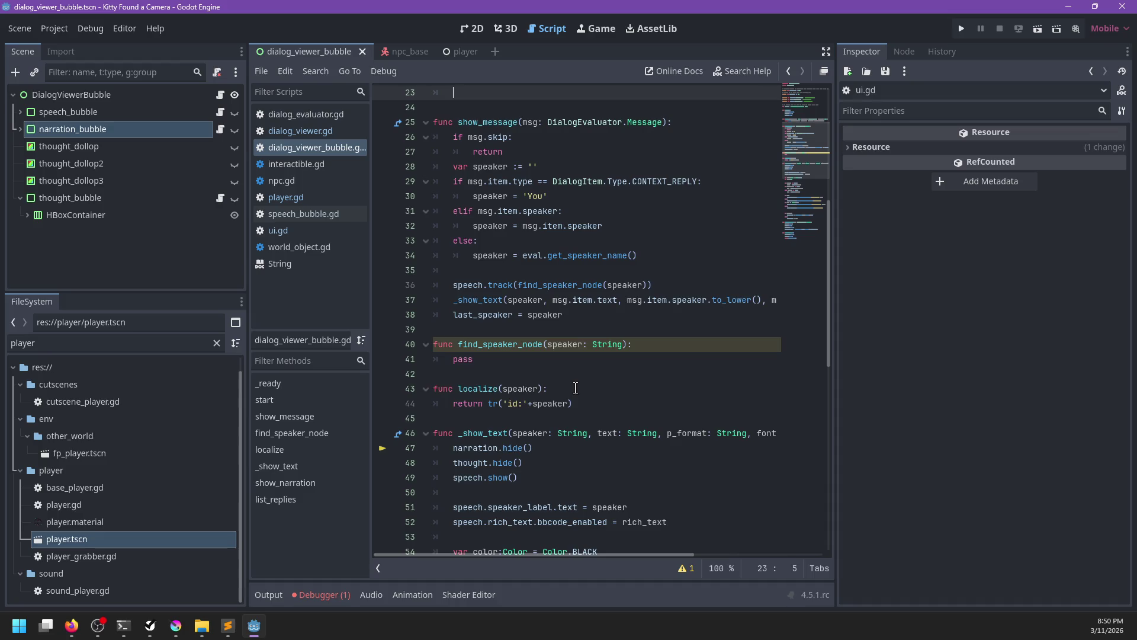
{"action": "scroll", "coordinate": [575, 388], "scroll_direction": "up", "scroll_amount": 6}
{"action": "scroll", "coordinate": [575, 387], "scroll_direction": "down", "scroll_amount": 13}
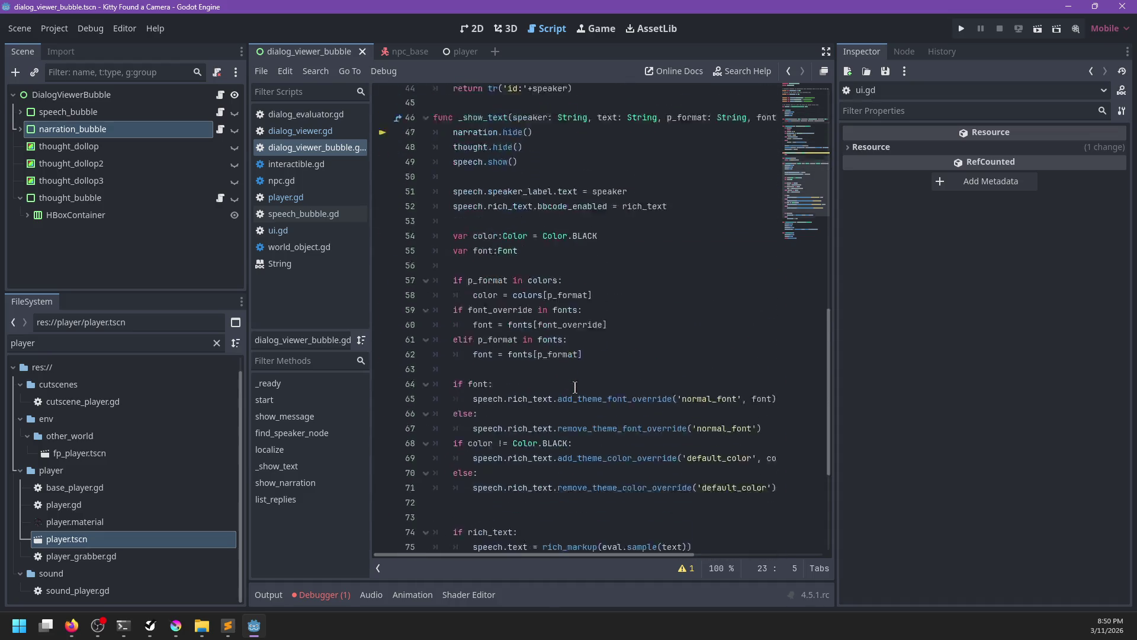
{"action": "scroll", "coordinate": [575, 388], "scroll_direction": "down", "scroll_amount": 5}
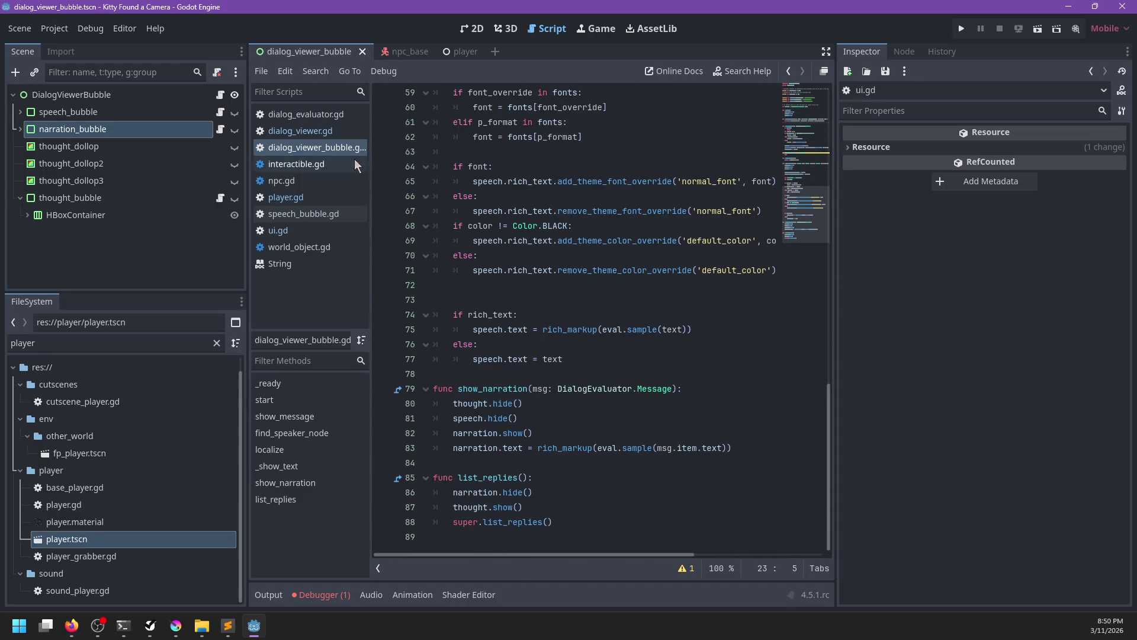
{"action": "left_click", "coordinate": [313, 131]}
{"action": "scroll", "coordinate": [568, 382], "scroll_direction": "down", "scroll_amount": 3}
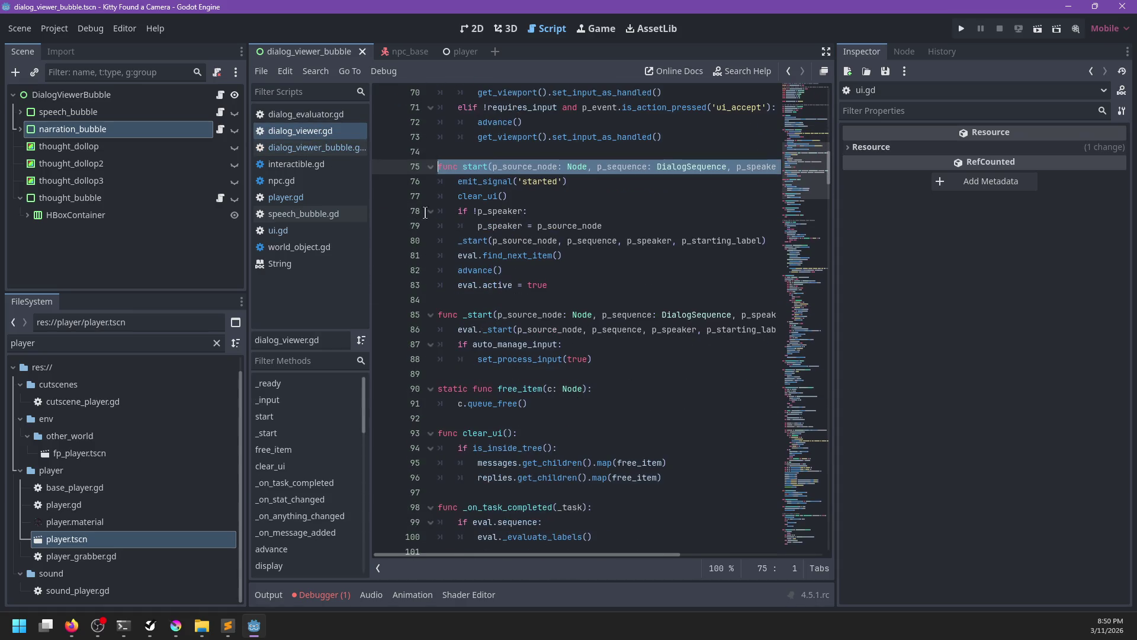
{"action": "left_click", "coordinate": [306, 113]}
{"action": "key", "text": "ctrl+f"}
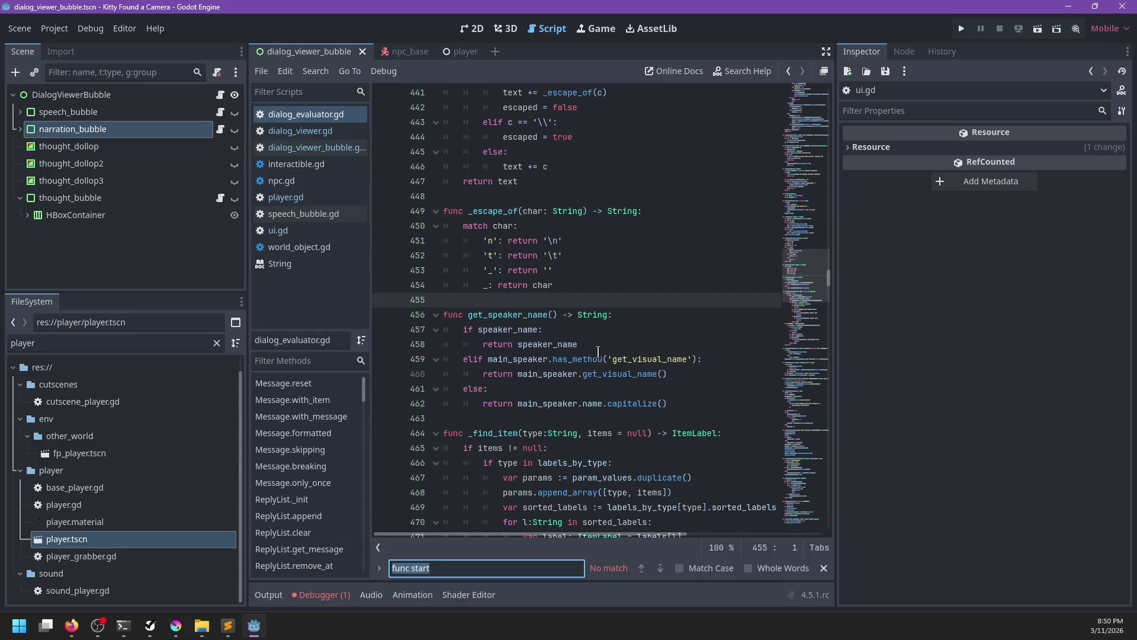
{"action": "type", "text": "get_speakaer"}
{"action": "key", "text": "Escape"}
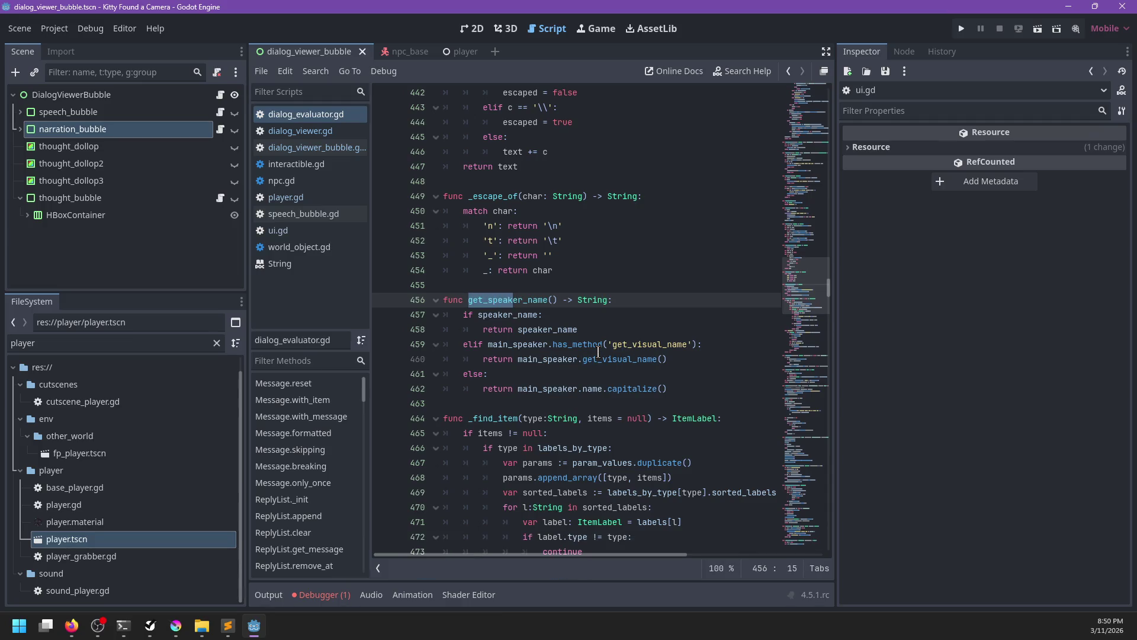
Search dialog_viewer_bubble.gd for get_speaker_id and place the caret after else: on line 33
{"action": "left_click", "coordinate": [314, 147]}
{"action": "key", "text": "ctrl+f"}
{"action": "type", "text": "ge"}
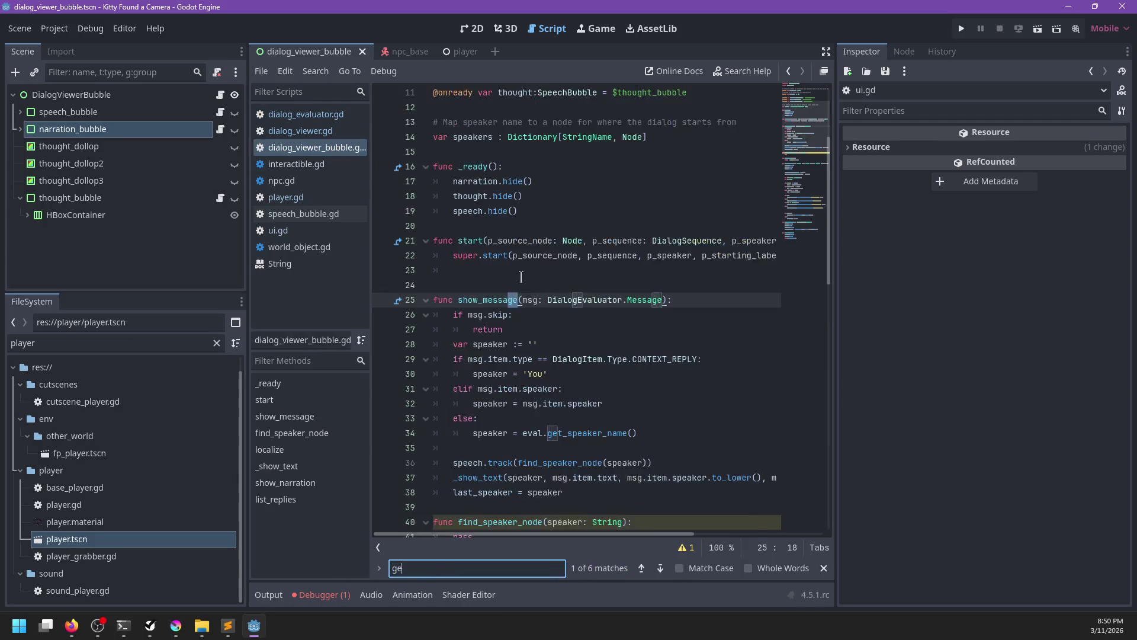
{"action": "type", "text": "t_speaker_id"}
{"action": "key", "text": "BackSpace"}
{"action": "key", "text": "BackSpace"}
{"action": "key", "text": "Escape"}
{"action": "left_click", "coordinate": [529, 289]}
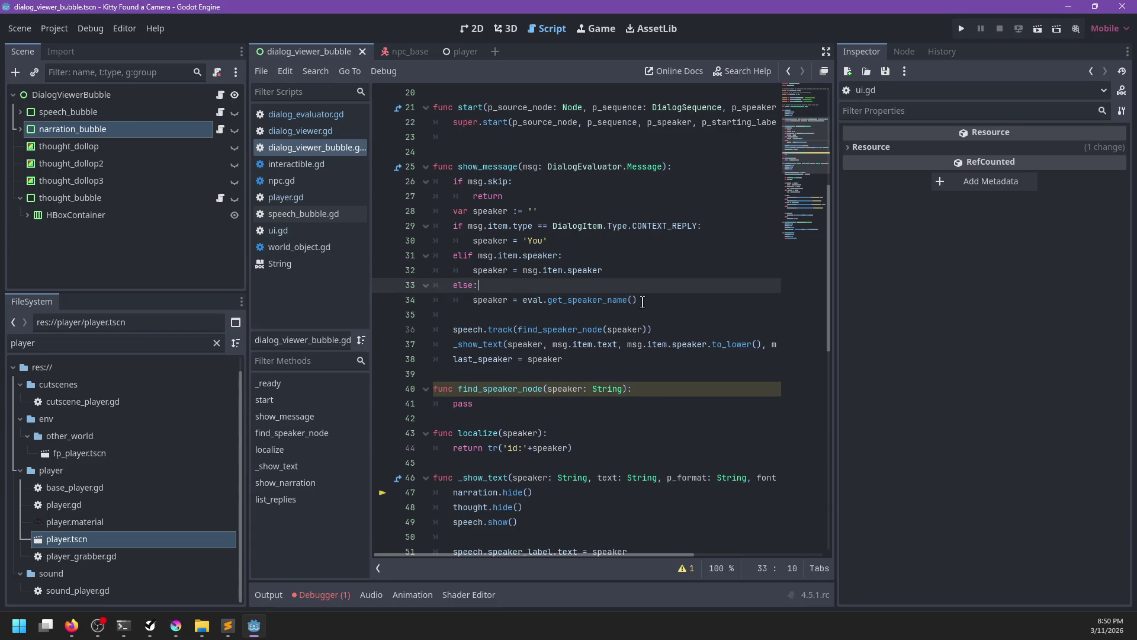
{"action": "scroll", "coordinate": [643, 303], "scroll_direction": "up", "scroll_amount": 3}
{"action": "scroll", "coordinate": [644, 385], "scroll_direction": "down", "scroll_amount": 4}
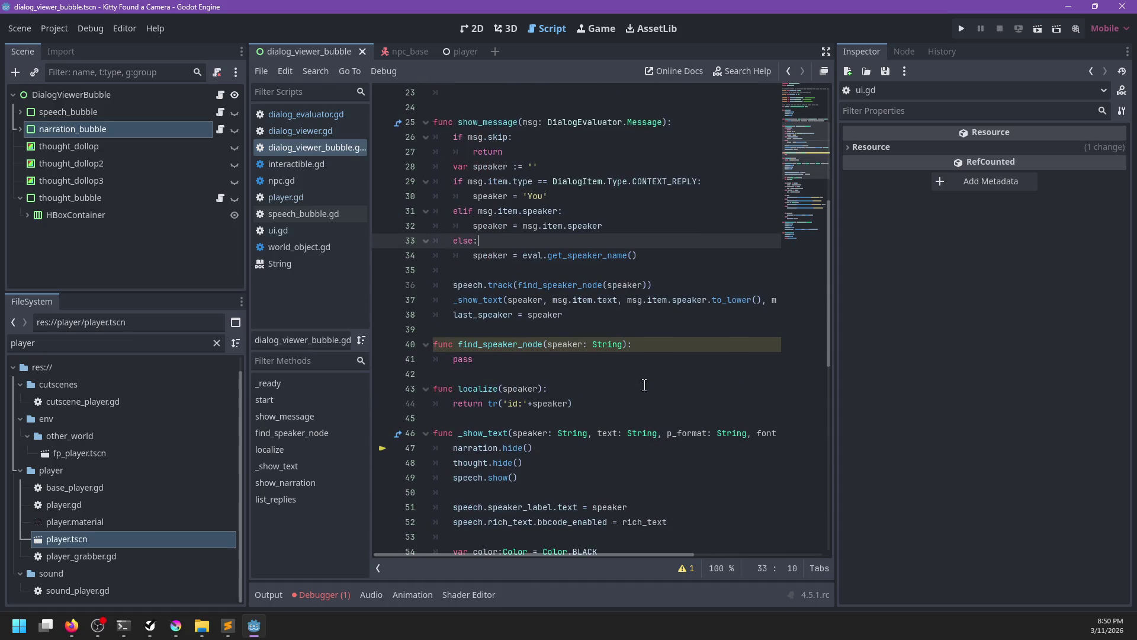
Search dialog_evaluator.gd again for 'get_speaker_'
{"action": "left_click", "coordinate": [321, 115]}
{"action": "key", "text": "ctrl+f"}
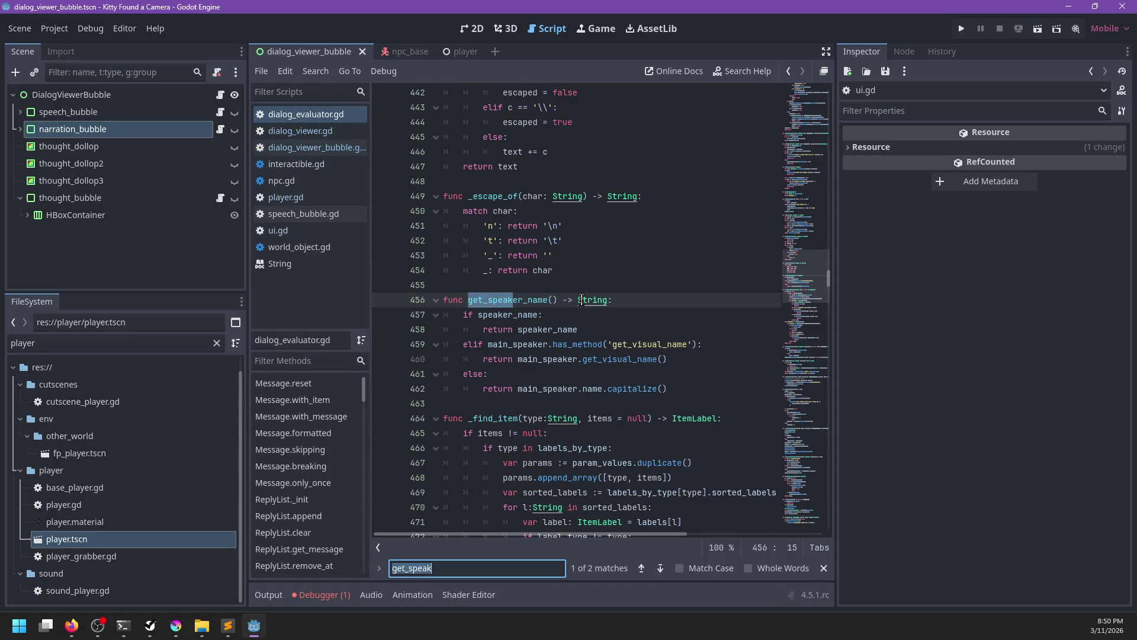
{"action": "type", "text": "get_spa"}
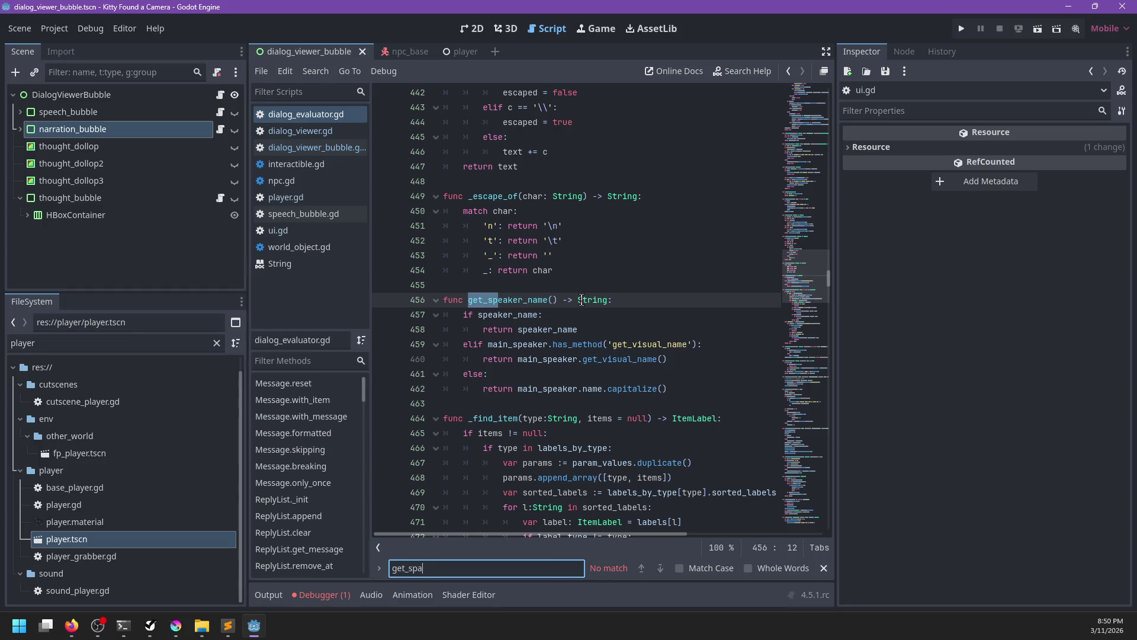
{"action": "key", "text": "BackSpace"}
{"action": "type", "text": "era"}
{"action": "key", "text": "BackSpace"}
{"action": "type", "text": "aker)"}
{"action": "key", "text": "BackSpace"}
{"action": "type", "text": "_"}
{"action": "key", "text": "Escape"}
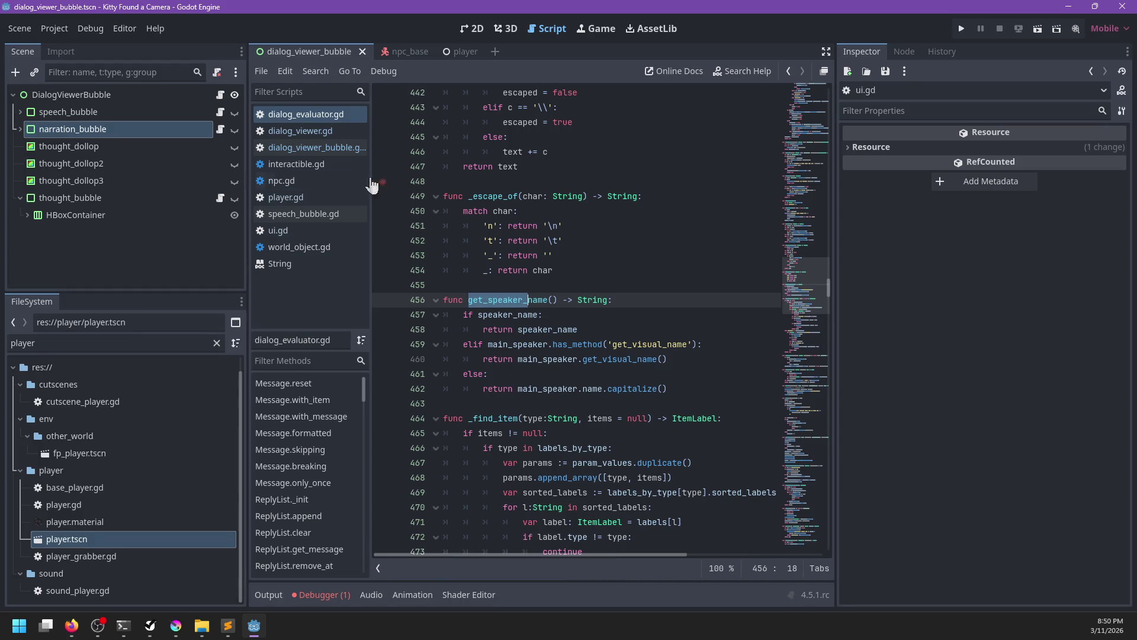
In dialog_viewer_bubble.gd, select the whole eval.get_speaker_name() call on line 34
{"action": "key", "text": "alt+Left"}
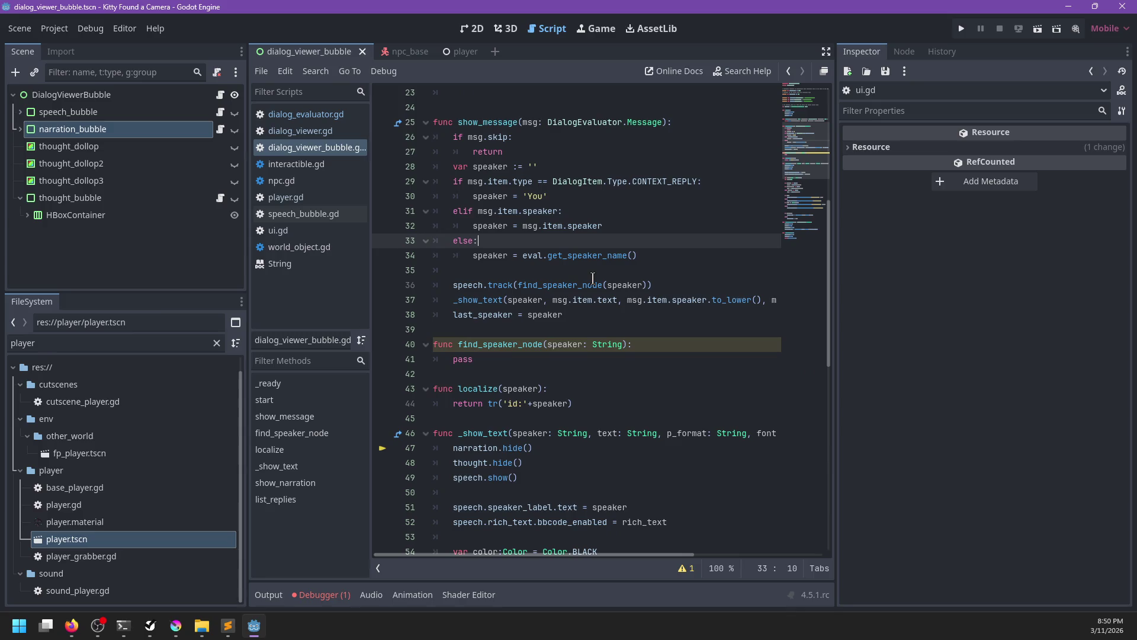
{"action": "scroll", "coordinate": [592, 278], "scroll_direction": "up", "scroll_amount": 6}
{"action": "scroll", "coordinate": [590, 315], "scroll_direction": "down", "scroll_amount": 5}
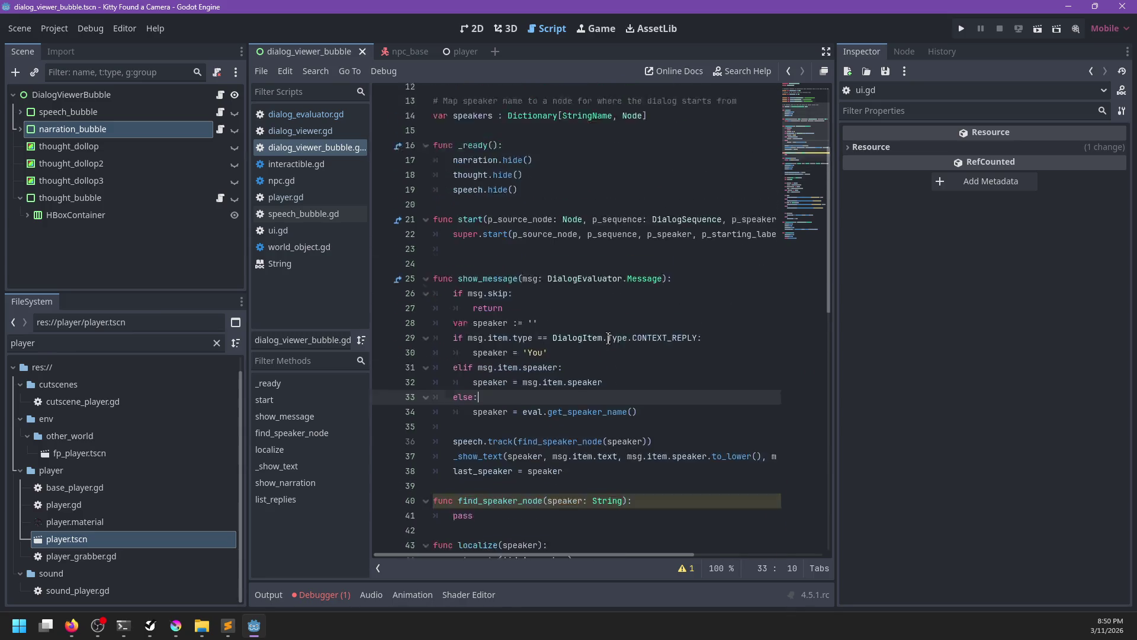
{"action": "double_click", "coordinate": [582, 300]}
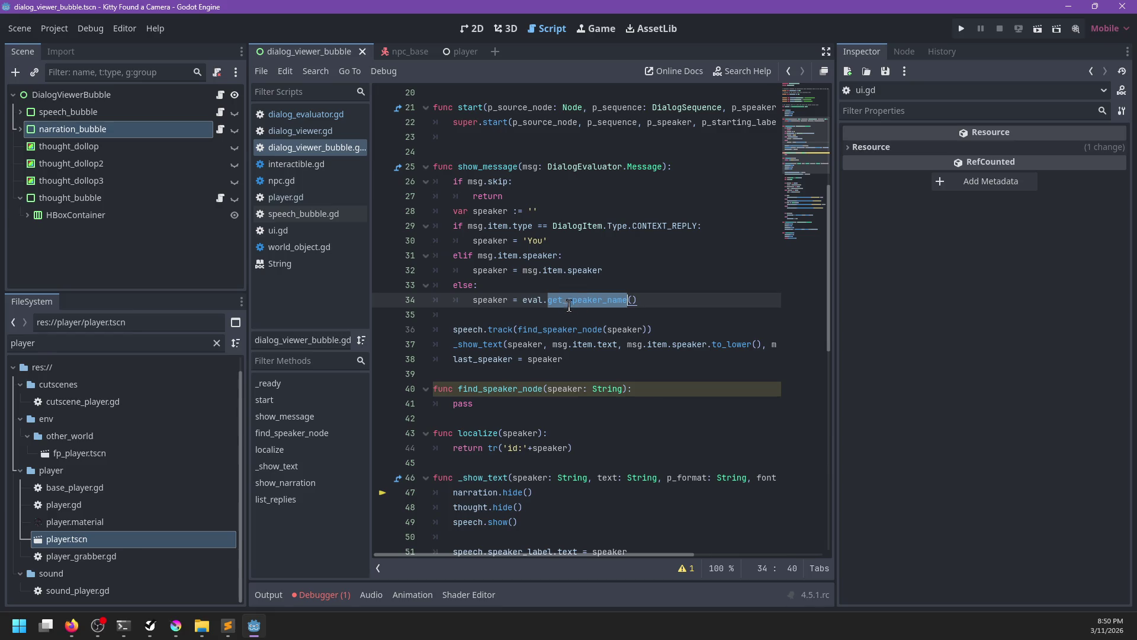
{"action": "left_click_drag", "start_coordinate": [524, 300], "coordinate": [671, 299]}
In dialog_viewer.gd, find 'get_spe' and select the get_speaker_id call on line 296
{"action": "left_click", "coordinate": [294, 133]}
{"action": "left_click", "coordinate": [643, 271]}
{"action": "key", "text": "ctrl+f"}
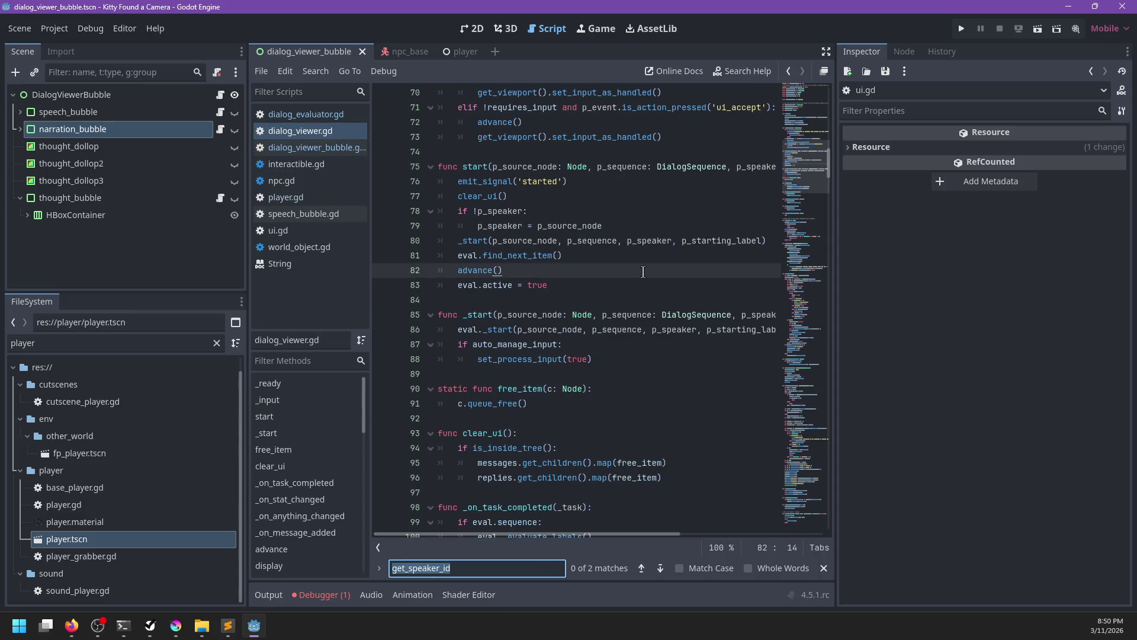
{"action": "type", "text": "get_spe"}
{"action": "key", "text": "Escape"}
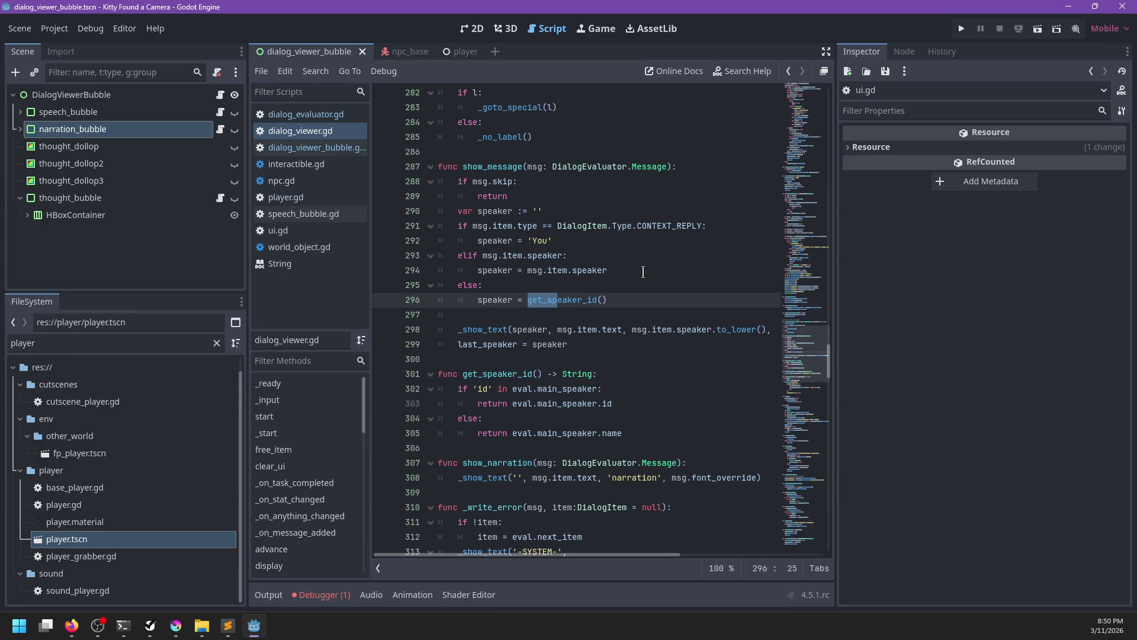
{"action": "double_click", "coordinate": [583, 299]}
{"action": "left_click", "coordinate": [616, 300]}
Rename the line 296 call to get_speaker_name and delete the get_speaker_id function
{"action": "double_click", "coordinate": [580, 300]}
{"action": "type", "text": "get_speaker_na"}
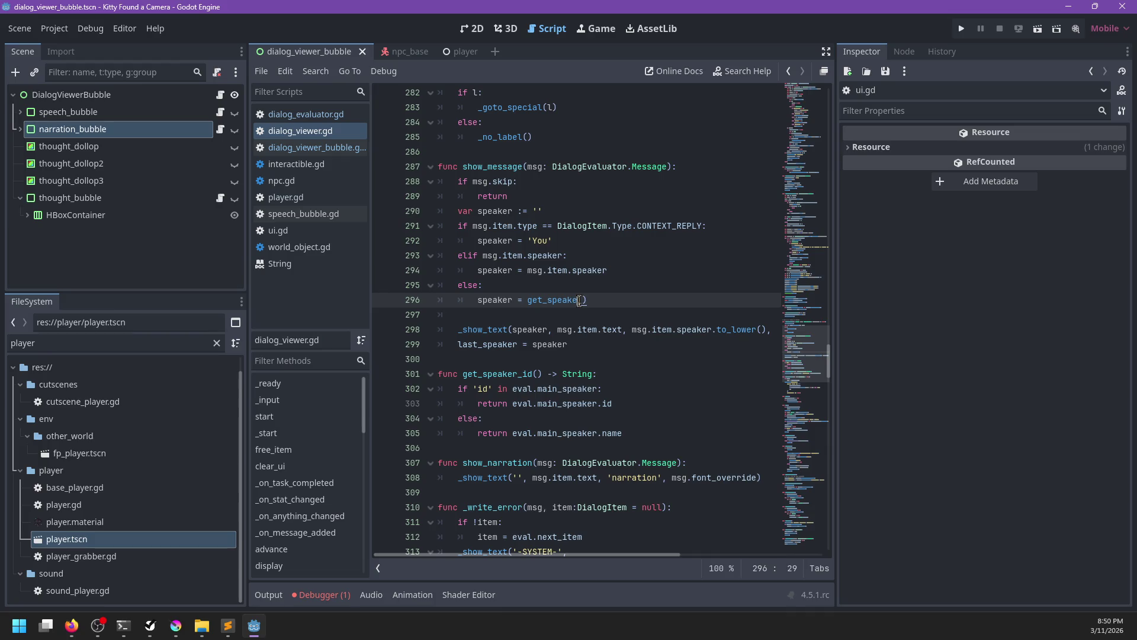
{"action": "type", "text": "me"}
{"action": "left_click_drag", "start_coordinate": [652, 444], "coordinate": [668, 367]}
{"action": "key", "text": "ctrl+c"}
{"action": "key", "text": "BackSpace"}
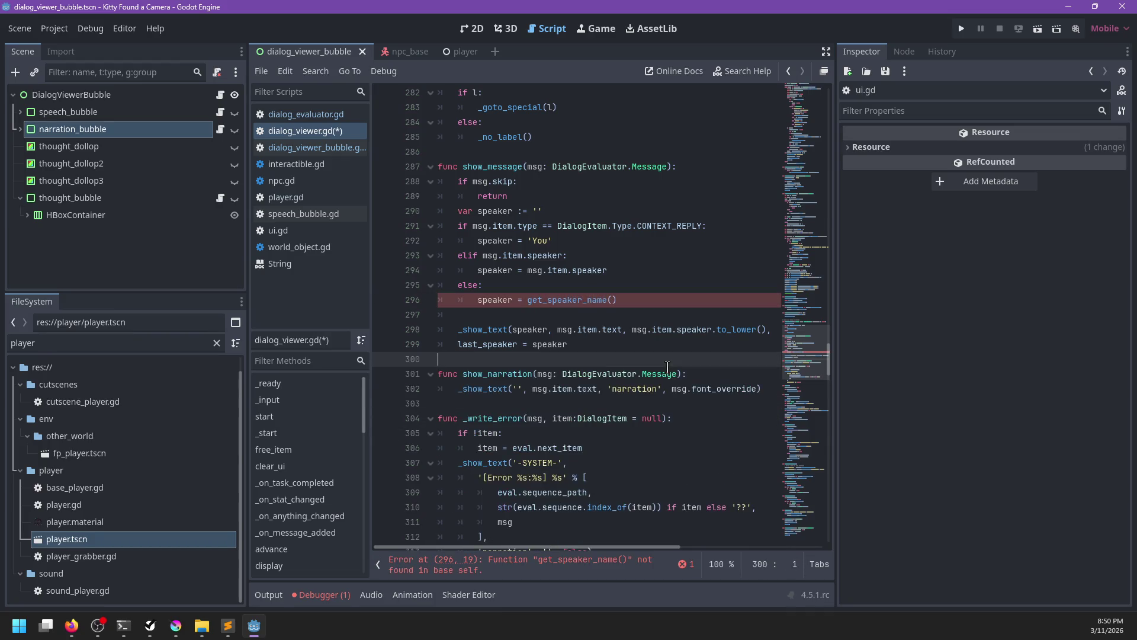
Prefix the call with 'eval.', save dialog_viewer.gd, and return to dialog_viewer_bubble.gd
{"action": "left_click", "coordinate": [524, 300]}
{"action": "type", "text": "eval."}
{"action": "key", "text": "ctrl+s"}
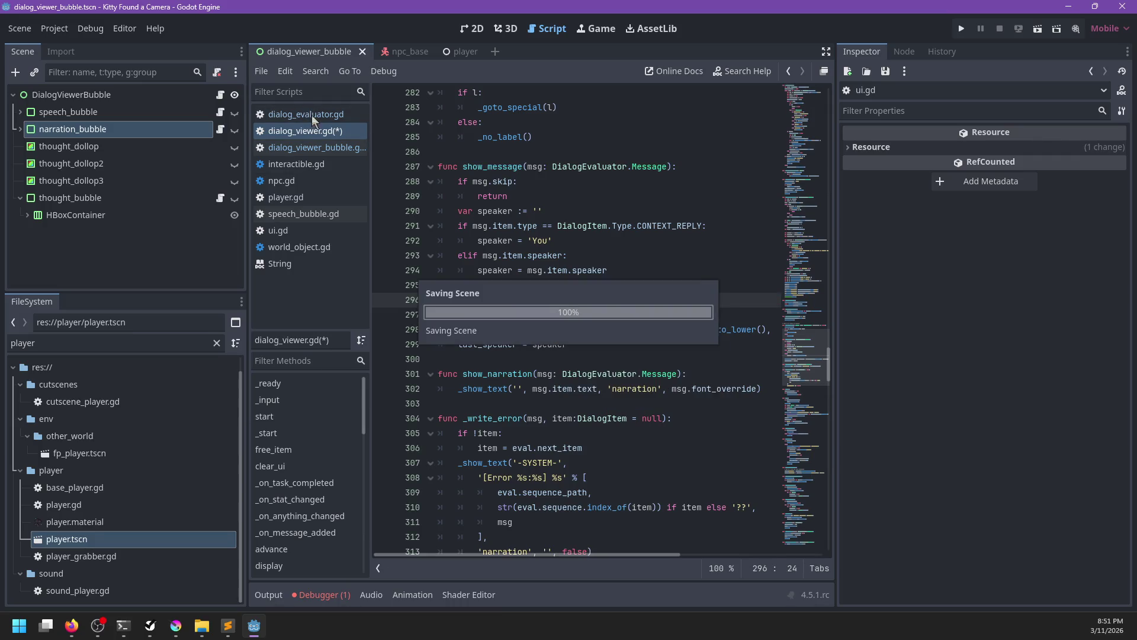
{"action": "left_click", "coordinate": [313, 147]}
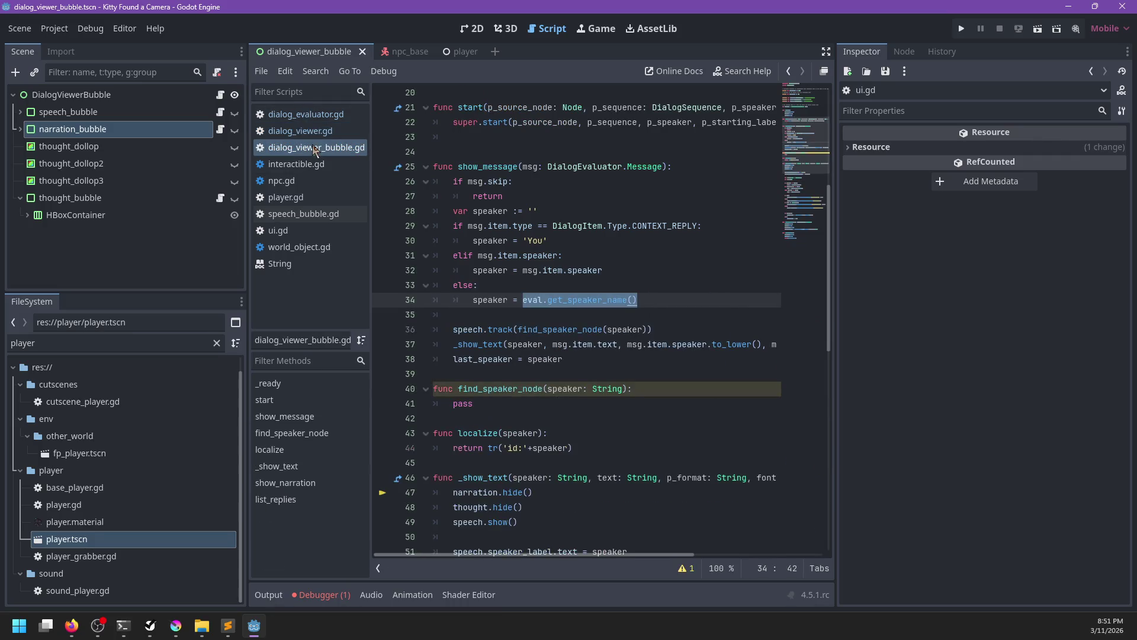
Paste the get_speaker_id function above find_speaker_node in dialog_viewer_bubble.gd
{"action": "left_click", "coordinate": [676, 312]}
{"action": "left_click_drag", "start_coordinate": [662, 298], "coordinate": [499, 300]}
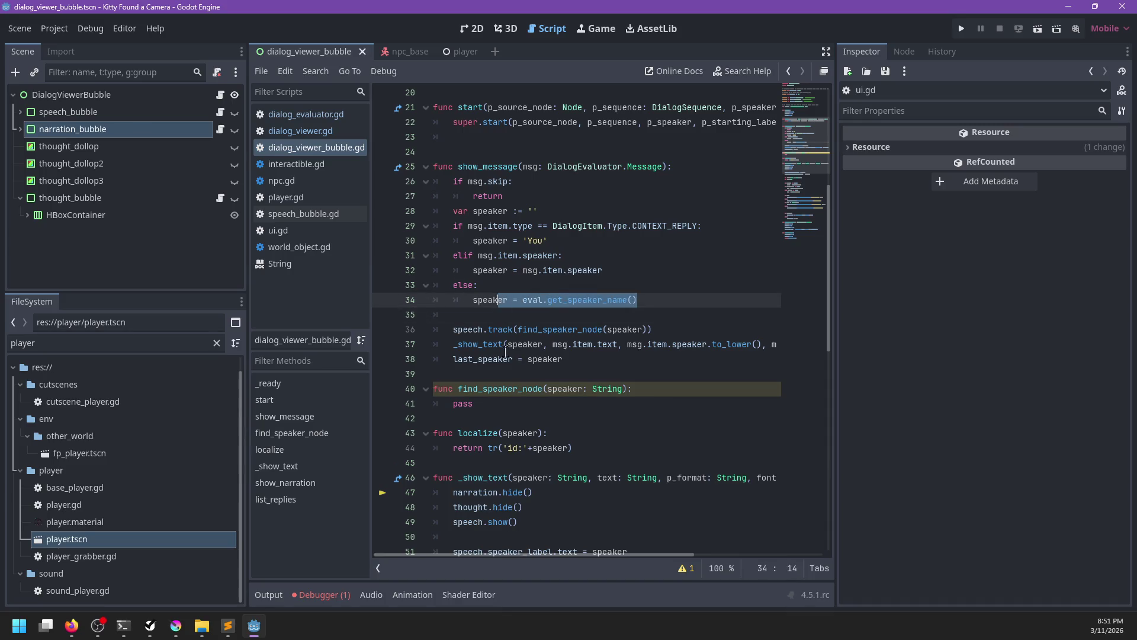
{"action": "left_click", "coordinate": [492, 368]}
{"action": "key", "text": "ctrl+v"}
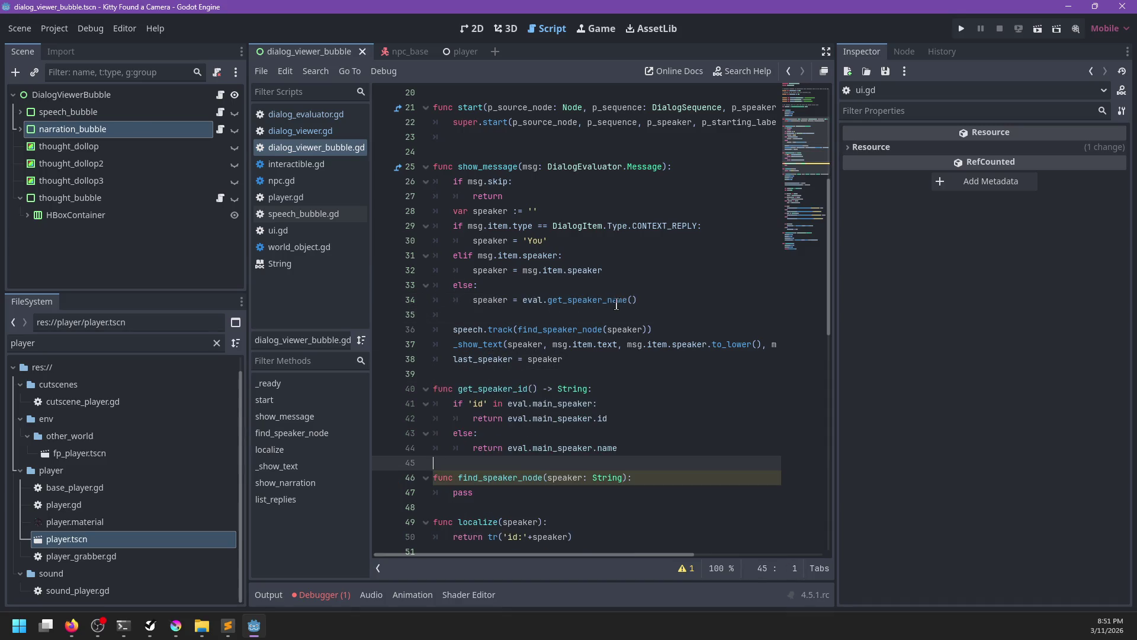
Replace the get_speaker_name call on line 34 with get_speaker_id and save
{"action": "double_click", "coordinate": [625, 301]}
{"action": "key", "text": "BackSpace"}
{"action": "key", "text": "BackSpace"}
{"action": "key", "text": "BackSpace"}
{"action": "key", "text": "BackSpace"}
{"action": "type", "text": "get"}
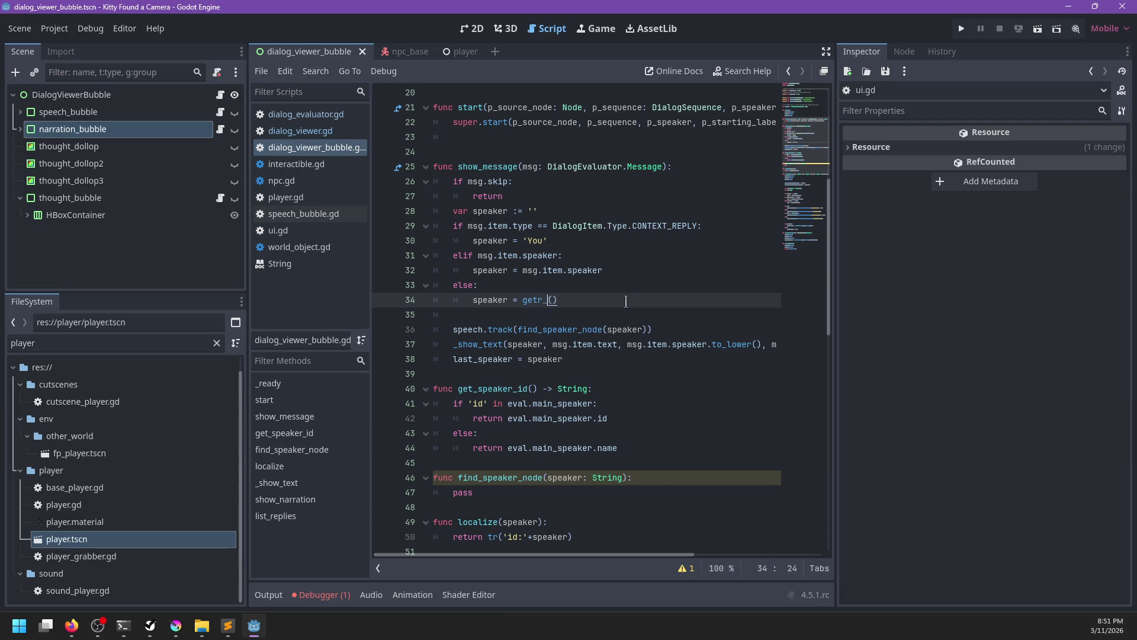
{"action": "type", "text": "_"}
{"action": "key", "text": "Return"}
{"action": "left_click", "coordinate": [503, 494]}
{"action": "key", "text": "ctrl+s"}
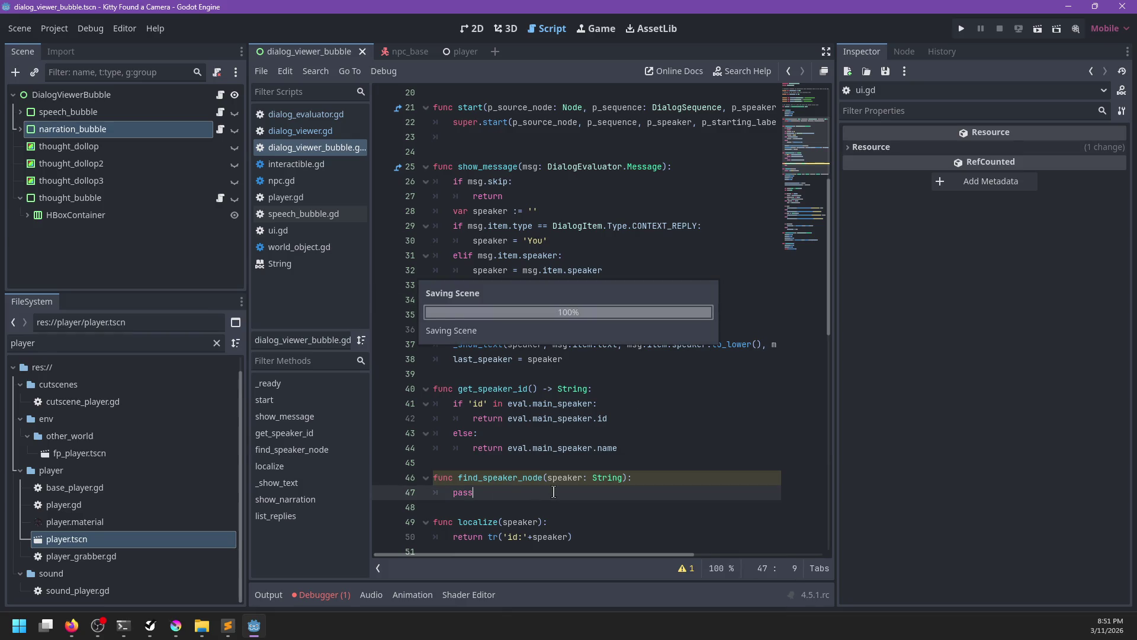
Give get_speaker_id a 'node: Node' parameter and replace its eval.main_speaker references with node
{"action": "left_click", "coordinate": [533, 388]}
{"action": "type", "text": "node: Node"}
{"action": "key", "text": "Escape"}
{"action": "key", "text": "Down"}
{"action": "key", "text": "ctrl+shift+Left"}
{"action": "key", "text": "ctrl+shift+Left"}
{"action": "key", "text": "ctrl+shift+Left"}
{"action": "key", "text": "ctrl+d"}
{"action": "key", "text": "ctrl+d"}
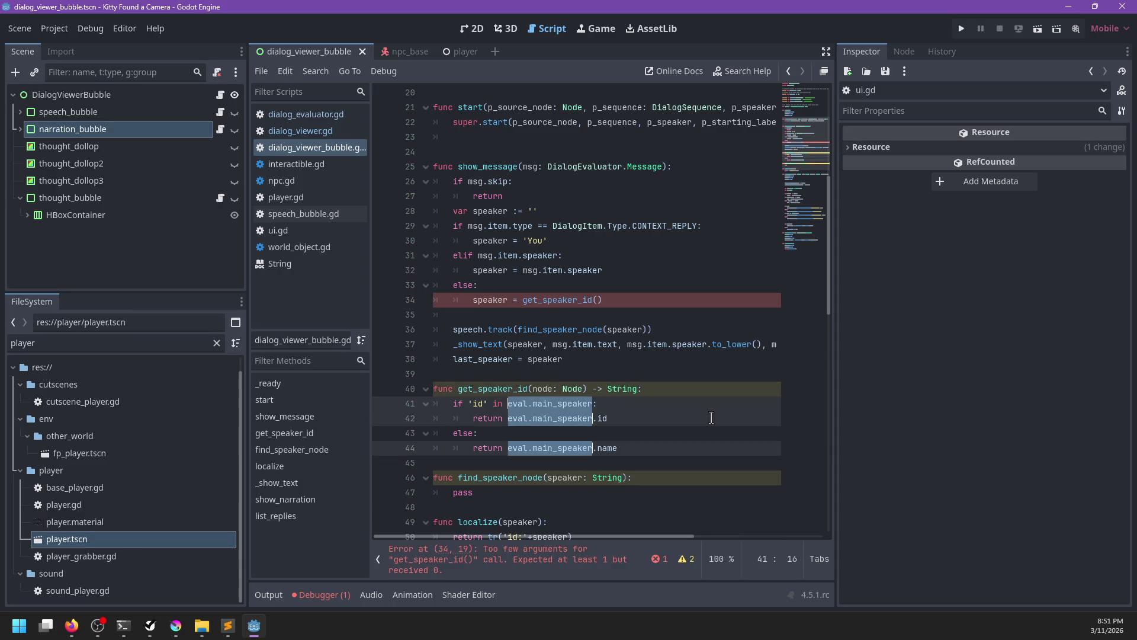
{"action": "type", "text": "node:"}
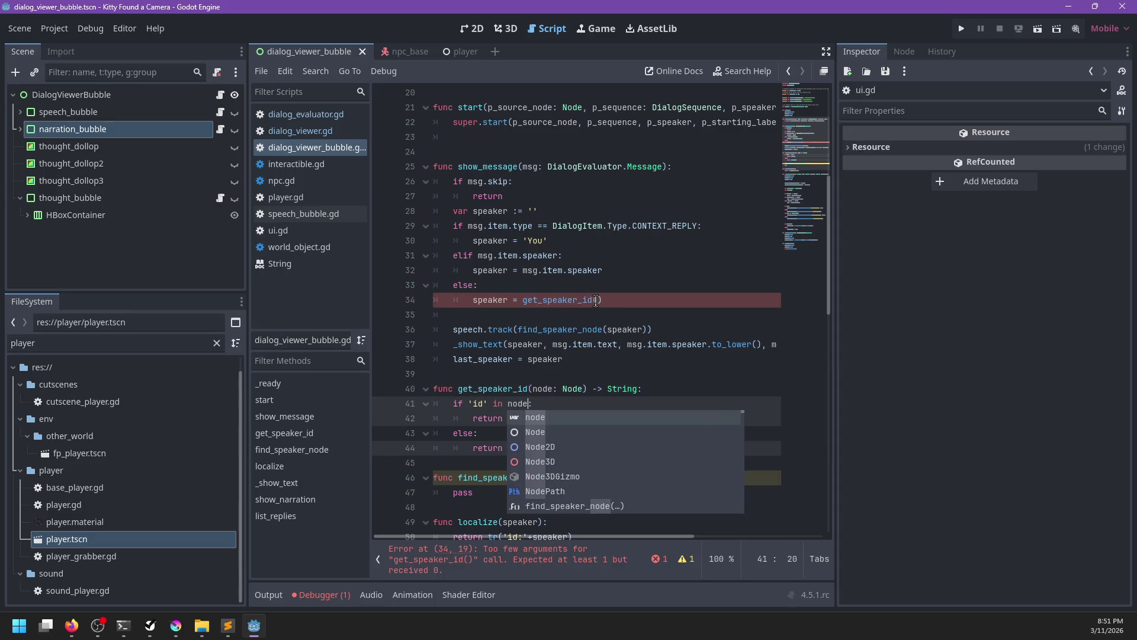
Pass eval.main_speaker into the get_speaker_id call on line 34 and save
{"action": "left_click", "coordinate": [596, 300]}
{"action": "type", "text": "l.main"}
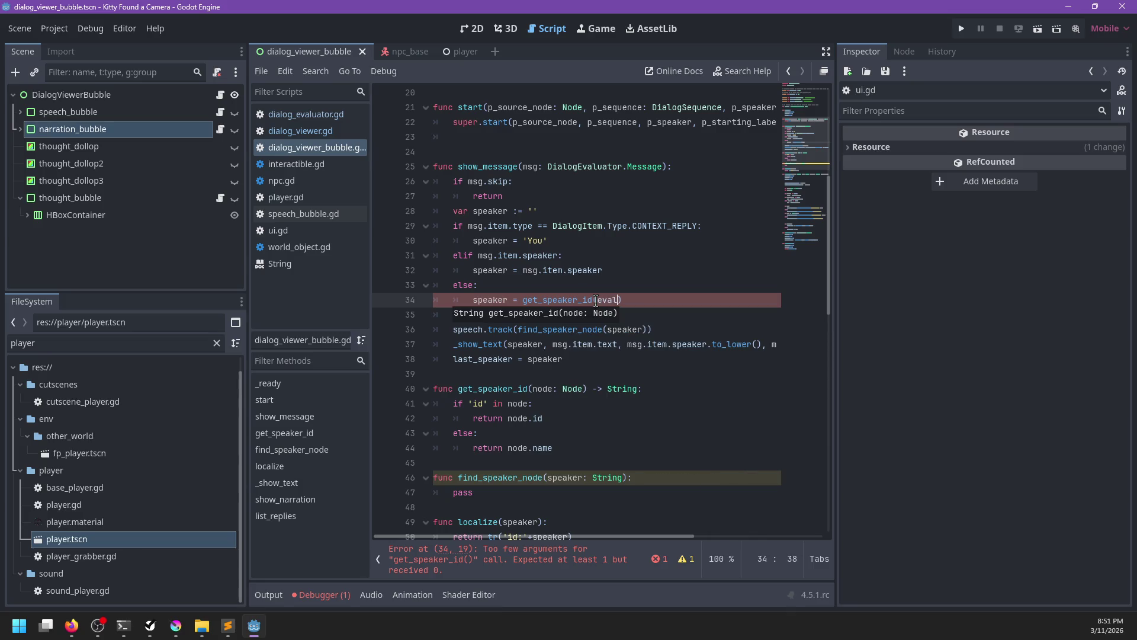
{"action": "key", "text": "Return"}
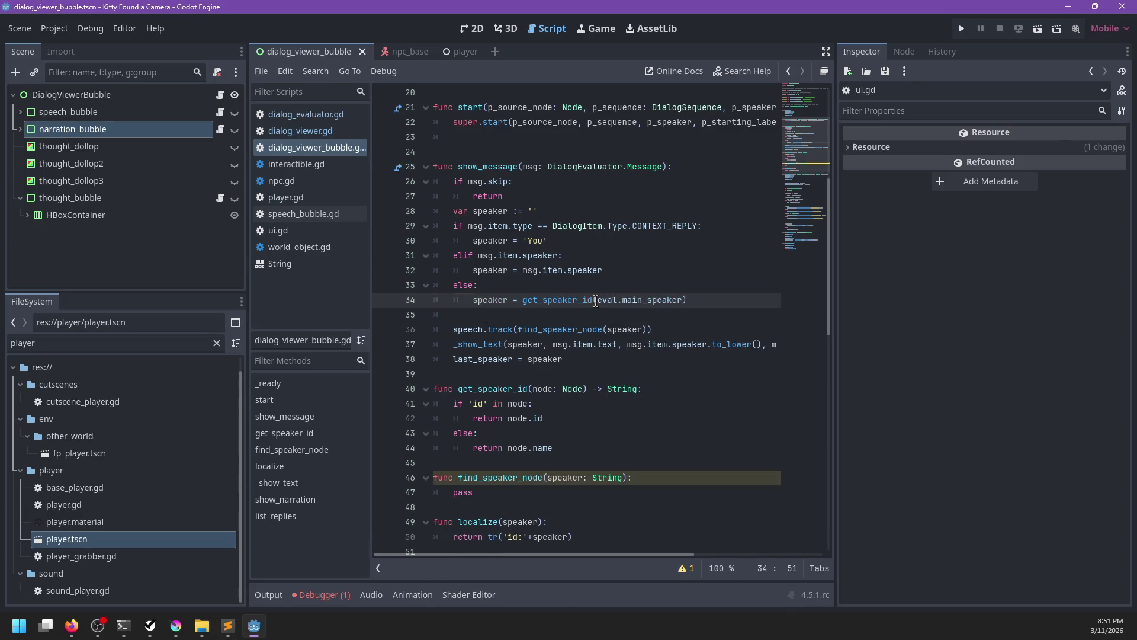
{"action": "key", "text": "ctrl+s"}
{"action": "left_click", "coordinate": [508, 495]}
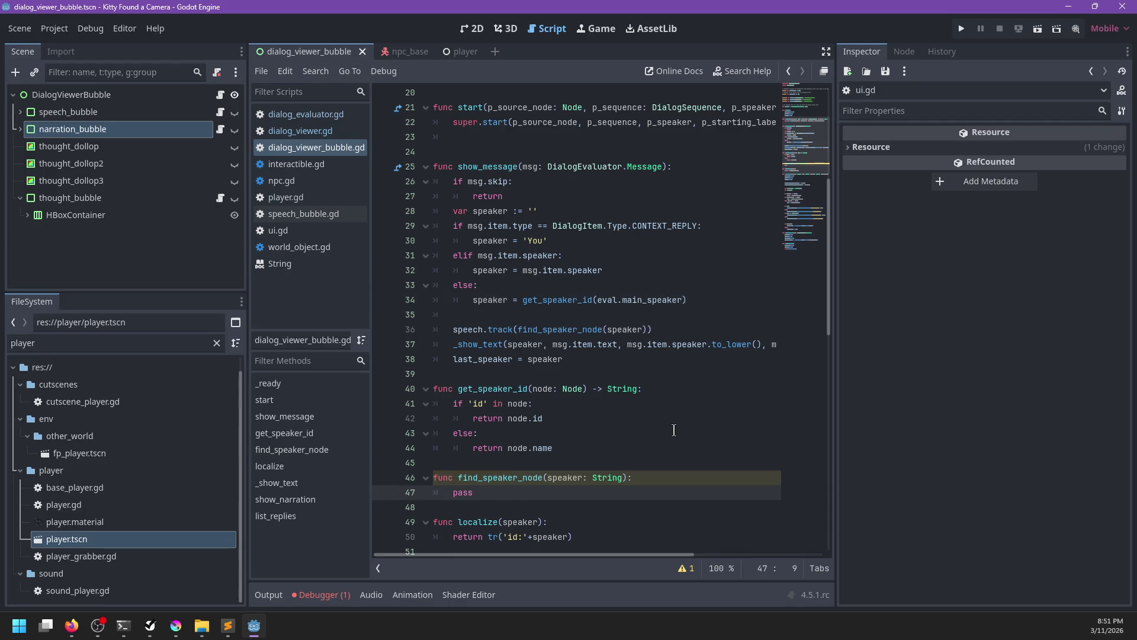
{"action": "scroll", "coordinate": [674, 430], "scroll_direction": "up", "scroll_amount": 5}
{"action": "left_click", "coordinate": [498, 354]}
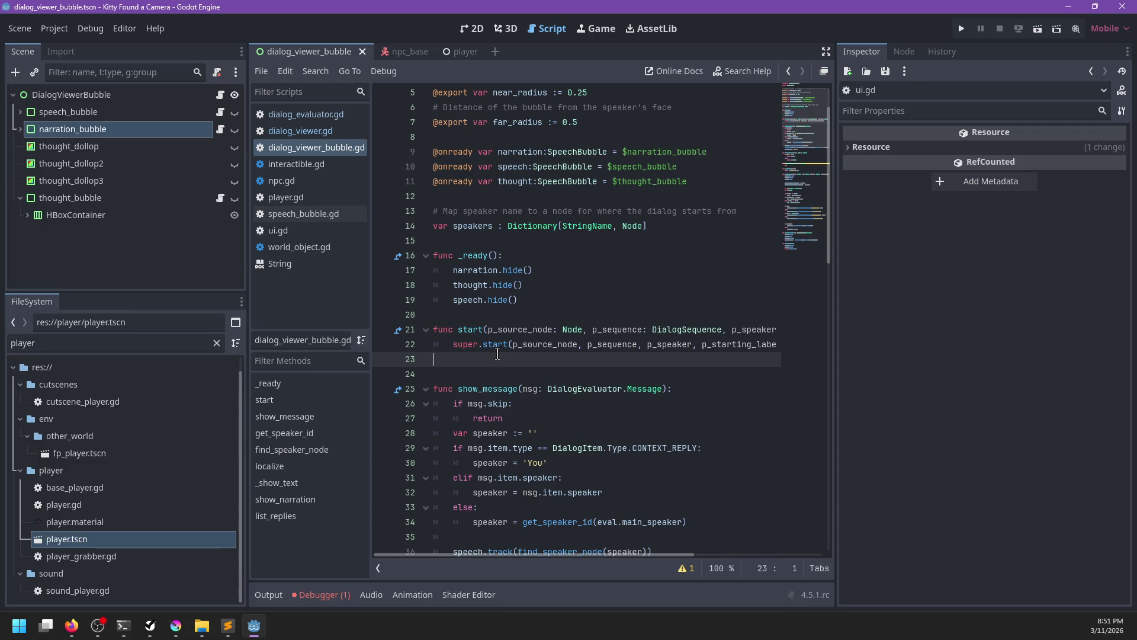
Delete the extra blank line before show_message
{"action": "key", "text": "Delete"}
{"action": "scroll", "coordinate": [501, 352], "scroll_direction": "down", "scroll_amount": 4}
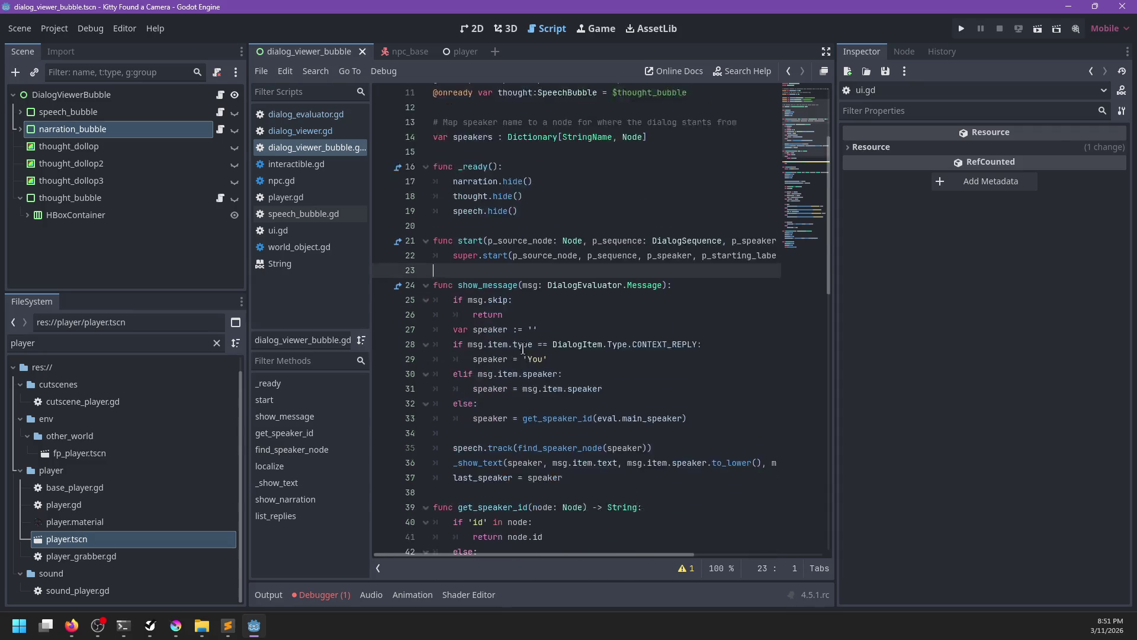
{"action": "scroll", "coordinate": [522, 350], "scroll_direction": "up", "scroll_amount": 5}
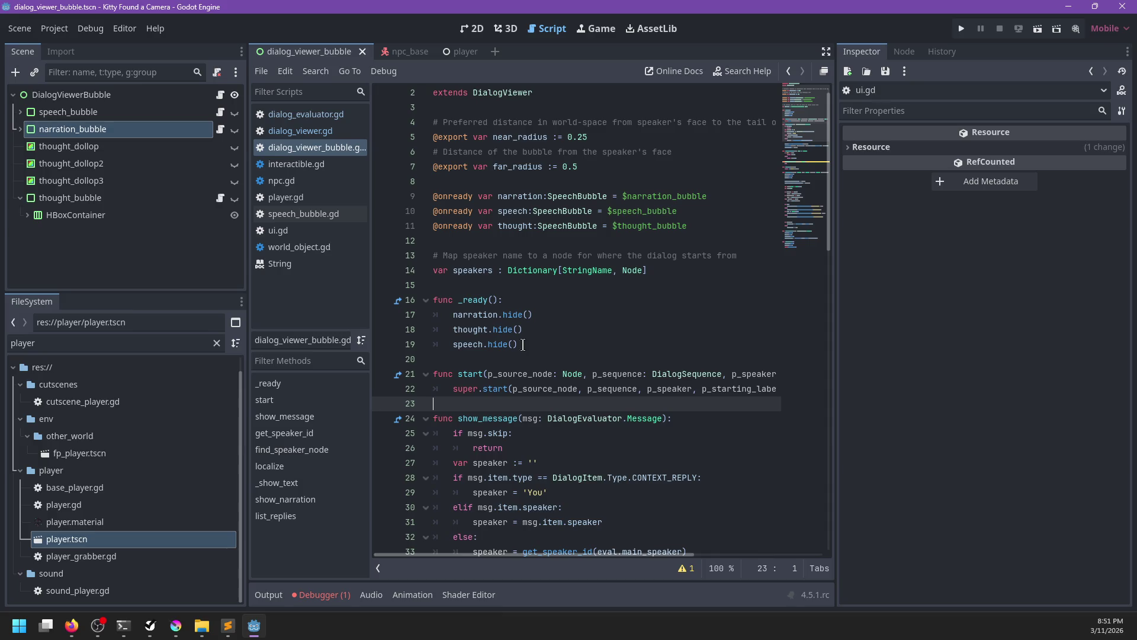
Review and close dialog_viewer.gd, then add a new line after super.start
{"action": "left_click", "coordinate": [327, 134]}
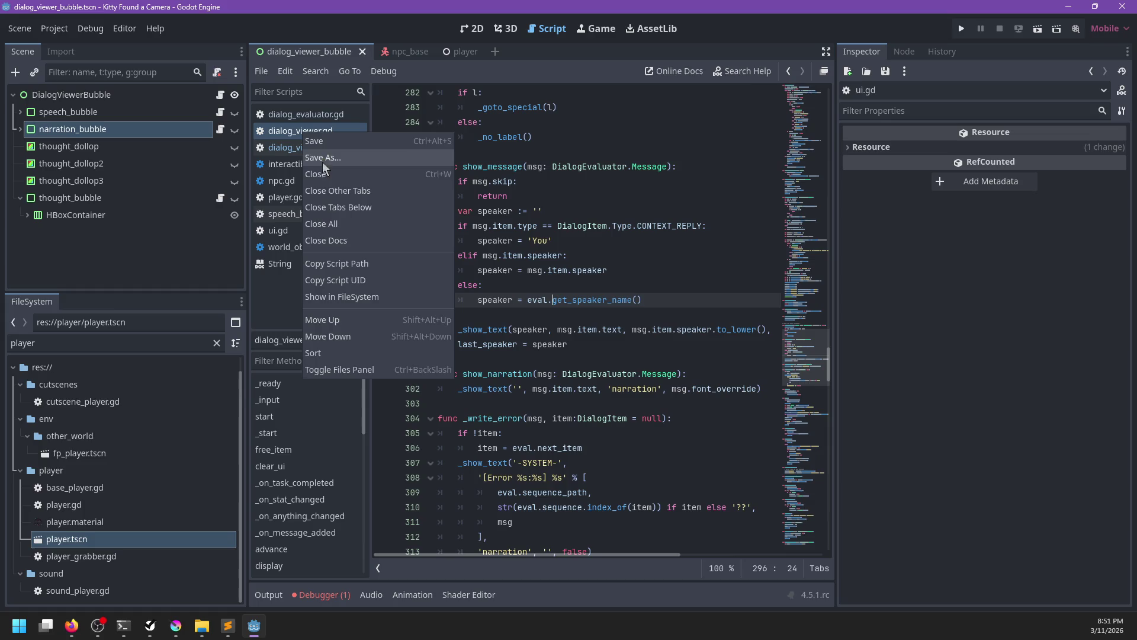
{"action": "left_click", "coordinate": [323, 174]}
{"action": "scroll", "coordinate": [508, 325], "scroll_direction": "down", "scroll_amount": 2}
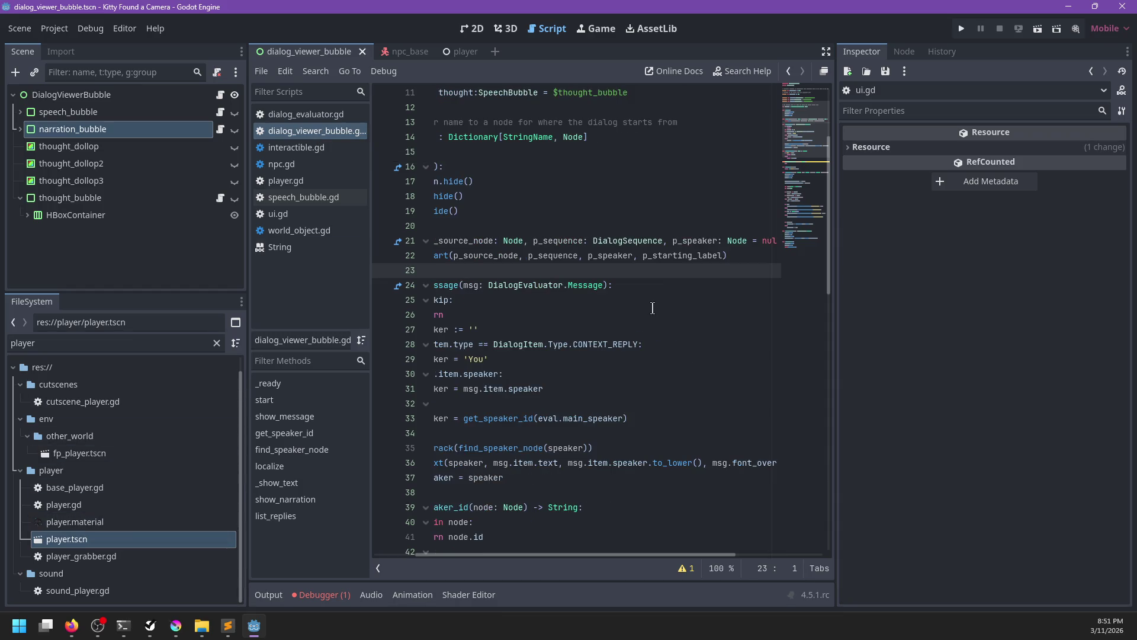
{"action": "left_click", "coordinate": [750, 259]}
{"action": "key", "text": "Return"}
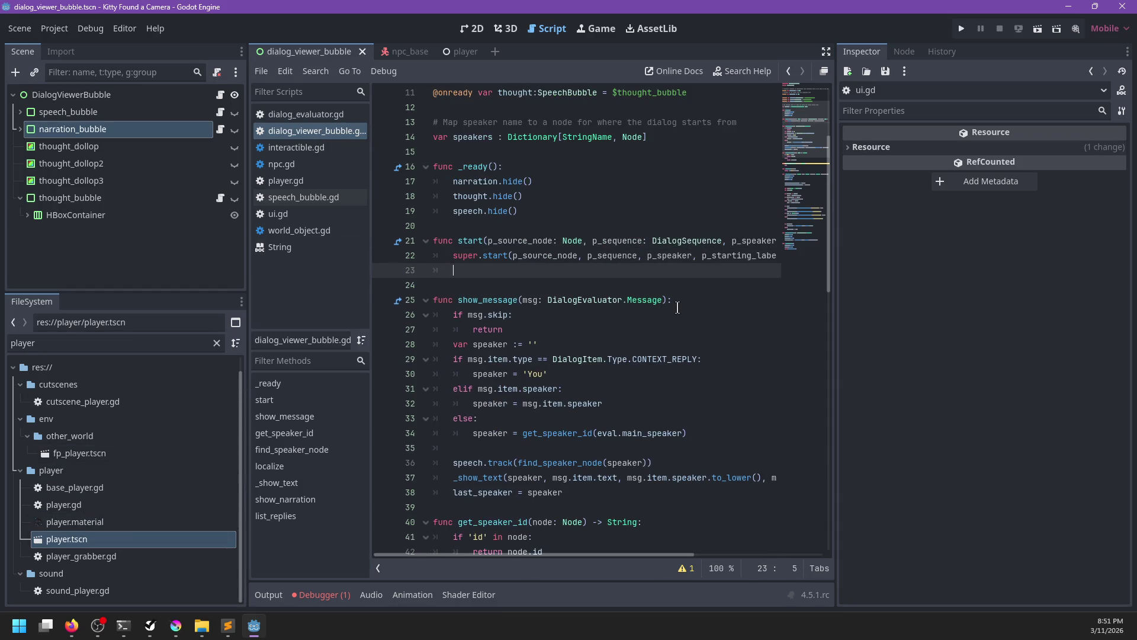
On line 23 write speakers[get_speaker_id(p_source_node)] = p_source_node and save the script
{"action": "type", "text": "t_speak"}
{"action": "key", "text": "ctrl+BackSpace"}
{"action": "scroll", "coordinate": [650, 313], "scroll_direction": "up", "scroll_amount": 2}
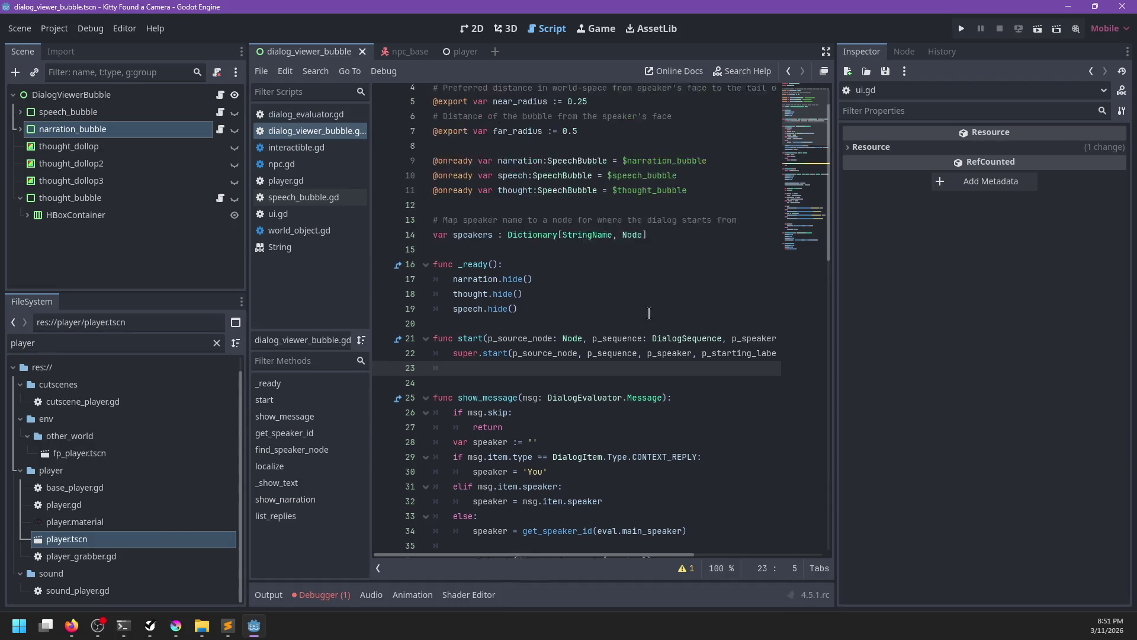
{"action": "scroll", "coordinate": [649, 313], "scroll_direction": "up", "scroll_amount": 1}
{"action": "type", "text": "speakers[get_speaker_id("}
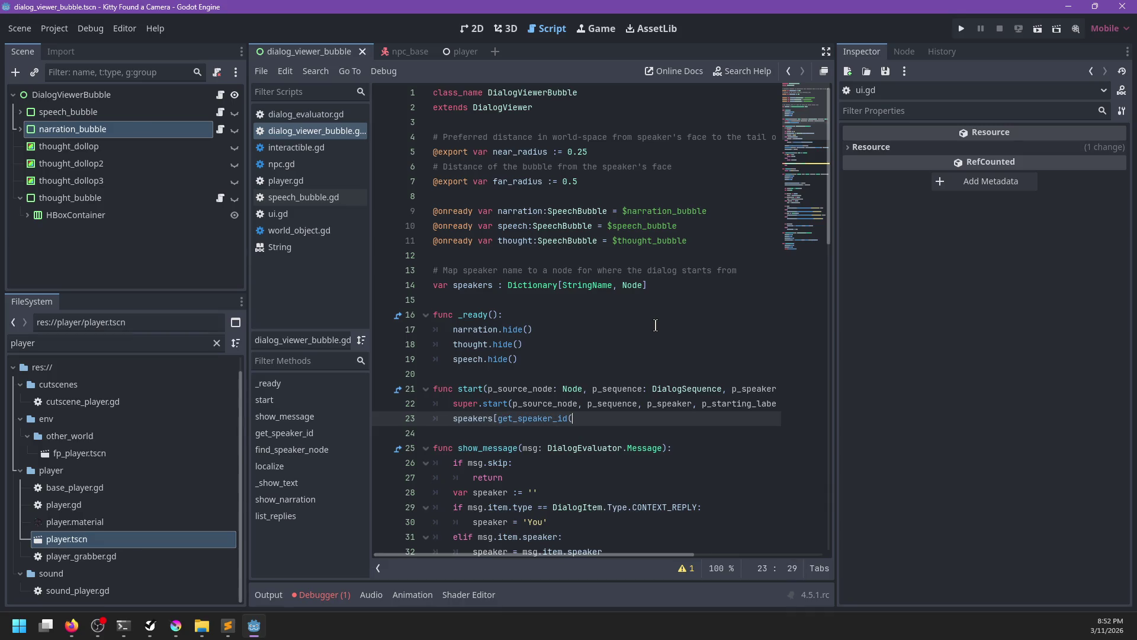
{"action": "type", "text": "p_speaker)"}
{"action": "type", "text": "]"}
{"action": "key", "text": "ctrl+Left"}
{"action": "key", "text": "ctrl+Left"}
{"action": "key", "text": "ctrl+Left"}
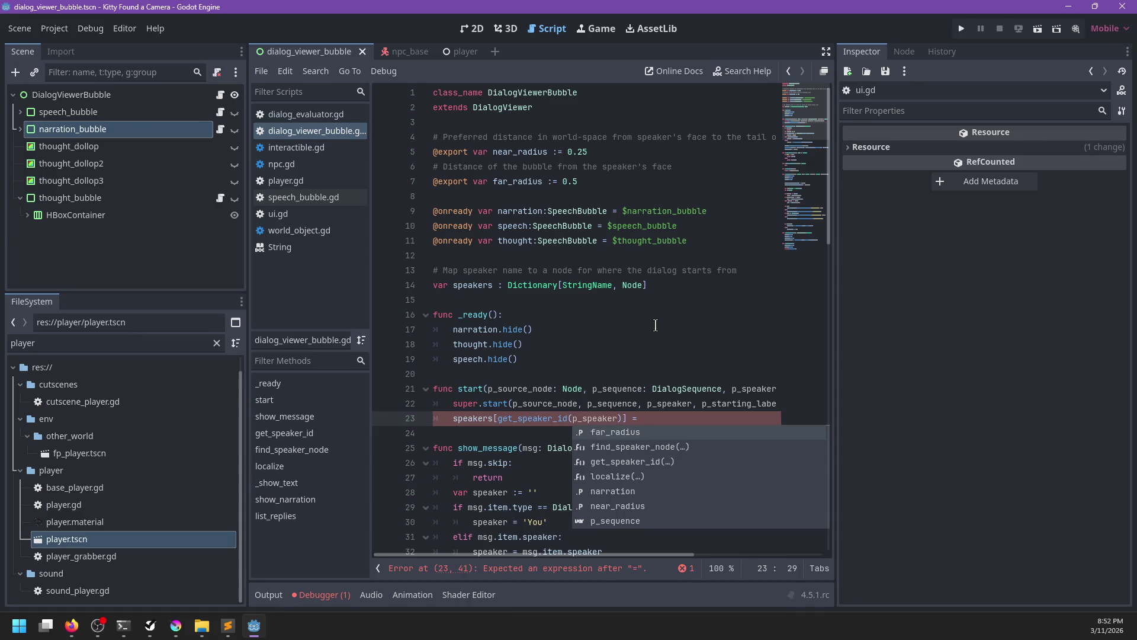
{"action": "type", "text": "p_sourc"}
{"action": "key", "text": "Tab"}
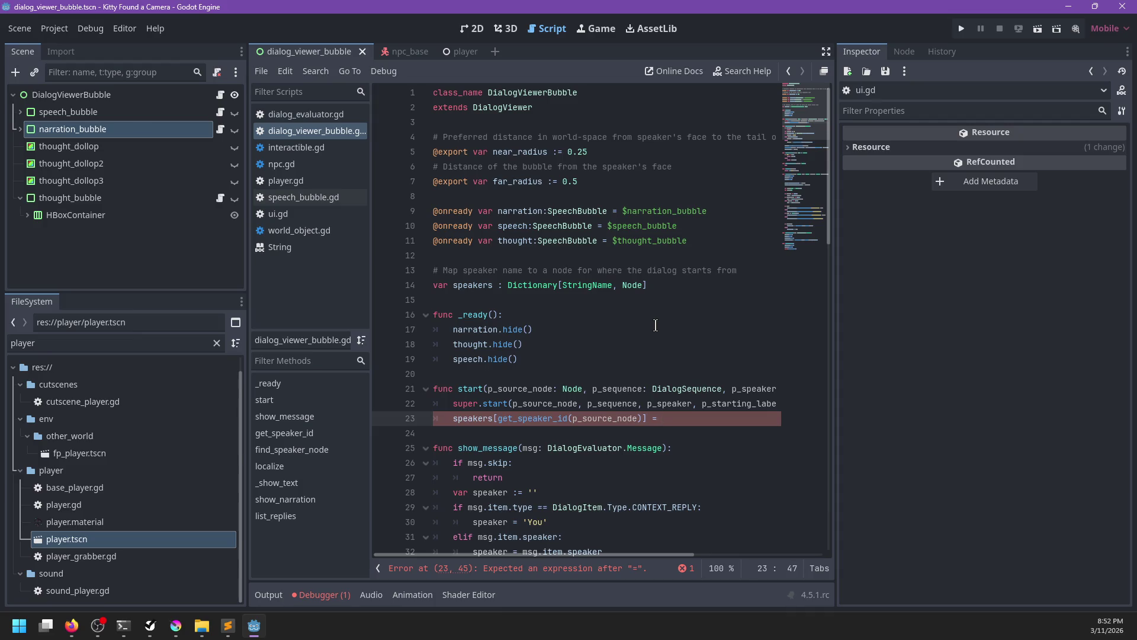
{"action": "type", "text": "rce)"}
{"action": "type", "text": "_node"}
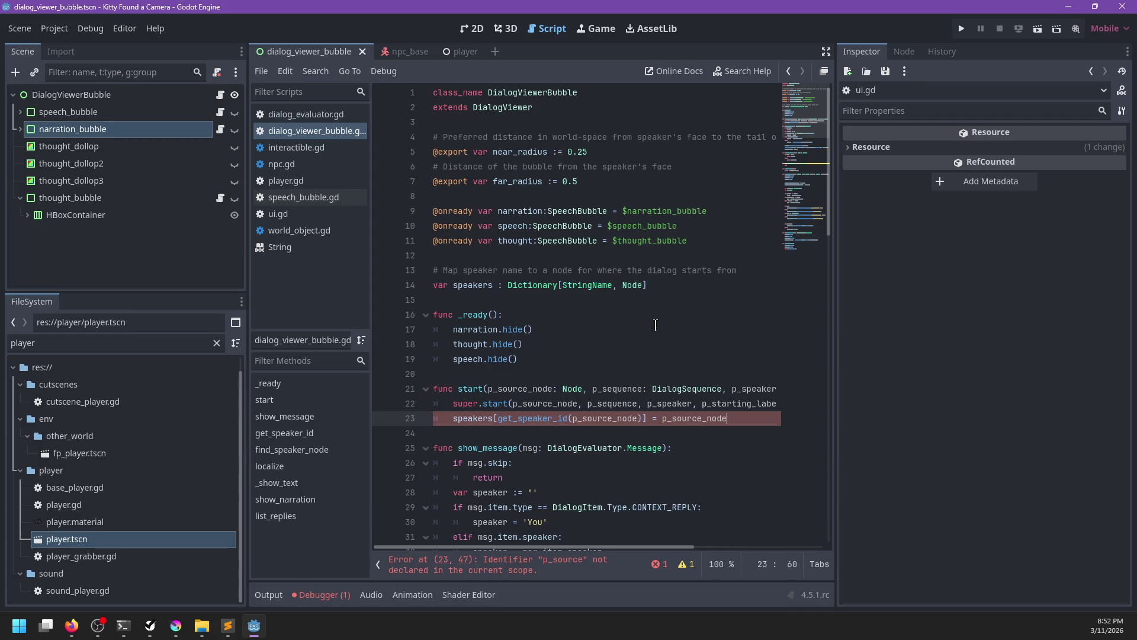
{"action": "scroll", "coordinate": [560, 350], "scroll_direction": "down", "scroll_amount": 2}
{"action": "key", "text": "ctrl+s"}
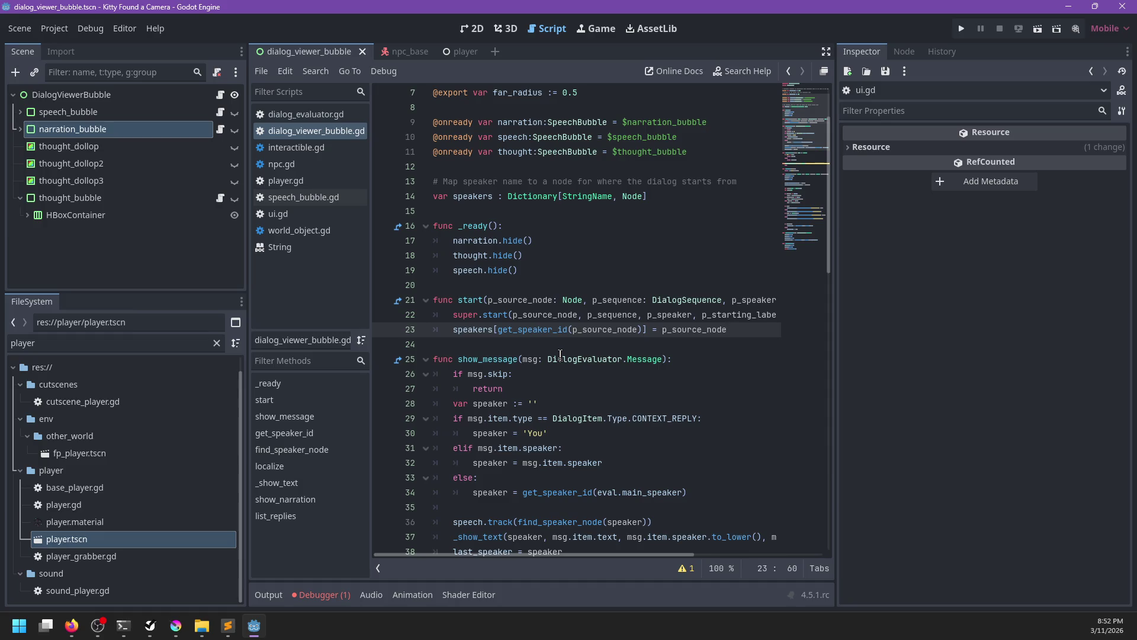
{"action": "scroll", "coordinate": [561, 354], "scroll_direction": "up", "scroll_amount": 2}
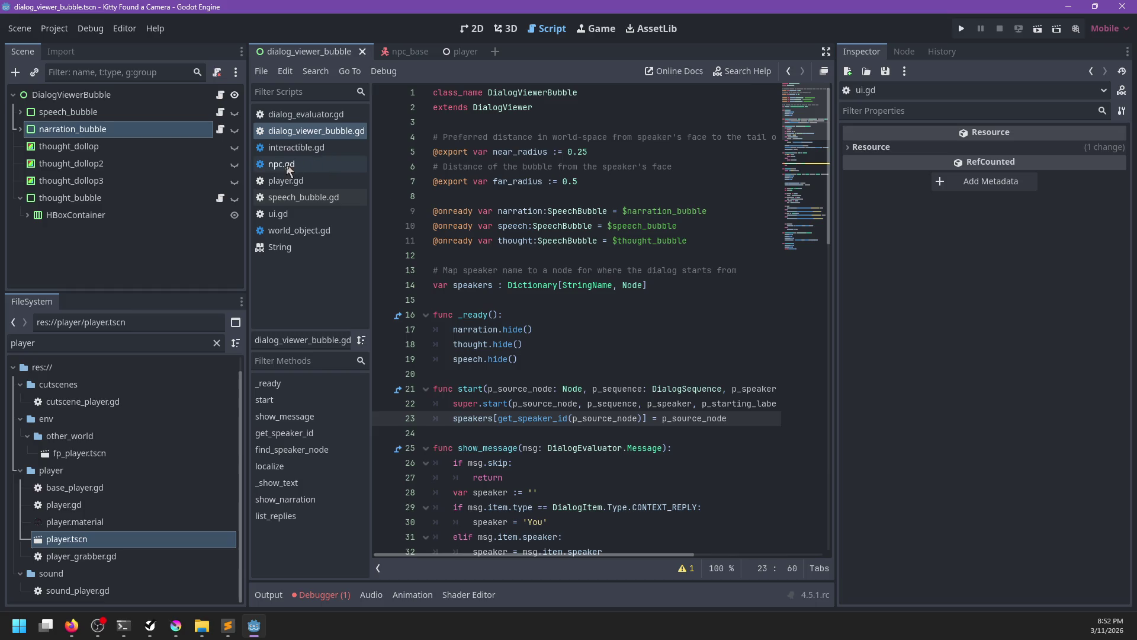
{"action": "left_click", "coordinate": [55, 31]}
{"action": "left_click", "coordinate": [77, 49]}
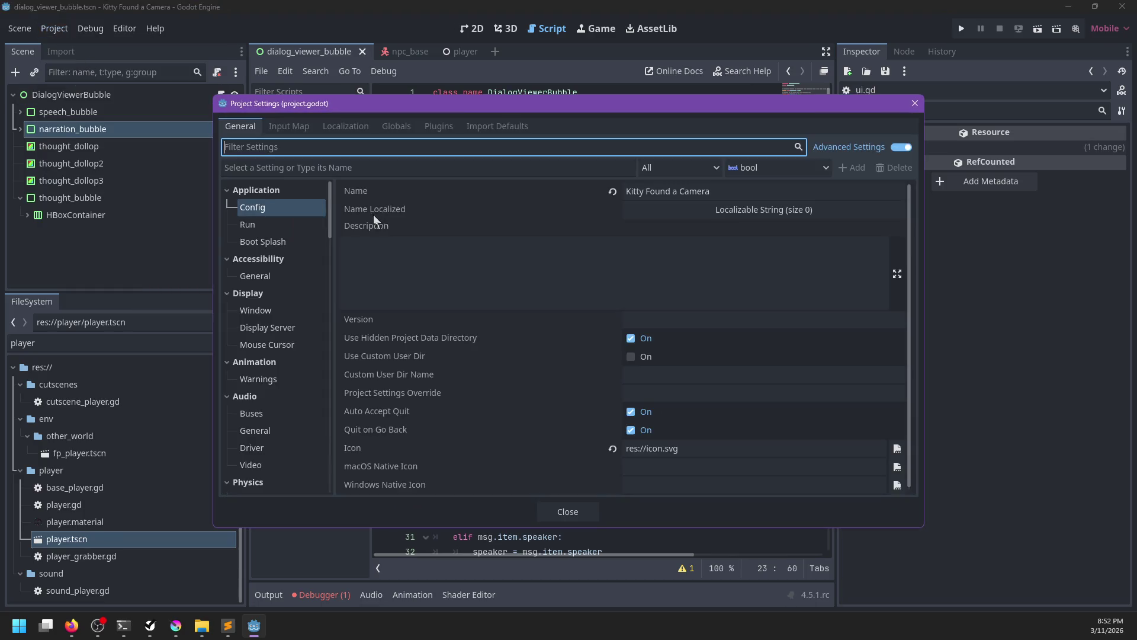
{"action": "left_click", "coordinate": [288, 124]}
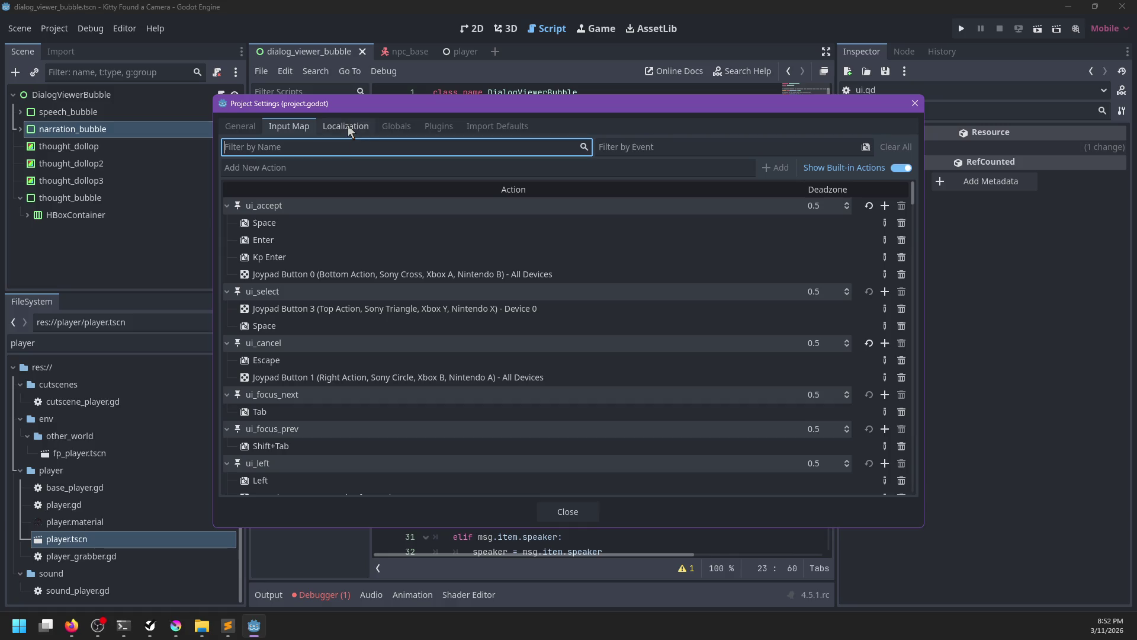
{"action": "left_click", "coordinate": [397, 127]}
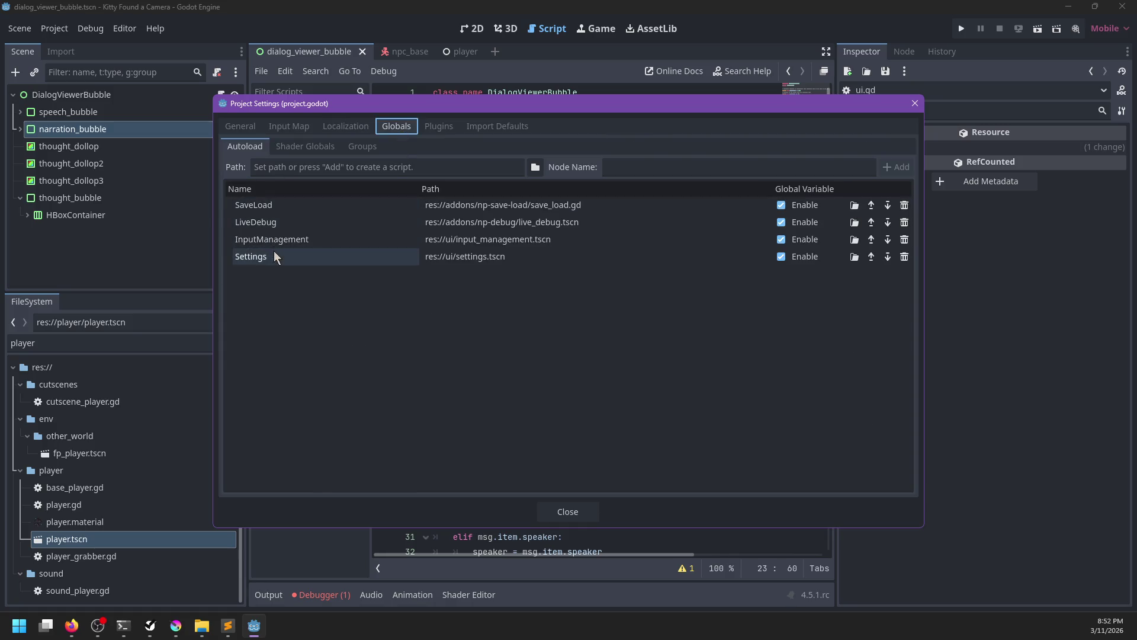
{"action": "left_click", "coordinate": [582, 515]}
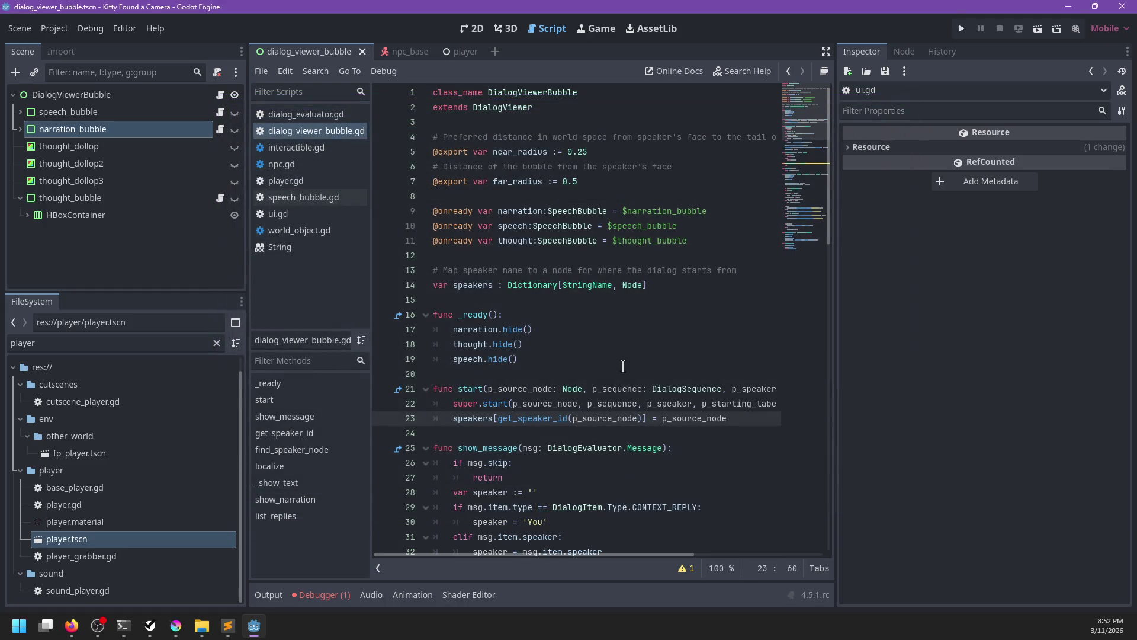
Add a register_speaker(p_source_node) call after super.start
{"action": "left_click", "coordinate": [503, 409]}
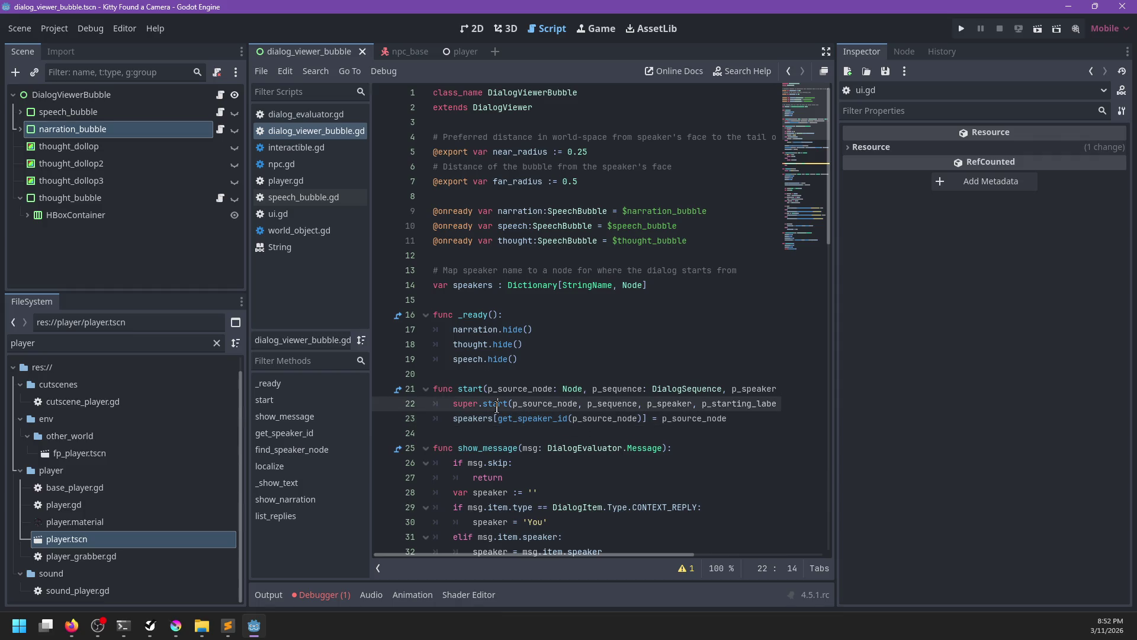
{"action": "key", "text": "ctrl+Return"}
{"action": "type", "text": "register_speak"}
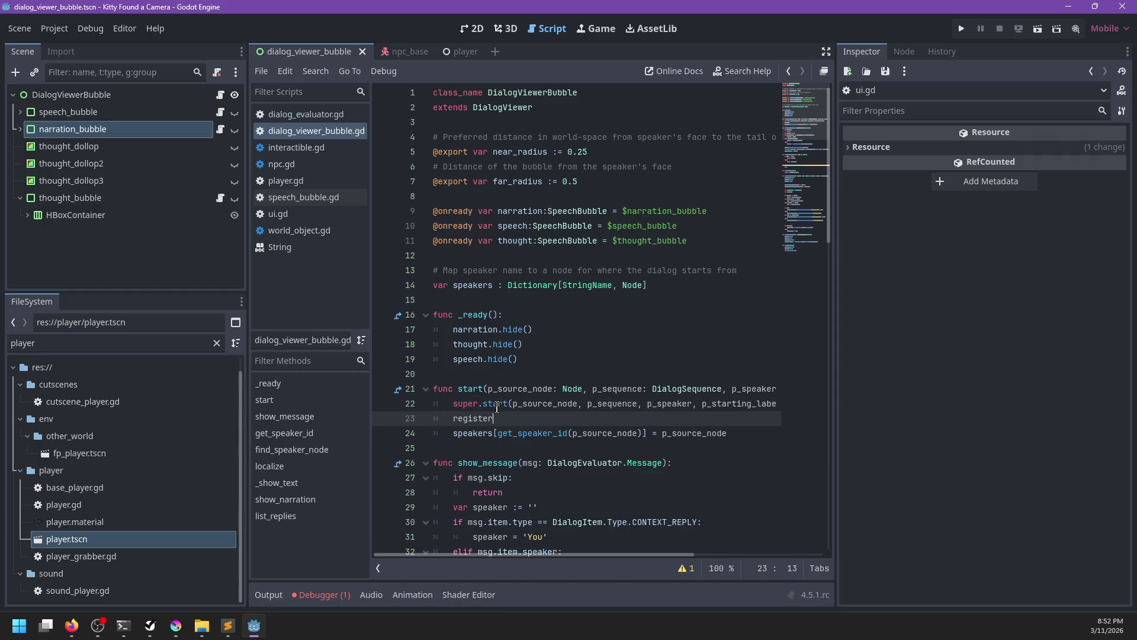
{"action": "type", "text": "er(p_"}
{"action": "type", "text": "source_node)"}
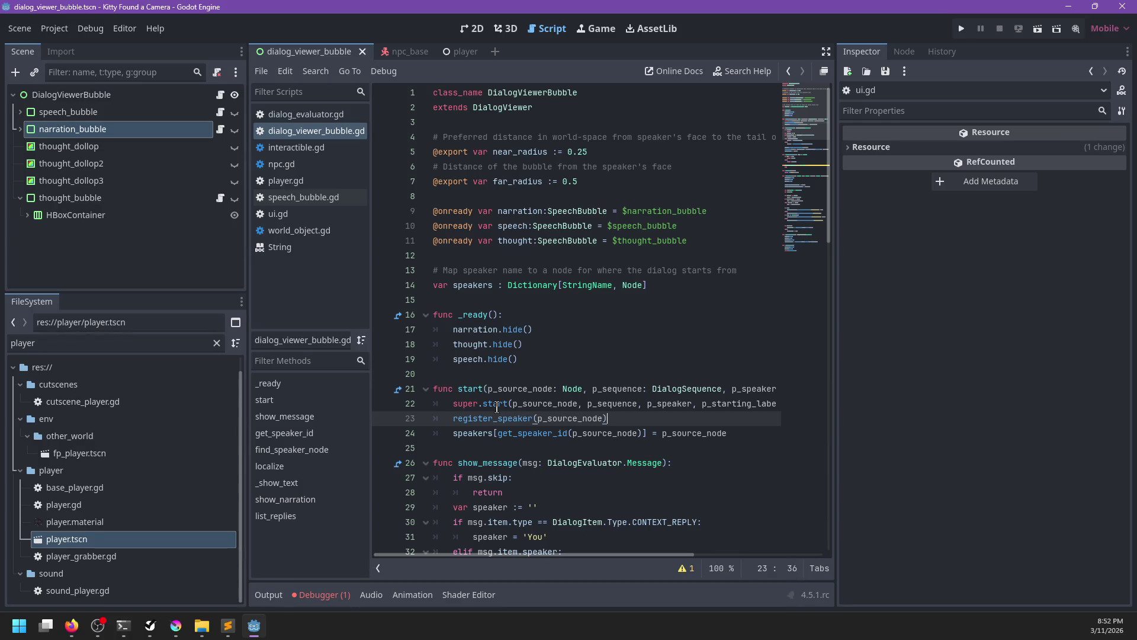
{"action": "key", "text": "Return"}
{"action": "key", "text": "Return"}
Declare func register_speaker(p_node: Node) over the speakers assignment, renaming p_source_node to p_node, and save
{"action": "type", "text": "func register"}
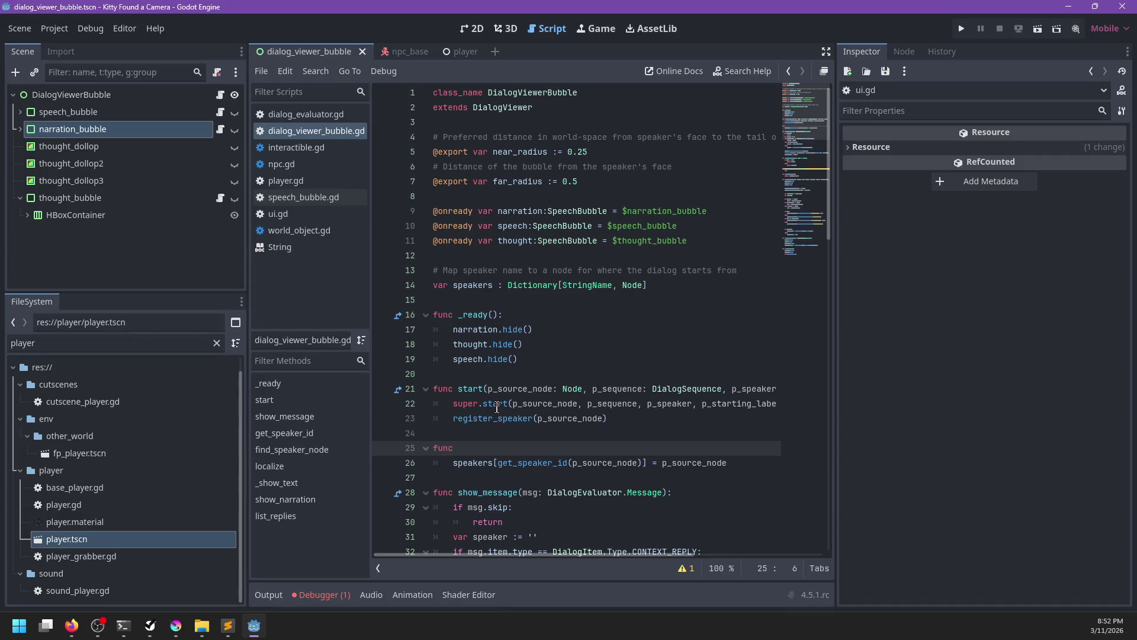
{"action": "type", "text": "_speaker(p"}
{"action": "type", "text": "_node)"}
{"action": "key", "text": "Down"}
{"action": "key", "text": "ctrl+d"}
{"action": "key", "text": "ctrl+d"}
{"action": "type", "text": "p_n"}
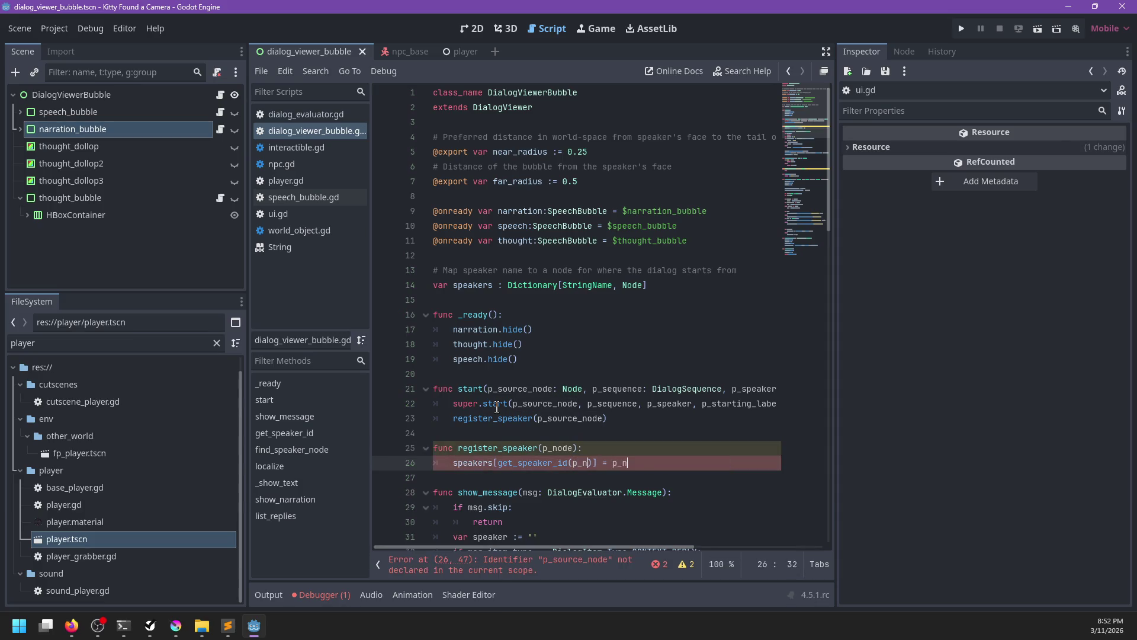
{"action": "type", "text": "ode"}
{"action": "key", "text": "Escape"}
{"action": "key", "text": "Up"}
{"action": "type", "text": ":"}
{"action": "key", "text": "Escape"}
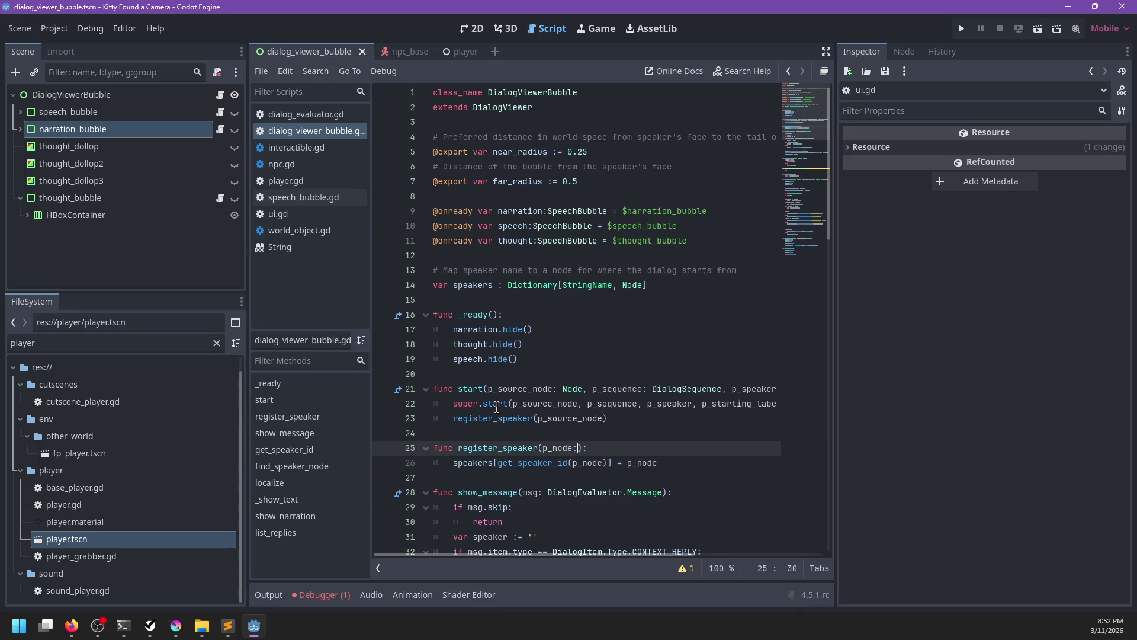
{"action": "type", "text": "Node"}
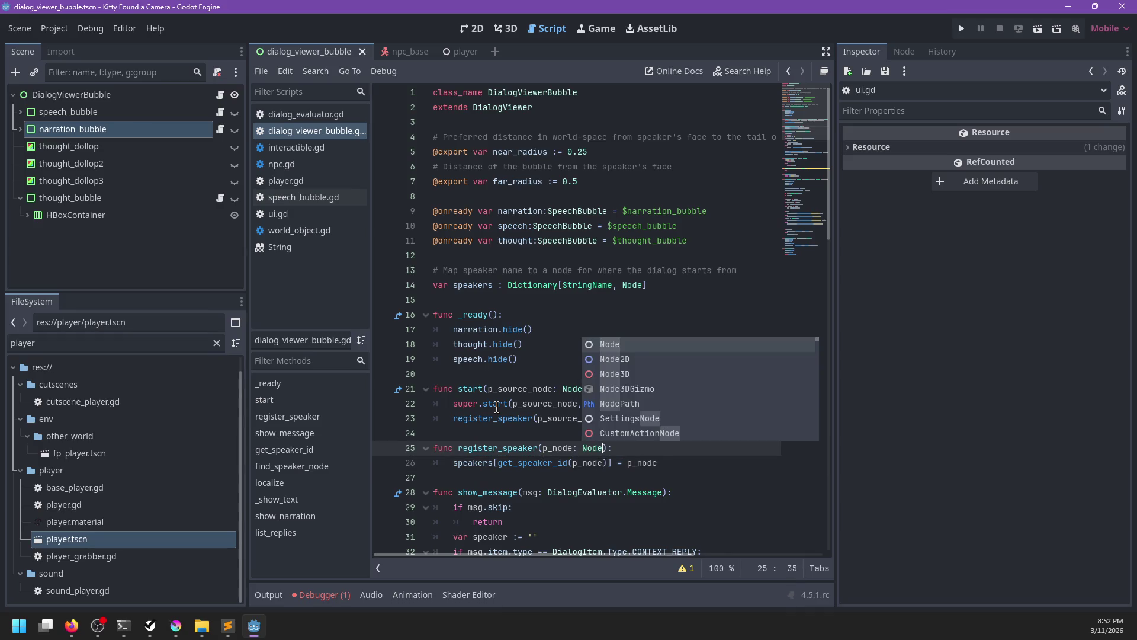
{"action": "key", "text": "ctrl+s"}
{"action": "left_click", "coordinate": [674, 462]}
{"action": "scroll", "coordinate": [674, 462], "scroll_direction": "down", "scroll_amount": 3}
{"action": "scroll", "coordinate": [649, 379], "scroll_direction": "up", "scroll_amount": 3}
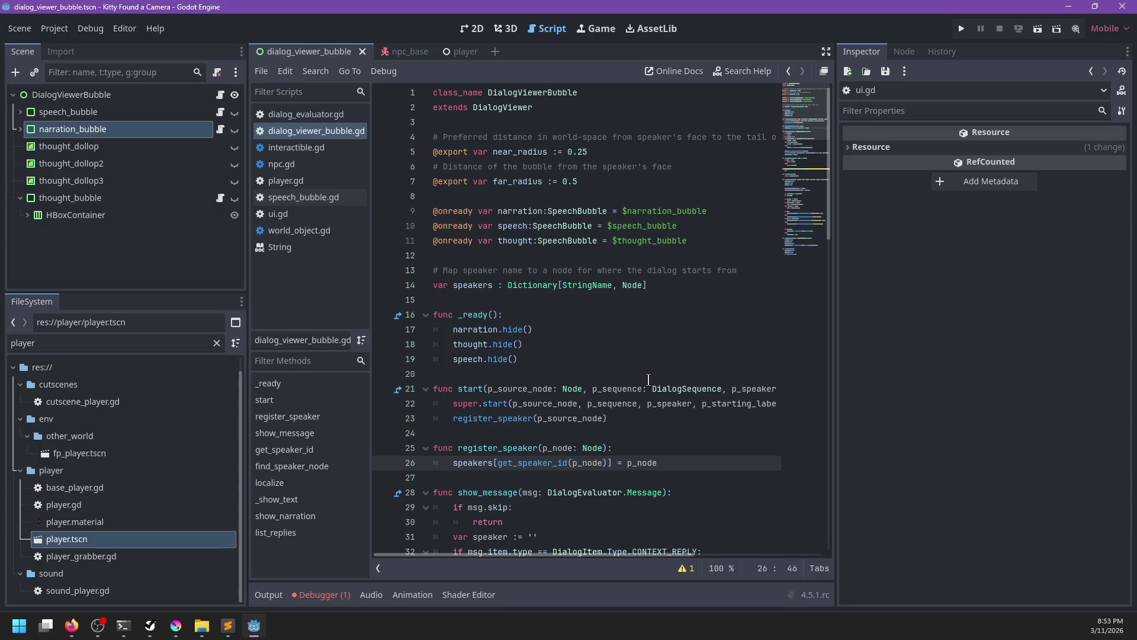
Open interactible.gd and go to the end of the add_to_group line in _ready
{"action": "left_click", "coordinate": [296, 161]}
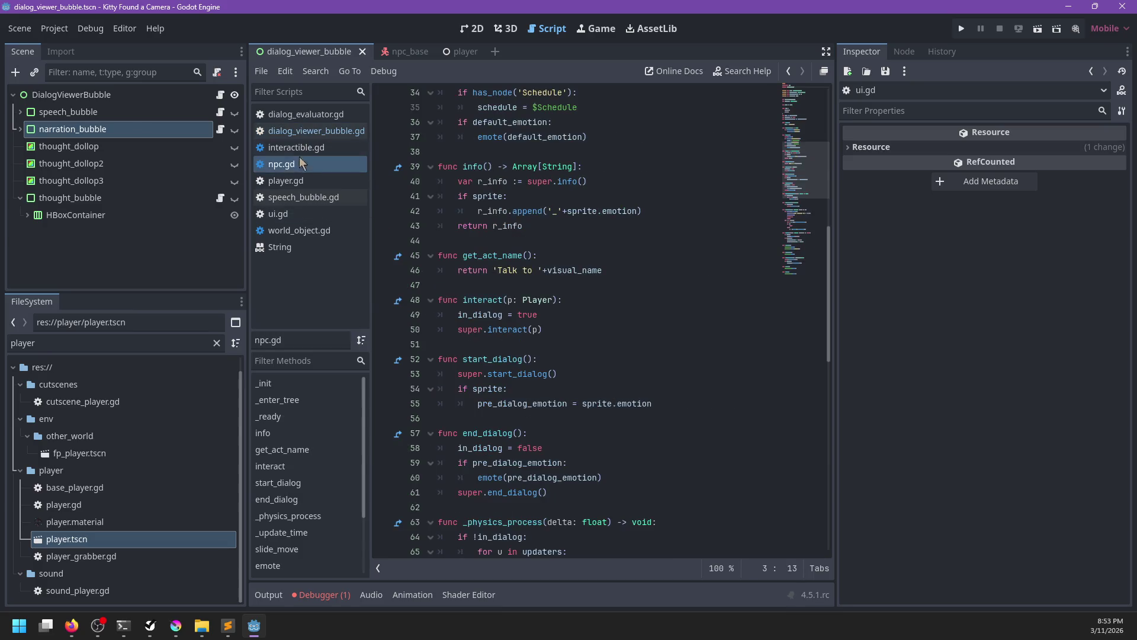
{"action": "left_click", "coordinate": [296, 148]}
{"action": "scroll", "coordinate": [668, 273], "scroll_direction": "up", "scroll_amount": 5}
{"action": "scroll", "coordinate": [658, 296], "scroll_direction": "down", "scroll_amount": 1}
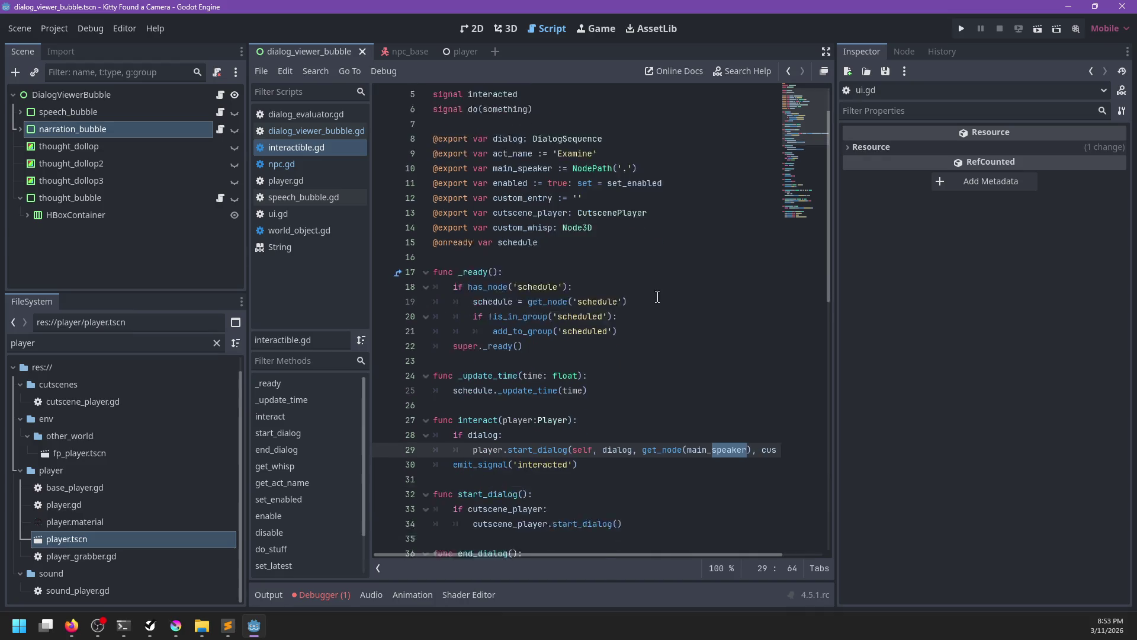
{"action": "scroll", "coordinate": [657, 296], "scroll_direction": "down", "scroll_amount": 1}
{"action": "left_click", "coordinate": [563, 314]}
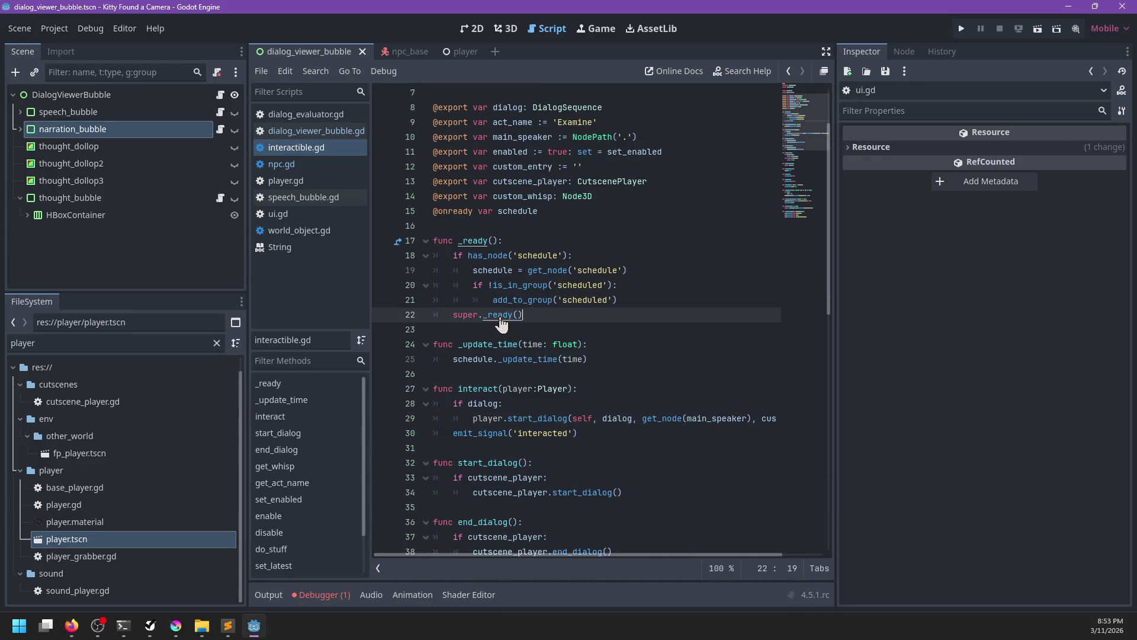
{"action": "left_click", "coordinate": [628, 299]}
{"action": "scroll", "coordinate": [628, 300], "scroll_direction": "up", "scroll_amount": 2}
{"action": "scroll", "coordinate": [628, 300], "scroll_direction": "down", "scroll_amount": 3}
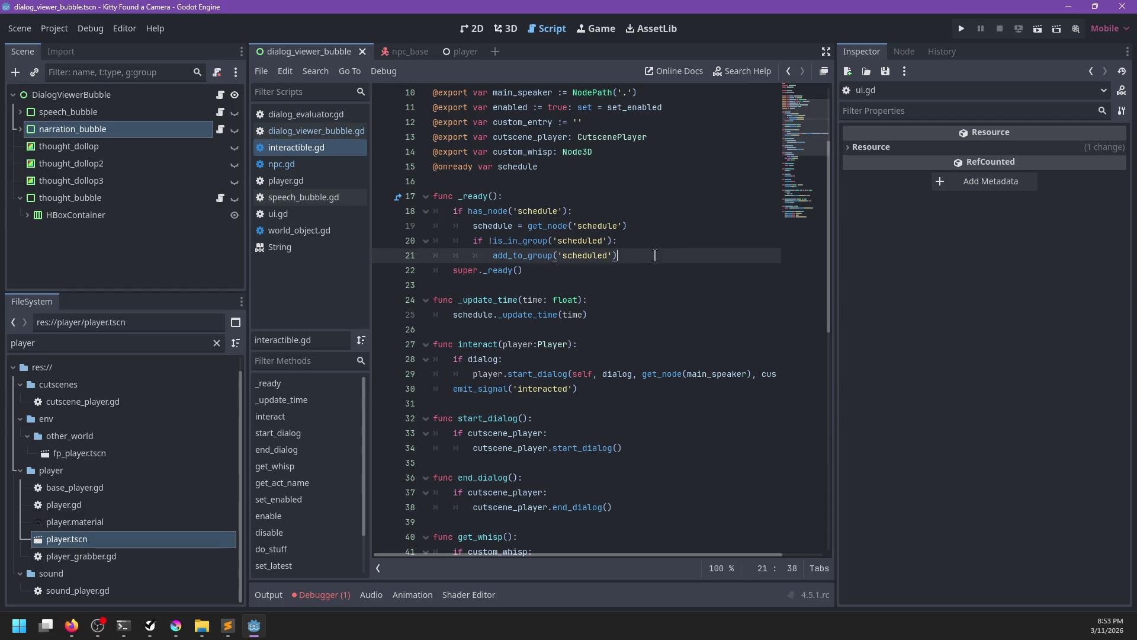
Add the line 'if dialog and id:' below add_to_group and start its indented block
{"action": "key", "text": "Return"}
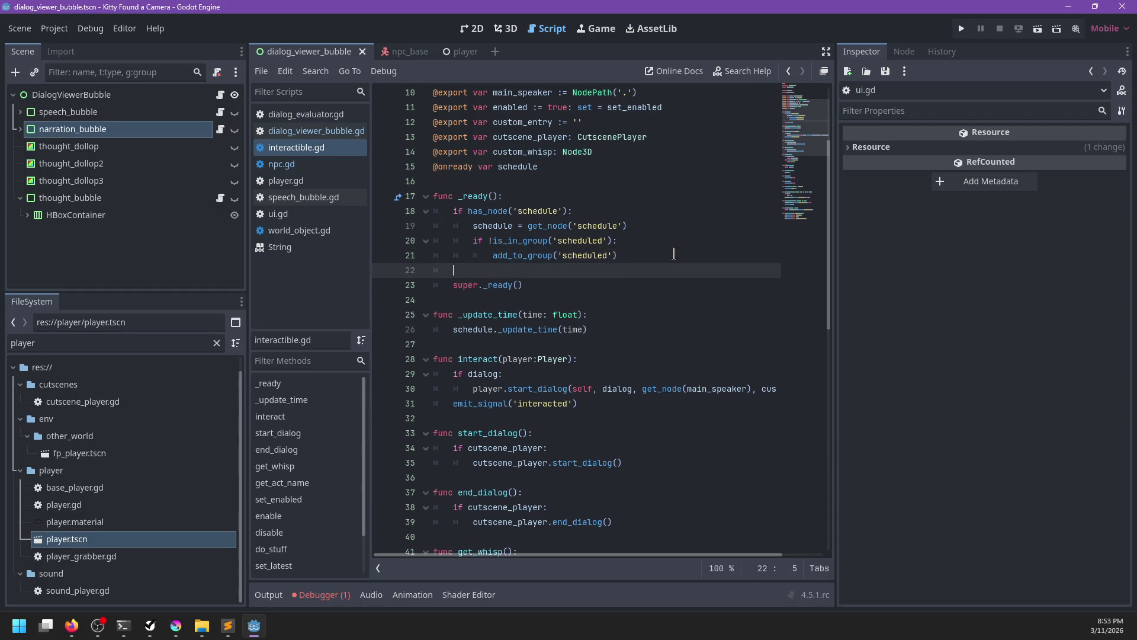
{"action": "type", "text": "and id"}
{"action": "type", "text": ":"}
{"action": "key", "text": "Return"}
{"action": "scroll", "coordinate": [674, 253], "scroll_direction": "up", "scroll_amount": 3}
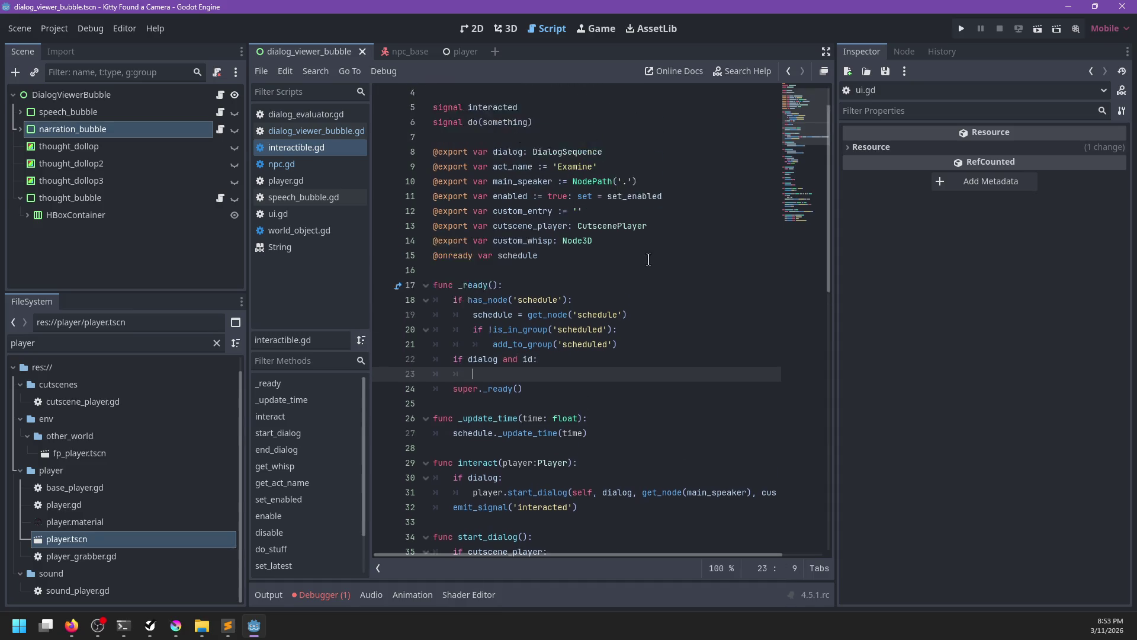
{"action": "scroll", "coordinate": [668, 267], "scroll_direction": "down", "scroll_amount": 1}
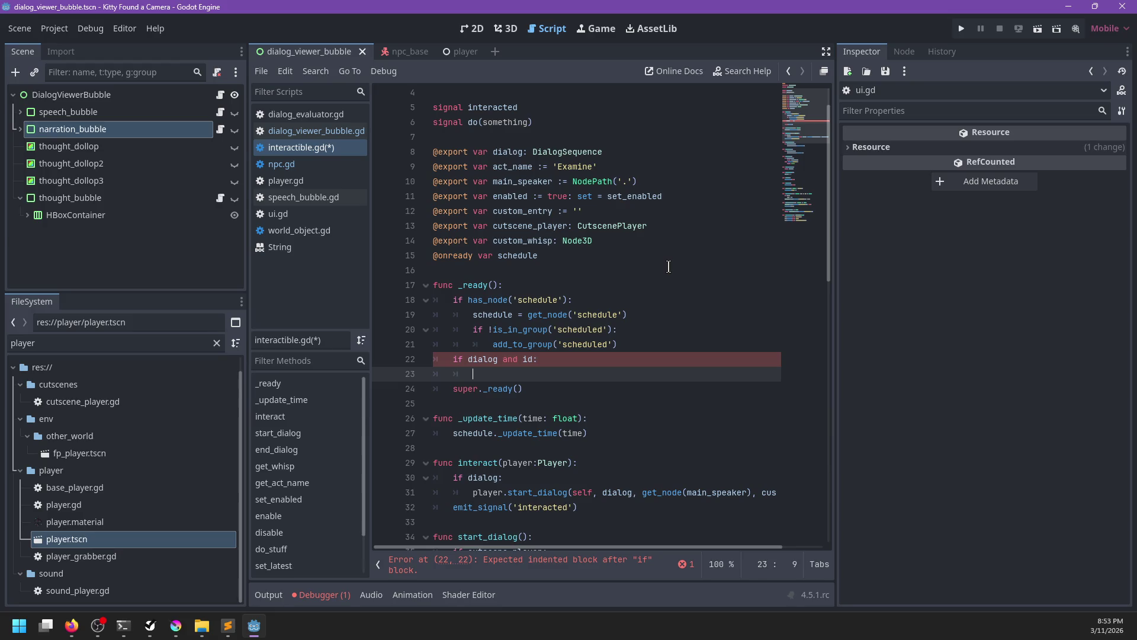
{"action": "scroll", "coordinate": [162, 403], "scroll_direction": "up", "scroll_amount": 1}
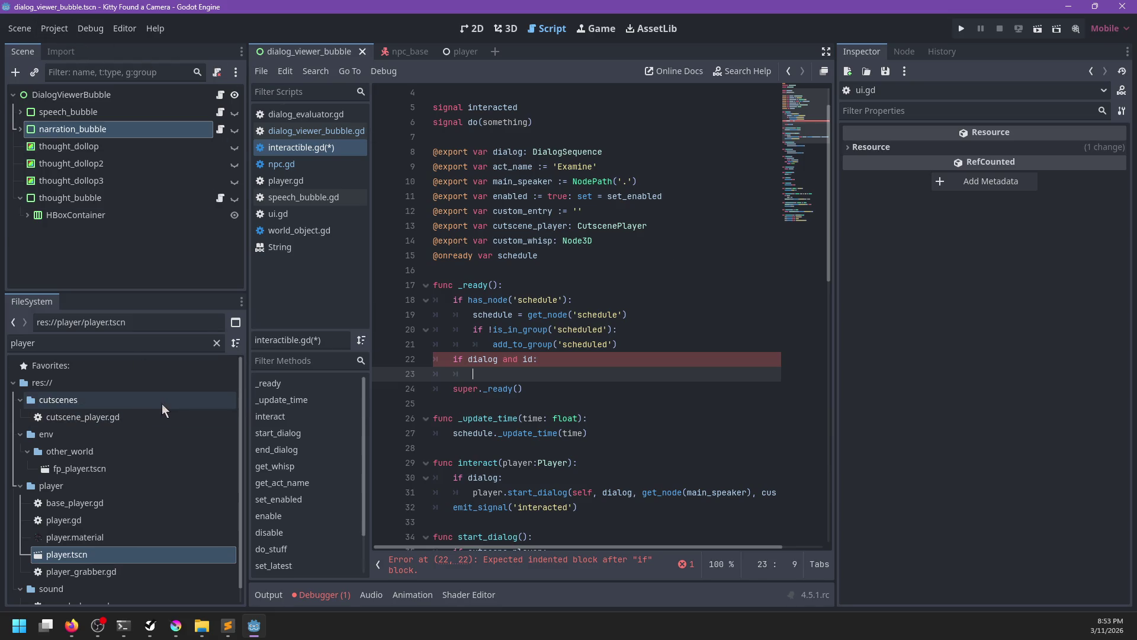
{"action": "left_click", "coordinate": [34, 490]}
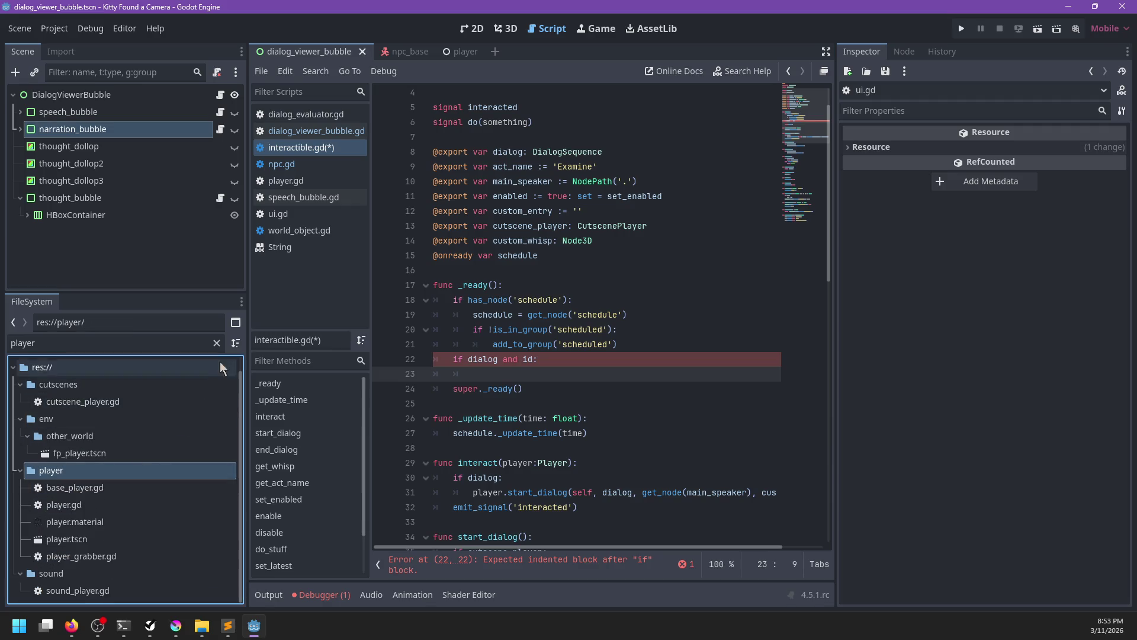
Collapse the player and diagetic folders in the FileSystem dock
{"action": "left_click", "coordinate": [216, 342]}
{"action": "scroll", "coordinate": [159, 488], "scroll_direction": "down", "scroll_amount": 5}
{"action": "scroll", "coordinate": [118, 468], "scroll_direction": "up", "scroll_amount": 3}
{"action": "left_click", "coordinate": [20, 444]}
{"action": "scroll", "coordinate": [42, 513], "scroll_direction": "down", "scroll_amount": 2}
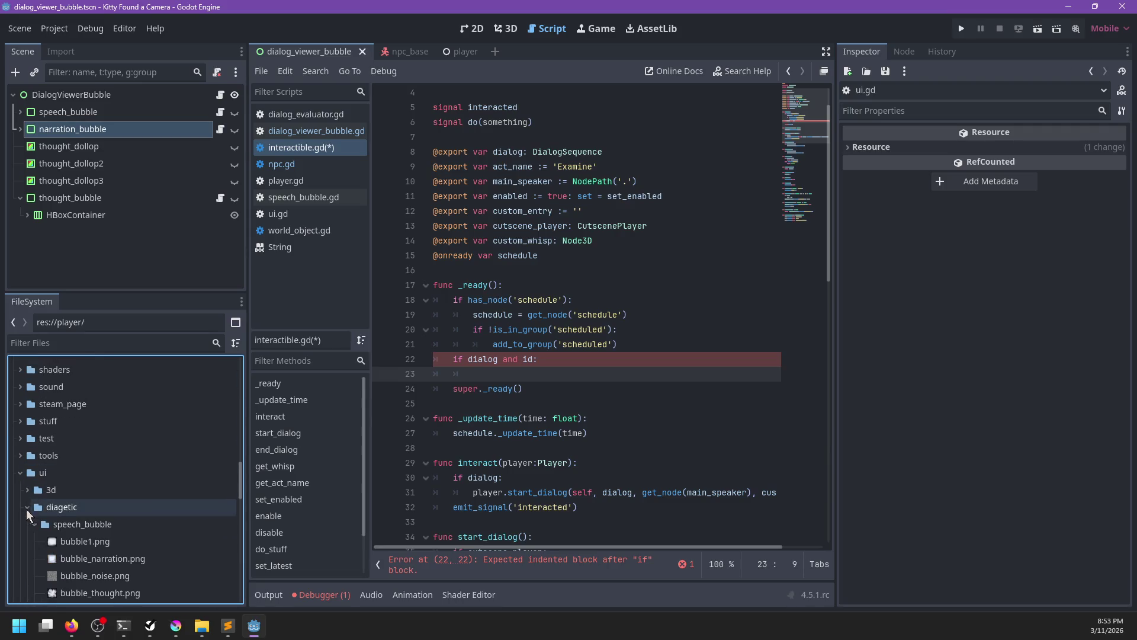
{"action": "left_click", "coordinate": [27, 506]}
Create a new script named dialog_manager.gd in the ui folder
{"action": "left_click", "coordinate": [33, 474]}
{"action": "right_click", "coordinate": [32, 476]}
{"action": "mouse_move", "coordinate": [137, 364]}
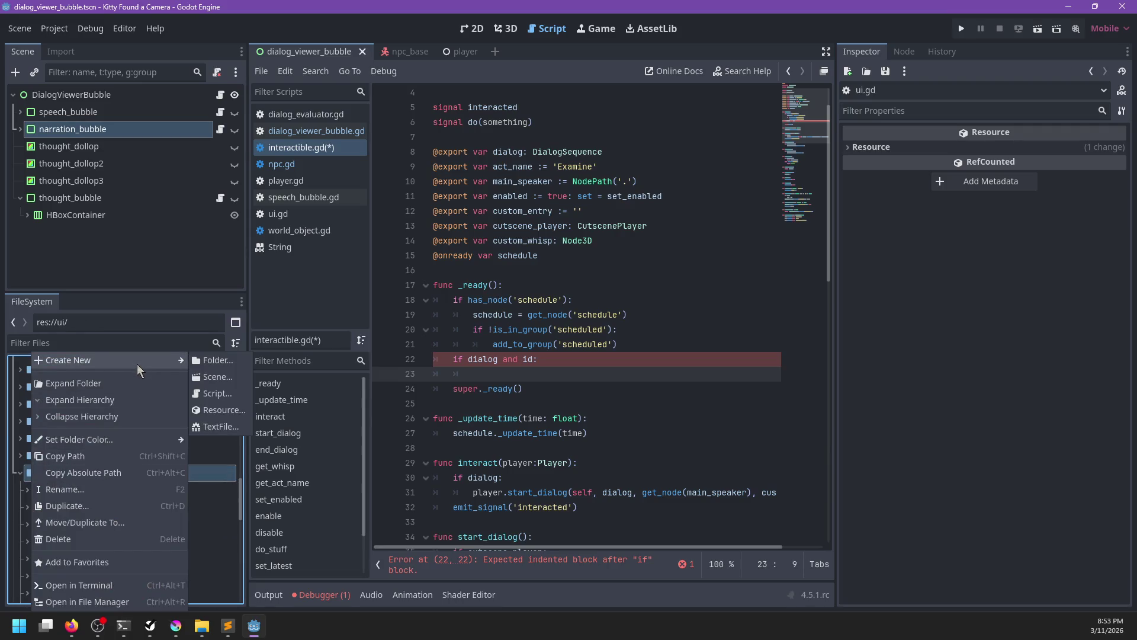
{"action": "left_click", "coordinate": [227, 396]}
{"action": "type", "text": "Dialog"}
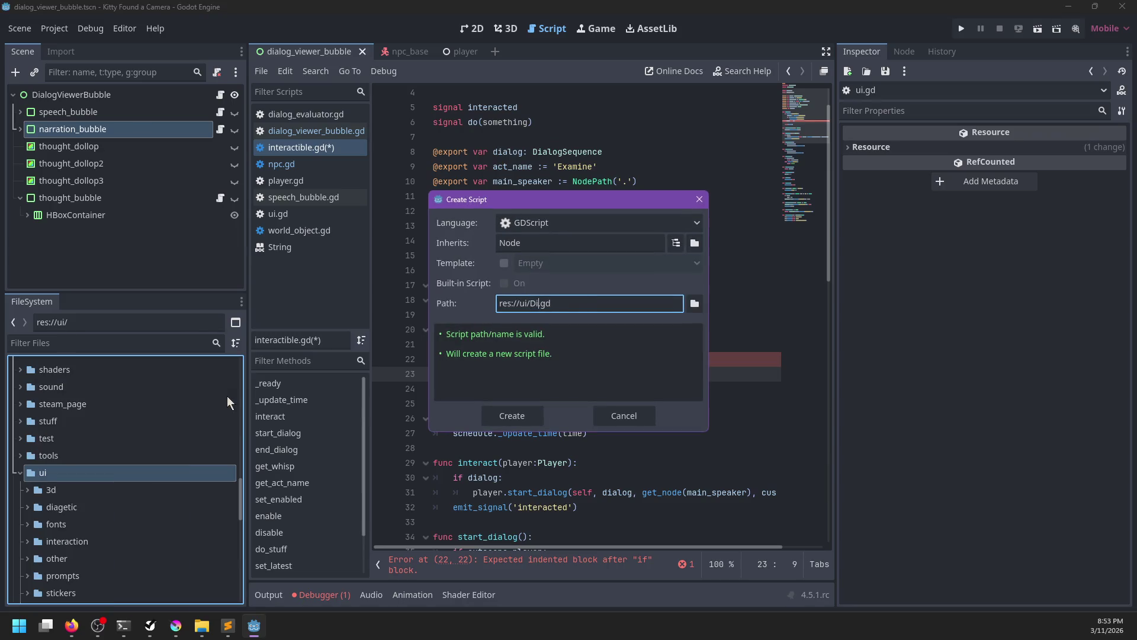
{"action": "key", "text": "ctrl+BackSpace"}
{"action": "type", "text": "dialog_manager"}
{"action": "key", "text": "Return"}
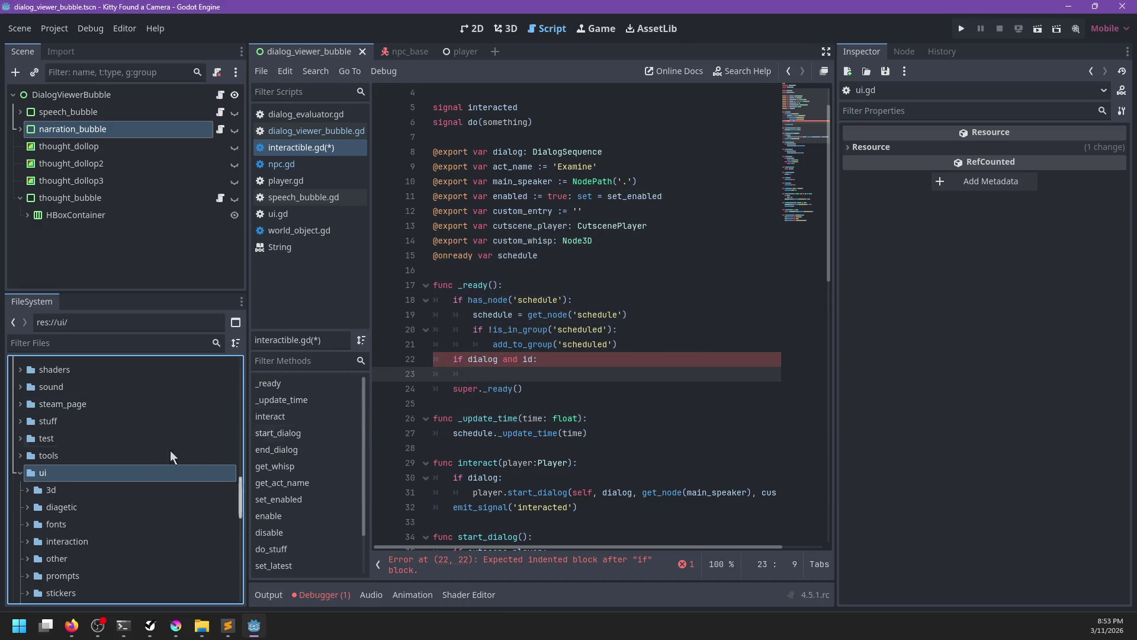
{"action": "scroll", "coordinate": [137, 464], "scroll_direction": "down", "scroll_amount": 5}
{"action": "scroll", "coordinate": [133, 474], "scroll_direction": "down", "scroll_amount": 8}
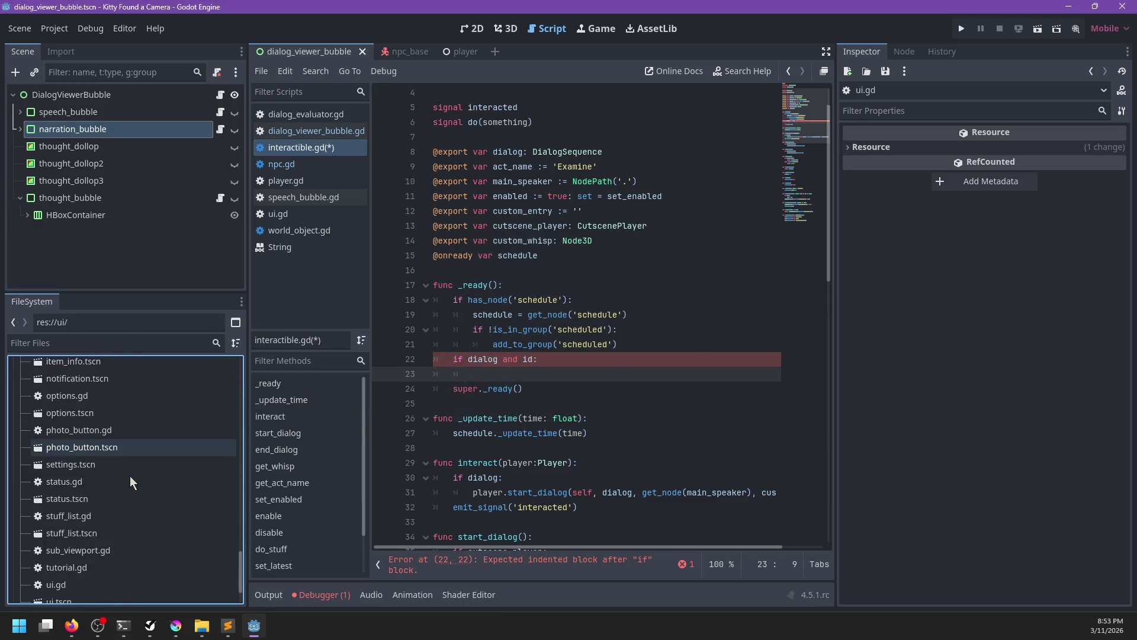
{"action": "scroll", "coordinate": [130, 498], "scroll_direction": "up", "scroll_amount": 3}
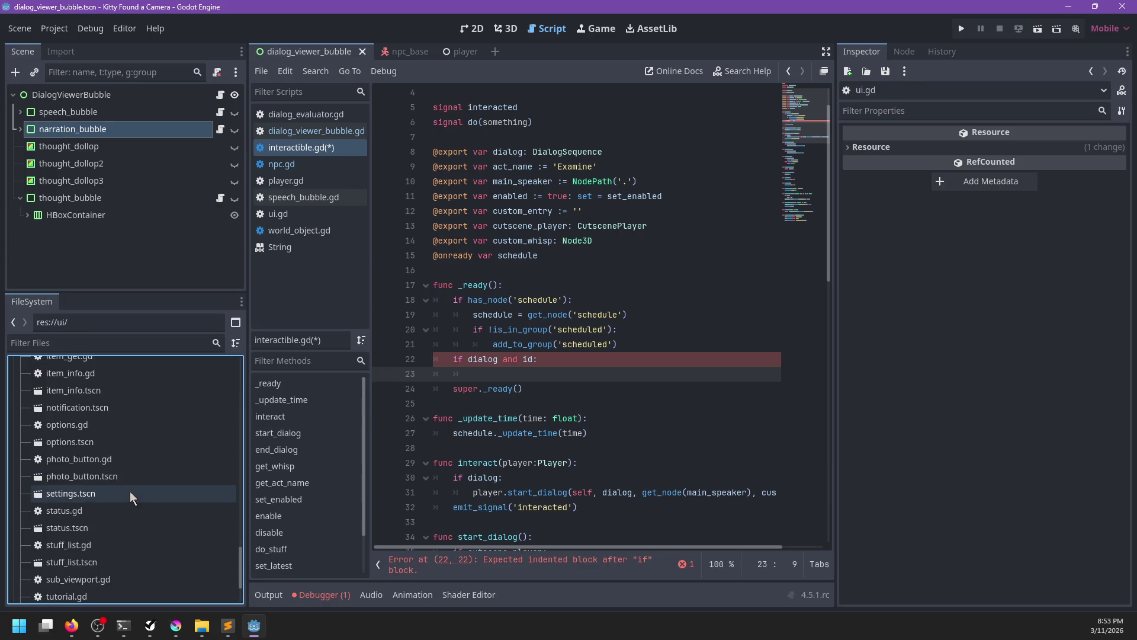
{"action": "scroll", "coordinate": [106, 457], "scroll_direction": "up", "scroll_amount": 8}
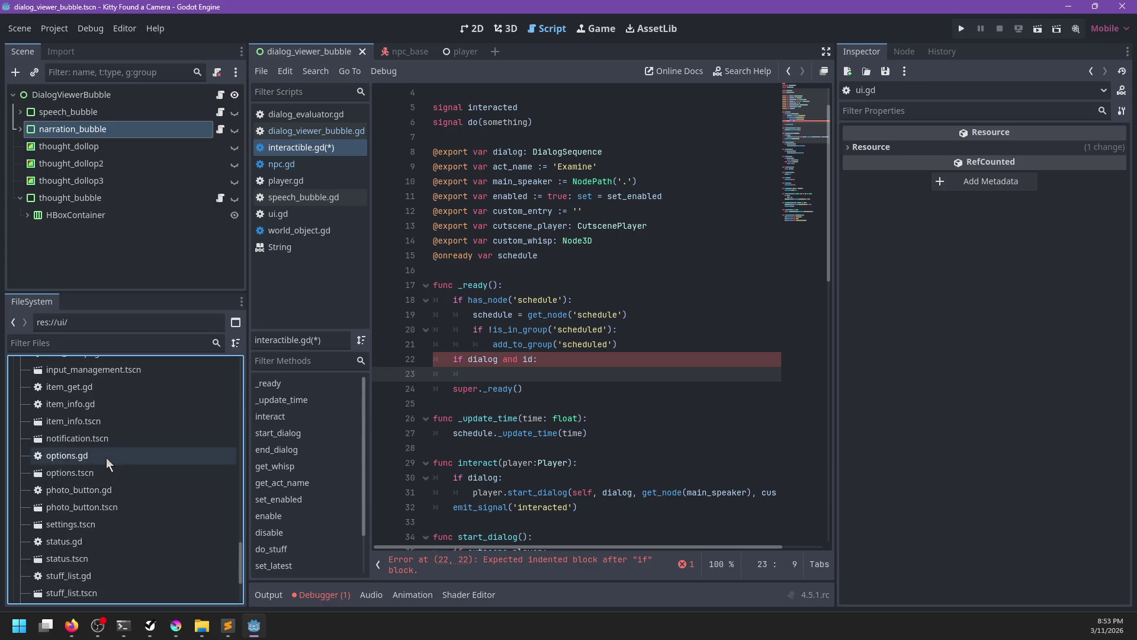
{"action": "scroll", "coordinate": [108, 457], "scroll_direction": "up", "scroll_amount": 3}
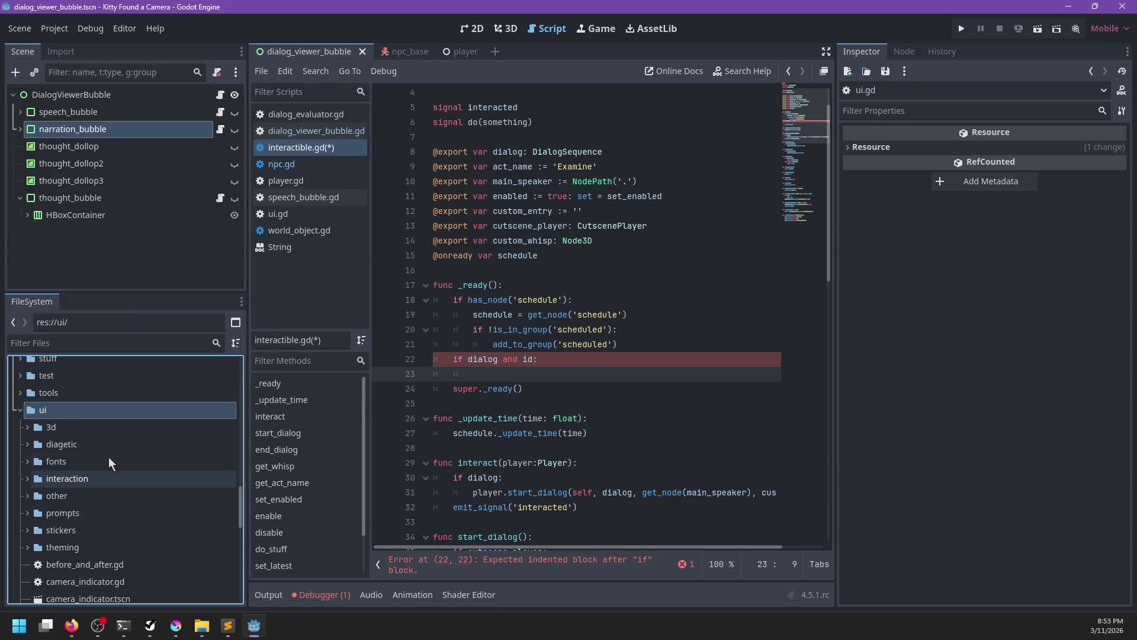
{"action": "scroll", "coordinate": [106, 462], "scroll_direction": "down", "scroll_amount": 8}
{"action": "scroll", "coordinate": [106, 471], "scroll_direction": "up", "scroll_amount": 3}
Open dialog_manager.gd and insert an empty first line above extends Node
{"action": "left_click", "coordinate": [94, 427]}
{"action": "right_click", "coordinate": [94, 426]}
{"action": "left_click", "coordinate": [80, 429]}
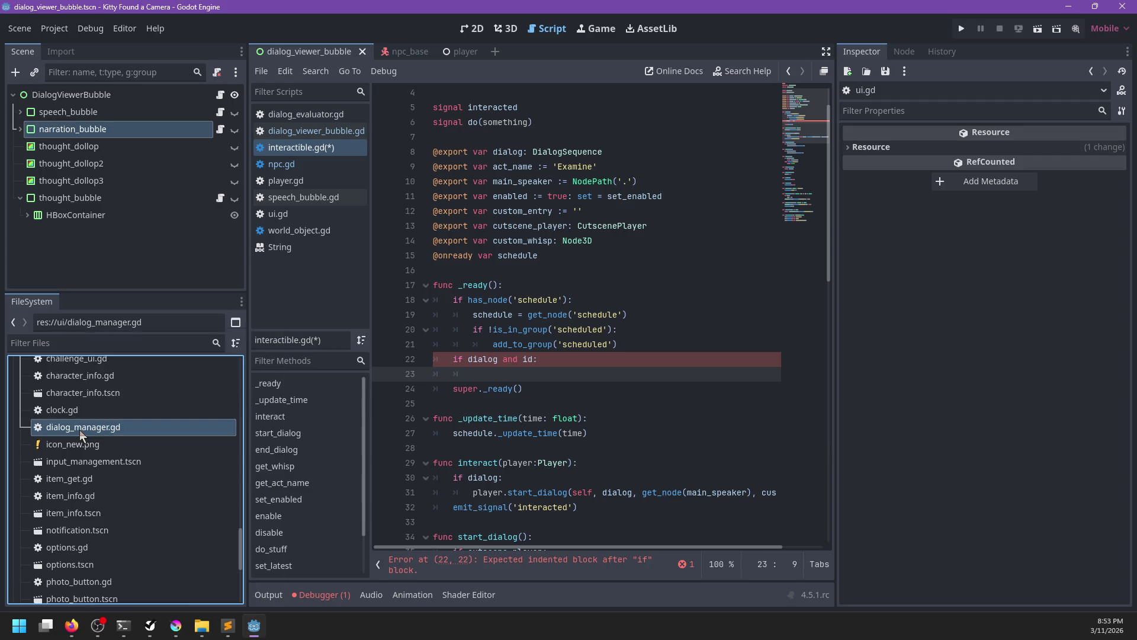
{"action": "double_click", "coordinate": [80, 429]}
{"action": "left_click", "coordinate": [538, 291]}
{"action": "key", "text": "Up"}
{"action": "key", "text": "Return"}
{"action": "key", "text": "Up"}
Declare class_name DialogManager and change the base class from Node to Object
{"action": "type", "text": "ss_Nam"}
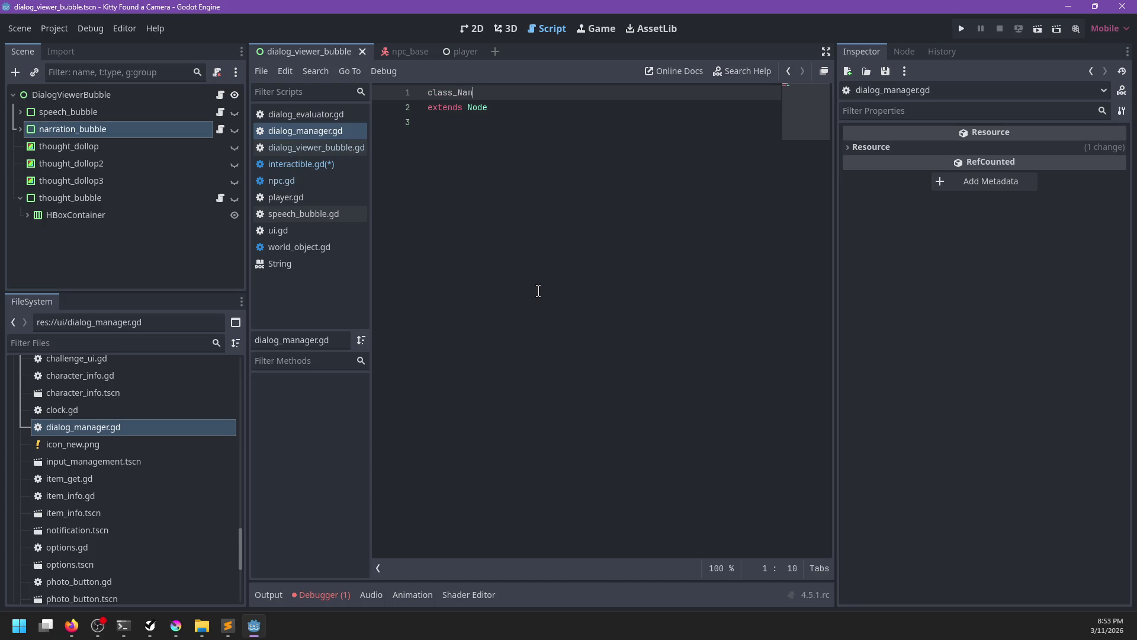
{"action": "key", "text": "BackSpace"}
{"action": "key", "text": "BackSpace"}
{"action": "key", "text": "BackSpace"}
{"action": "type", "text": "nam"}
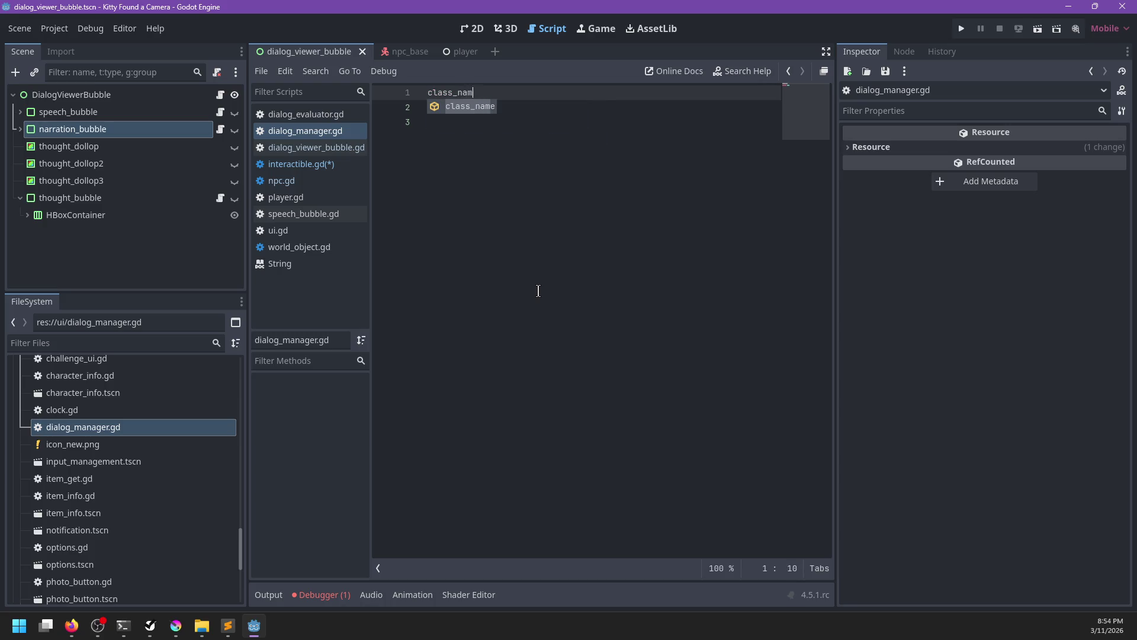
{"action": "type", "text": "e DialogManager"}
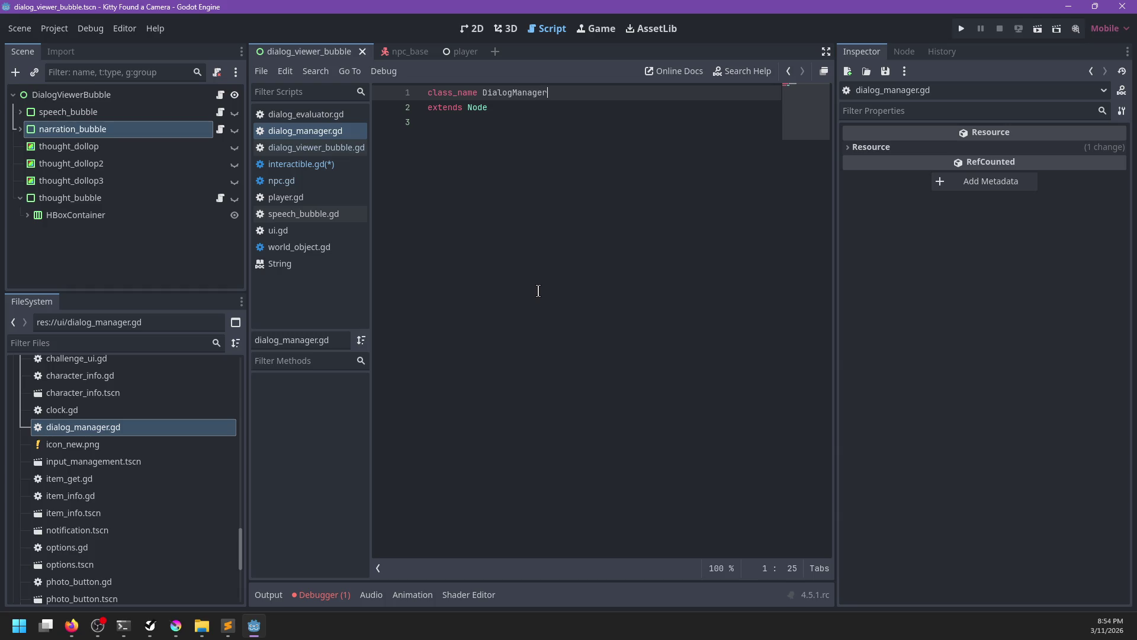
{"action": "left_click", "coordinate": [539, 291]}
{"action": "left_click_drag", "start_coordinate": [513, 124], "coordinate": [518, 99]}
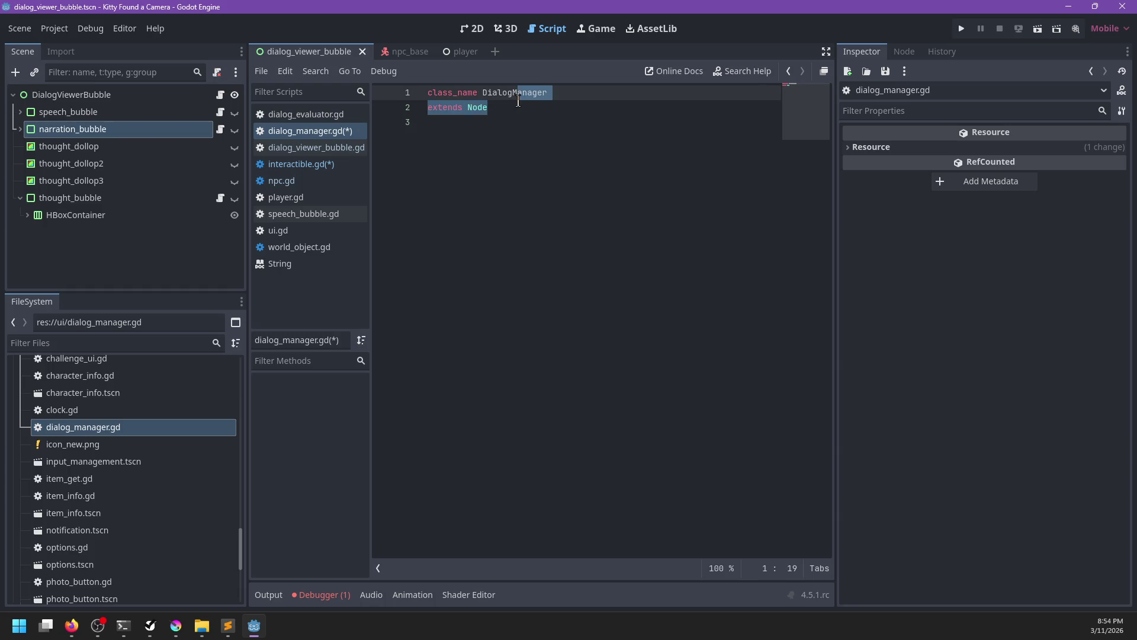
{"action": "left_click", "coordinate": [518, 99]}
{"action": "key", "text": "ctrl+BackSpace"}
{"action": "type", "text": "Object"}
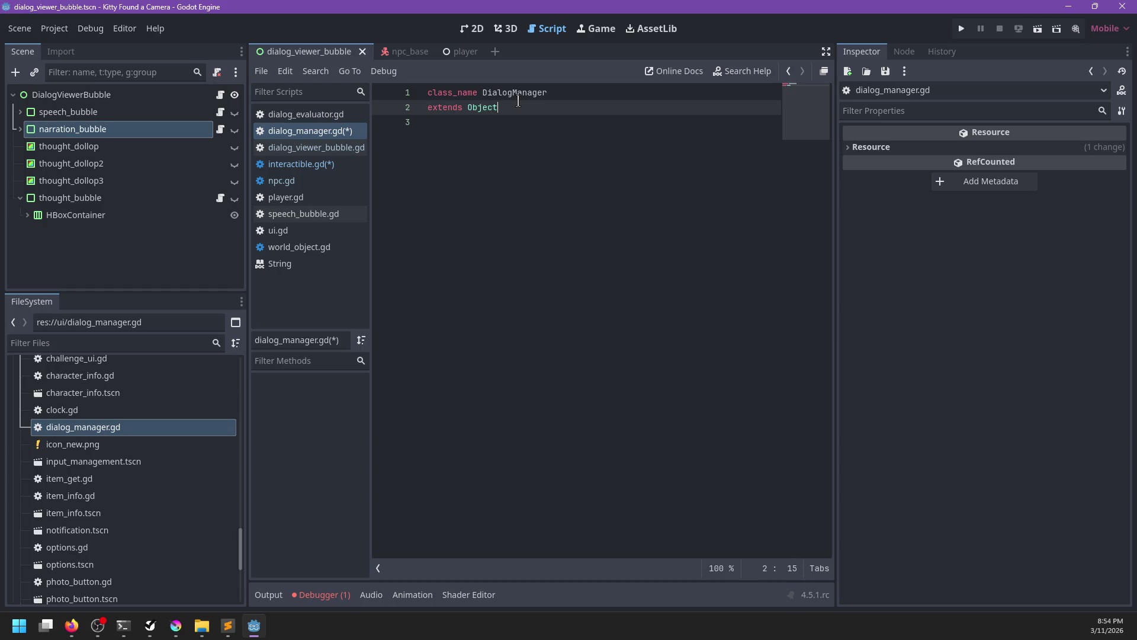
Add a static speakers variable and a 'func register' stub below it
{"action": "key", "text": "Down"}
{"action": "key", "text": "Return"}
{"action": "type", "text": "static func"}
{"action": "key", "text": "BackSpace"}
{"action": "key", "text": "BackSpace"}
{"action": "key", "text": "BackSpace"}
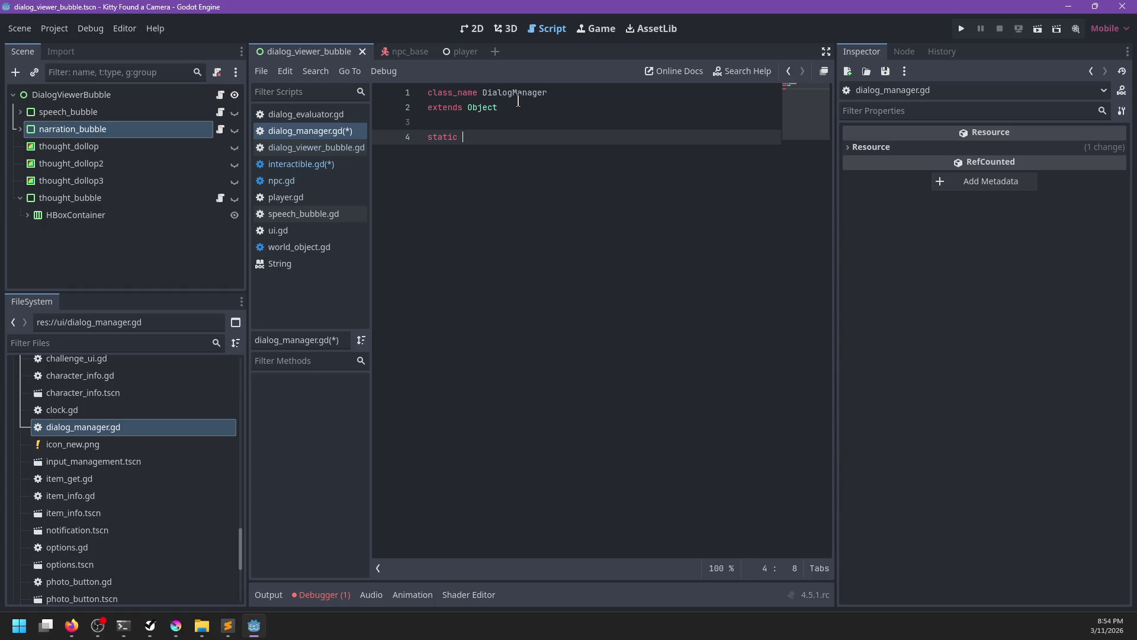
{"action": "type", "text": "ter_"}
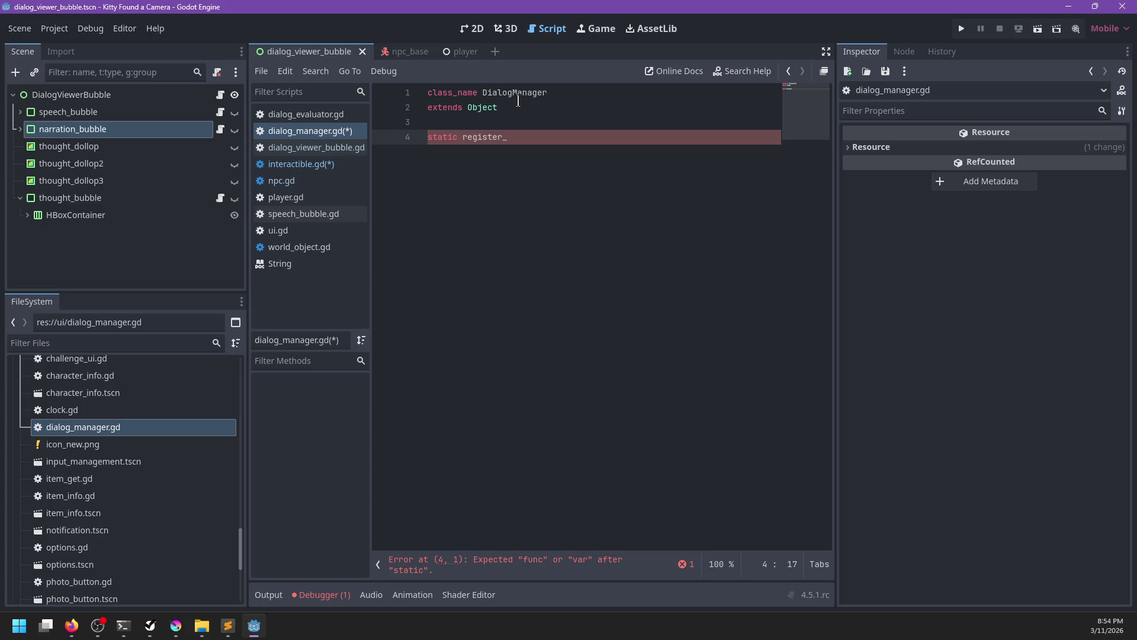
{"action": "key", "text": "ctrl+BackSpace"}
{"action": "type", "text": "n"}
{"action": "key", "text": "BackSpace"}
{"action": "key", "text": "BackSpace"}
{"action": "type", "text": "speakers"}
{"action": "type", "text": "{}"}
{"action": "type", "text": " var"}
{"action": "key", "text": "Return"}
{"action": "key", "text": "Return"}
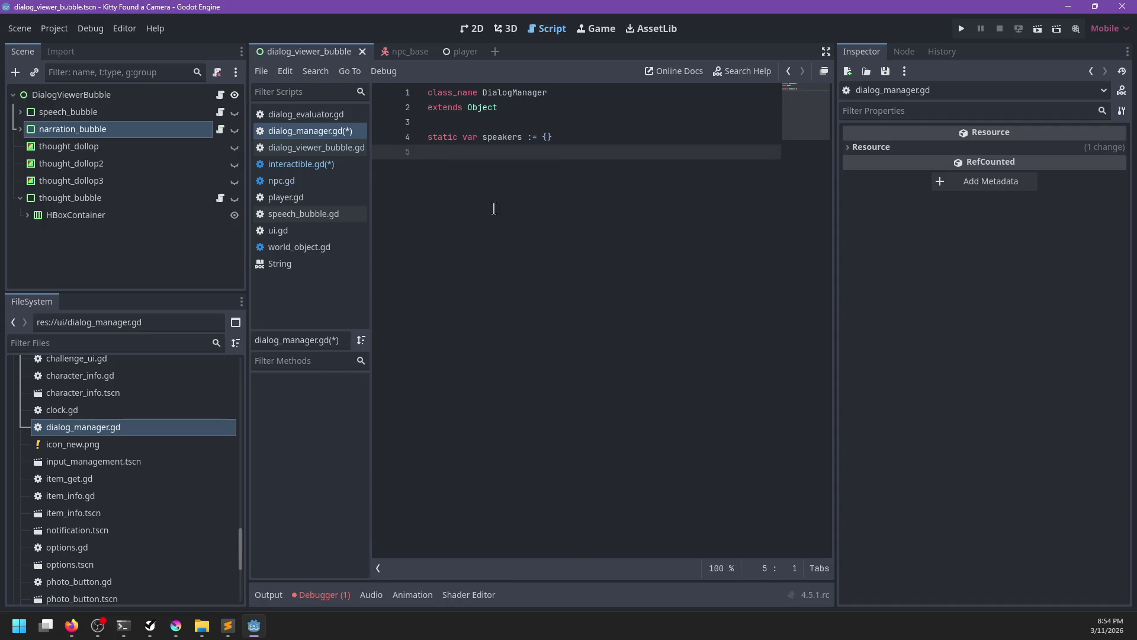
{"action": "type", "text": "unc register"}
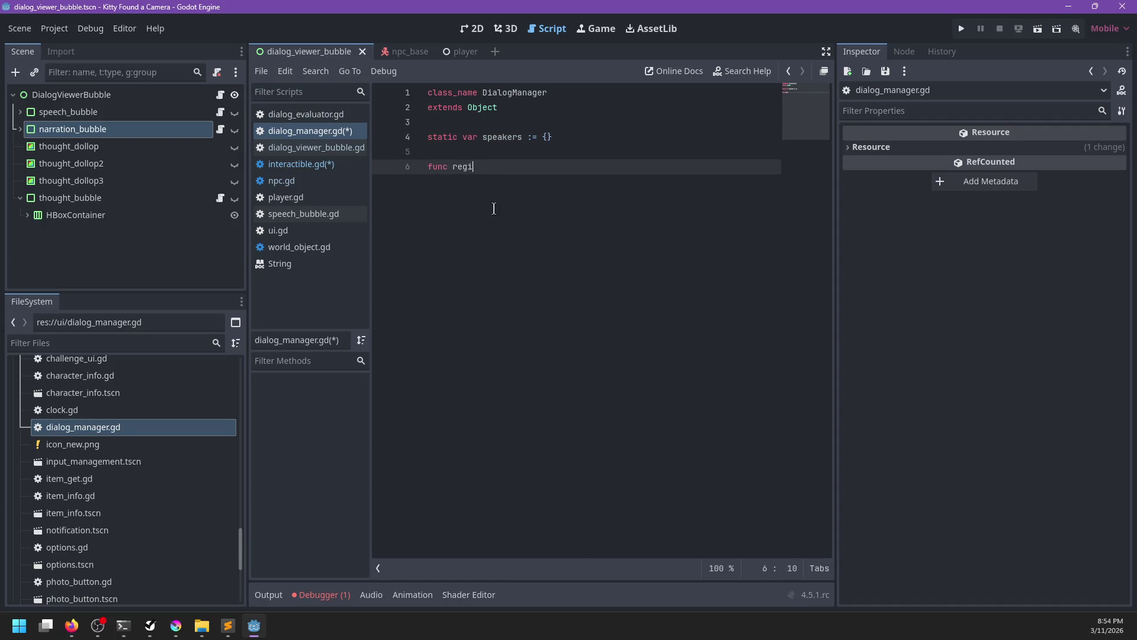
Type the speakers variable explicitly as Dictionary[String, Node]
{"action": "key", "text": "Up"}
{"action": "key", "text": "Up"}
{"action": "key", "text": "ctrl+Right"}
{"action": "key", "text": "End"}
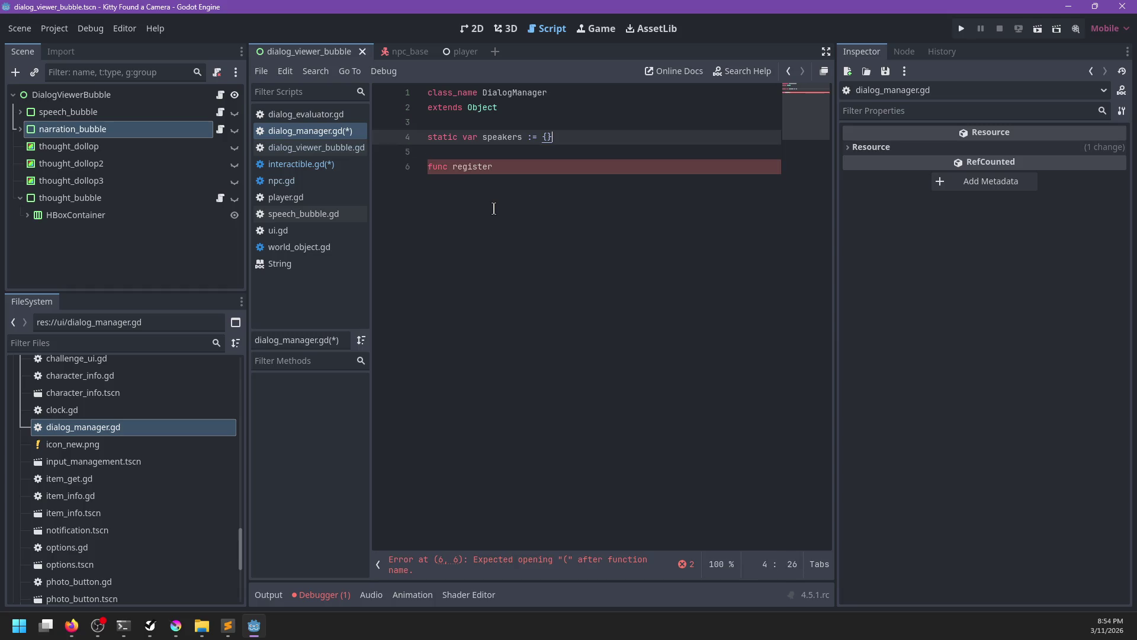
{"action": "key", "text": "Right"}
{"action": "key", "text": "Right"}
{"action": "type", "text": "Dictionary["}
{"action": "type", "text": "String, Node"}
{"action": "type", "text": "]"}
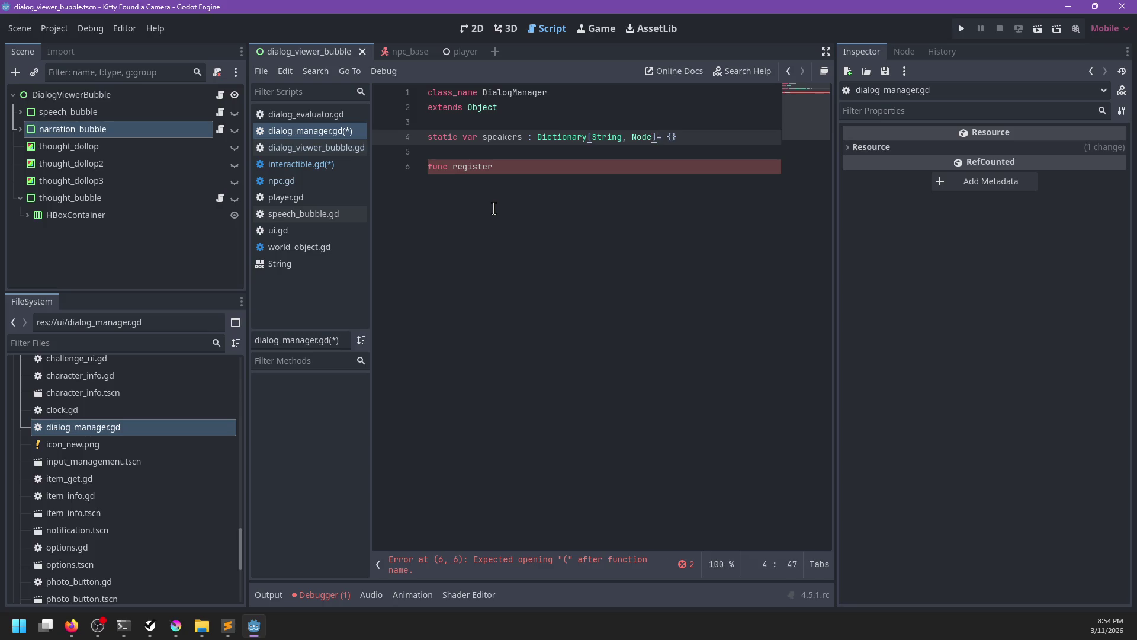
{"action": "left_click", "coordinate": [311, 165]}
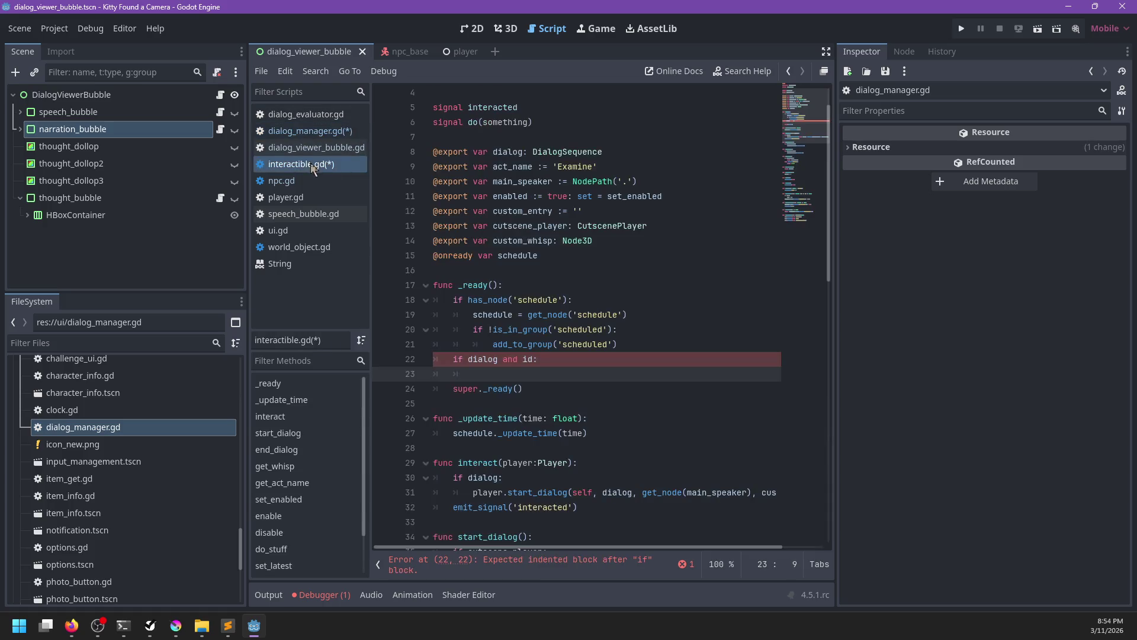
Look through the open scripts and settle on dialog_viewer_bubble.gd
{"action": "left_click", "coordinate": [288, 131]}
{"action": "left_click", "coordinate": [293, 112]}
{"action": "left_click", "coordinate": [307, 148]}
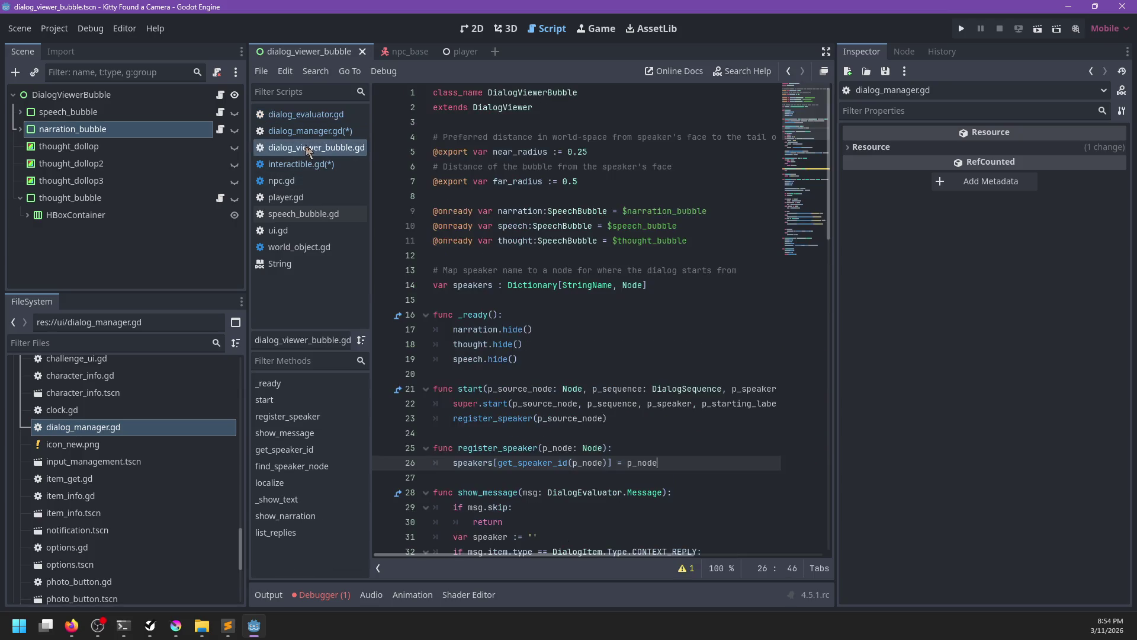
{"action": "left_click", "coordinate": [298, 164]}
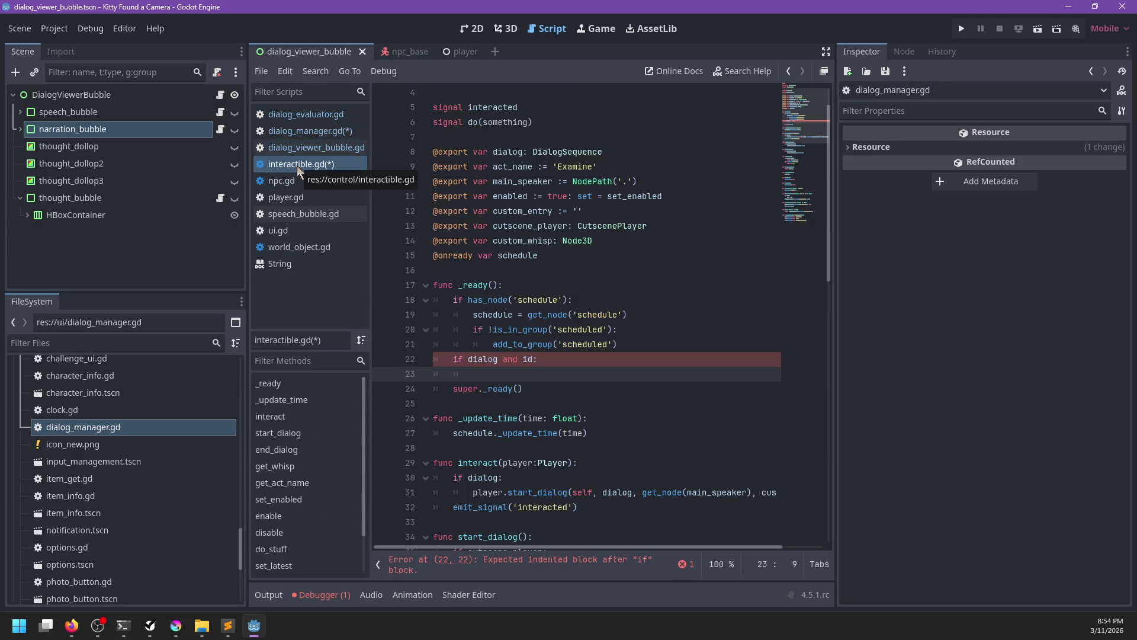
{"action": "left_click", "coordinate": [306, 148]}
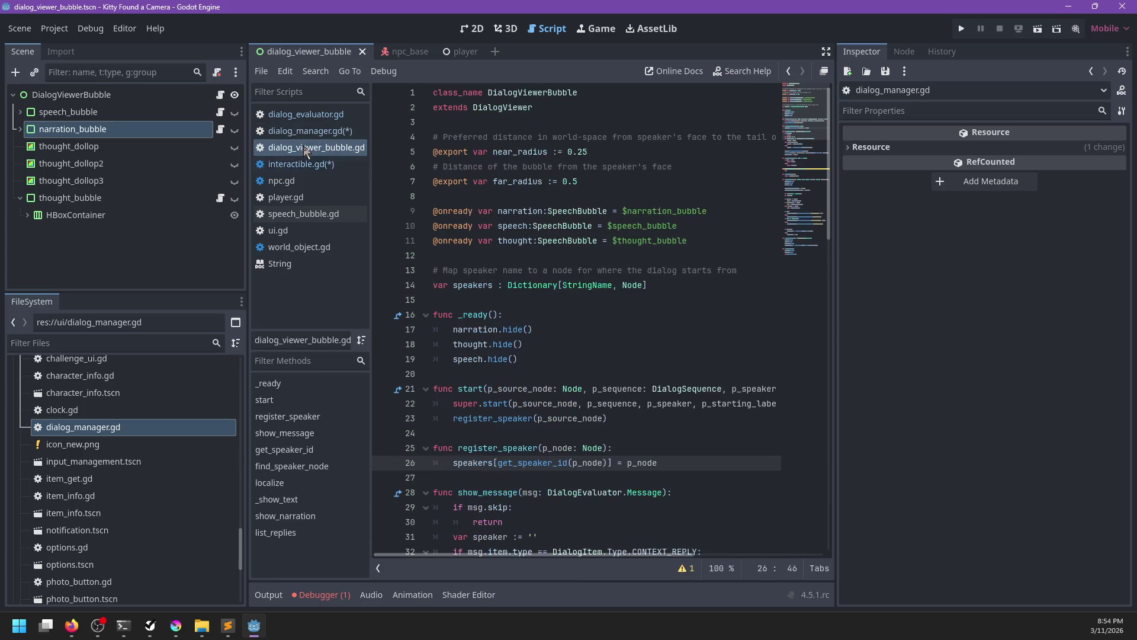
Delete the speakers dictionary with its comment and the register_speaker function
{"action": "left_click_drag", "start_coordinate": [685, 286], "coordinate": [686, 262]}
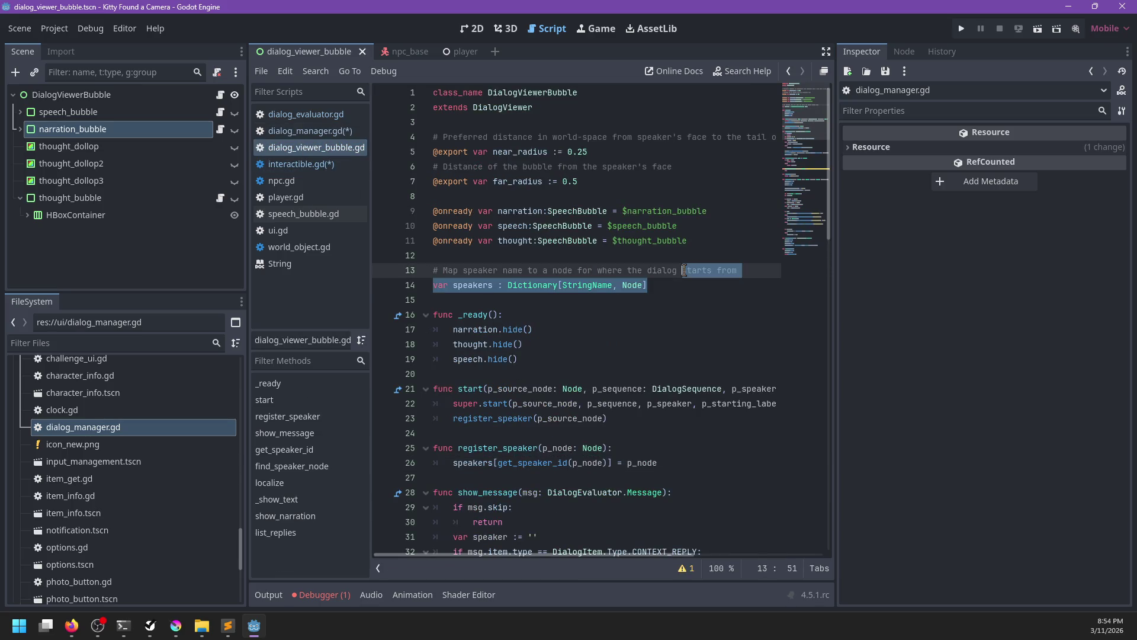
{"action": "key", "text": "BackSpace"}
{"action": "key", "text": "BackSpace"}
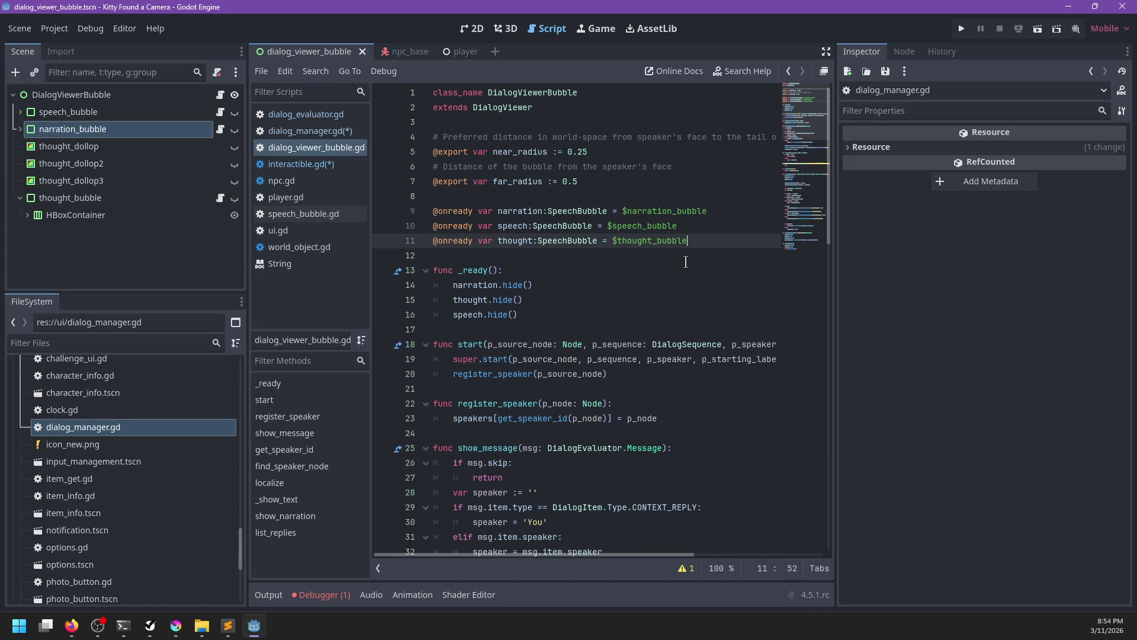
{"action": "left_click_drag", "start_coordinate": [704, 421], "coordinate": [695, 396]}
{"action": "key", "text": "BackSpace"}
{"action": "key", "text": "ctrl+shift+k"}
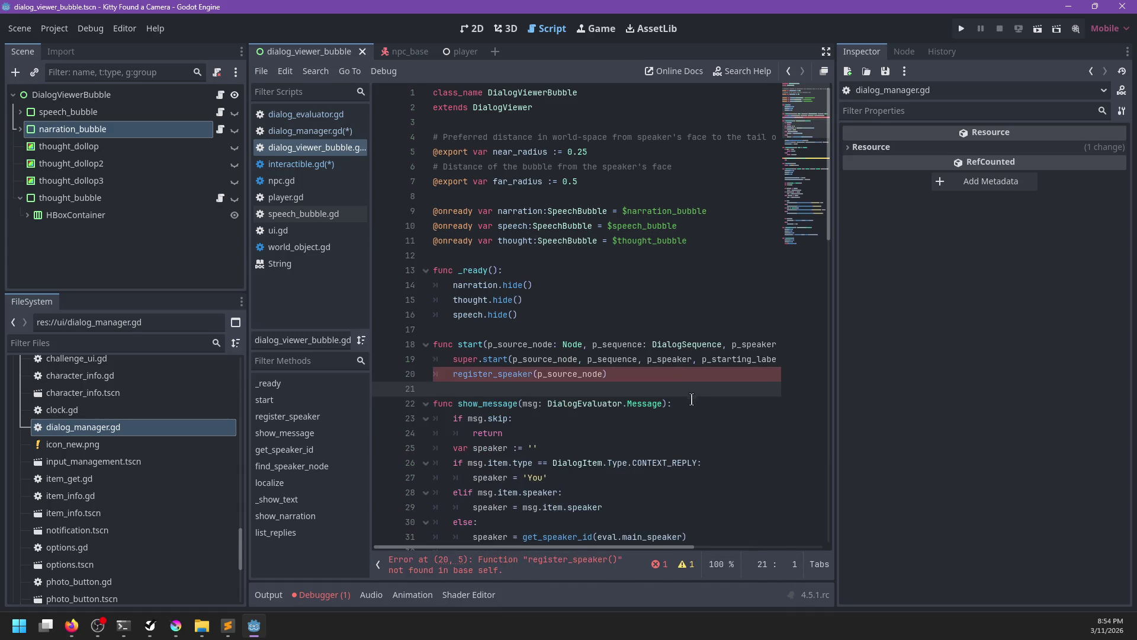
{"action": "scroll", "coordinate": [690, 391], "scroll_direction": "down", "scroll_amount": 8}
{"action": "scroll", "coordinate": [675, 375], "scroll_direction": "up", "scroll_amount": 6}
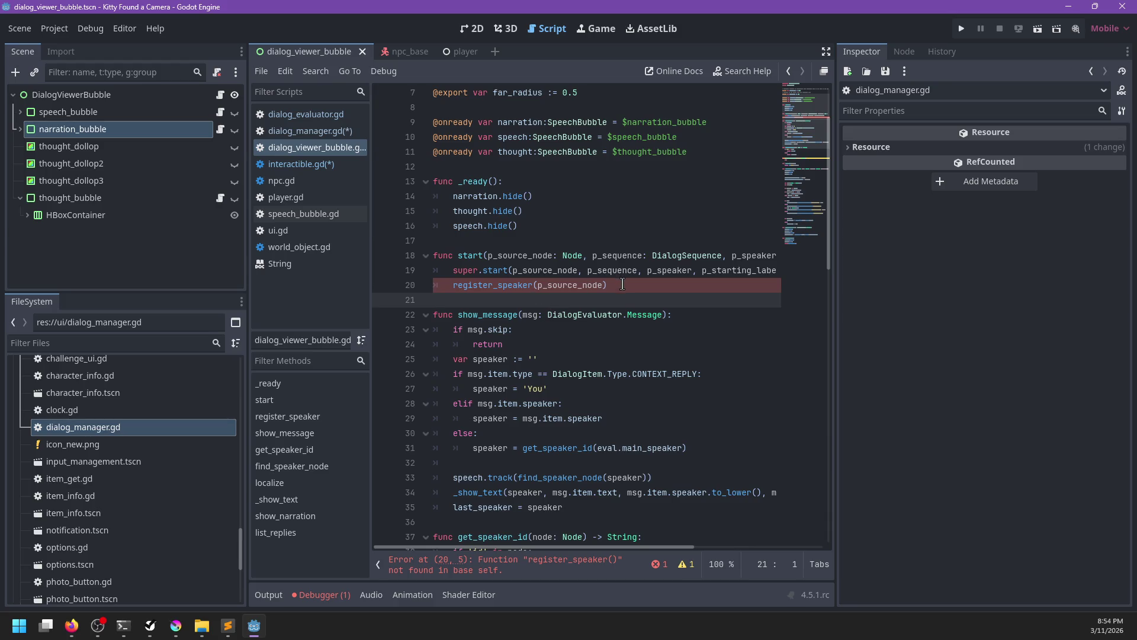
{"action": "left_click_drag", "start_coordinate": [610, 285], "coordinate": [452, 285]}
{"action": "left_click", "coordinate": [304, 165]}
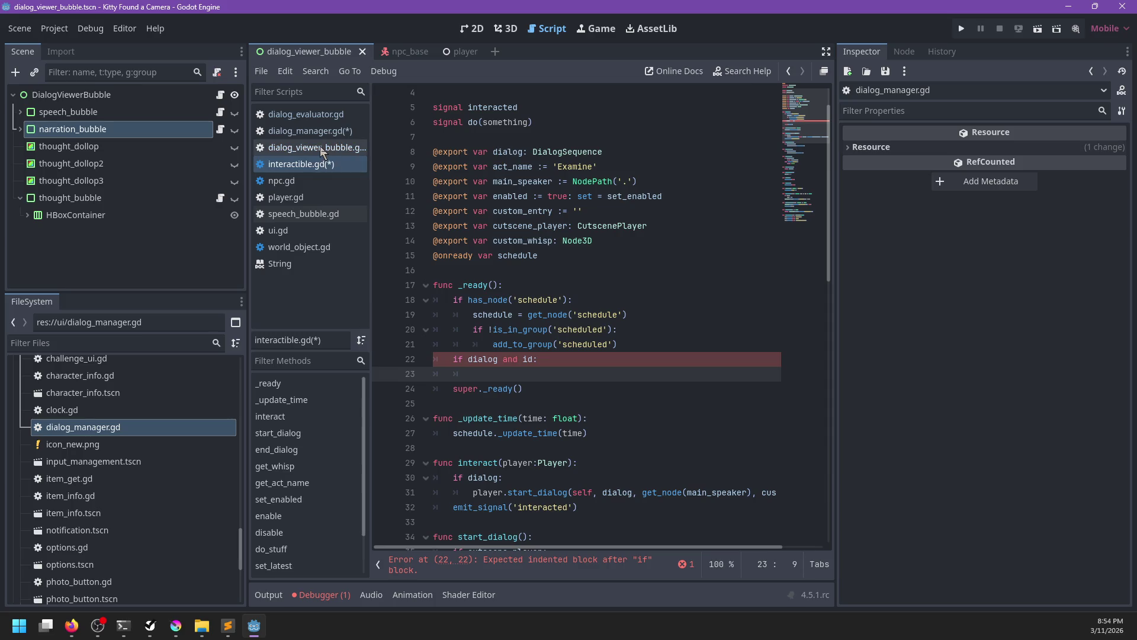
Make interactible.gd's _ready call DialogManager.register_speaker(self) under the condition
{"action": "type", "text": "DialogMana"}
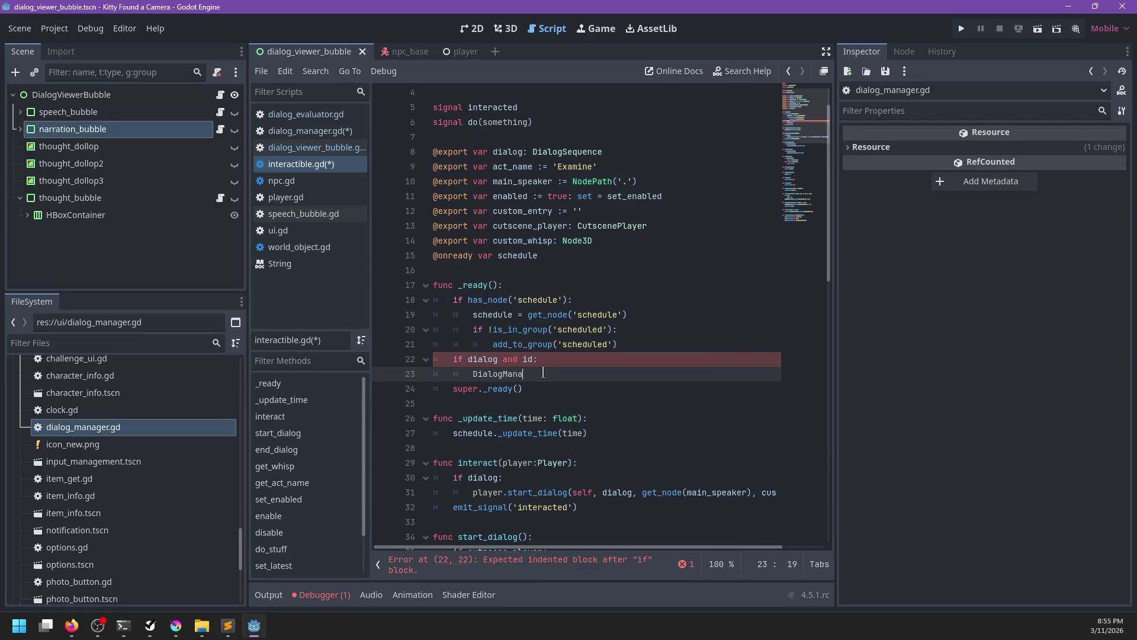
{"action": "type", "text": "ger"}
{"action": "key", "text": "ctrl+BackSpace"}
{"action": "key", "text": "ctrl+BackSpace"}
{"action": "type", "text": "Dialog"}
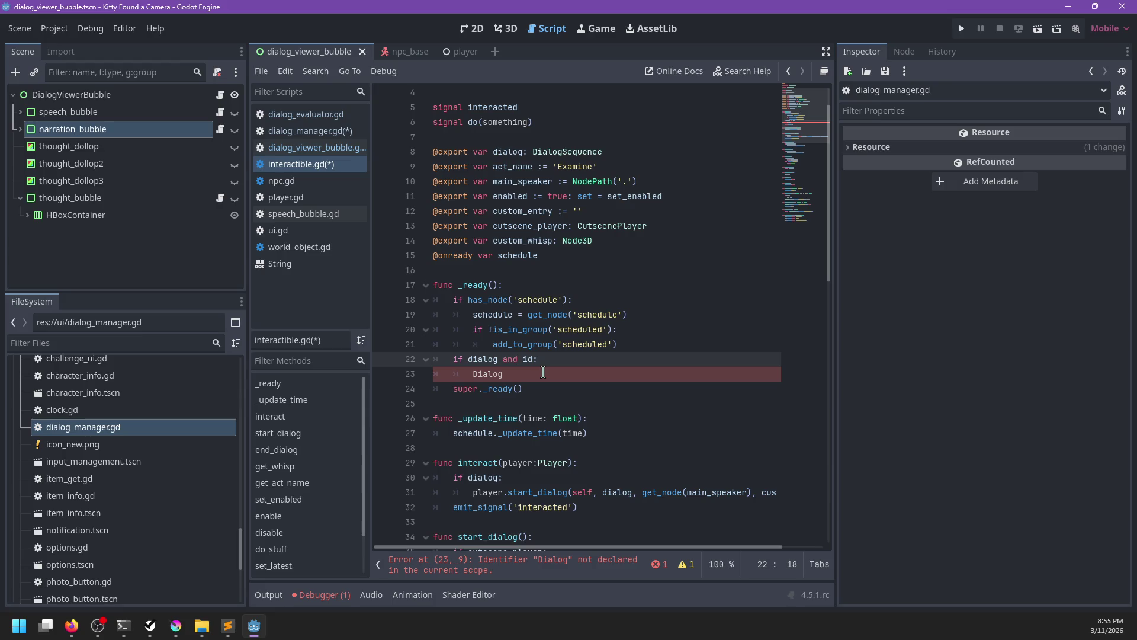
{"action": "key", "text": "BackSpace"}
{"action": "key", "text": "BackSpace"}
{"action": "key", "text": "BackSpace"}
{"action": "key", "text": "Down"}
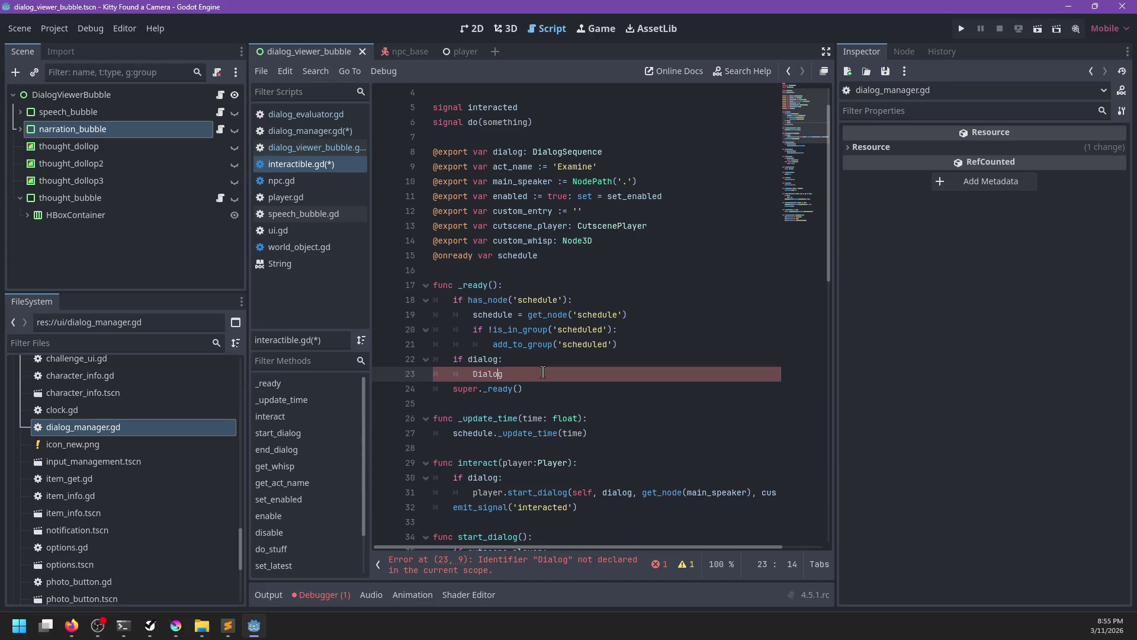
{"action": "type", "text": "ter_speaker(self)"}
Paste the complete register_speaker function into dialog_manager.gd, replacing the partial line
{"action": "left_click", "coordinate": [355, 130]}
{"action": "key", "text": "ctrl+BackSpace"}
{"action": "key", "text": "ctrl+BackSpace"}
{"action": "type", "text": "func register_speaker(p_node: Node): \tspeakers[get_speaker_id(p_node)] = p_node"}
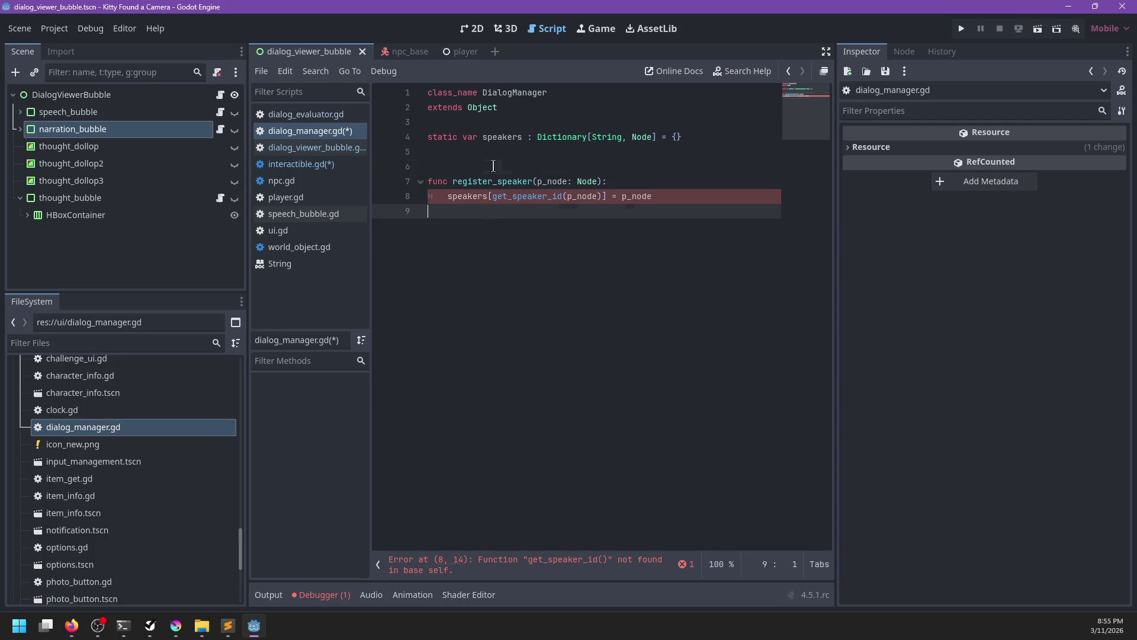
{"action": "left_click", "coordinate": [494, 166]}
{"action": "key", "text": "BackSpace"}
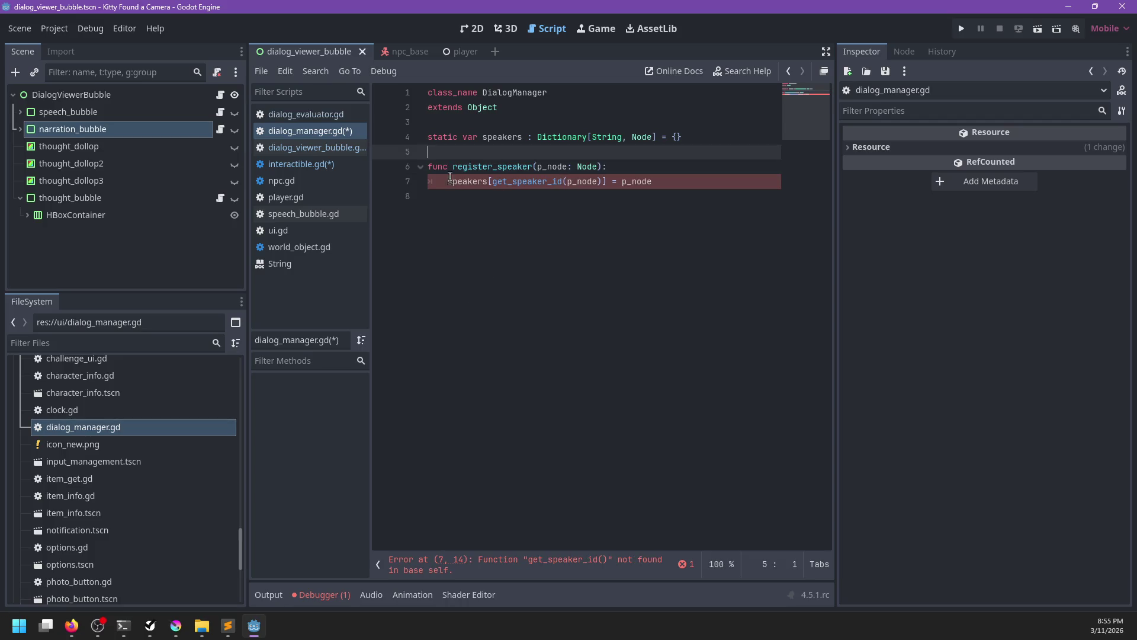
In dialog_viewer_bubble.gd, prefix the get_speaker_id call with DialogManager
{"action": "left_click", "coordinate": [301, 164]}
{"action": "scroll", "coordinate": [567, 345], "scroll_direction": "down", "scroll_amount": 1}
{"action": "scroll", "coordinate": [567, 345], "scroll_direction": "down", "scroll_amount": 10}
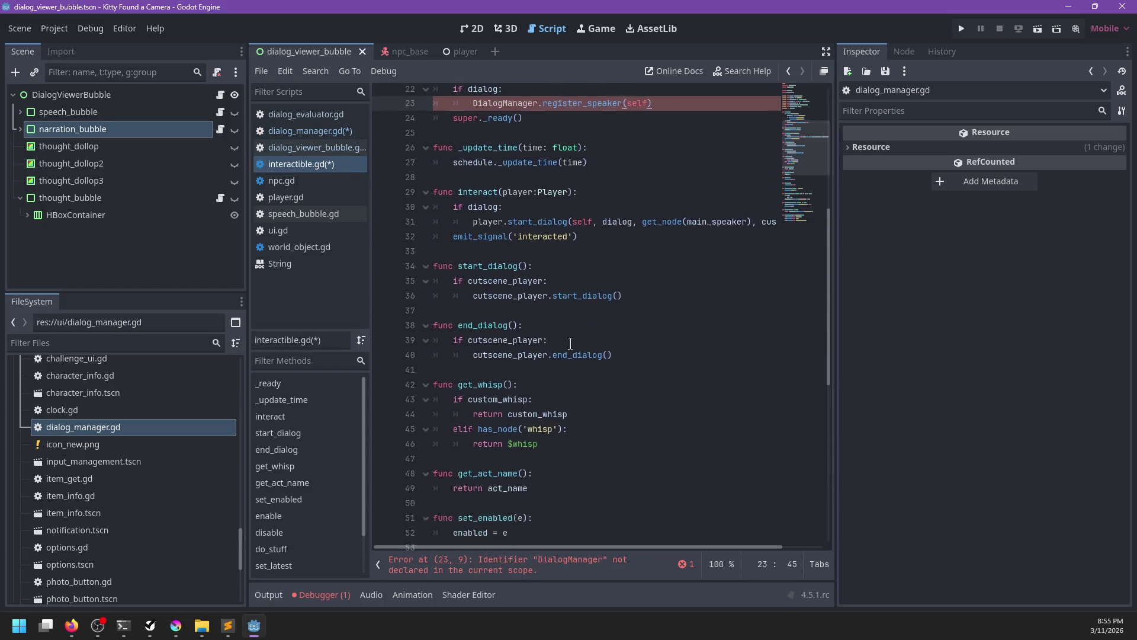
{"action": "left_click", "coordinate": [307, 131]}
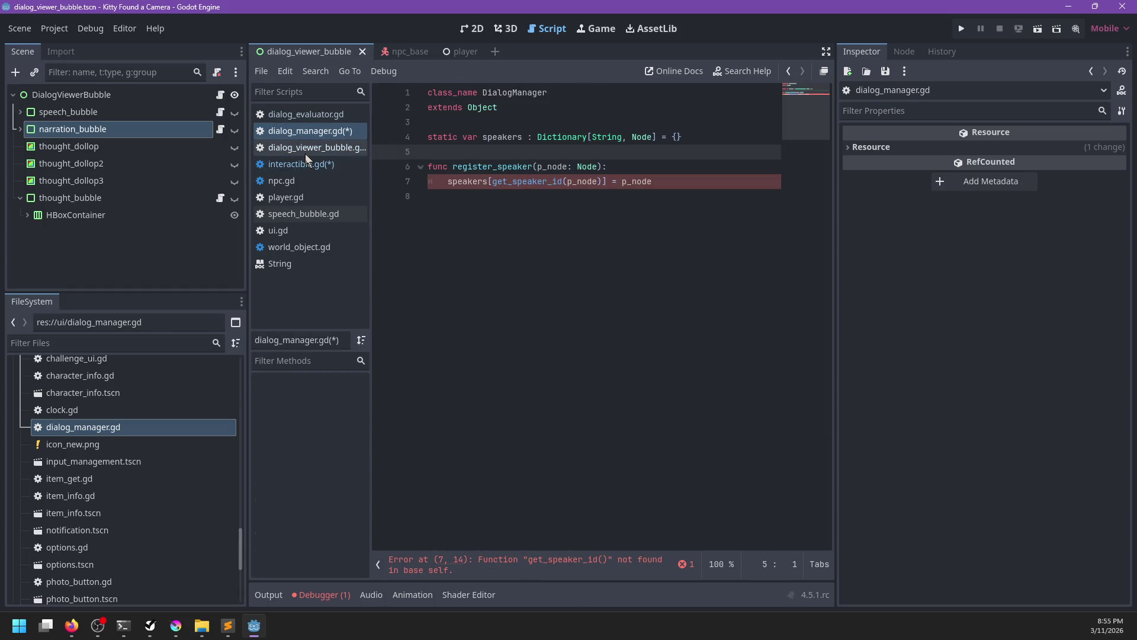
{"action": "left_click", "coordinate": [307, 147]}
{"action": "scroll", "coordinate": [557, 388], "scroll_direction": "down", "scroll_amount": 6}
{"action": "scroll", "coordinate": [557, 388], "scroll_direction": "down", "scroll_amount": 5}
{"action": "scroll", "coordinate": [522, 363], "scroll_direction": "up", "scroll_amount": 9}
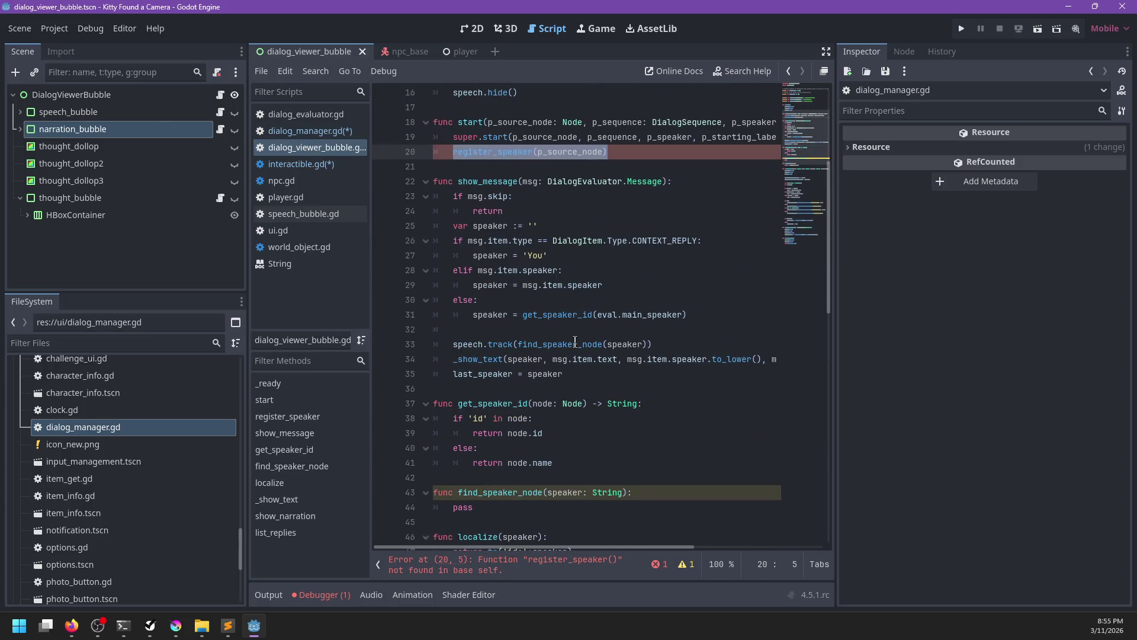
{"action": "left_click", "coordinate": [567, 315]}
{"action": "type", "text": "DialogManager."}
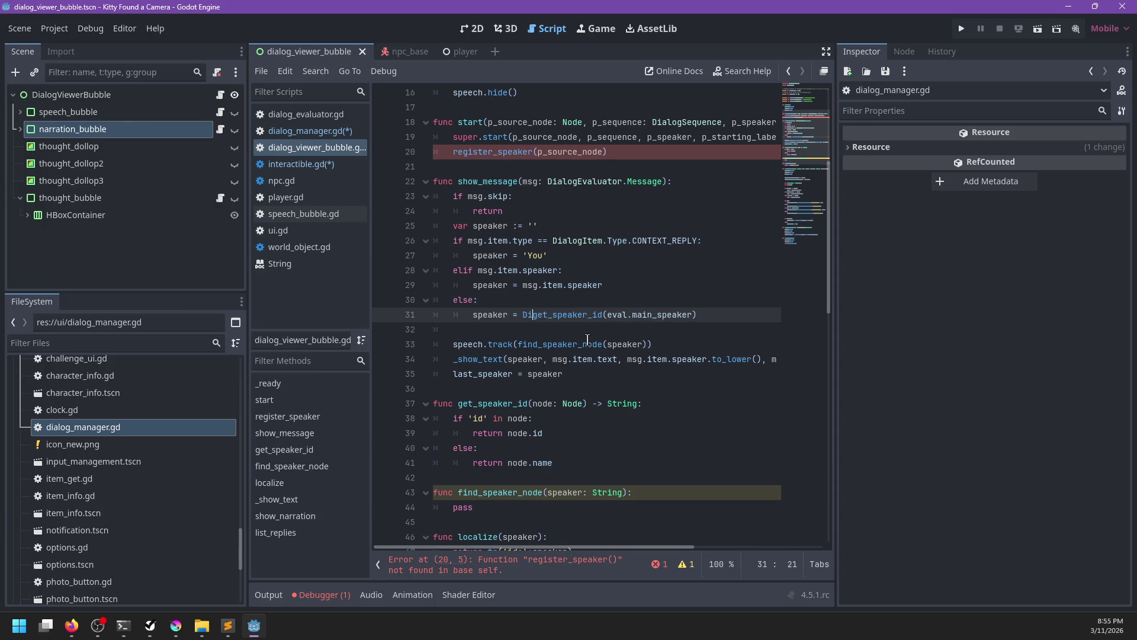
{"action": "key", "text": "ctrl+shift+Right"}
{"action": "key", "text": "ctrl+shift+Right"}
{"action": "key", "text": "ctrl+shift+Right"}
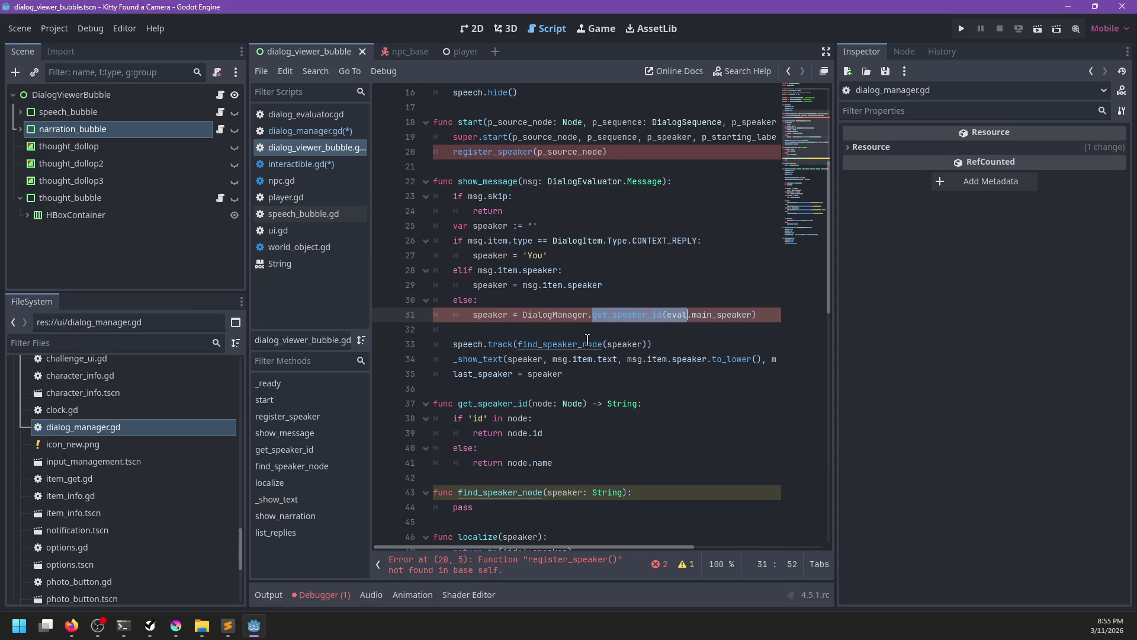
{"action": "key", "text": "shift+Right"}
Move the get_speaker_id function from dialog_viewer_bubble.gd into dialog_manager.gd
{"action": "scroll", "coordinate": [562, 356], "scroll_direction": "down", "scroll_amount": 6}
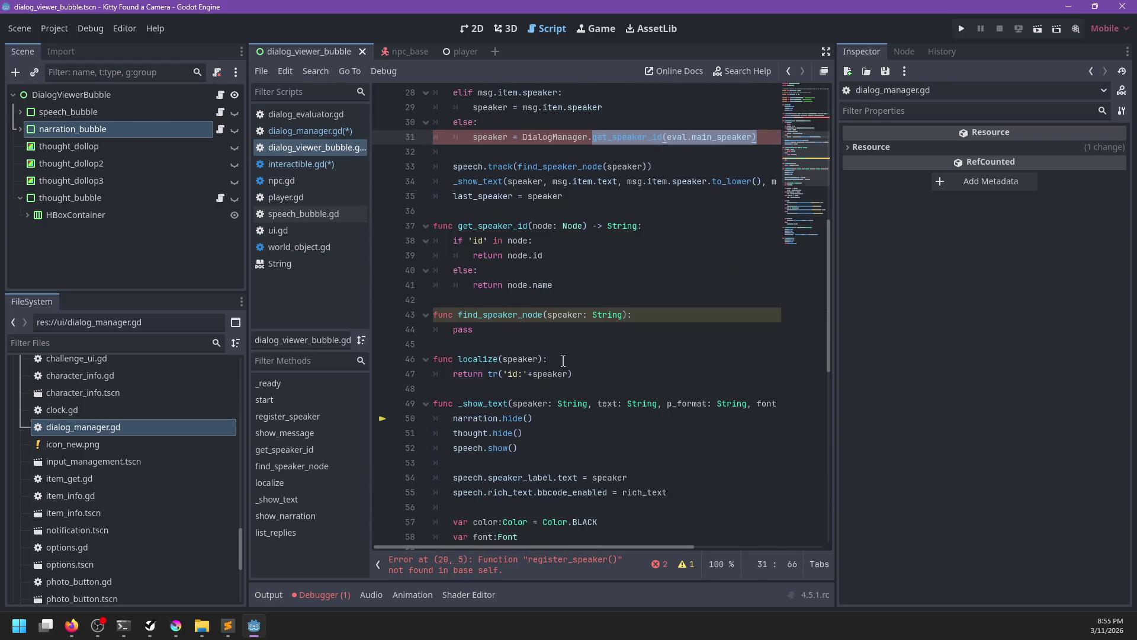
{"action": "scroll", "coordinate": [534, 371], "scroll_direction": "down", "scroll_amount": 4}
{"action": "scroll", "coordinate": [509, 343], "scroll_direction": "up", "scroll_amount": 7}
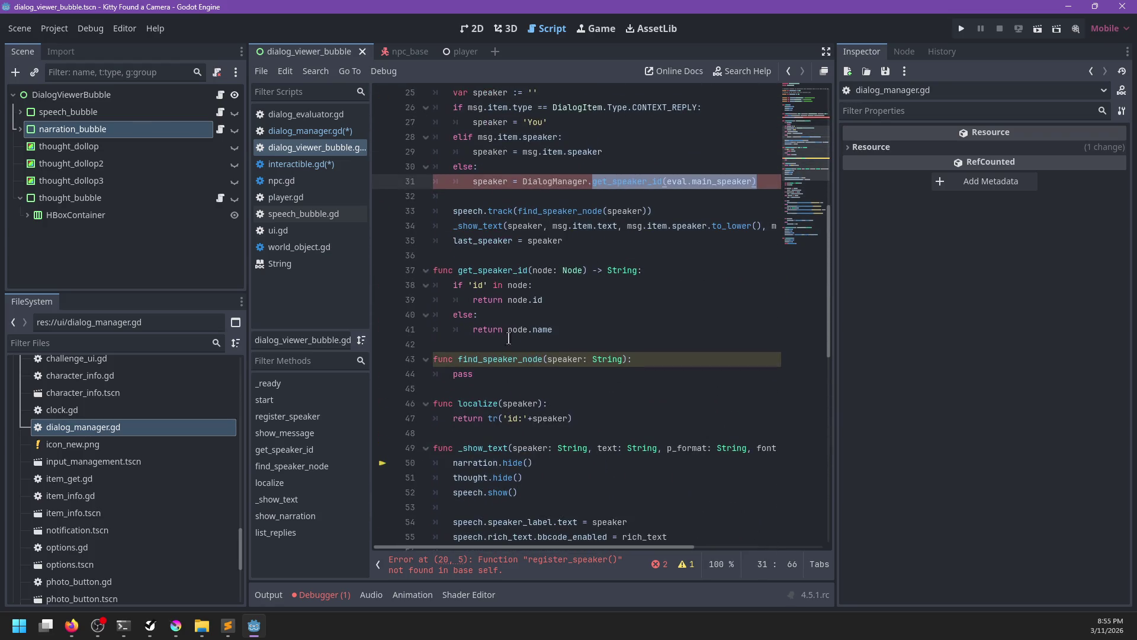
{"action": "left_click_drag", "start_coordinate": [496, 341], "coordinate": [494, 258]}
{"action": "key", "text": "ctrl+x"}
{"action": "key", "text": "alt+Left"}
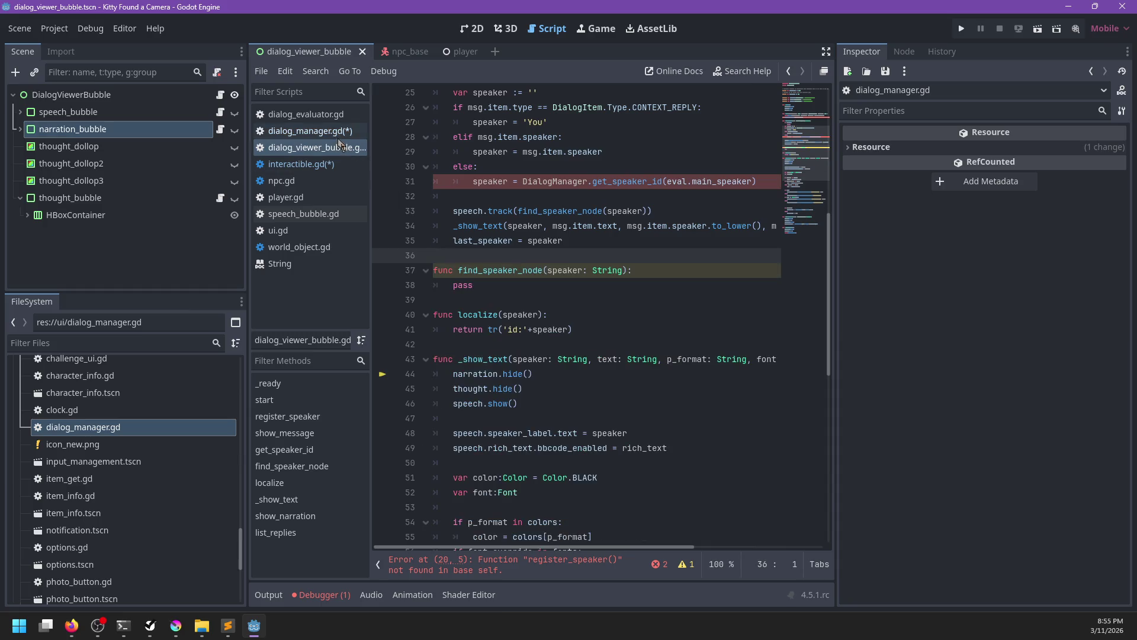
{"action": "left_click", "coordinate": [462, 314]}
{"action": "key", "text": "ctrl+v"}
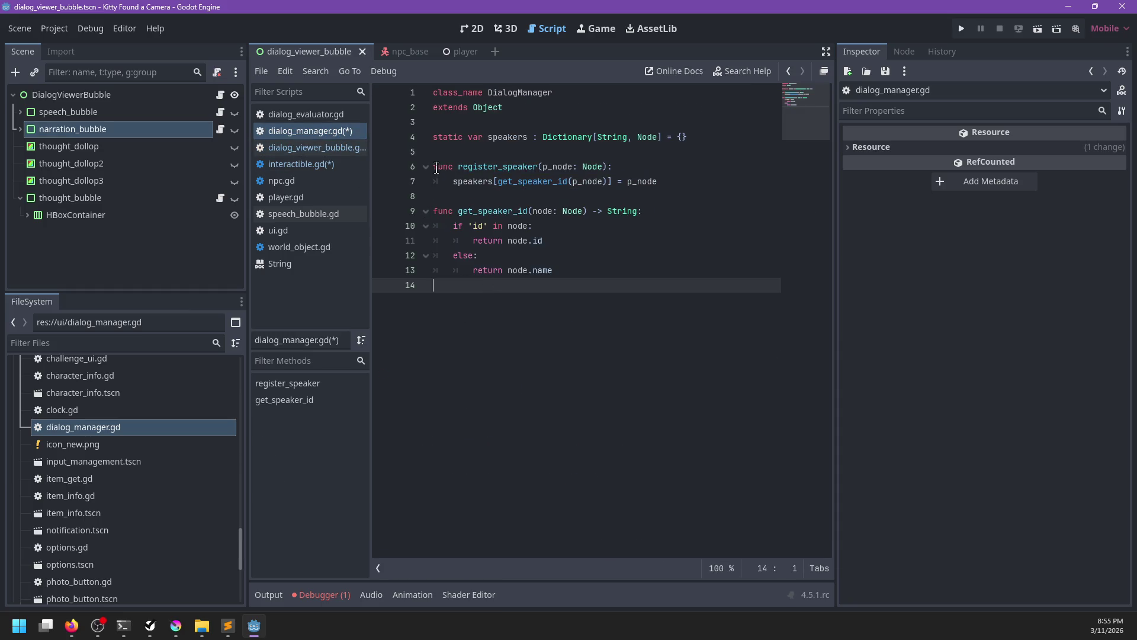
Make register_speaker and get_speaker_id static and save dialog_manager.gd
{"action": "left_click", "coordinate": [436, 167]}
{"action": "type", "text": "static"}
{"action": "key", "text": "ctrl+shift+Left"}
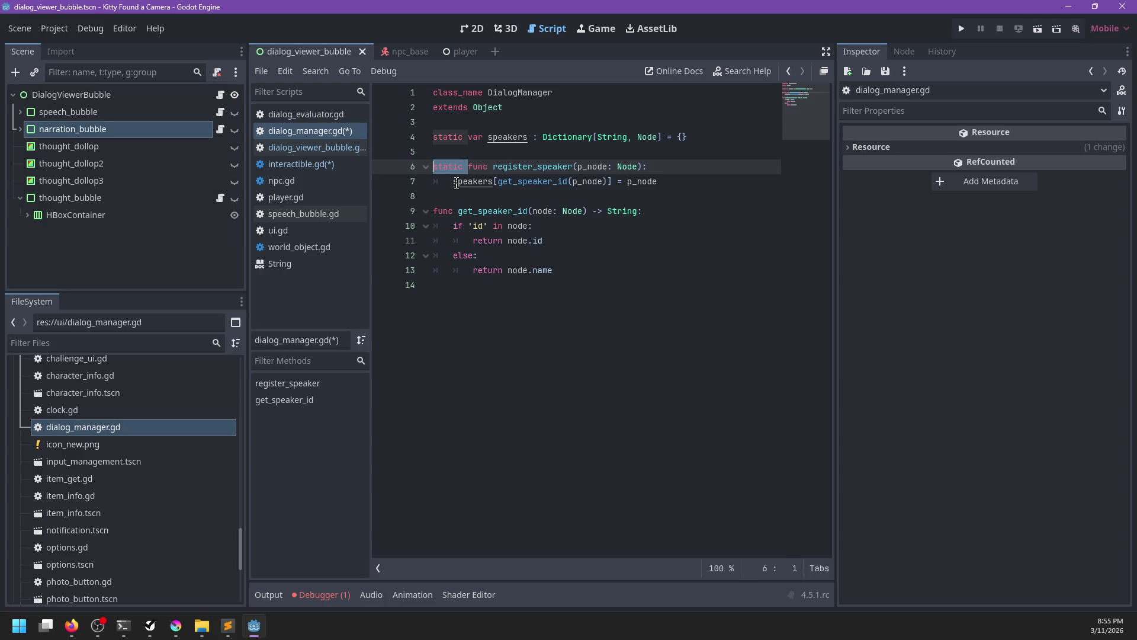
{"action": "key", "text": "ctrl+c"}
{"action": "left_click", "coordinate": [433, 211]}
{"action": "key", "text": "ctrl+v"}
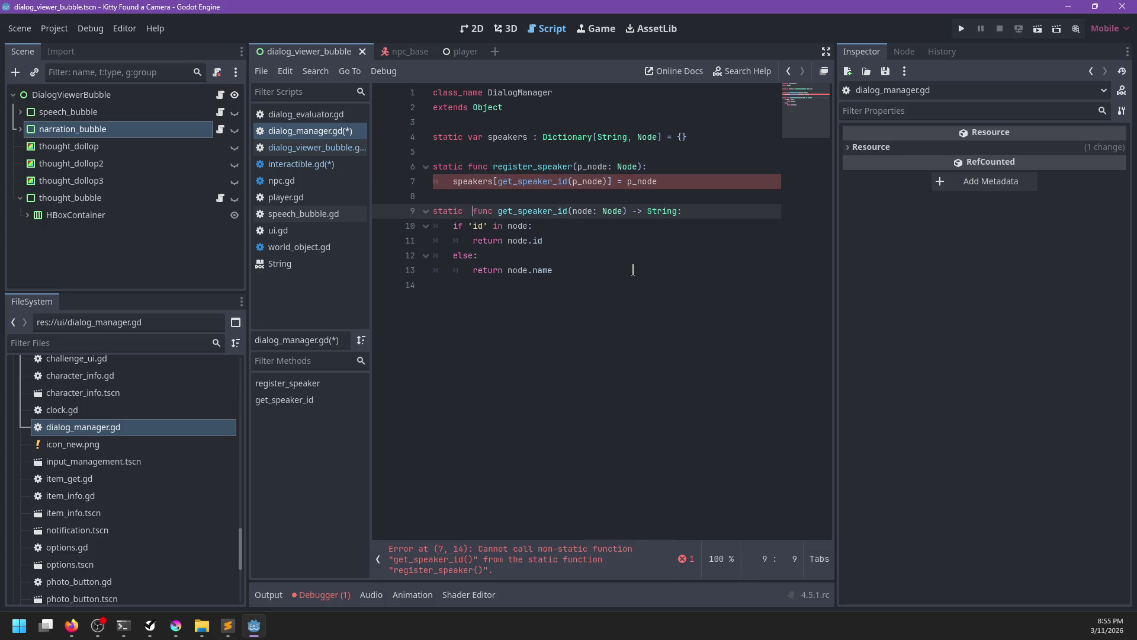
{"action": "key", "text": "BackSpace"}
{"action": "left_click", "coordinate": [608, 273]}
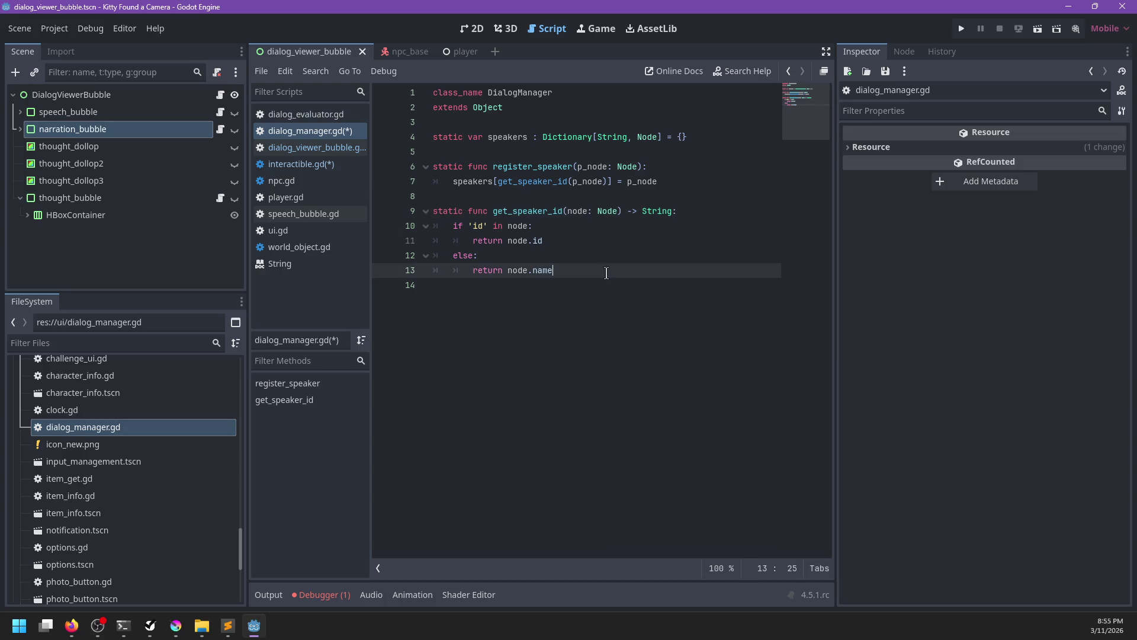
{"action": "key", "text": "ctrl+s"}
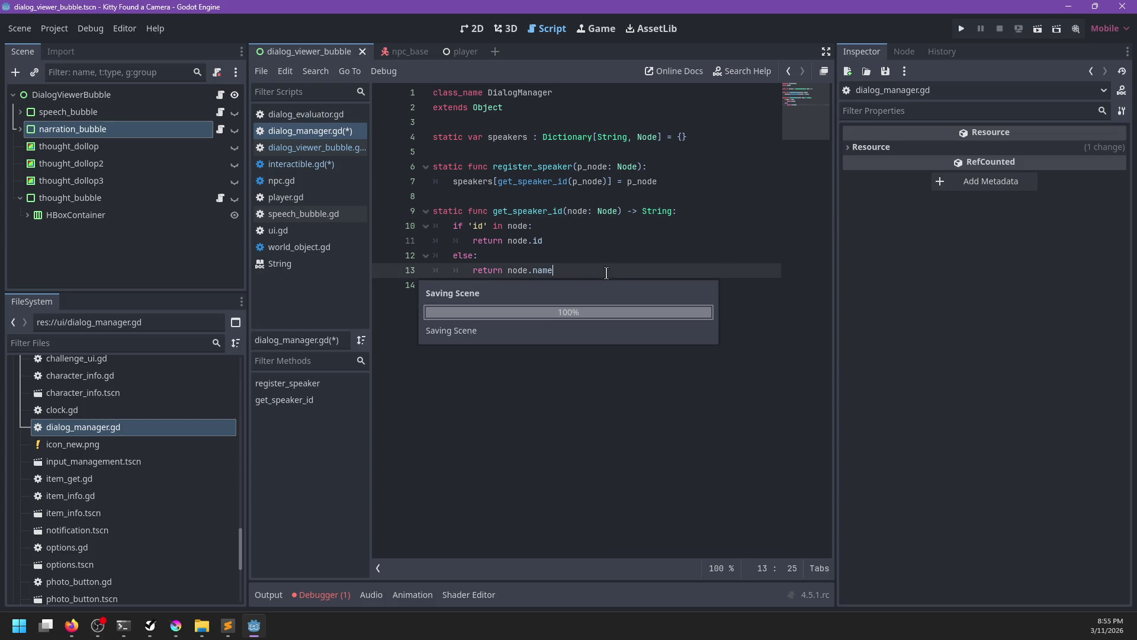
In dialog_viewer_bubble.gd, replace find_speaker_node's pass placeholder and give it a Node return type
{"action": "left_click", "coordinate": [330, 147]}
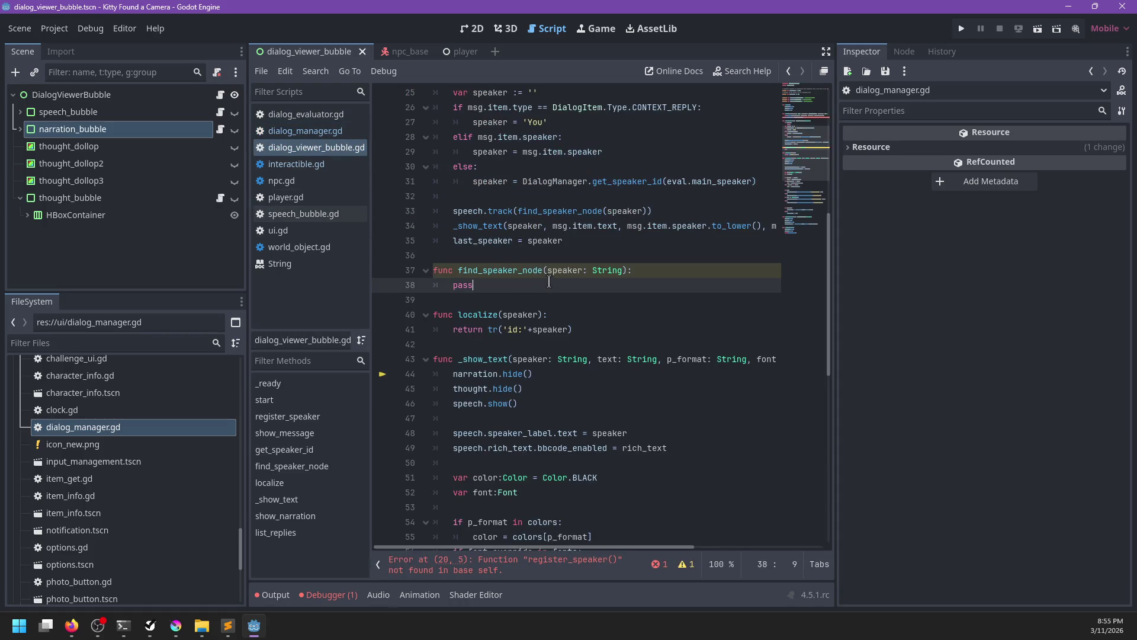
{"action": "double_click", "coordinate": [501, 270]}
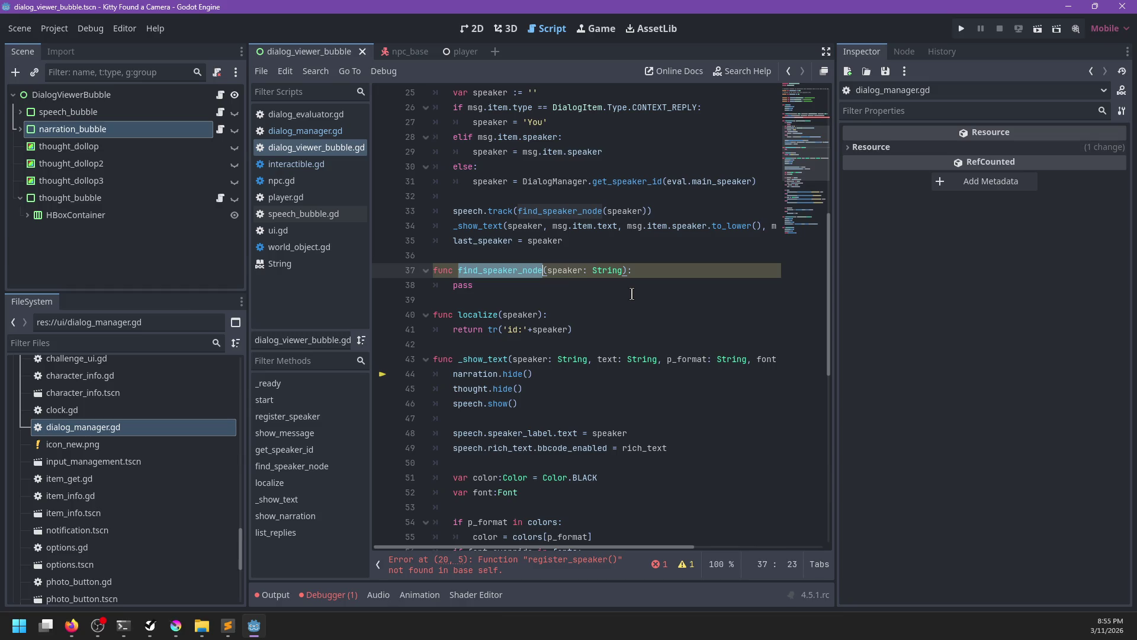
{"action": "key", "text": "Down"}
{"action": "key", "text": "BackSpace"}
{"action": "key", "text": "BackSpace"}
{"action": "key", "text": "BackSpace"}
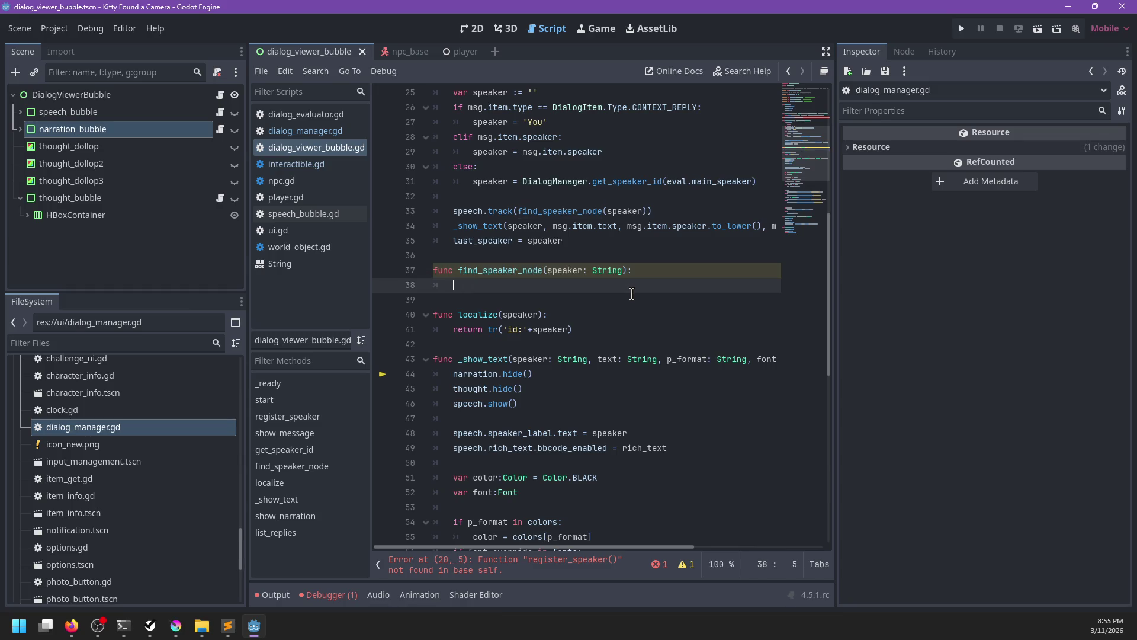
{"action": "type", "text": "speaker"}
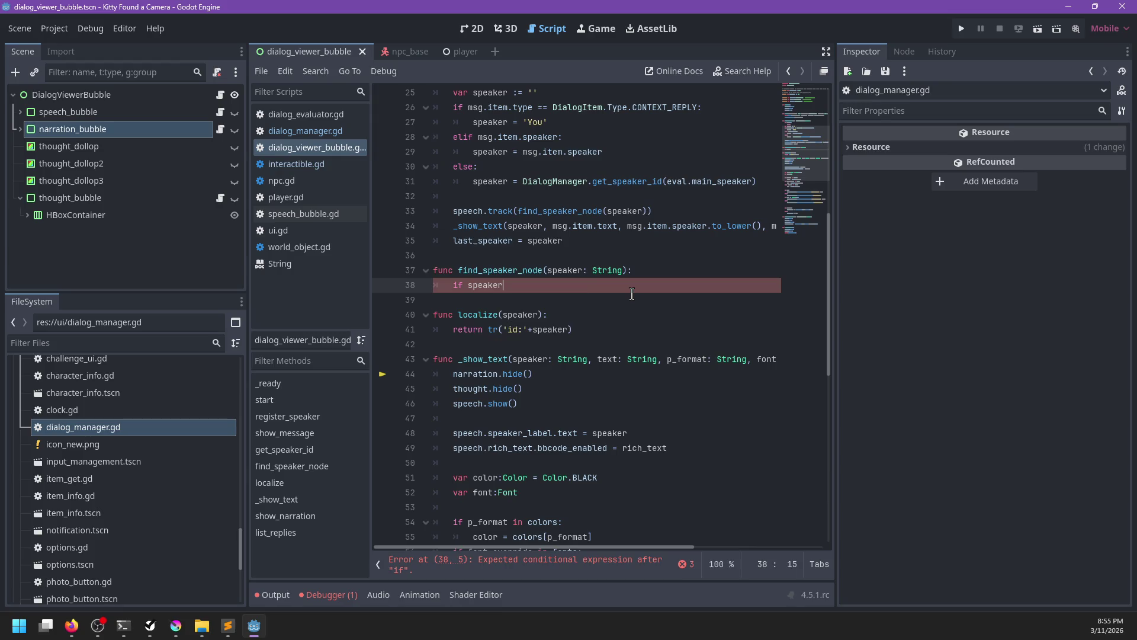
{"action": "key", "text": "Up"}
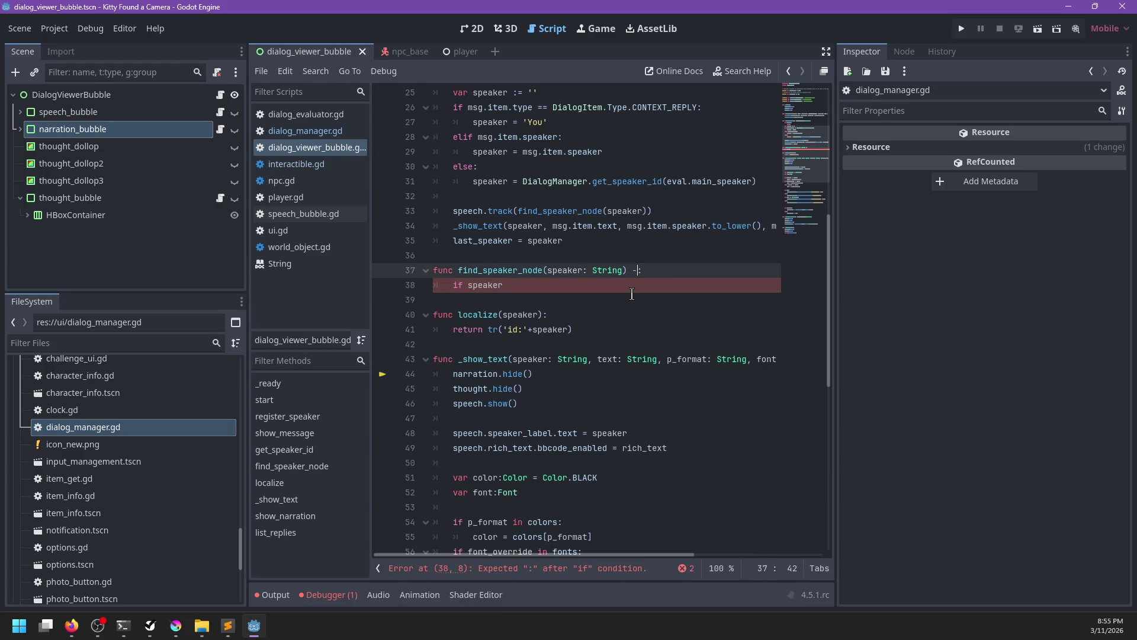
{"action": "type", "text": "ode"}
{"action": "key", "text": "Return"}
{"action": "key", "text": "Down"}
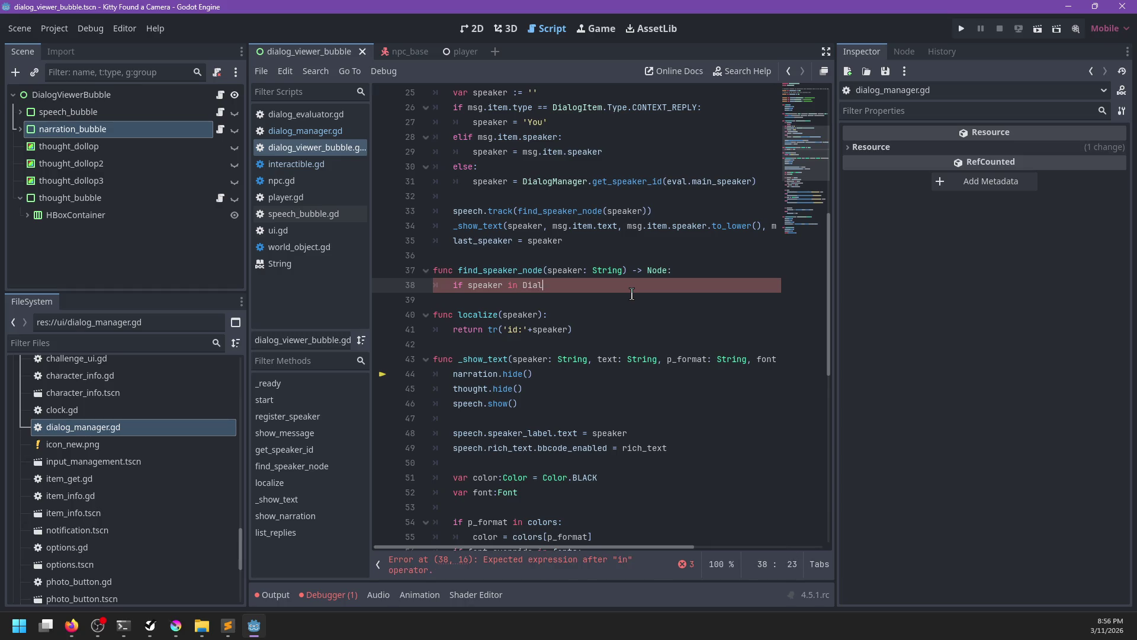
Make find_speaker_node check DialogManager.speakers and return the matching speaker entry
{"action": "type", "text": "M"}
{"action": "key", "text": "Return"}
{"action": "type", "text": ".sp"}
{"action": "type", "text": "eak"}
{"action": "key", "text": "Return"}
{"action": "type", "text": ":"}
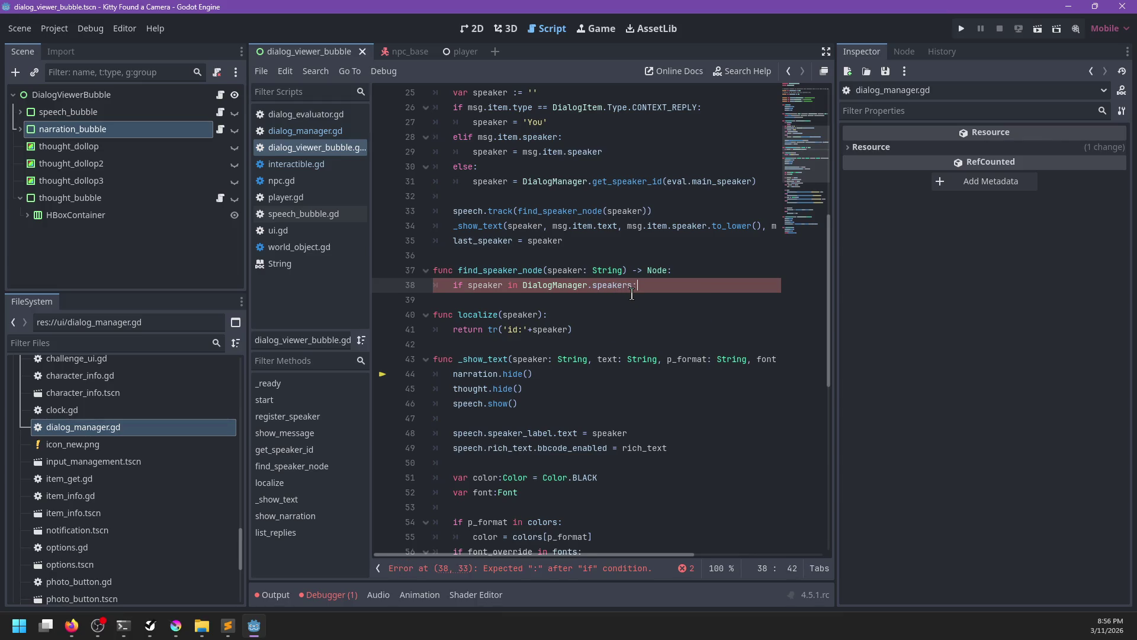
{"action": "key", "text": "Return"}
{"action": "type", "text": "return DialogManag"}
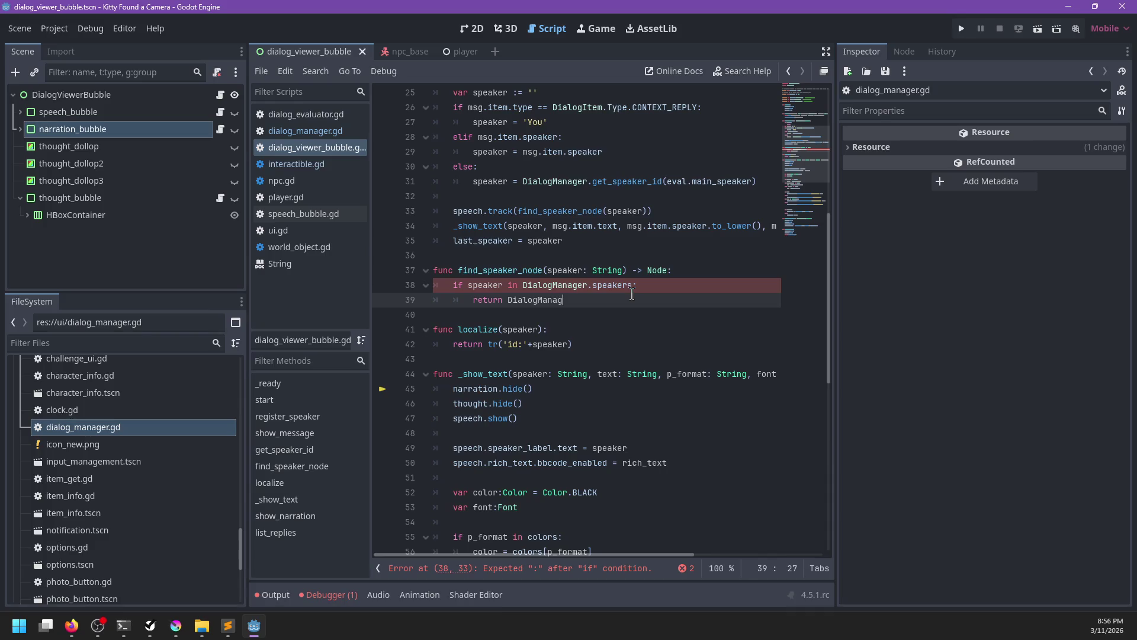
{"action": "key", "text": "Return"}
{"action": "type", "text": ".spea"}
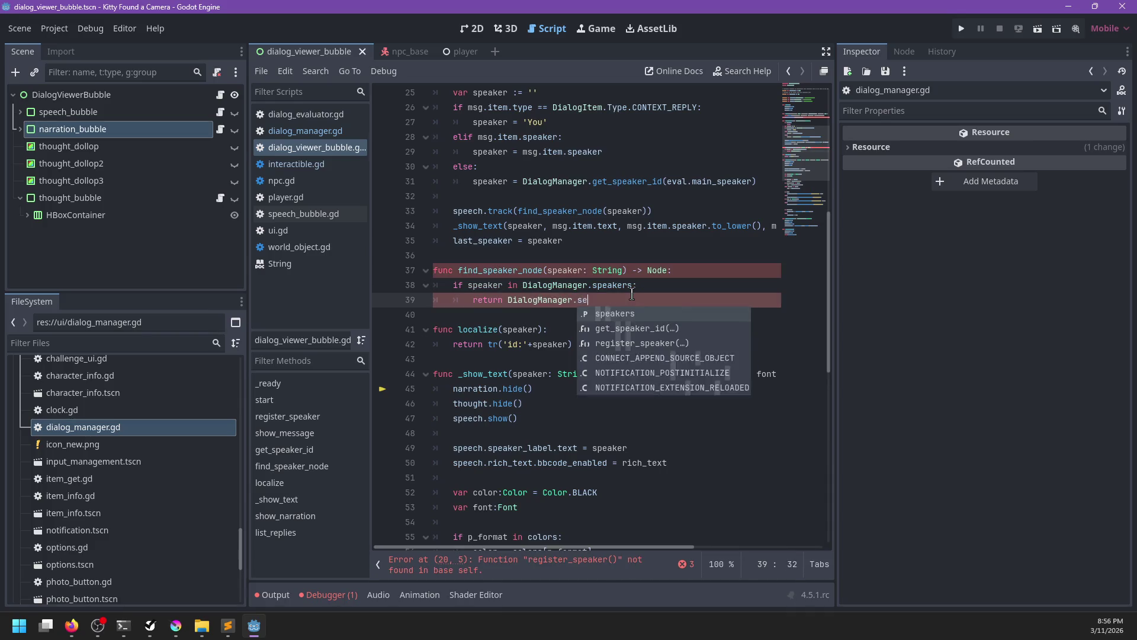
{"action": "type", "text": "k"}
{"action": "key", "text": "Return"}
{"action": "type", "text": "[speaker"}
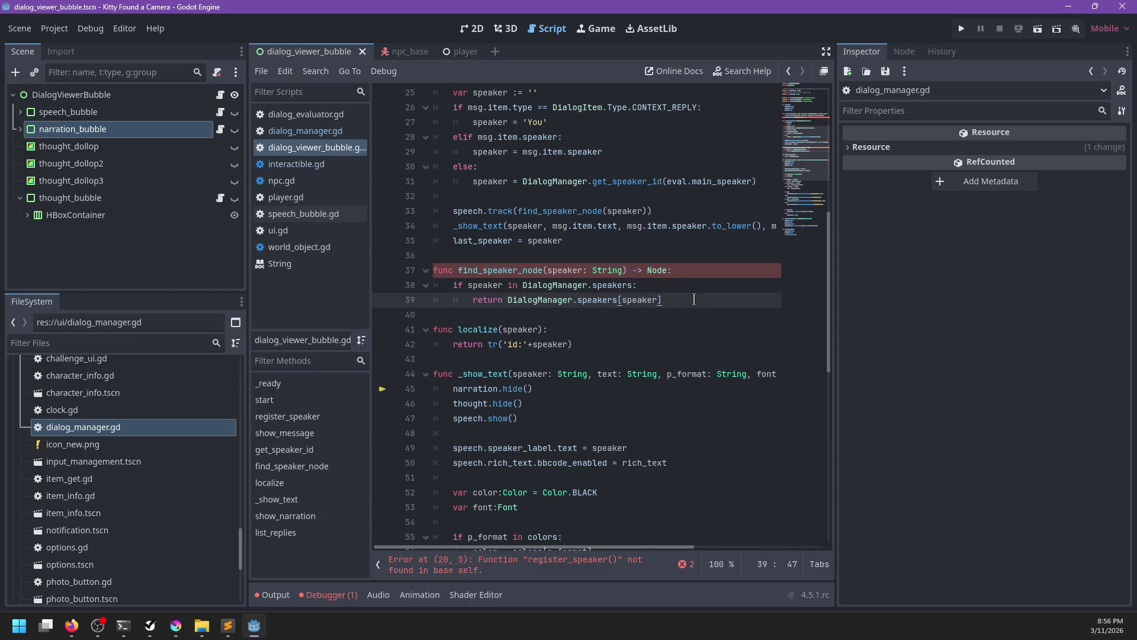
Remove the register_speaker call on line 20 flagged as an error
{"action": "left_click", "coordinate": [515, 554]}
{"action": "type", "text": "DialogManager.register_speaker(p_source_node"}
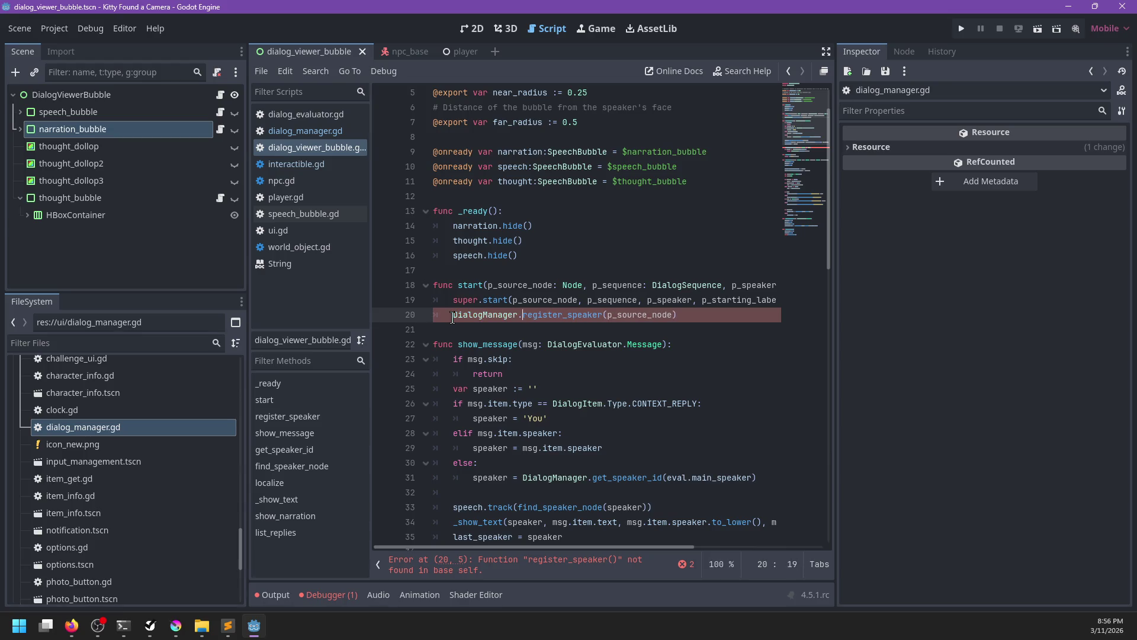
{"action": "key", "text": "End"}
{"action": "key", "text": "Left"}
{"action": "key", "text": "ctrl+z"}
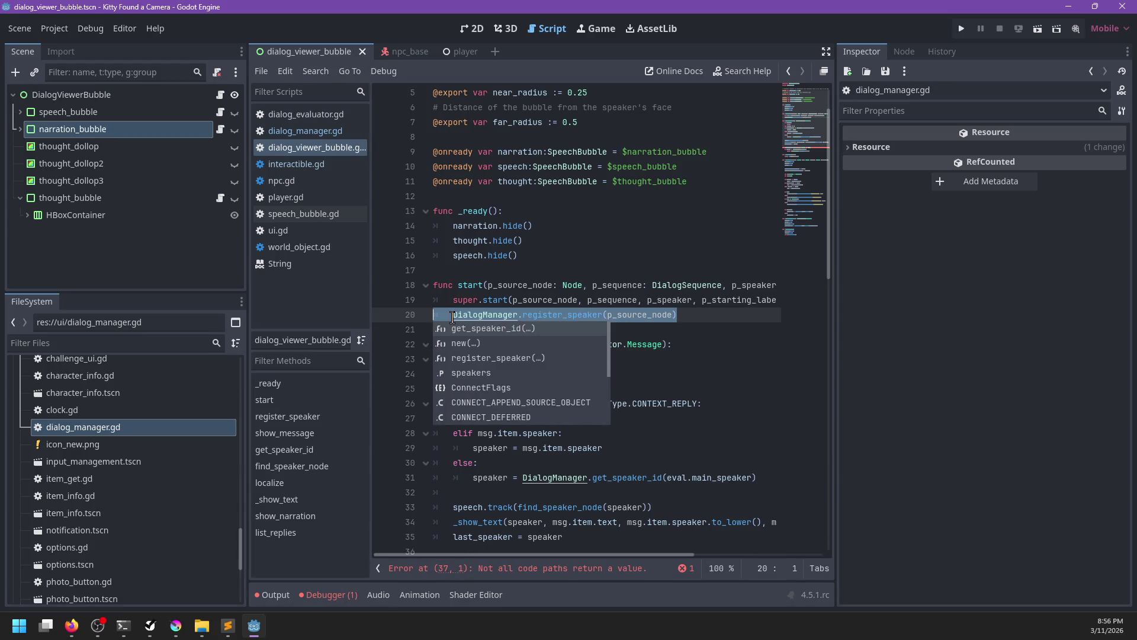
{"action": "key", "text": "ctrl+z"}
{"action": "key", "text": "ctrl+z"}
{"action": "scroll", "coordinate": [453, 319], "scroll_direction": "down", "scroll_amount": 5}
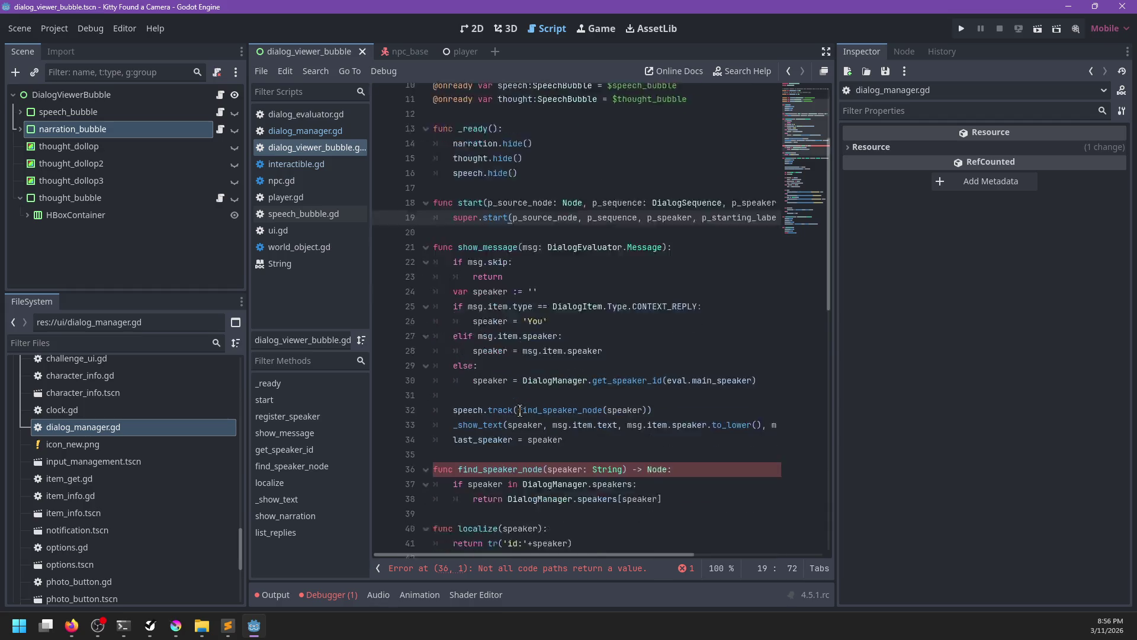
Add an else branch returning null to find_speaker_node and save
{"action": "left_click", "coordinate": [711, 357]}
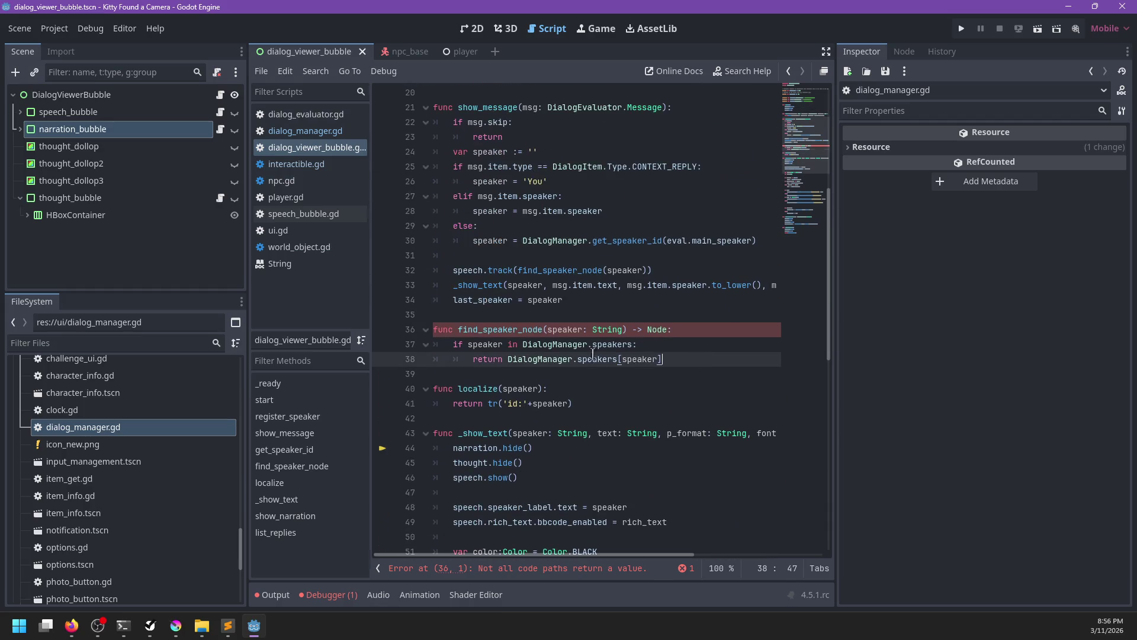
{"action": "double_click", "coordinate": [496, 330]}
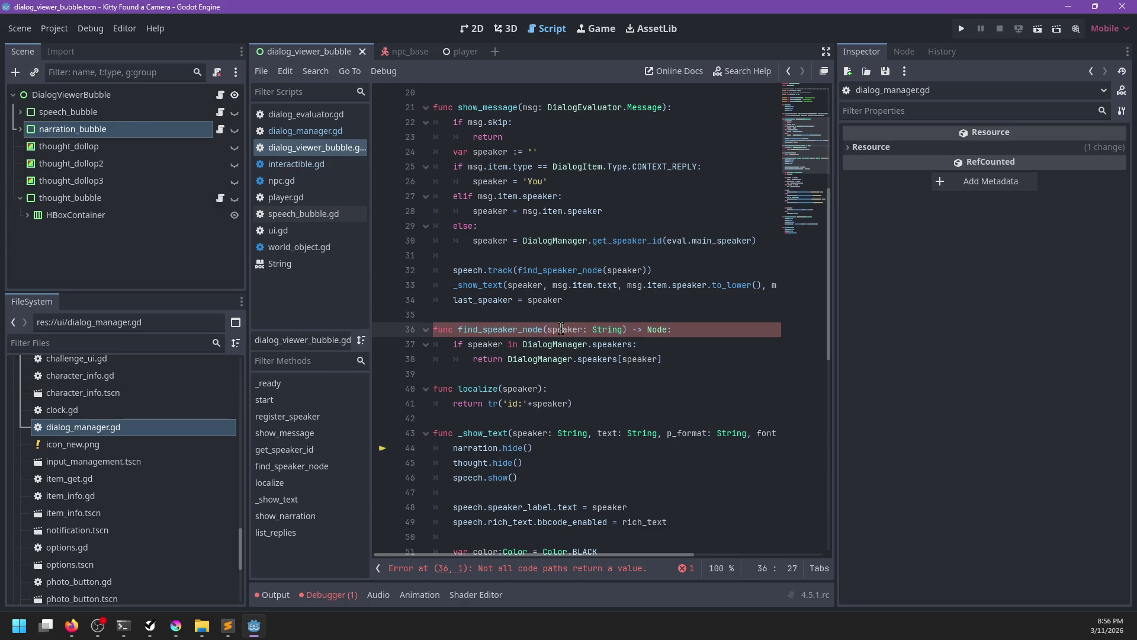
{"action": "left_click", "coordinate": [677, 359]}
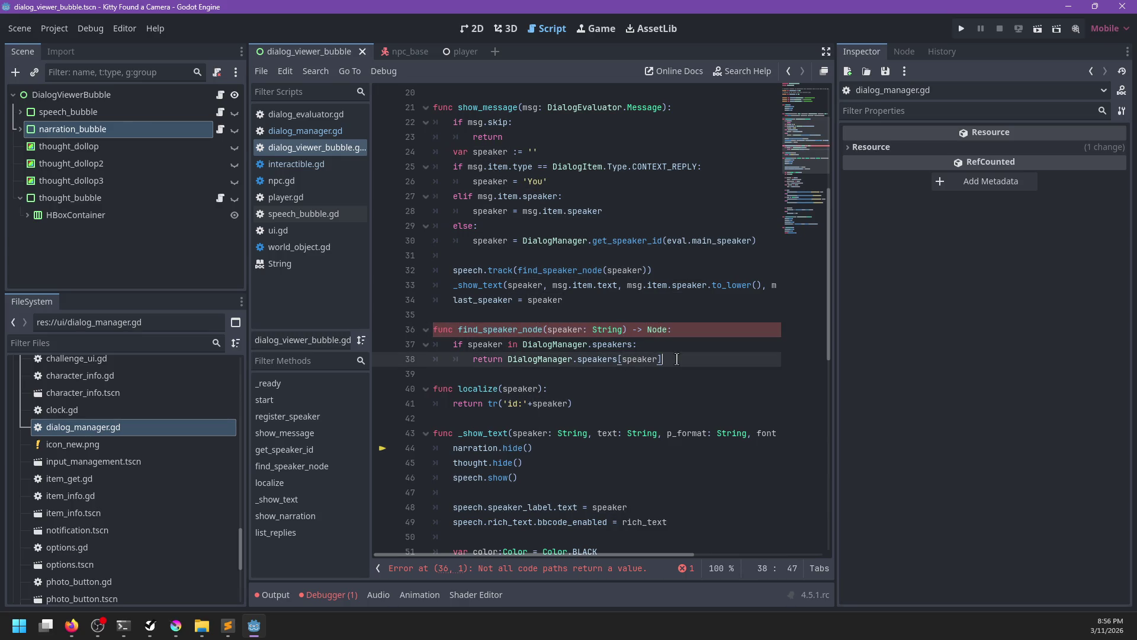
{"action": "key", "text": "Return"}
{"action": "key", "text": "BackSpace"}
{"action": "key", "text": "BackSpace"}
{"action": "type", "text": "lse:"}
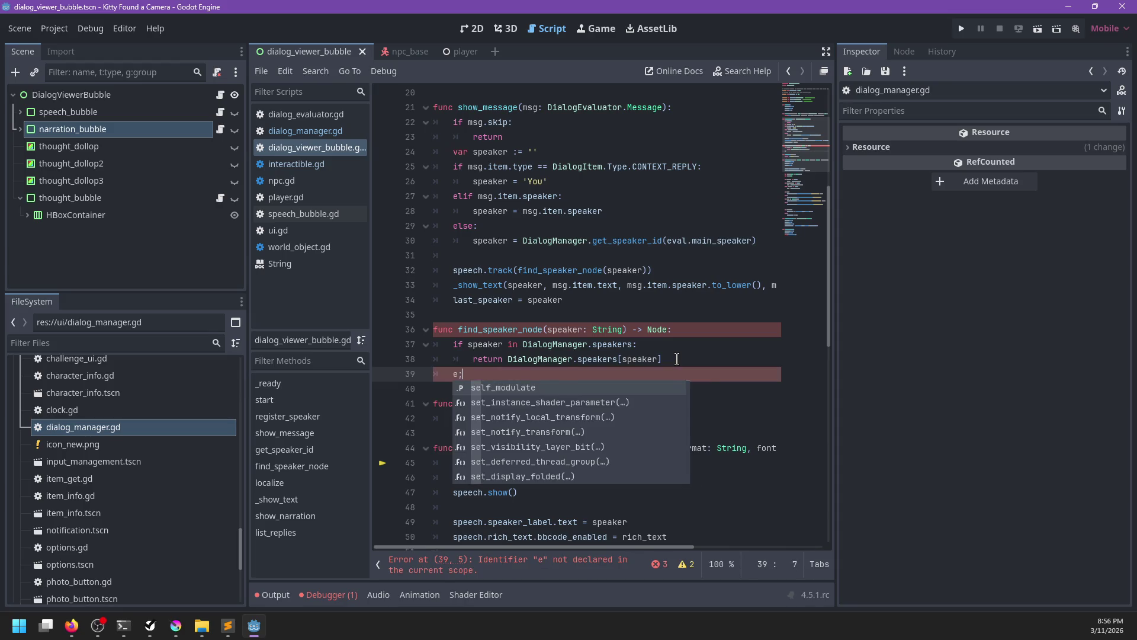
{"action": "key", "text": "Return"}
{"action": "type", "text": "return null"}
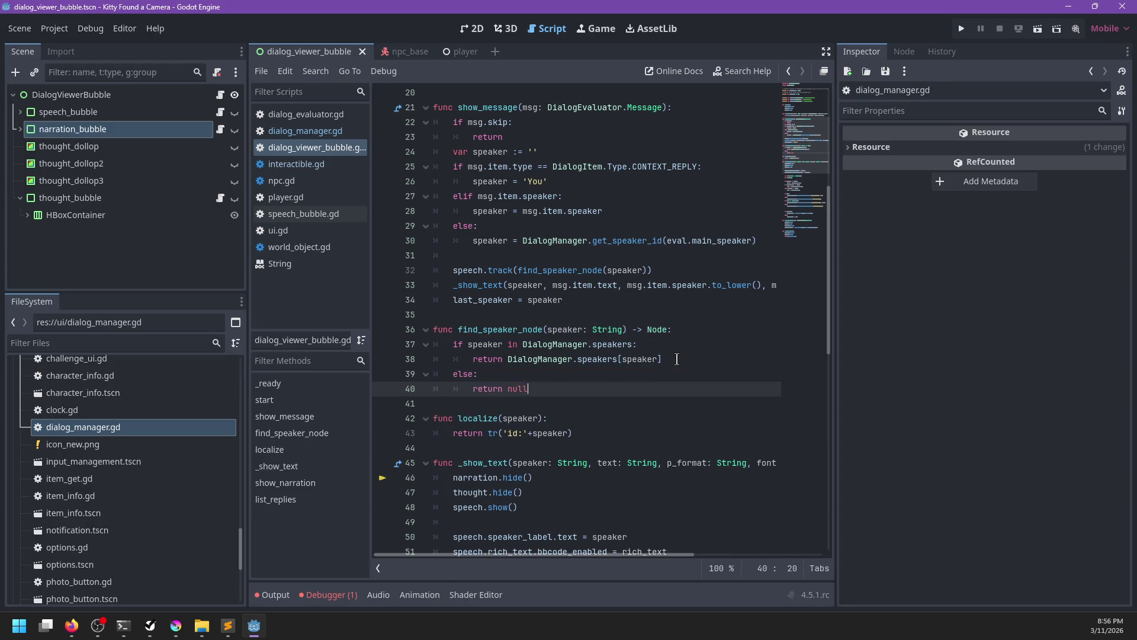
{"action": "key", "text": "ctrl+s"}
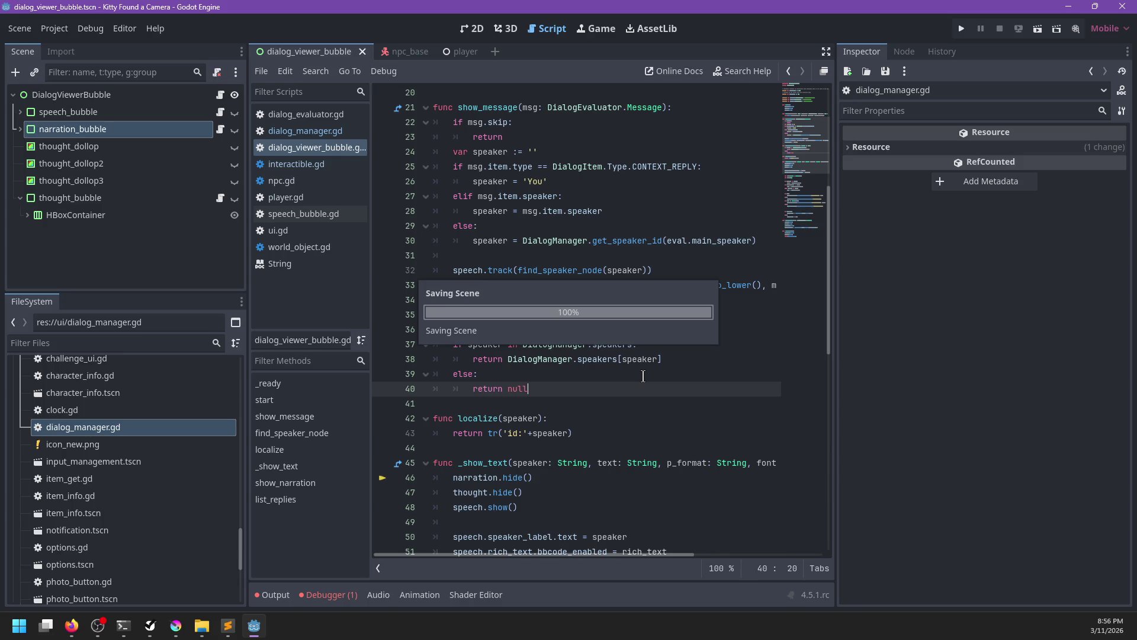
In player.gd, add a new DialogManager line after line 188
{"action": "left_click", "coordinate": [303, 197]}
{"action": "scroll", "coordinate": [617, 288], "scroll_direction": "up", "scroll_amount": 20}
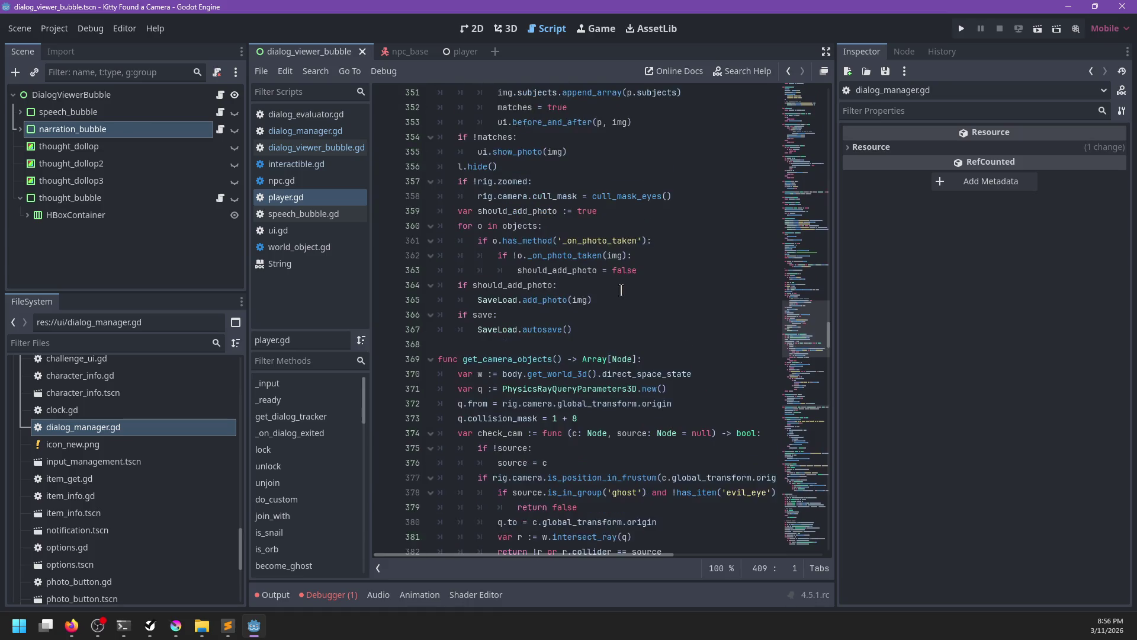
{"action": "scroll", "coordinate": [619, 291], "scroll_direction": "up", "scroll_amount": 5}
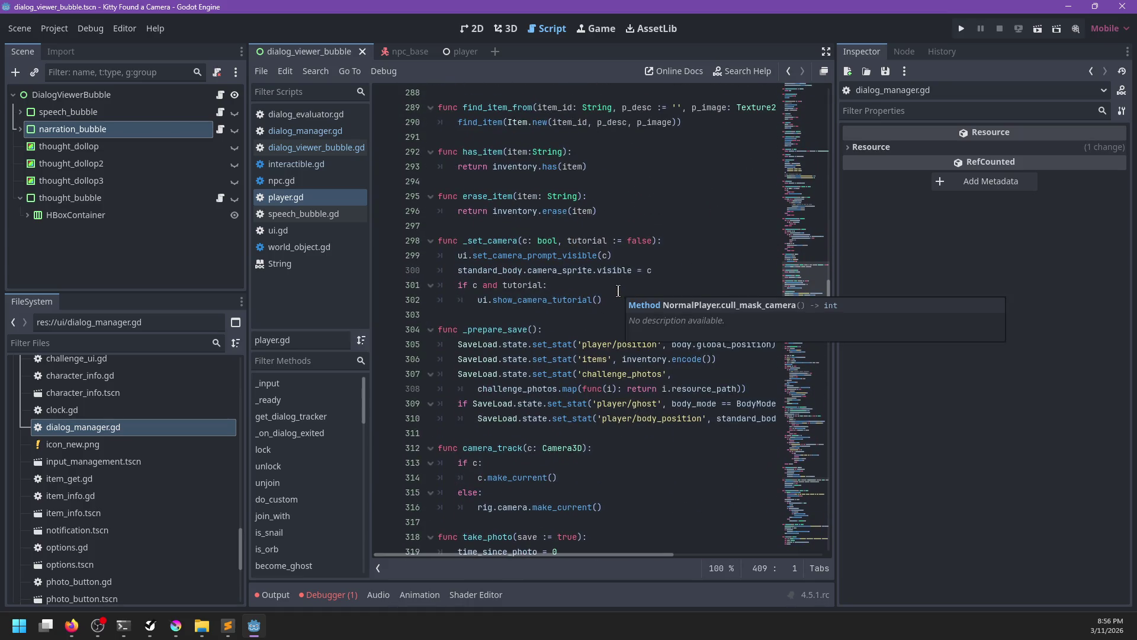
{"action": "scroll", "coordinate": [618, 291], "scroll_direction": "up", "scroll_amount": 11}
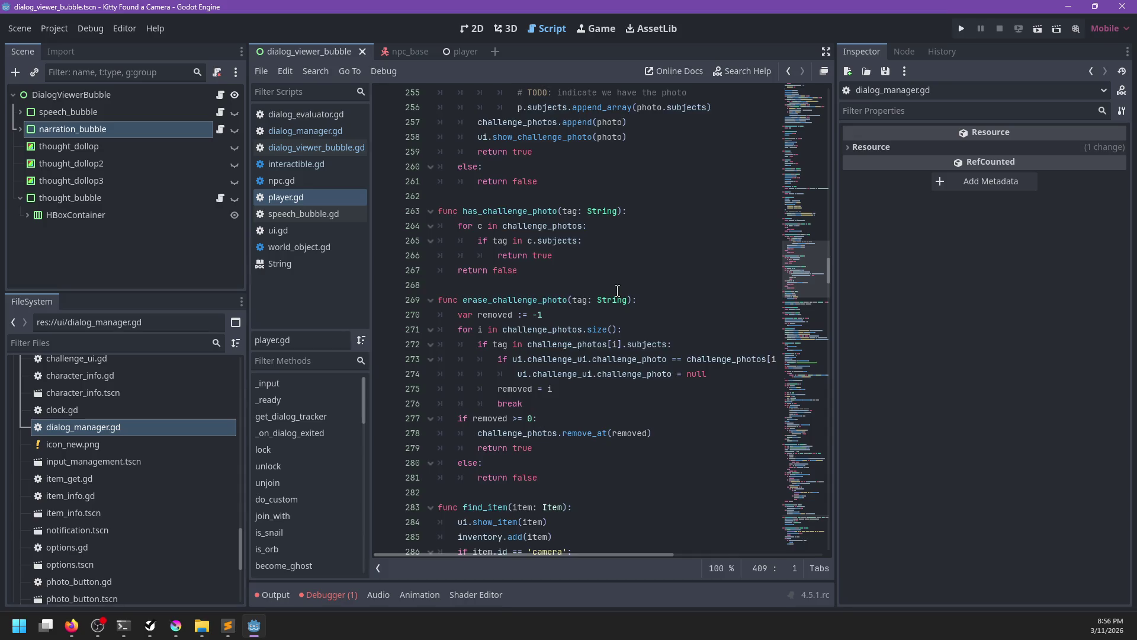
{"action": "scroll", "coordinate": [617, 291], "scroll_direction": "up", "scroll_amount": 14}
{"action": "scroll", "coordinate": [618, 290], "scroll_direction": "up", "scroll_amount": 15}
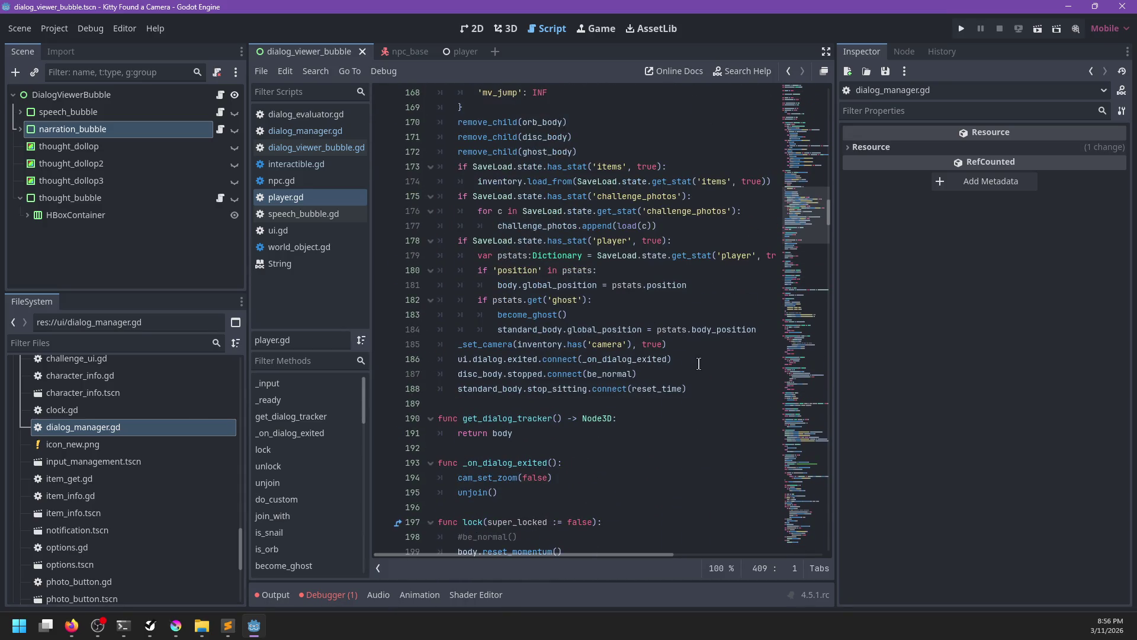
{"action": "left_click", "coordinate": [713, 382]}
{"action": "key", "text": "Return"}
{"action": "type", "text": "dialog"}
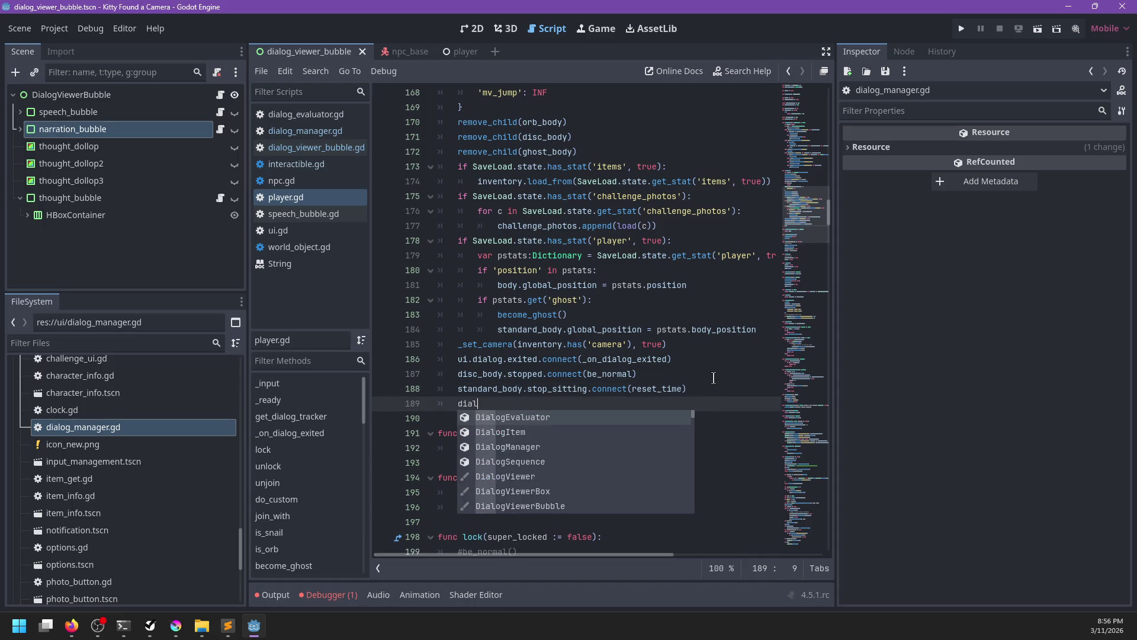
{"action": "type", "text": "m"}
{"action": "key", "text": "Return"}
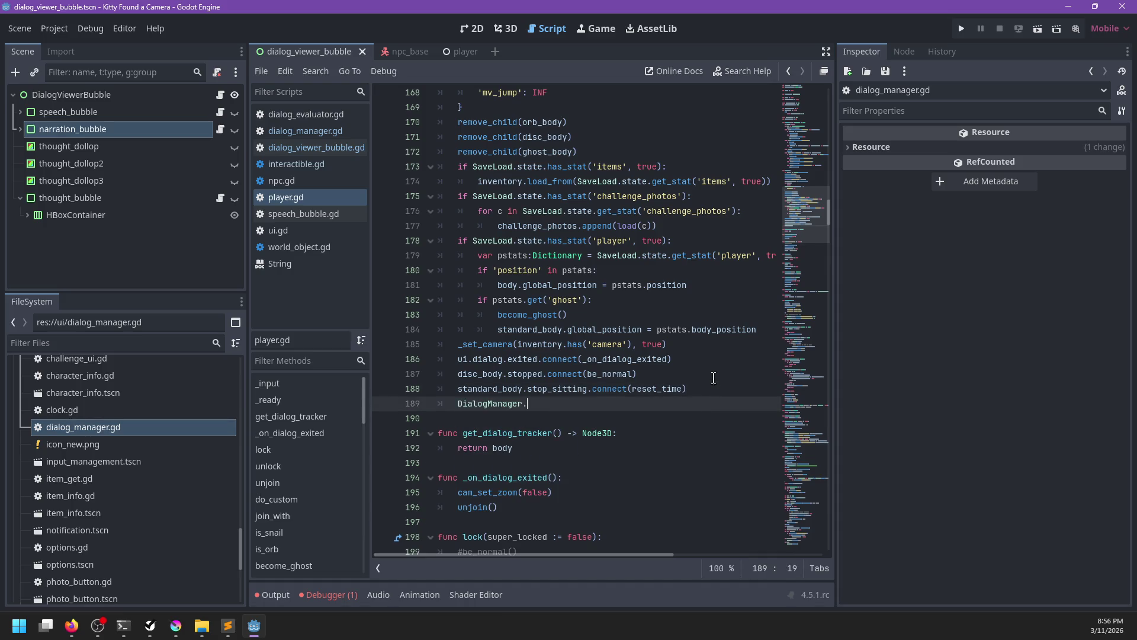
Return s.get_dialog_tracker() when the speaker has that method, else return s; save and open track()
{"action": "key", "text": "alt+Left"}
{"action": "type", "text": "):"}
{"action": "key", "text": "Return"}
{"action": "type", "text": "return s.get"}
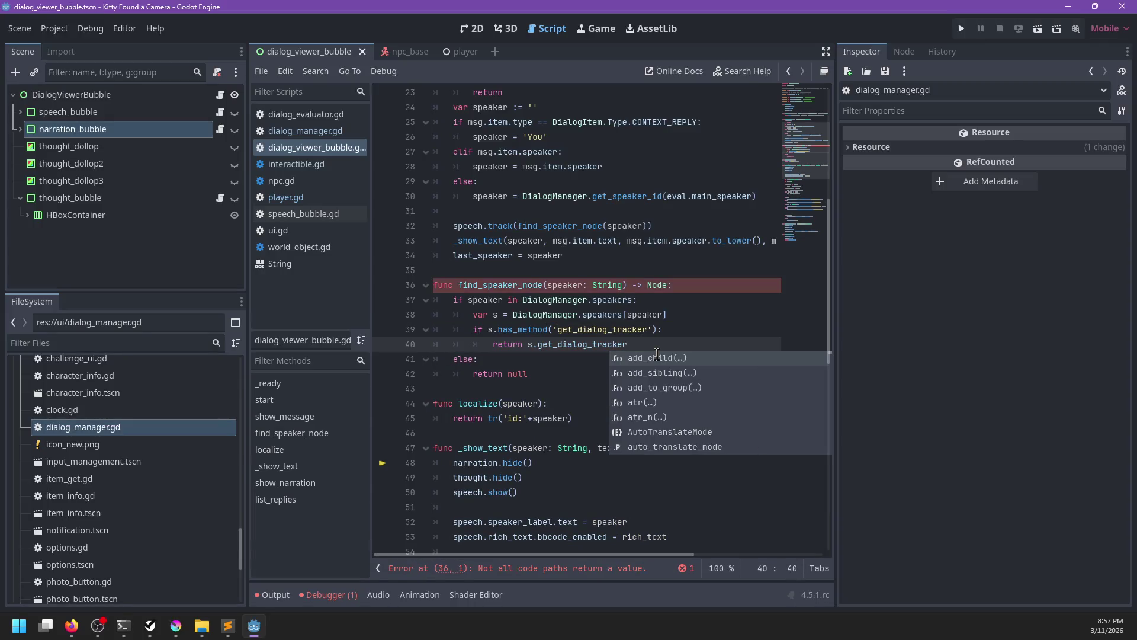
{"action": "key", "text": "Return"}
{"action": "key", "text": "Return"}
{"action": "type", "text": ":"}
{"action": "key", "text": "Return"}
{"action": "type", "text": "return"}
{"action": "key", "text": "ctrl+s"}
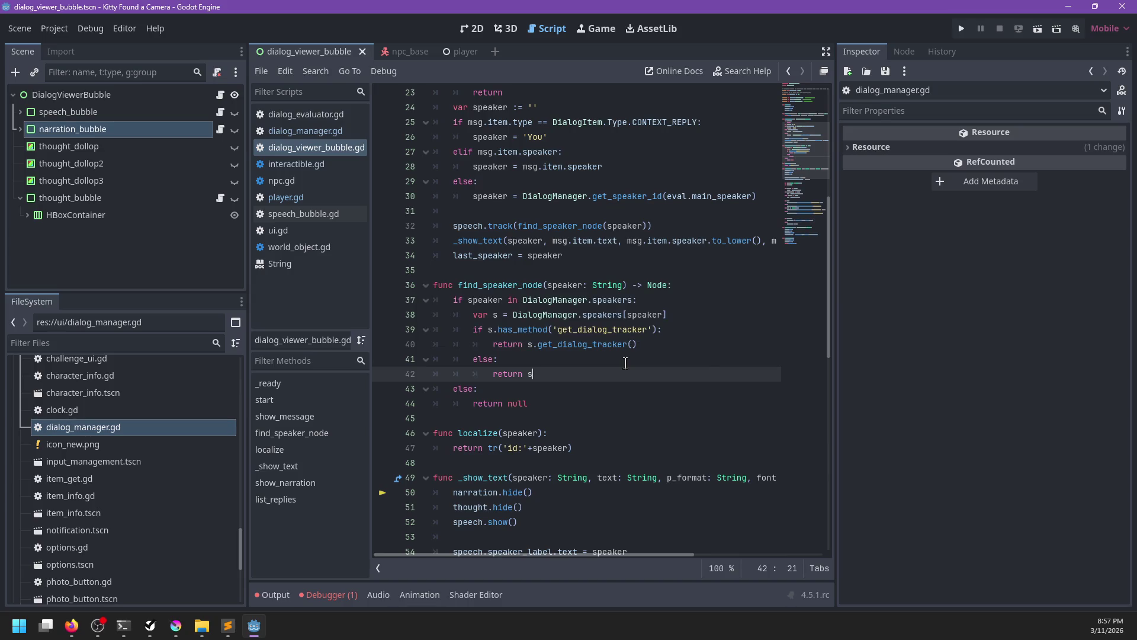
{"action": "left_click", "coordinate": [501, 225], "text": "ctrl"}
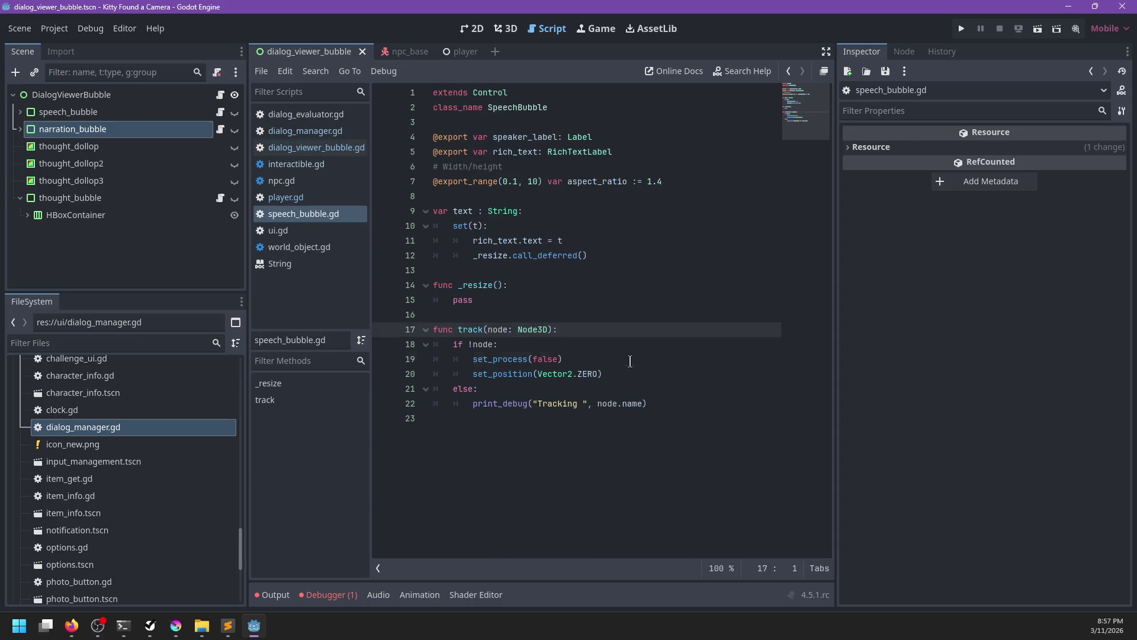
Run the game, talk to the NPC at the well choosing the ghosts reply, then stop
{"action": "left_click", "coordinate": [630, 360]}
{"action": "key", "text": "F5"}
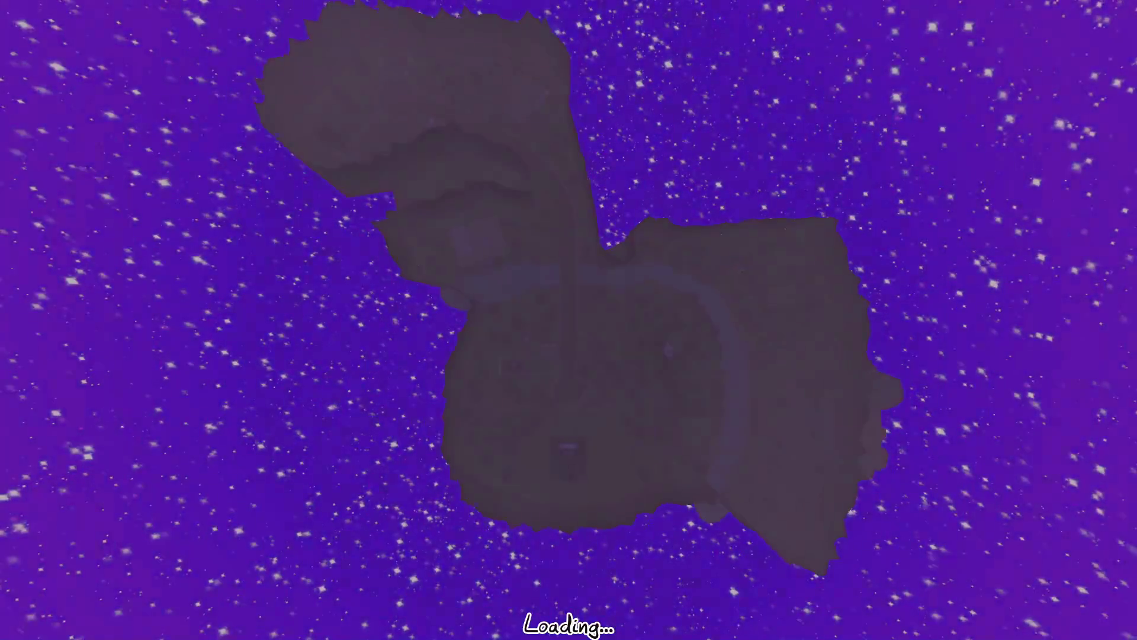
{"action": "key", "text": "w"}
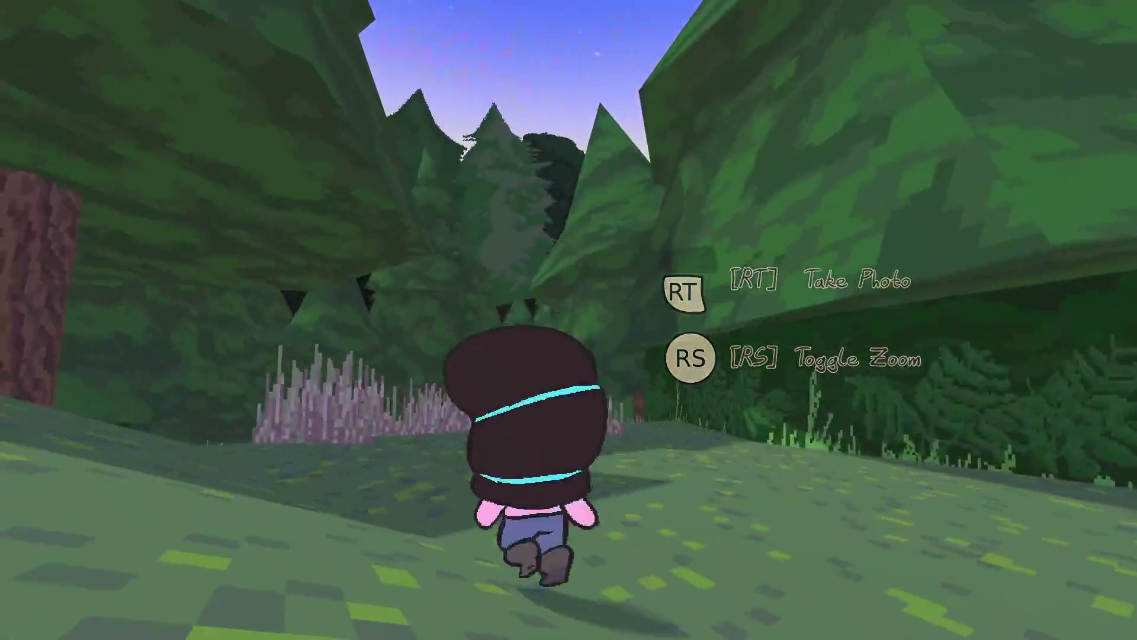
{"action": "key", "text": "w"}
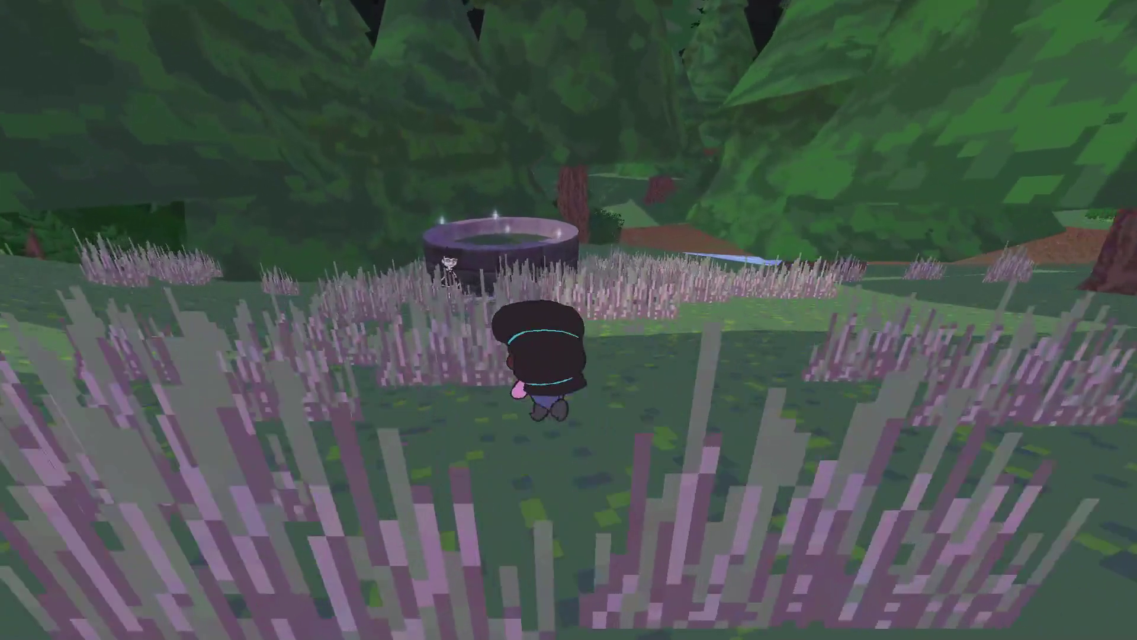
{"action": "key", "text": "e"}
{"action": "key", "text": "space"}
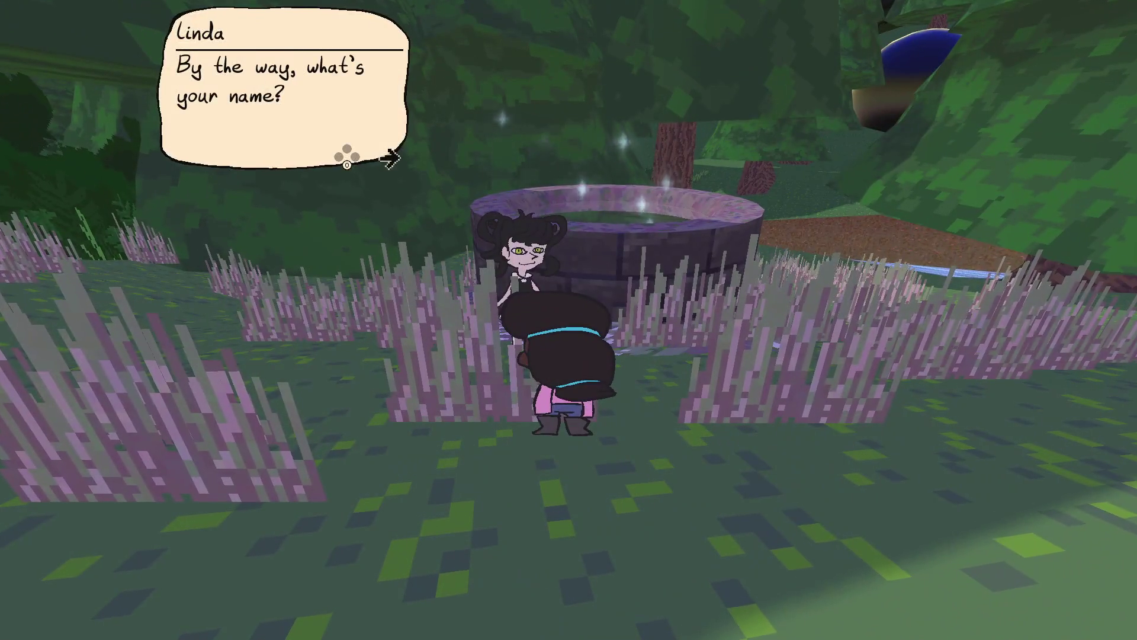
{"action": "key", "text": "space"}
{"action": "key", "text": "space"}
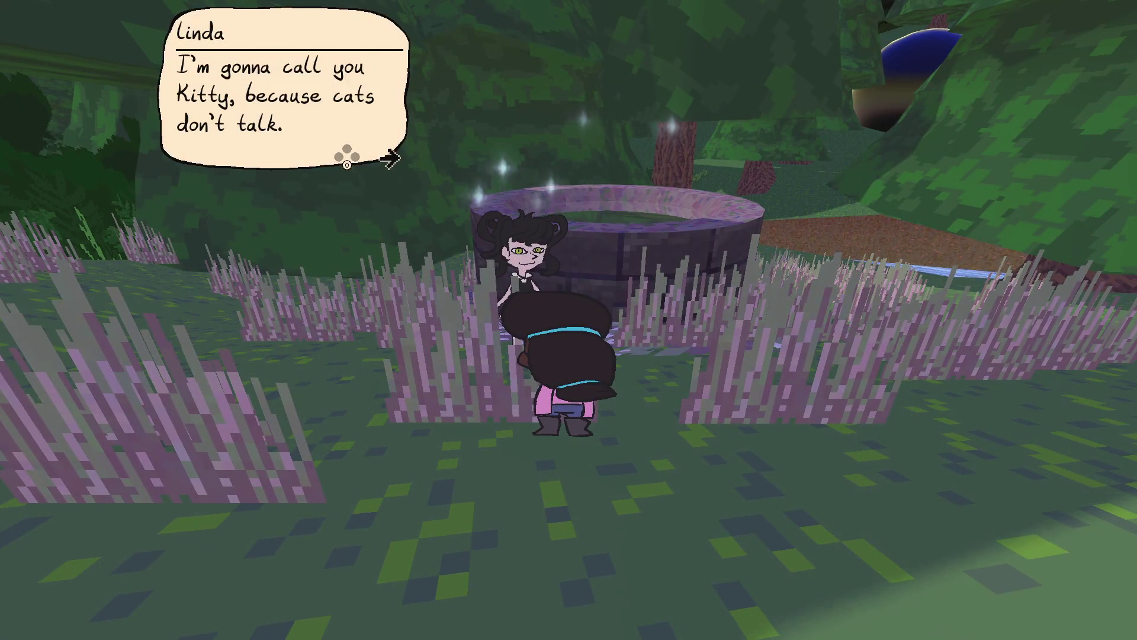
{"action": "key", "text": "space"}
{"action": "key", "text": "space"}
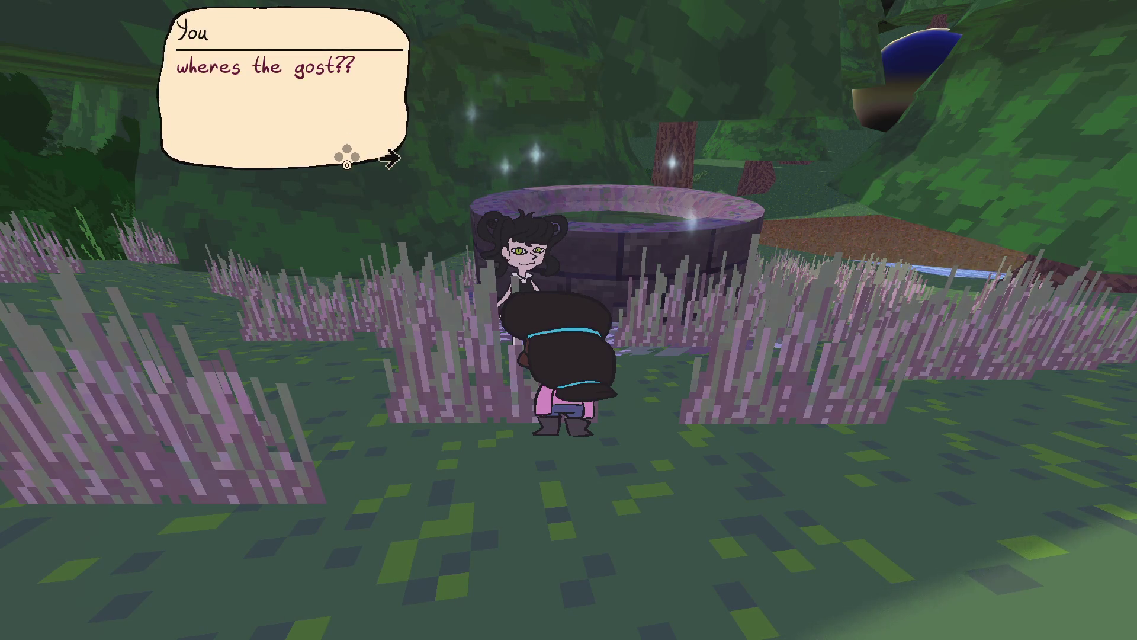
{"action": "key", "text": "space"}
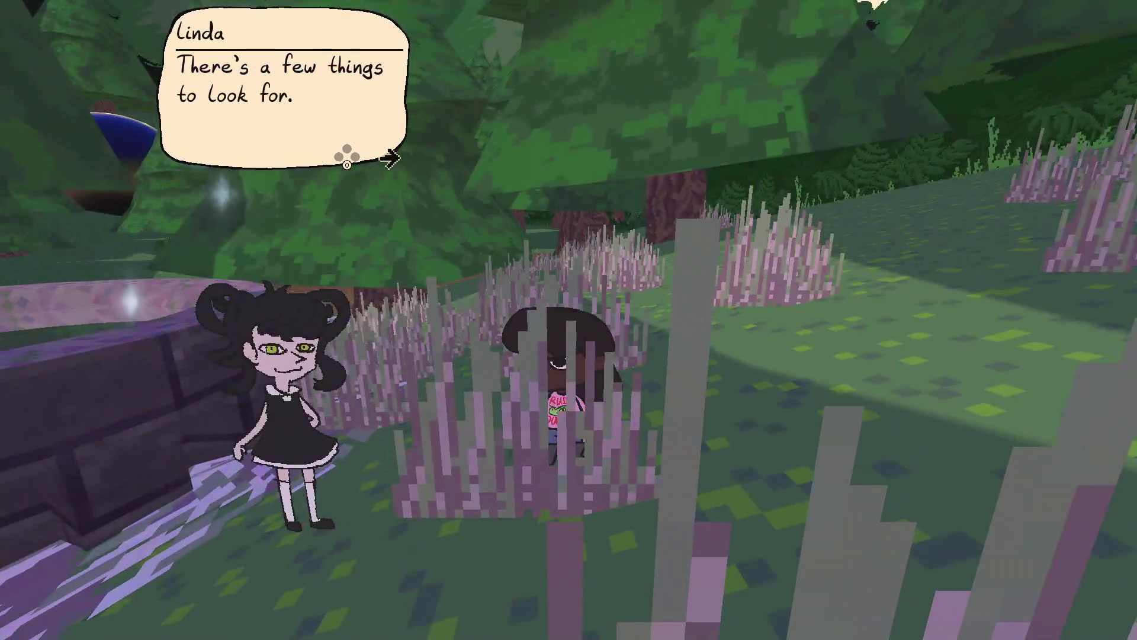
{"action": "key", "text": "space"}
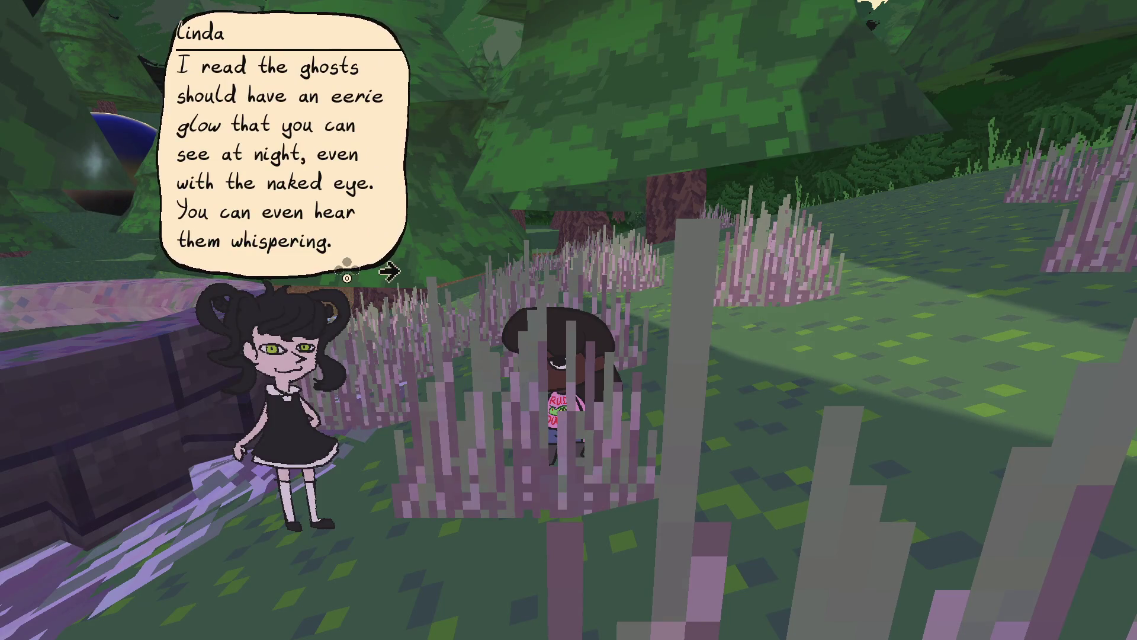
{"action": "key", "text": "F8"}
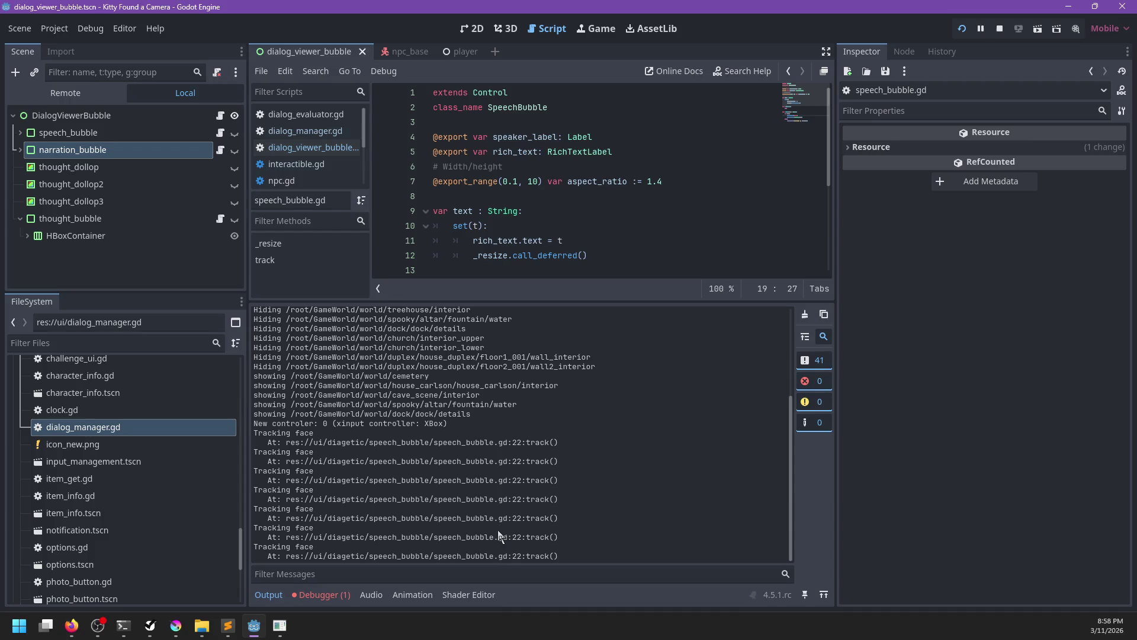
Clear the Output log and stop the running game
{"action": "scroll", "coordinate": [612, 244], "scroll_direction": "down", "scroll_amount": 4}
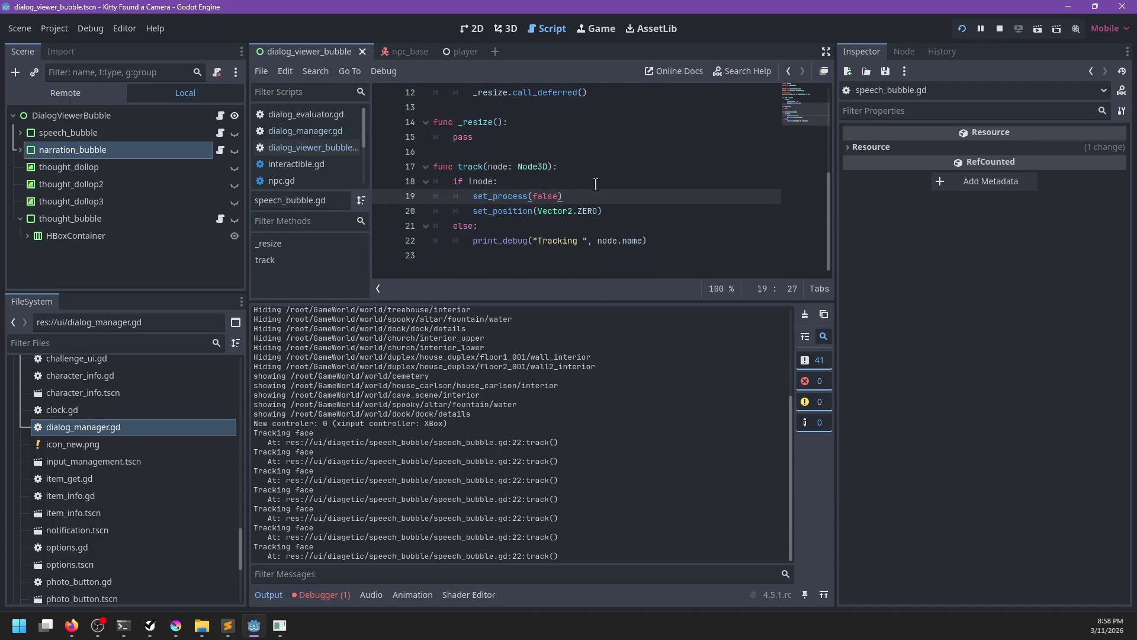
{"action": "left_click", "coordinate": [808, 317]}
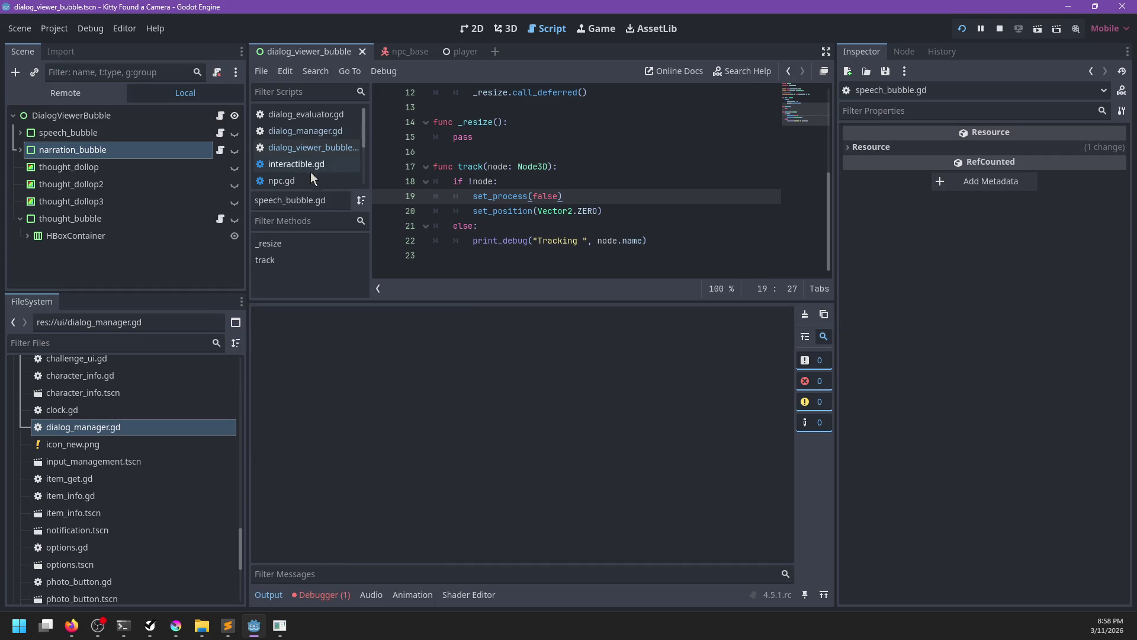
{"action": "scroll", "coordinate": [308, 155], "scroll_direction": "down", "scroll_amount": 1}
{"action": "scroll", "coordinate": [308, 154], "scroll_direction": "down", "scroll_amount": 1}
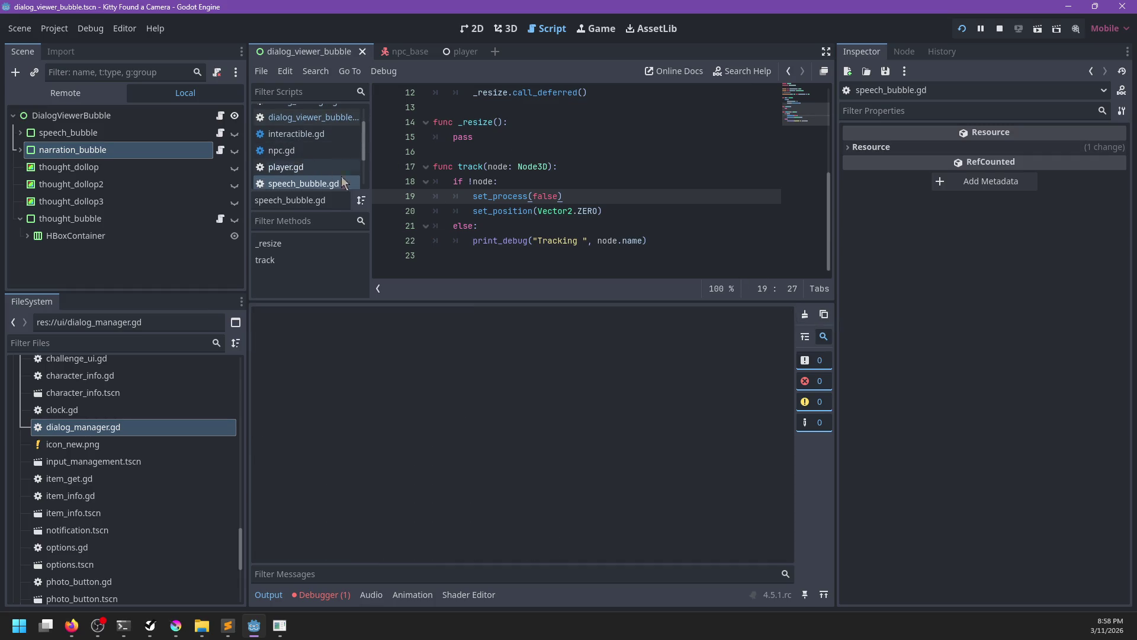
{"action": "left_click", "coordinate": [690, 236]}
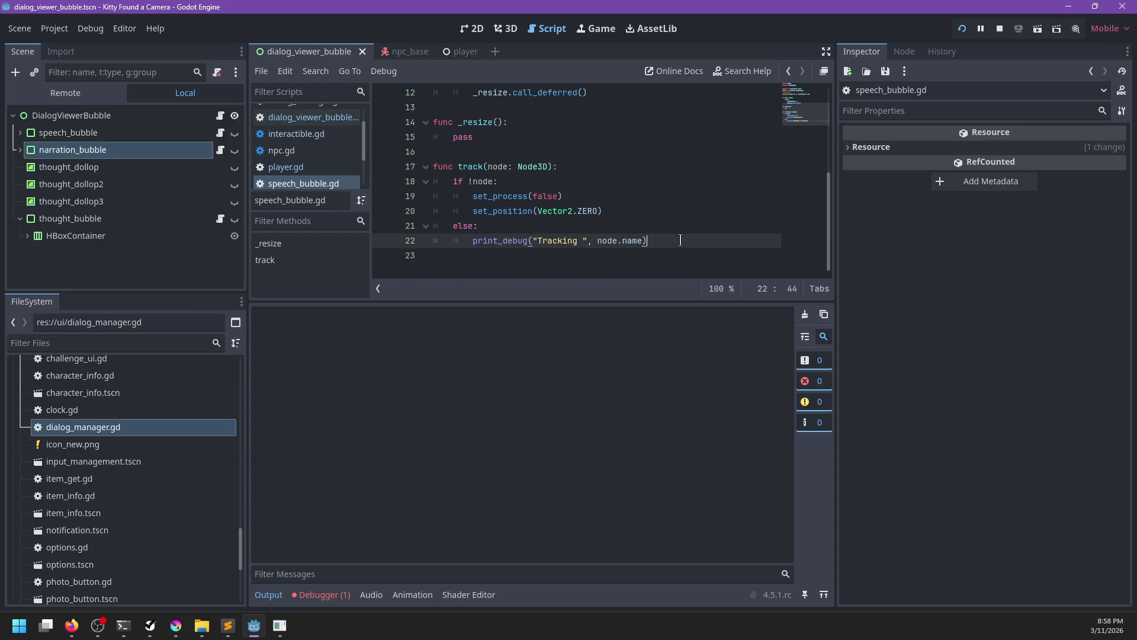
{"action": "scroll", "coordinate": [675, 232], "scroll_direction": "up", "scroll_amount": 2}
{"action": "left_click", "coordinate": [997, 33]}
{"action": "scroll", "coordinate": [605, 217], "scroll_direction": "up", "scroll_amount": 2}
Declare 'var tracked_node: Node3D' below the aspect_ratio export, with the Output panel hidden
{"action": "left_click", "coordinate": [704, 171]}
{"action": "left_click", "coordinate": [702, 180]}
{"action": "key", "text": "Return"}
{"action": "key", "text": "Return"}
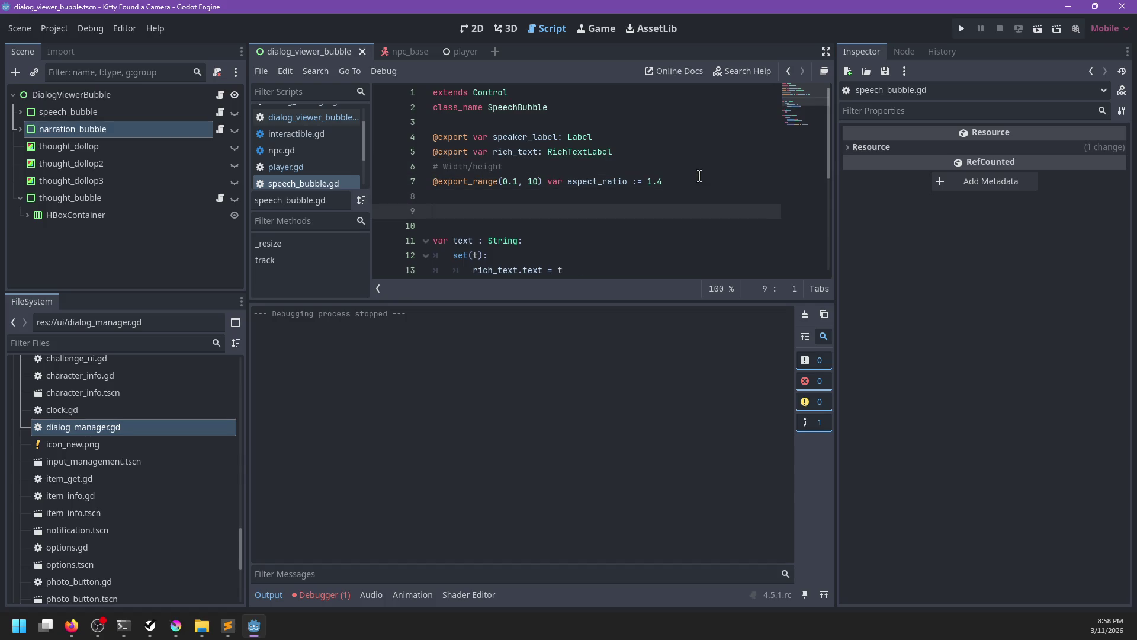
{"action": "left_click", "coordinate": [269, 595]}
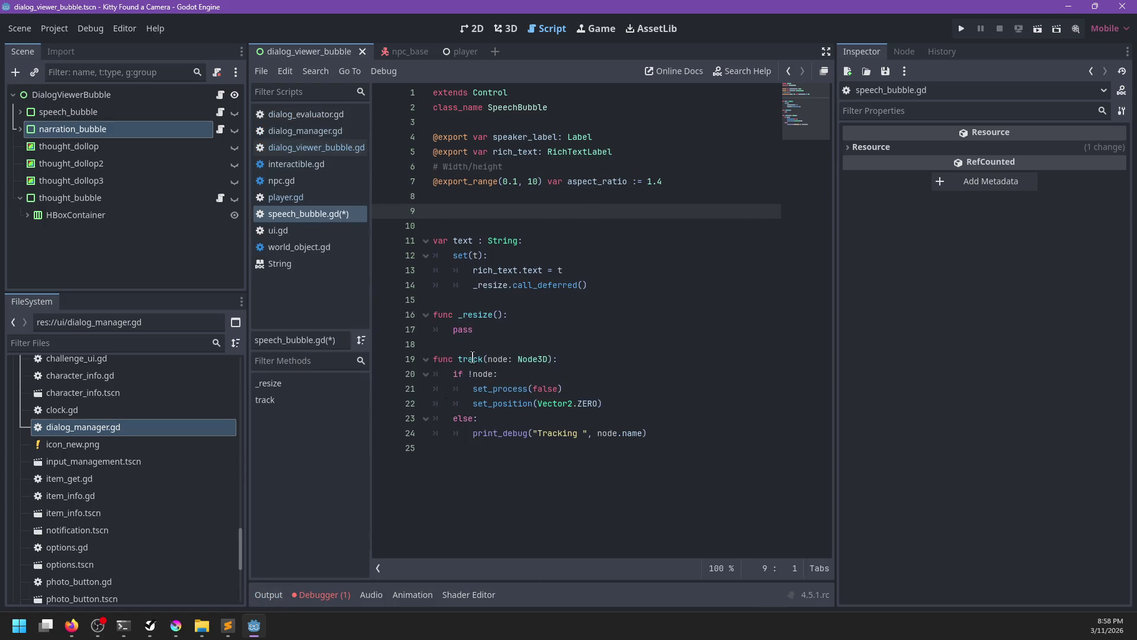
{"action": "type", "text": "nc tracked_node: Node3"}
{"action": "key", "text": "BackSpace"}
{"action": "key", "text": "BackSpace"}
{"action": "key", "text": "BackSpace"}
{"action": "type", "text": "var"}
{"action": "left_click", "coordinate": [547, 223]}
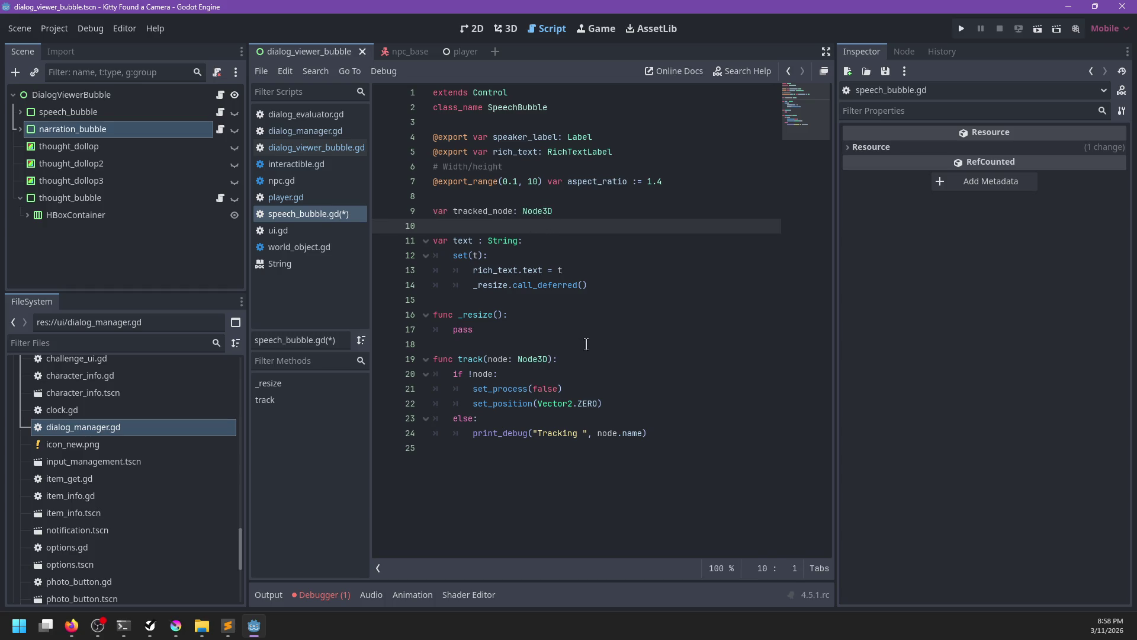
Start a new line inside track()'s else branch
{"action": "left_click", "coordinate": [491, 377]}
{"action": "left_click", "coordinate": [639, 409]}
{"action": "left_click", "coordinate": [614, 414]}
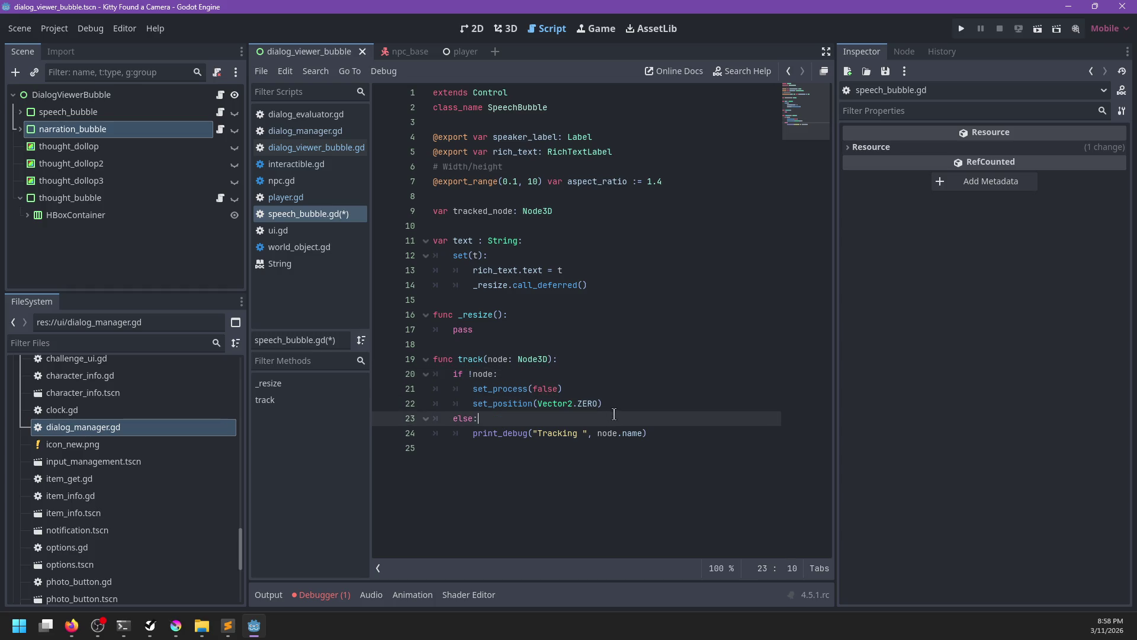
{"action": "key", "text": "Return"}
In track()'s else branch, store tracked_node = node and call set_process(true)
{"action": "type", "text": "racked_nod"}
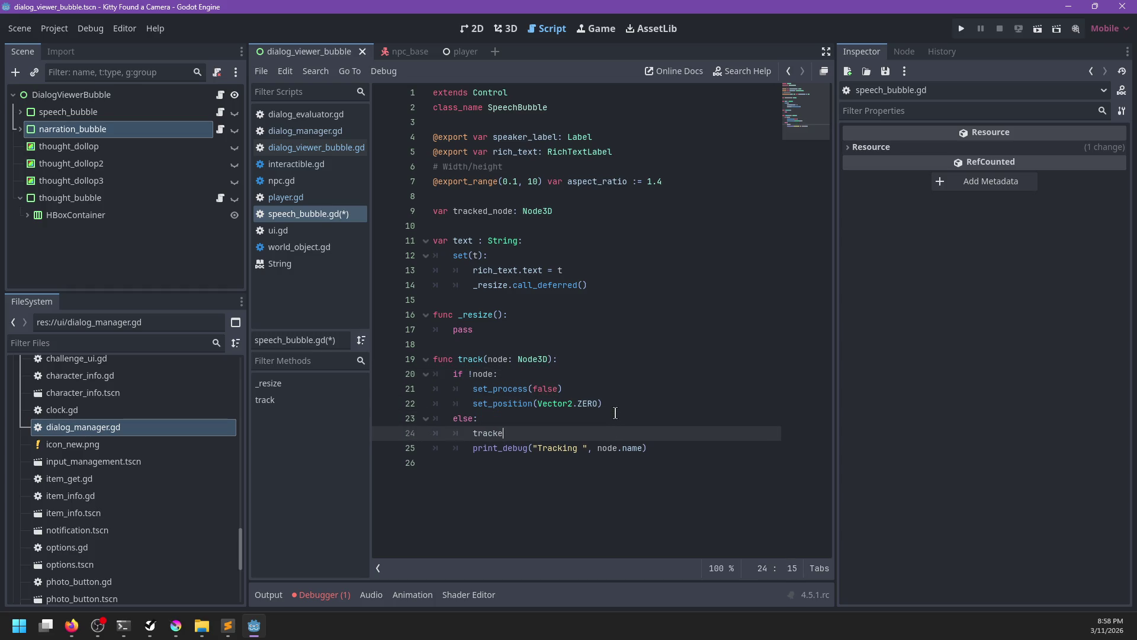
{"action": "type", "text": "o"}
{"action": "key", "text": "BackSpace"}
{"action": "key", "text": "BackSpace"}
{"action": "key", "text": "BackSpace"}
{"action": "key", "text": "Return"}
{"action": "type", "text": "t_proce"}
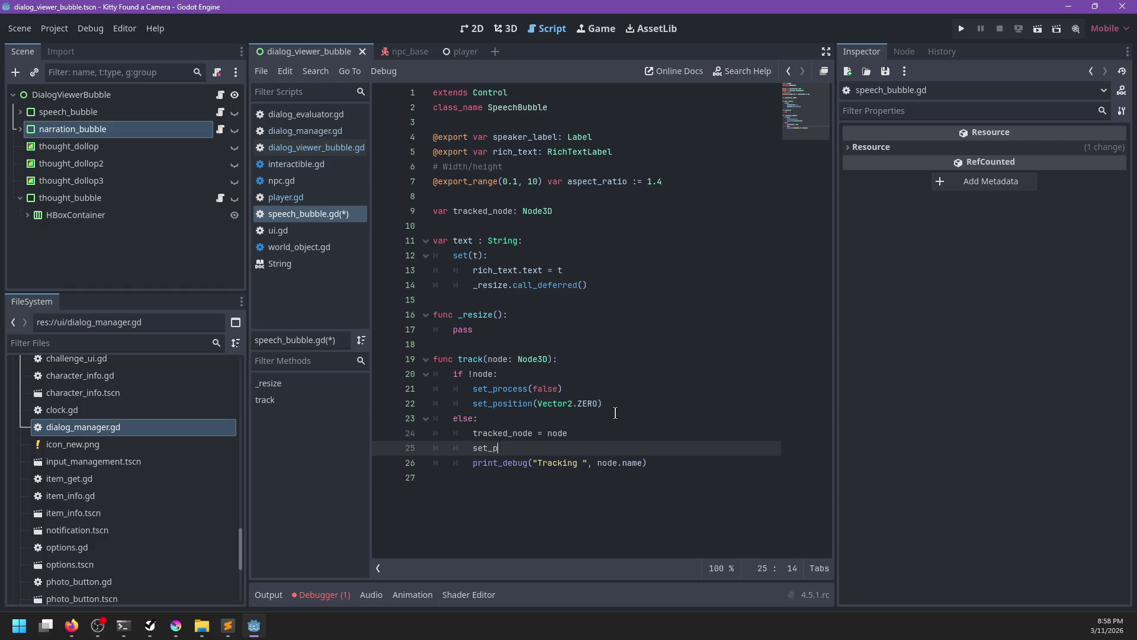
{"action": "type", "text": "ss(true)"}
Add a _process(delta: float) -> void function above track()
{"action": "left_click", "coordinate": [574, 342]}
{"action": "key", "text": "Return"}
{"action": "key", "text": "Return"}
{"action": "key", "text": "Up"}
{"action": "type", "text": "func p"}
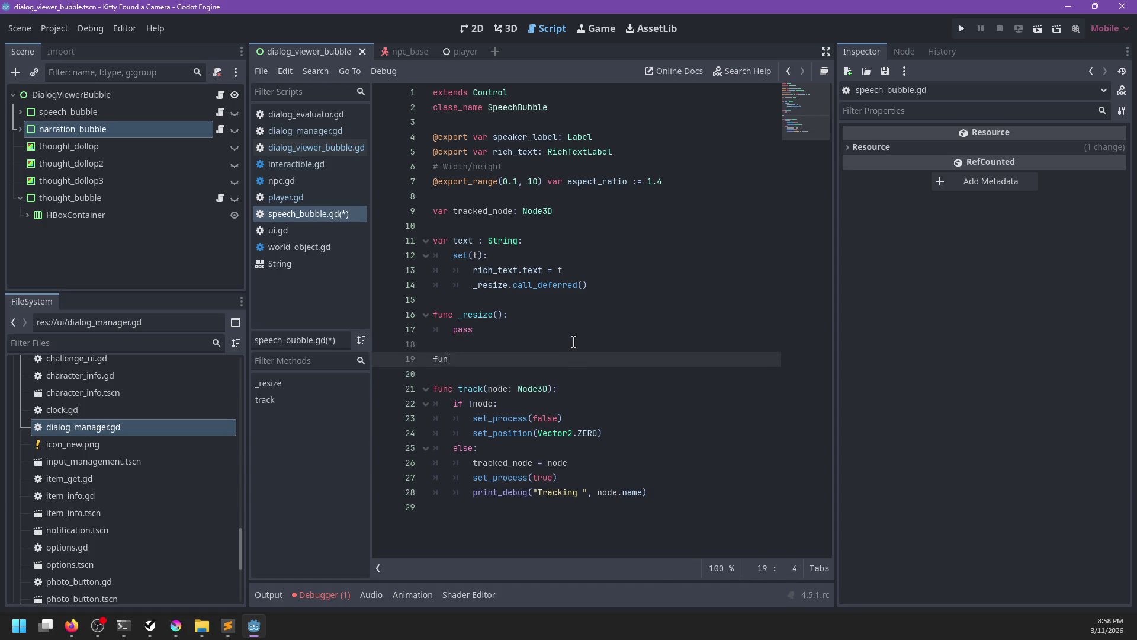
{"action": "type", "text": "rocess()"}
{"action": "key", "text": "BackSpace"}
{"action": "key", "text": "BackSpace"}
{"action": "key", "text": "BackSpace"}
{"action": "type", "text": "_po"}
{"action": "type", "text": "c"}
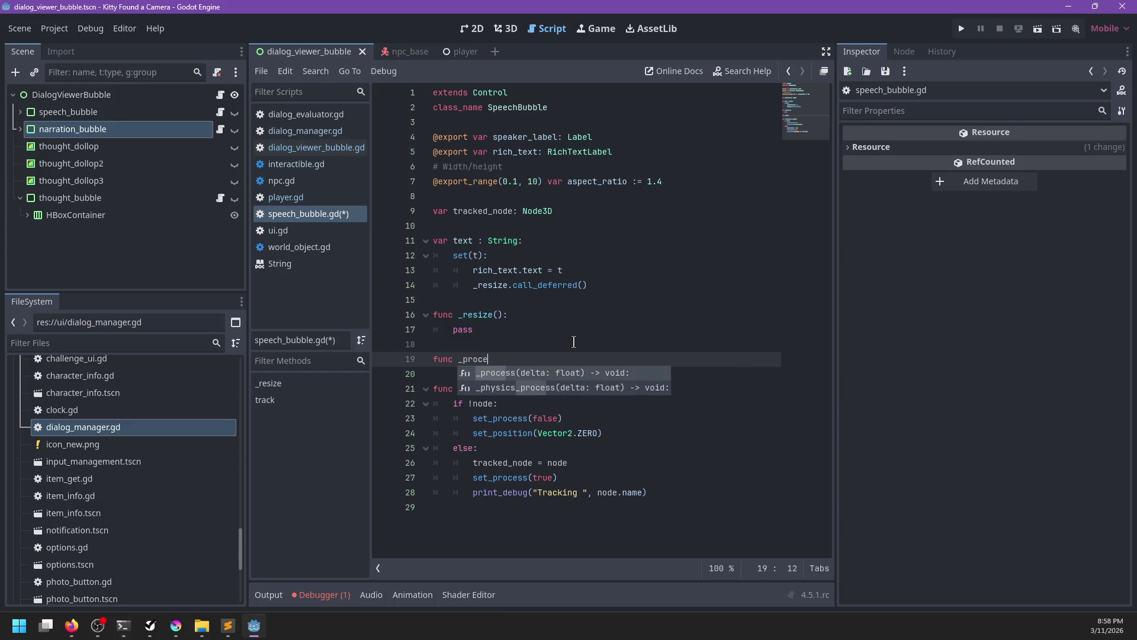
{"action": "key", "text": "Return"}
{"action": "key", "text": "Return"}
Make _process call set_process(false) when tracked_node is unset
{"action": "type", "text": "if !tracked_node:"}
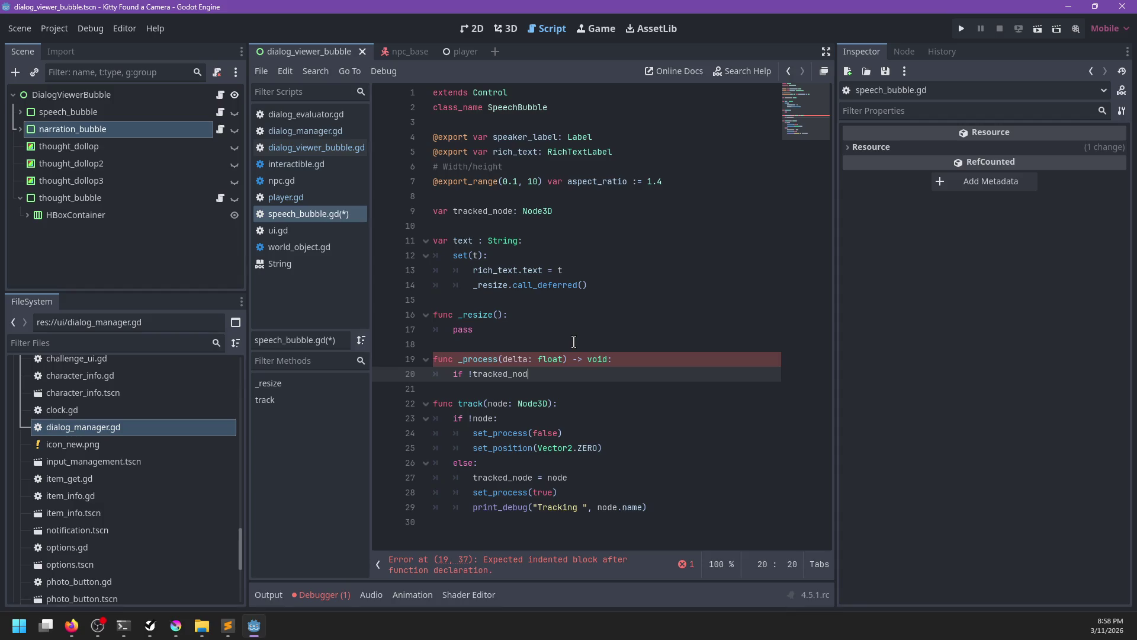
{"action": "key", "text": "Return"}
{"action": "type", "text": "set_p"}
{"action": "type", "text": "ro"}
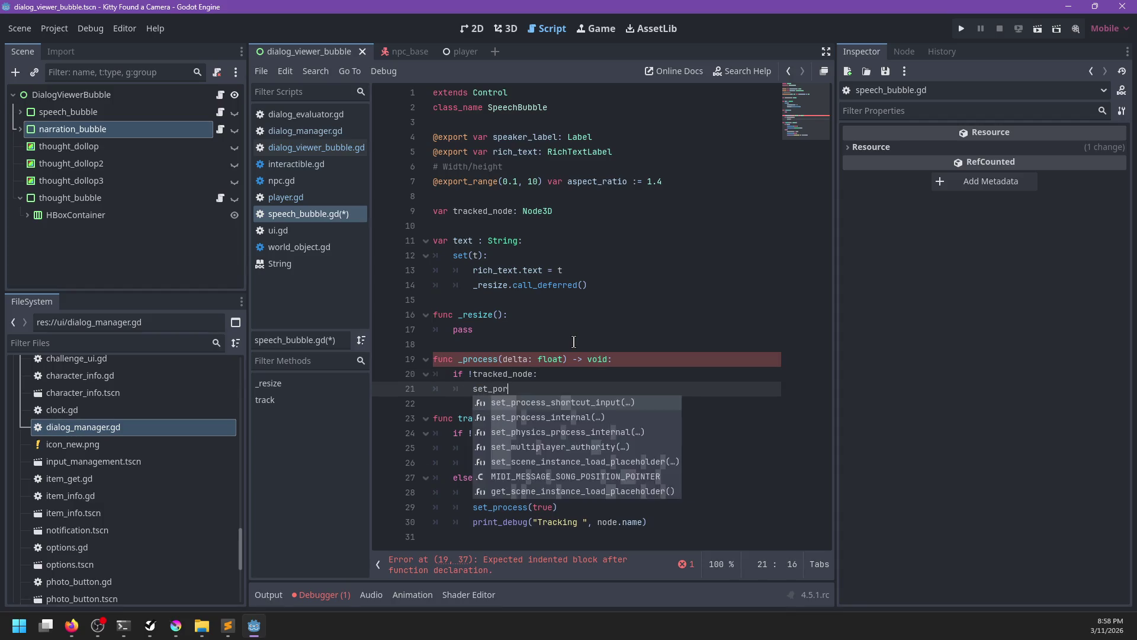
{"action": "key", "text": "Return"}
{"action": "type", "text": "false("}
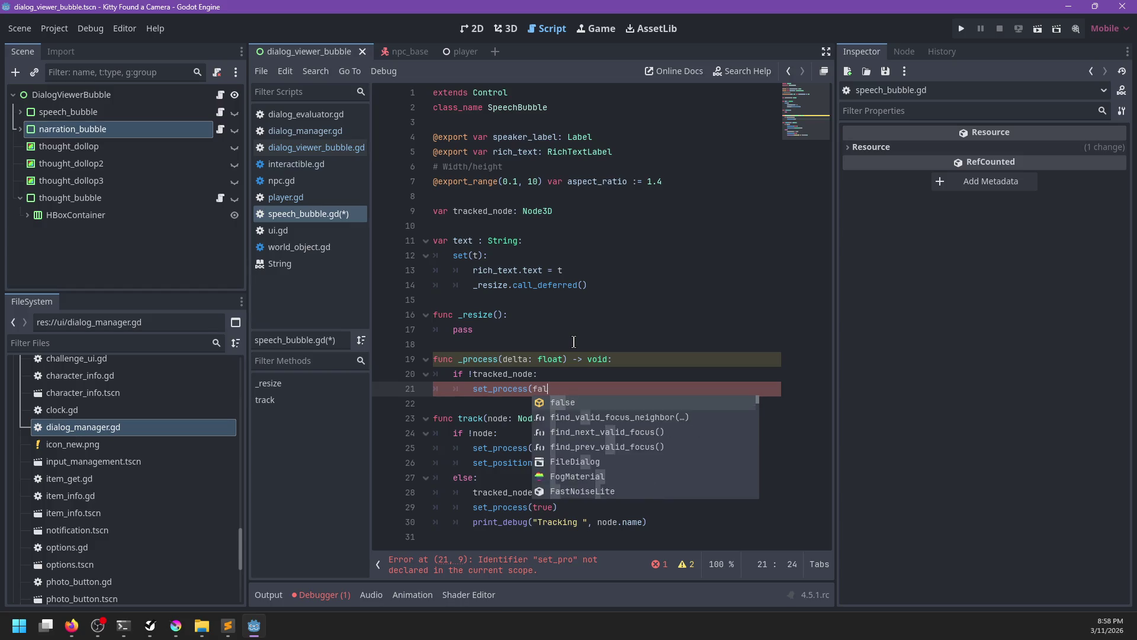
{"action": "key", "text": "BackSpace"}
{"action": "type", "text": ")"}
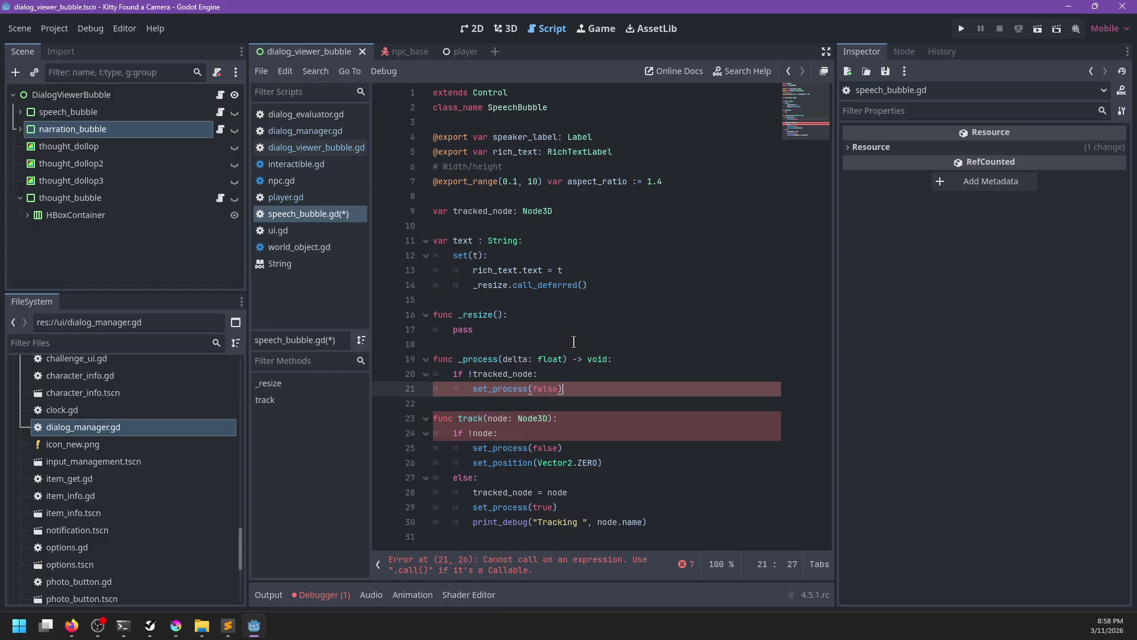
{"action": "key", "text": "Up"}
{"action": "type", "text": "or "}
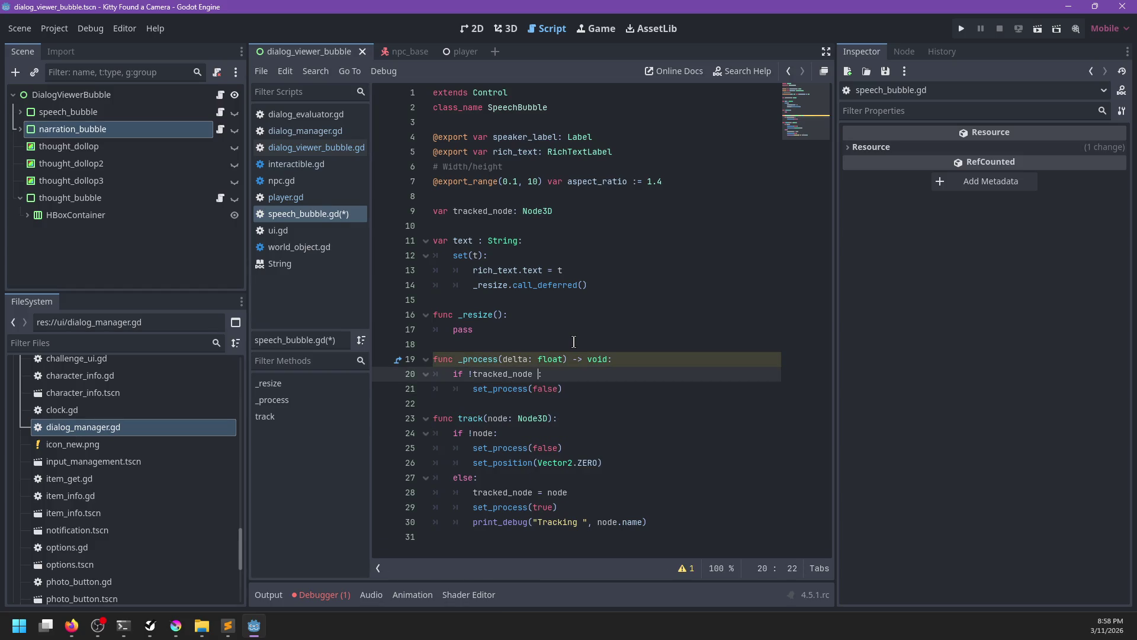
{"action": "type", "text": "!tracked>"}
Change the _process condition to '!is_instance_valid(tracked_node) or !tracked_node'
{"action": "key", "text": "BackSpace"}
{"action": "key", "text": "BackSpace"}
{"action": "key", "text": "BackSpace"}
{"action": "type", "text": "is_ins"}
{"action": "type", "text": "ta"}
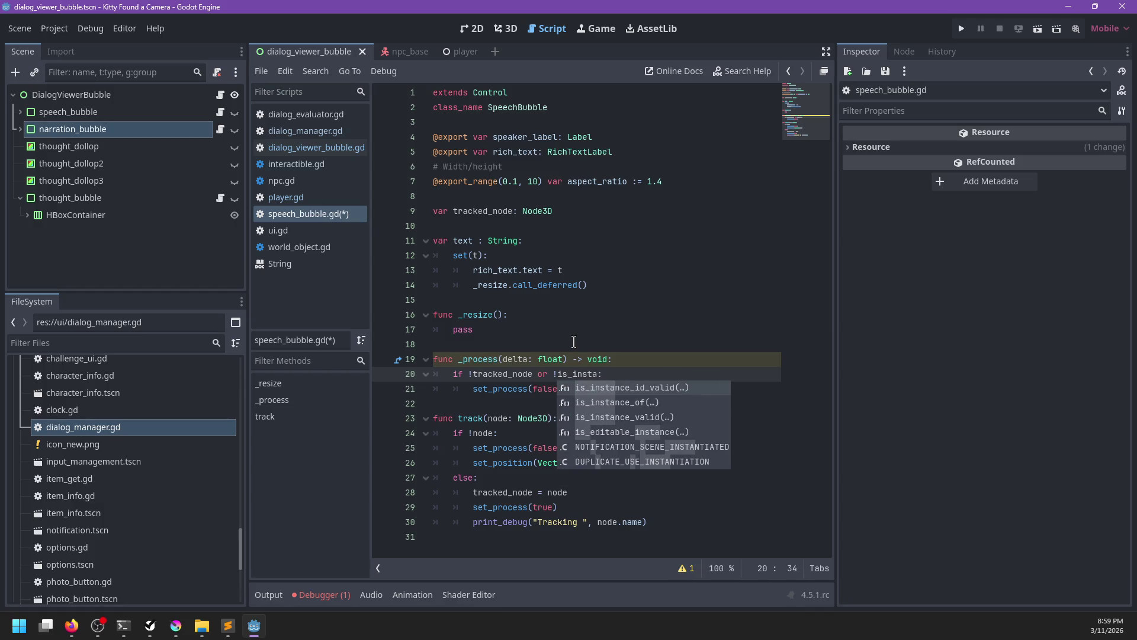
{"action": "key", "text": "Down"}
{"action": "key", "text": "Down"}
{"action": "key", "text": "Return"}
{"action": "type", "text": "tracked_"}
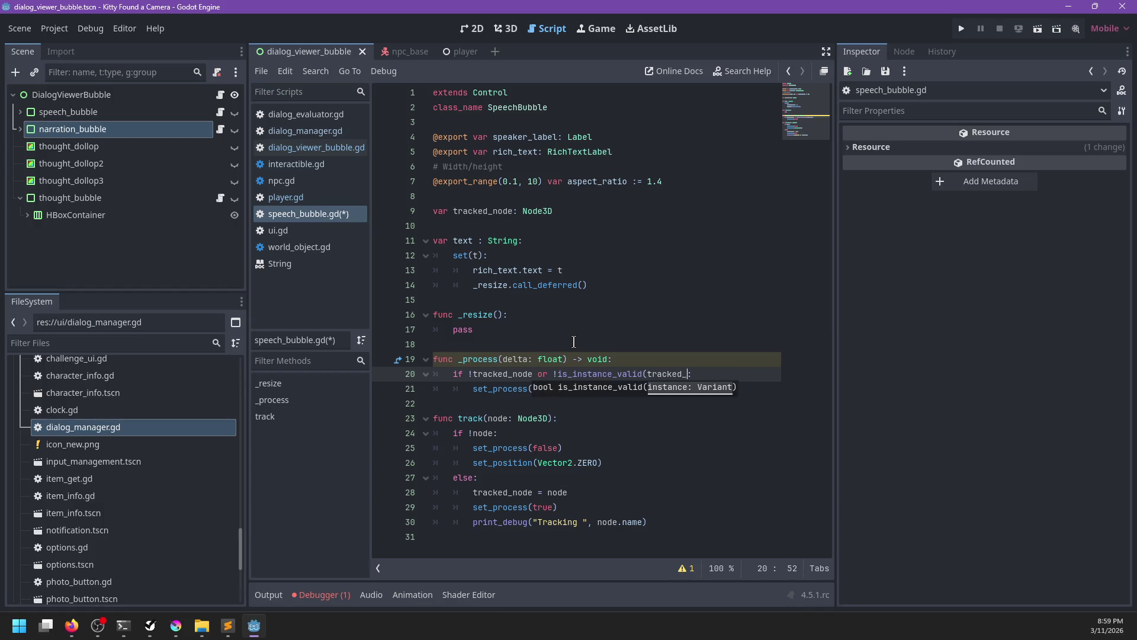
{"action": "type", "text": "node):"}
{"action": "key", "text": "Left"}
{"action": "key", "text": "ctrl+shift+Left"}
{"action": "key", "text": "ctrl+shift+Left"}
{"action": "key", "text": "ctrl+shift+Left"}
{"action": "key", "text": "ctrl+shift+Right"}
{"action": "key", "text": "ctrl+c"}
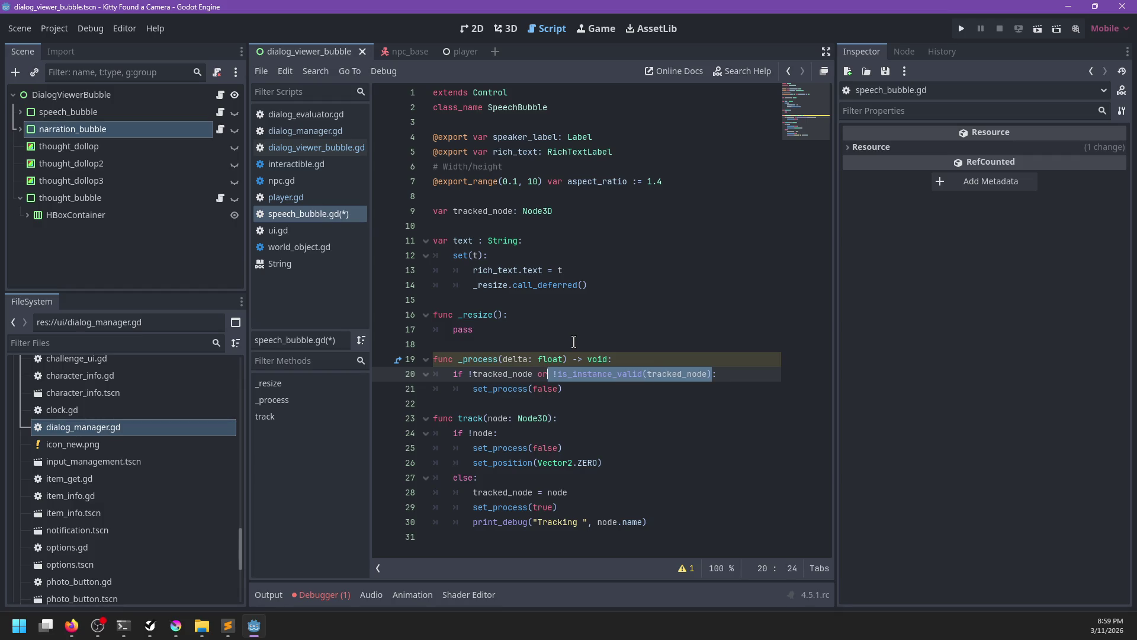
{"action": "key", "text": "BackSpace"}
{"action": "key", "text": "BackSpace"}
{"action": "key", "text": "BackSpace"}
{"action": "key", "text": "ctrl+Left"}
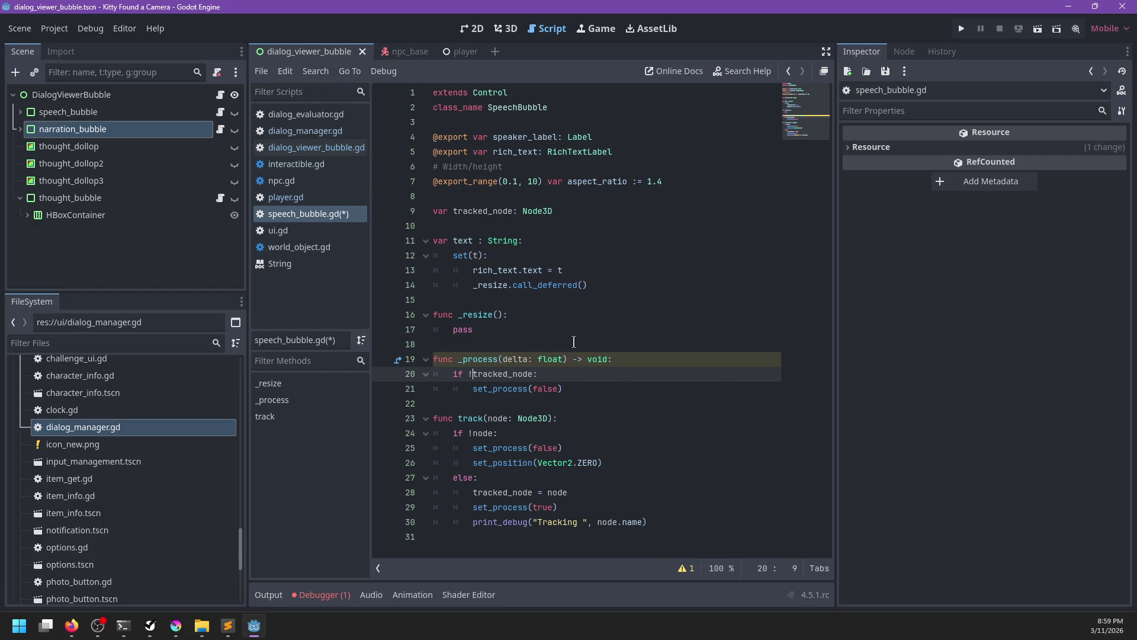
{"action": "key", "text": "ctrl+v"}
{"action": "type", "text": "or"}
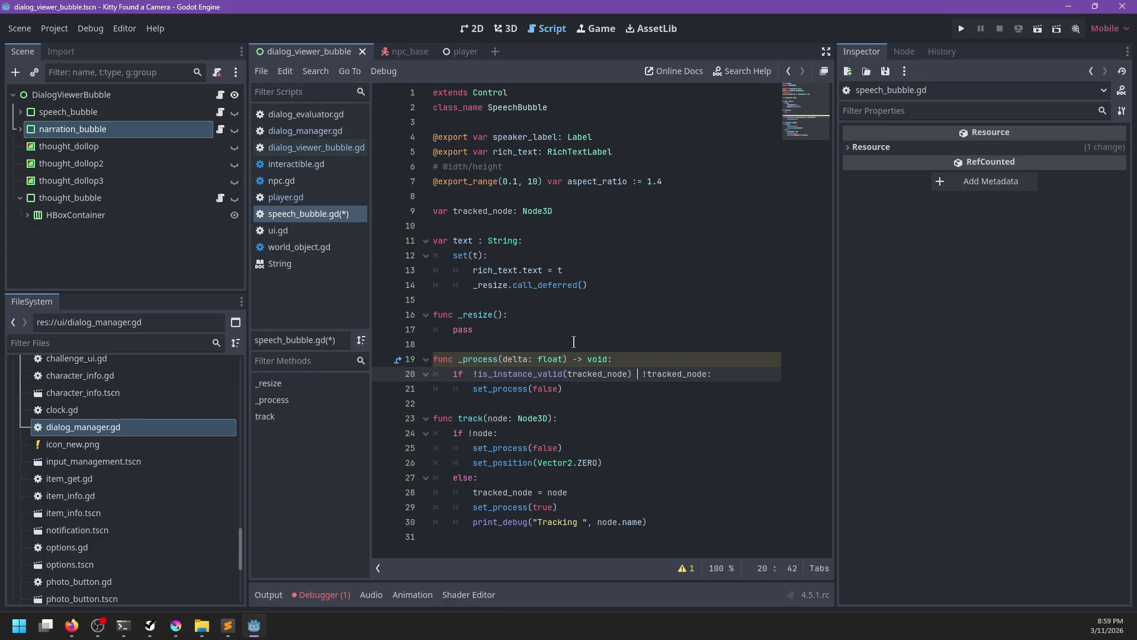
{"action": "key", "text": "ctrl+space"}
{"action": "key", "text": "ctrl+Left"}
{"action": "key", "text": "ctrl+Left"}
{"action": "key", "text": "ctrl+Left"}
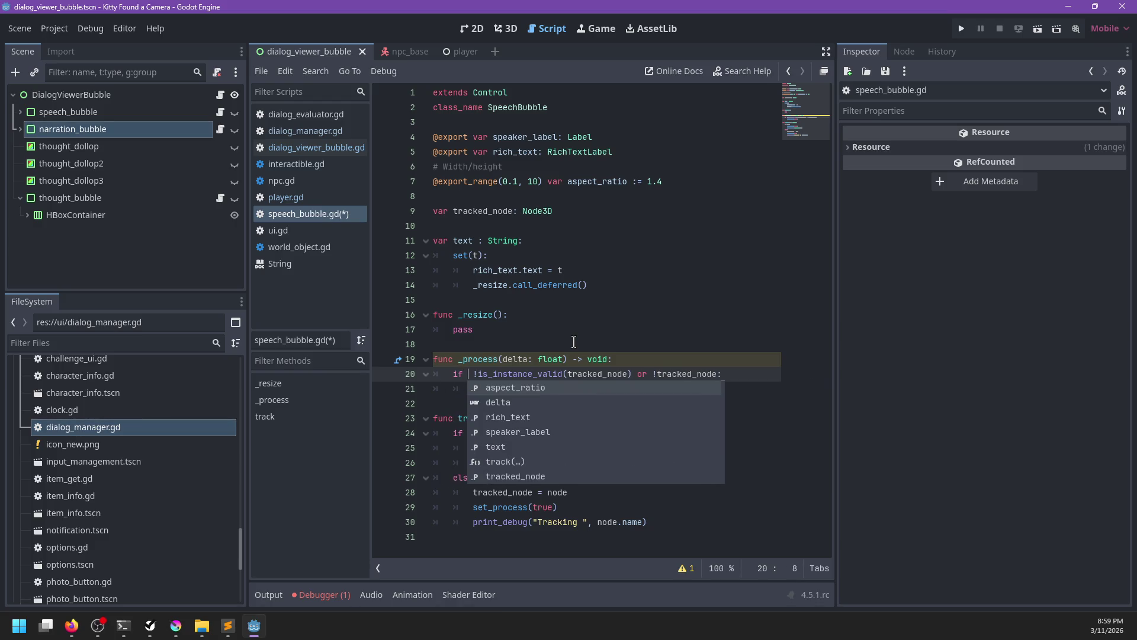
{"action": "key", "text": "BackSpace"}
{"action": "key", "text": "Escape"}
Rename delta to _delta, begin a 'global_position =' line, and save
{"action": "left_click", "coordinate": [504, 361]}
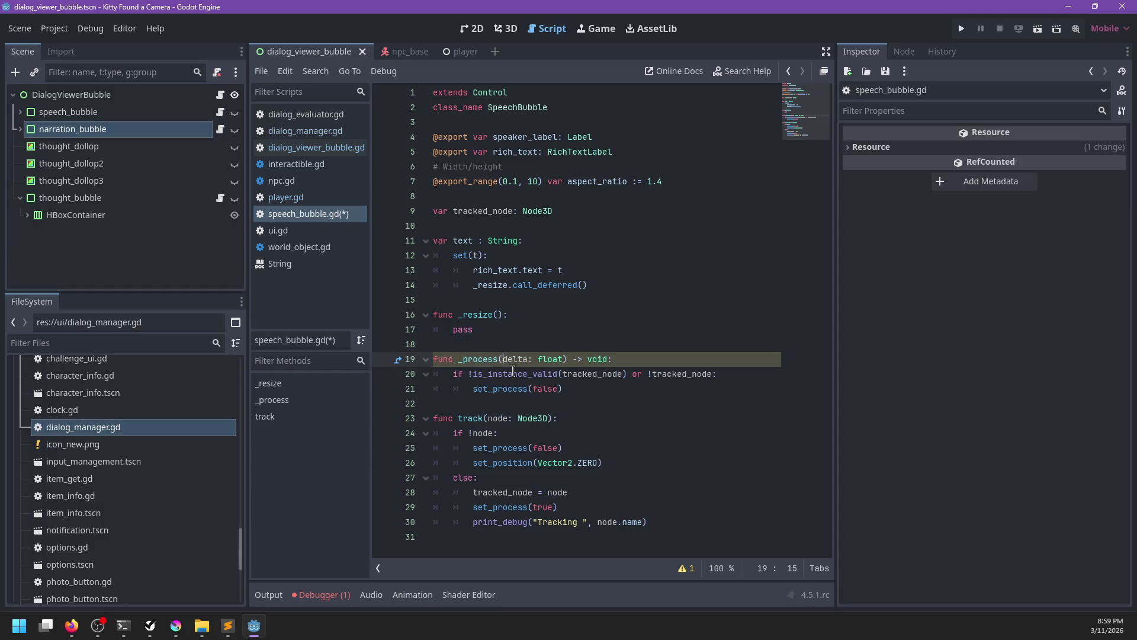
{"action": "type", "text": "_"}
{"action": "left_click", "coordinate": [599, 389]}
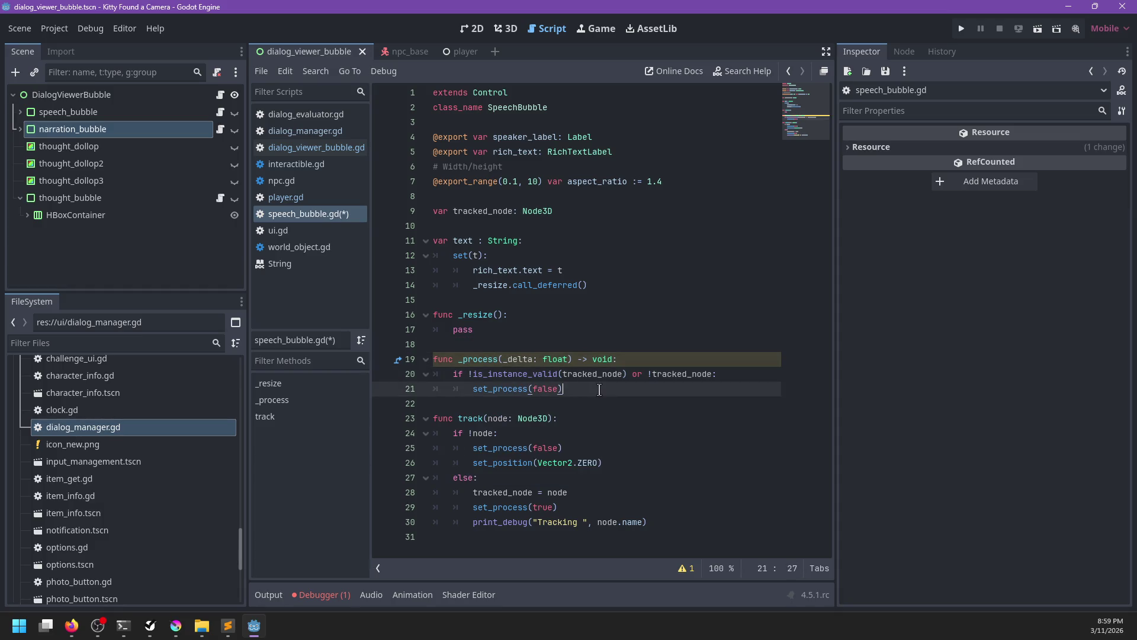
{"action": "key", "text": "Return"}
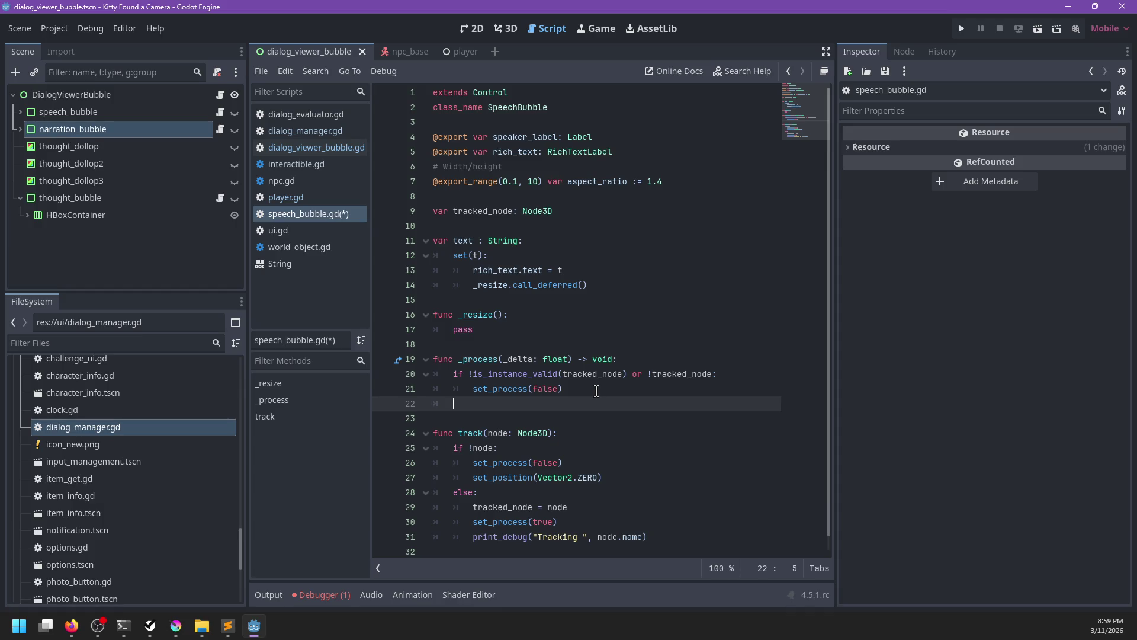
{"action": "type", "text": "se"}
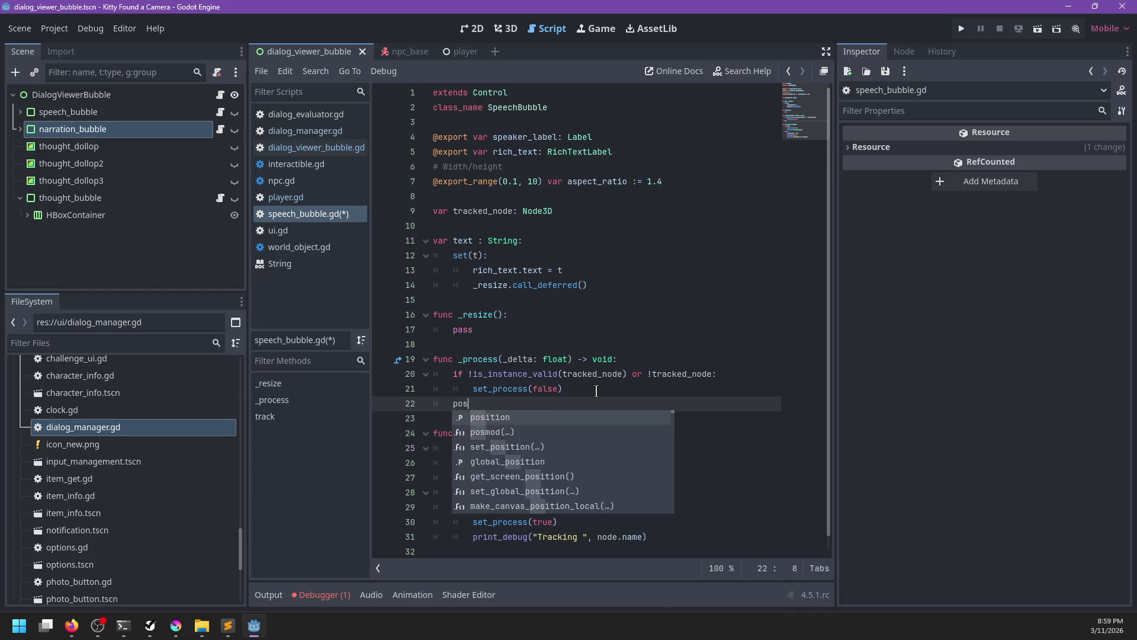
{"action": "key", "text": "BackSpace"}
{"action": "key", "text": "BackSpace"}
{"action": "type", "text": "global_position ="}
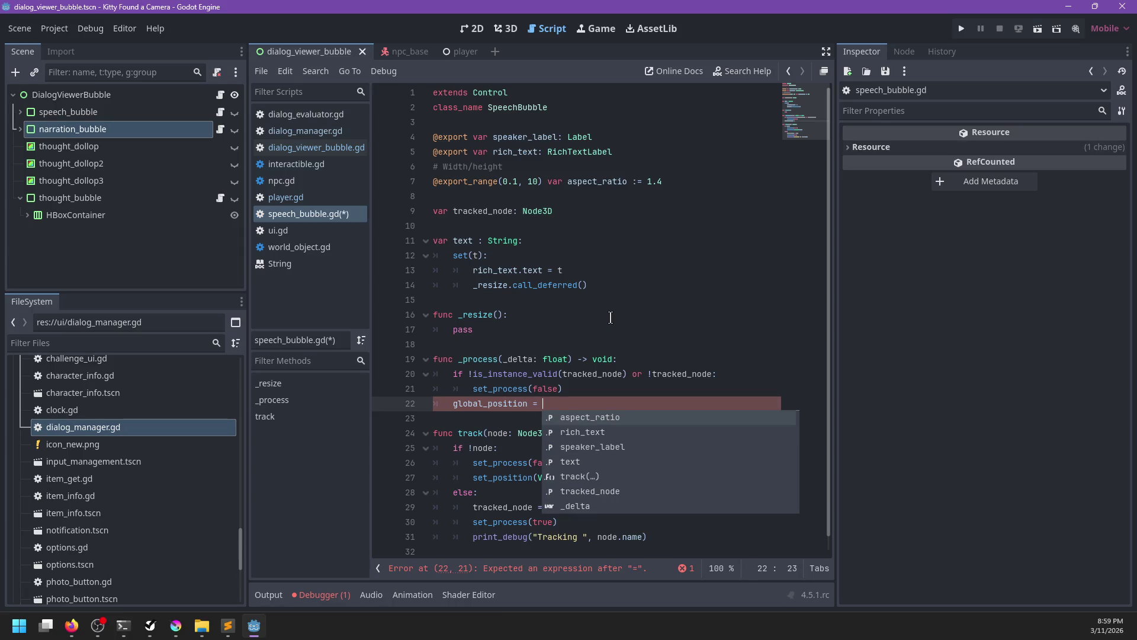
{"action": "key", "text": "ctrl+s"}
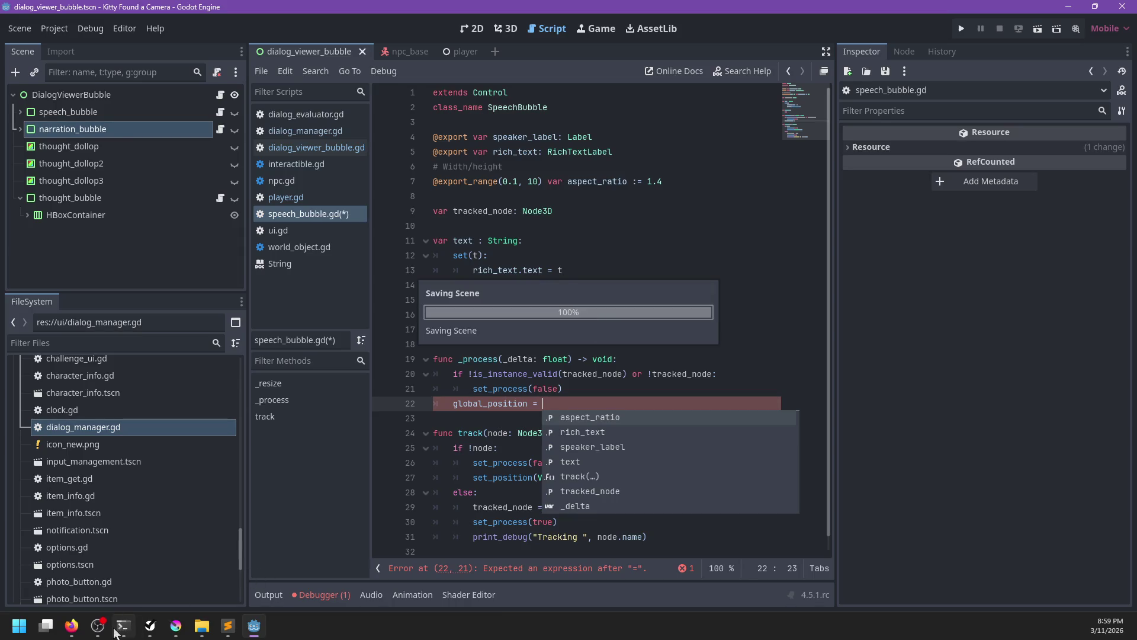
In PowerShell, check git status and stage all the changed files
{"action": "left_click", "coordinate": [118, 629]}
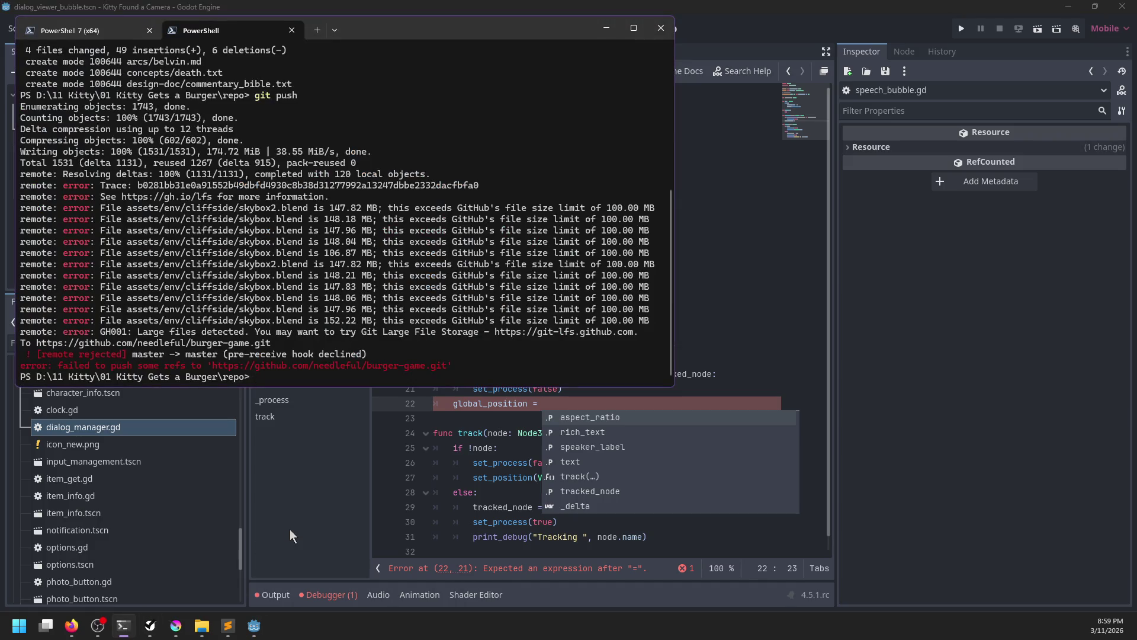
{"action": "left_click", "coordinate": [292, 31]}
{"action": "type", "text": "git status"}
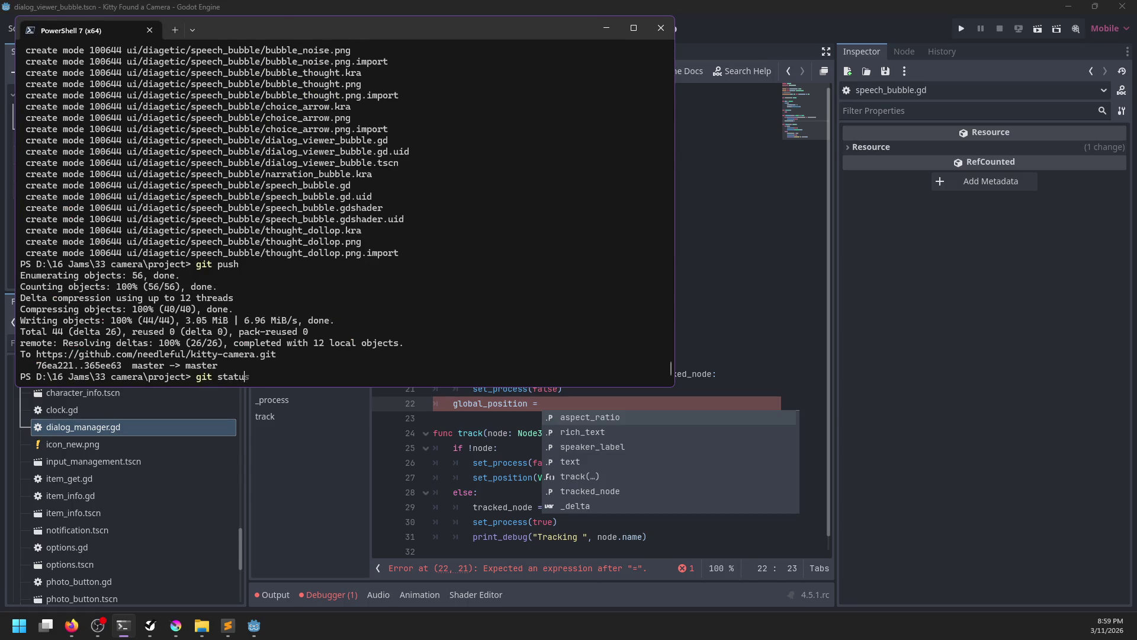
{"action": "key", "text": "Return"}
{"action": "type", "text": "git add ."}
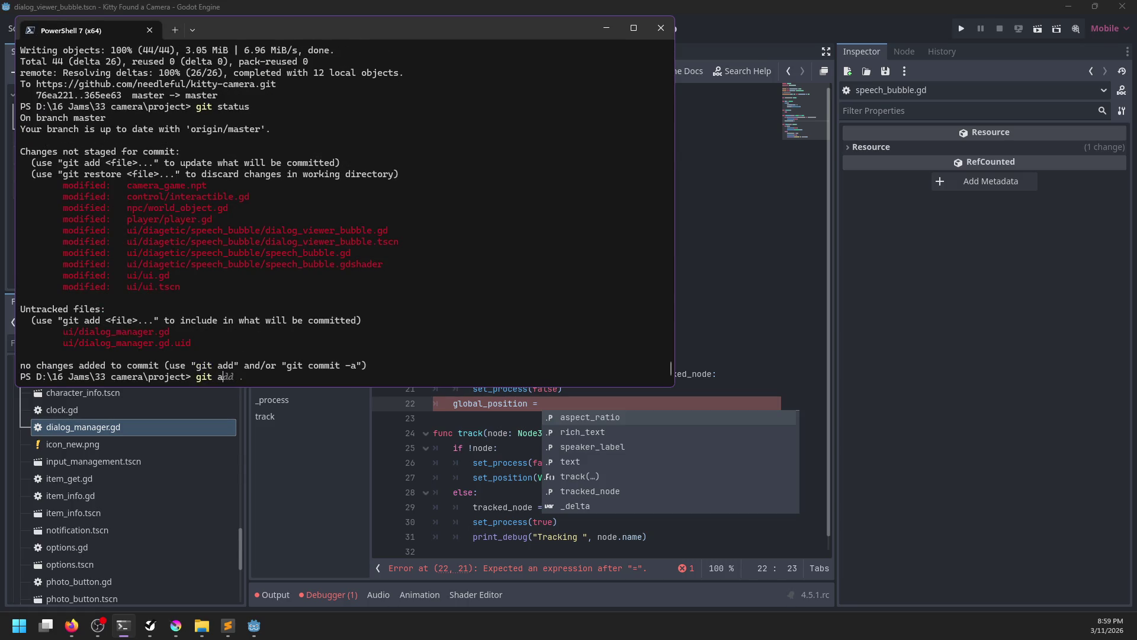
{"action": "key", "text": "Return"}
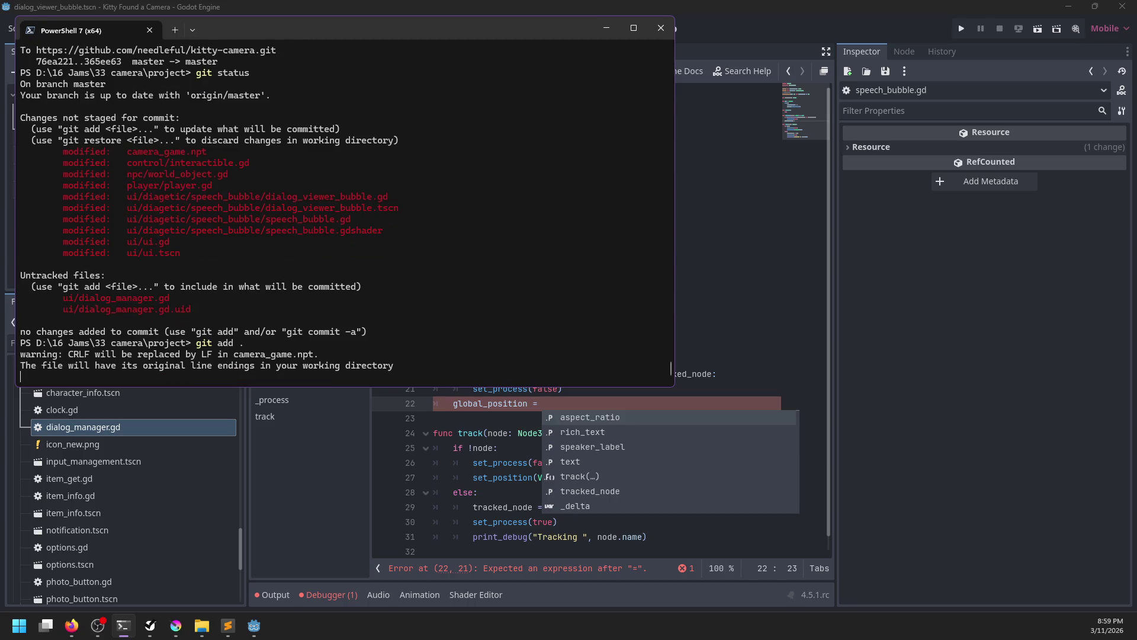
Commit the changes as "Bubble", push them to master, and go back to Godot's script
{"action": "type", "text": "git commit -"}
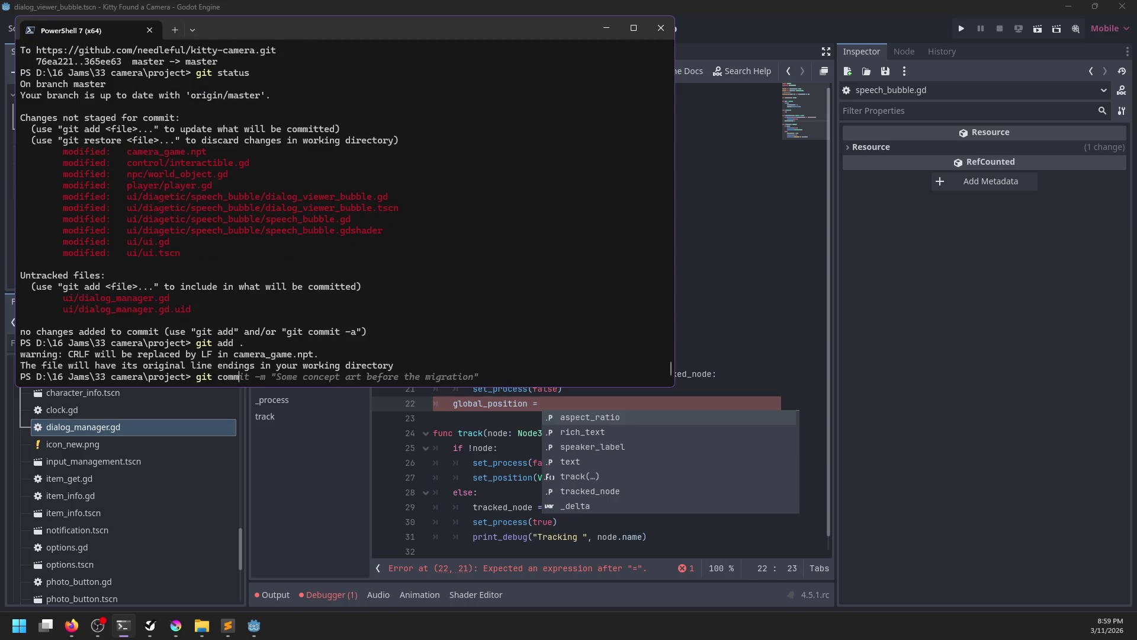
{"action": "type", "text": "m \""}
{"action": "type", "text": "Bubble\""}
{"action": "key", "text": "Return"}
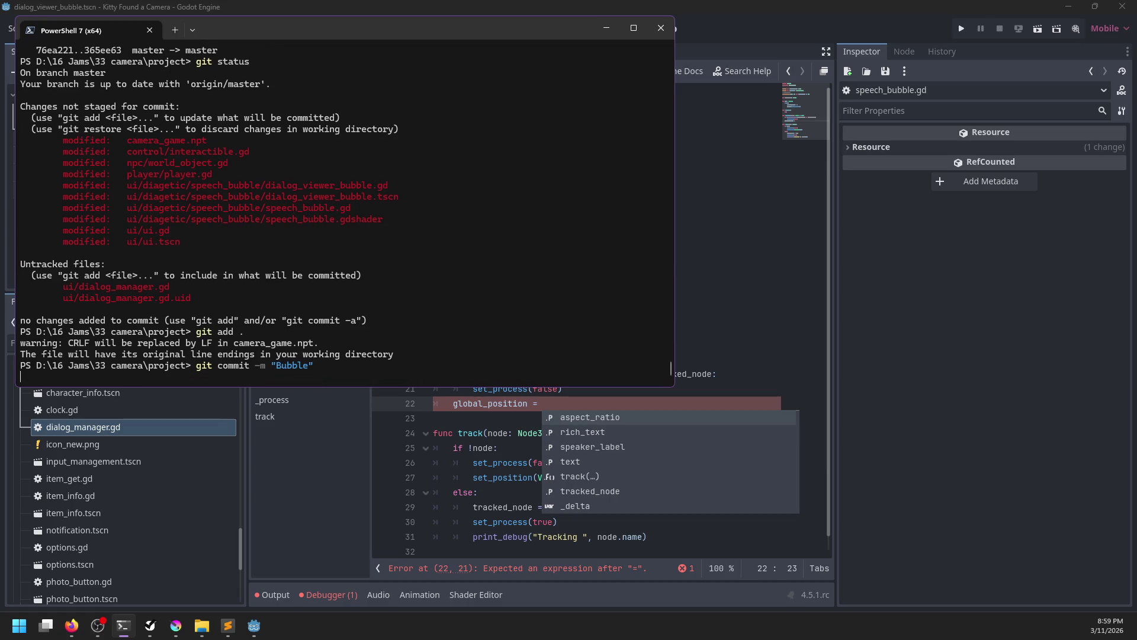
{"action": "type", "text": "git push"}
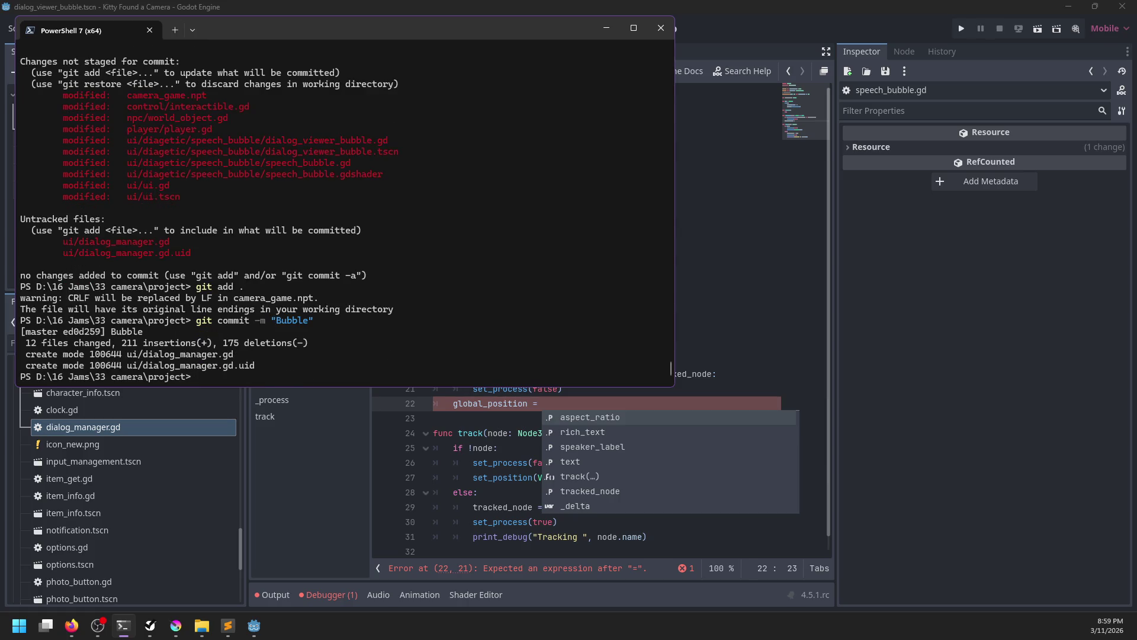
{"action": "key", "text": "Return"}
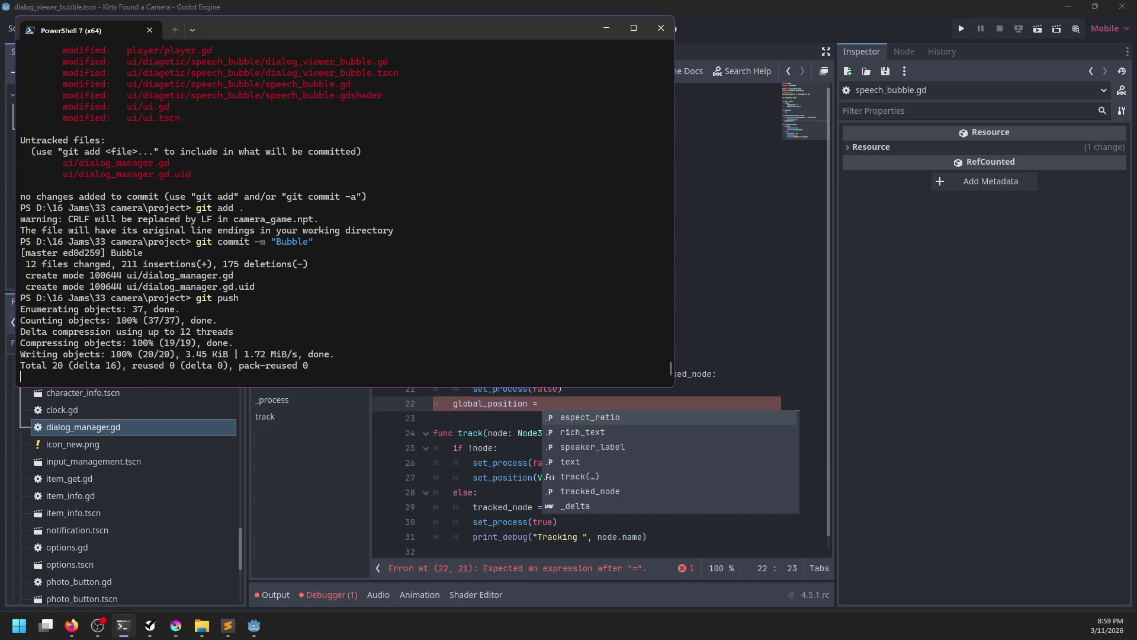
{"action": "left_click", "coordinate": [495, 424]}
{"action": "left_click", "coordinate": [568, 402]}
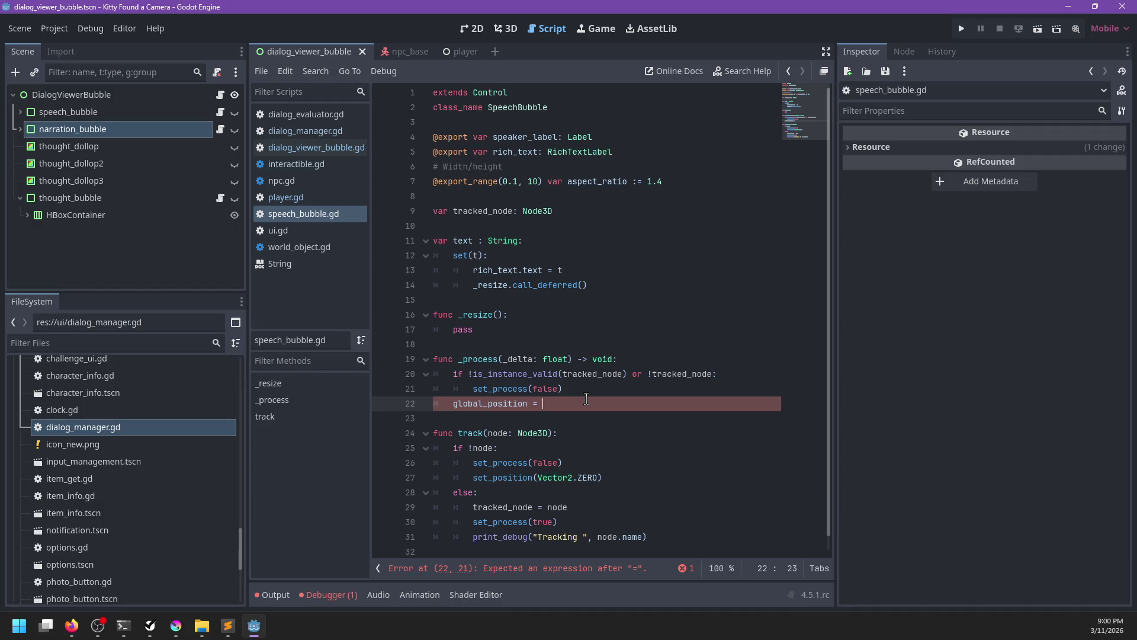
Add var p := tracked_node.global_position and var c := get_viewport().get_camera_3d() in _process
{"action": "key", "text": "ctrl+shift+Return"}
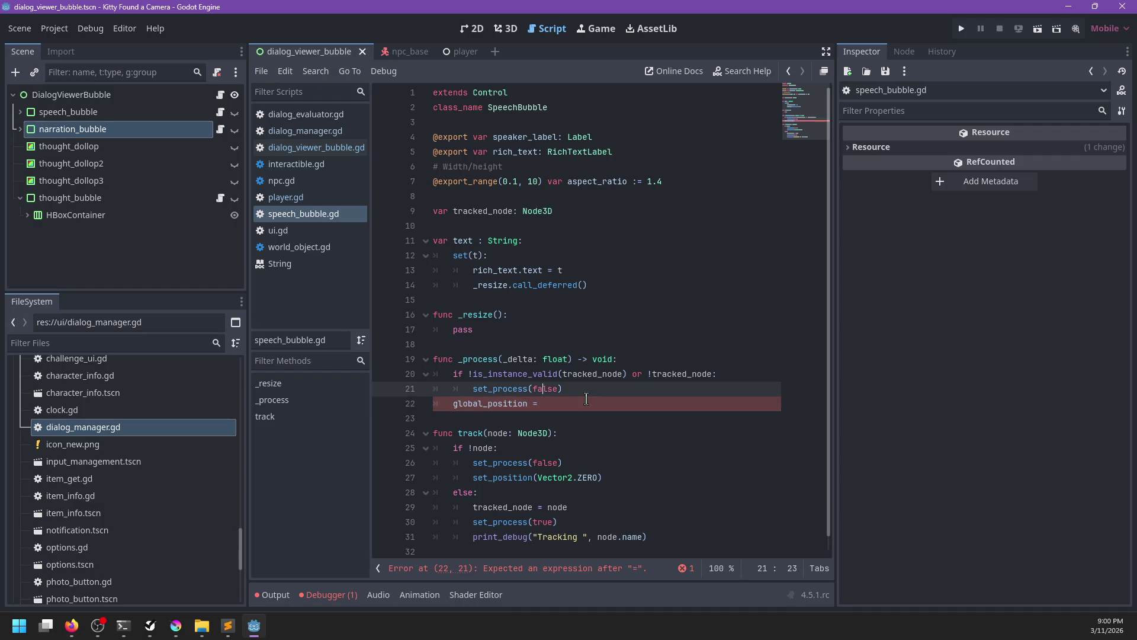
{"action": "type", "text": "var p := "}
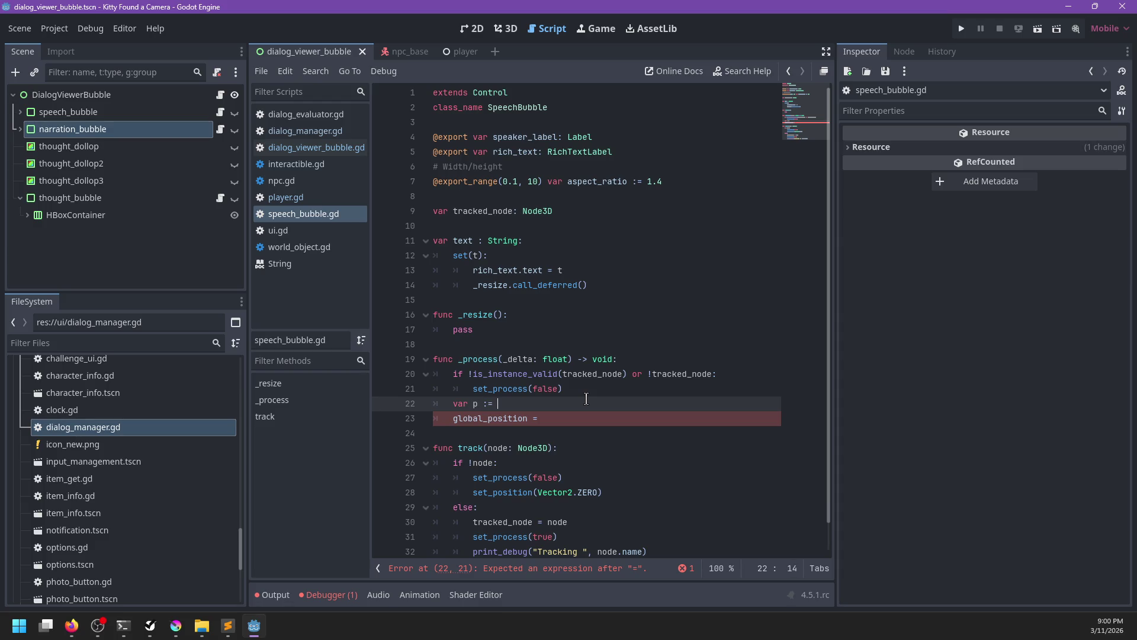
{"action": "type", "text": "tracked_node."}
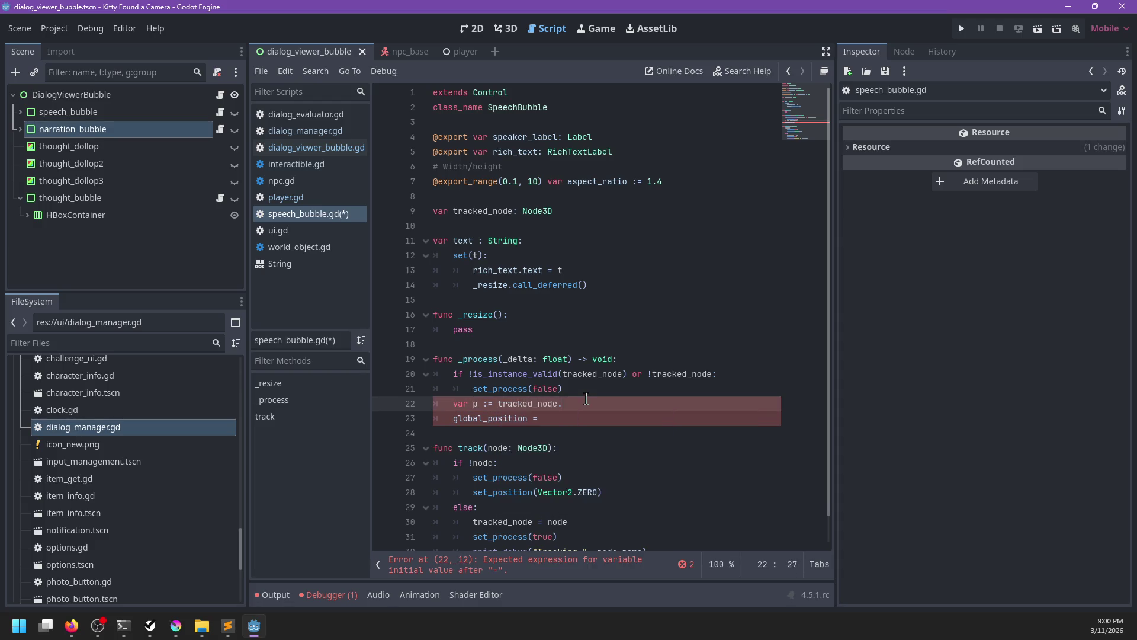
{"action": "type", "text": "global_p"}
{"action": "key", "text": "Return"}
{"action": "key", "text": "Return"}
{"action": "type", "text": "var c := g"}
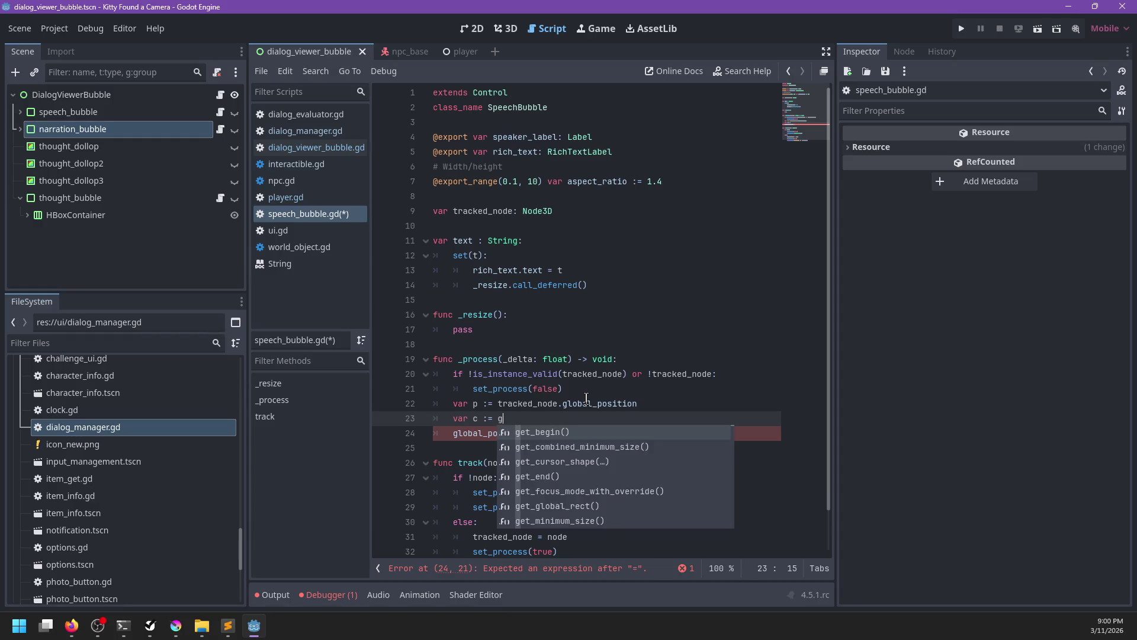
{"action": "type", "text": "et_vie"}
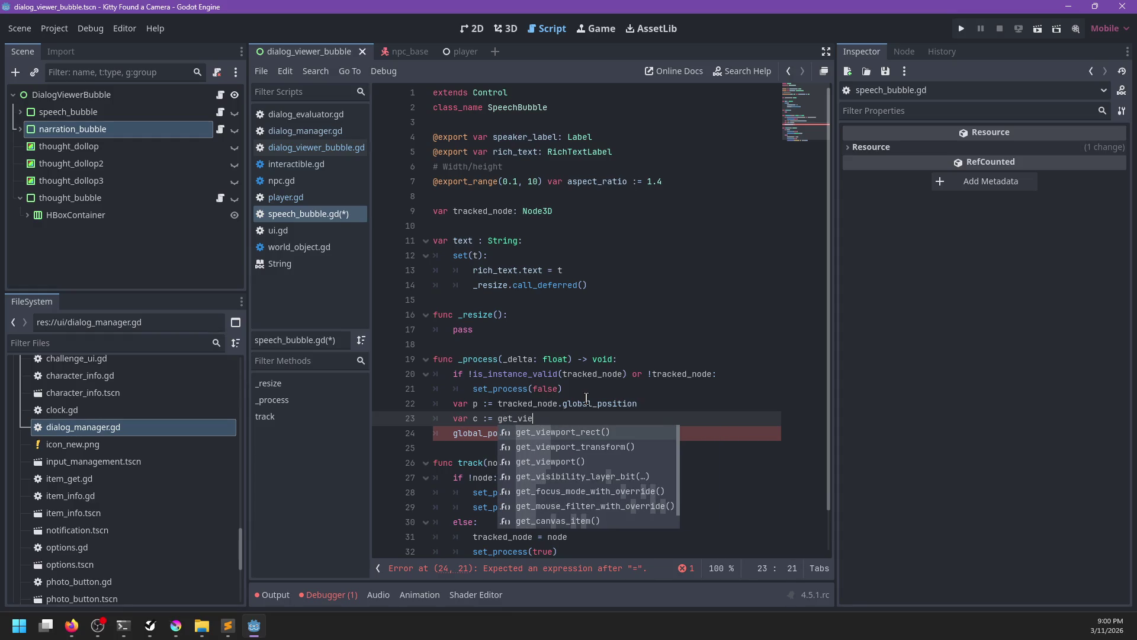
{"action": "type", "text": "wport"}
{"action": "key", "text": "Down"}
{"action": "key", "text": "Down"}
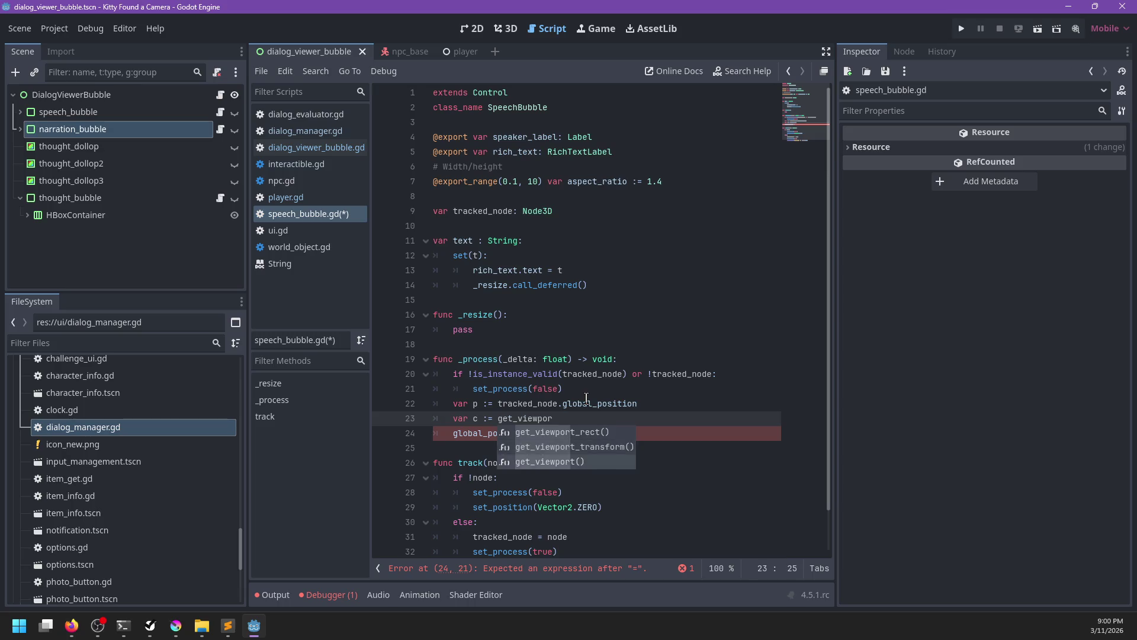
{"action": "key", "text": "Return"}
{"action": "type", "text": ".get_cam"}
{"action": "key", "text": "Down"}
{"action": "key", "text": "Return"}
{"action": "key", "text": "Return"}
Add an if !c.is_position_behind(p): check and begin a line inside it
{"action": "type", "text": "c."}
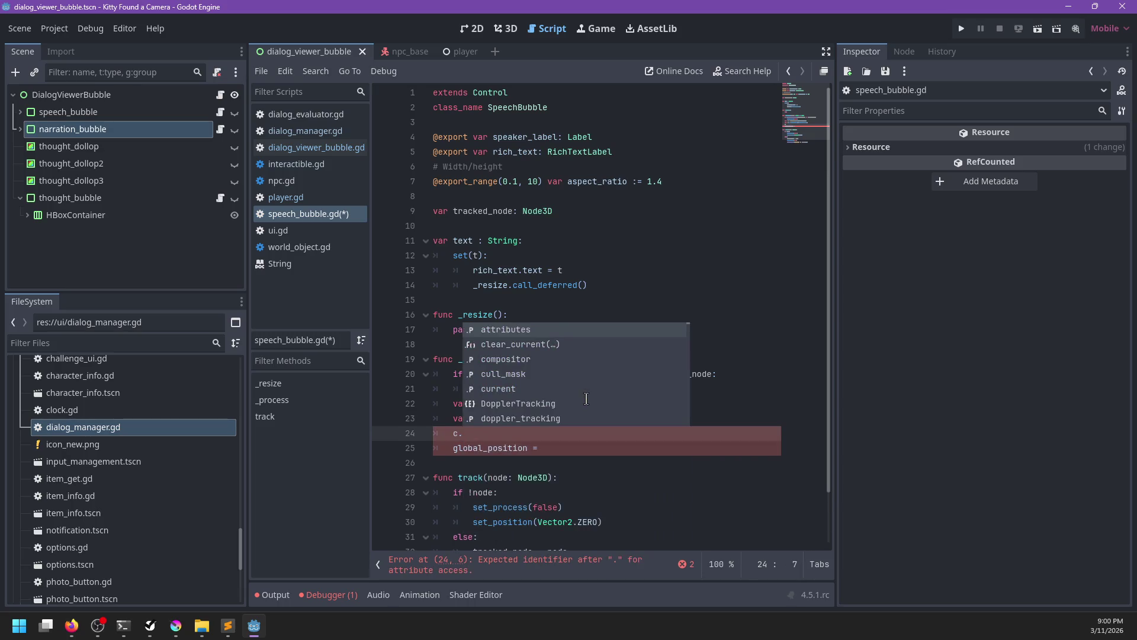
{"action": "type", "text": "ar p := c."}
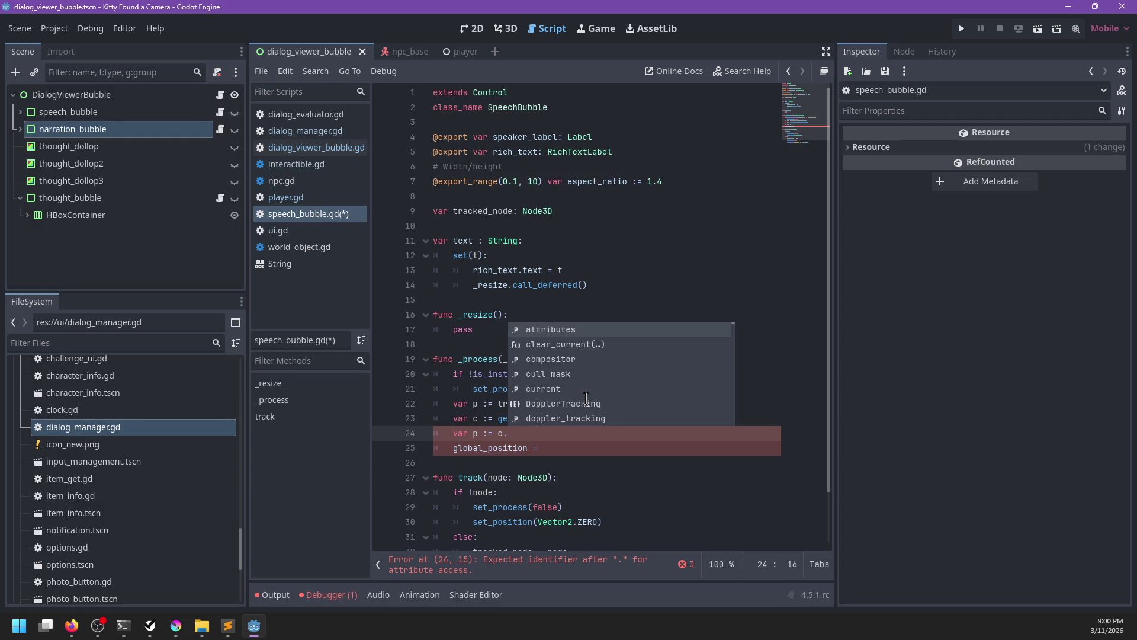
{"action": "key", "text": "BackSpace"}
{"action": "key", "text": "BackSpace"}
{"action": "key", "text": "BackSpace"}
{"action": "type", "text": "if "}
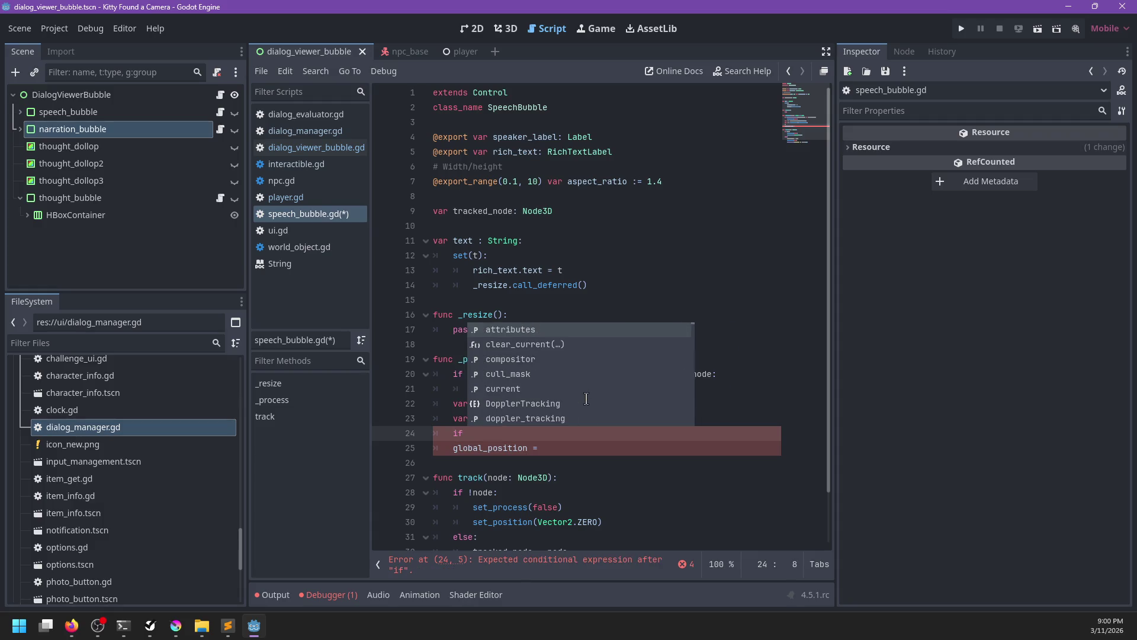
{"action": "type", "text": "!c.is_"}
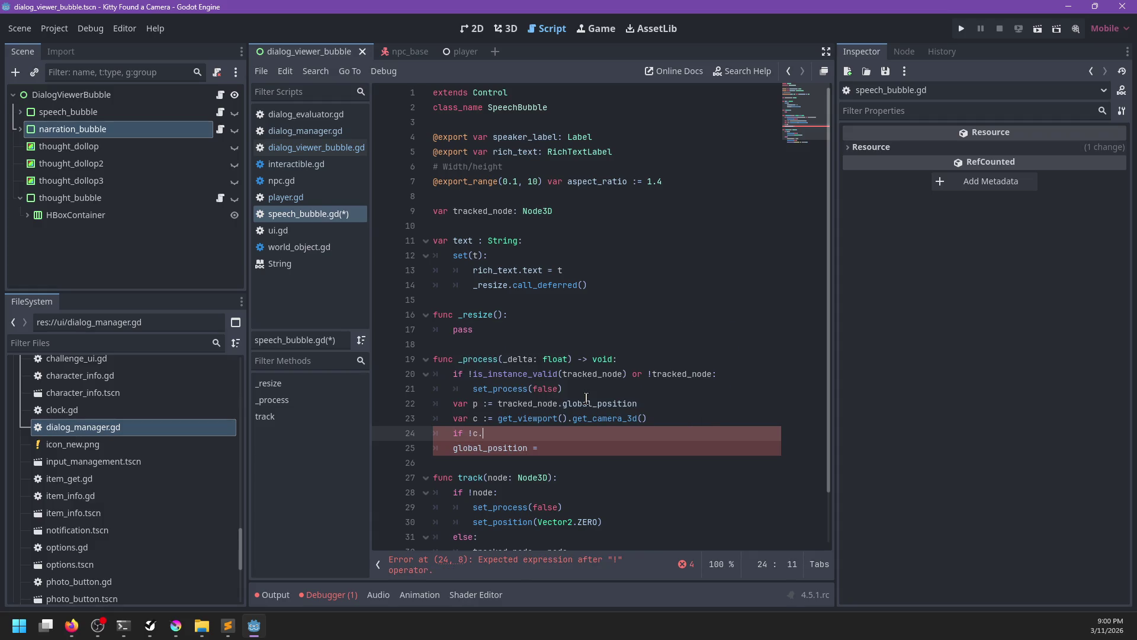
{"action": "key", "text": "Return"}
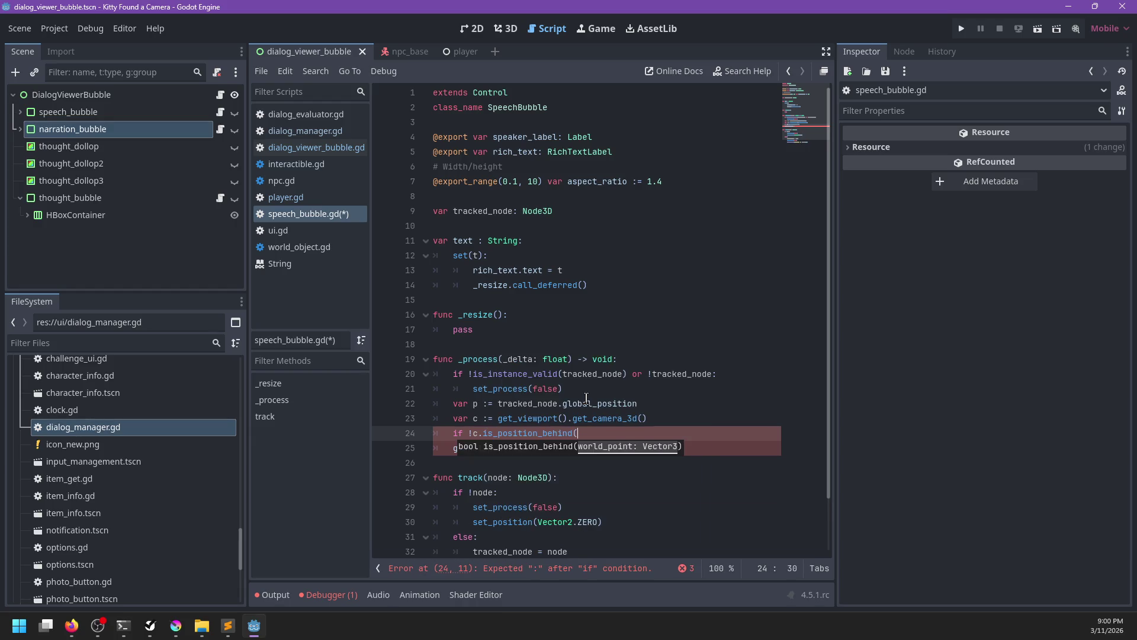
{"action": "type", "text": "p):"}
{"action": "key", "text": "Down"}
{"action": "key", "text": "Home"}
{"action": "key", "text": "Home"}
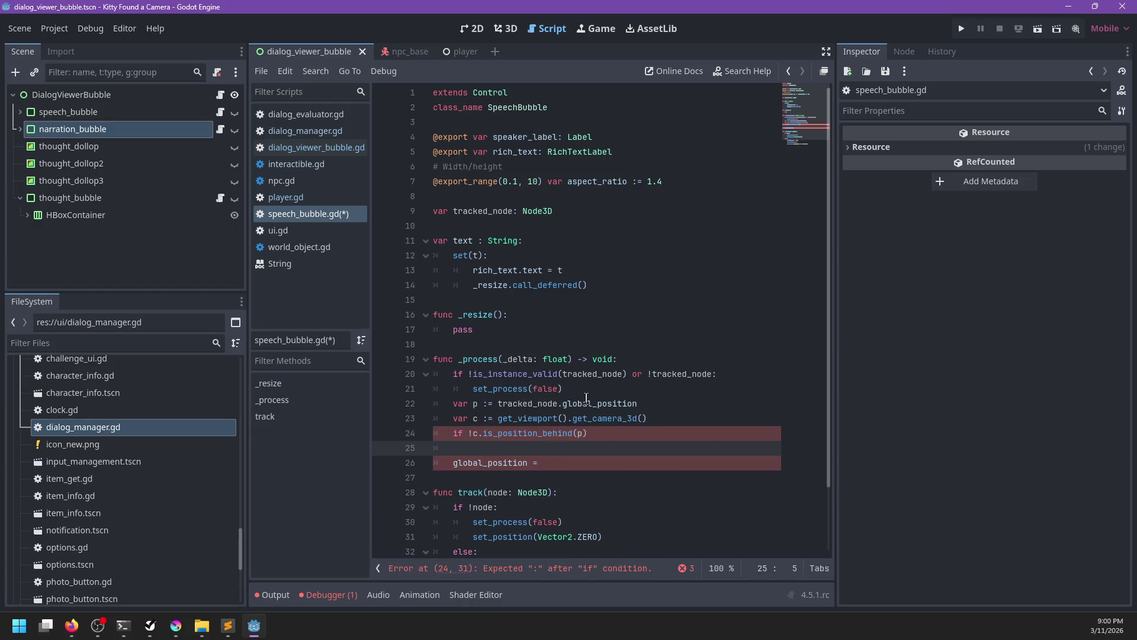
{"action": "key", "text": "Tab"}
{"action": "key", "text": "Tab"}
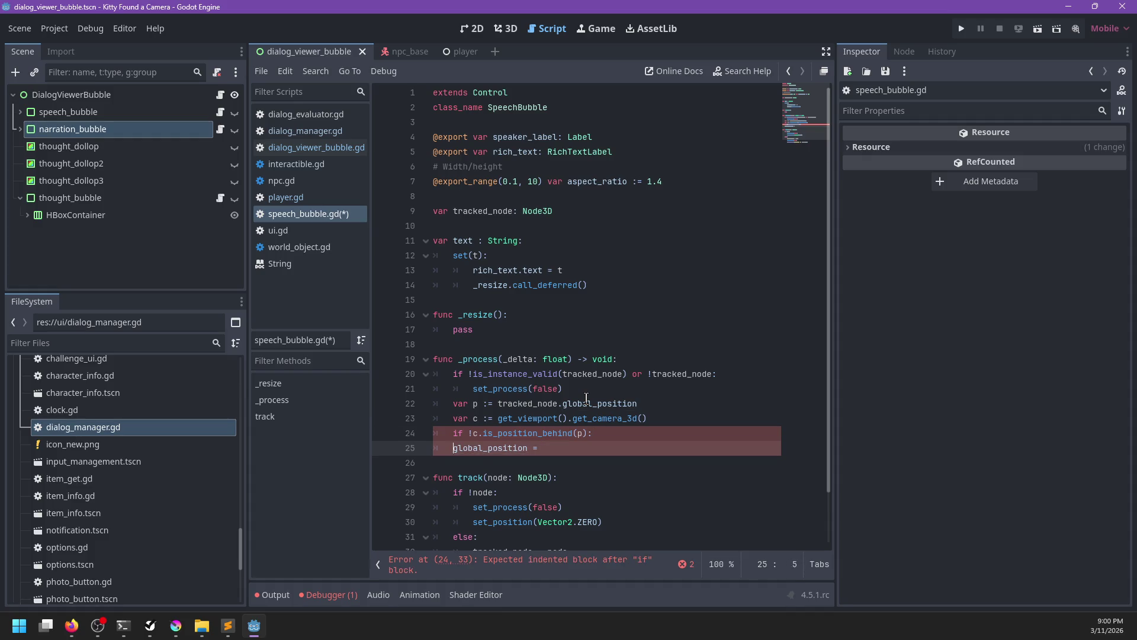
{"action": "key", "text": "Return"}
{"action": "key", "text": "Up"}
{"action": "type", "text": "c."}
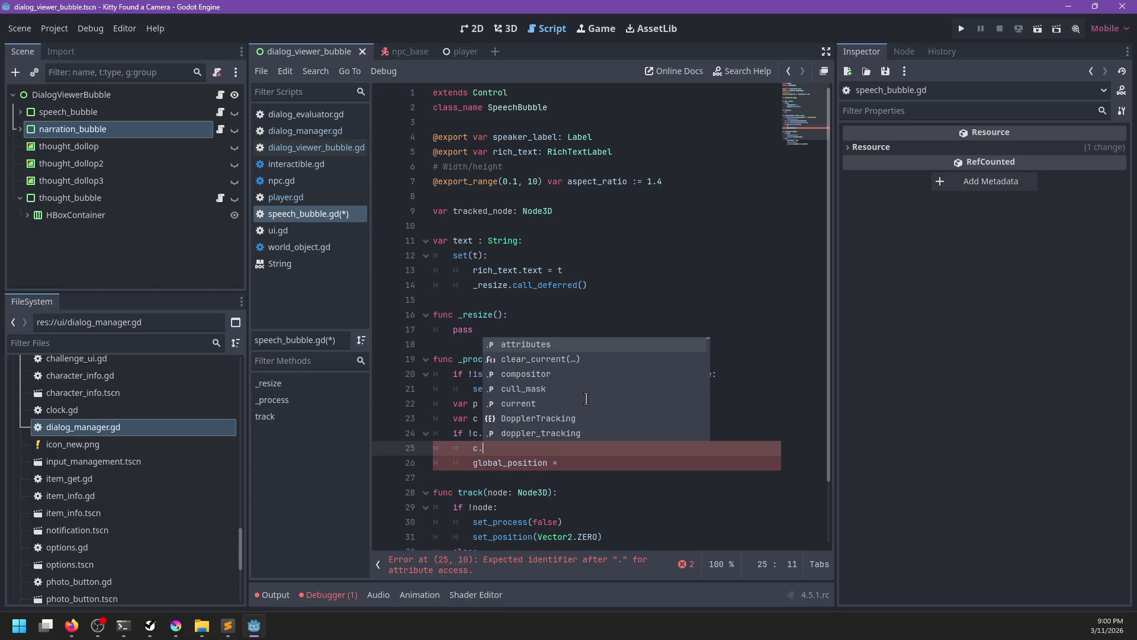
On line 25, compute var sp := c.unproject_position(p)
{"action": "key", "text": "BackSpace"}
{"action": "key", "text": "BackSpace"}
{"action": "type", "text": "var "}
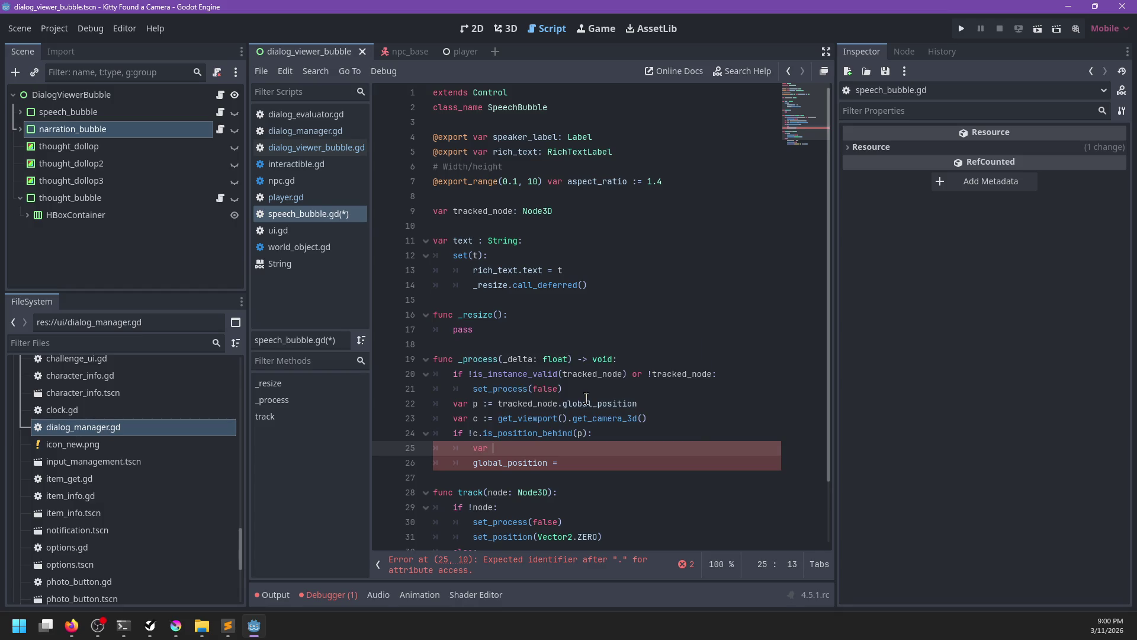
{"action": "type", "text": "sp := c."}
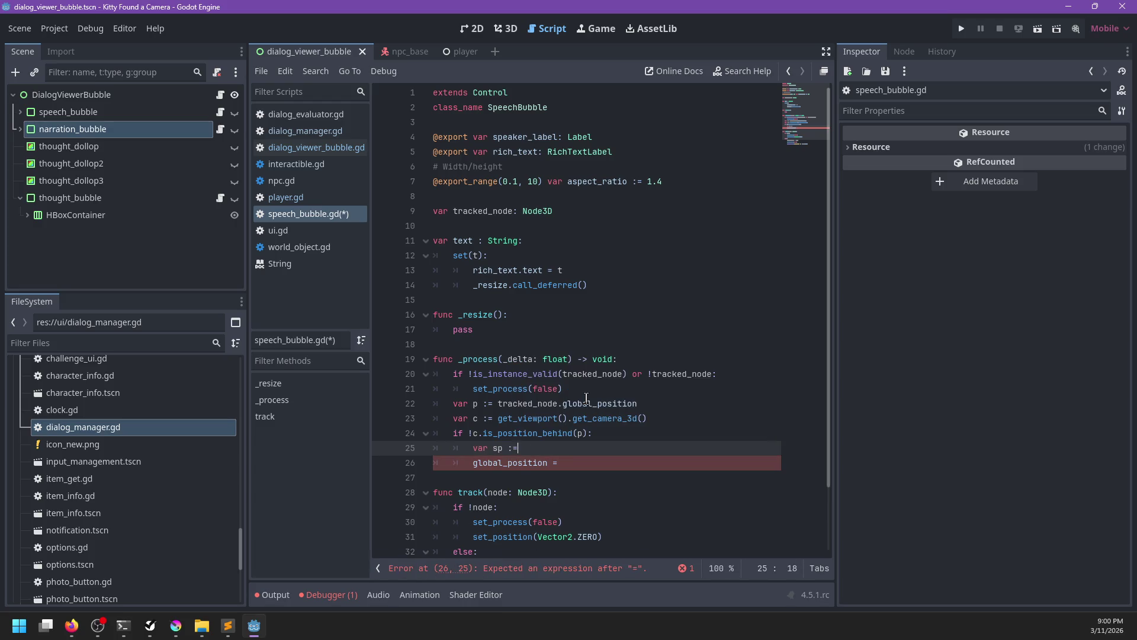
{"action": "type", "text": "get_"}
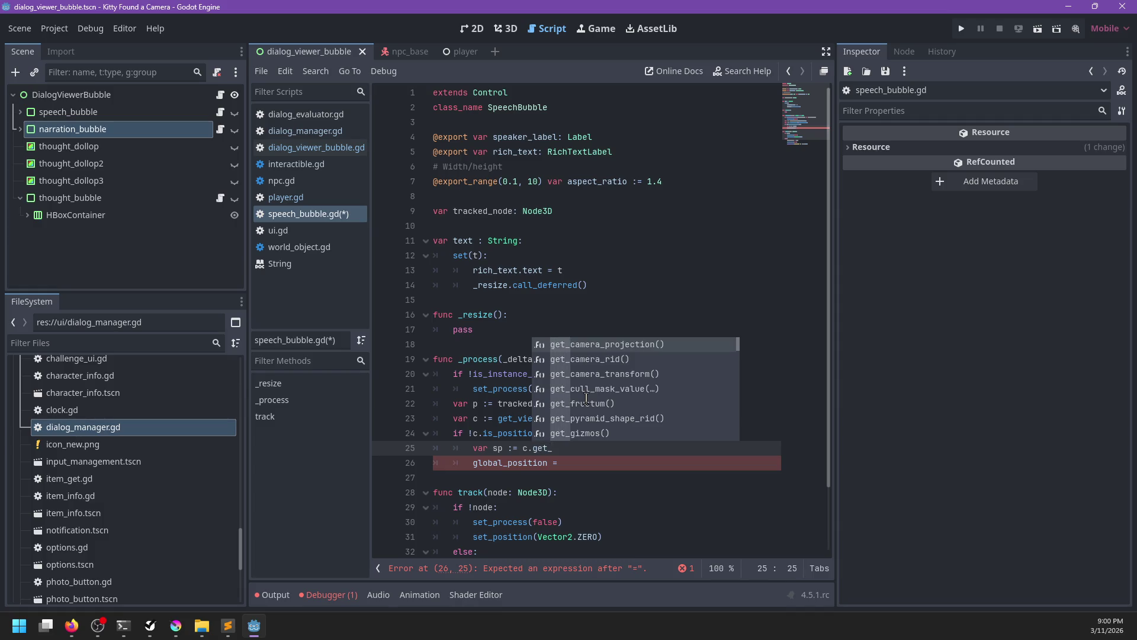
{"action": "type", "text": "position"}
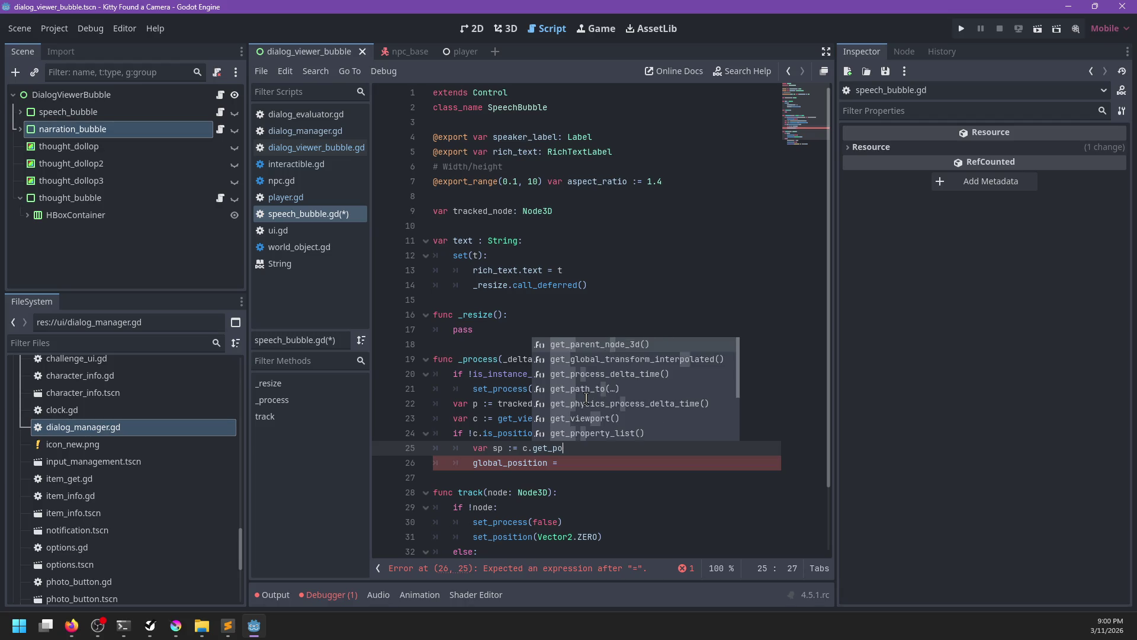
{"action": "key", "text": "ctrl+BackSpace"}
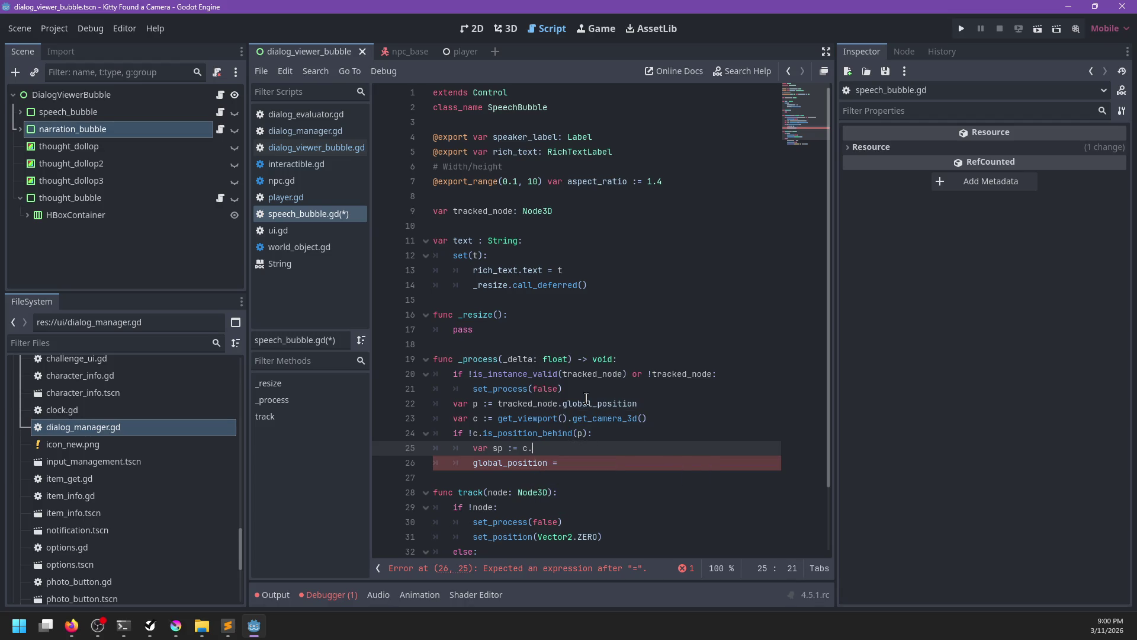
{"action": "type", "text": "po"}
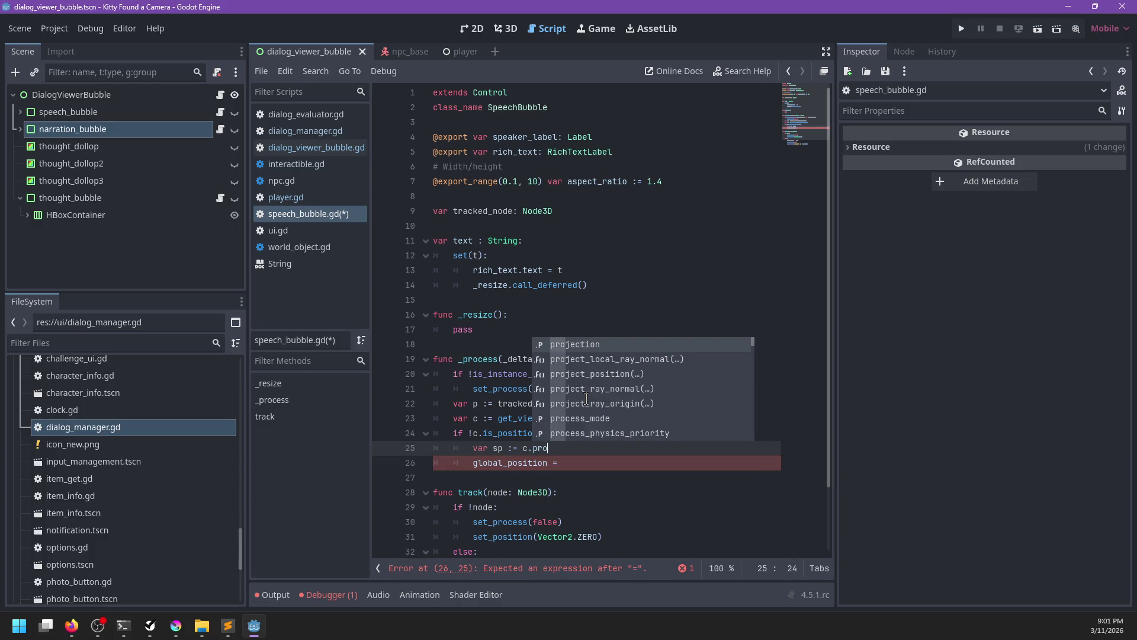
{"action": "type", "text": "_p"}
{"action": "key", "text": "Return"}
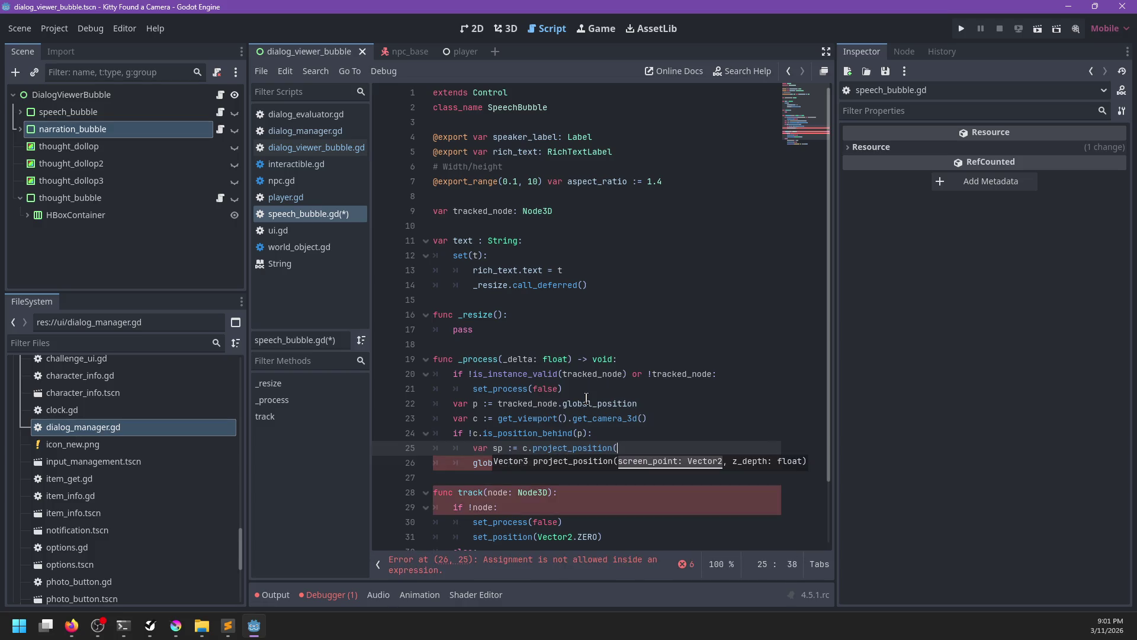
{"action": "key", "text": "ctrl+BackSpace"}
{"action": "key", "text": "ctrl+BackSpace"}
{"action": "type", "text": "inv"}
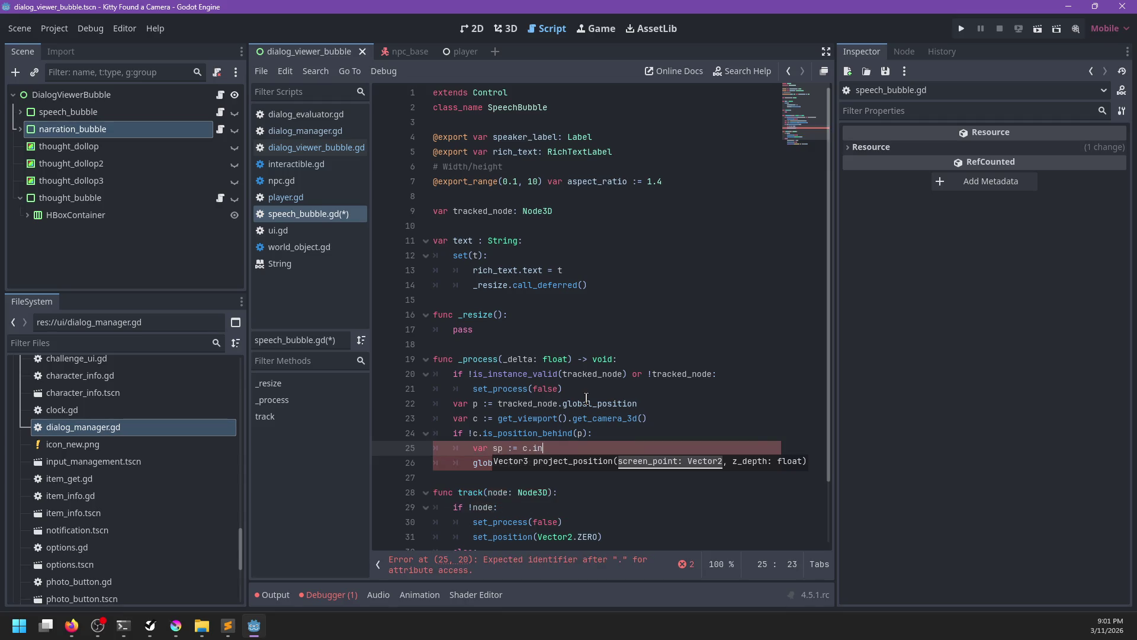
{"action": "key", "text": "BackSpace"}
{"action": "key", "text": "BackSpace"}
{"action": "key", "text": "BackSpace"}
{"action": "type", "text": "reverse"}
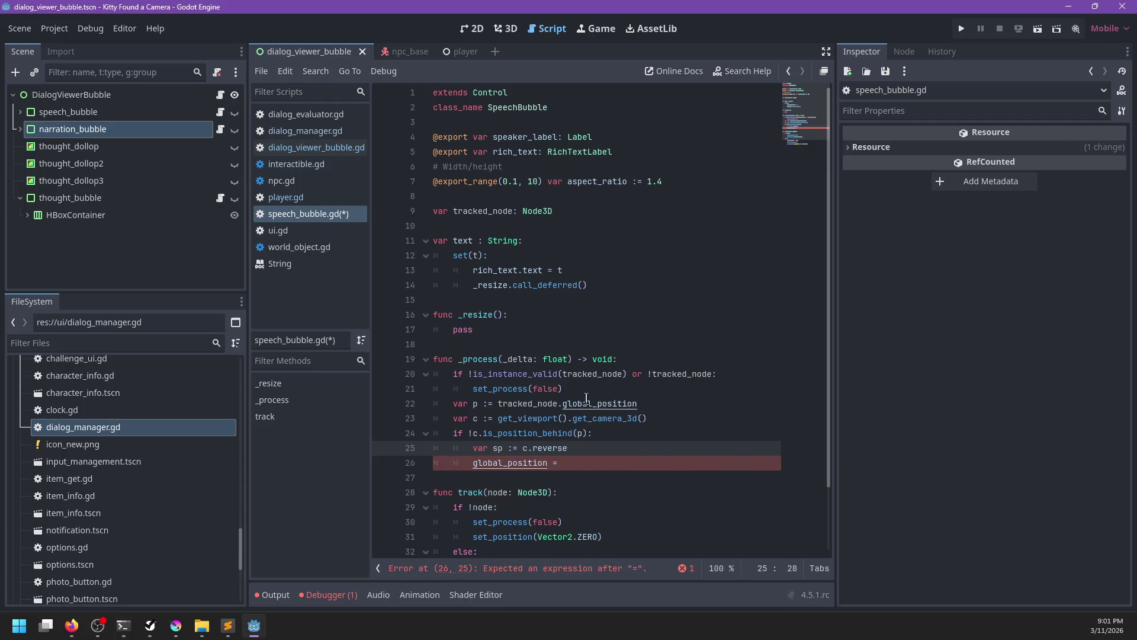
{"action": "key", "text": "ctrl+BackSpace"}
{"action": "type", "text": "projec"}
{"action": "scroll", "coordinate": [587, 398], "scroll_direction": "down", "scroll_amount": 5}
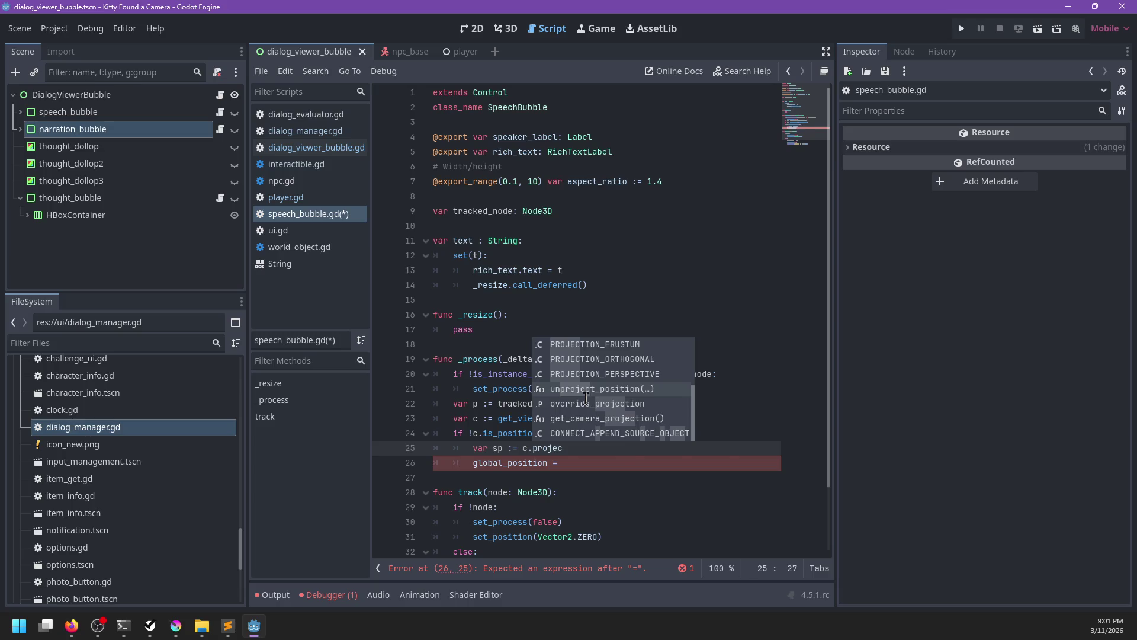
{"action": "left_click", "coordinate": [586, 394]}
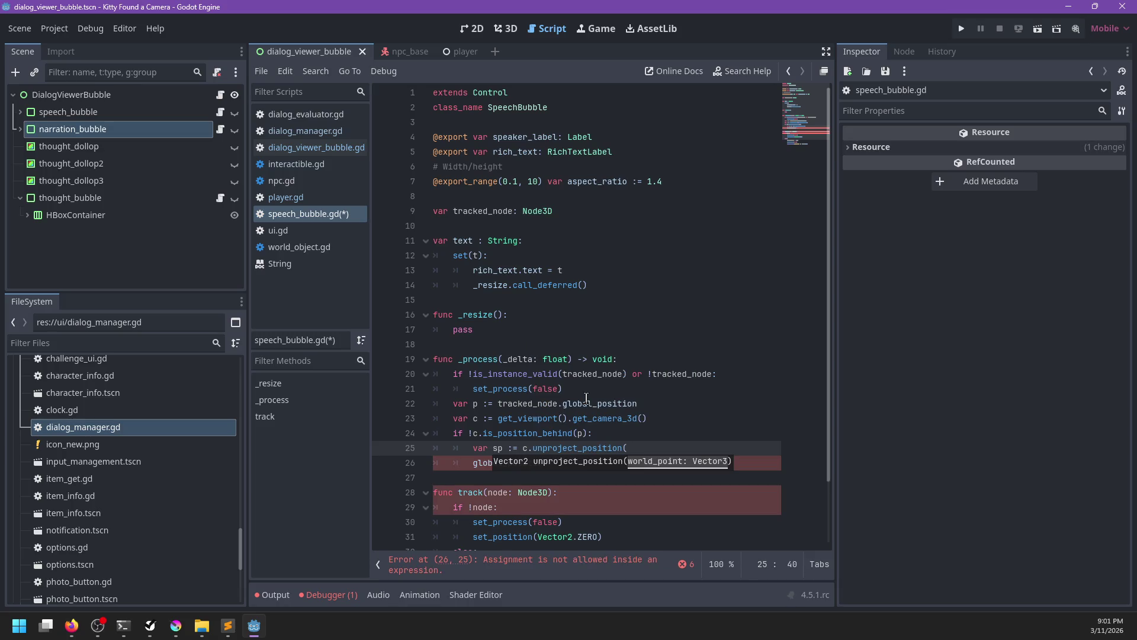
{"action": "type", "text": "p"}
{"action": "key", "text": "Escape"}
{"action": "type", "text": ")"}
Set global_position = sp + Vector2(0, 40) on line 26 and save the script
{"action": "key", "text": "Down"}
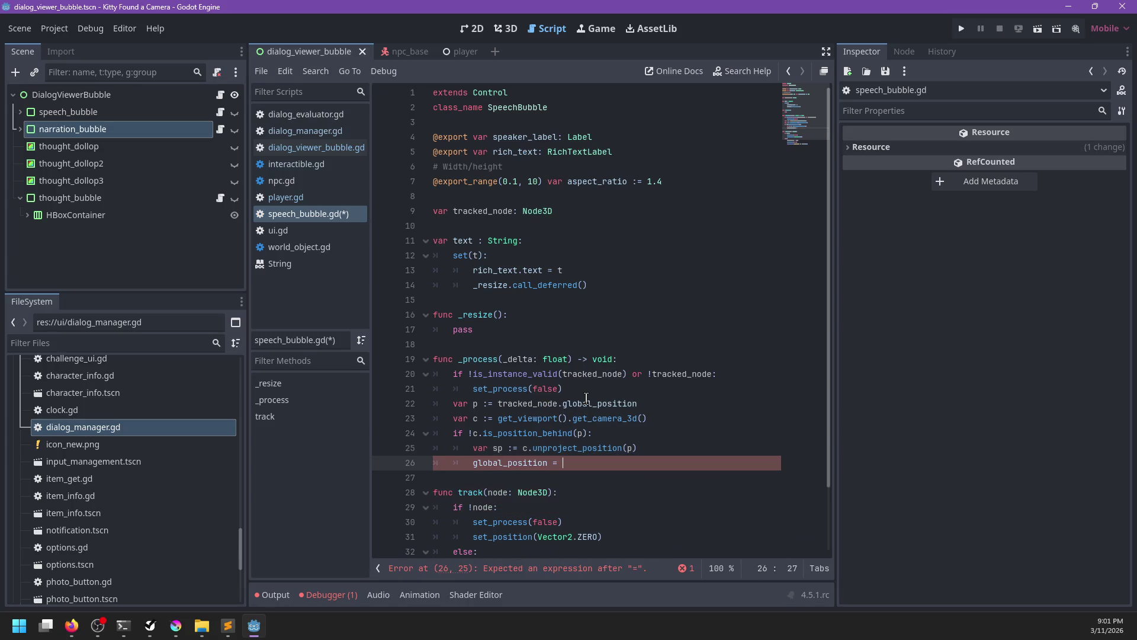
{"action": "type", "text": "sp + Vec2"}
{"action": "key", "text": "Down"}
{"action": "key", "text": "Down"}
{"action": "key", "text": "Return"}
{"action": "type", "text": "(0, "}
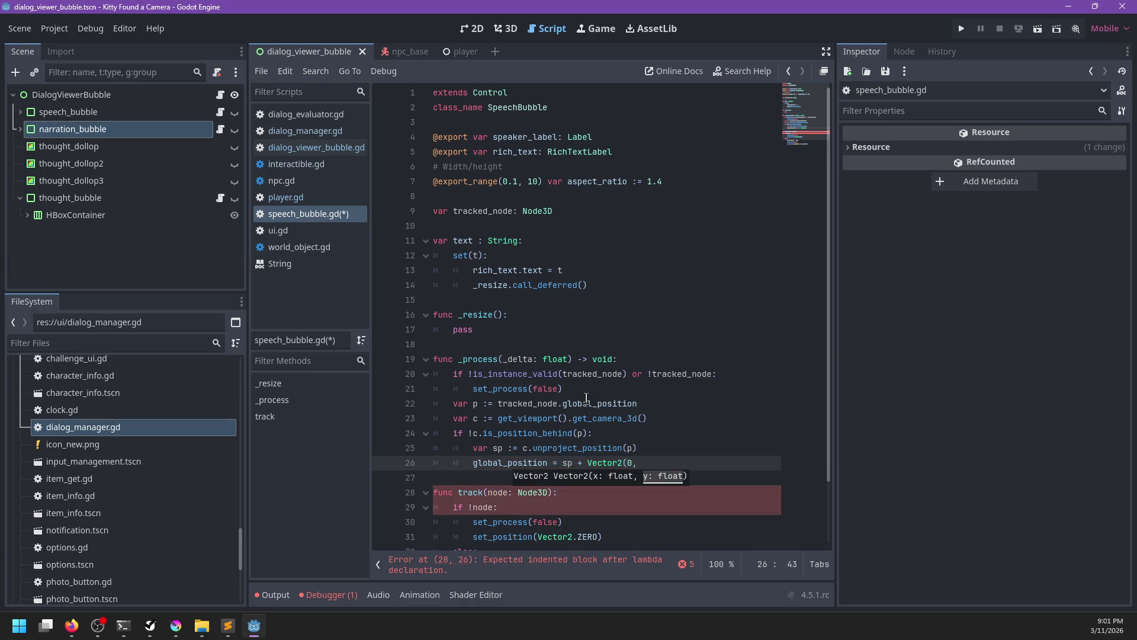
{"action": "type", "text": "40)"}
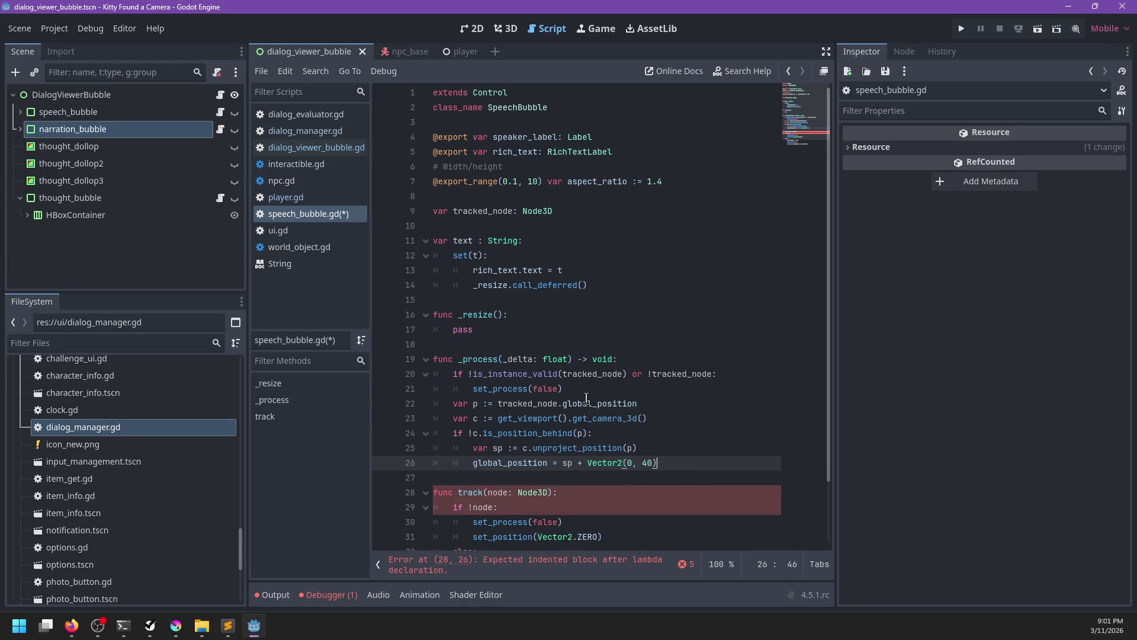
{"action": "key", "text": "ctrl+s"}
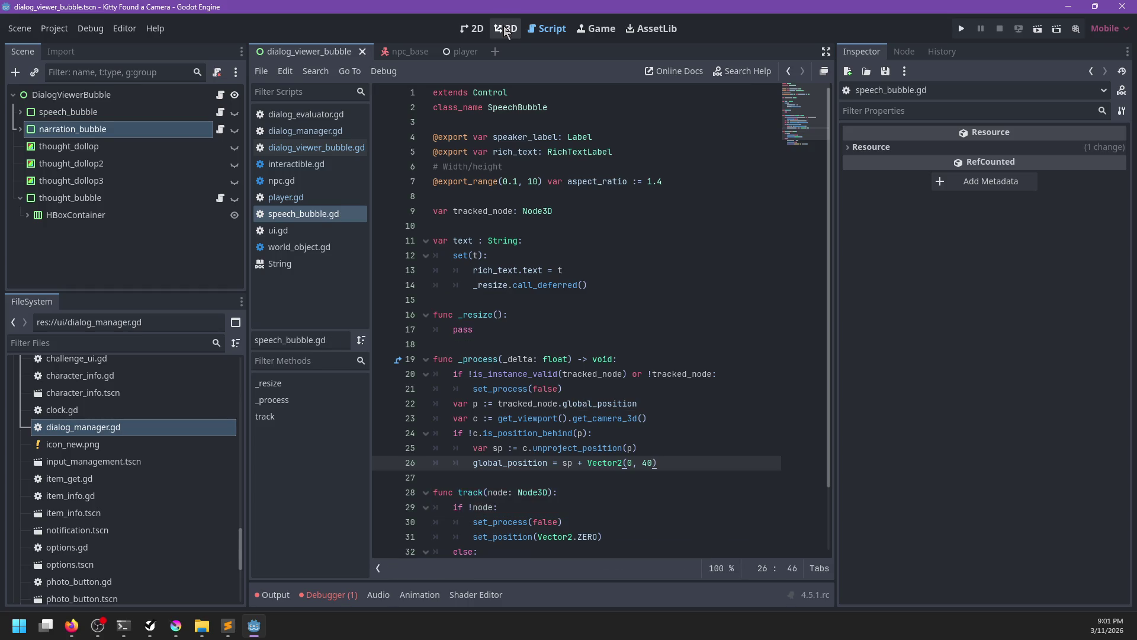
Run the game with F5; it halts at line 22 on a Nil global_position access
{"action": "key", "text": "F5"}
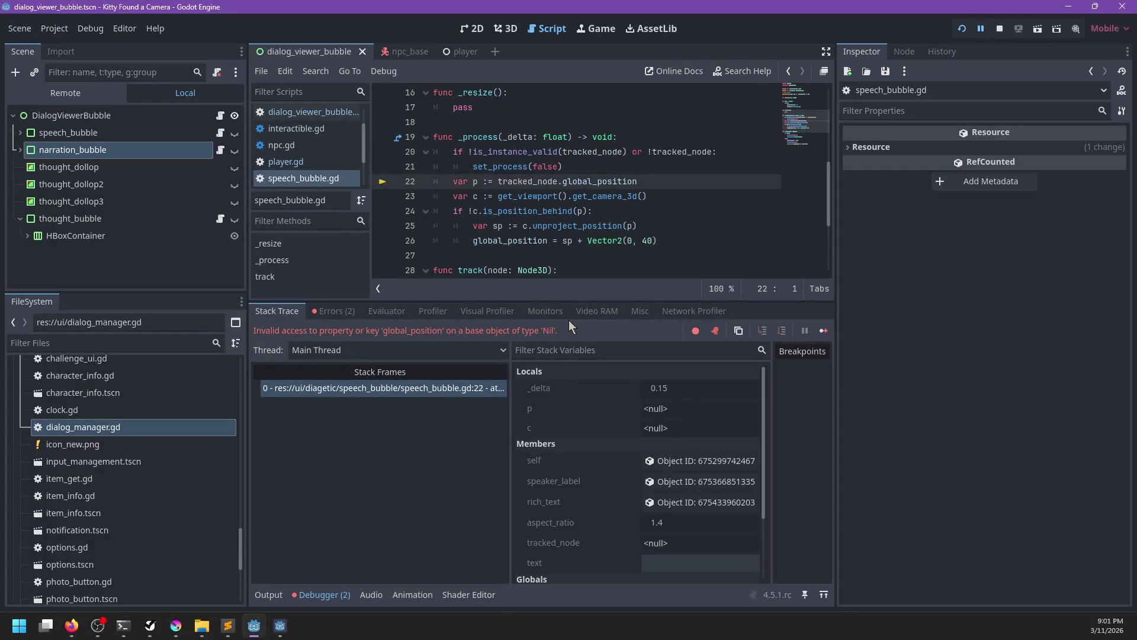
Add return after set_process(false), append 'or !visible' to line 20's condition, and save
{"action": "left_click", "coordinate": [590, 168]}
{"action": "key", "text": "Return"}
{"action": "type", "text": "return"}
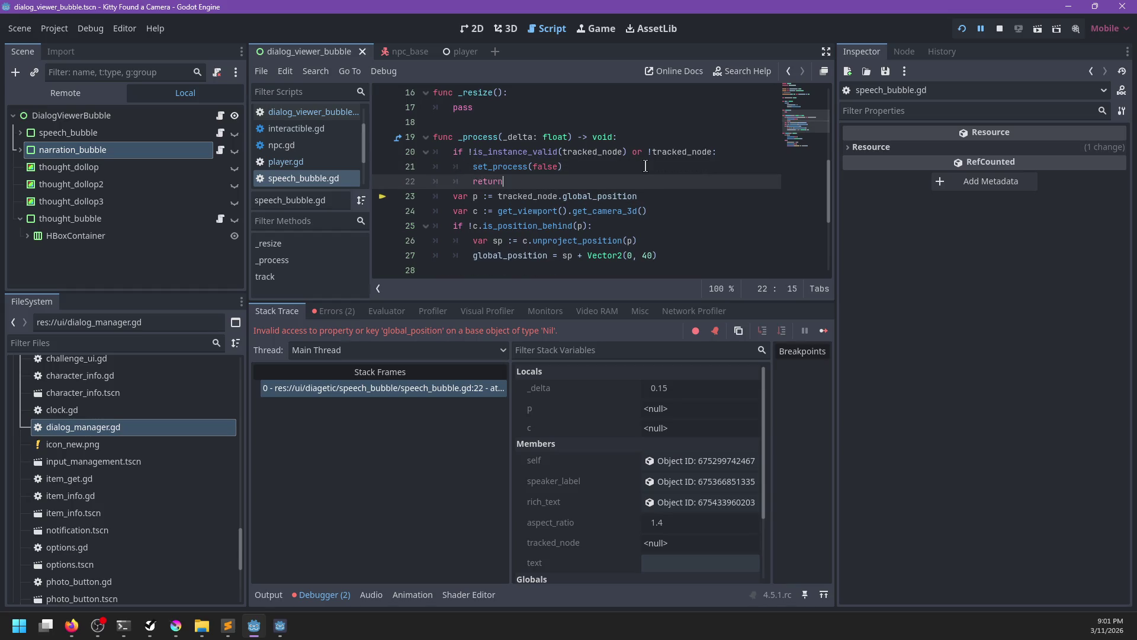
{"action": "key", "text": "Up"}
{"action": "key", "text": "Up"}
{"action": "key", "text": "End"}
{"action": "key", "text": "Left"}
{"action": "type", "text": "or !"}
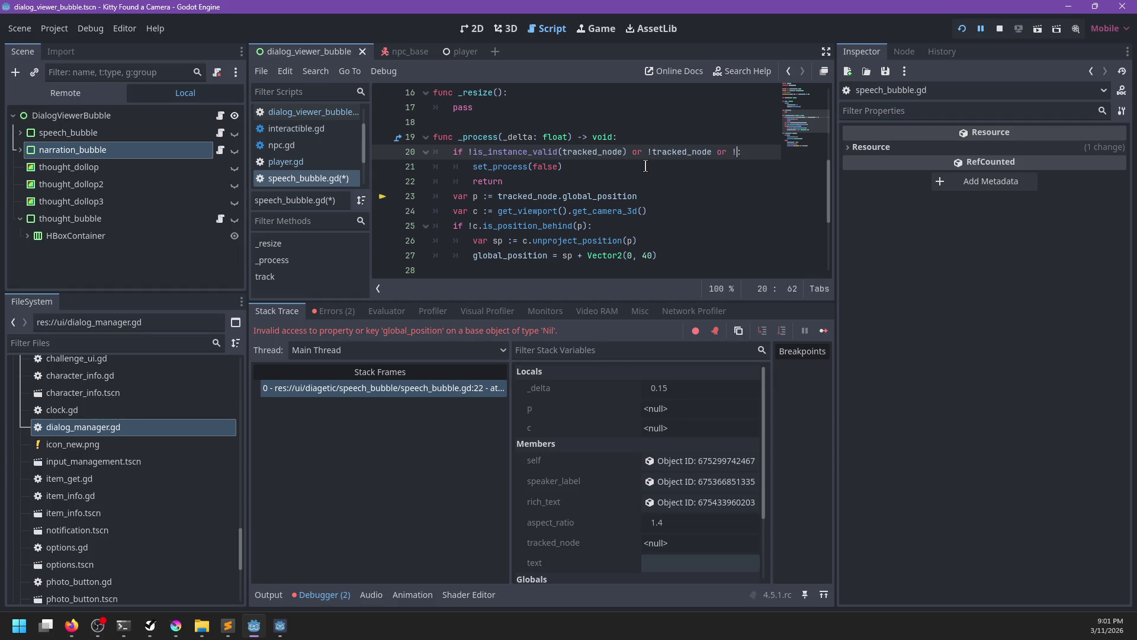
{"action": "type", "text": "visible"}
{"action": "key", "text": "ctrl+s"}
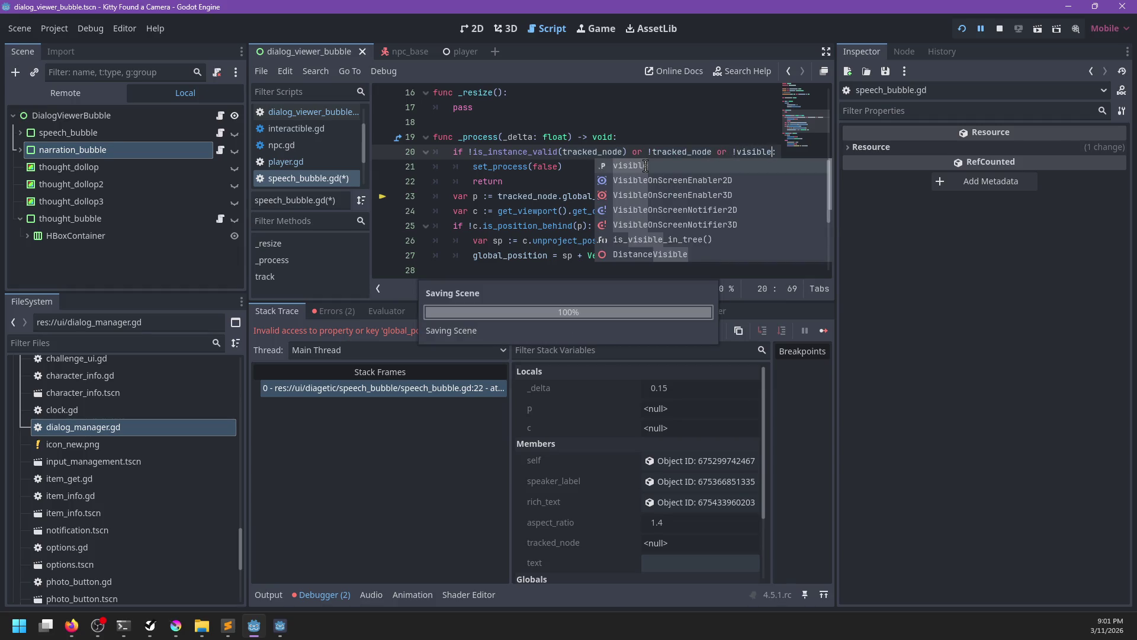
Save again and relaunch the game to reach the NPC's dialog bubble
{"action": "left_click", "coordinate": [530, 182]}
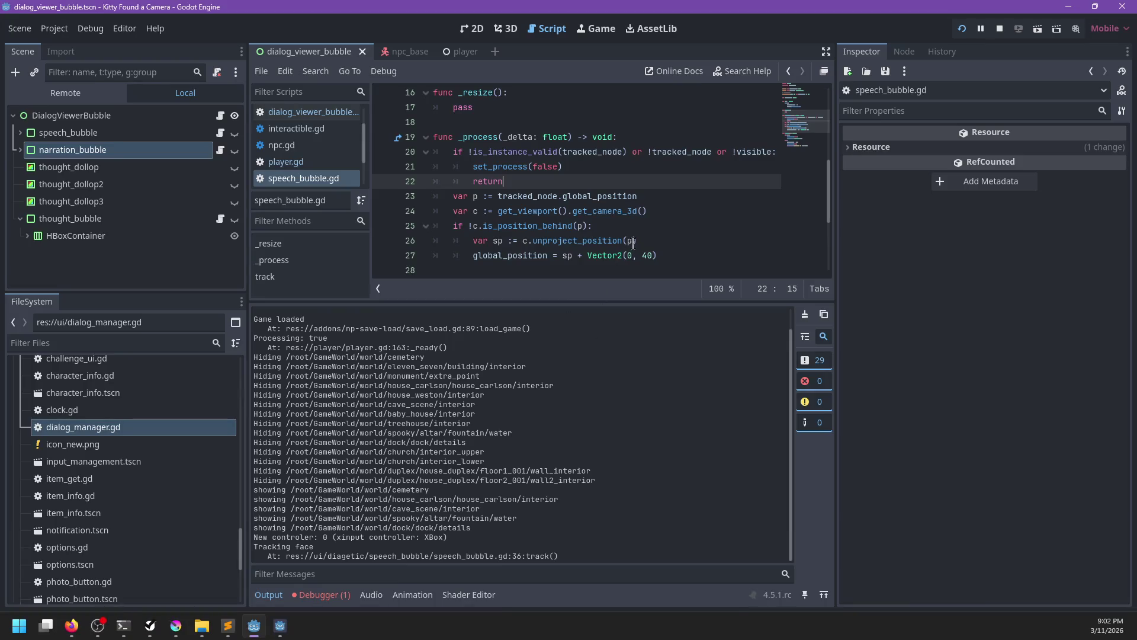
{"action": "left_click", "coordinate": [644, 255]}
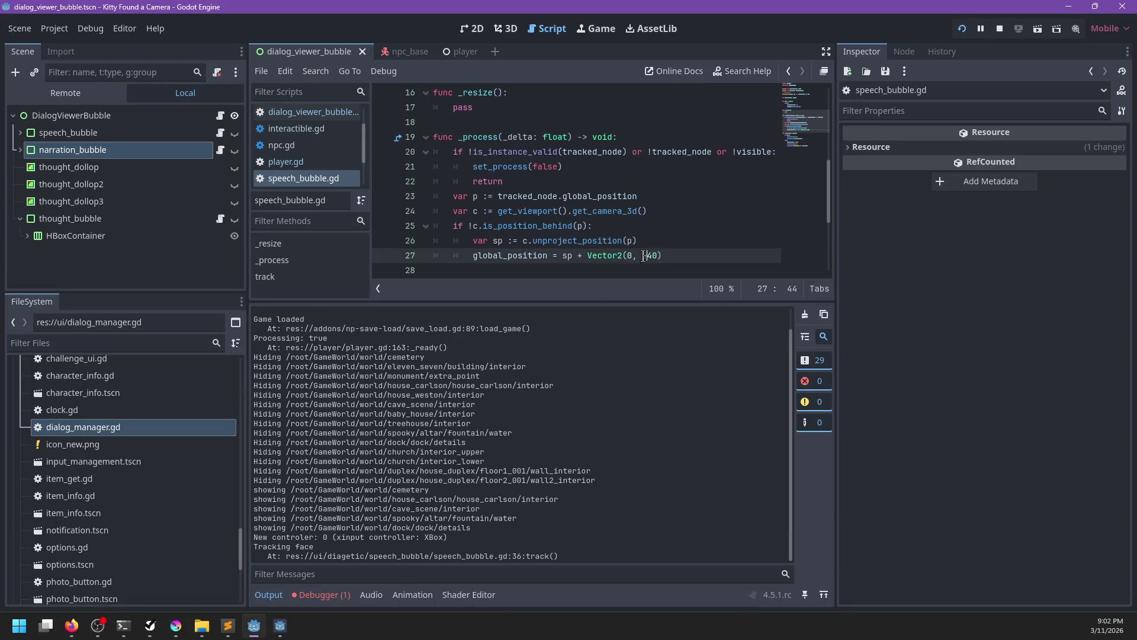
{"action": "key", "text": "ctrl+s"}
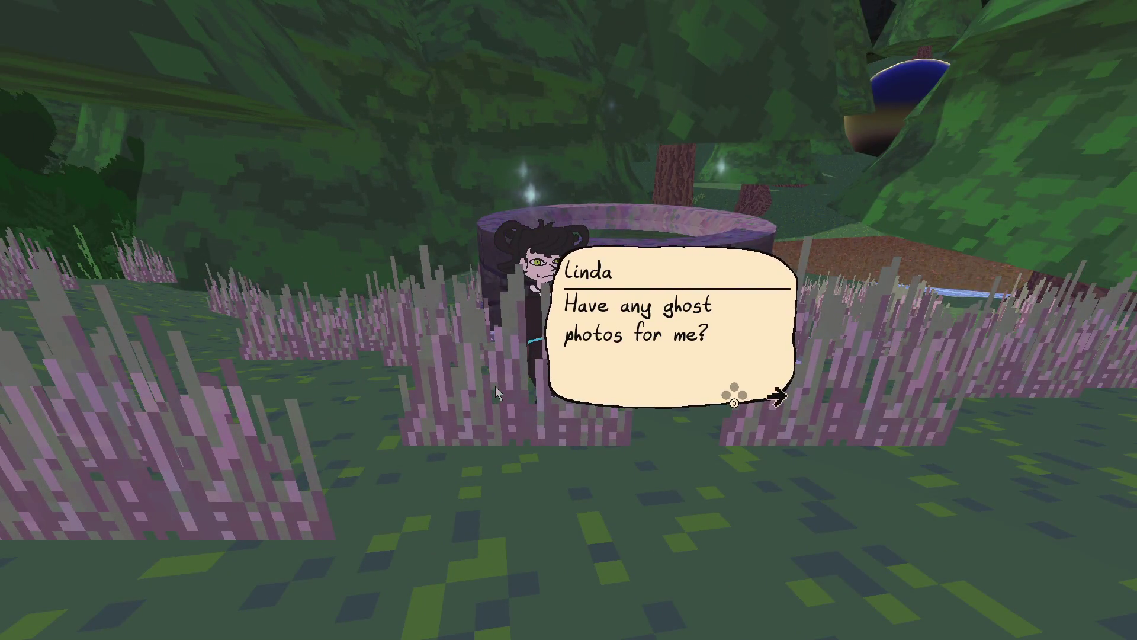
Talk to the NPC, advancing her dialog lines and the player's reply, then walk away from the well
{"action": "key", "text": "space"}
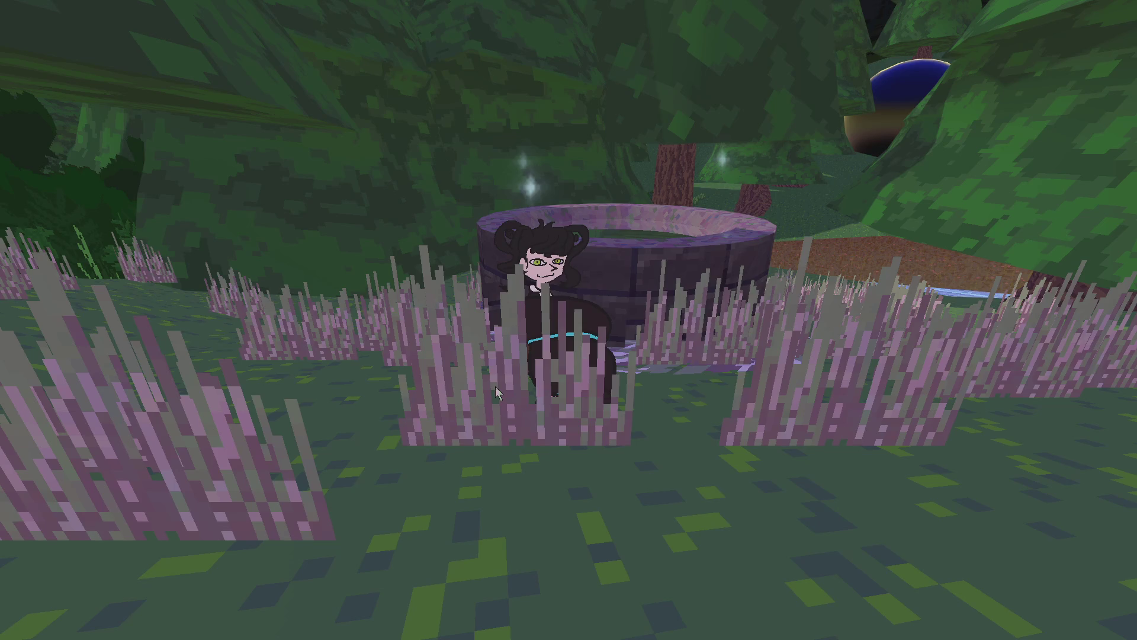
{"action": "key", "text": "space"}
{"action": "key", "text": "space"}
{"action": "key", "text": "space"}
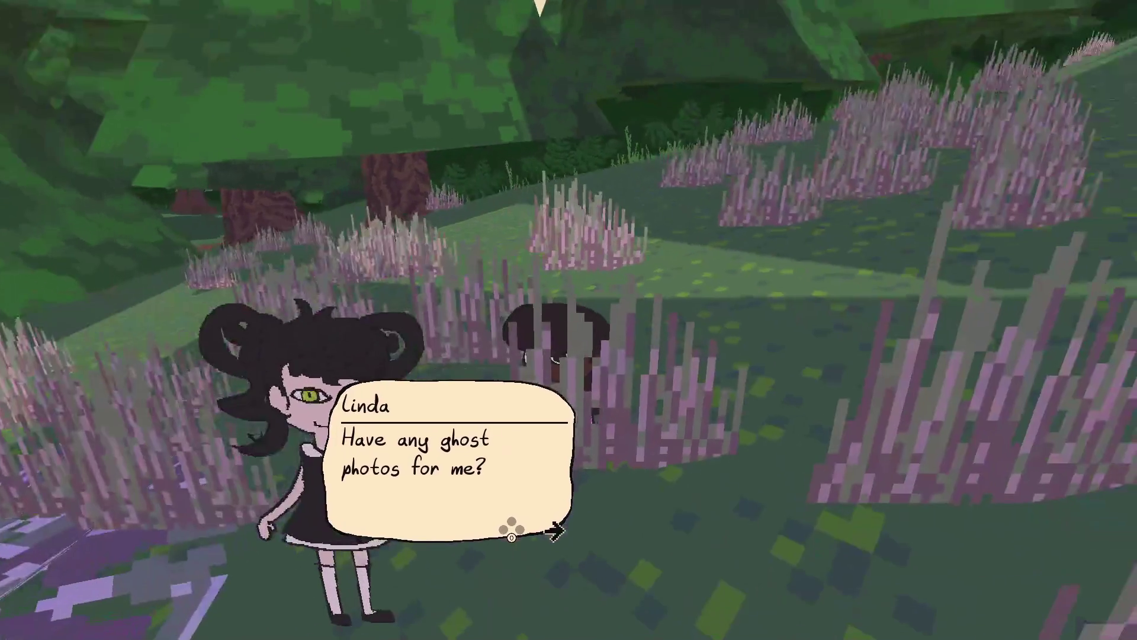
{"action": "key", "text": "space"}
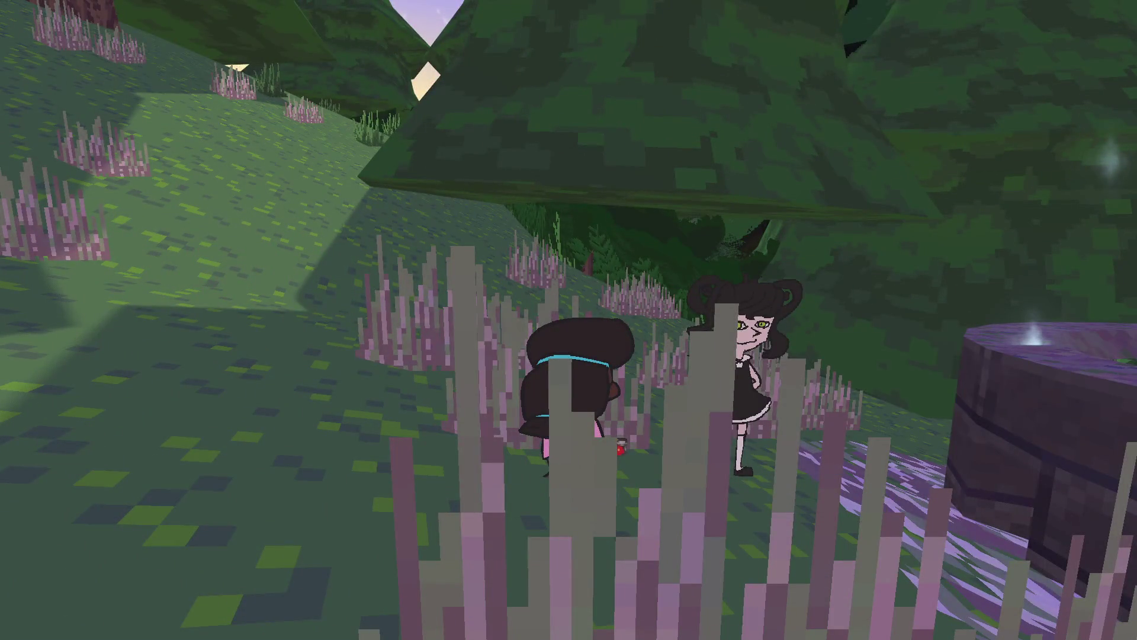
{"action": "key", "text": "space"}
{"action": "key", "text": "space"}
{"action": "key", "text": "space"}
{"action": "key", "text": "space"}
{"action": "key", "text": "space"}
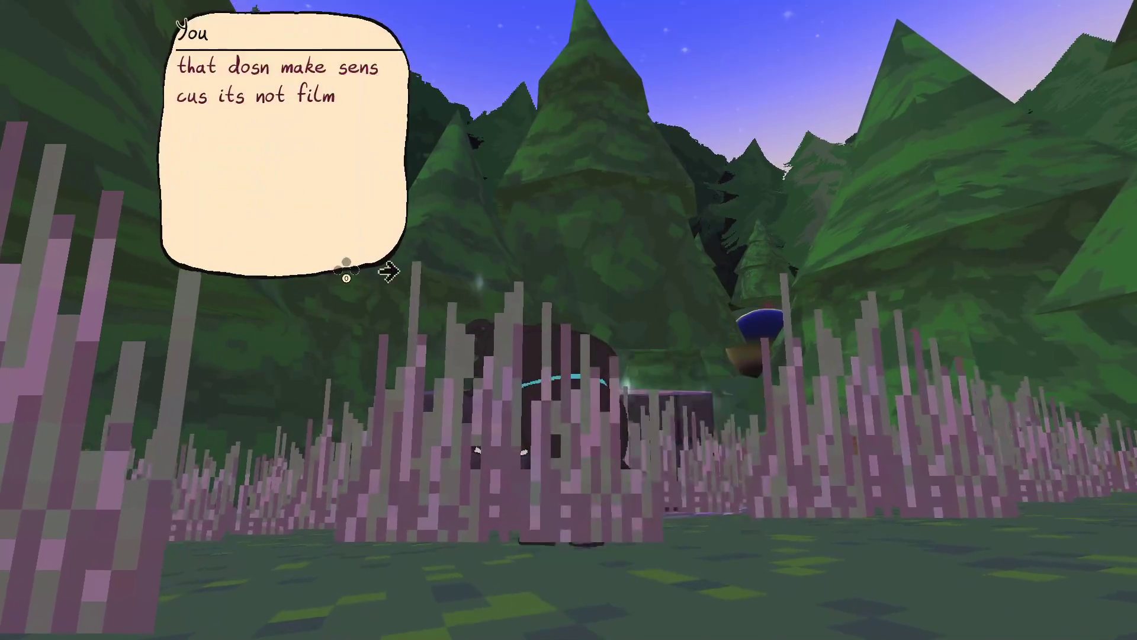
{"action": "key", "text": "space"}
{"action": "key", "text": "space"}
{"action": "key", "text": "s"}
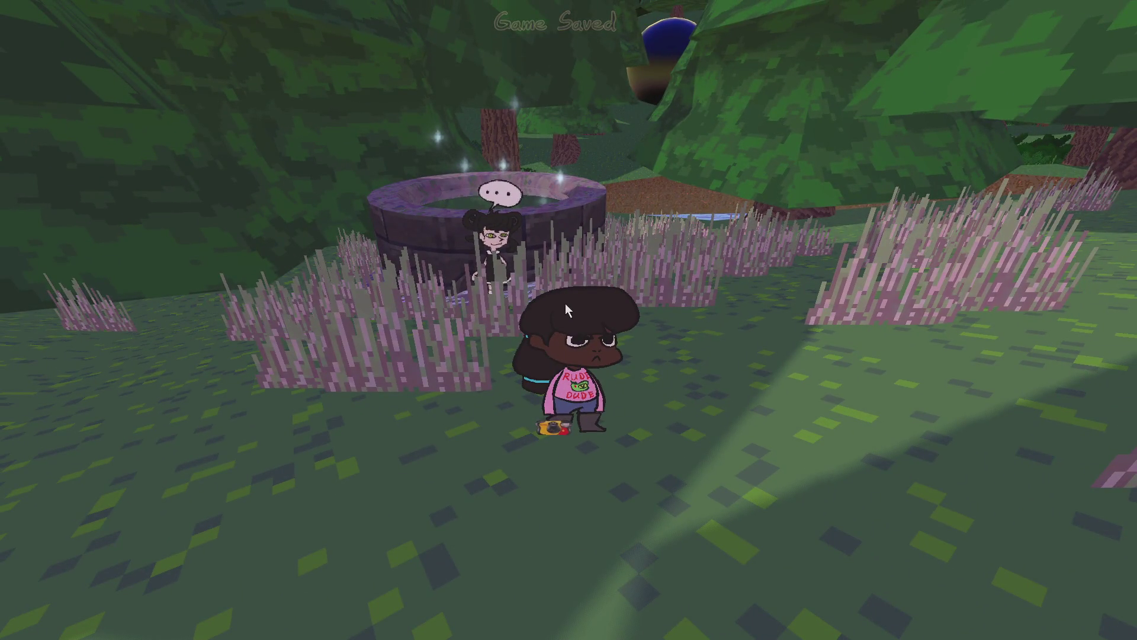
Leave the game and show the player scene in the 3D view
{"action": "key", "text": "F8"}
{"action": "left_click", "coordinate": [463, 52]}
{"action": "left_click", "coordinate": [507, 28]}
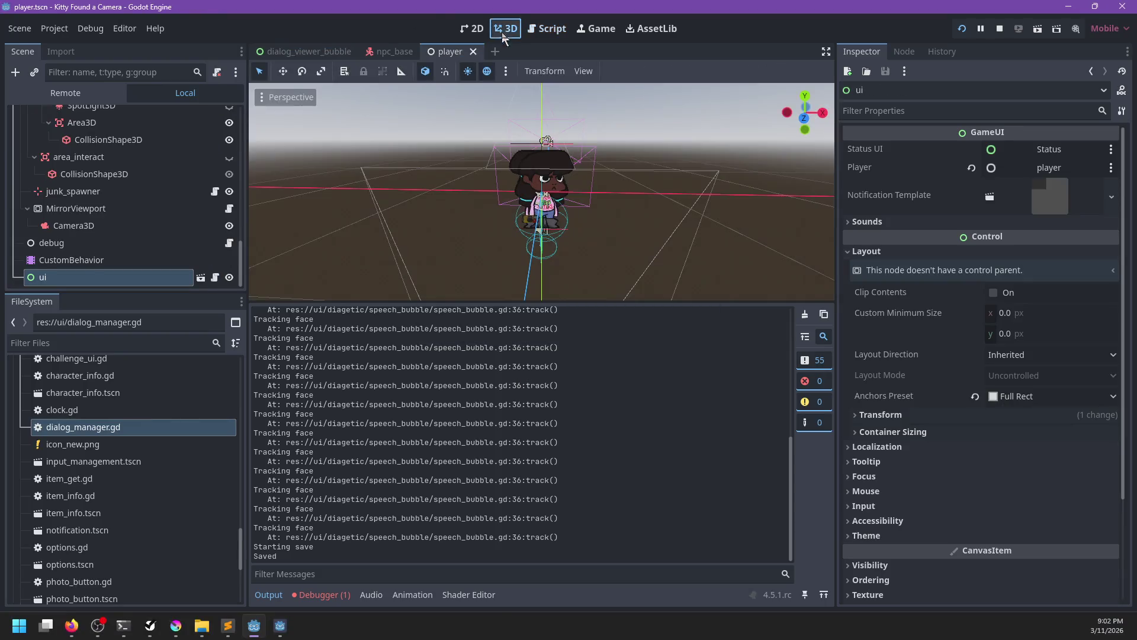
In the ui scene, make AspectRatioContainer2 visible and save the scene
{"action": "left_click", "coordinate": [201, 277]}
{"action": "scroll", "coordinate": [190, 177], "scroll_direction": "down", "scroll_amount": 1}
{"action": "left_click", "coordinate": [20, 162]}
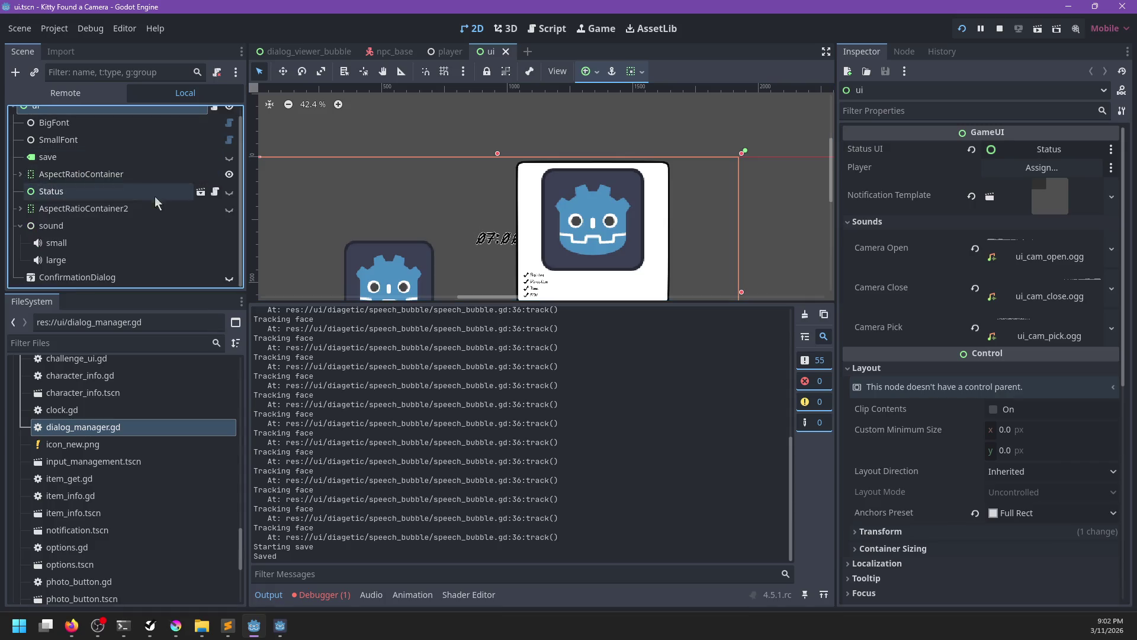
{"action": "left_click", "coordinate": [230, 209]}
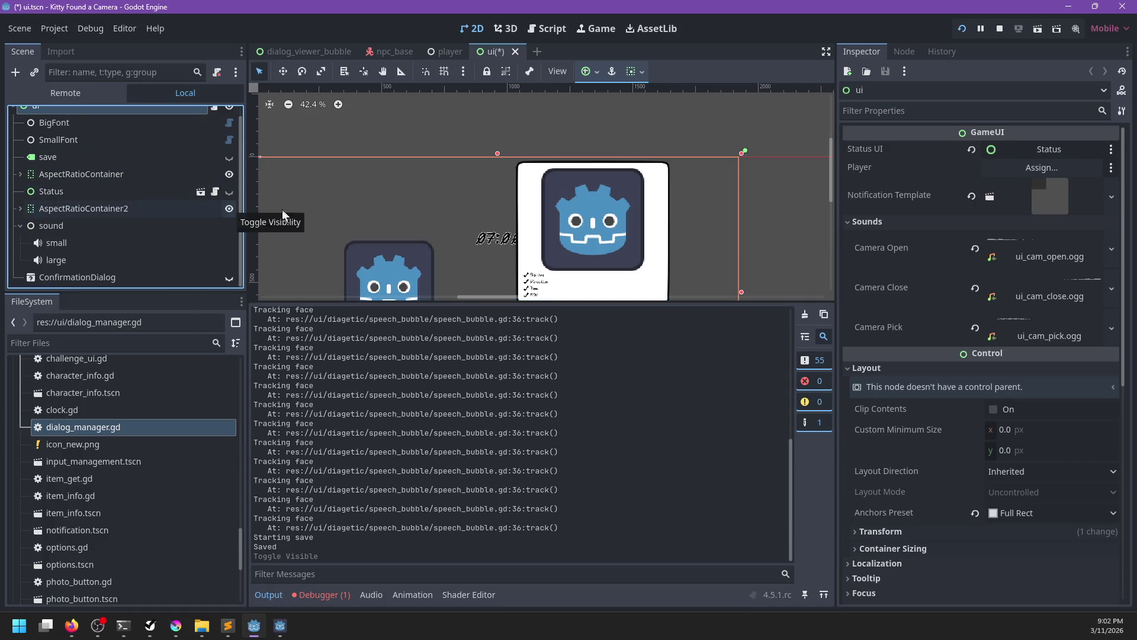
{"action": "scroll", "coordinate": [302, 209], "scroll_direction": "down", "scroll_amount": 4}
{"action": "left_click_drag", "start_coordinate": [304, 212], "coordinate": [348, 185]}
{"action": "key", "text": "ctrl+s"}
Collapse photo_taken and not_paused, expand AspectRatioContainer2's pause menu, and switch back to the game
{"action": "left_click", "coordinate": [20, 175]}
{"action": "scroll", "coordinate": [113, 225], "scroll_direction": "down", "scroll_amount": 3}
{"action": "left_click", "coordinate": [35, 194]}
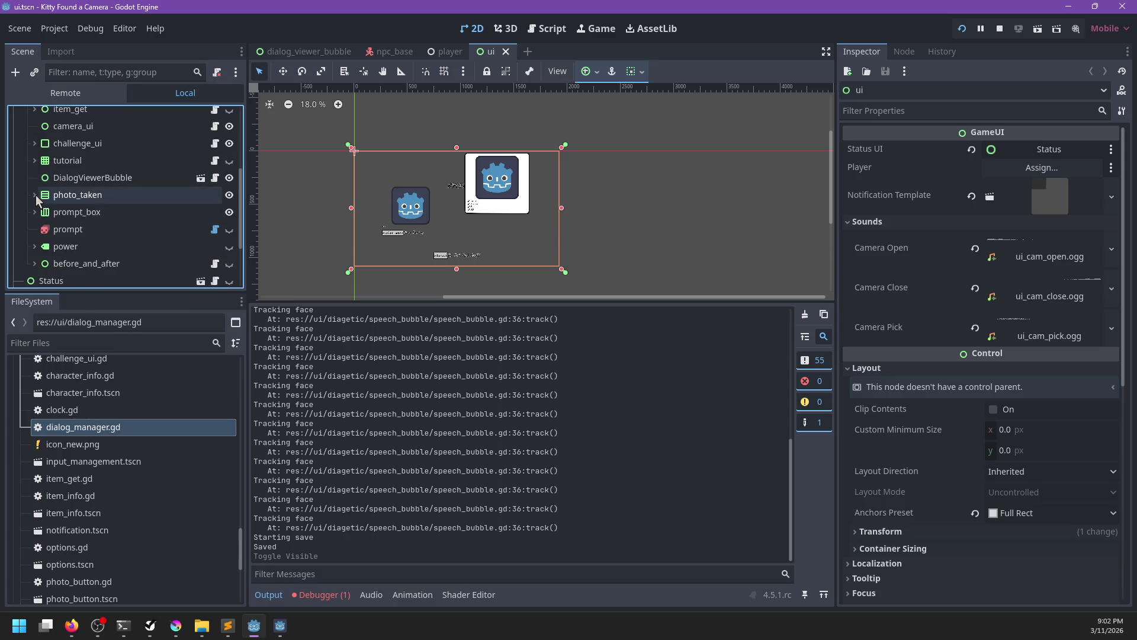
{"action": "scroll", "coordinate": [153, 261], "scroll_direction": "up", "scroll_amount": 5}
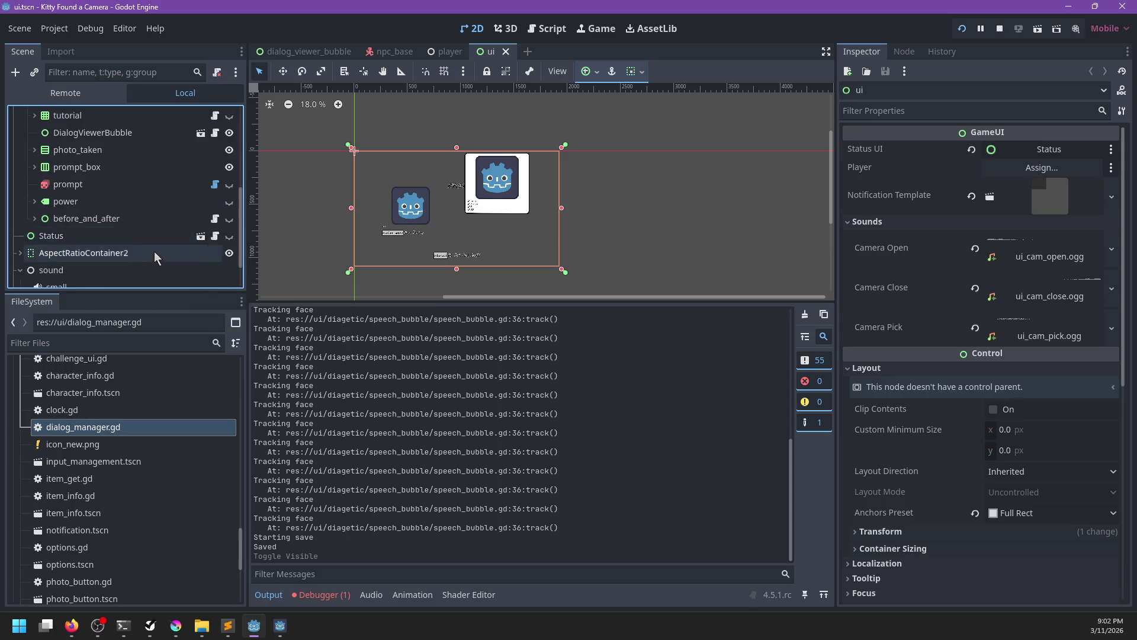
{"action": "left_click", "coordinate": [27, 201]}
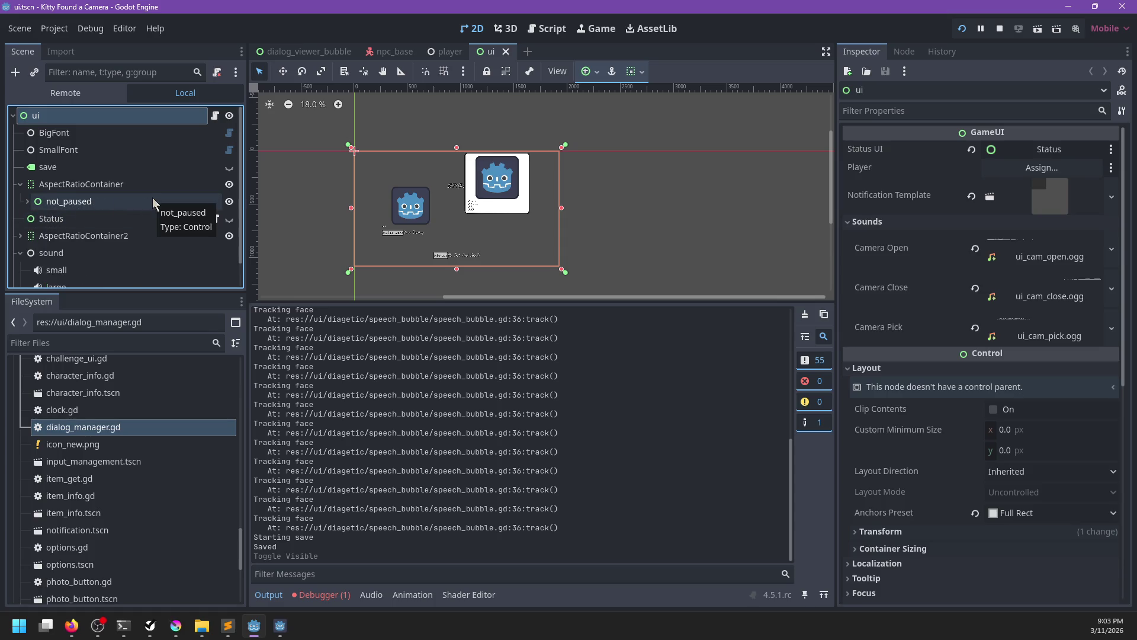
{"action": "left_click", "coordinate": [54, 236]}
{"action": "left_click", "coordinate": [20, 236]}
{"action": "scroll", "coordinate": [89, 243], "scroll_direction": "down", "scroll_amount": 2}
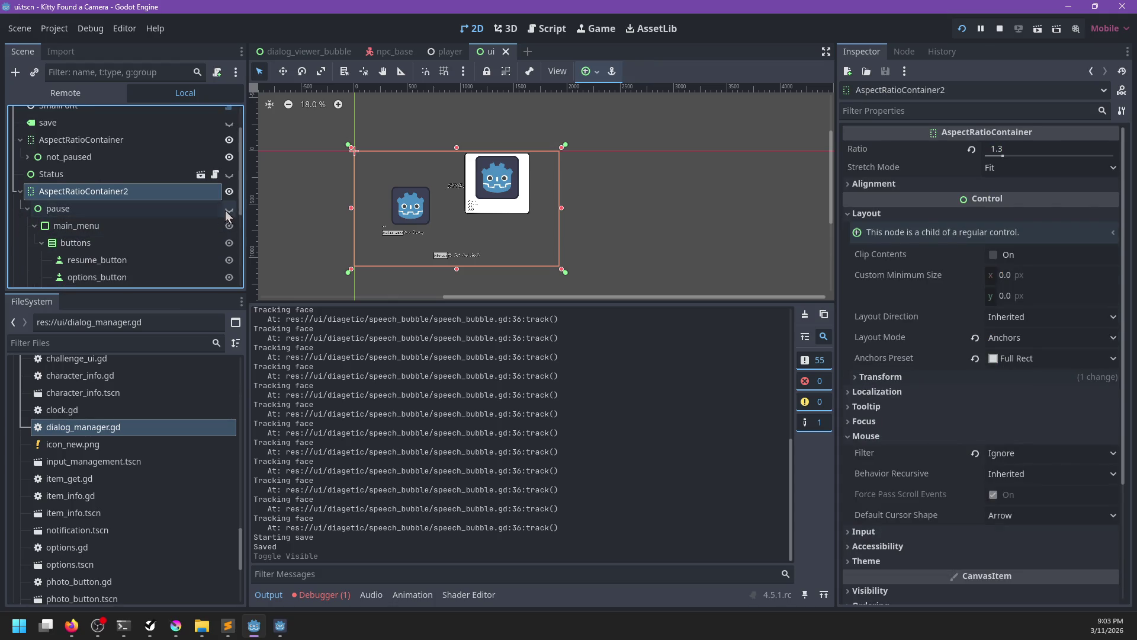
{"action": "key", "text": "alt+Tab"}
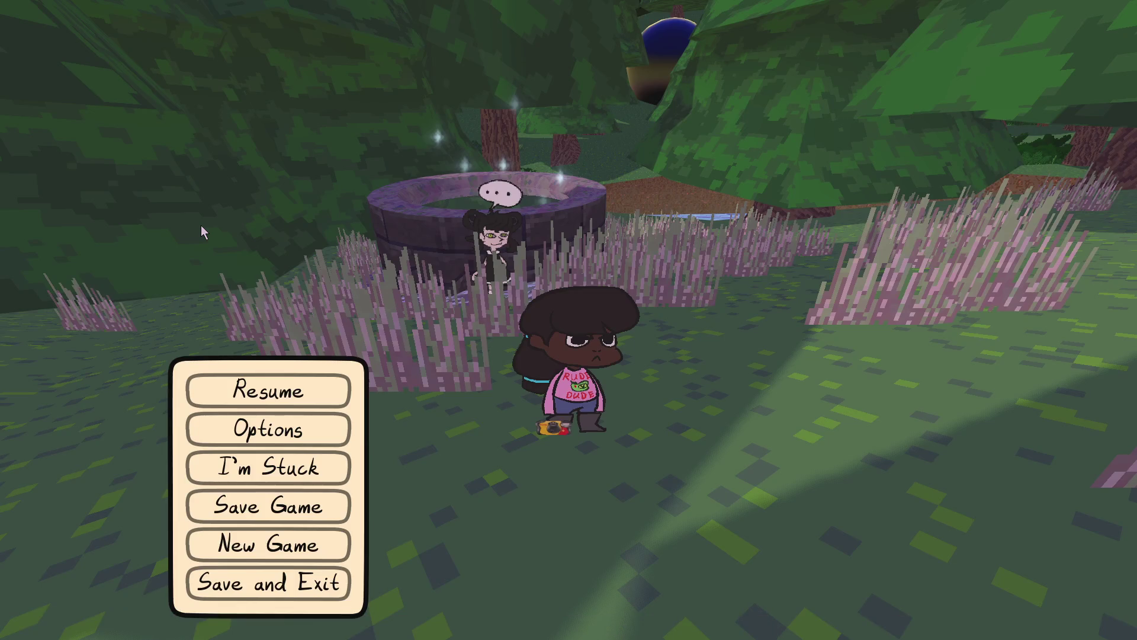
Resume the game, talk to the NPC to see her "Have any ghost photos for me?" bubble, then close it
{"action": "key", "text": "Escape"}
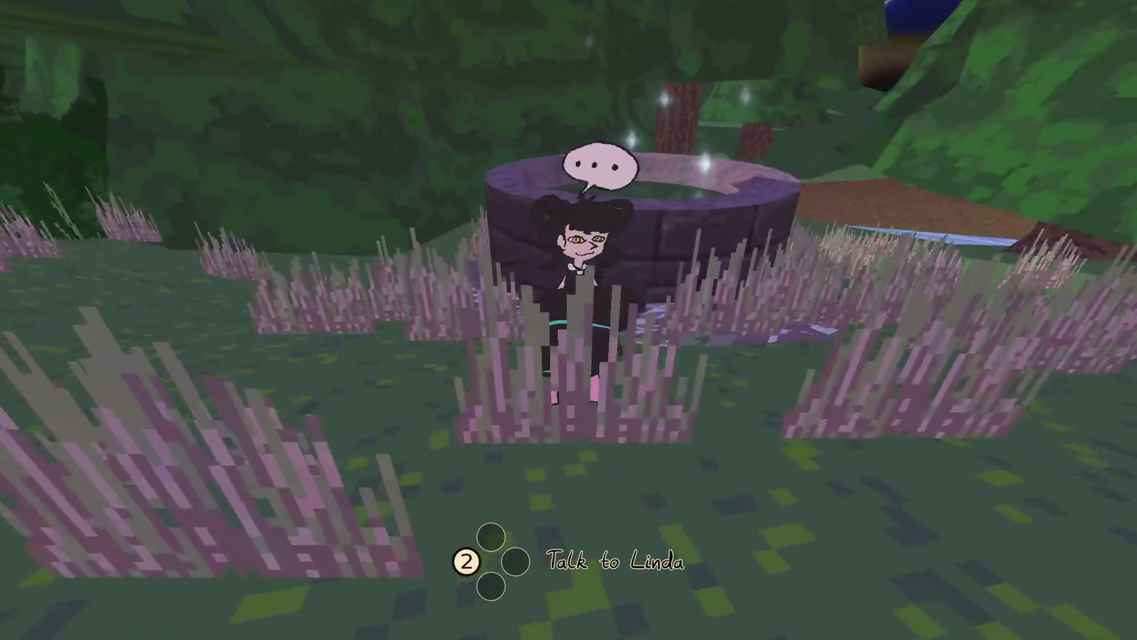
{"action": "key", "text": "2"}
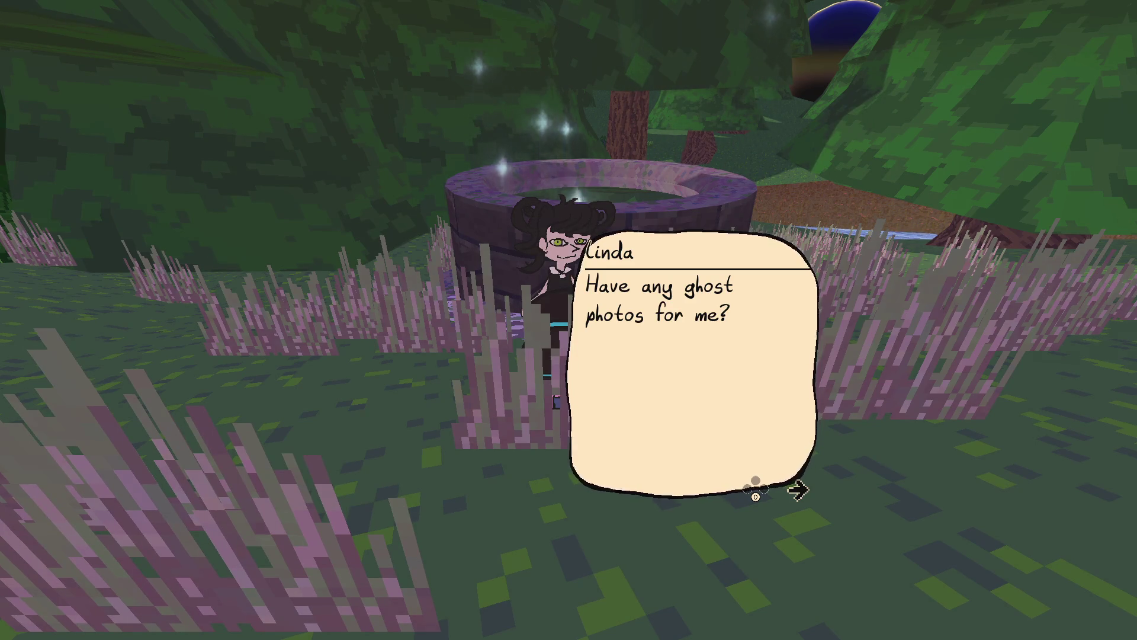
{"action": "key", "text": "alt+F4"}
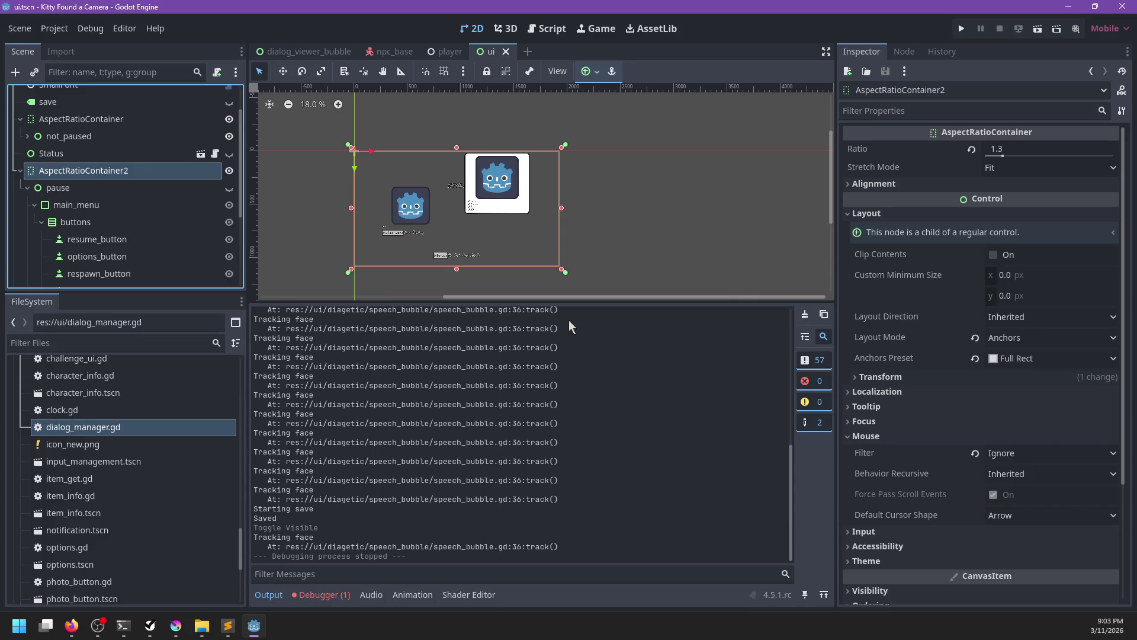
In the dialog_viewer_bubble scene, make the speech_bubble node visible and select it
{"action": "scroll", "coordinate": [521, 201], "scroll_direction": "up", "scroll_amount": 3}
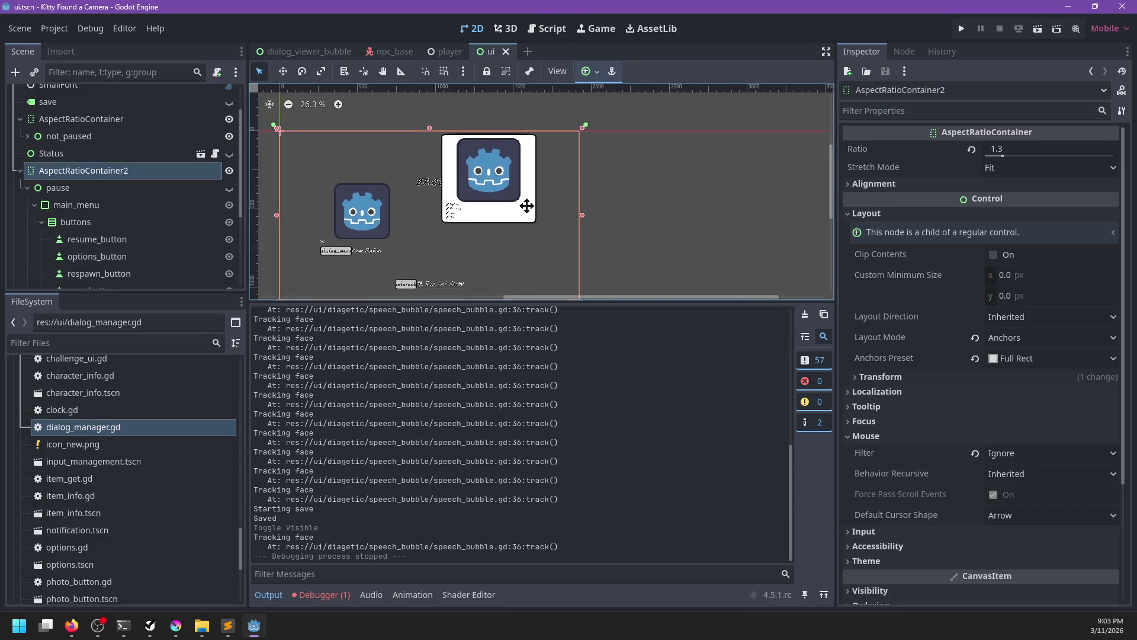
{"action": "left_click", "coordinate": [305, 51]}
{"action": "left_click", "coordinate": [234, 112]}
{"action": "scroll", "coordinate": [542, 177], "scroll_direction": "up", "scroll_amount": 1}
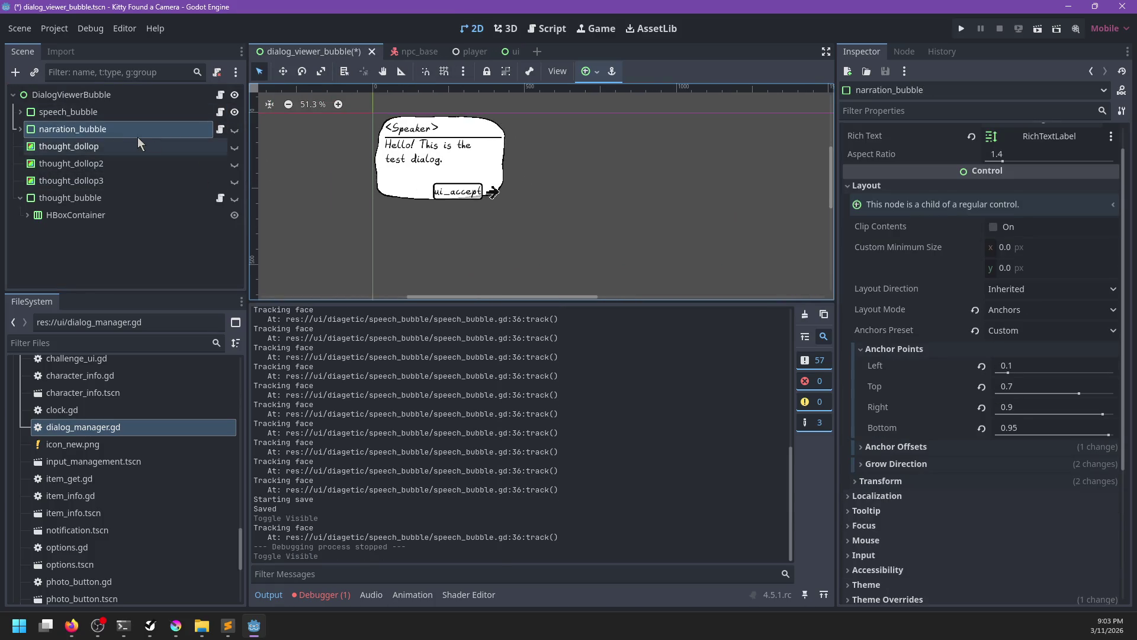
{"action": "left_click", "coordinate": [226, 115]}
Collapse the Inspector's material and shader parameter sections and open speech_bubble.gd at line 25
{"action": "scroll", "coordinate": [531, 155], "scroll_direction": "up", "scroll_amount": 4}
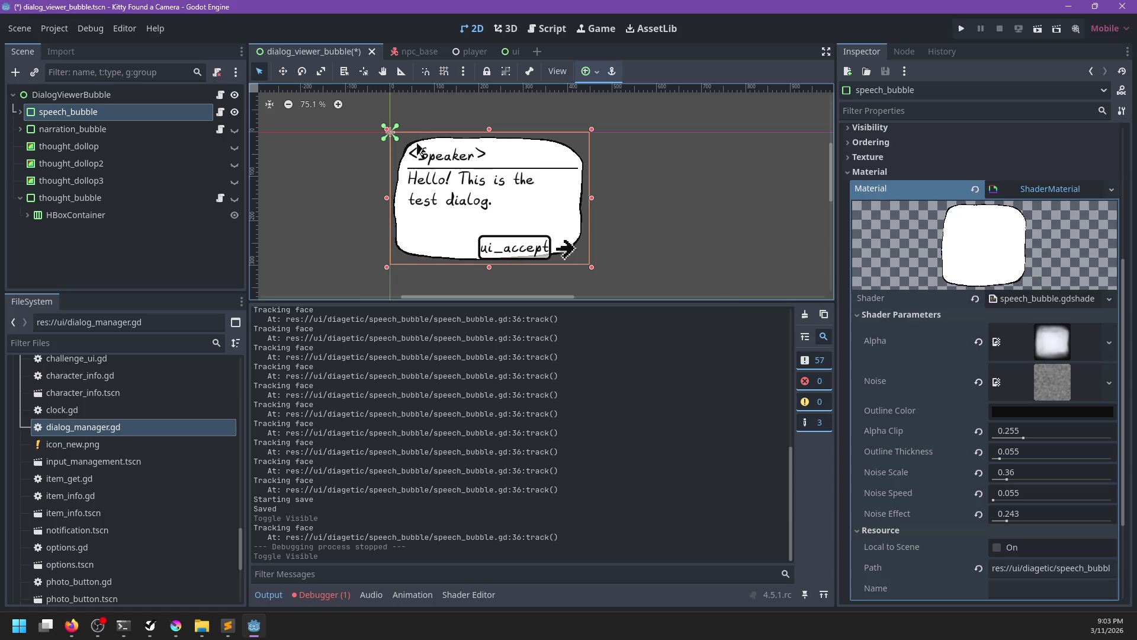
{"action": "scroll", "coordinate": [948, 382], "scroll_direction": "down", "scroll_amount": 3}
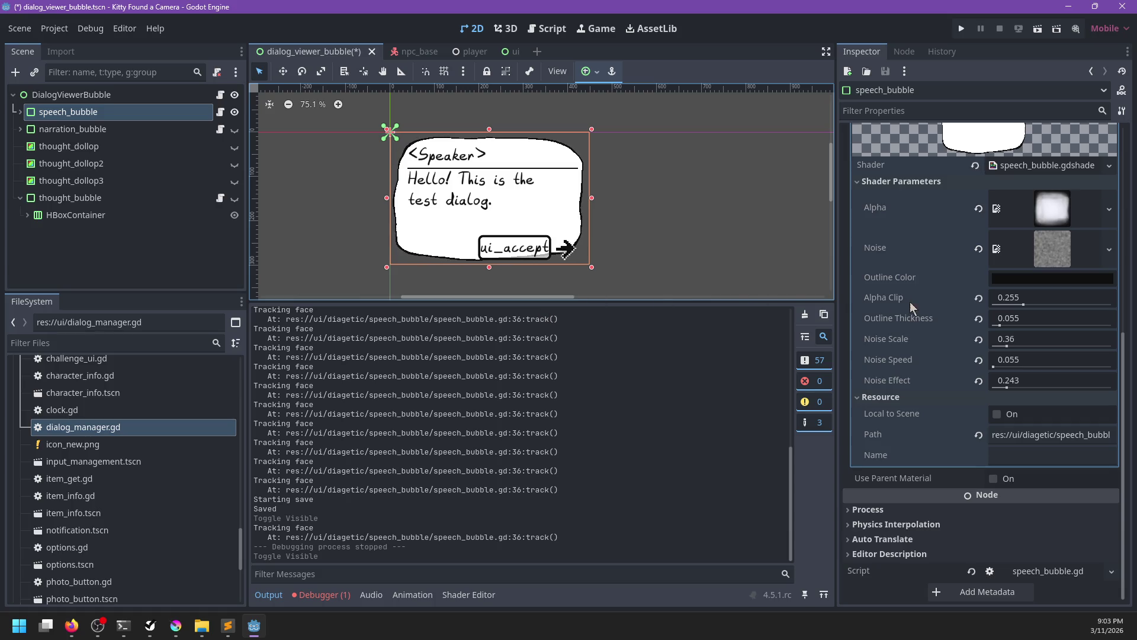
{"action": "scroll", "coordinate": [920, 296], "scroll_direction": "up", "scroll_amount": 3}
{"action": "left_click", "coordinate": [882, 300]}
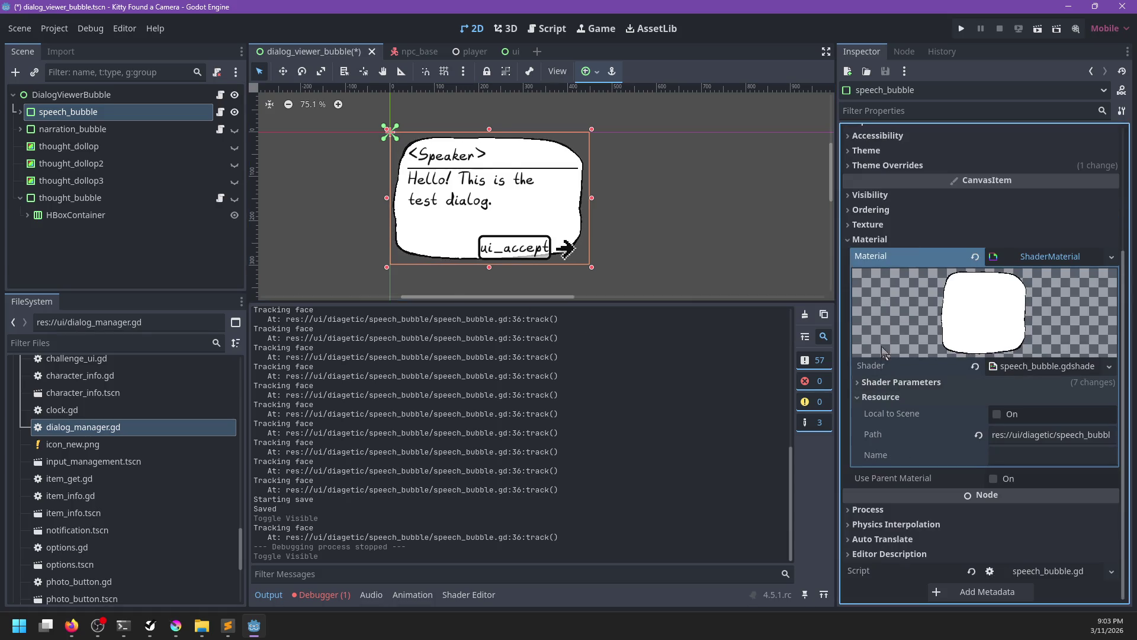
{"action": "left_click", "coordinate": [880, 397]}
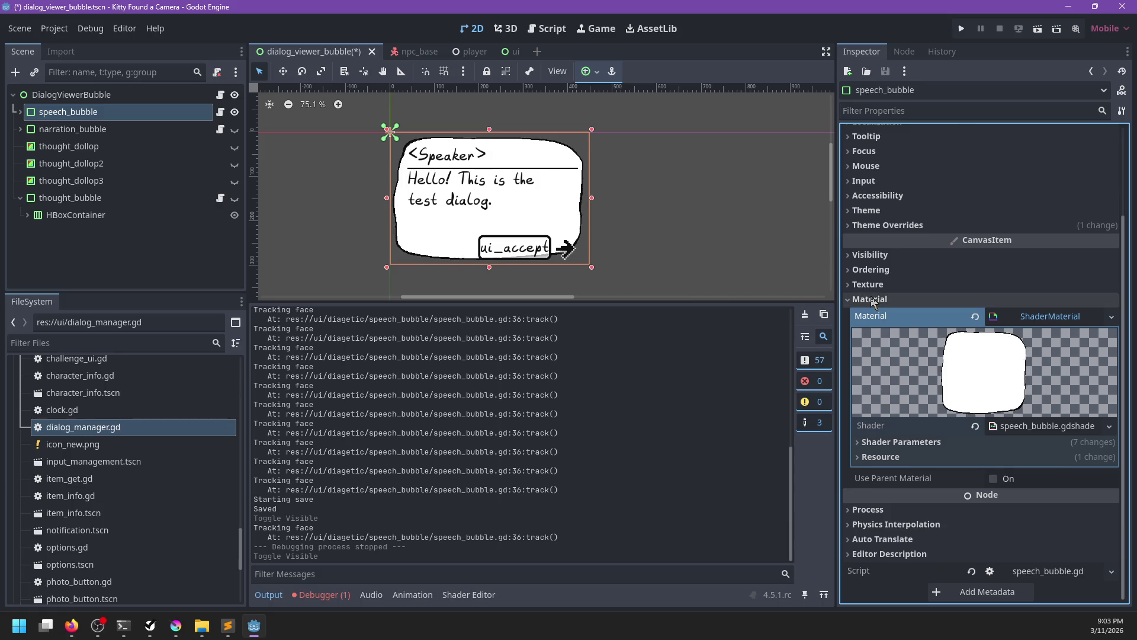
{"action": "left_click", "coordinate": [898, 306]}
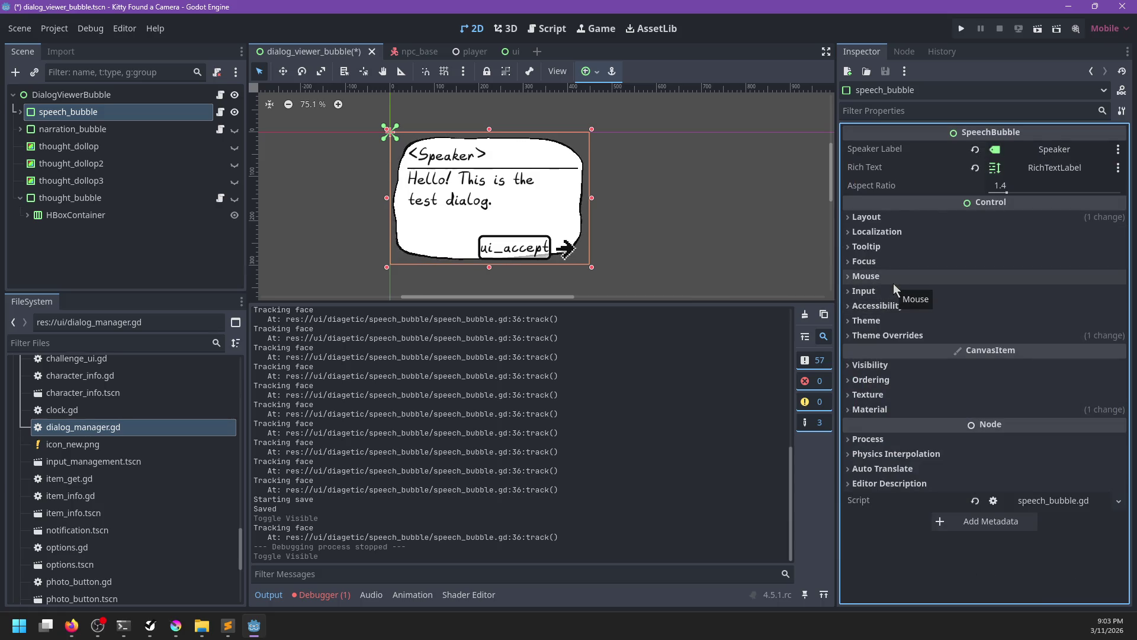
{"action": "left_click", "coordinate": [219, 112]}
{"action": "left_click", "coordinate": [668, 226]}
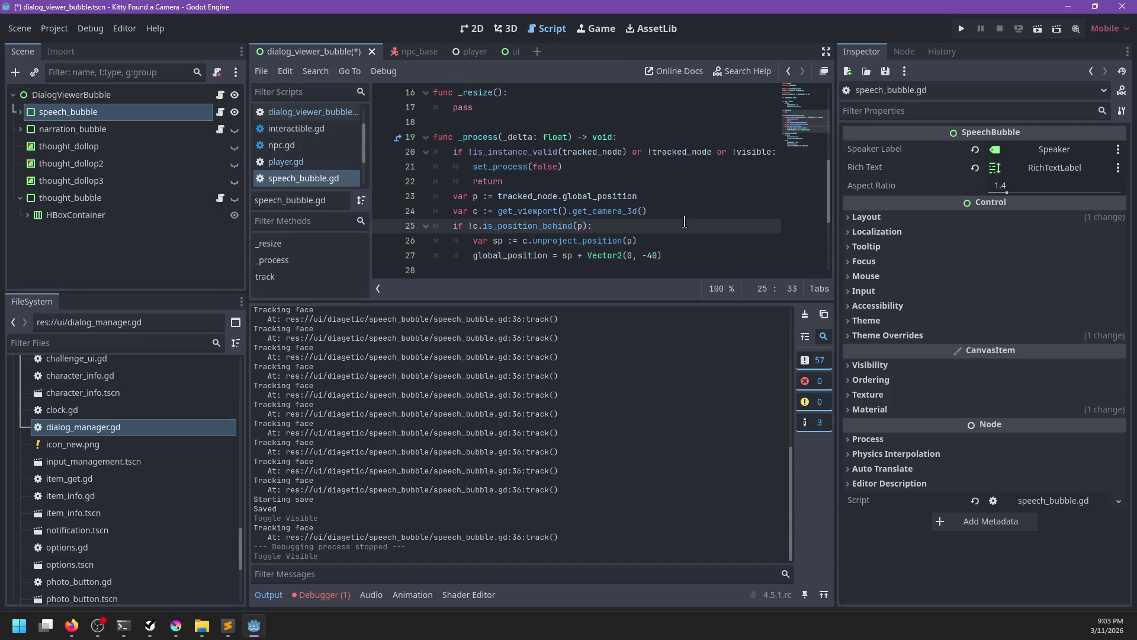
Add var center_bottom := size inside the if block
{"action": "key", "text": "Return"}
{"action": "type", "text": "var center_bottom :="}
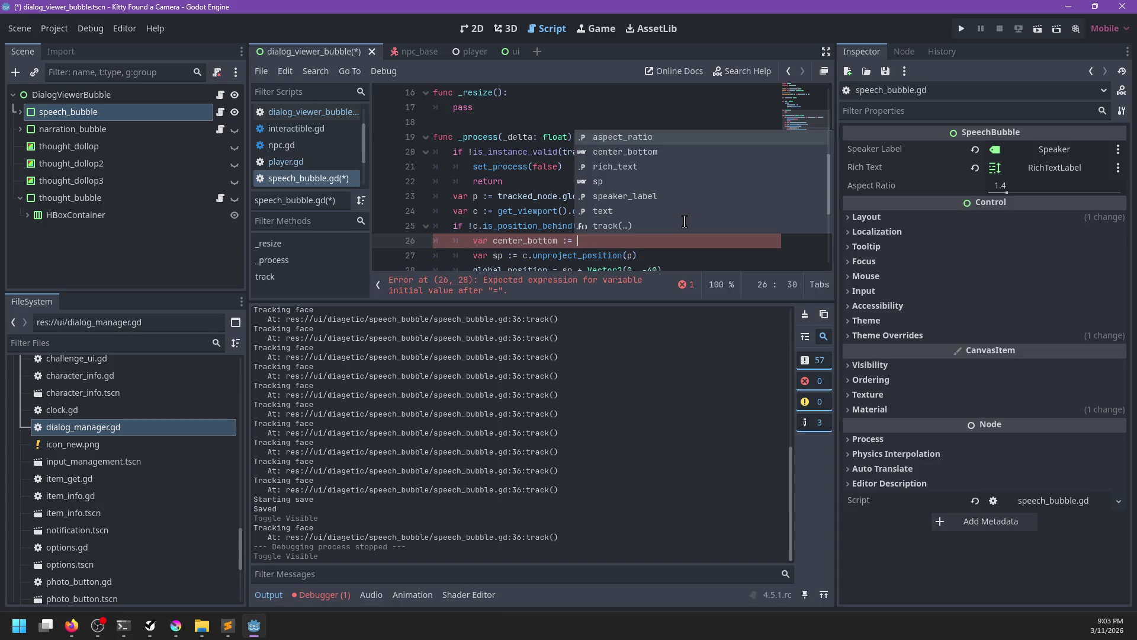
{"action": "key", "text": "Down"}
{"action": "key", "text": "Return"}
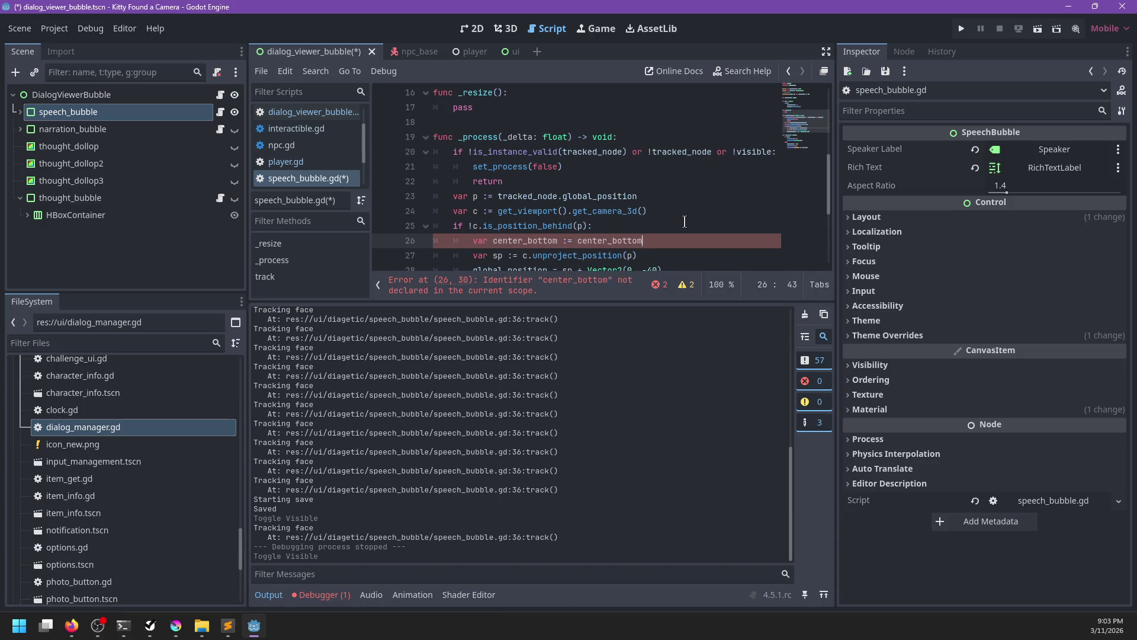
{"action": "key", "text": "ctrl+BackSpace"}
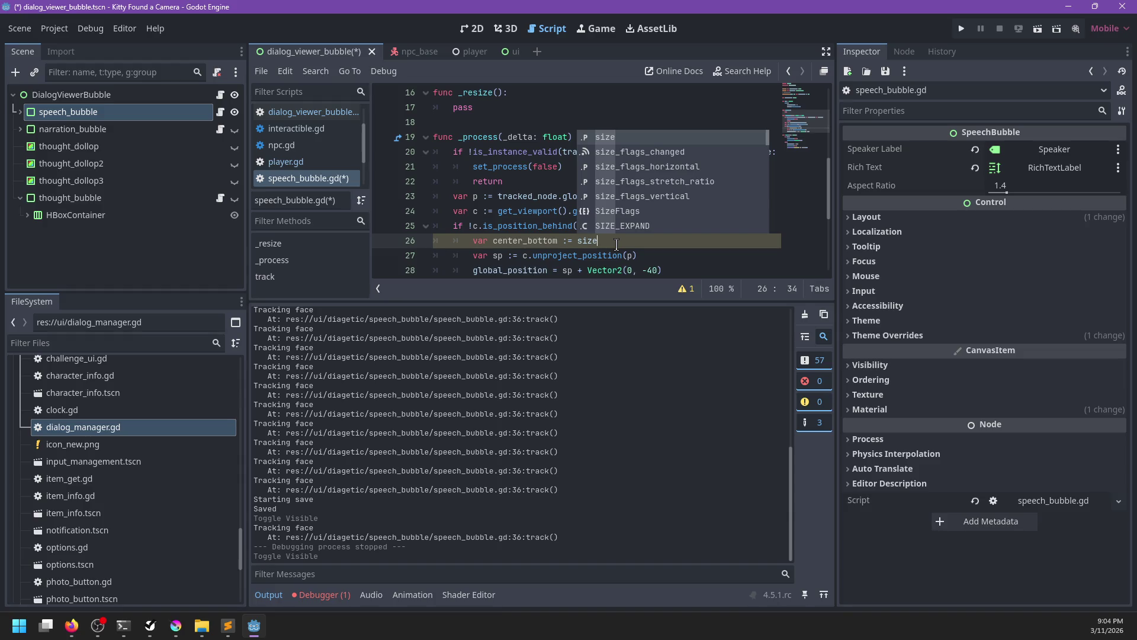
{"action": "type", "text": "*"}
{"action": "type", "text": "tor2(1,"}
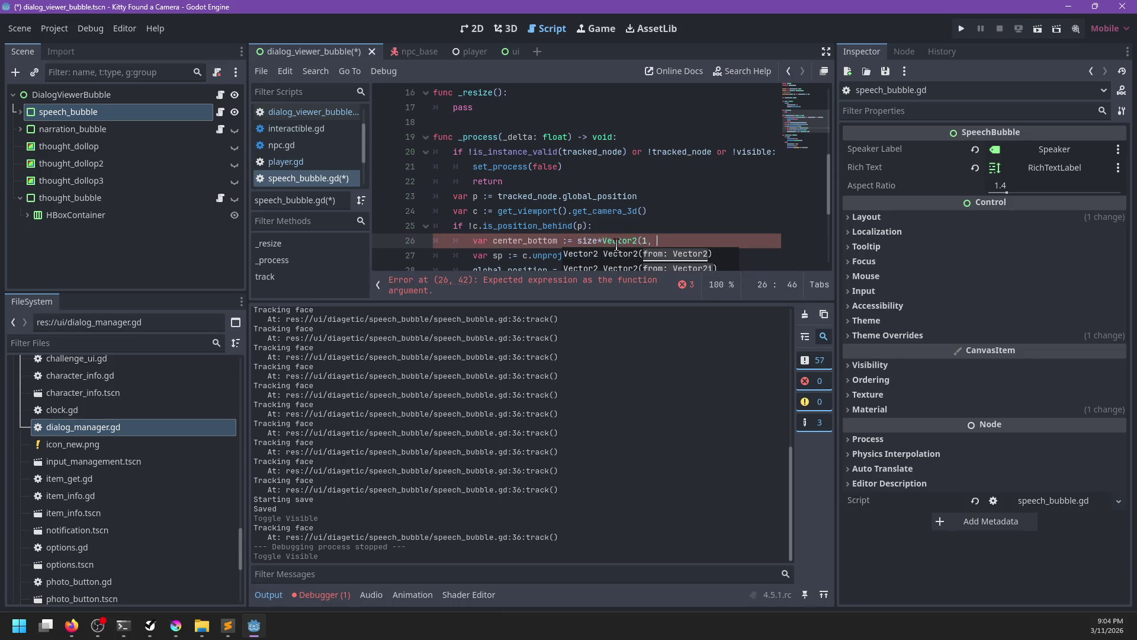
{"action": "type", "text": "0."}
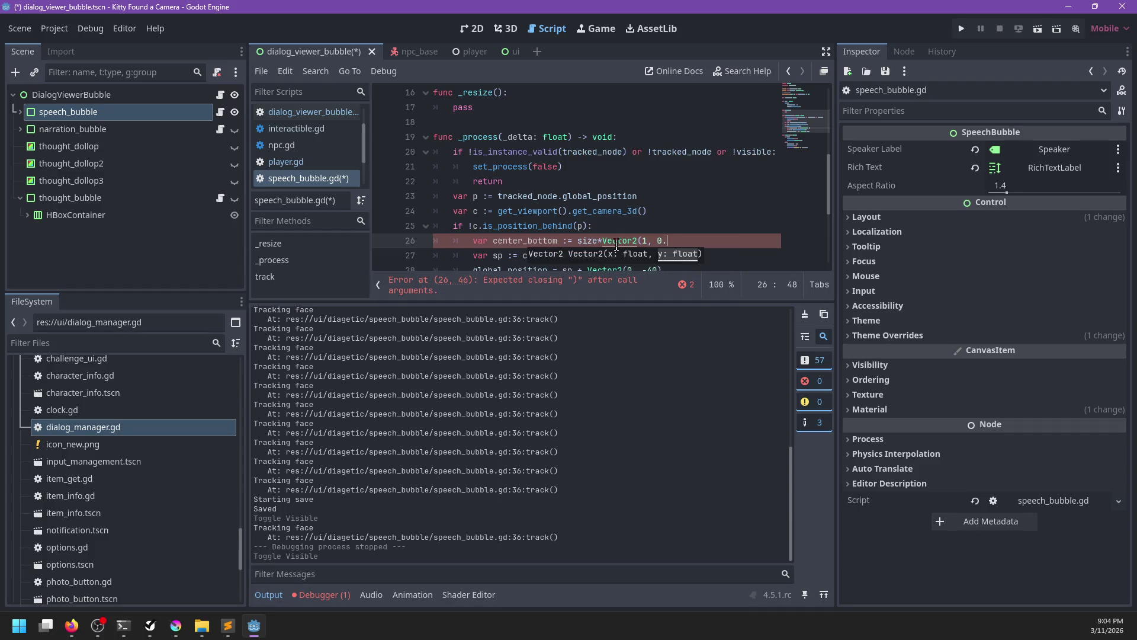
{"action": "key", "text": "BackSpace"}
{"action": "key", "text": "BackSpace"}
{"action": "key", "text": "BackSpace"}
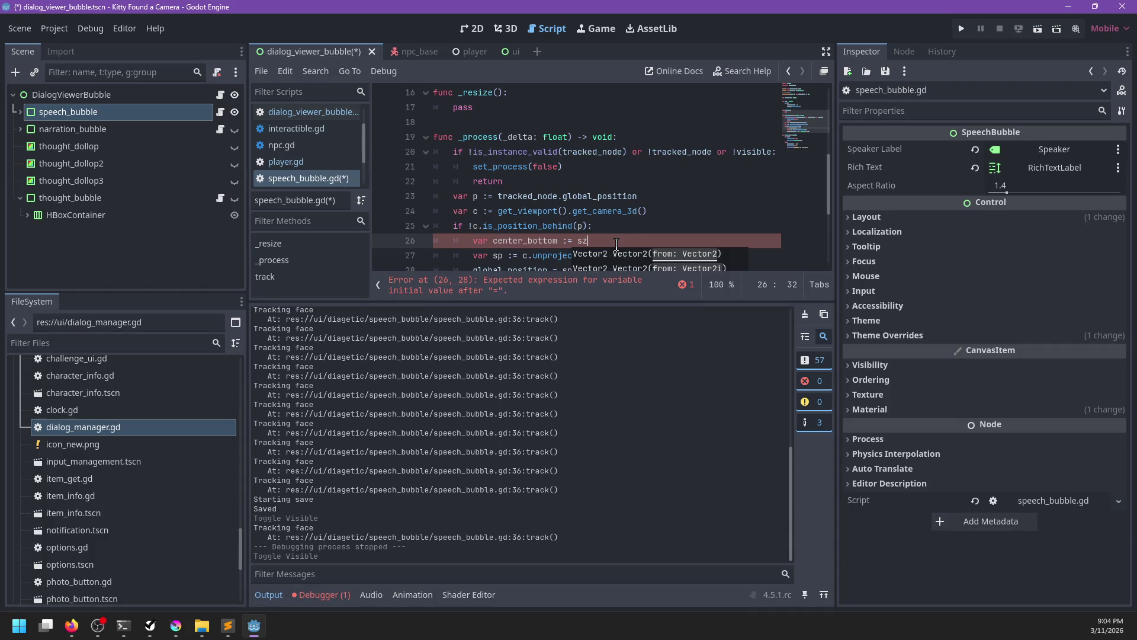
{"action": "key", "text": "Return"}
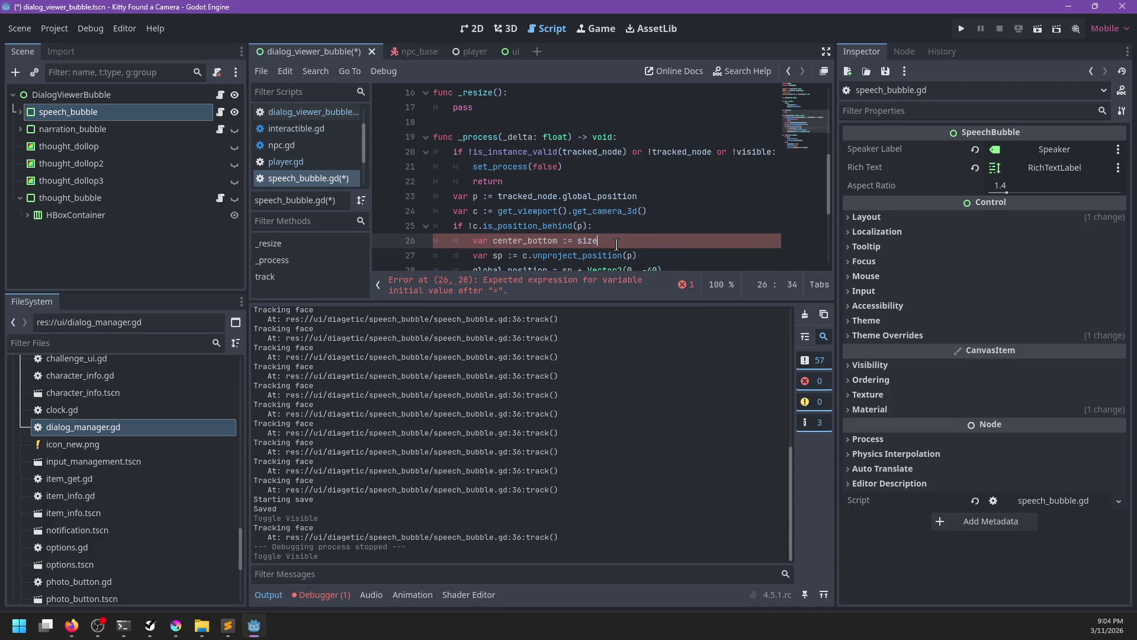
Add center_bottom.x *= 0.5 on the next line and save the script
{"action": "key", "text": "Return"}
{"action": "type", "text": "c"}
{"action": "key", "text": "BackSpace"}
{"action": "type", "text": "ttom :="}
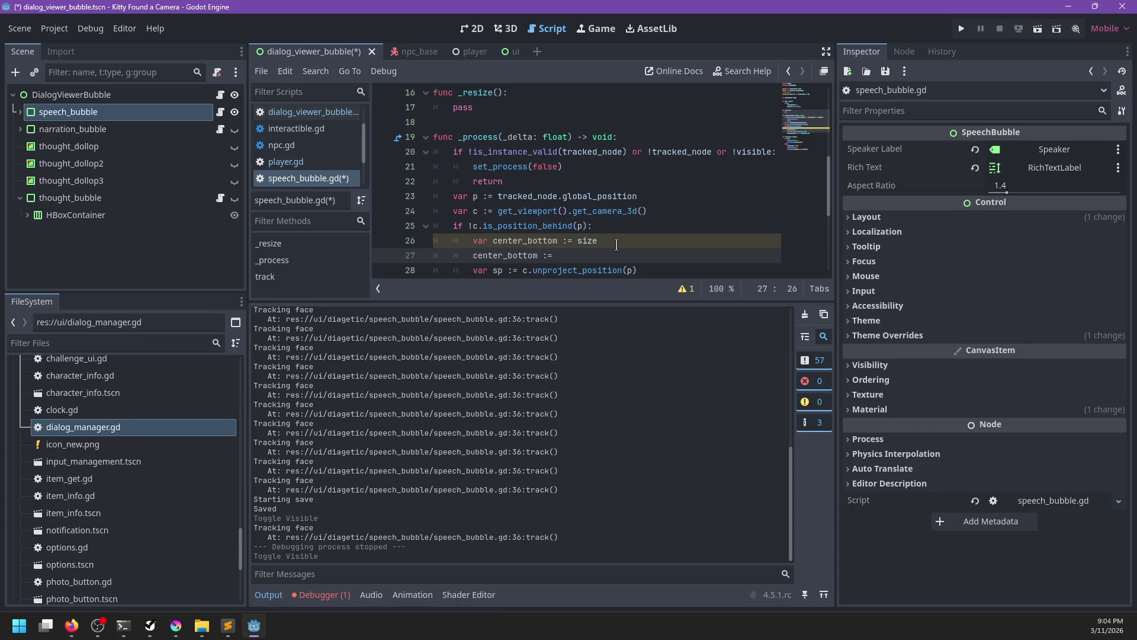
{"action": "key", "text": "BackSpace"}
{"action": "type", "text": ".x"}
{"action": "type", "text": " *= 0"}
{"action": "key", "text": "ctrl+s"}
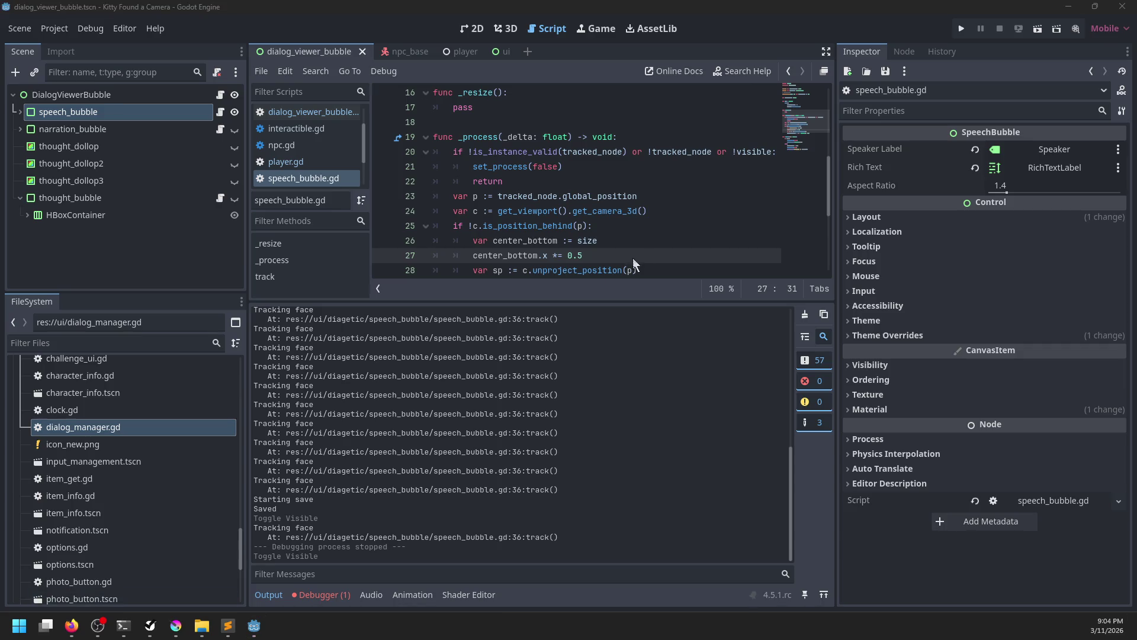
Clear the Output log and collapse the bottom panel to enlarge the script editor
{"action": "left_click", "coordinate": [691, 230]}
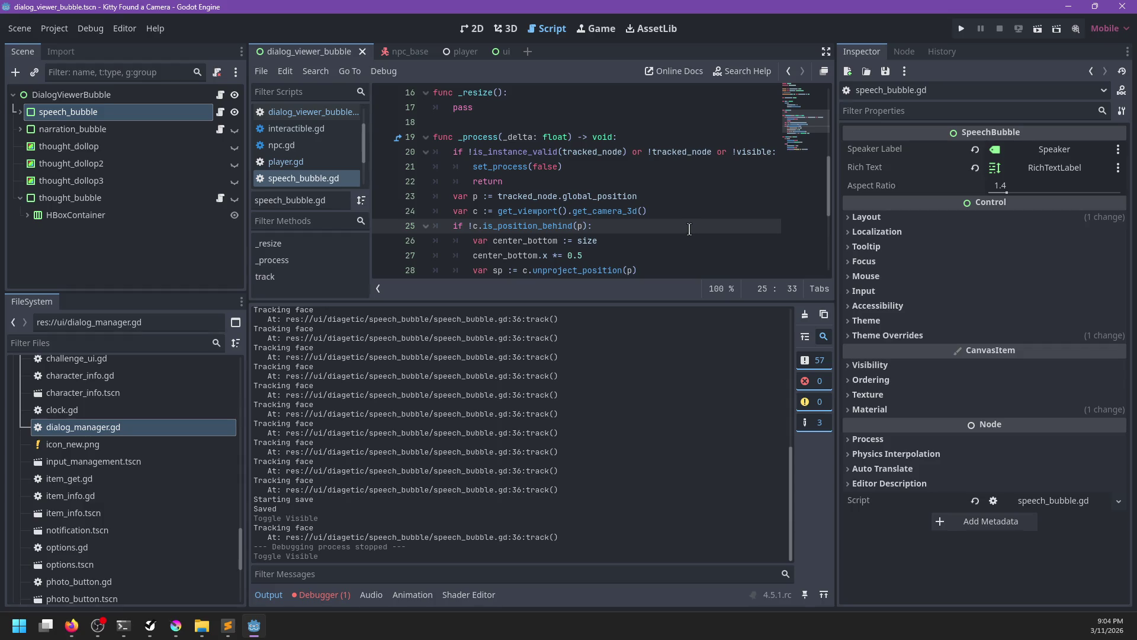
{"action": "scroll", "coordinate": [608, 234], "scroll_direction": "down", "scroll_amount": 2}
{"action": "left_click", "coordinate": [695, 200]}
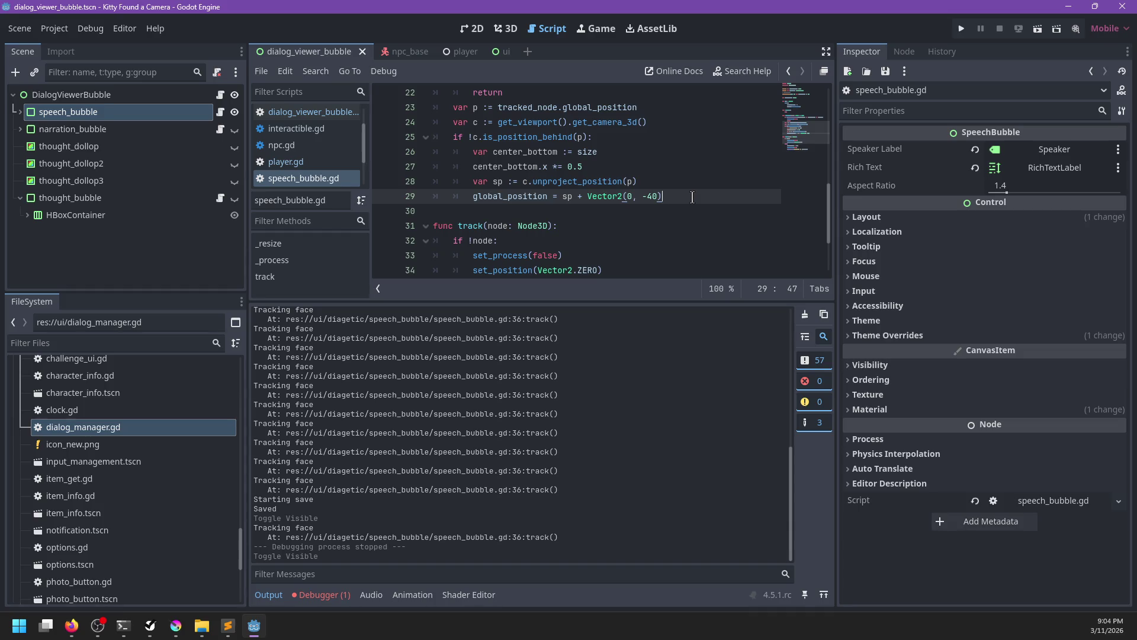
{"action": "key", "text": "shift+Left"}
{"action": "key", "text": "shift+Left"}
{"action": "key", "text": "shift+Left"}
{"action": "left_click", "coordinate": [805, 314]}
{"action": "left_click_drag", "start_coordinate": [565, 303], "coordinate": [539, 451]}
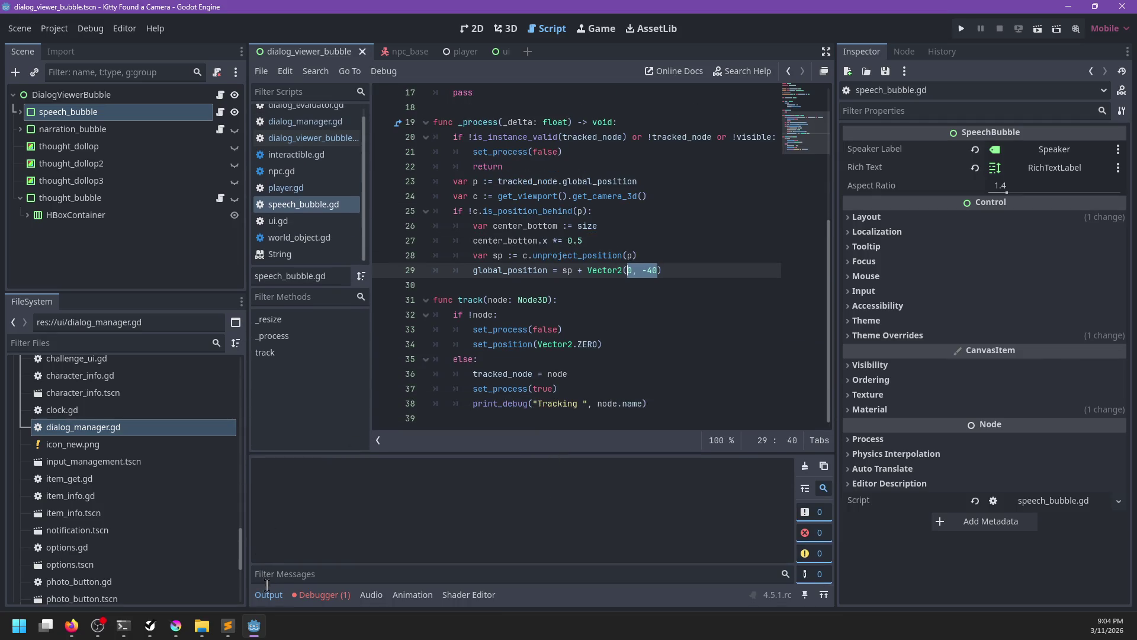
{"action": "left_click", "coordinate": [267, 594]}
Replace Vector2(0, -40) on line 29 with center_bottom, save, and show the bubble scene in 2D
{"action": "left_click_drag", "start_coordinate": [628, 389], "coordinate": [658, 389]}
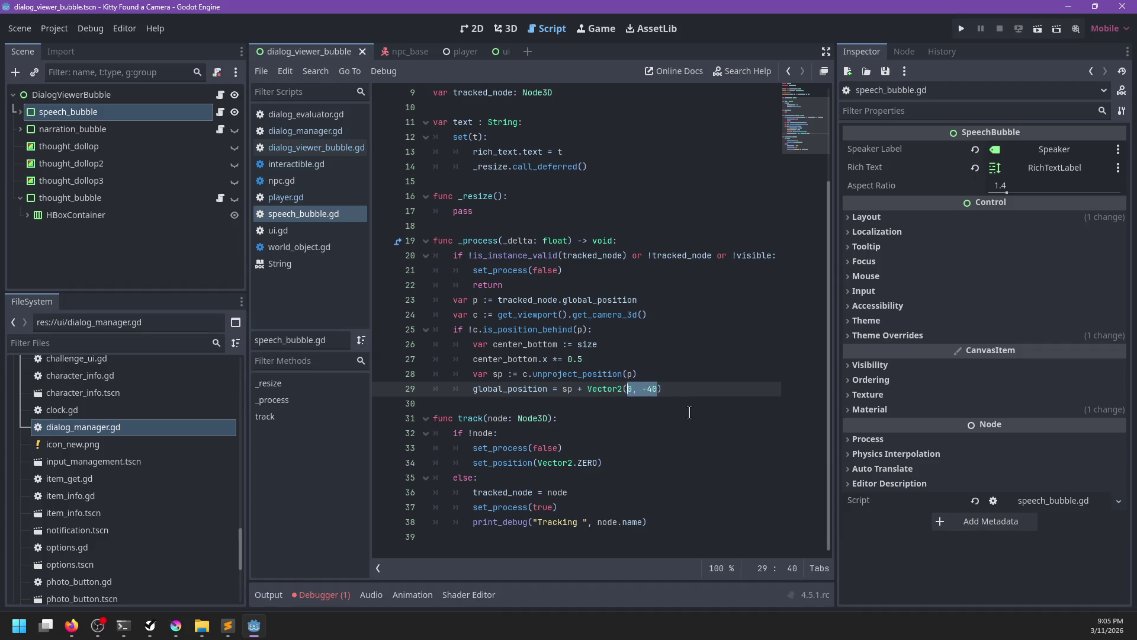
{"action": "key", "text": "End"}
{"action": "key", "text": "ctrl+shift+Left"}
{"action": "key", "text": "ctrl+shift+Left"}
{"action": "key", "text": "ctrl+shift+Left"}
{"action": "type", "text": "center_bottom"}
{"action": "key", "text": "ctrl+s"}
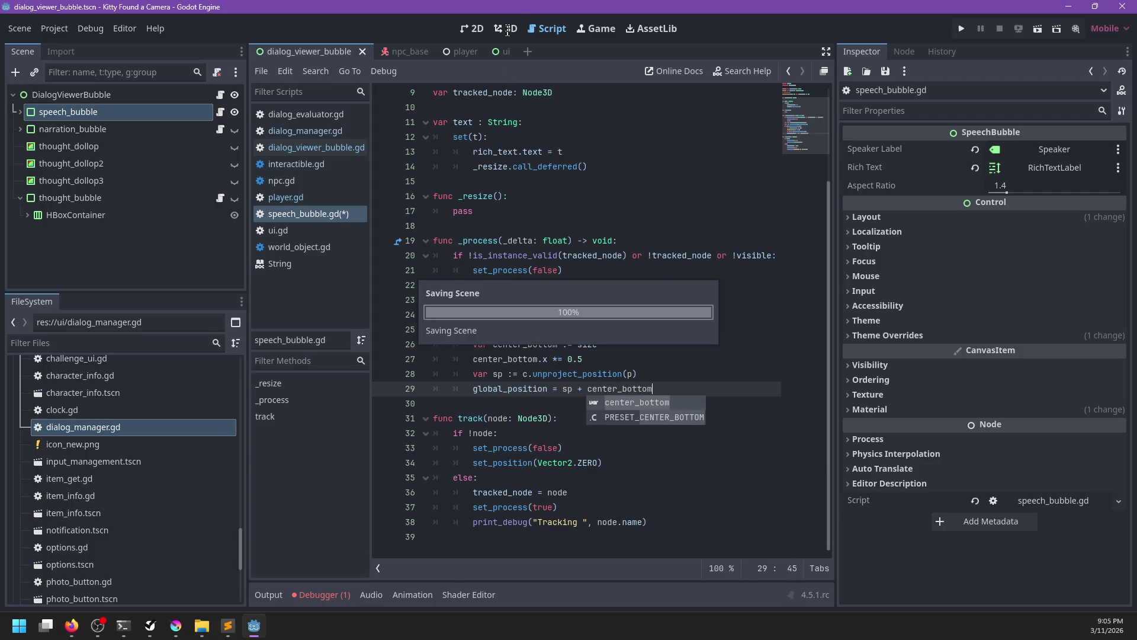
{"action": "left_click", "coordinate": [507, 28]}
{"action": "left_click", "coordinate": [481, 29]}
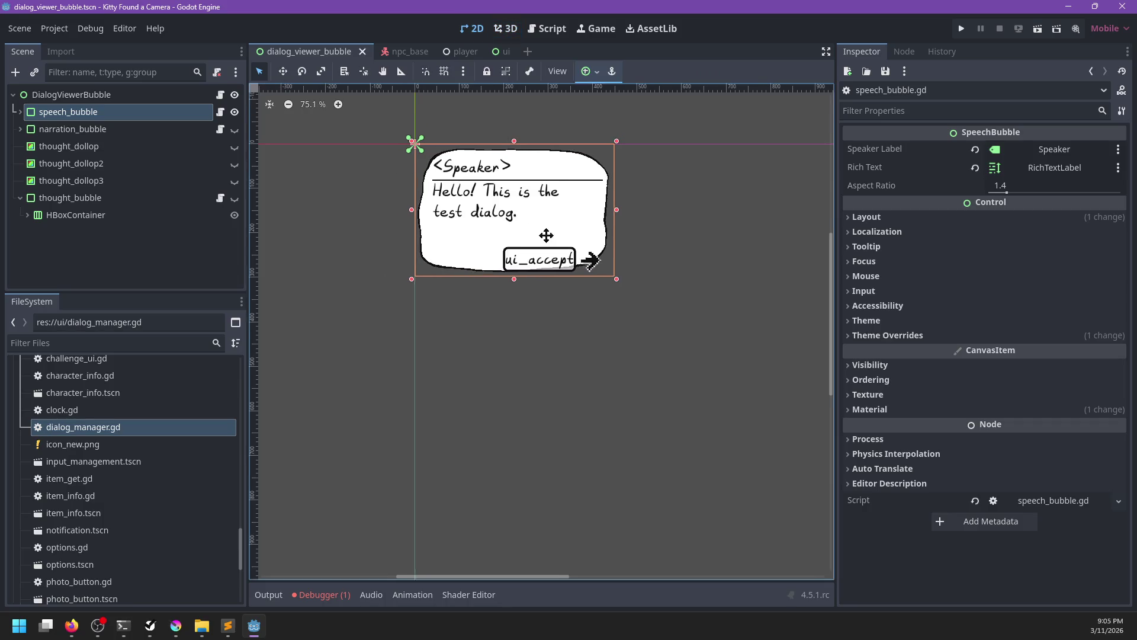
Test-move the speech_bubble node so its bottom-centre meets the origin, undo, and save the scene
{"action": "left_click", "coordinate": [542, 228]}
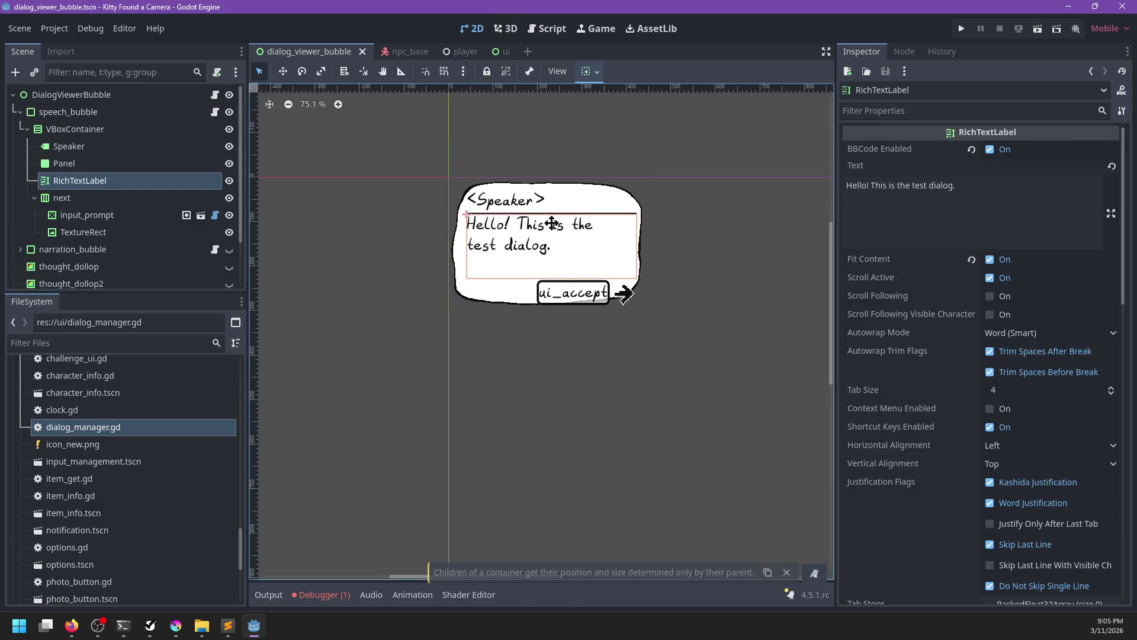
{"action": "left_click", "coordinate": [90, 115]}
{"action": "left_click", "coordinate": [486, 172]}
{"action": "left_click", "coordinate": [492, 202]}
{"action": "key", "text": "w"}
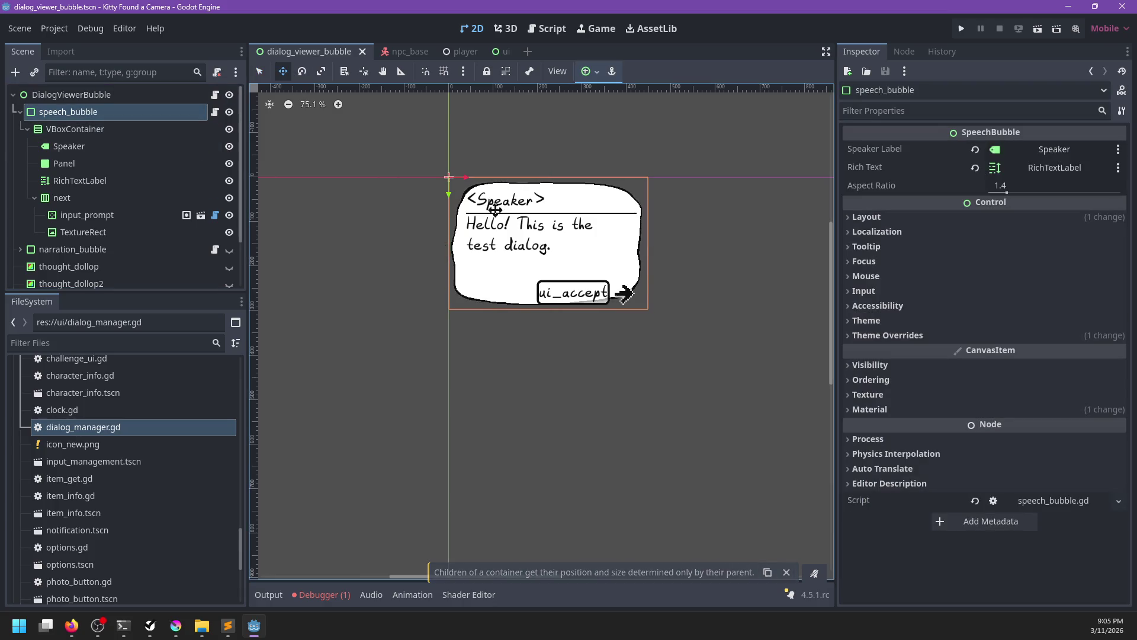
{"action": "mouse_move", "coordinate": [570, 203]}
{"action": "left_mouse_down"}
{"action": "mouse_move", "coordinate": [537, 188]}
{"action": "mouse_move", "coordinate": [496, 85]}
{"action": "mouse_move", "coordinate": [432, 74]}
{"action": "mouse_move", "coordinate": [472, 71]}
{"action": "mouse_move", "coordinate": [486, 126]}
{"action": "left_mouse_up"}
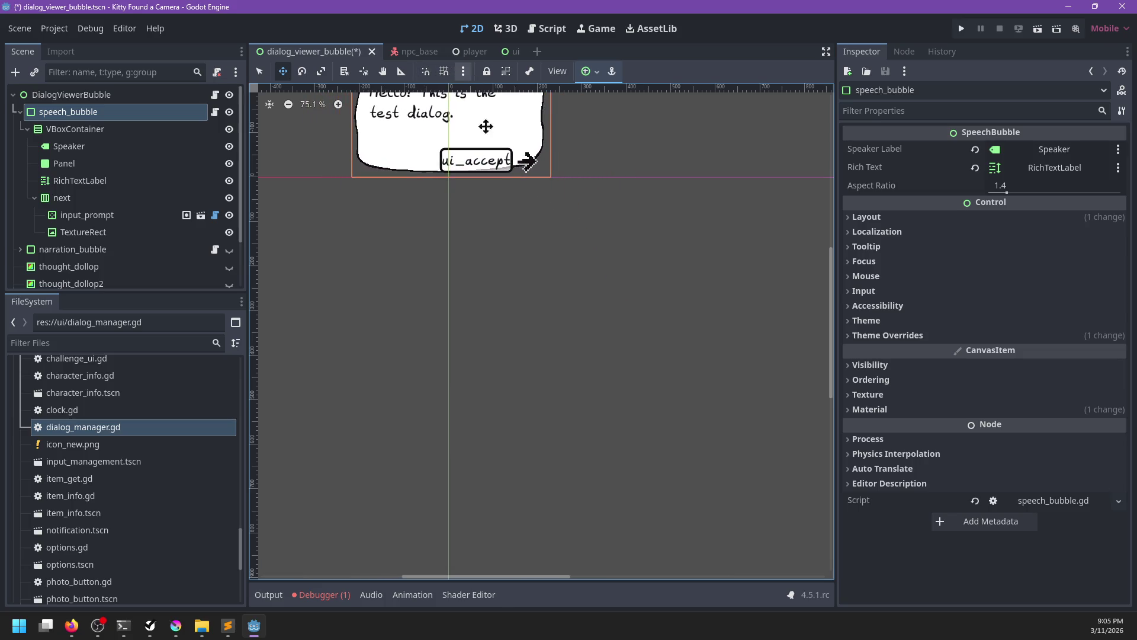
{"action": "key", "text": "f"}
{"action": "key", "text": "ctrl+s"}
Change '+' to '-' on line 29 so it reads sp - center_bottom, and save
{"action": "key", "text": "ctrl+F2"}
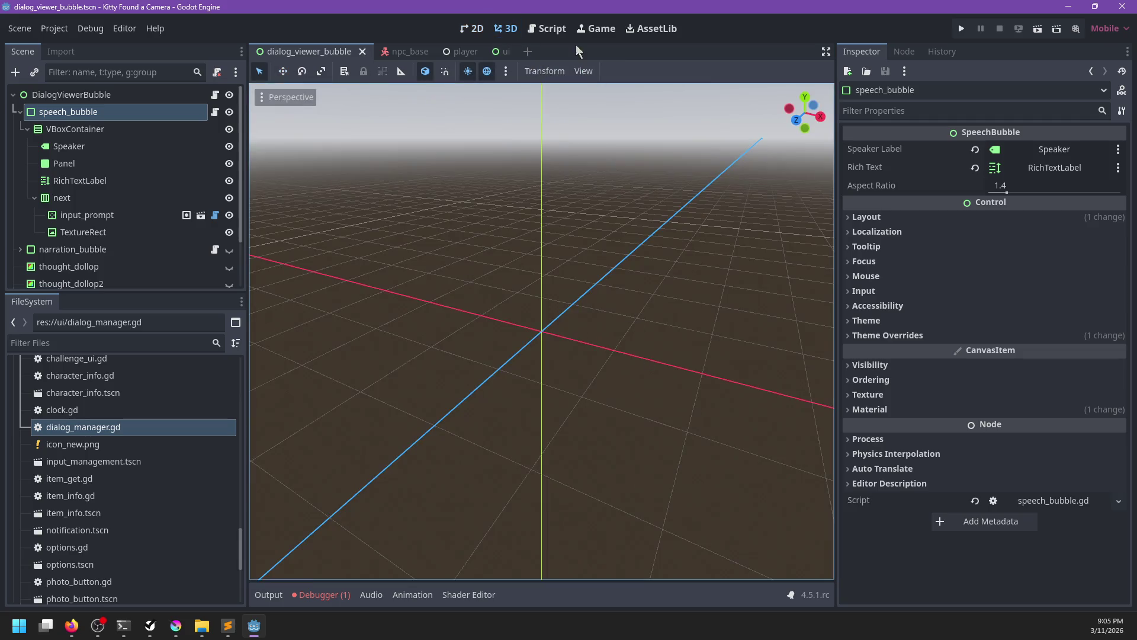
{"action": "key", "text": "ctrl+F3"}
{"action": "key", "text": "BackSpace"}
{"action": "type", "text": "-"}
{"action": "key", "text": "End"}
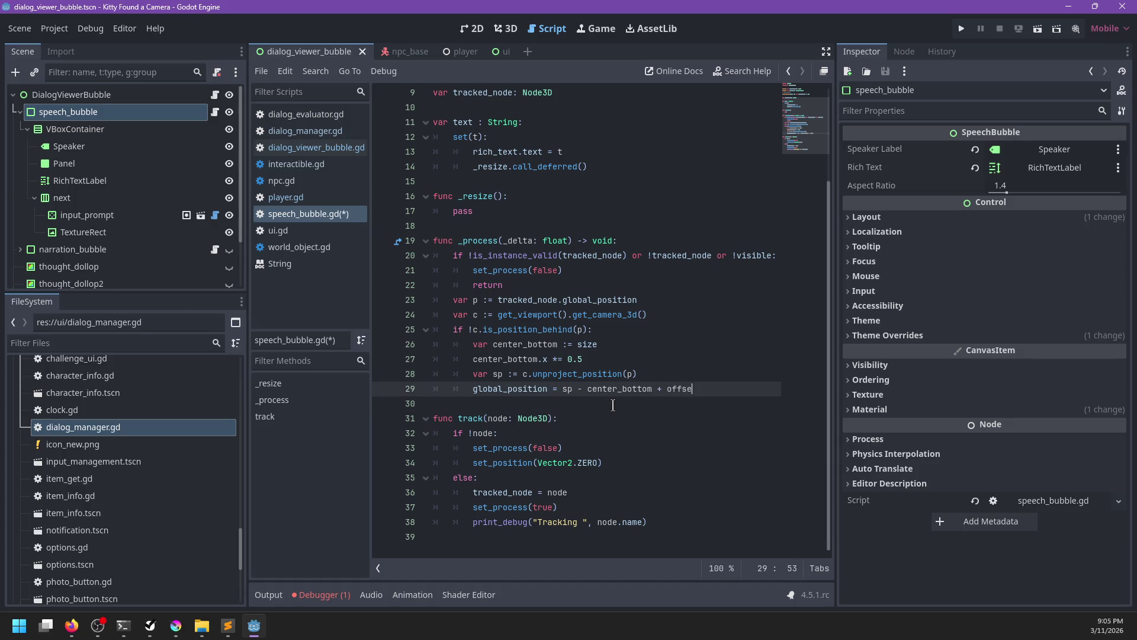
{"action": "key", "text": "ctrl+z"}
{"action": "key", "text": "ctrl+s"}
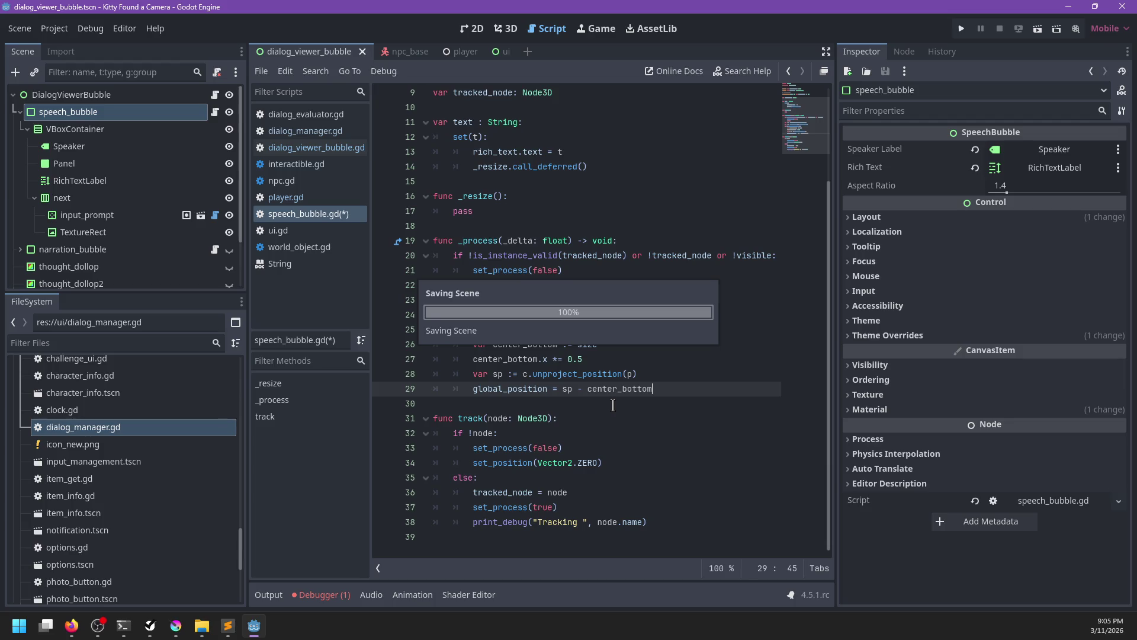
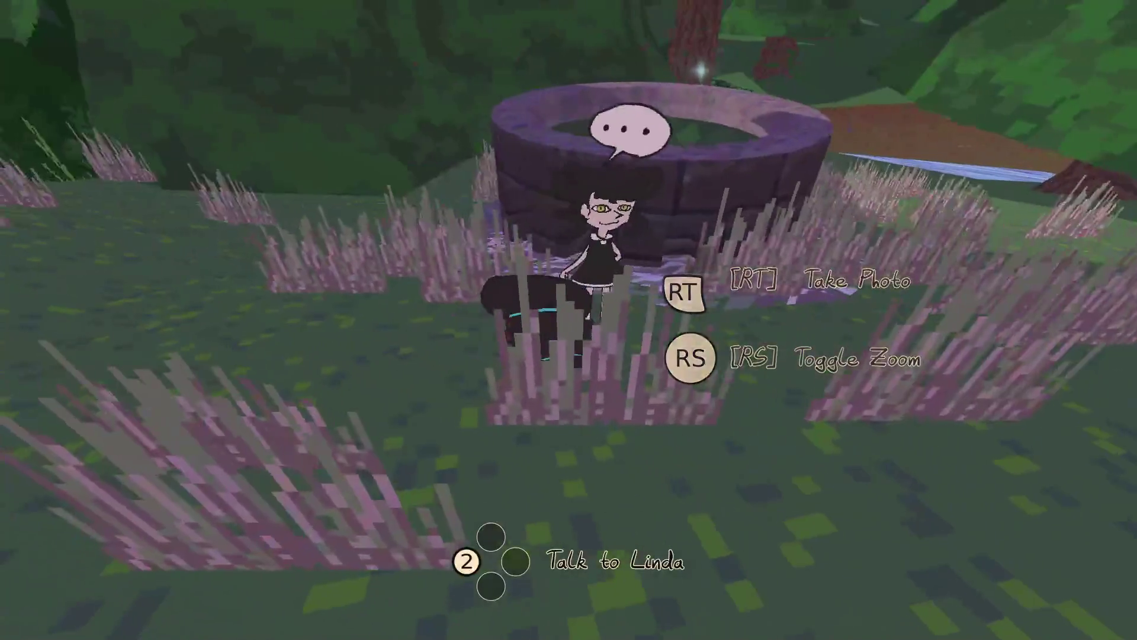
Ask Linda where to find the ghosts, advance her reply, and stop the playtest
{"action": "key", "text": "e"}
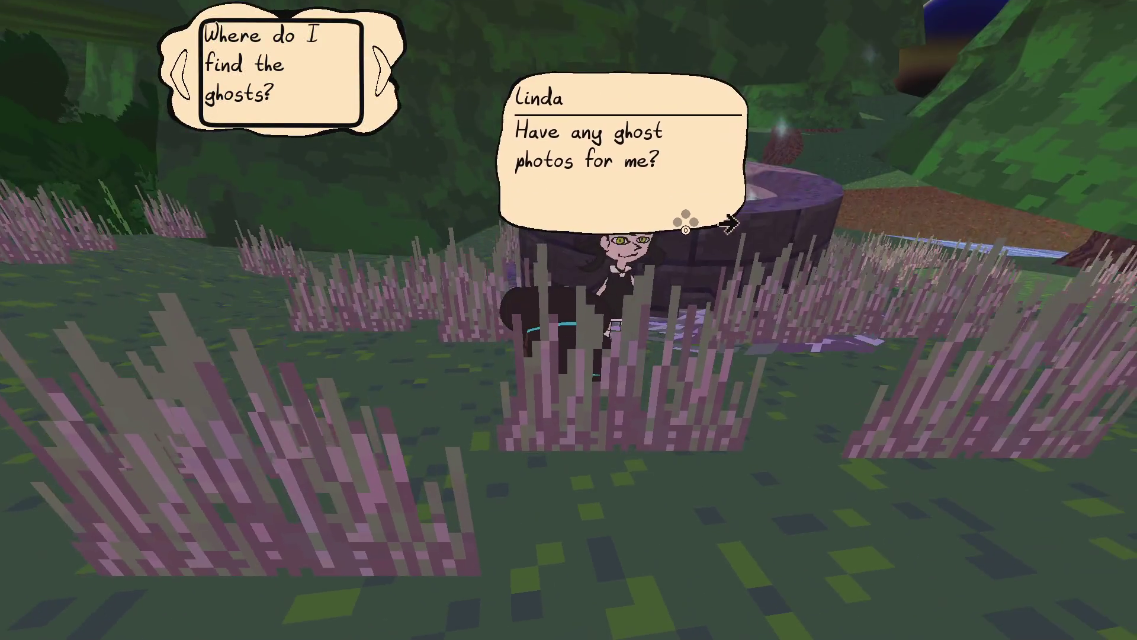
{"action": "key", "text": "Return"}
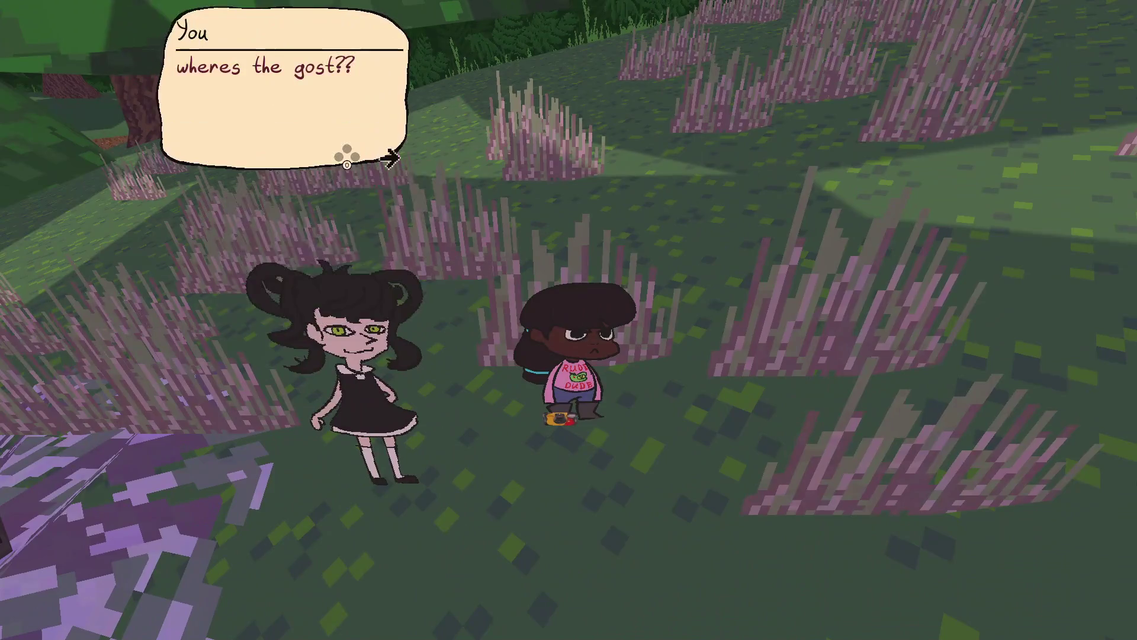
{"action": "key", "text": "Return"}
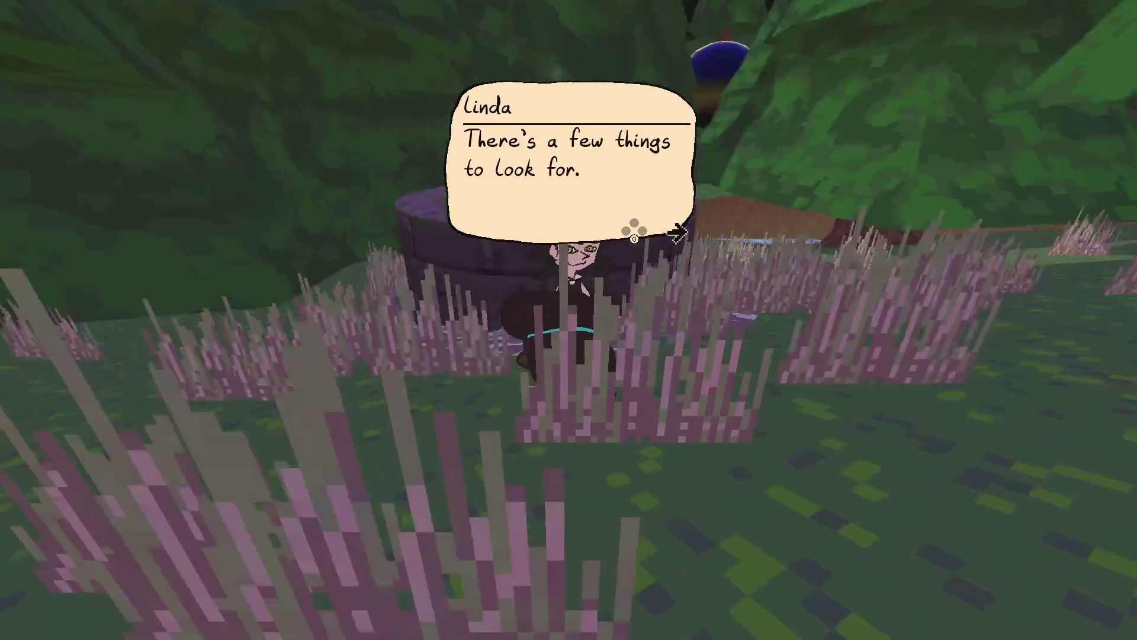
{"action": "key", "text": "alt+F4"}
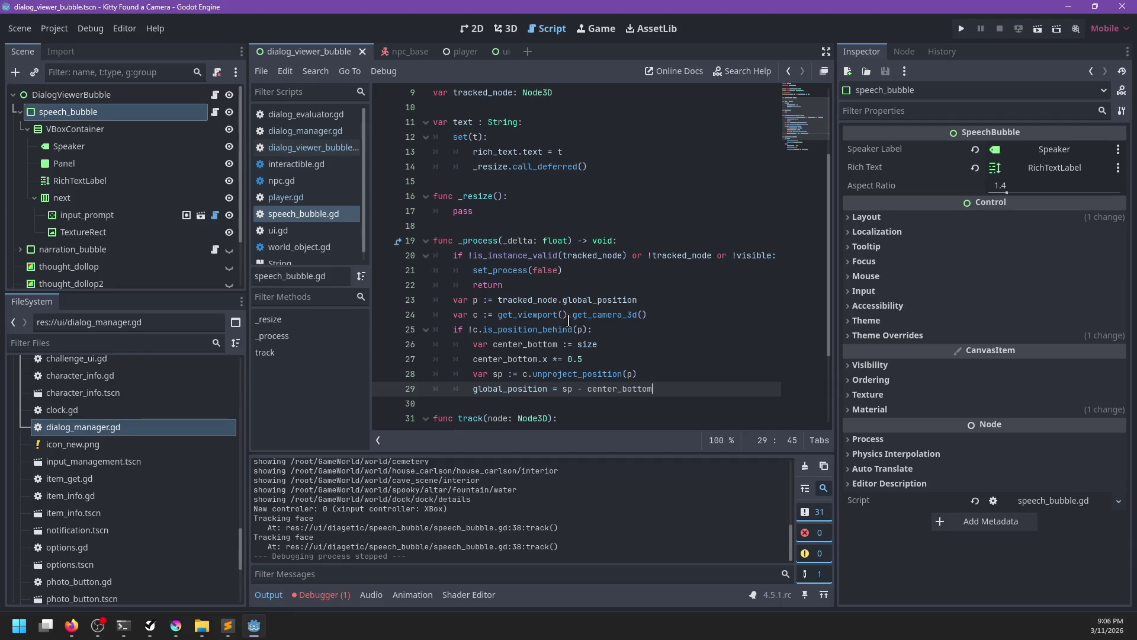
Open the recent 33 camera project folder in Sublime Text
{"action": "left_click", "coordinate": [229, 626]}
{"action": "left_click", "coordinate": [550, 368]}
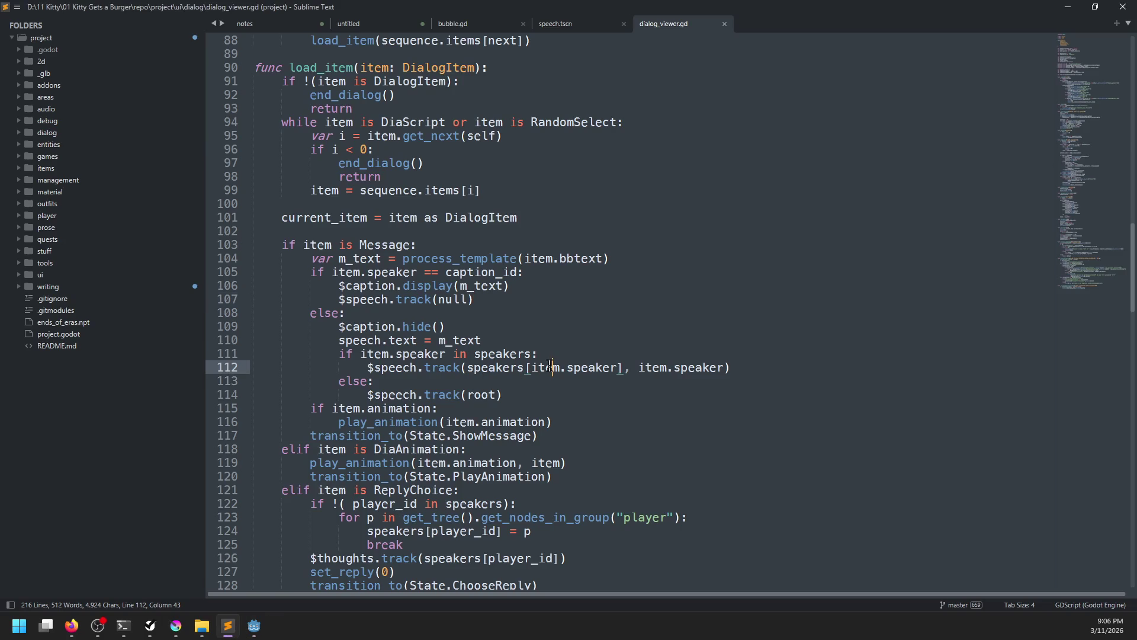
{"action": "key", "text": "ctrl+shift+f"}
{"action": "key", "text": "Escape"}
{"action": "left_click", "coordinate": [16, 7]}
{"action": "mouse_move", "coordinate": [178, 62]}
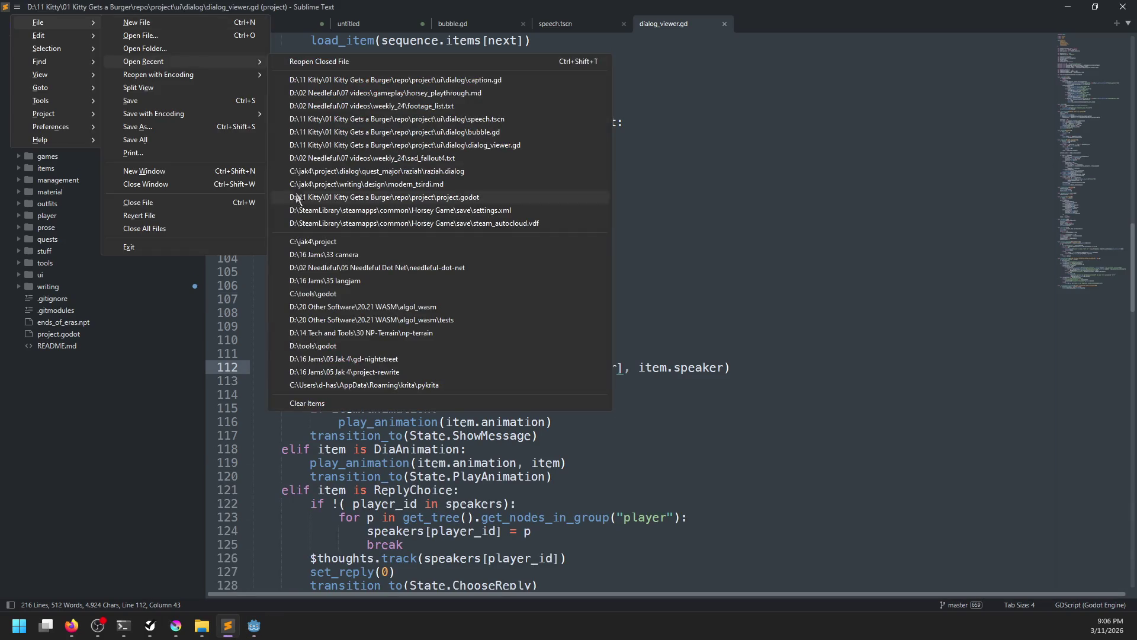
{"action": "left_click", "coordinate": [374, 254]}
Check git status, stage all changes and commit them as 'Positioned roughly where I want'
{"action": "left_click", "coordinate": [176, 626]}
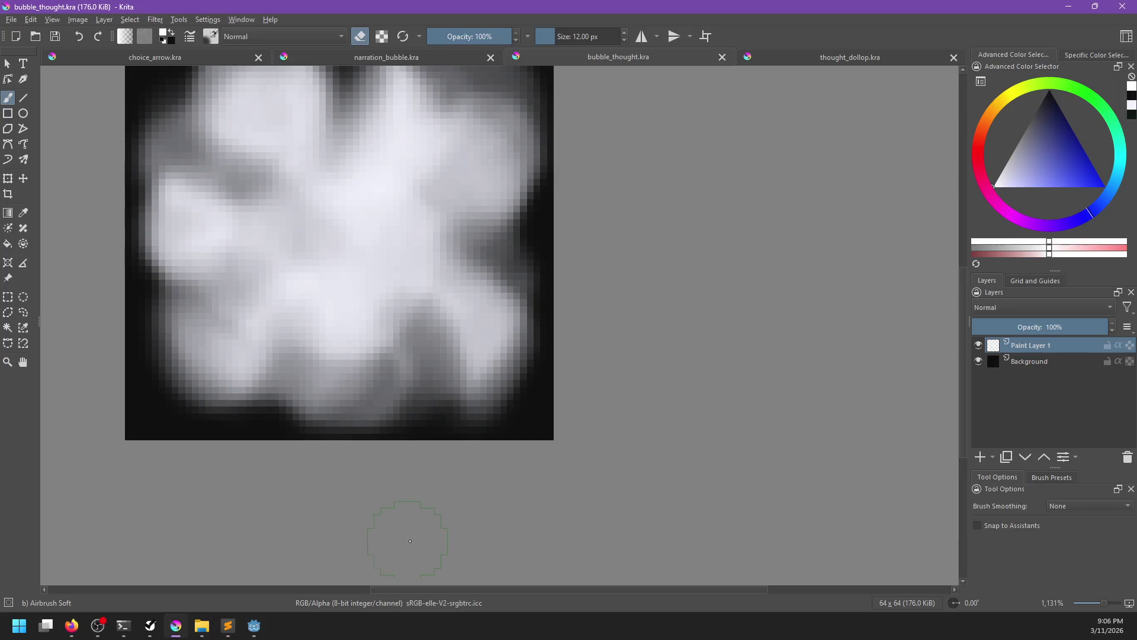
{"action": "left_click", "coordinate": [150, 625]}
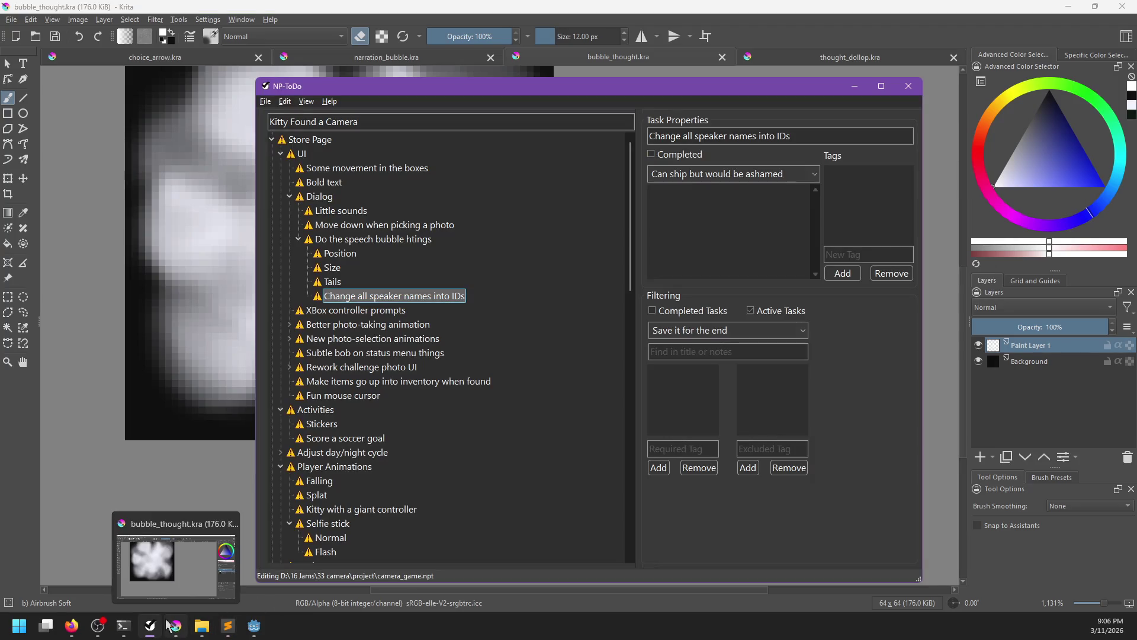
{"action": "left_click", "coordinate": [131, 629]}
{"action": "type", "text": "git status"}
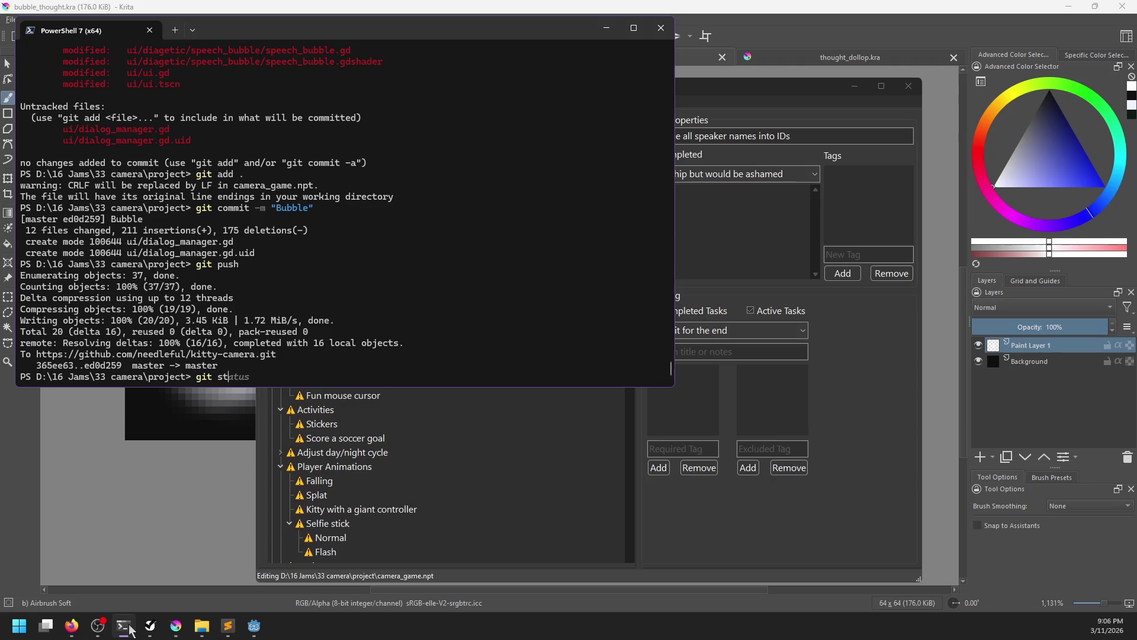
{"action": "key", "text": "Return"}
{"action": "type", "text": "git add ."}
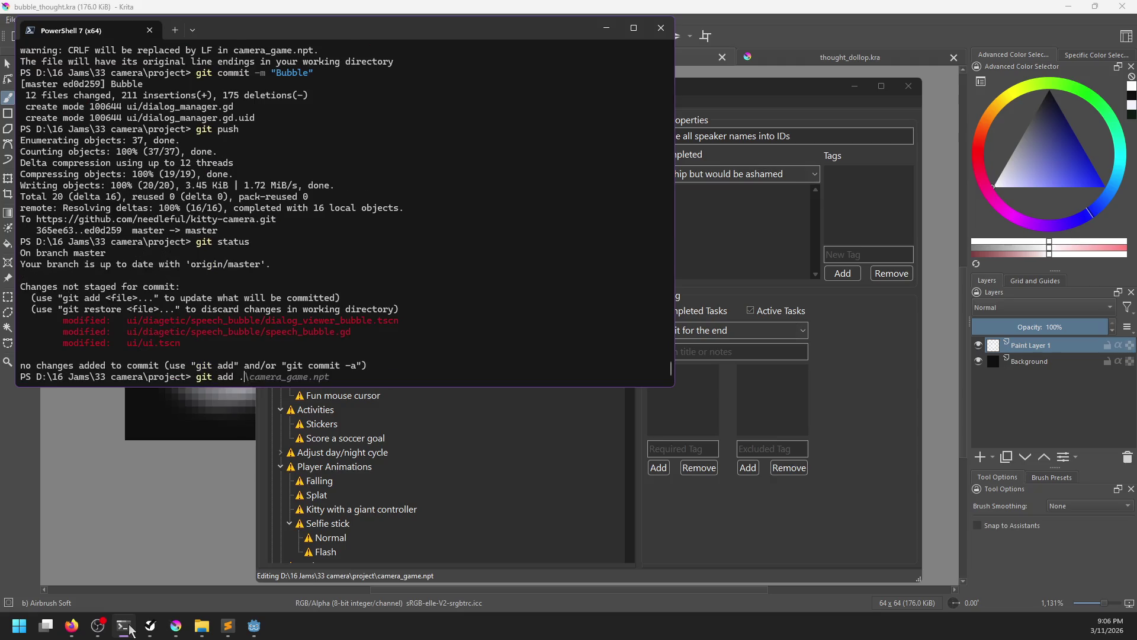
{"action": "key", "text": "Return"}
{"action": "type", "text": "commit -m \"Positioned roughly w"}
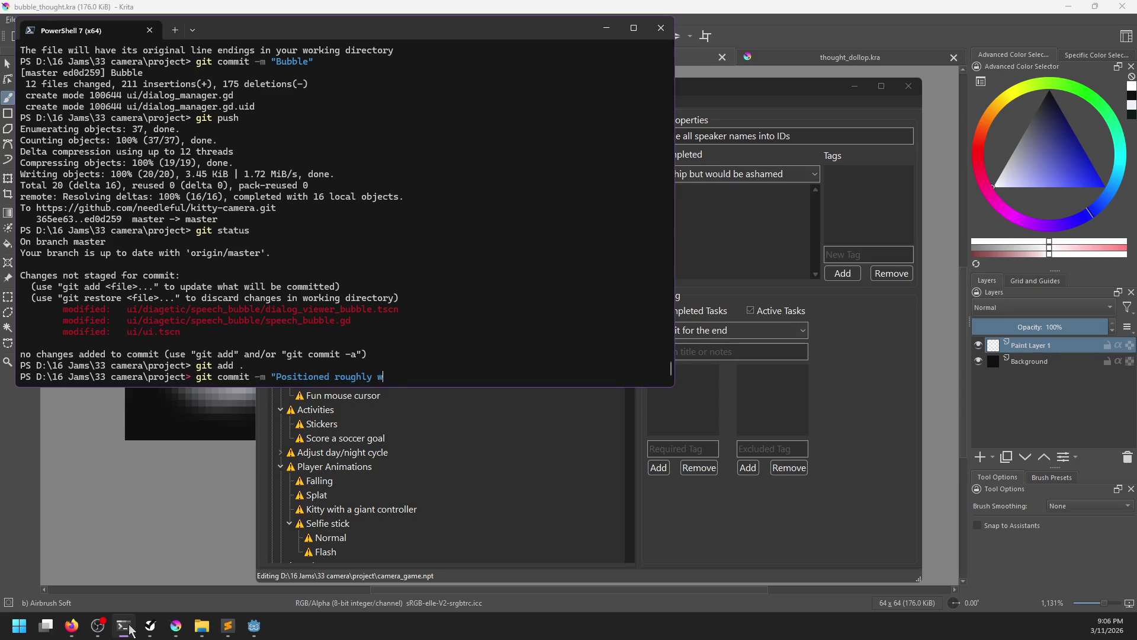
{"action": "type", "text": "\""}
{"action": "key", "text": "Return"}
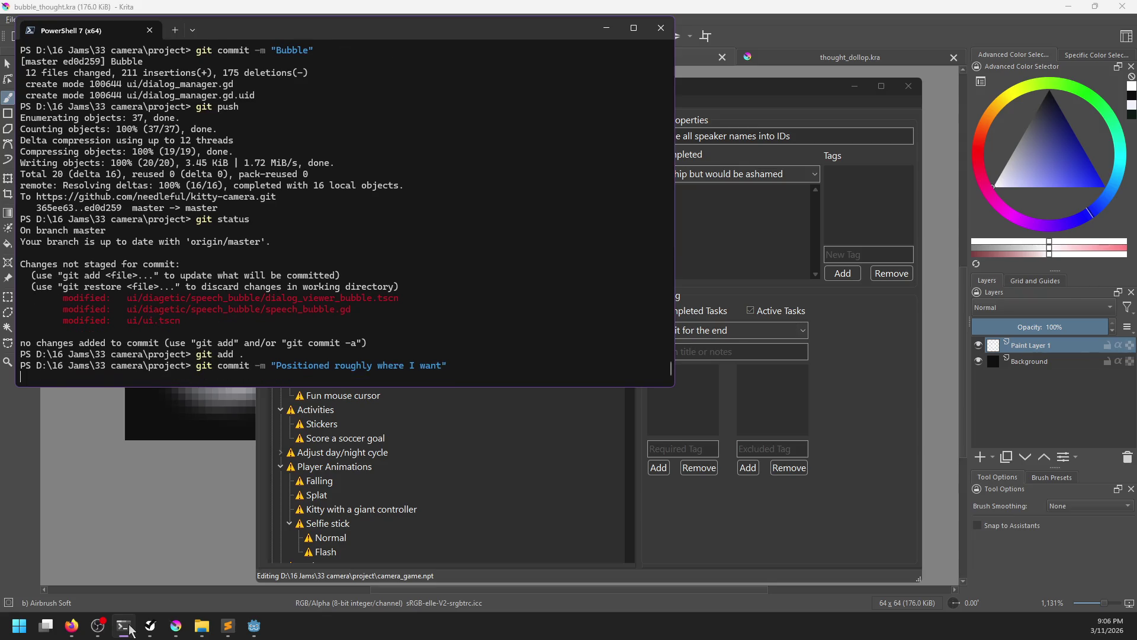
{"action": "mouse_move", "coordinate": [232, 631]}
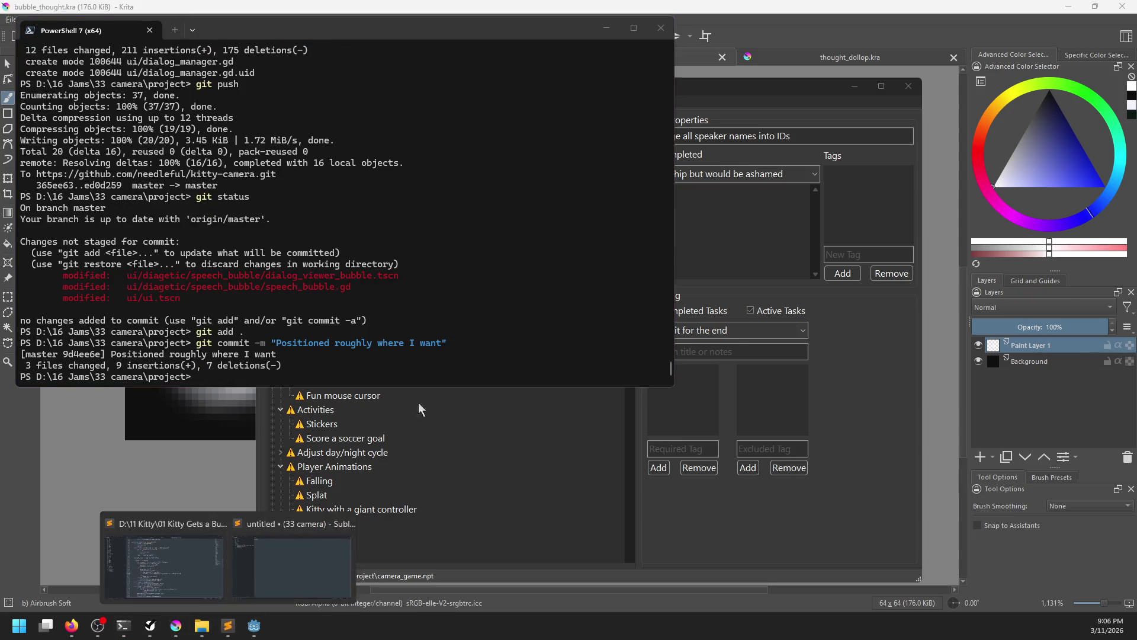
{"action": "left_click", "coordinate": [155, 560]}
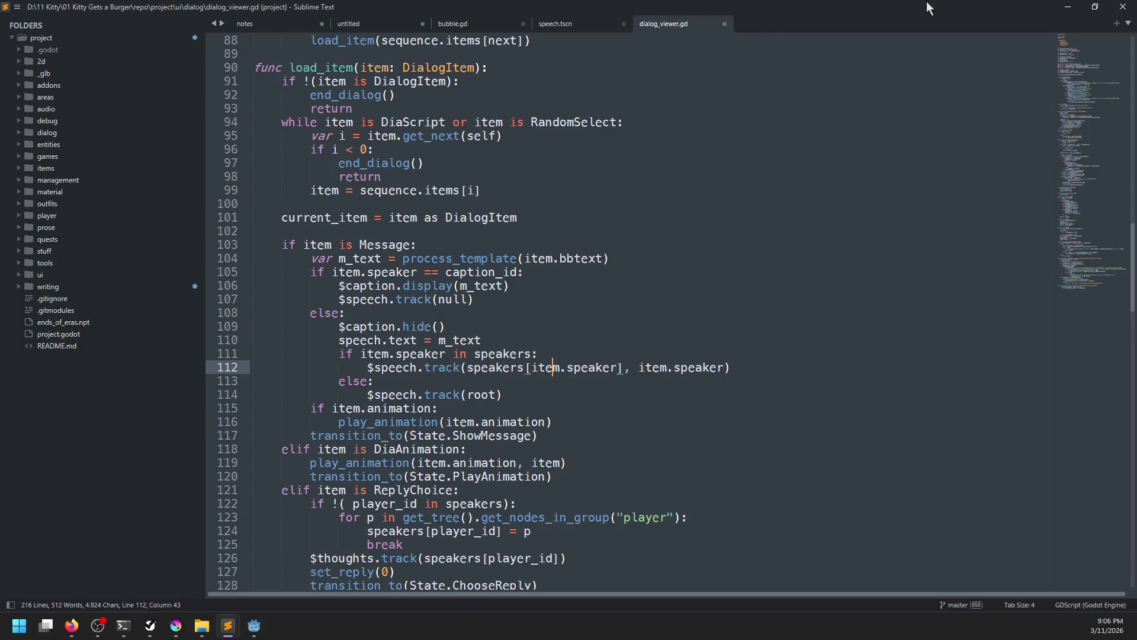
Close the untitled tab, save the notes as notes2.txt on the Desktop, and close that window
{"action": "left_click", "coordinate": [366, 25]}
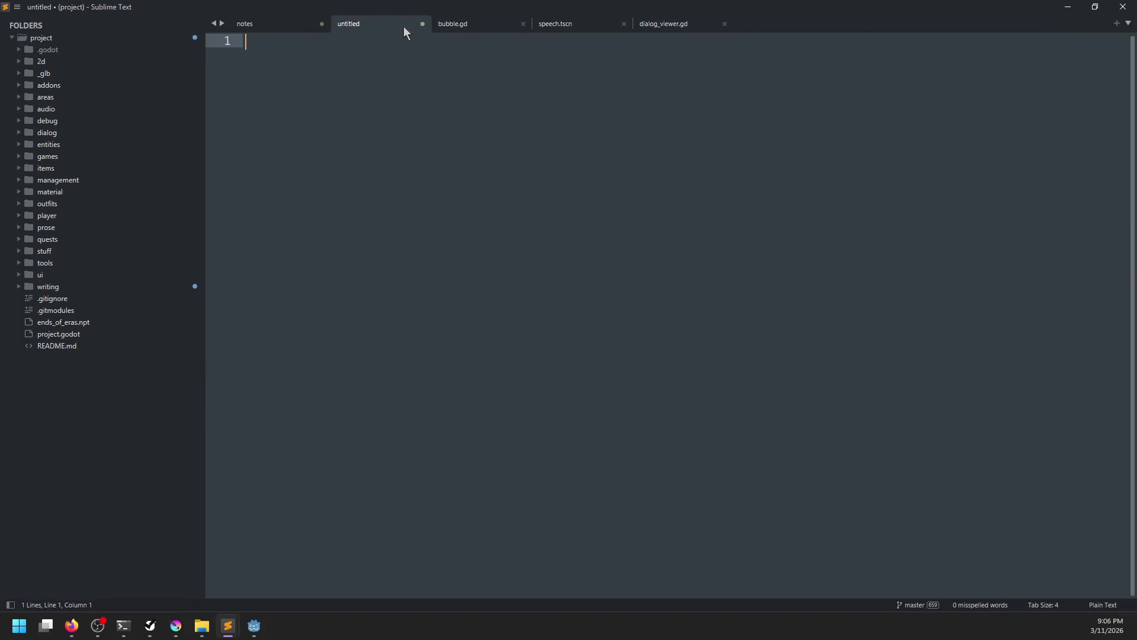
{"action": "left_click", "coordinate": [422, 24]}
{"action": "key", "text": "ctrl+s"}
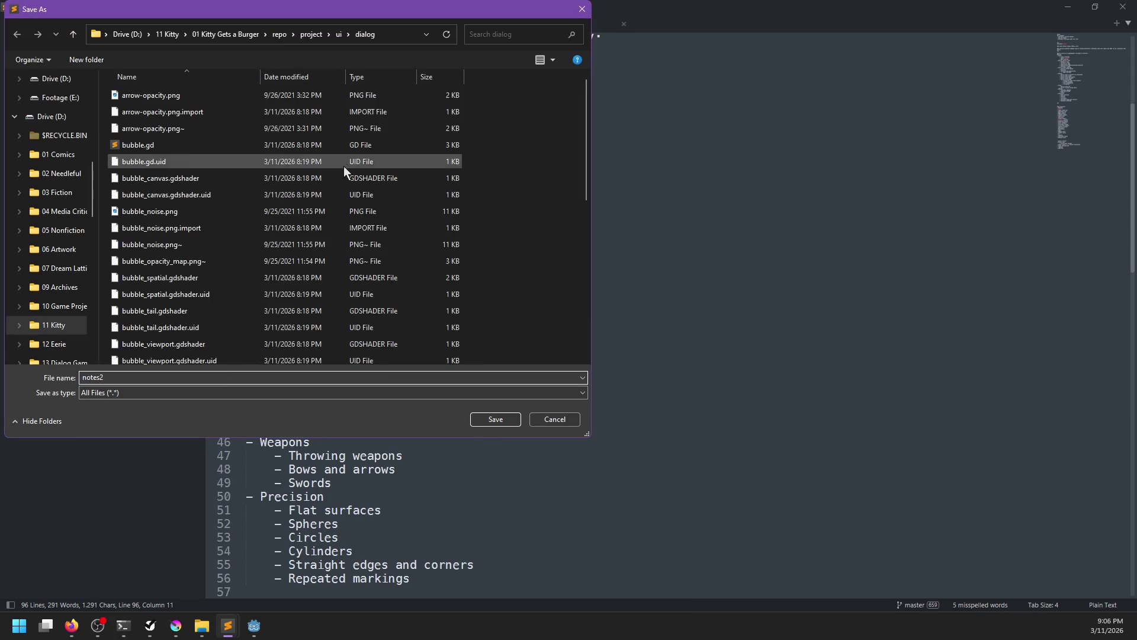
{"action": "type", "text": "t"}
{"action": "scroll", "coordinate": [35, 166], "scroll_direction": "up", "scroll_amount": 5}
{"action": "left_click", "coordinate": [47, 120]}
{"action": "left_click", "coordinate": [455, 377]}
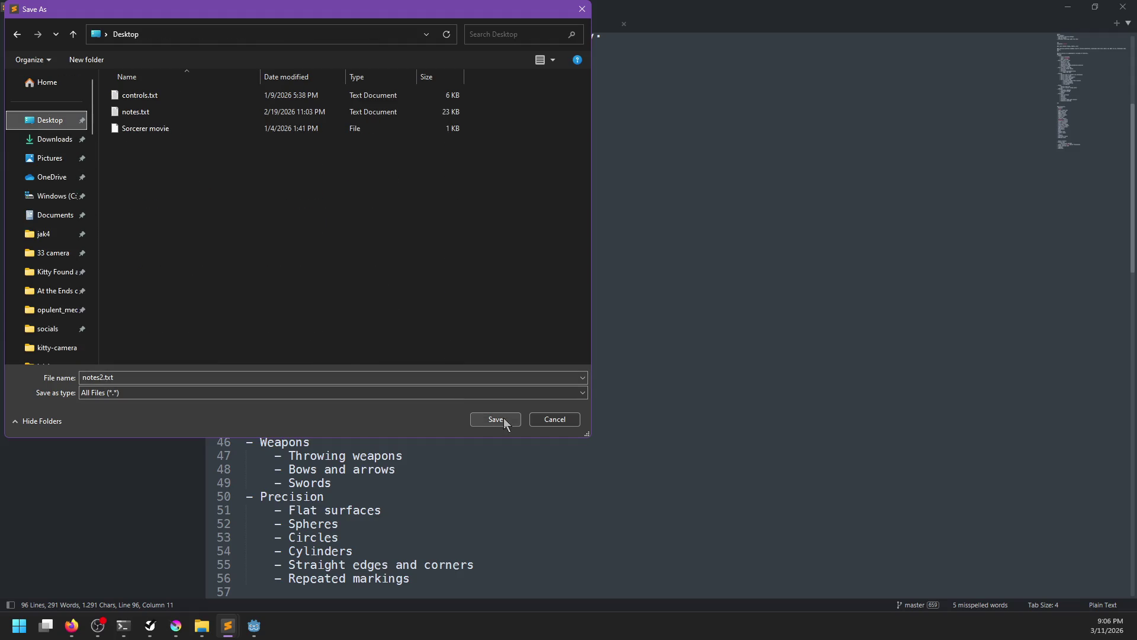
{"action": "left_click", "coordinate": [500, 420]}
{"action": "left_click", "coordinate": [1125, 7]}
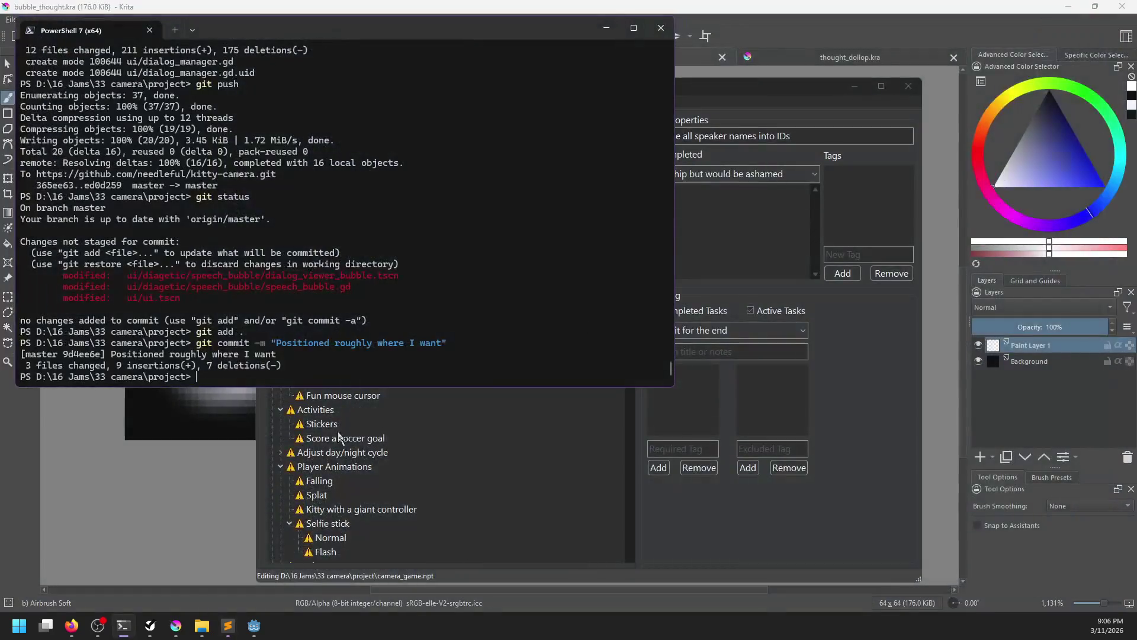
Open apollo.dialog from the project's npc/apollo folder in the 33 camera editor
{"action": "left_click", "coordinate": [225, 631]}
{"action": "left_click", "coordinate": [20, 73]}
{"action": "left_click", "coordinate": [20, 62]}
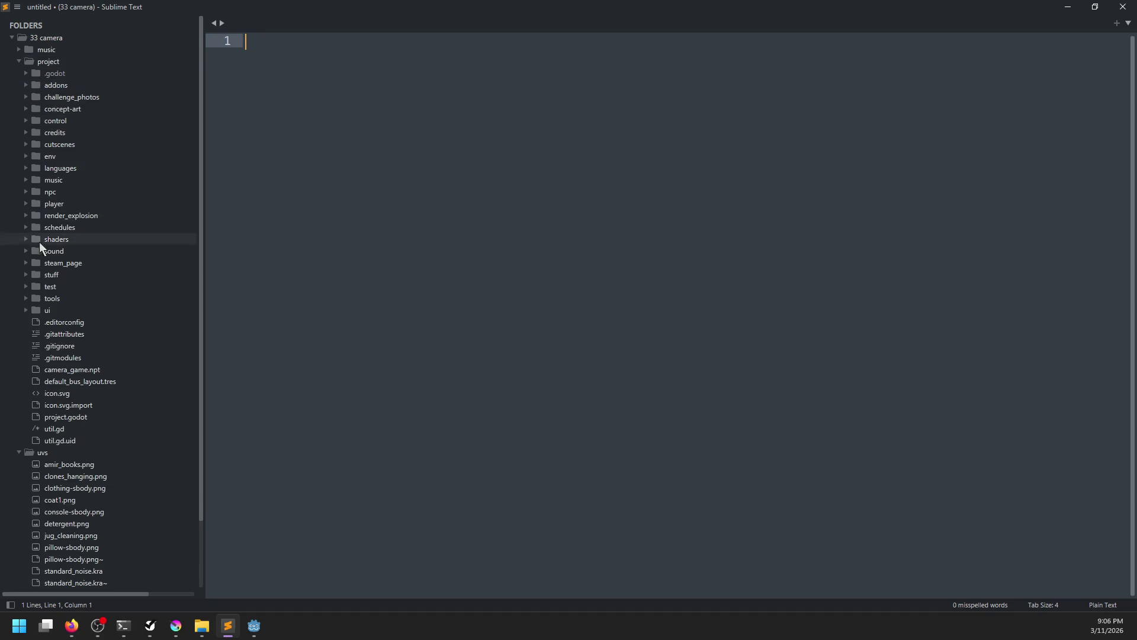
{"action": "left_click", "coordinate": [25, 192]}
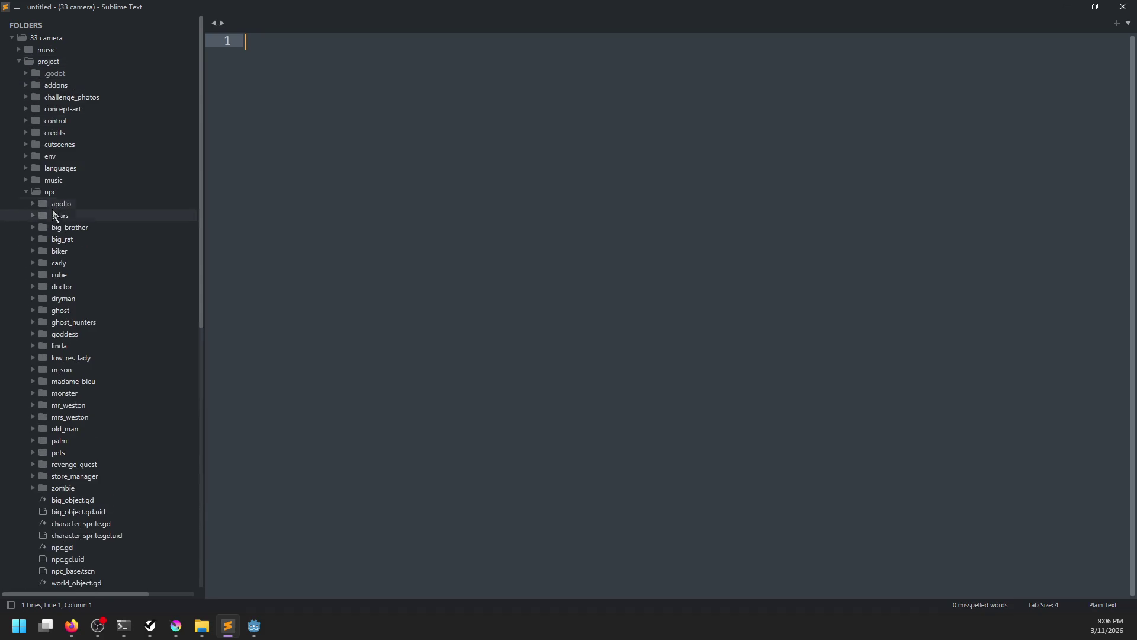
{"action": "left_click", "coordinate": [33, 203]}
{"action": "left_click", "coordinate": [74, 217]}
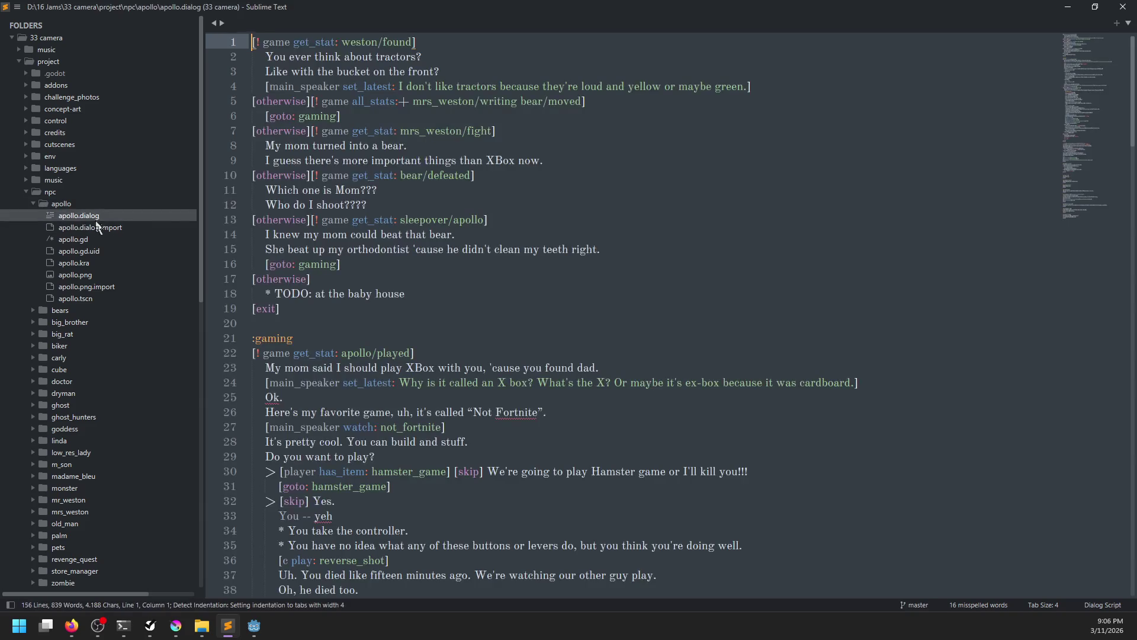
Find and select the 'You --' text in apollo.dialog
{"action": "scroll", "coordinate": [377, 278], "scroll_direction": "down", "scroll_amount": 3}
{"action": "left_click", "coordinate": [377, 278]}
{"action": "key", "text": "ctrl+f"}
{"action": "type", "text": "You--"}
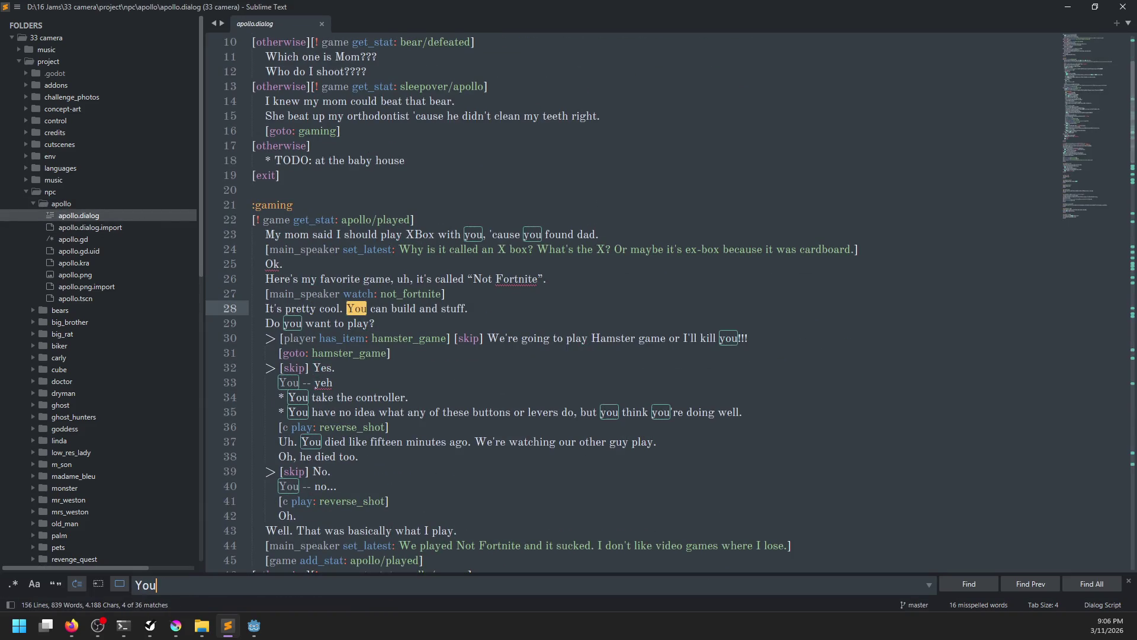
{"action": "key", "text": "Escape"}
{"action": "left_click_drag", "start_coordinate": [314, 383], "coordinate": [286, 383]}
Replace all 88 'You --' with 'you --' across *.dialog files and save them all
{"action": "key", "text": "ctrl+shift+f"}
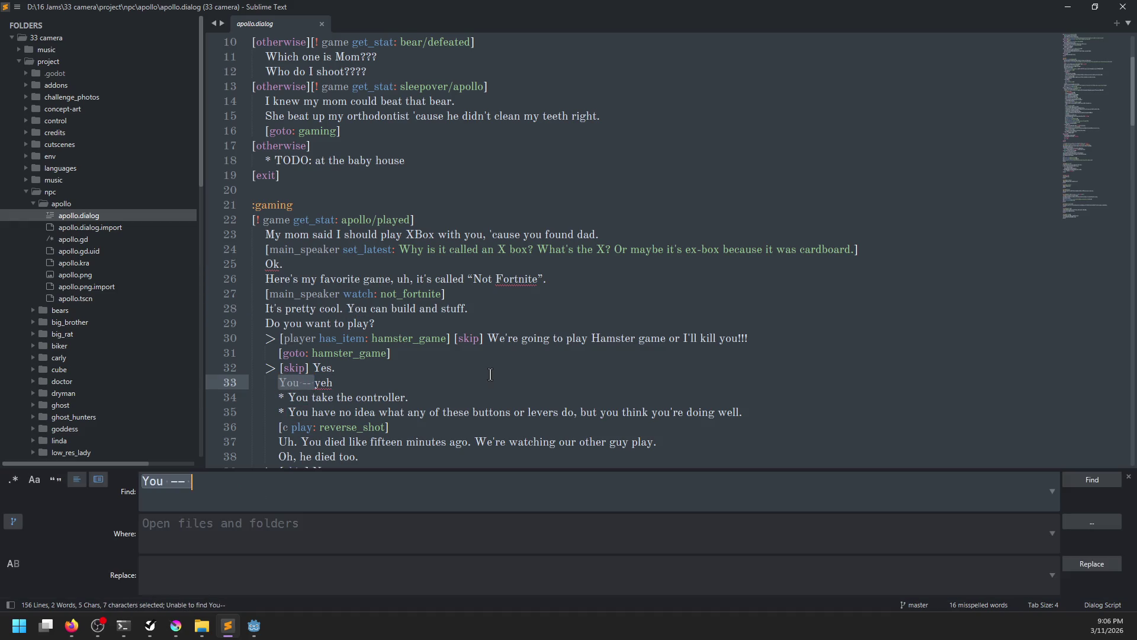
{"action": "type", "text": "*"}
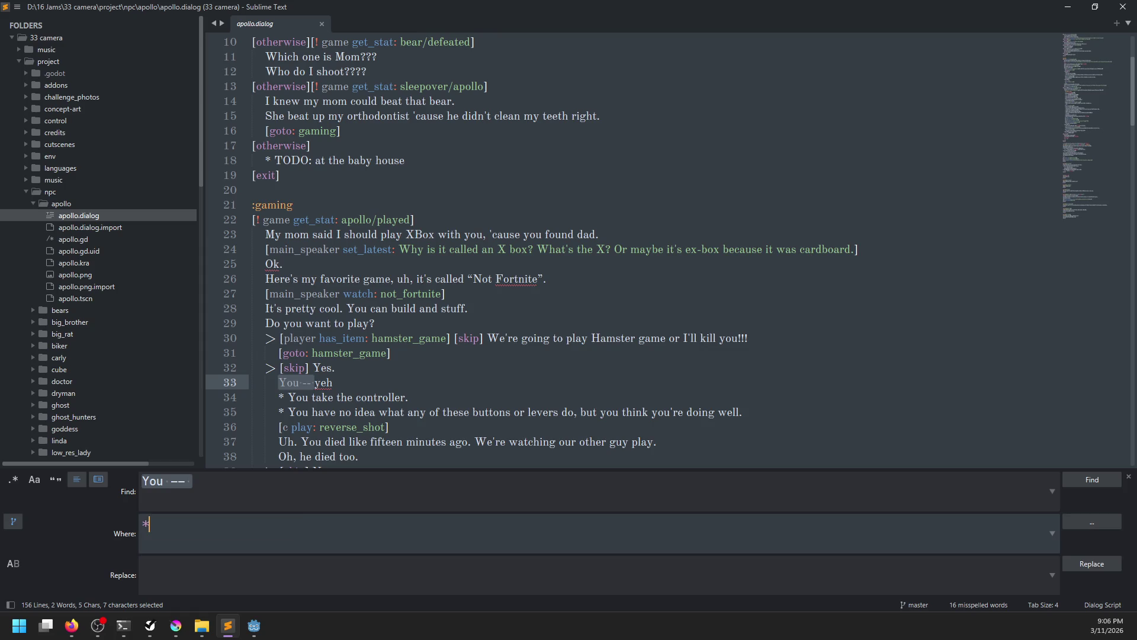
{"action": "key", "text": "Tab"}
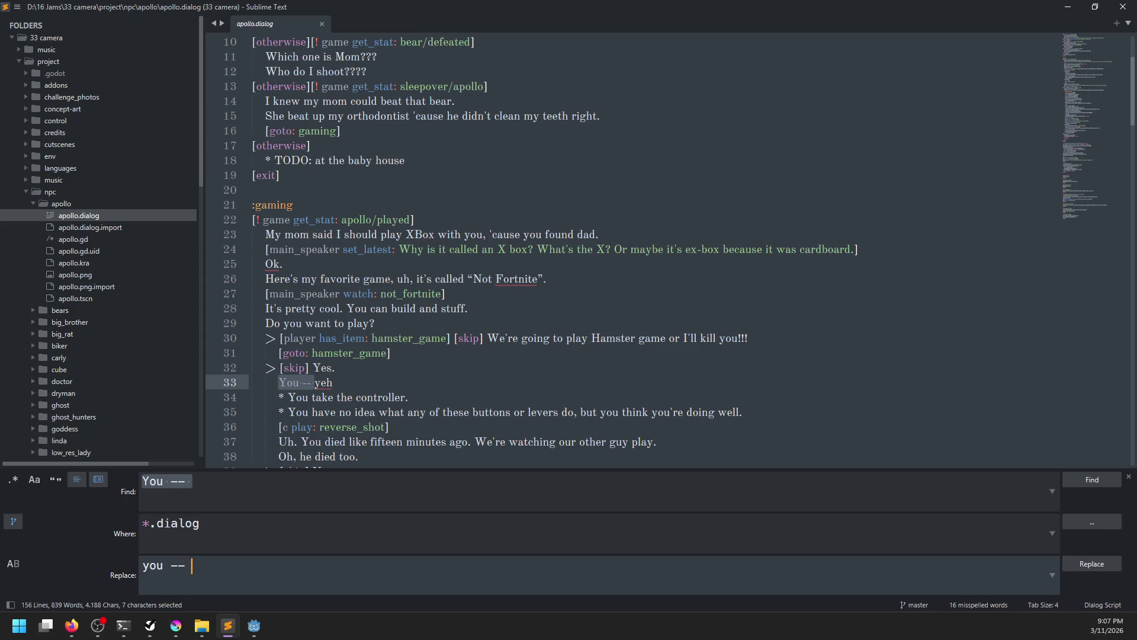
{"action": "left_click", "coordinate": [1092, 563]}
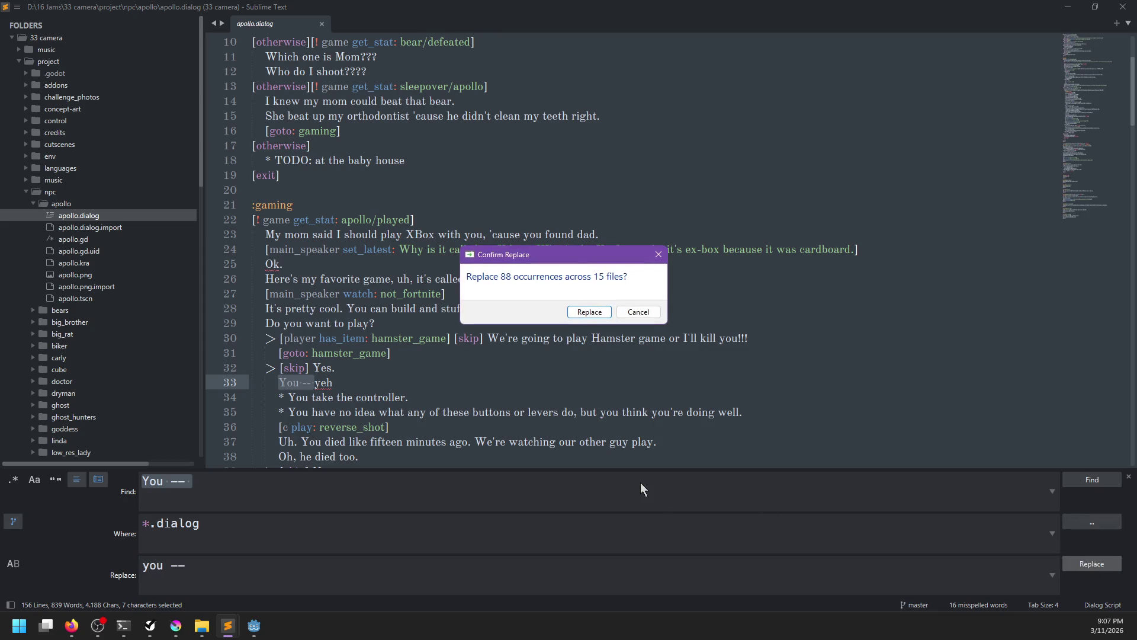
{"action": "left_click", "coordinate": [588, 313]}
{"action": "key", "text": "alt+f"}
{"action": "key", "text": "l"}
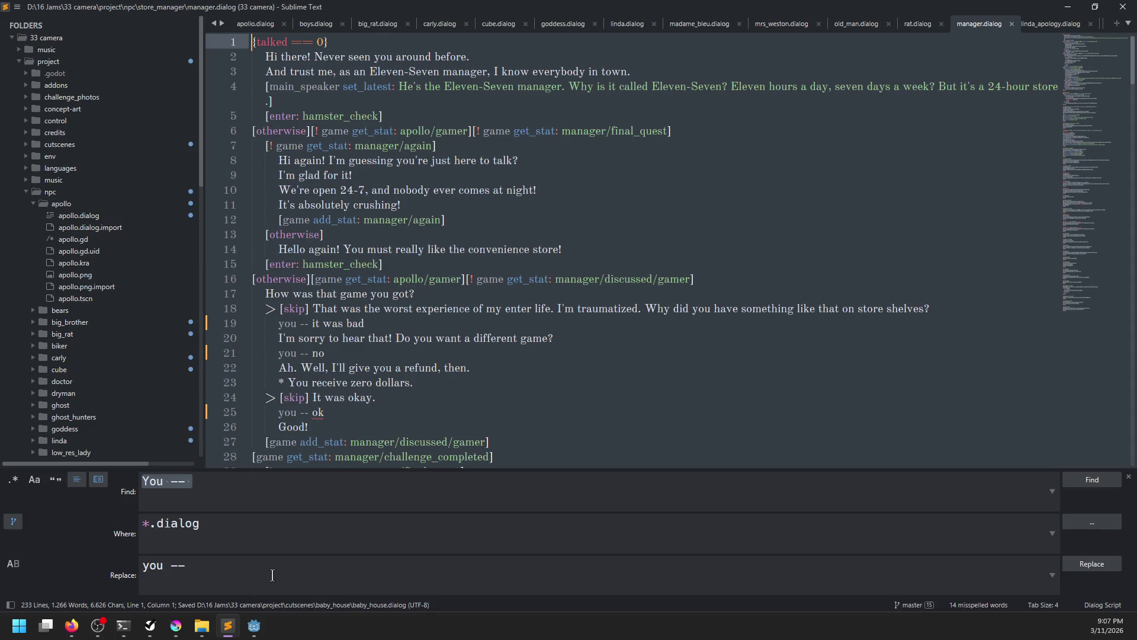
{"action": "left_click", "coordinate": [254, 626]}
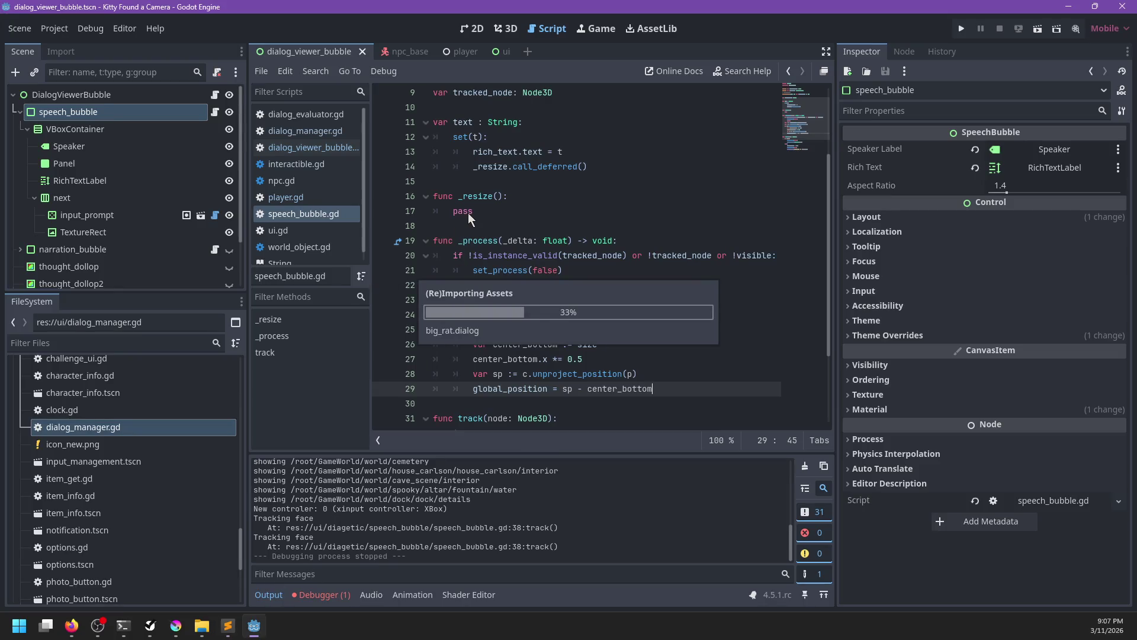
In dialog_viewer_bubble.gd, add a new line after thought.show() in list_replies
{"action": "left_click", "coordinate": [289, 198]}
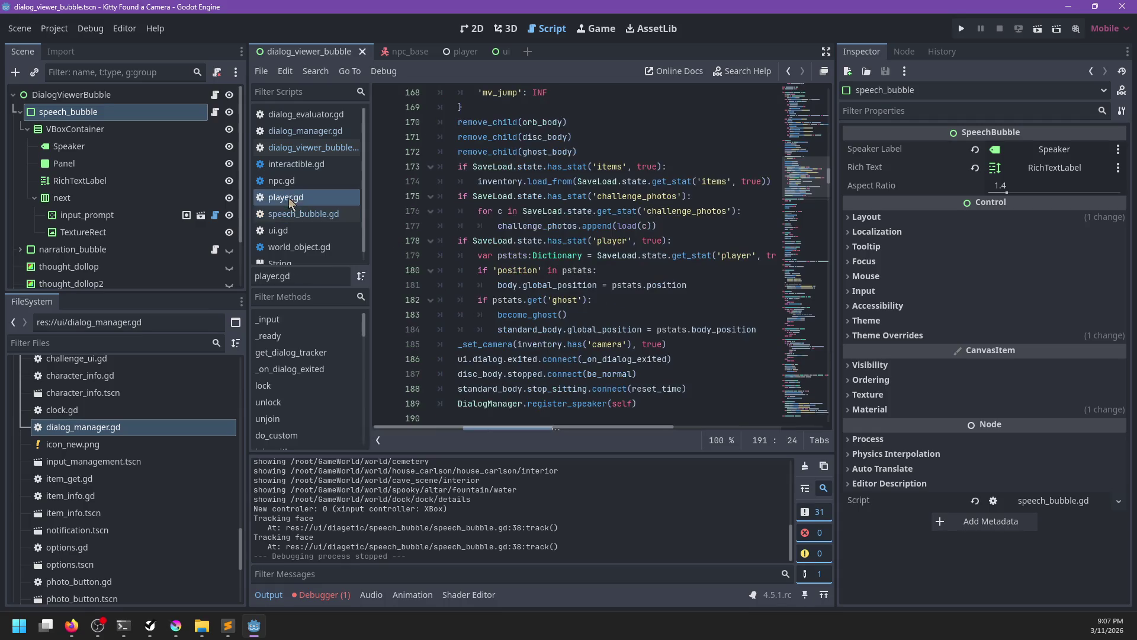
{"action": "left_click", "coordinate": [302, 150]}
{"action": "scroll", "coordinate": [551, 286], "scroll_direction": "down", "scroll_amount": 1}
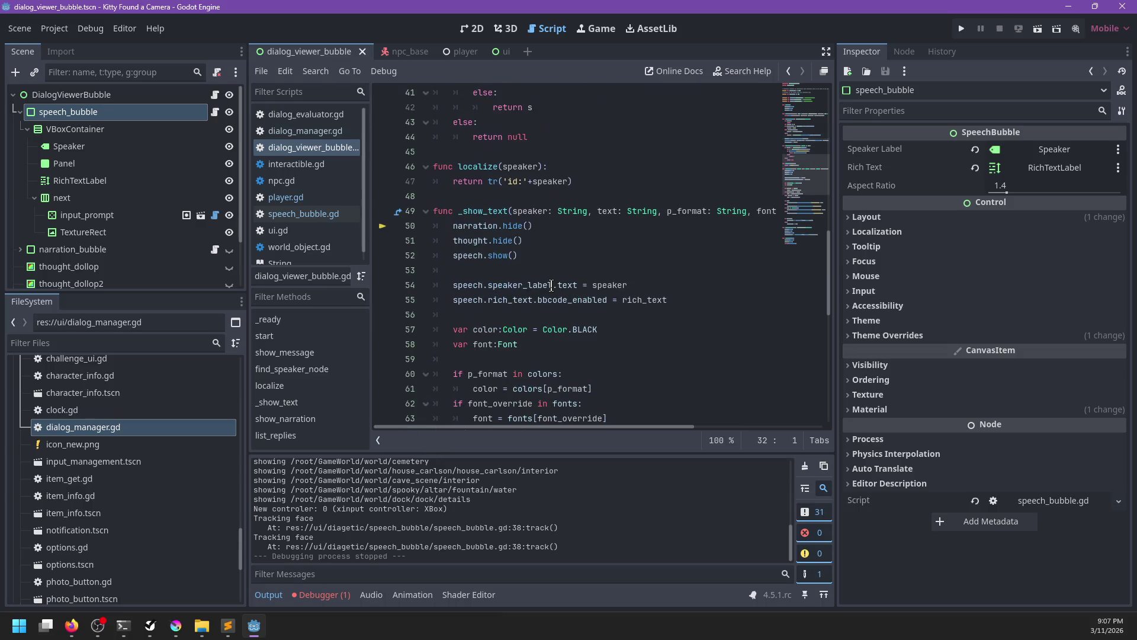
{"action": "scroll", "coordinate": [560, 255], "scroll_direction": "down", "scroll_amount": 2}
{"action": "key", "text": "ctrl+f"}
{"action": "type", "text": "list_"}
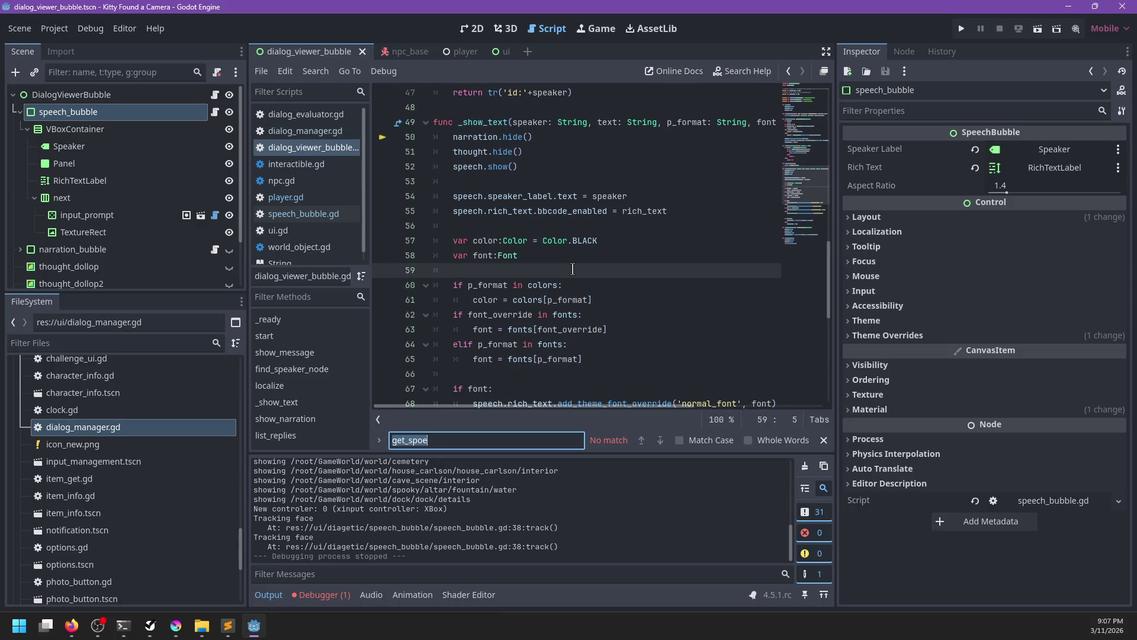
{"action": "key", "text": "Escape"}
{"action": "key", "text": "Down"}
{"action": "key", "text": "Down"}
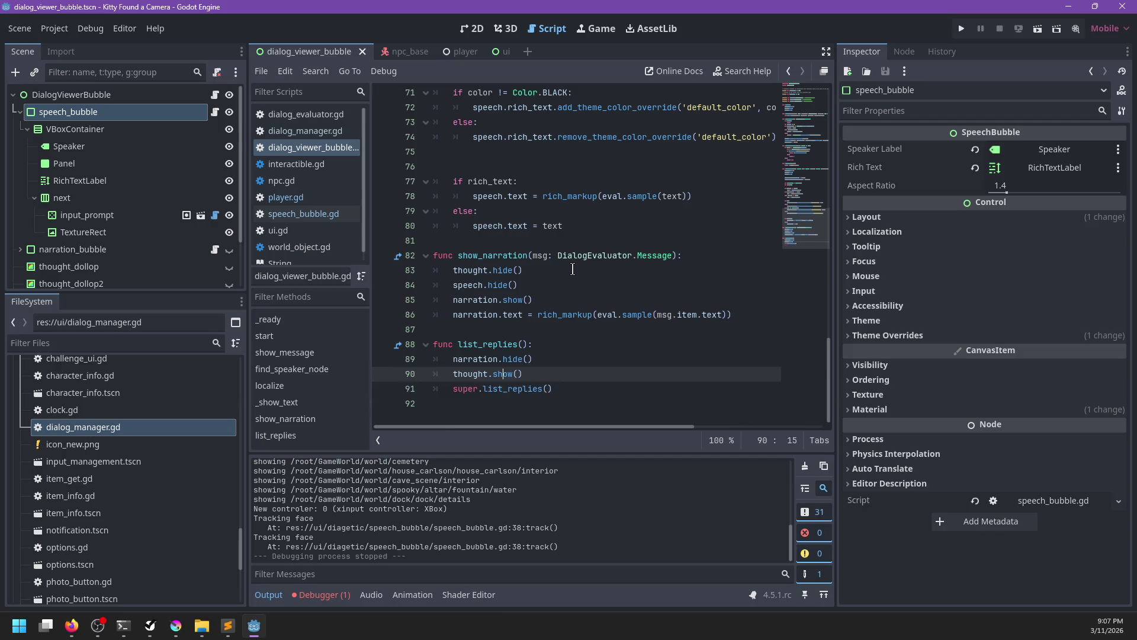
{"action": "key", "text": "End"}
{"action": "key", "text": "Return"}
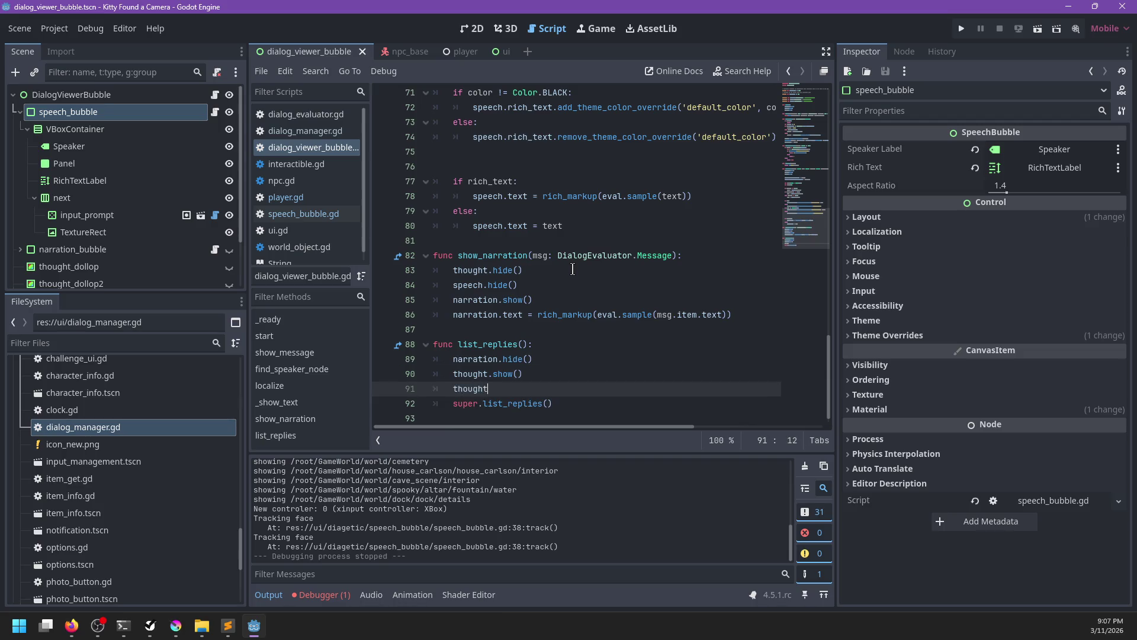
Write thought.track(find_speaker_node('you')) on that line and run the game to test it
{"action": "type", "text": ".tra"}
{"action": "key", "text": "Down"}
{"action": "key", "text": "Return"}
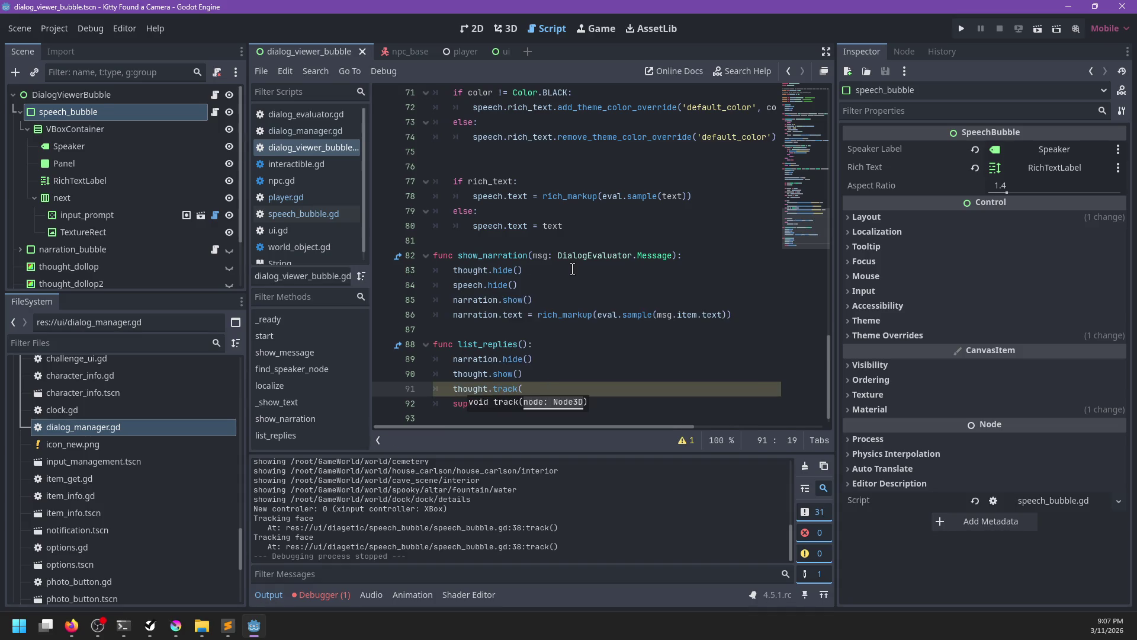
{"action": "type", "text": "tra"}
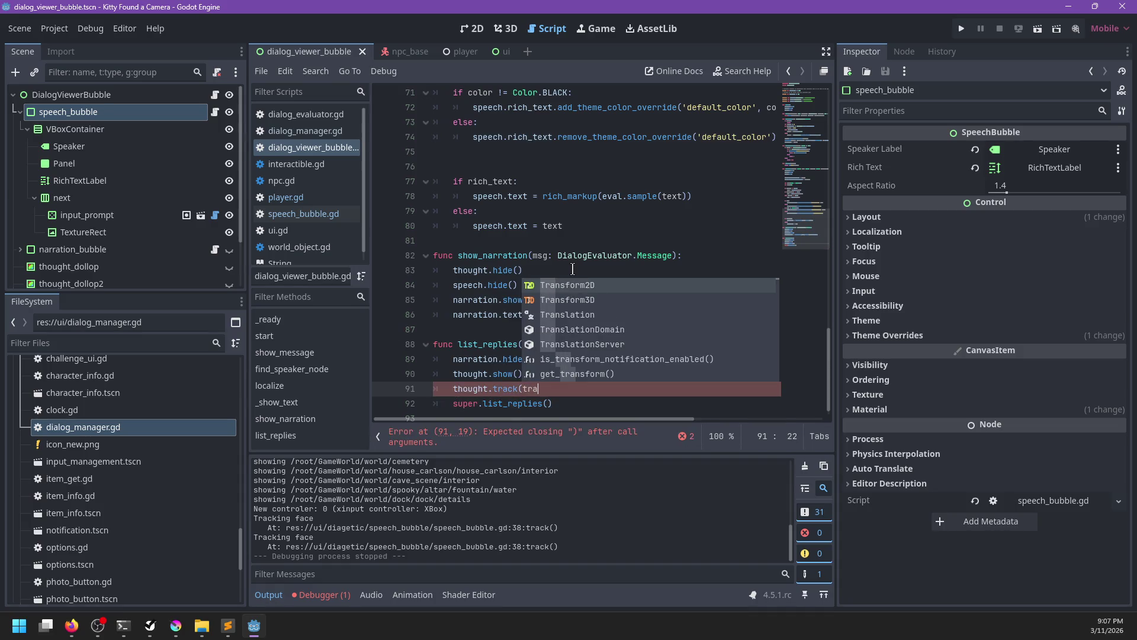
{"action": "key", "text": "BackSpace"}
{"action": "key", "text": "BackSpace"}
{"action": "key", "text": "BackSpace"}
{"action": "type", "text": "get_"}
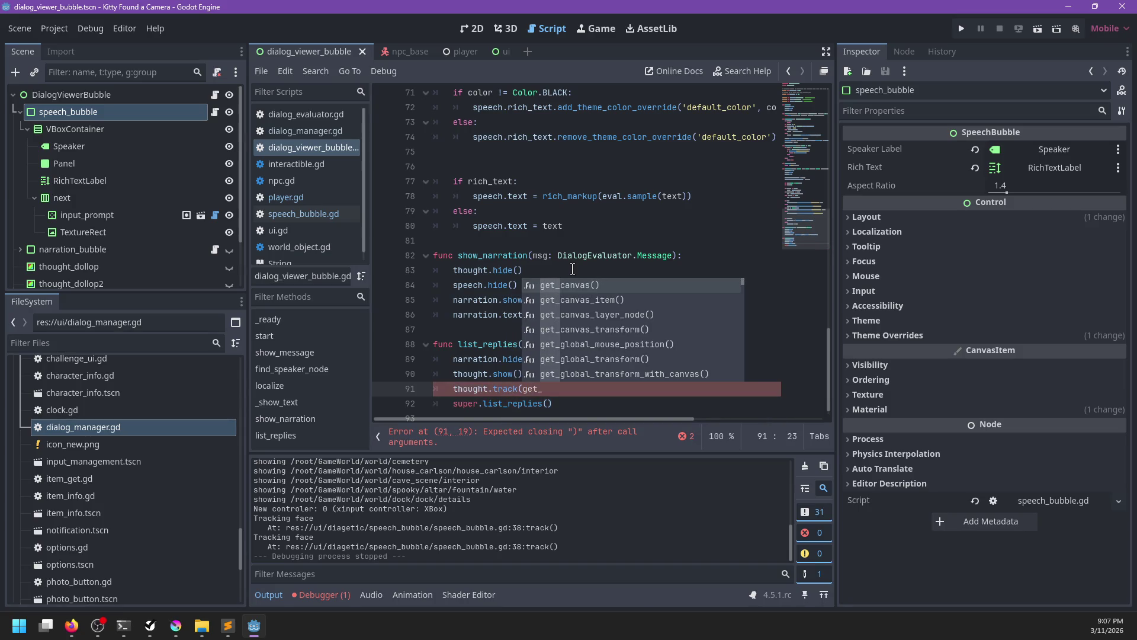
{"action": "type", "text": "speak"}
{"action": "key", "text": "ctrl+BackSpace"}
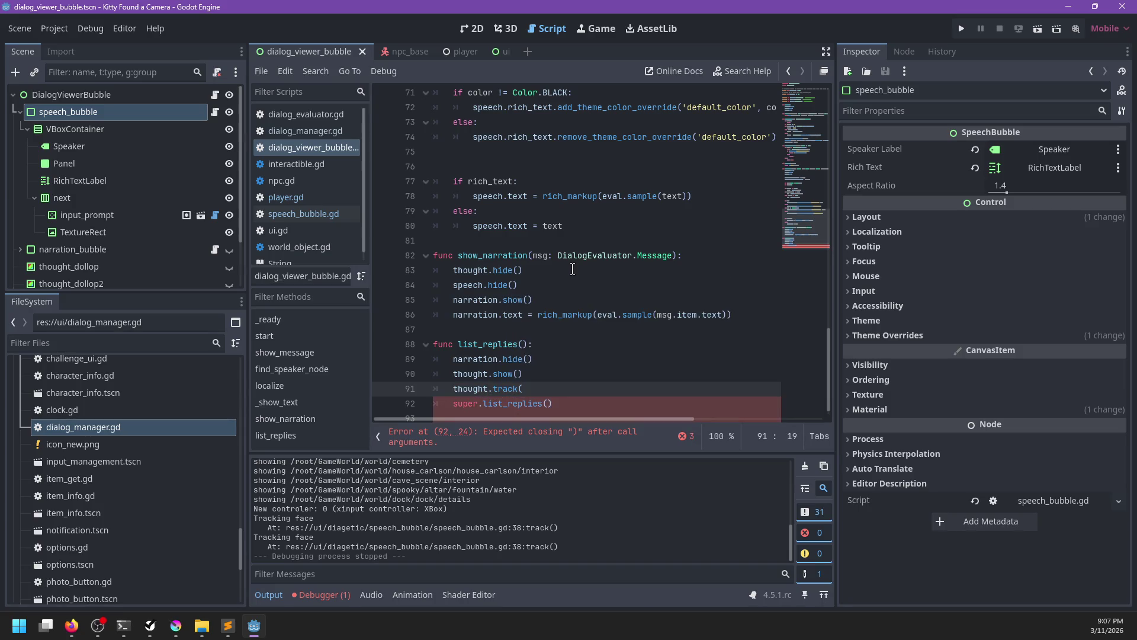
{"action": "scroll", "coordinate": [572, 269], "scroll_direction": "up", "scroll_amount": 13}
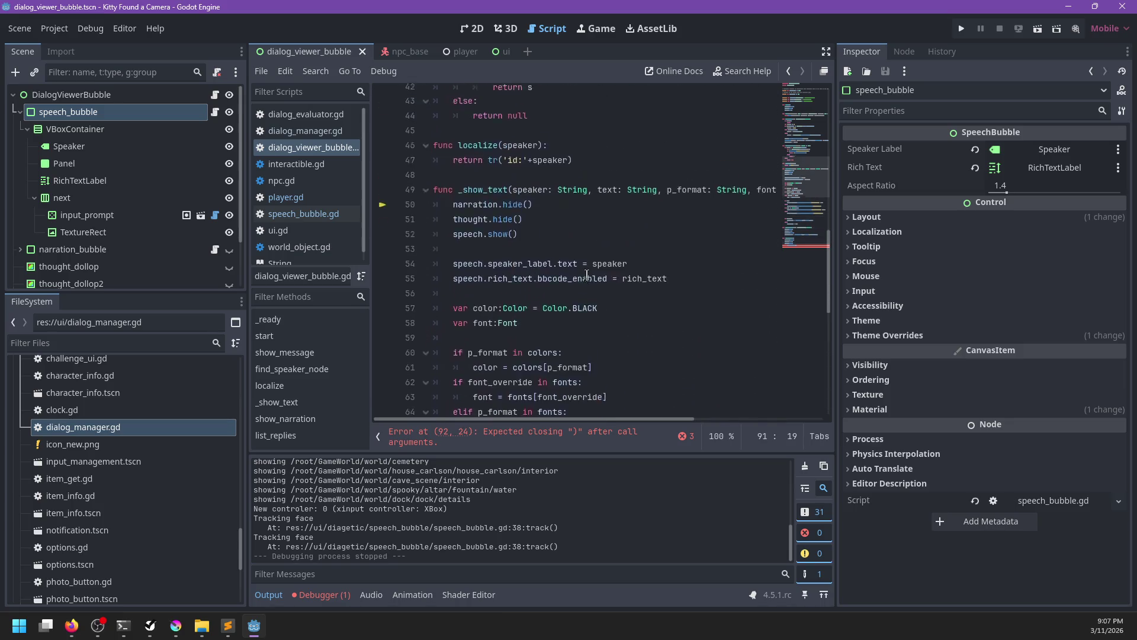
{"action": "scroll", "coordinate": [598, 271], "scroll_direction": "down", "scroll_amount": 13}
{"action": "type", "text": "find_"}
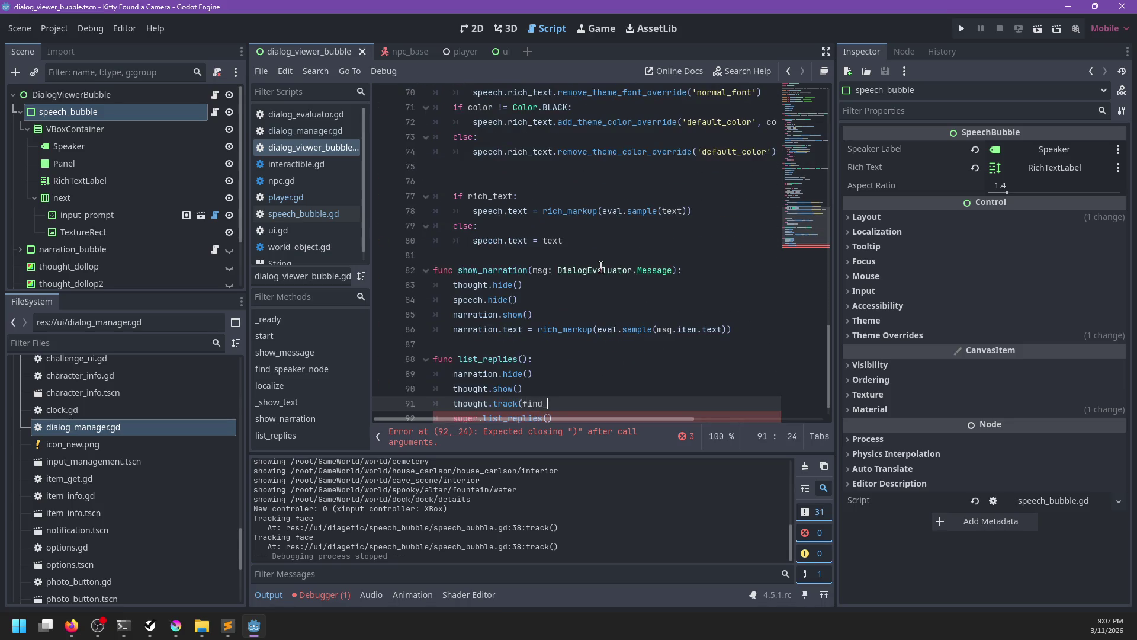
{"action": "type", "text": "ode('you"}
{"action": "type", "text": "'))"}
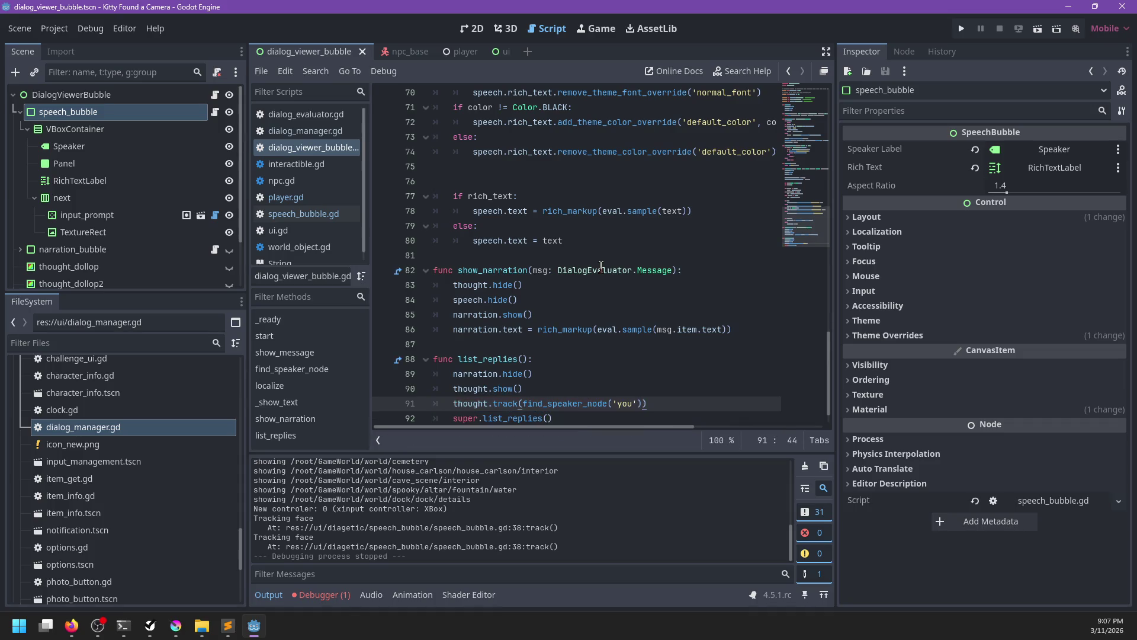
{"action": "left_click", "coordinate": [584, 359]}
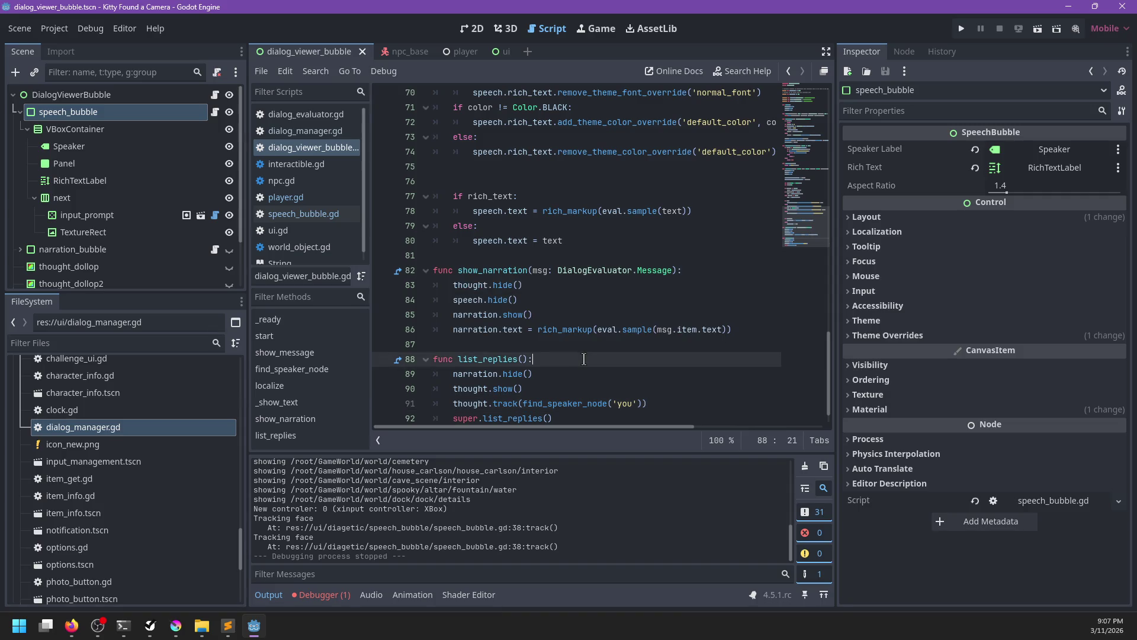
{"action": "key", "text": "F5"}
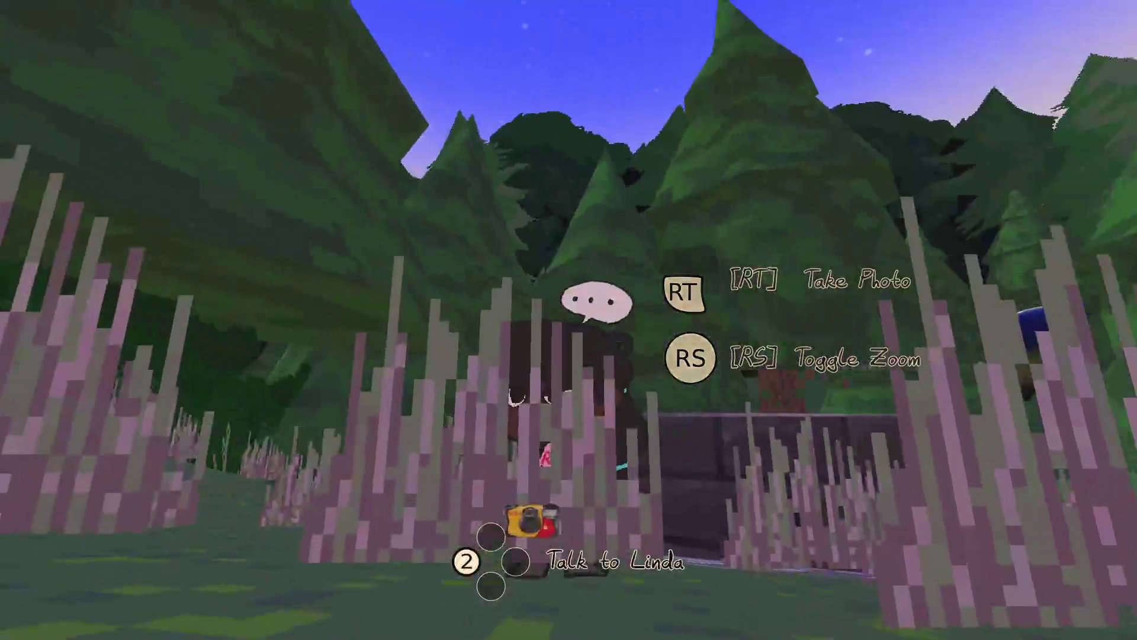
Talk to Linda, ask where to find the ghosts, then stop the game
{"action": "key", "text": "e"}
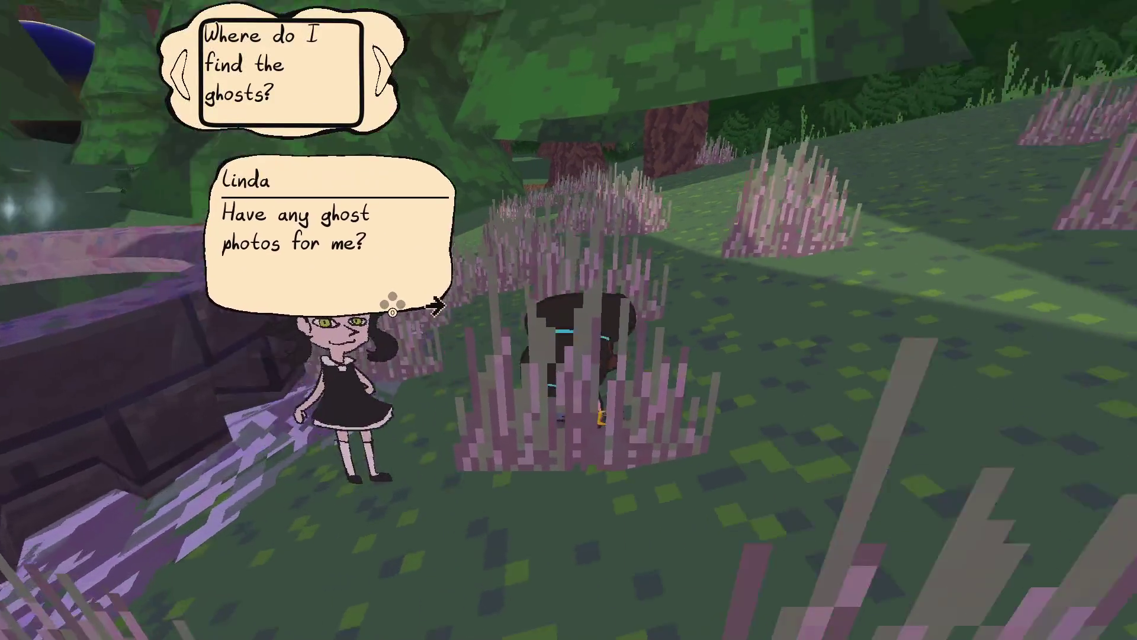
{"action": "key", "text": "e"}
{"action": "key", "text": "e"}
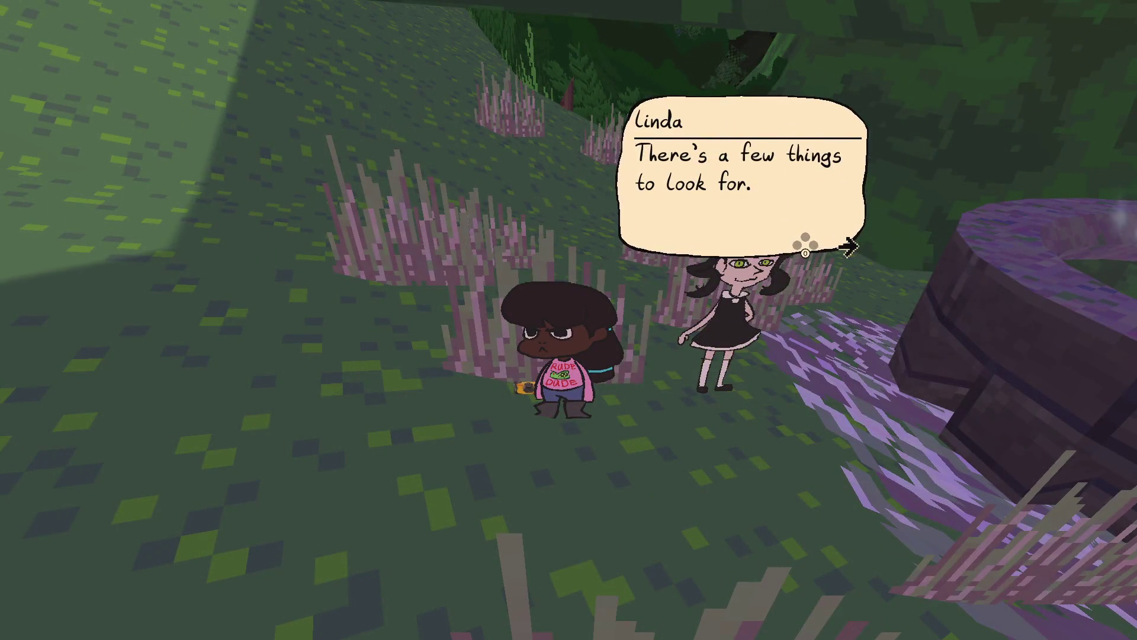
{"action": "key", "text": "F8"}
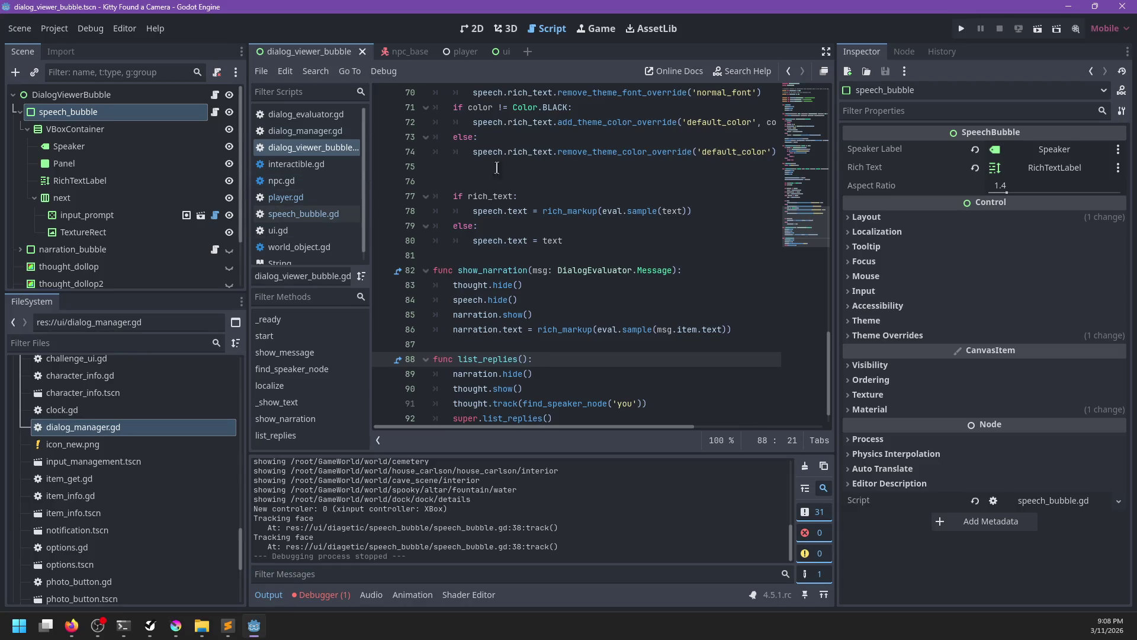
Review the pop_focus error in the debugger and open player.gd from the player scene
{"action": "left_click", "coordinate": [319, 595]}
{"action": "left_click", "coordinate": [334, 446]}
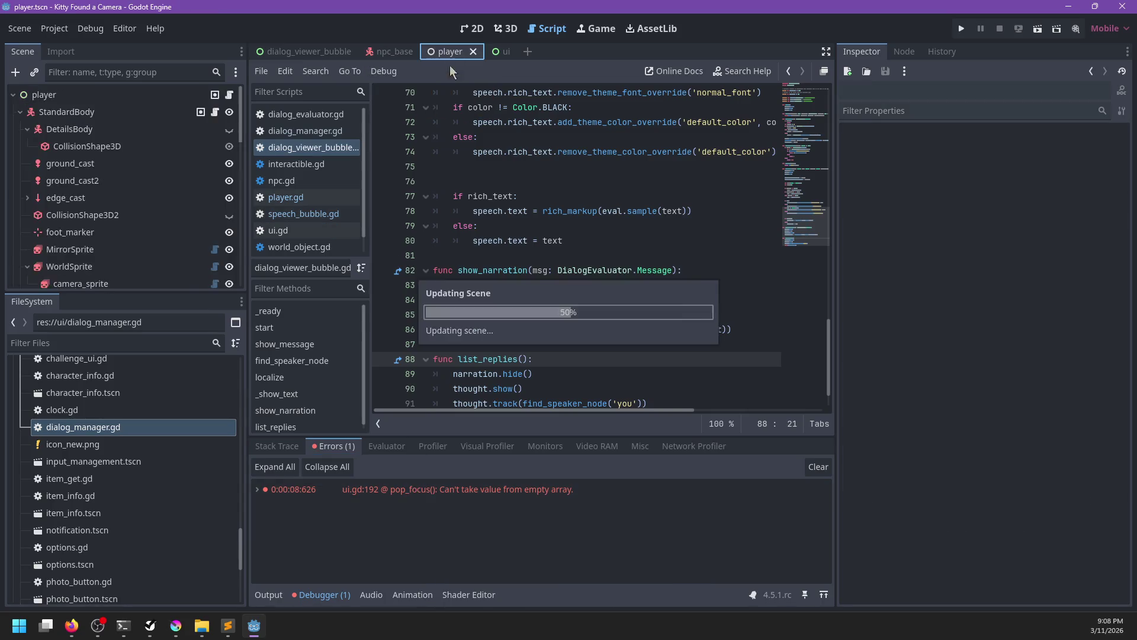
{"action": "left_click", "coordinate": [459, 51]}
{"action": "left_click", "coordinate": [215, 277]}
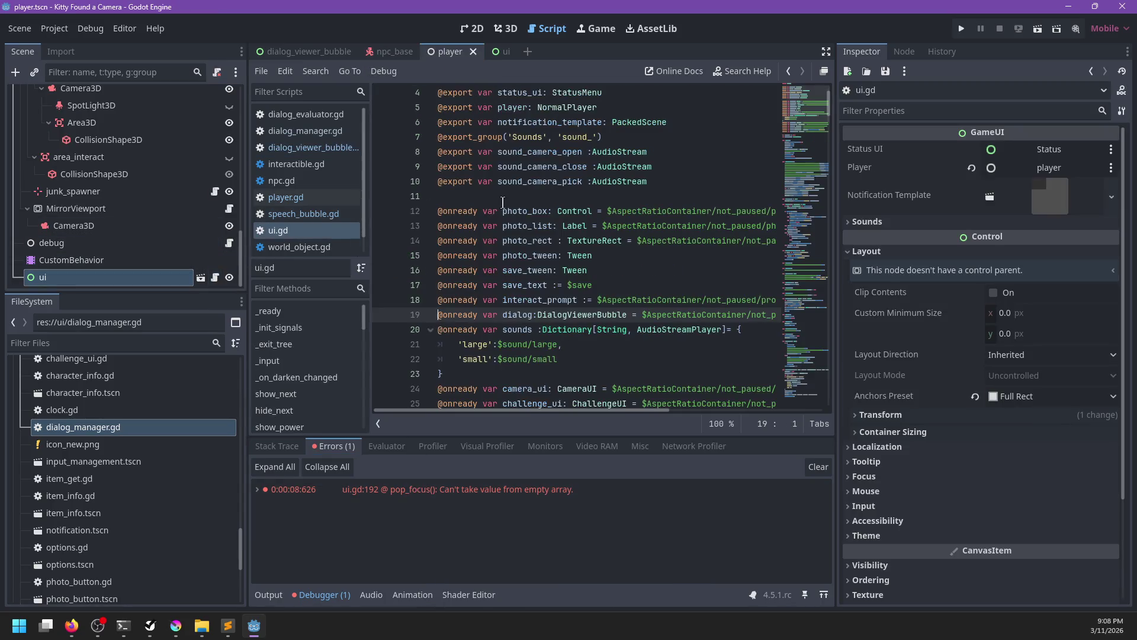
{"action": "left_click", "coordinate": [201, 277]}
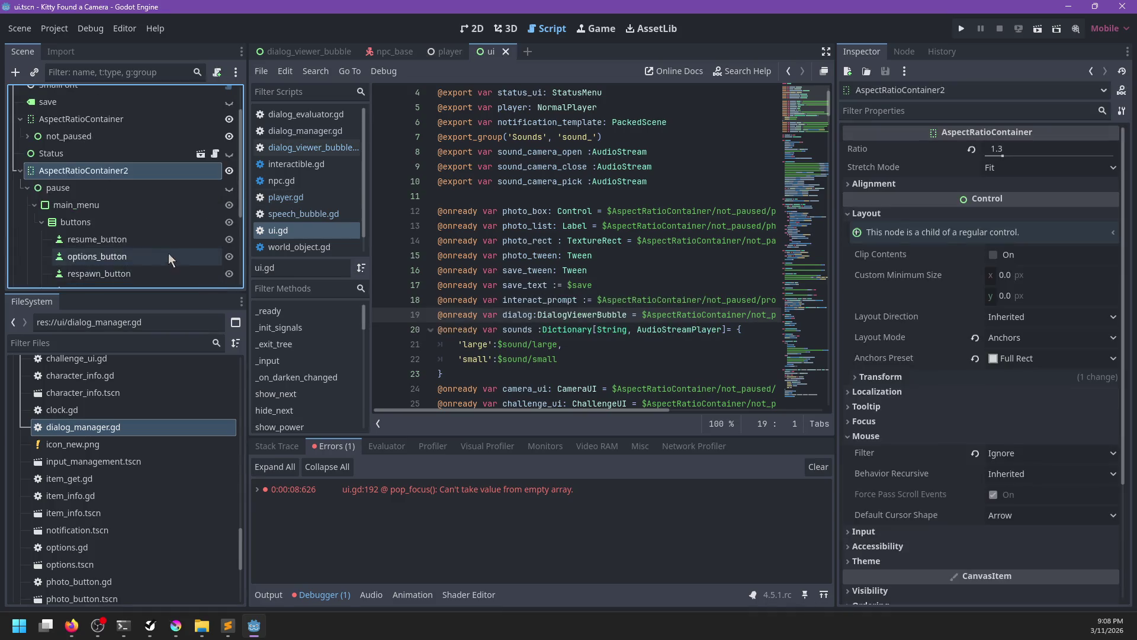
{"action": "scroll", "coordinate": [168, 254], "scroll_direction": "up", "scroll_amount": 2}
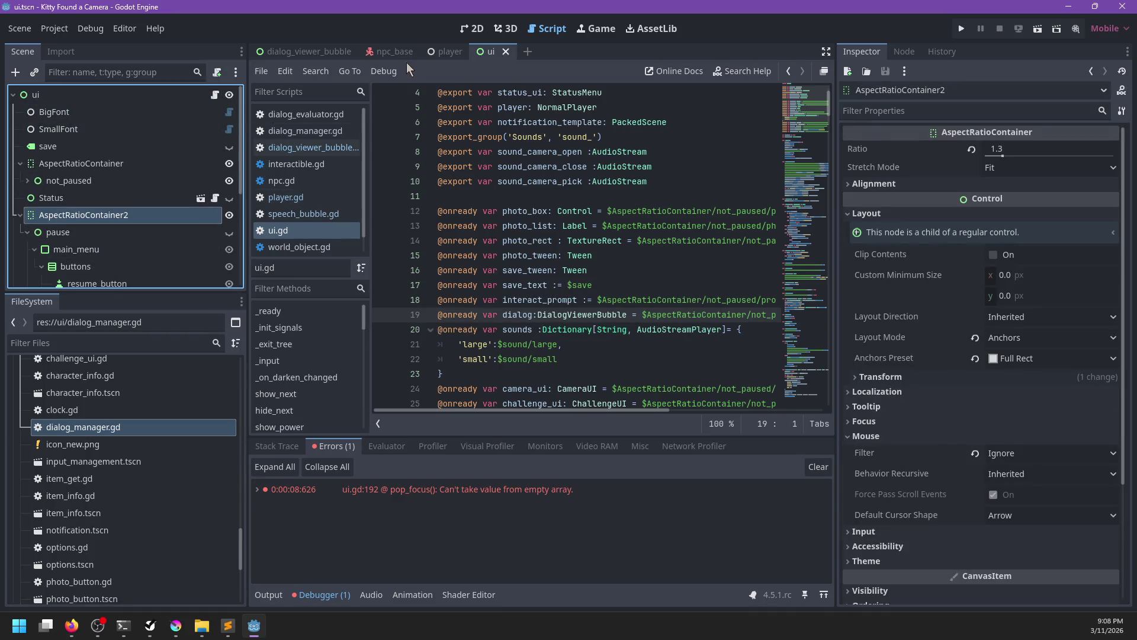
{"action": "left_click", "coordinate": [448, 52]}
{"action": "scroll", "coordinate": [162, 109], "scroll_direction": "up", "scroll_amount": 2}
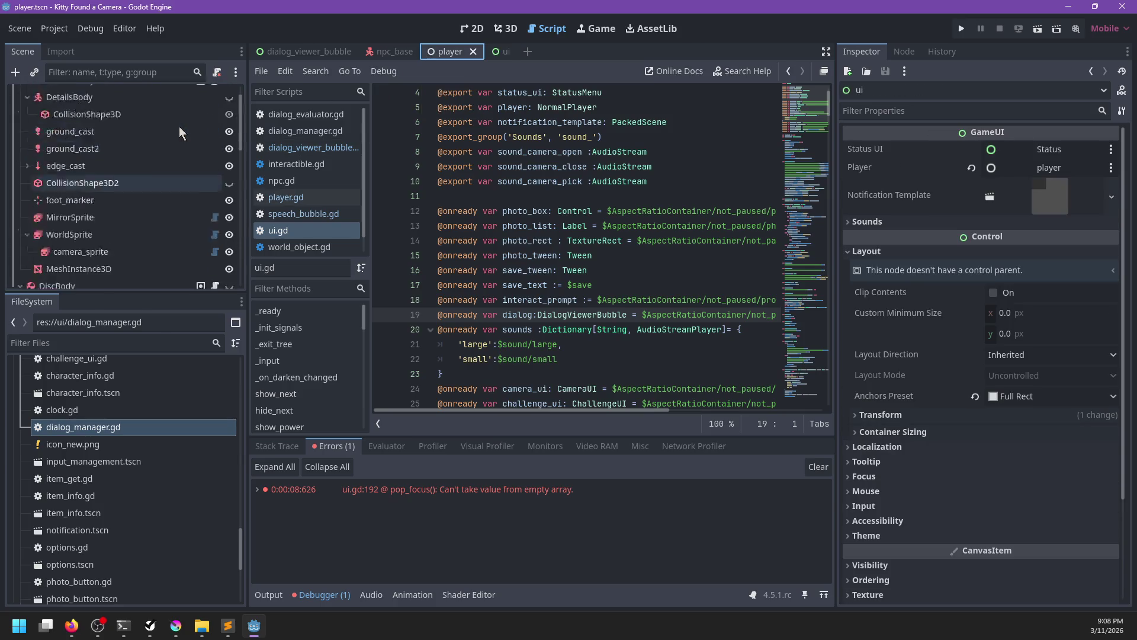
{"action": "left_click", "coordinate": [229, 96]}
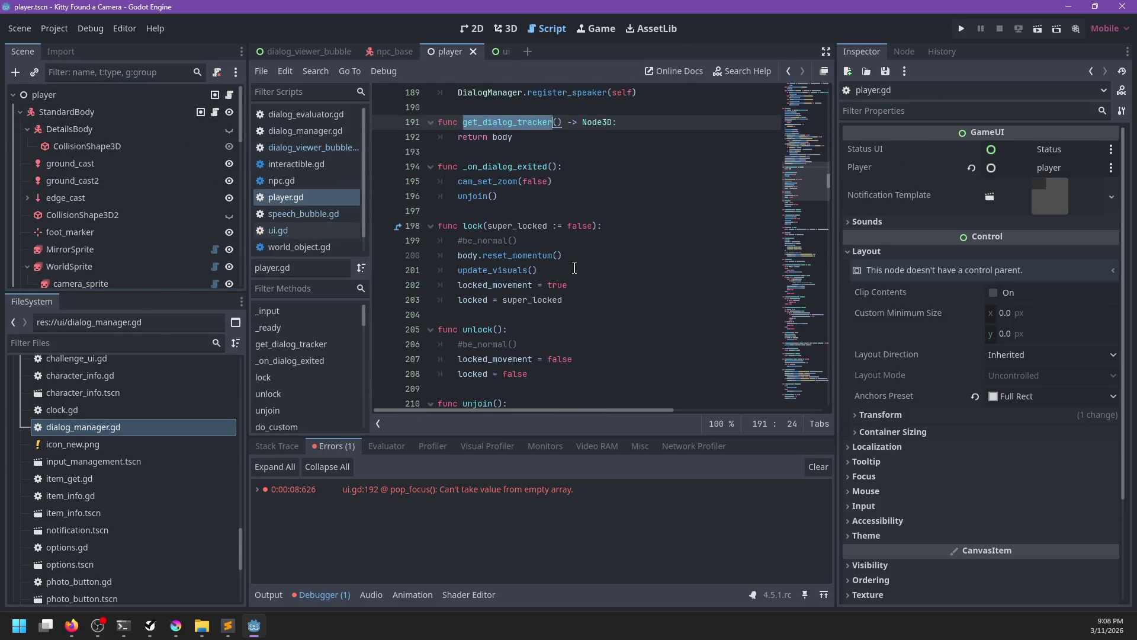
Add const id := 'you' after timer_dialog_exit in player.gd and save
{"action": "left_click", "coordinate": [675, 223]}
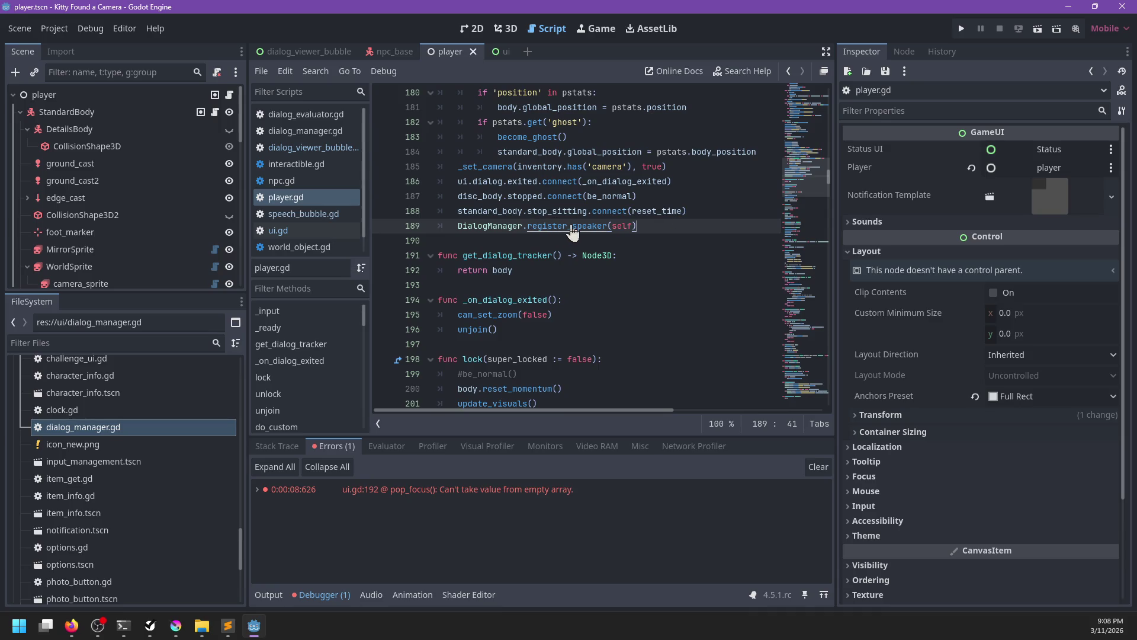
{"action": "double_click", "coordinate": [620, 227]}
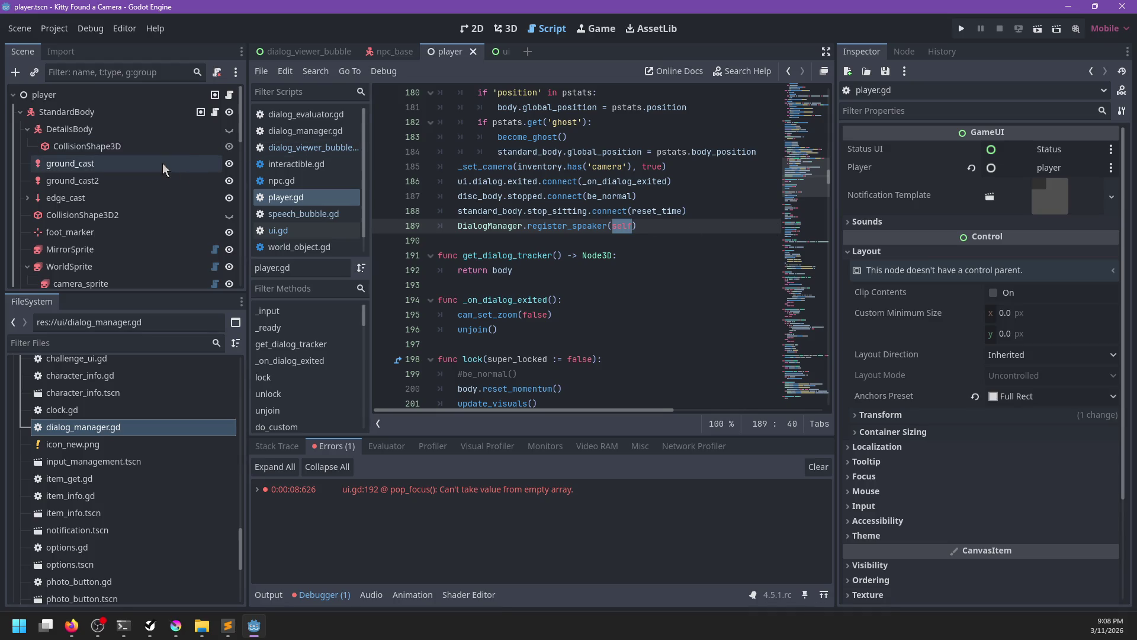
{"action": "scroll", "coordinate": [657, 227], "scroll_direction": "up", "scroll_amount": 20}
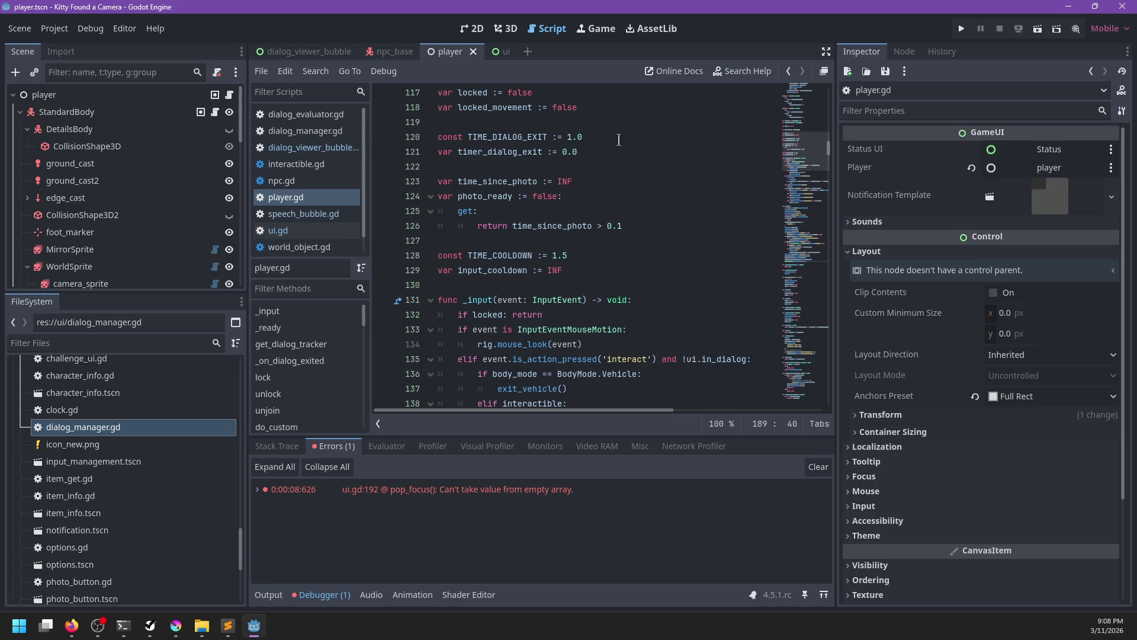
{"action": "left_click", "coordinate": [618, 146]}
{"action": "key", "text": "Return"}
{"action": "key", "text": "Return"}
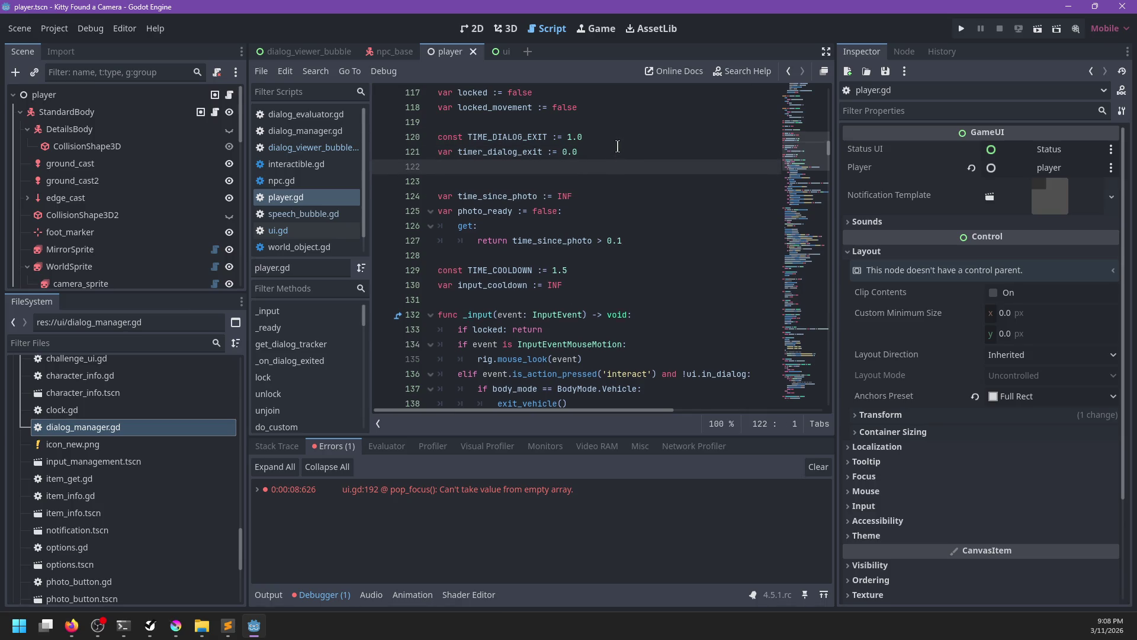
{"action": "type", "text": "const id = '"}
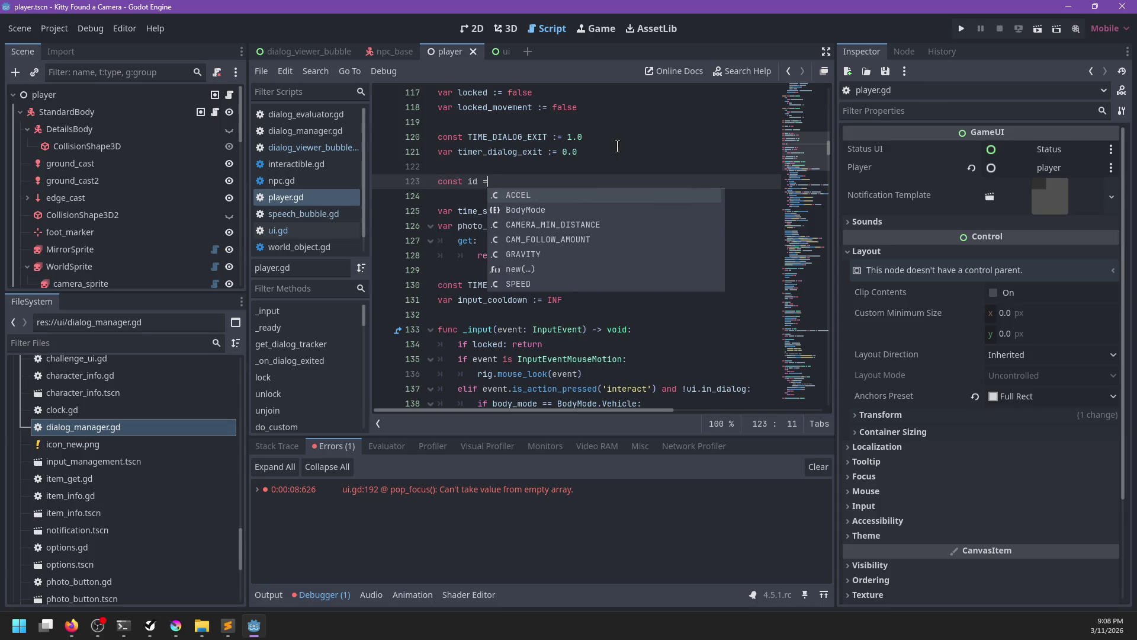
{"action": "type", "text": "'you"}
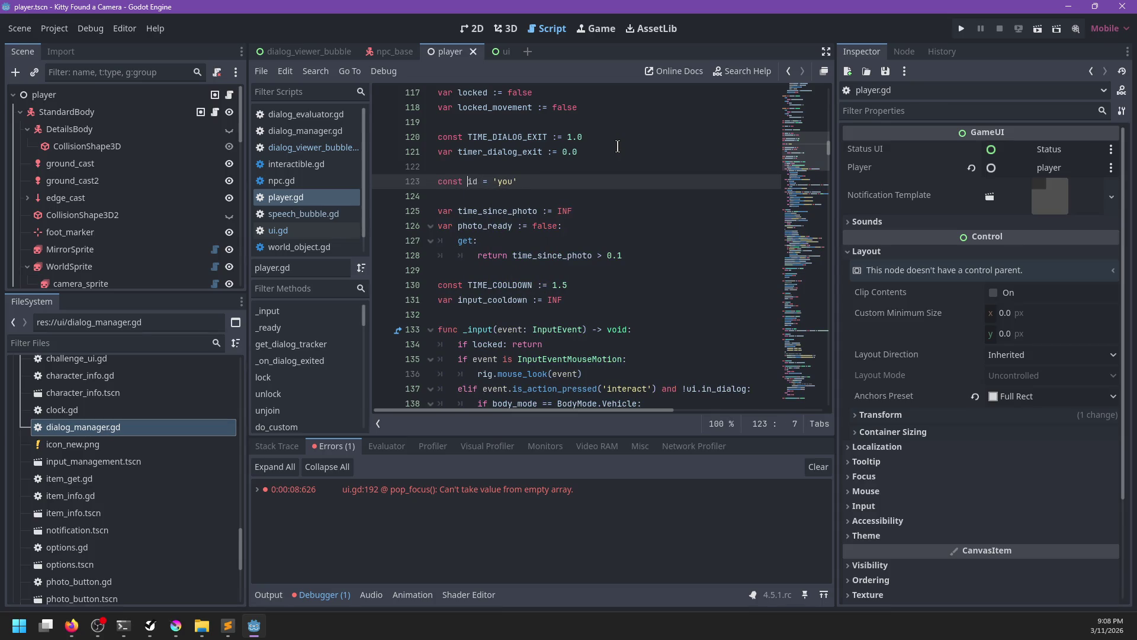
{"action": "type", "text": ":"}
{"action": "key", "text": "ctrl+s"}
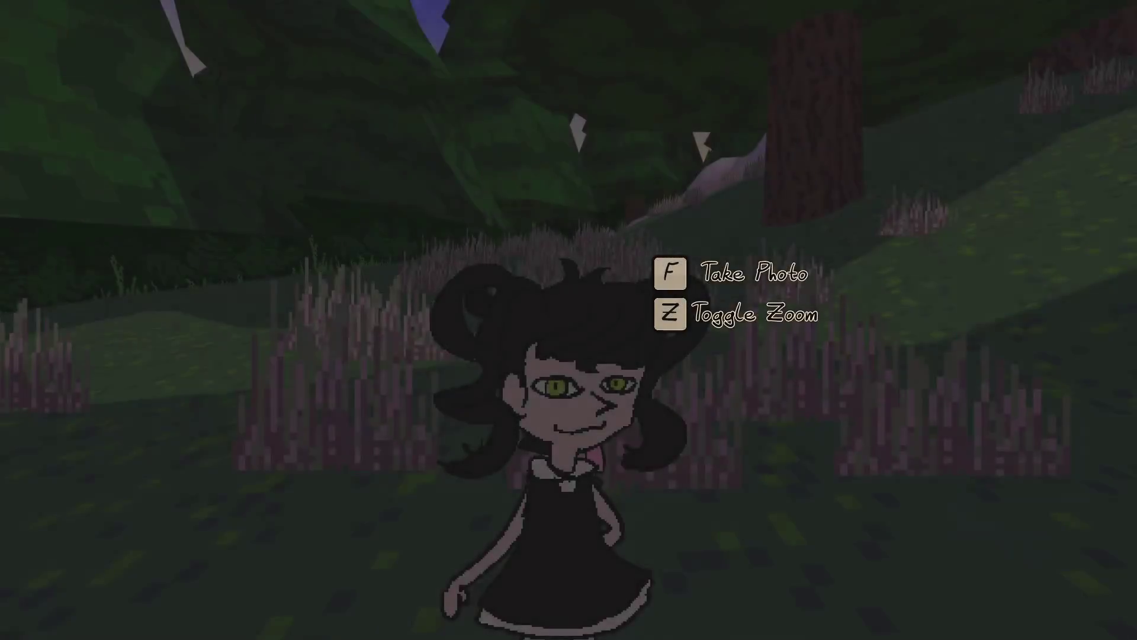
Talk to Linda, ask about the ghosts, reply that it isn't film, then walk away
{"action": "key", "text": "space"}
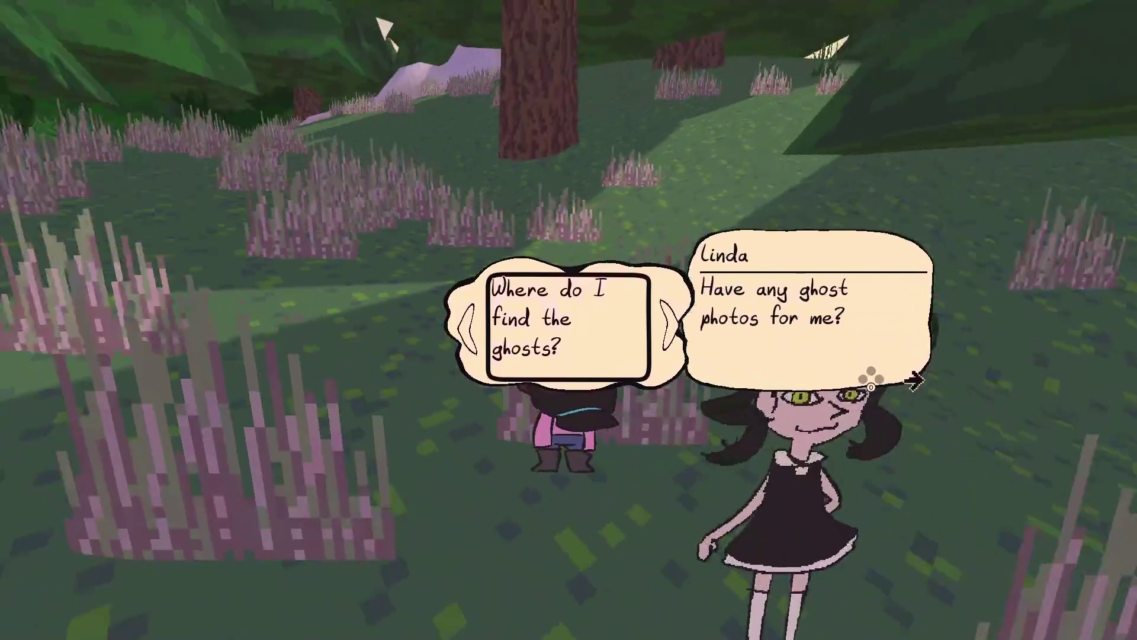
{"action": "key", "text": "space"}
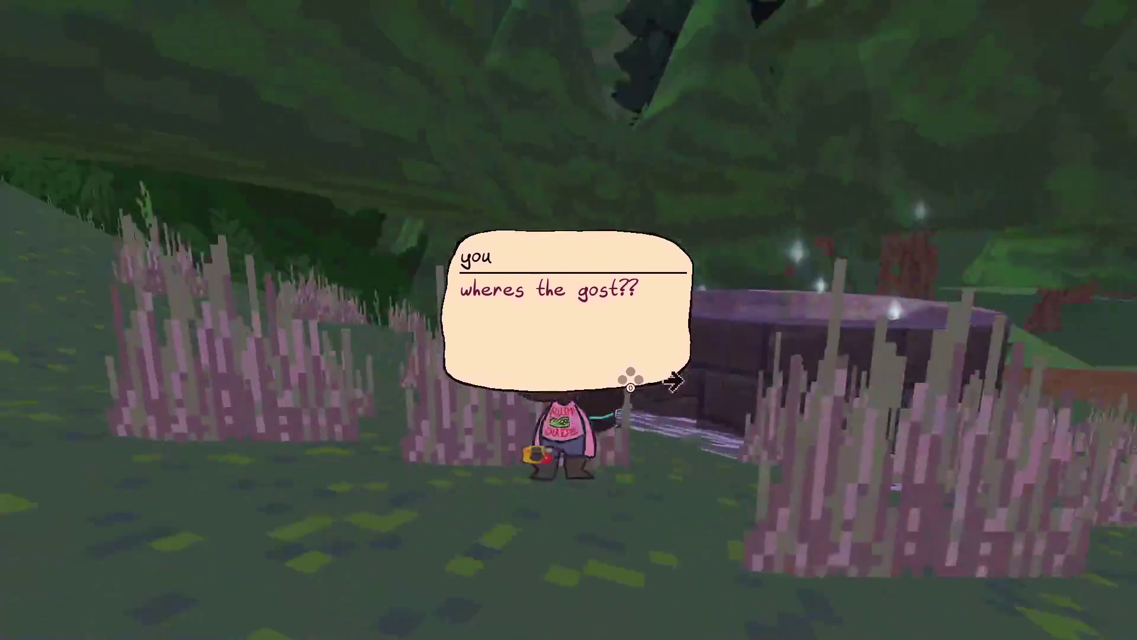
{"action": "key", "text": "space"}
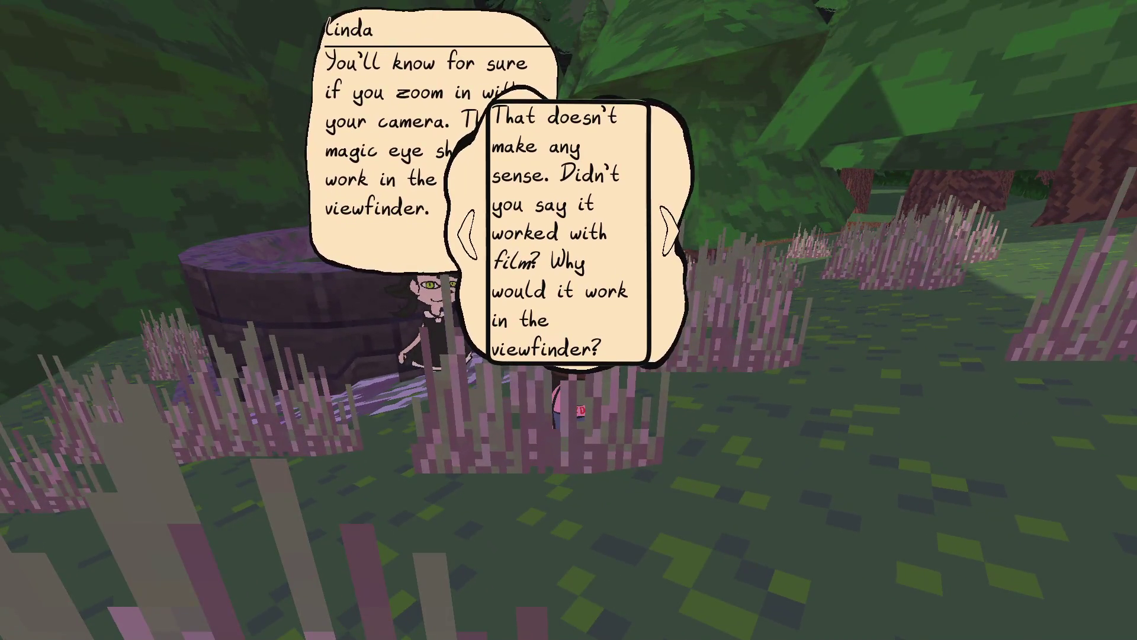
{"action": "key", "text": "space"}
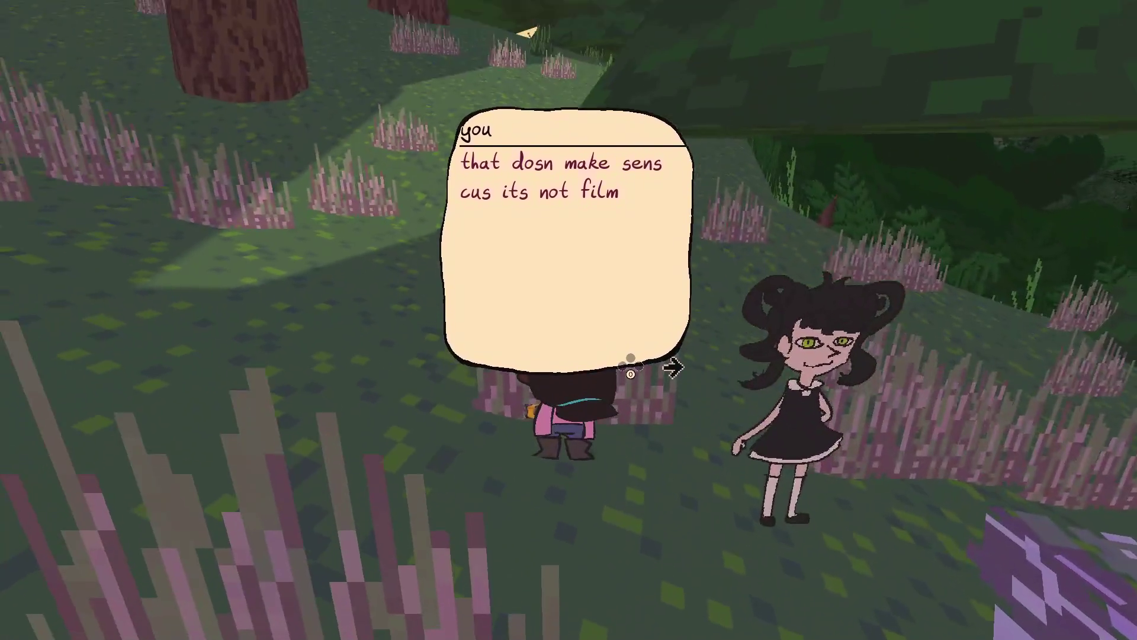
{"action": "key", "text": "space"}
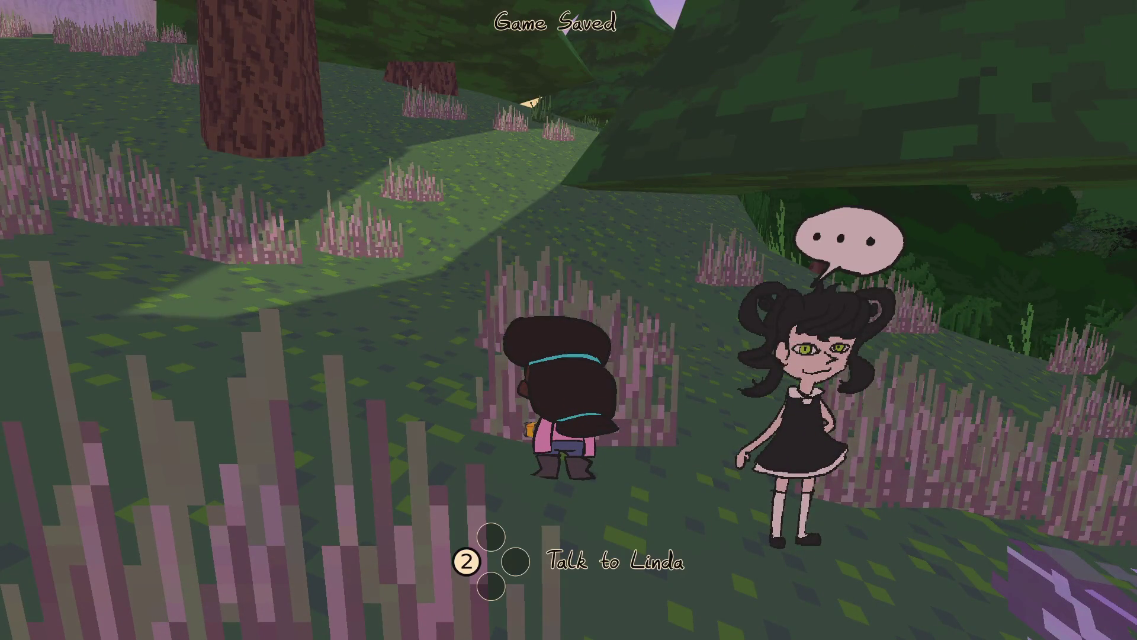
{"action": "key", "text": "s"}
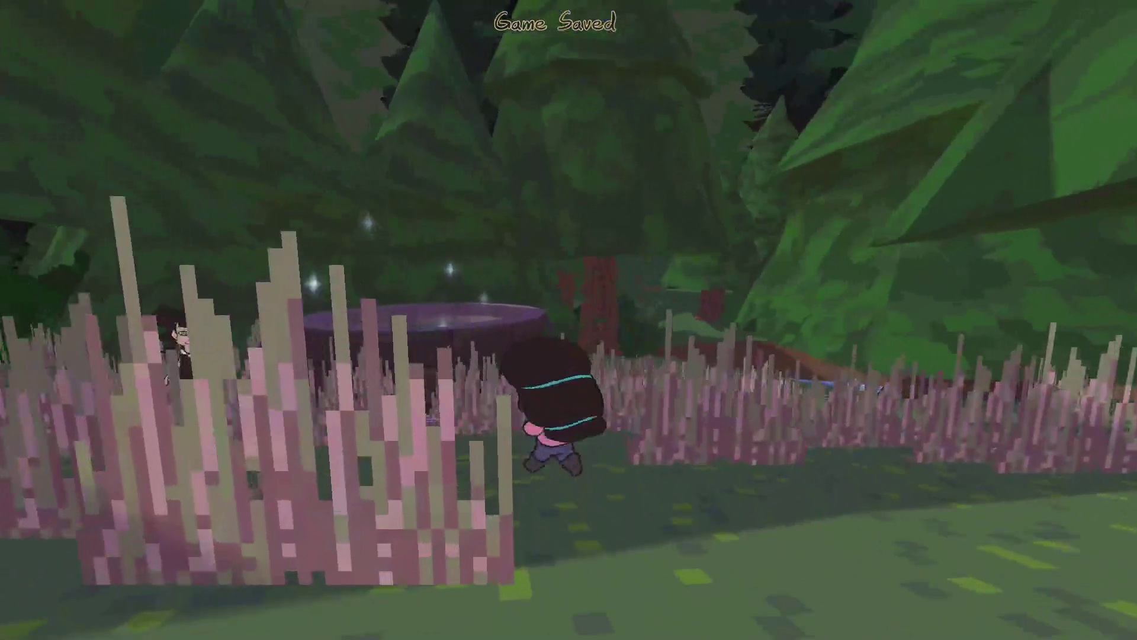
Walk the character out of the well and over to Linda
{"action": "key", "text": "space"}
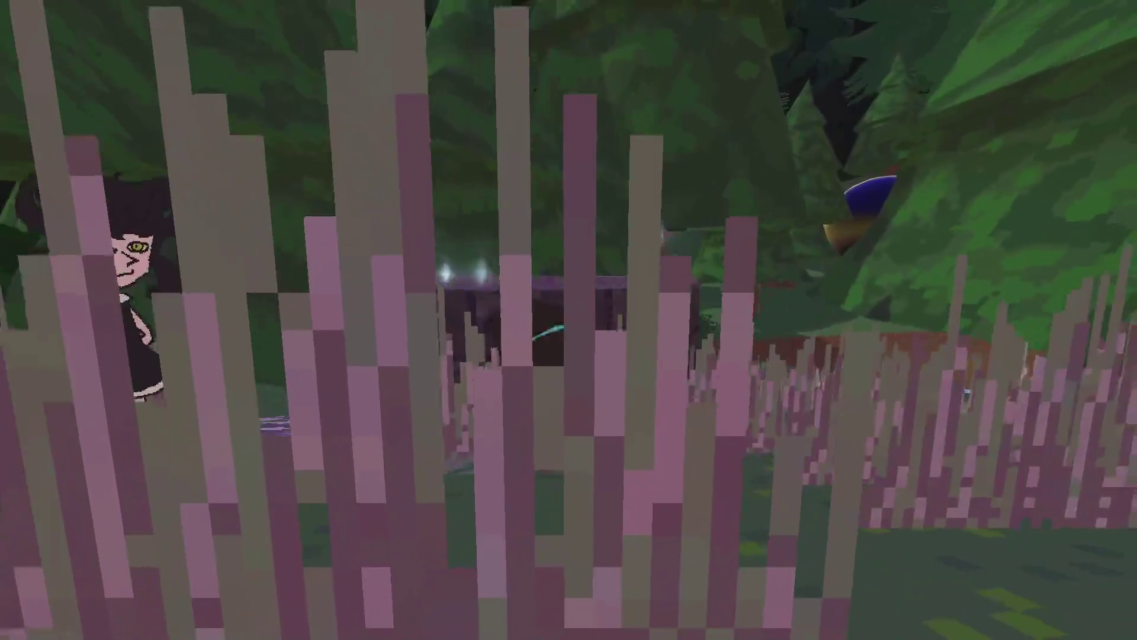
{"action": "key", "text": "w"}
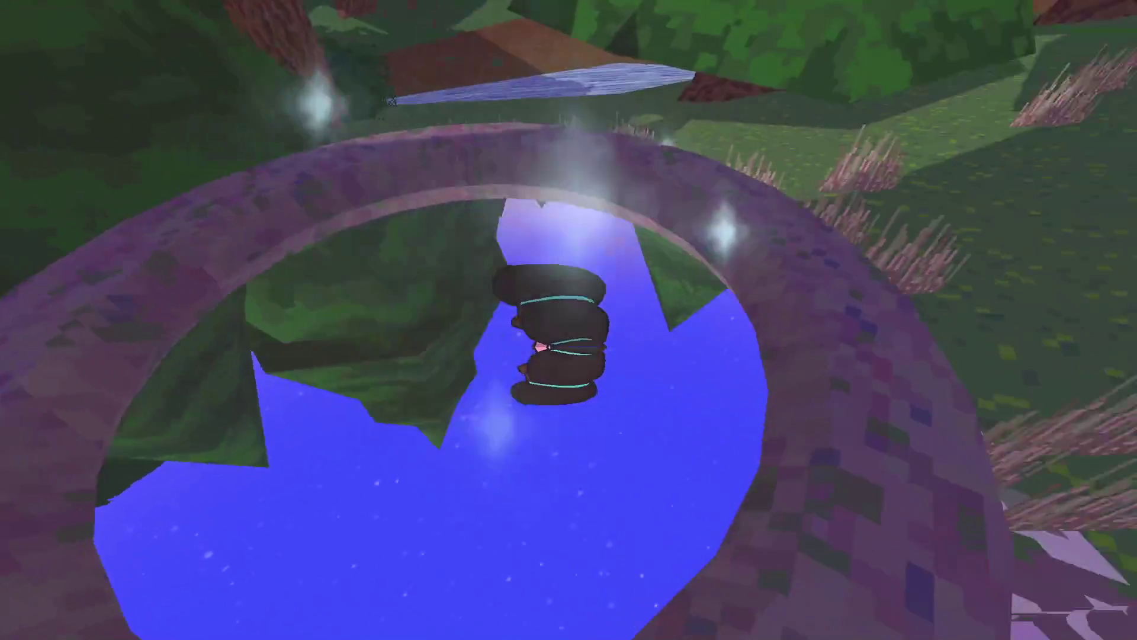
{"action": "key", "text": "a"}
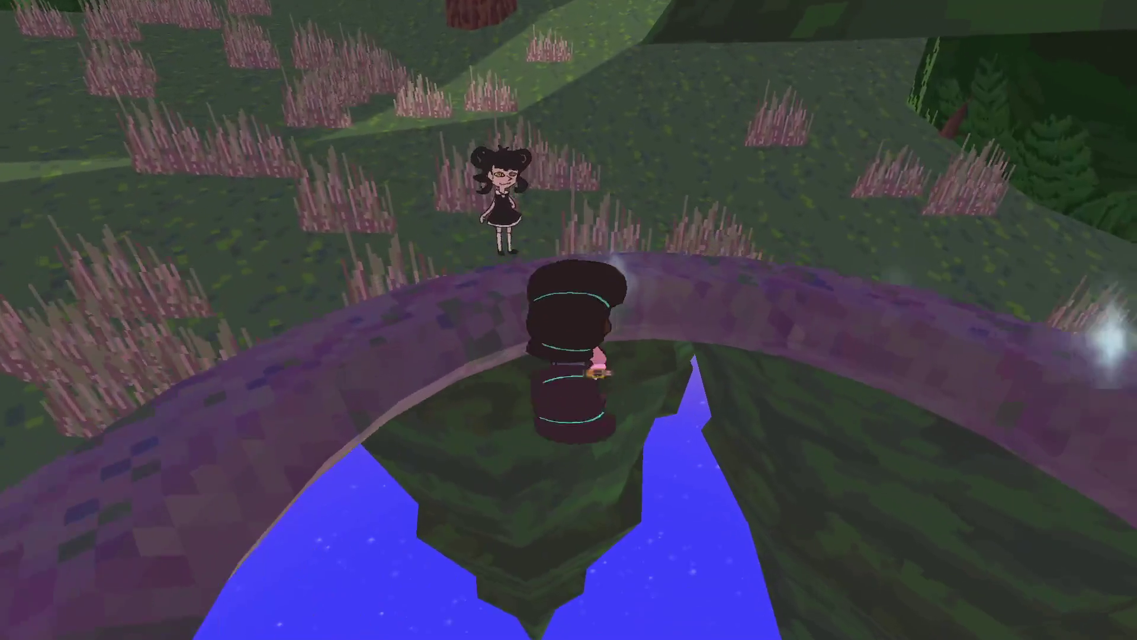
{"action": "key", "text": "w"}
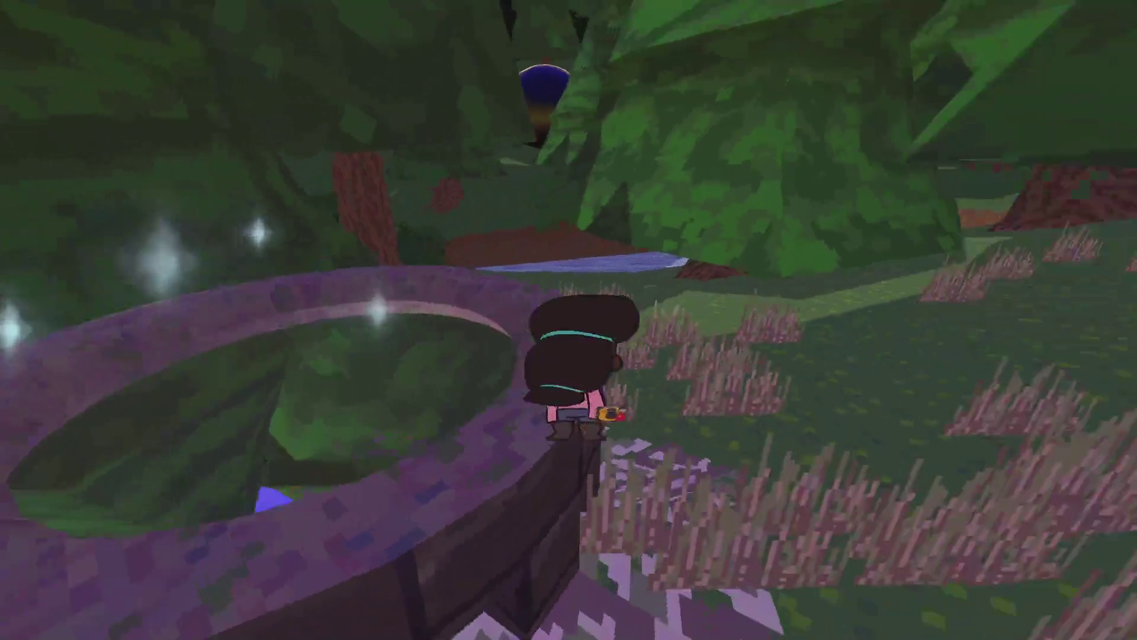
{"action": "key", "text": "w"}
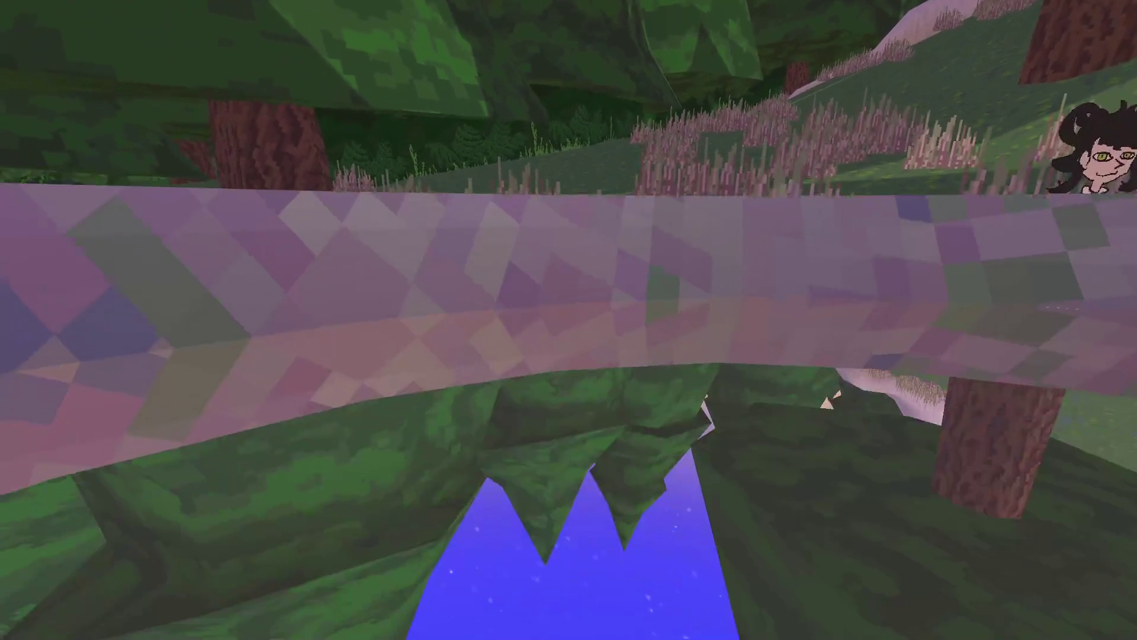
{"action": "key", "text": "w"}
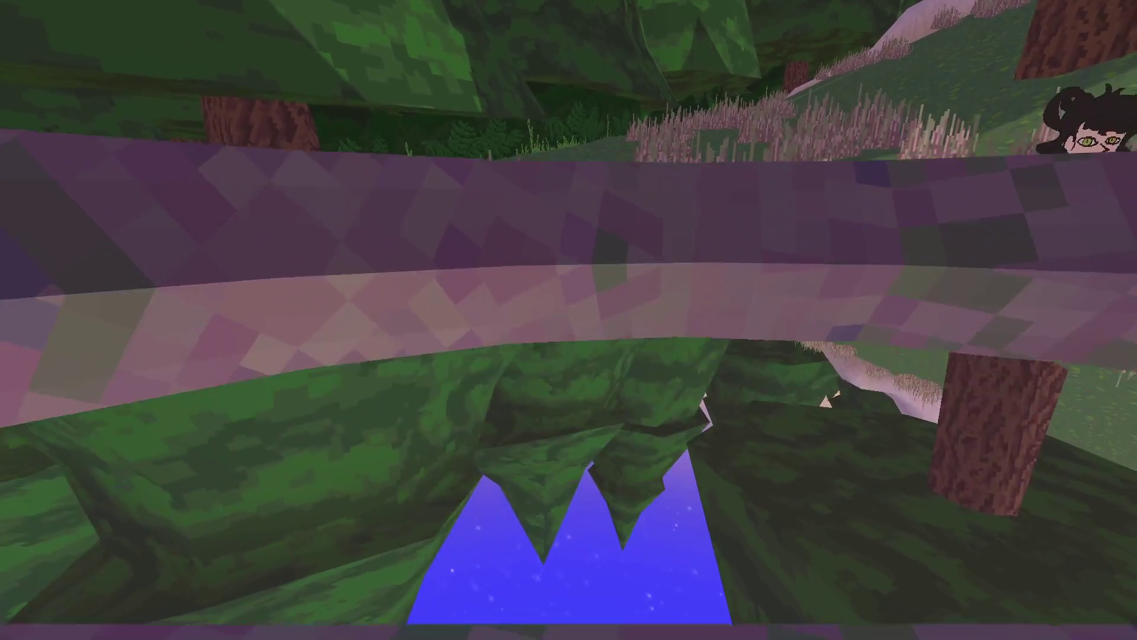
{"action": "key", "text": "w"}
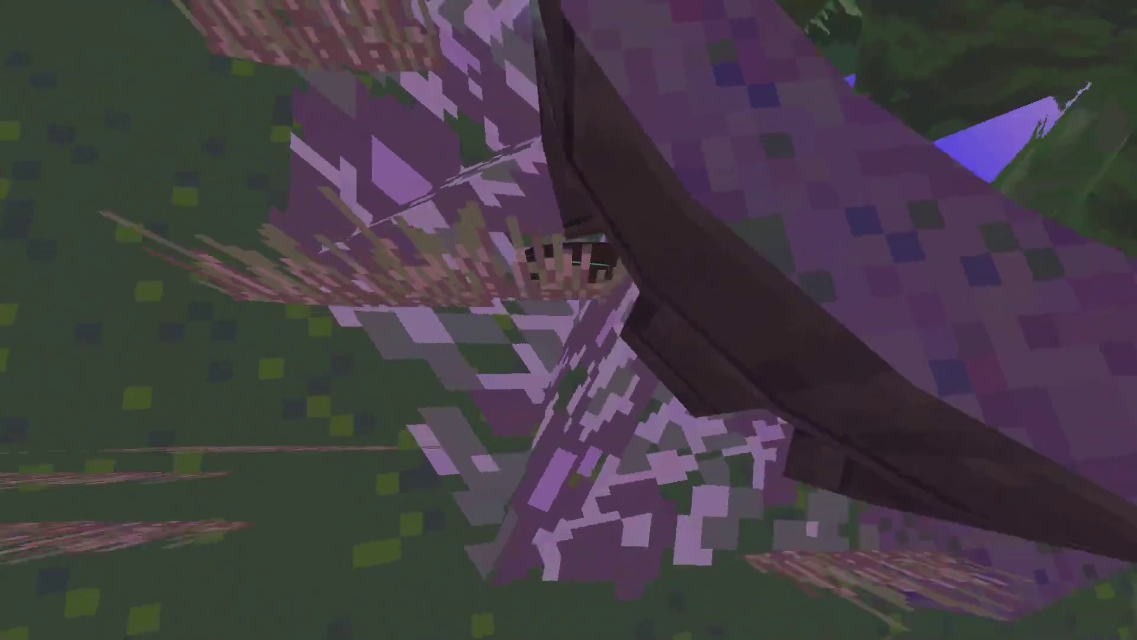
{"action": "key", "text": "w"}
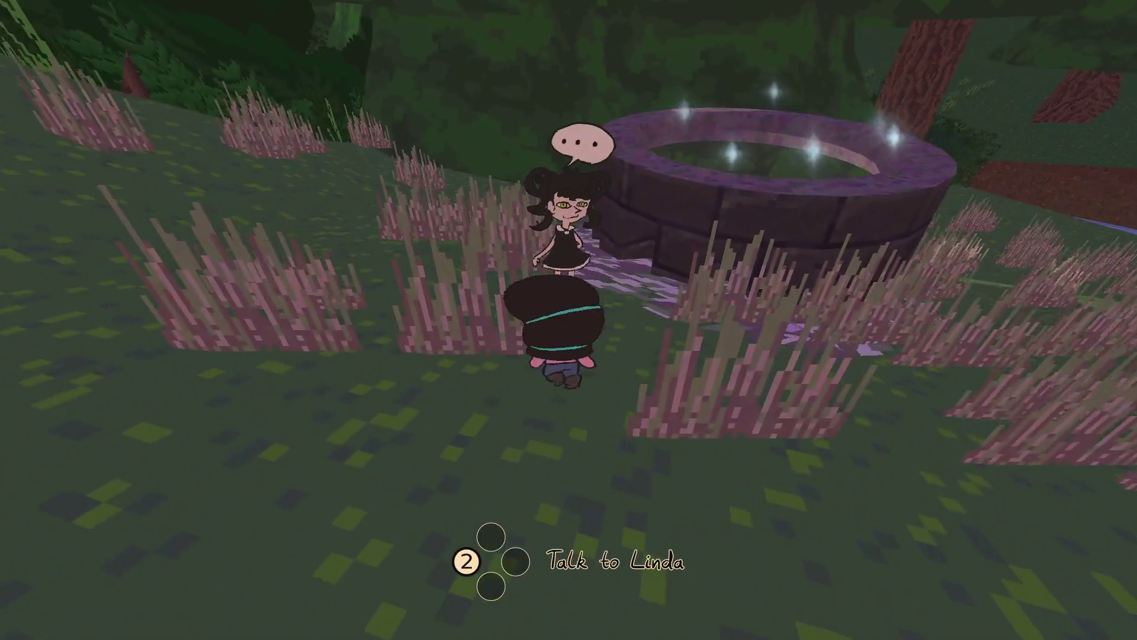
Ask Linda where the ghosts are, reply that it makes no sense, then quit to the editor
{"action": "key", "text": "2"}
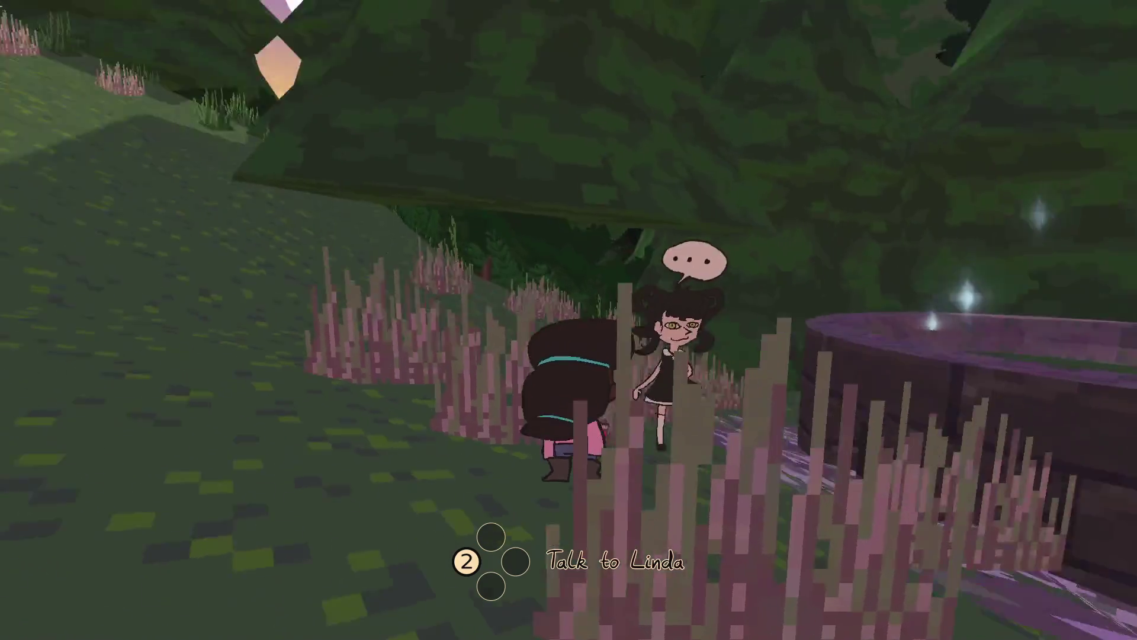
{"action": "key", "text": "space"}
{"action": "key", "text": "space"}
{"action": "key", "text": "space"}
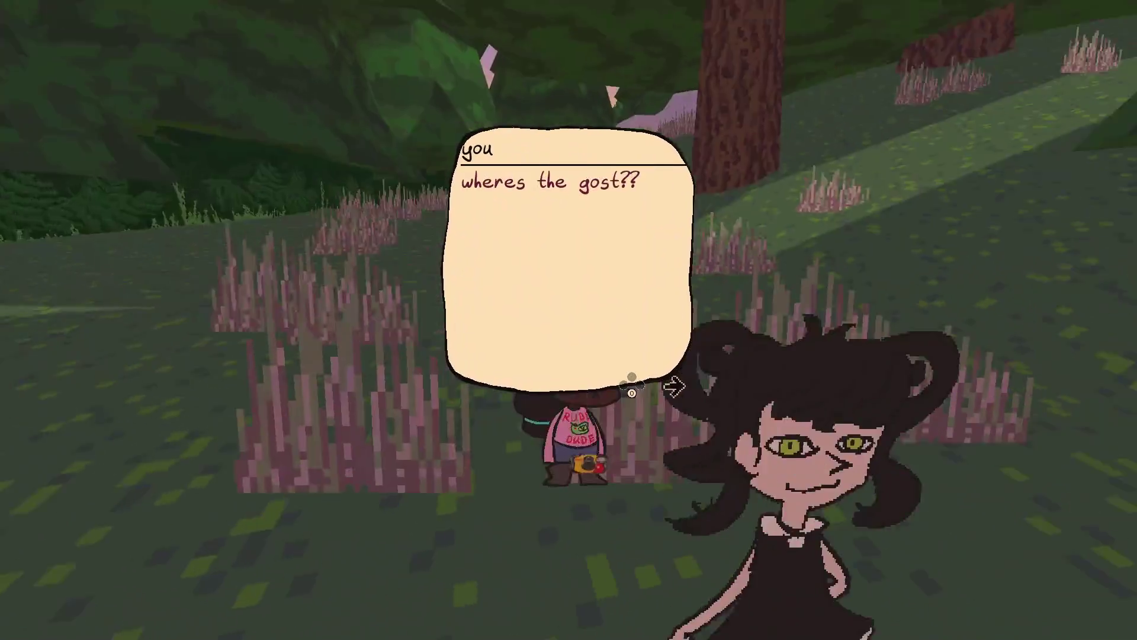
{"action": "key", "text": "space"}
{"action": "key", "text": "space"}
{"action": "key", "text": "space"}
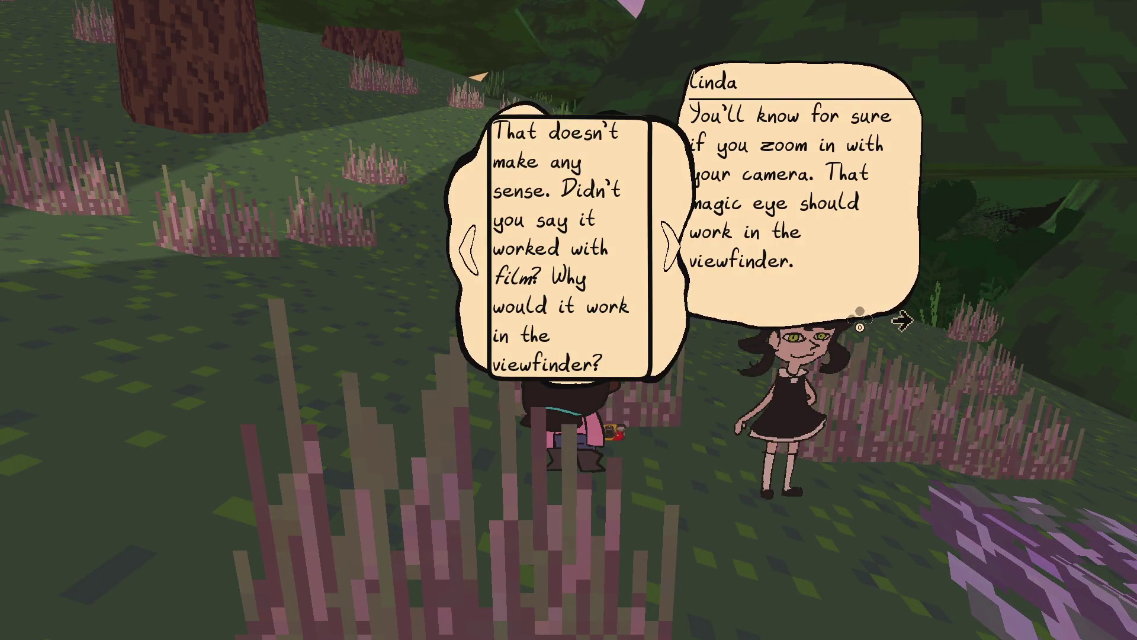
{"action": "key", "text": "space"}
{"action": "key", "text": "space"}
{"action": "key", "text": "space"}
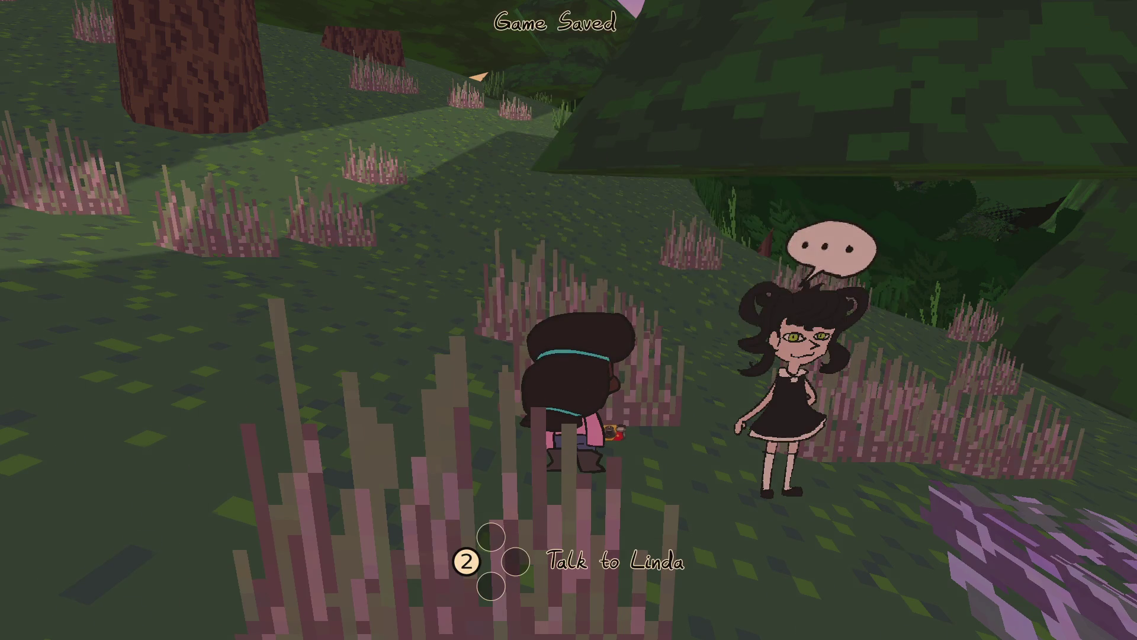
{"action": "key", "text": "Escape"}
{"action": "key", "text": "Down"}
{"action": "key", "text": "Down"}
{"action": "key", "text": "Down"}
{"action": "key", "text": "Return"}
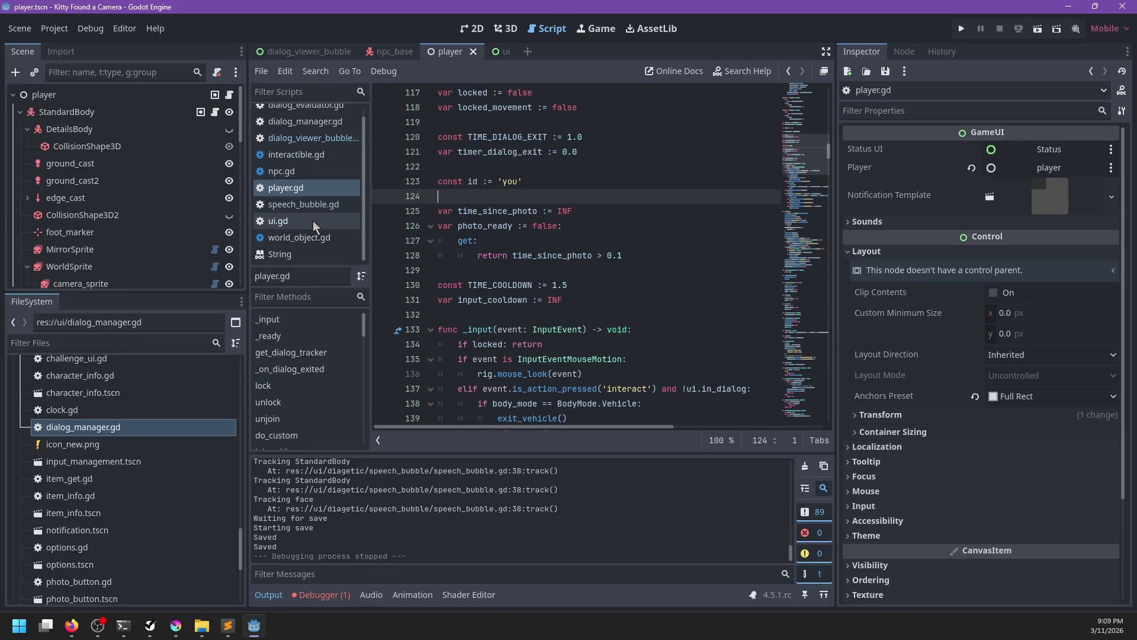
Open speech_bubble.gd at its empty _resize function
{"action": "left_click", "coordinate": [296, 147]}
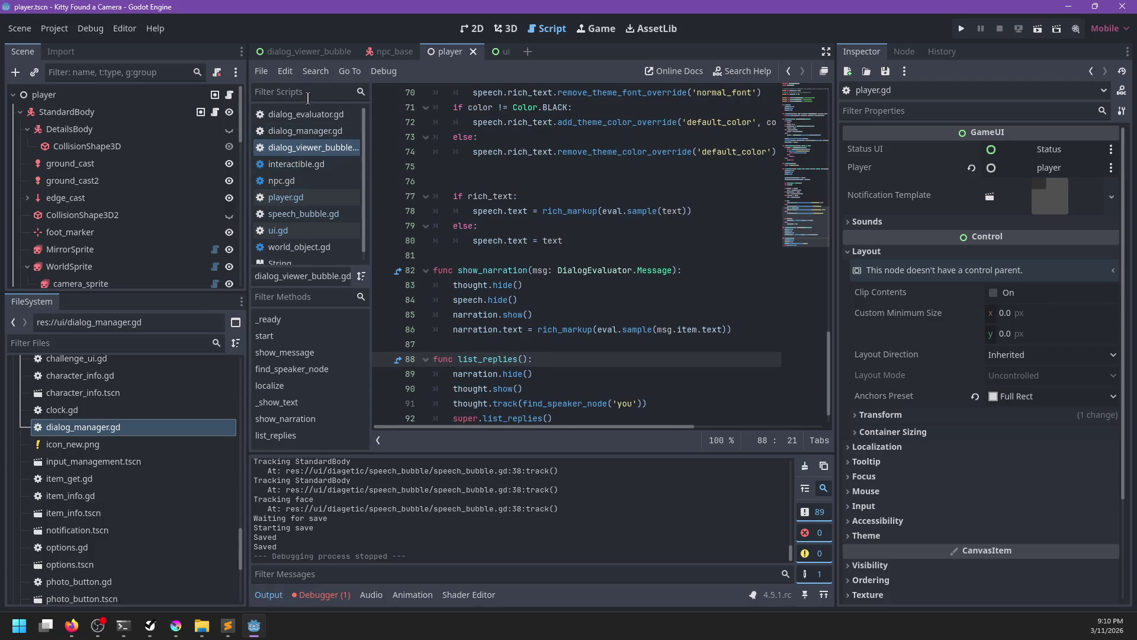
{"action": "scroll", "coordinate": [303, 178], "scroll_direction": "down", "scroll_amount": 1}
{"action": "left_click", "coordinate": [304, 204]}
{"action": "scroll", "coordinate": [581, 310], "scroll_direction": "down", "scroll_amount": 2}
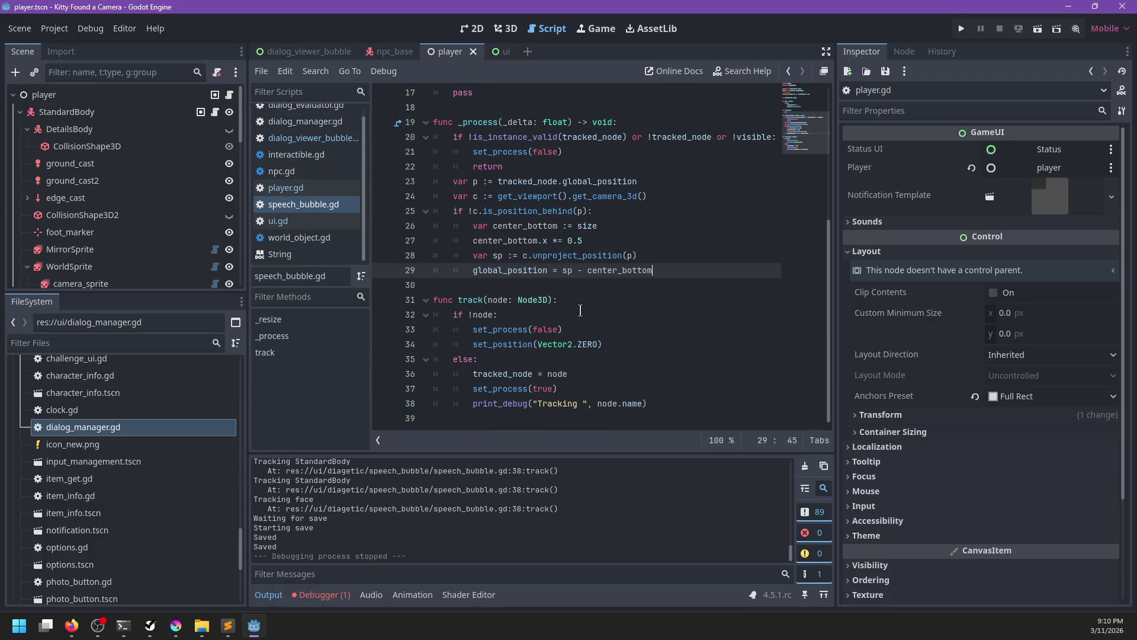
{"action": "scroll", "coordinate": [584, 309], "scroll_direction": "up", "scroll_amount": 4}
{"action": "left_click", "coordinate": [536, 271]}
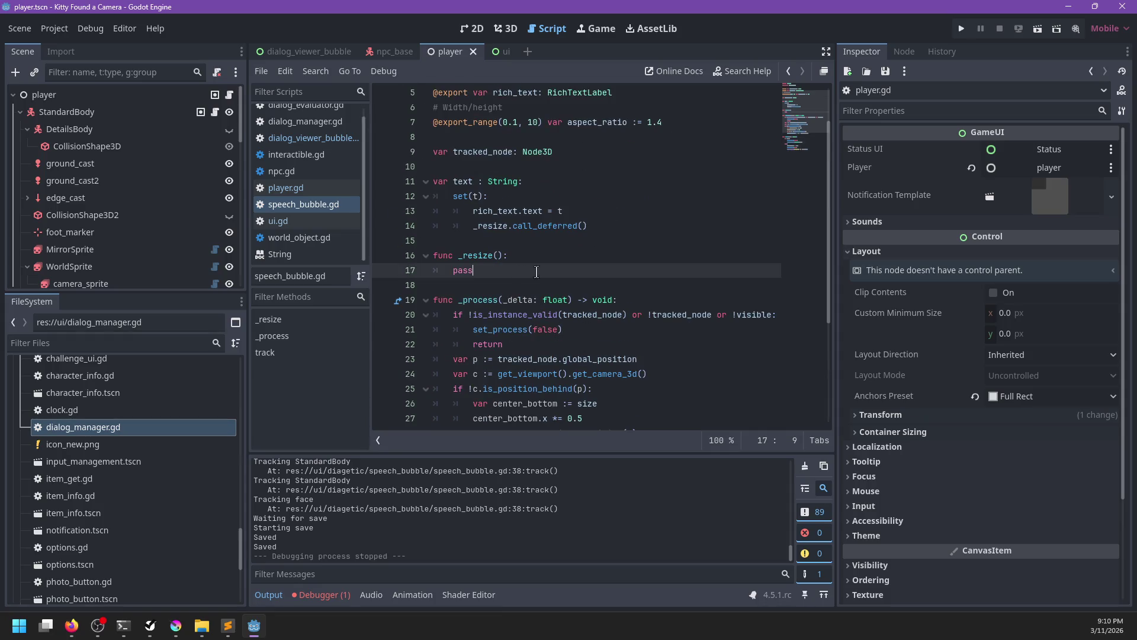
{"action": "scroll", "coordinate": [581, 268], "scroll_direction": "up", "scroll_amount": 2}
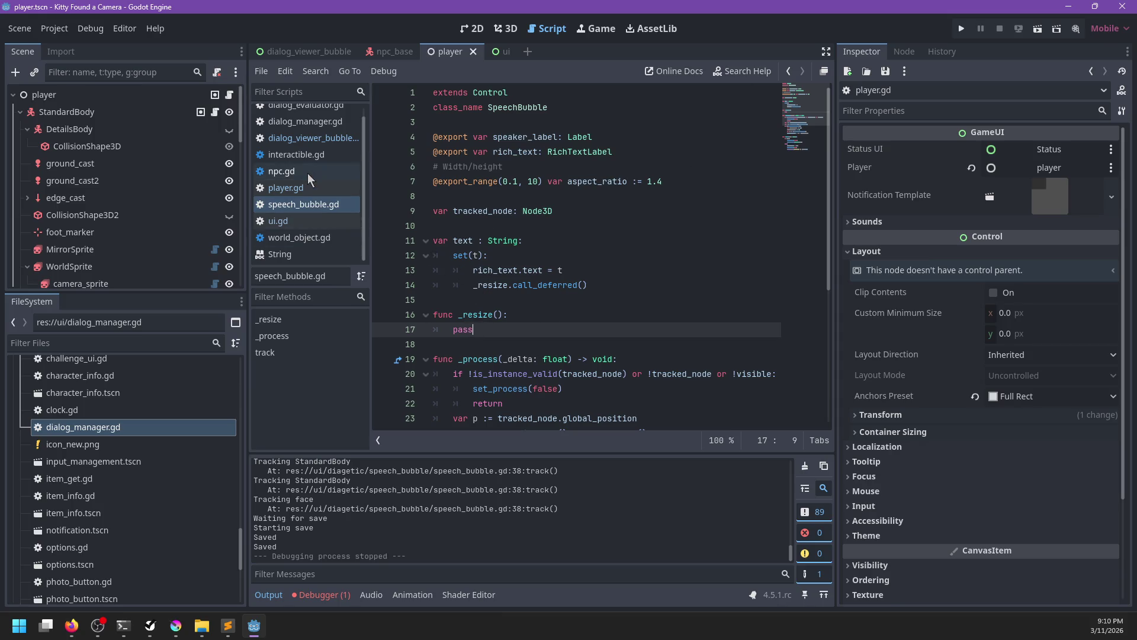
{"action": "scroll", "coordinate": [308, 169], "scroll_direction": "up", "scroll_amount": 1}
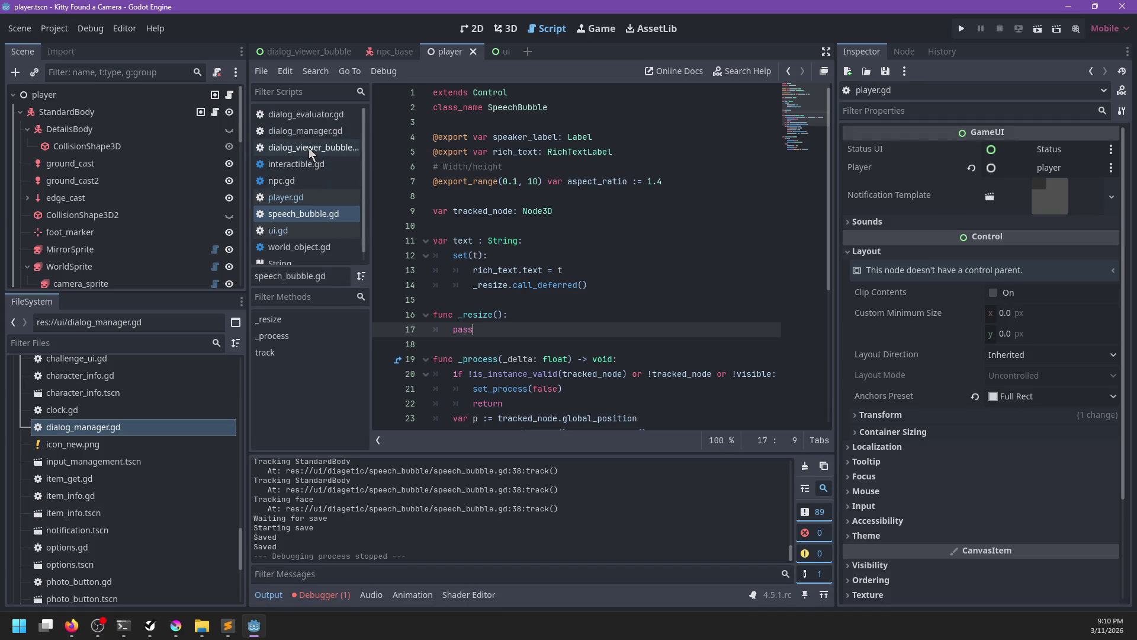
{"action": "scroll", "coordinate": [119, 190], "scroll_direction": "down", "scroll_amount": 5}
Switch to the dialog_viewer_bubble scene and expand narration_bubble and its VBoxContainer
{"action": "left_click", "coordinate": [495, 55]}
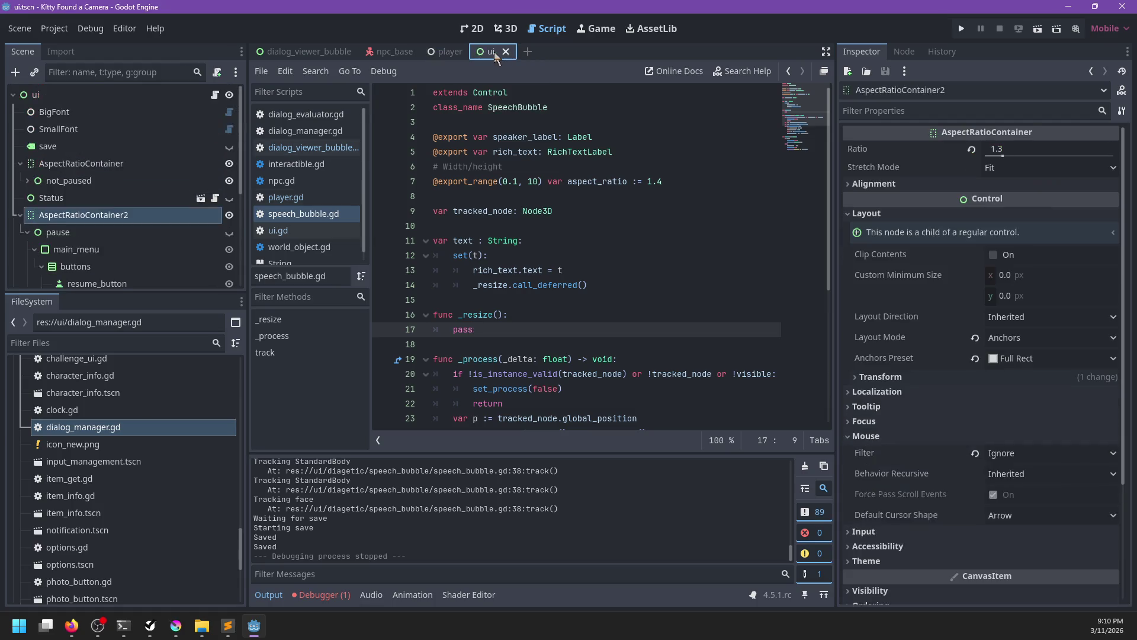
{"action": "left_click", "coordinate": [305, 54]}
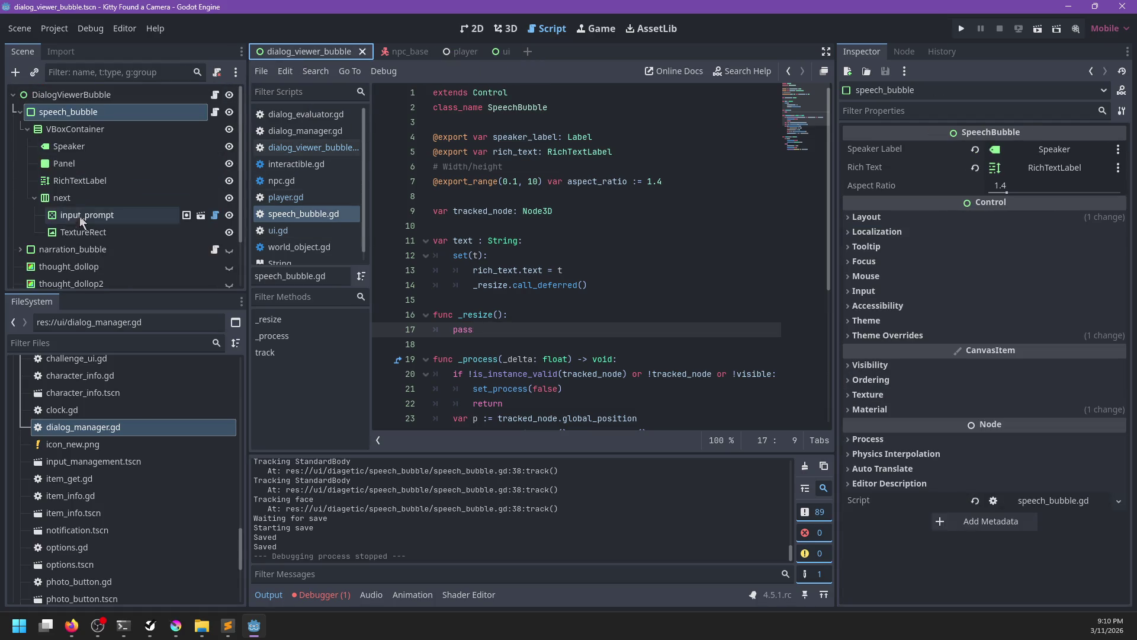
{"action": "scroll", "coordinate": [77, 216], "scroll_direction": "down", "scroll_amount": 2}
{"action": "left_click", "coordinate": [21, 192]}
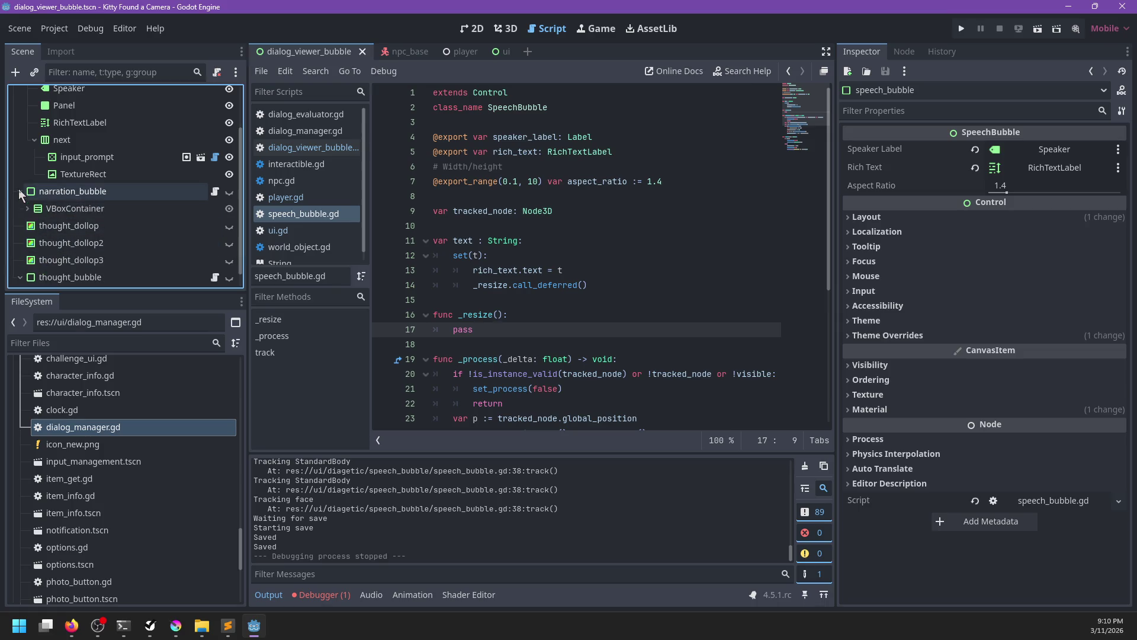
{"action": "left_click", "coordinate": [24, 210]}
{"action": "left_click", "coordinate": [25, 208]}
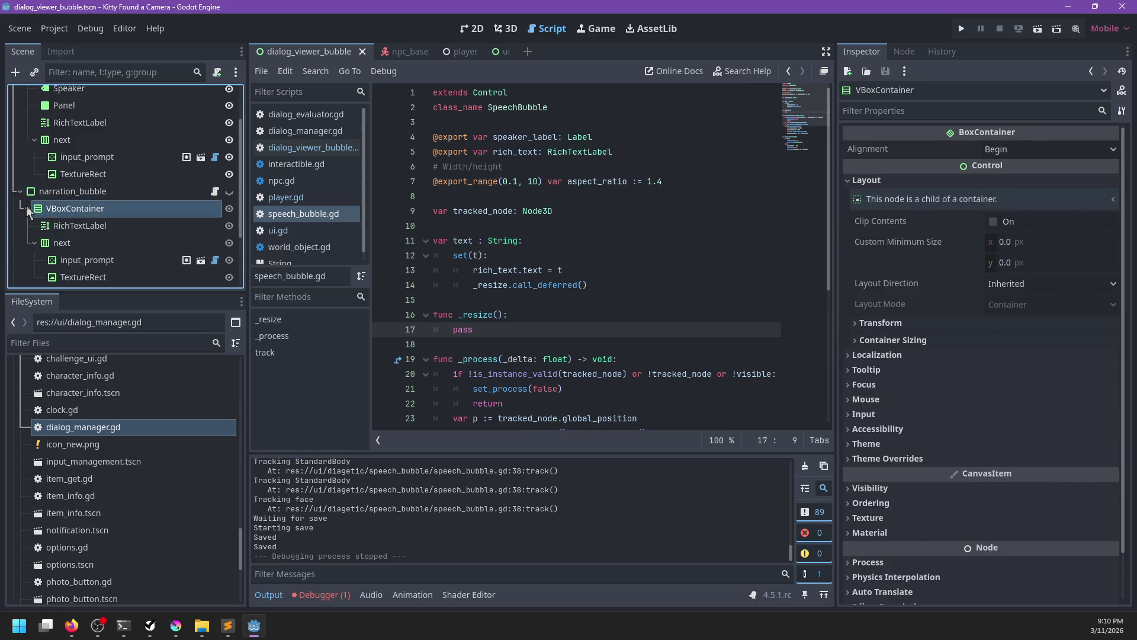
On the narration RichTextLabel, turn Fit Content off and try Scroll Following on and off, saving the scene
{"action": "left_click", "coordinate": [159, 225]}
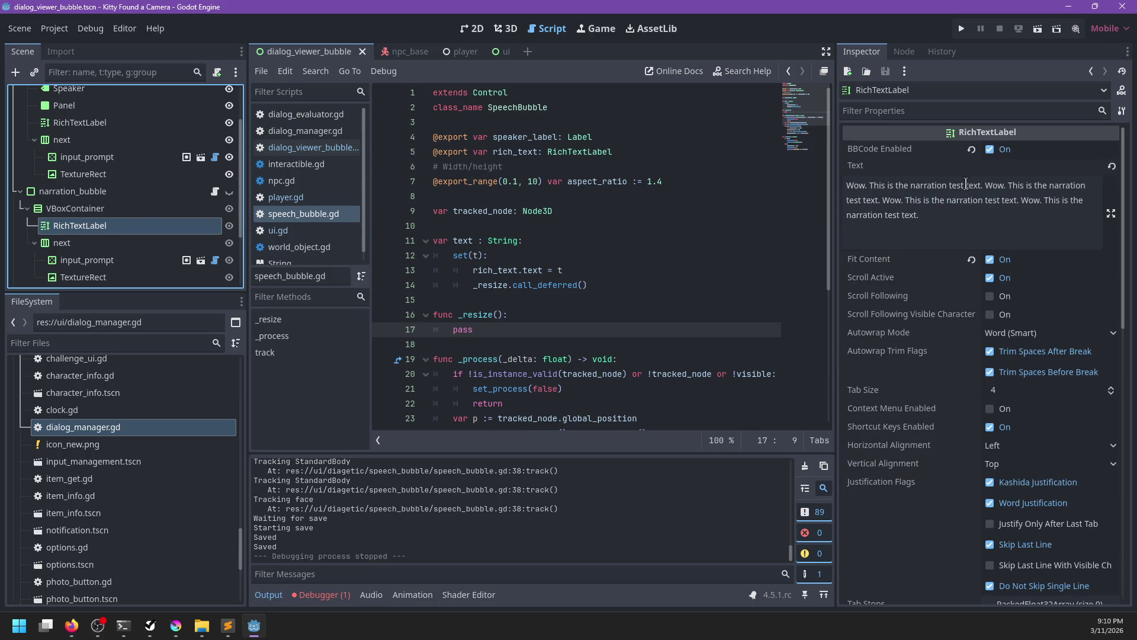
{"action": "left_click", "coordinate": [990, 260]}
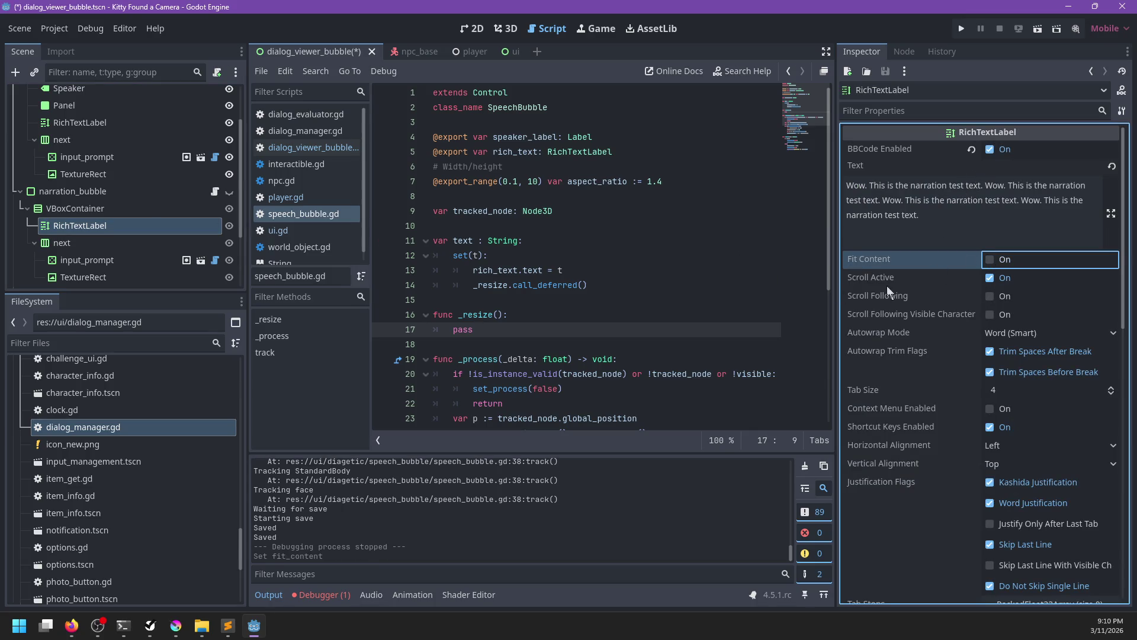
{"action": "key", "text": "ctrl+s"}
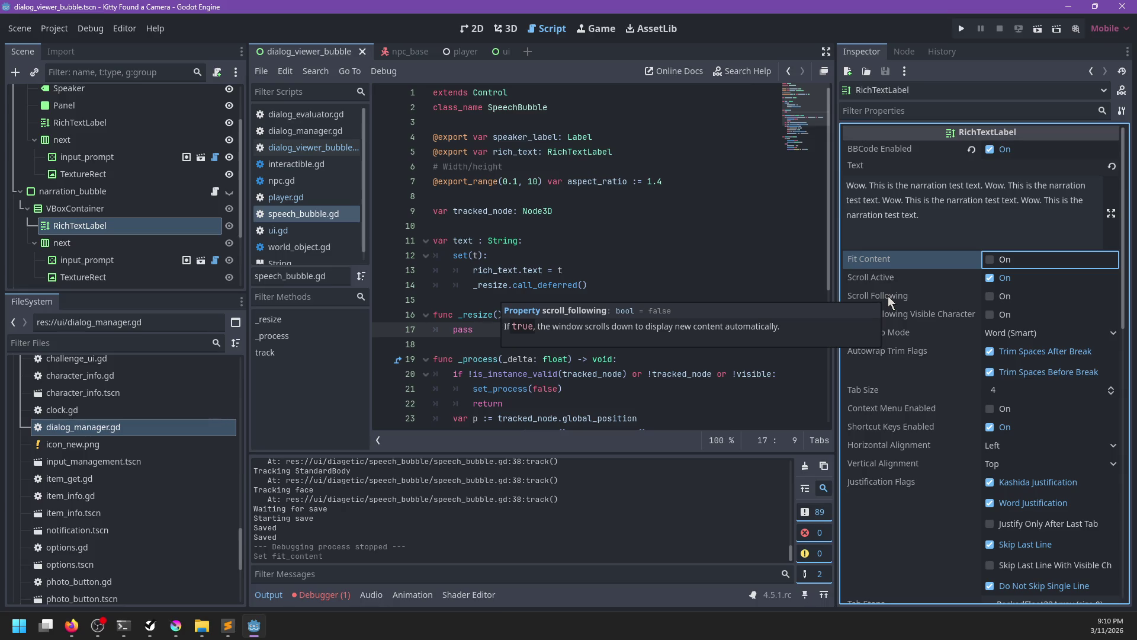
{"action": "left_click", "coordinate": [989, 295]}
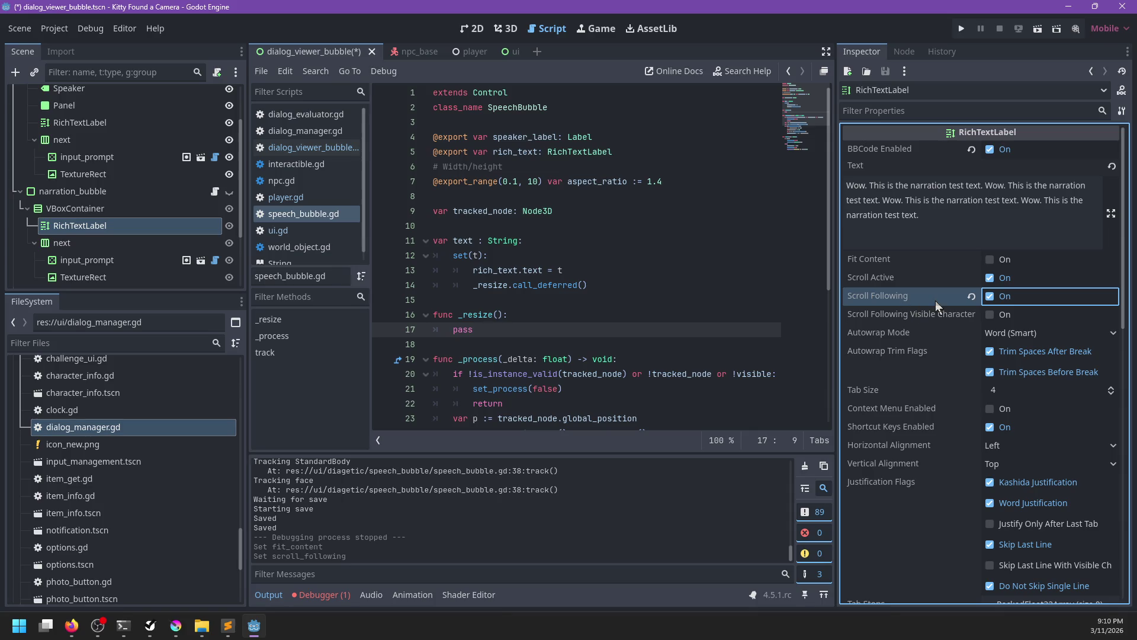
{"action": "left_click", "coordinate": [989, 296]}
{"action": "key", "text": "ctrl+s"}
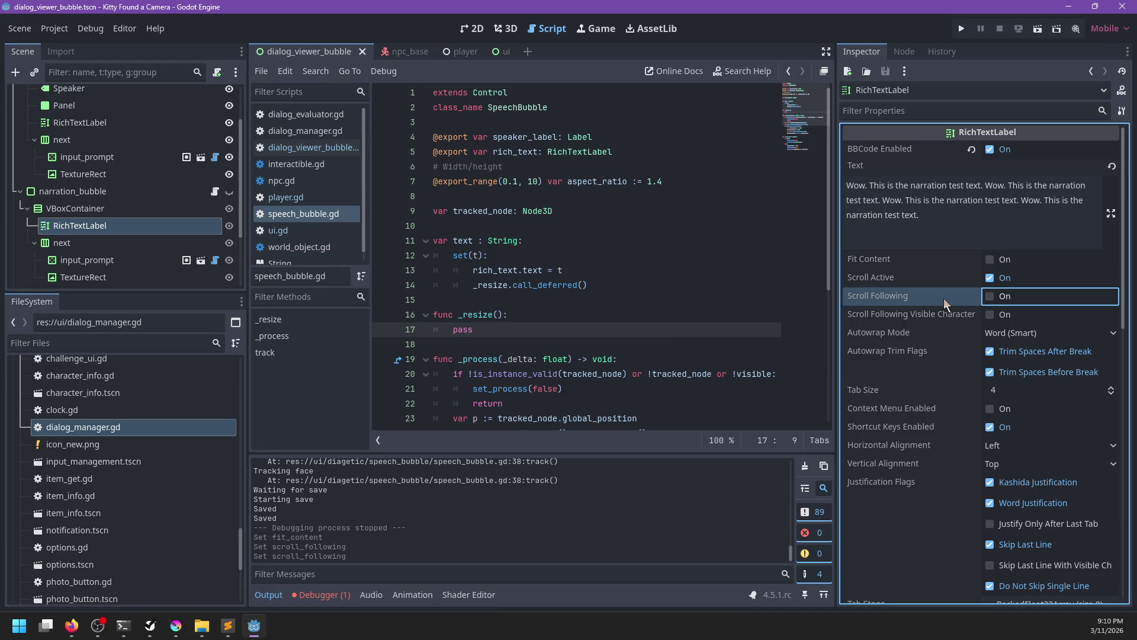
Turn Fit Content back on, save, and view the bubble scene in 2D
{"action": "left_click", "coordinate": [990, 260]}
{"action": "key", "text": "ctrl+s"}
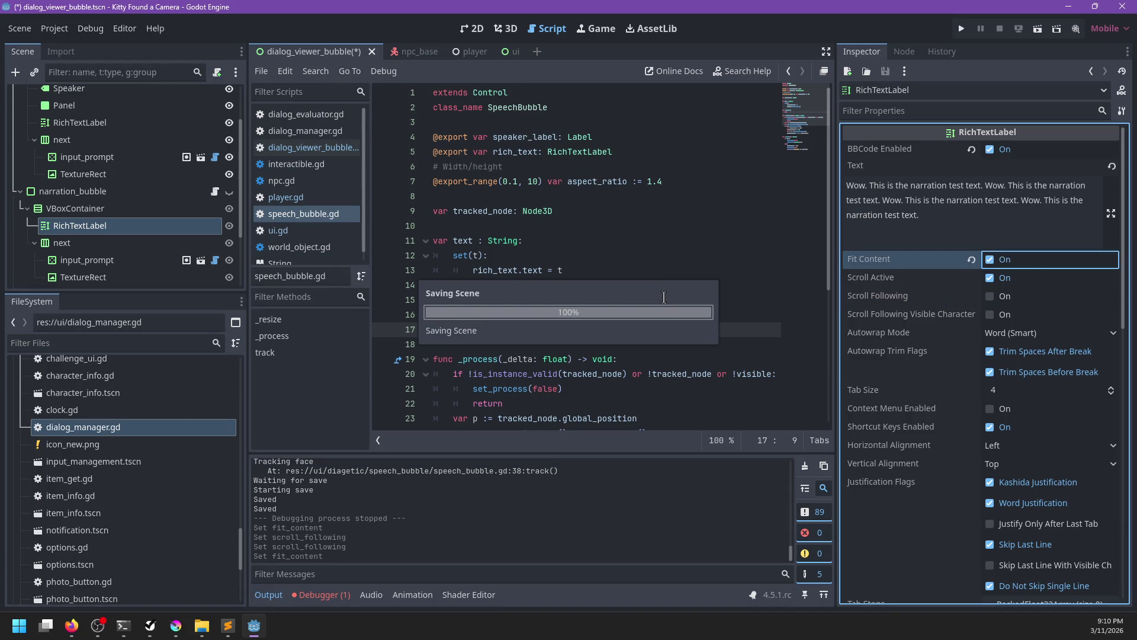
{"action": "left_click", "coordinate": [503, 32]}
{"action": "left_click", "coordinate": [77, 191]}
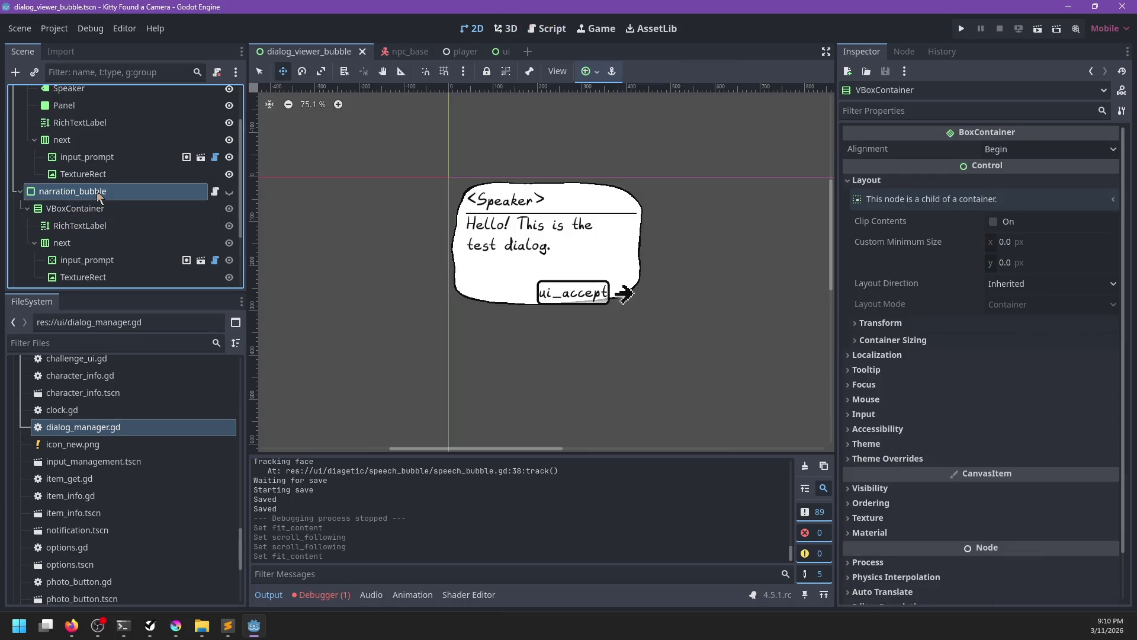
{"action": "left_click", "coordinate": [215, 191]}
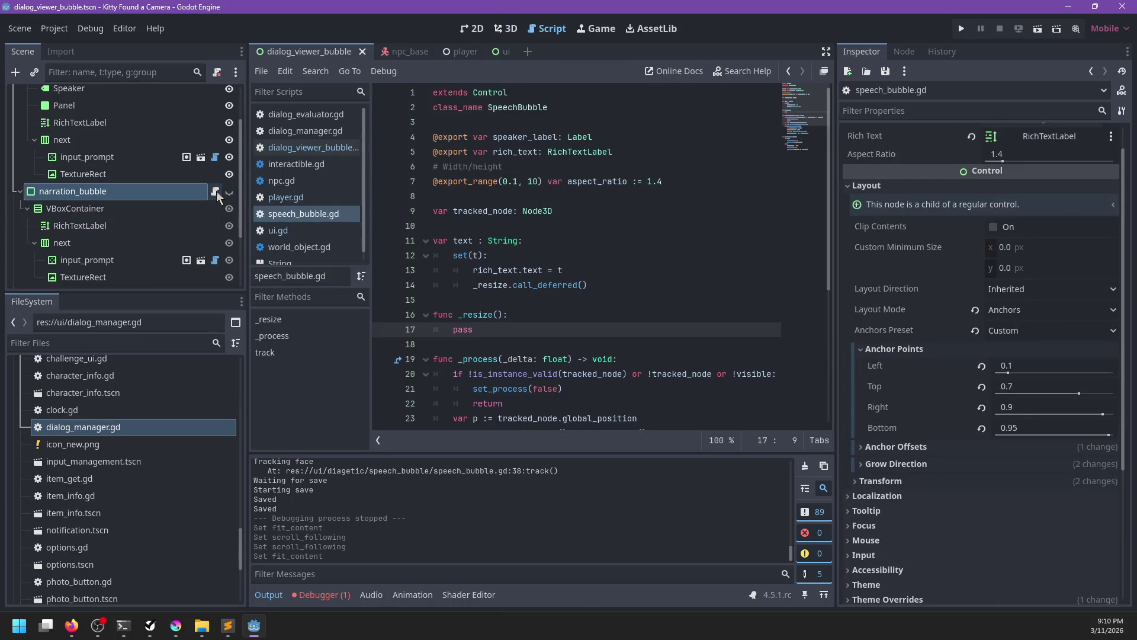
{"action": "left_click", "coordinate": [672, 181]}
{"action": "key", "text": "Return"}
{"action": "type", "text": "@export "}
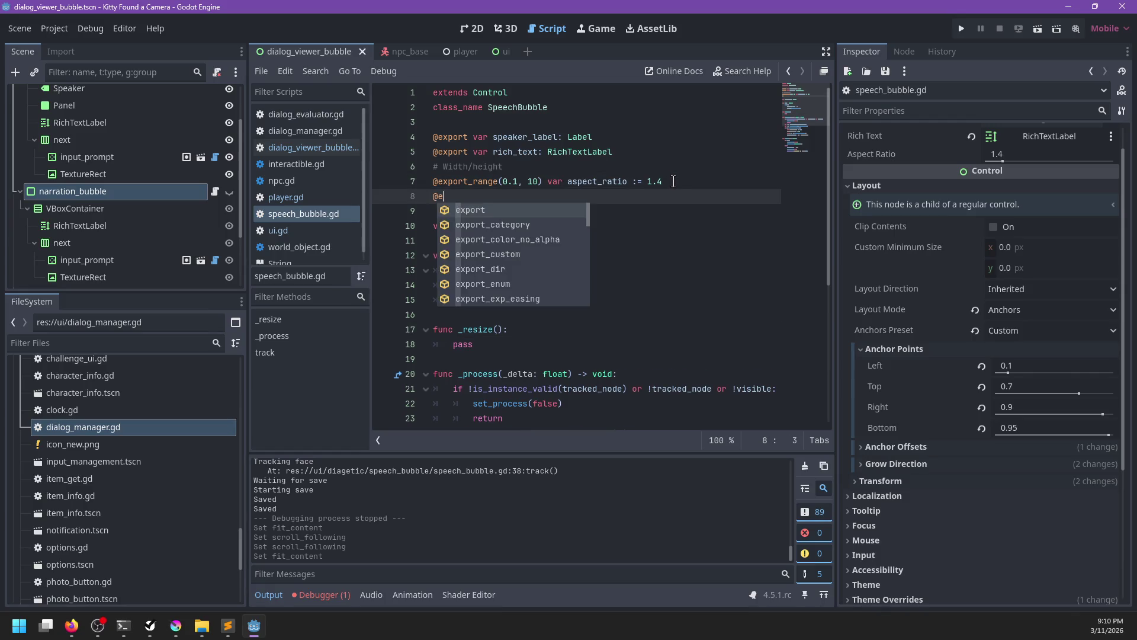
{"action": "type", "text": "var"}
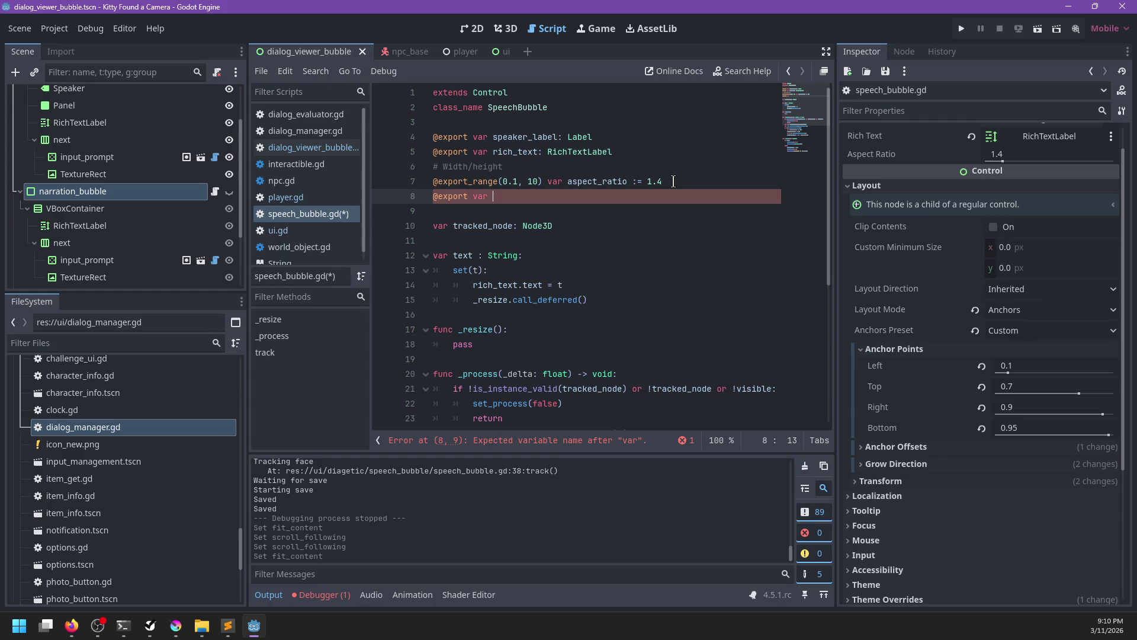
{"action": "type", "text": "ion := false"}
{"action": "left_click", "coordinate": [990, 173]}
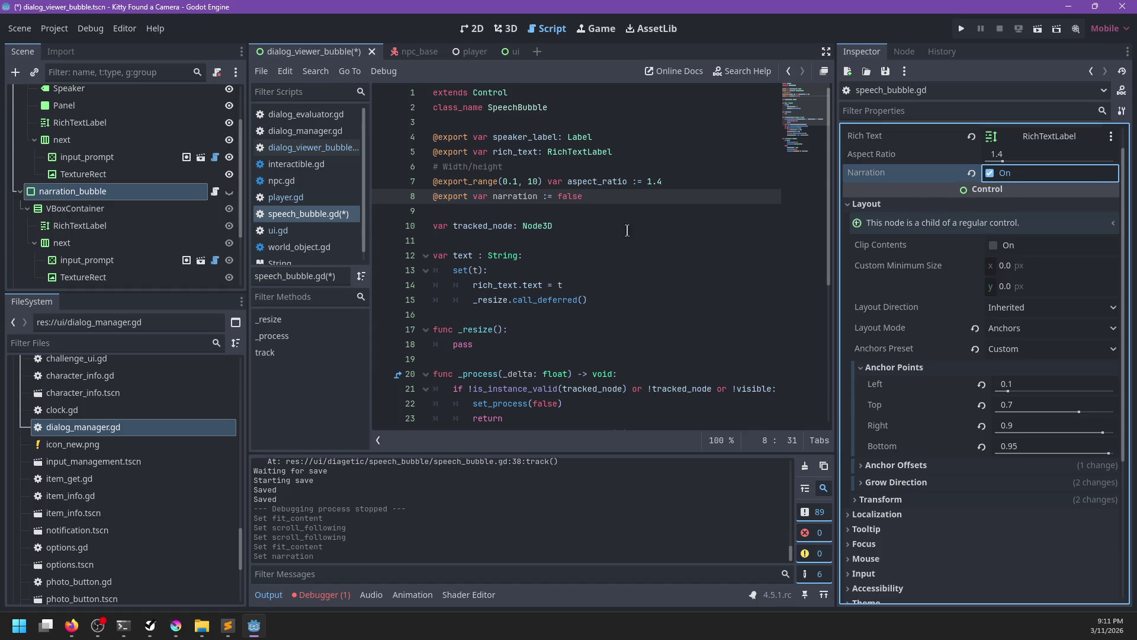
Replace the placeholder pass in _resize with an 'if narration:' block
{"action": "scroll", "coordinate": [525, 237], "scroll_direction": "down", "scroll_amount": 1}
{"action": "left_click", "coordinate": [523, 285]}
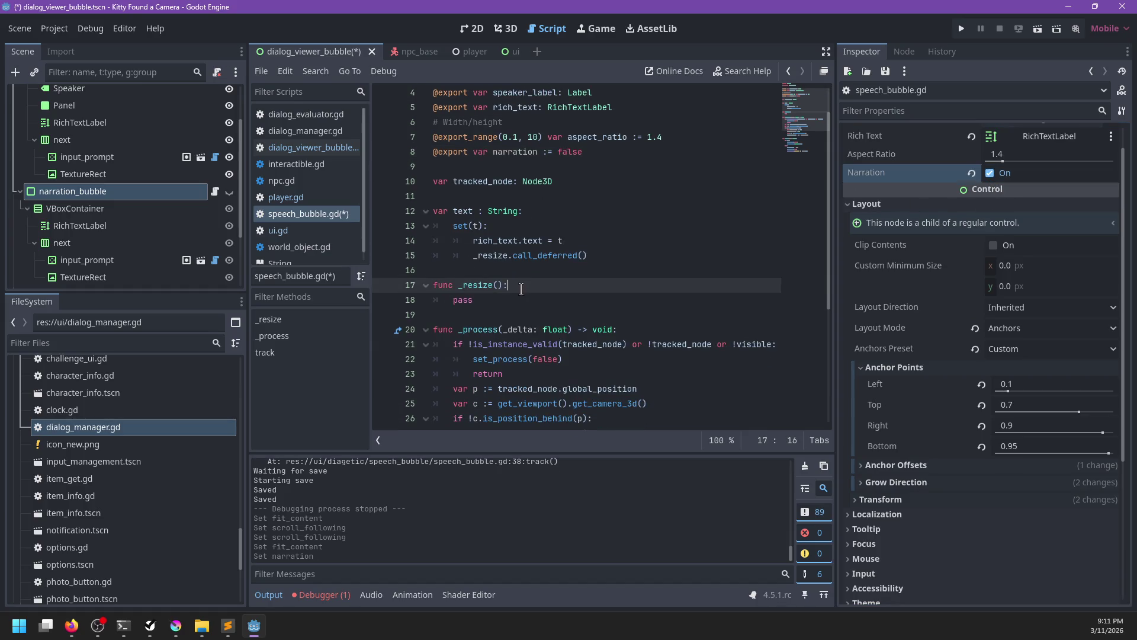
{"action": "key", "text": "Down"}
{"action": "key", "text": "BackSpace"}
{"action": "key", "text": "BackSpace"}
{"action": "key", "text": "BackSpace"}
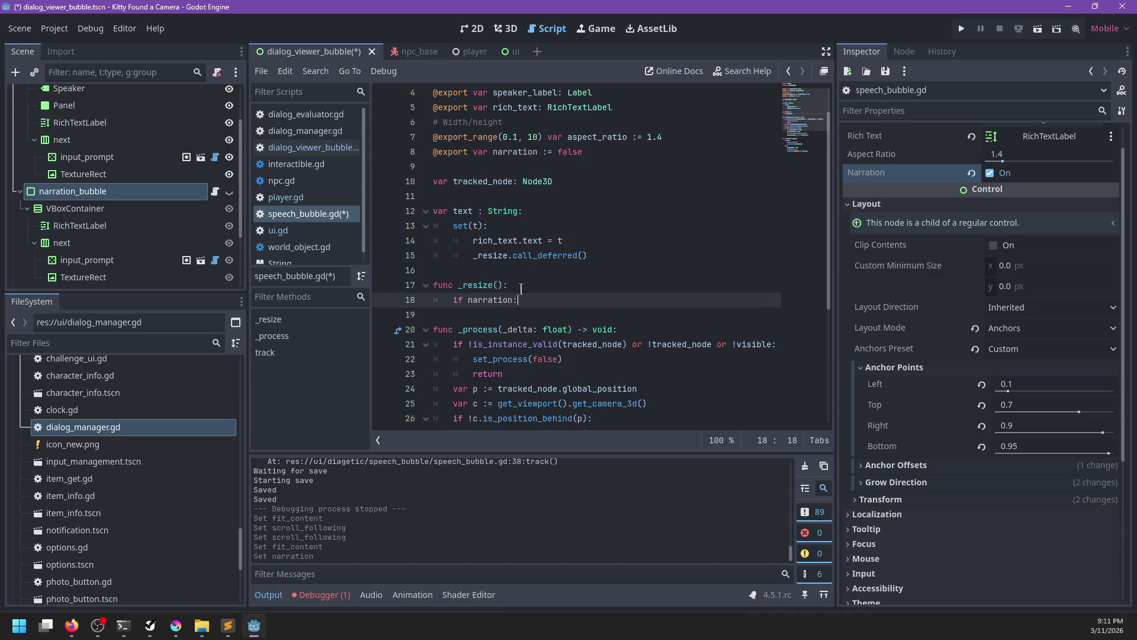
{"action": "key", "text": "Return"}
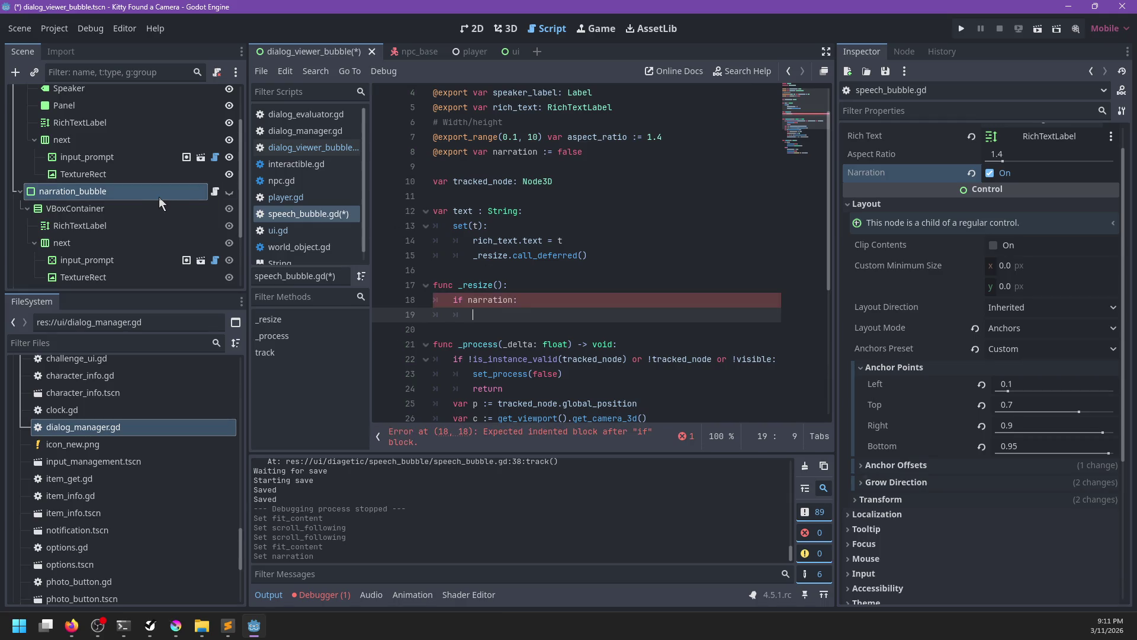
{"action": "left_click", "coordinate": [507, 29]}
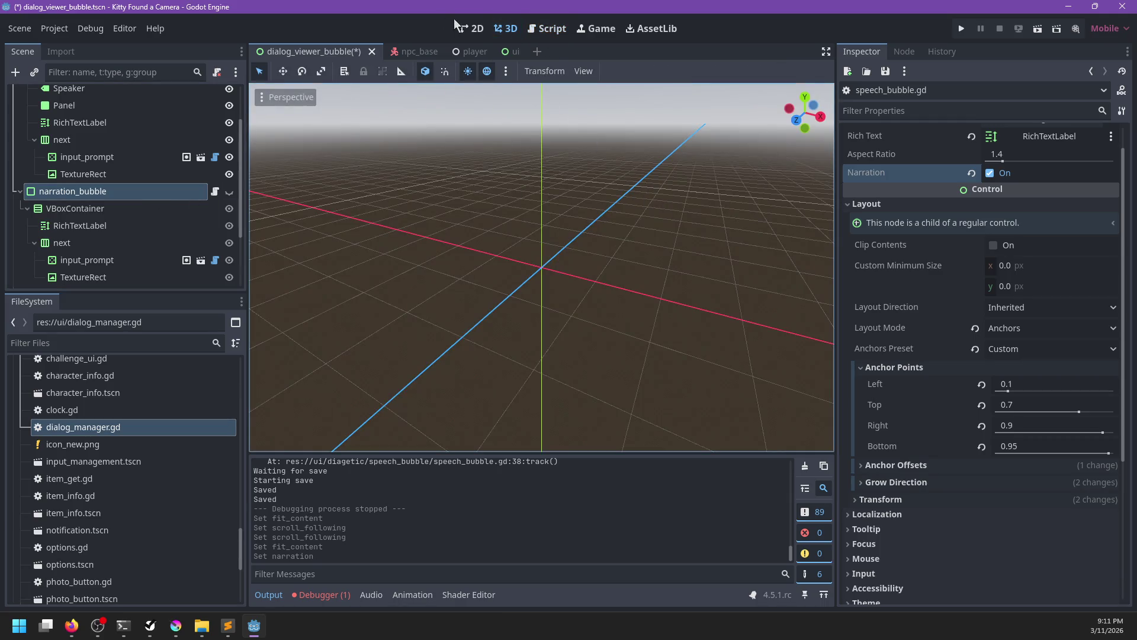
Make narration_bubble visible in the 2D scene view
{"action": "left_click", "coordinate": [472, 28]}
{"action": "left_click", "coordinate": [229, 191]}
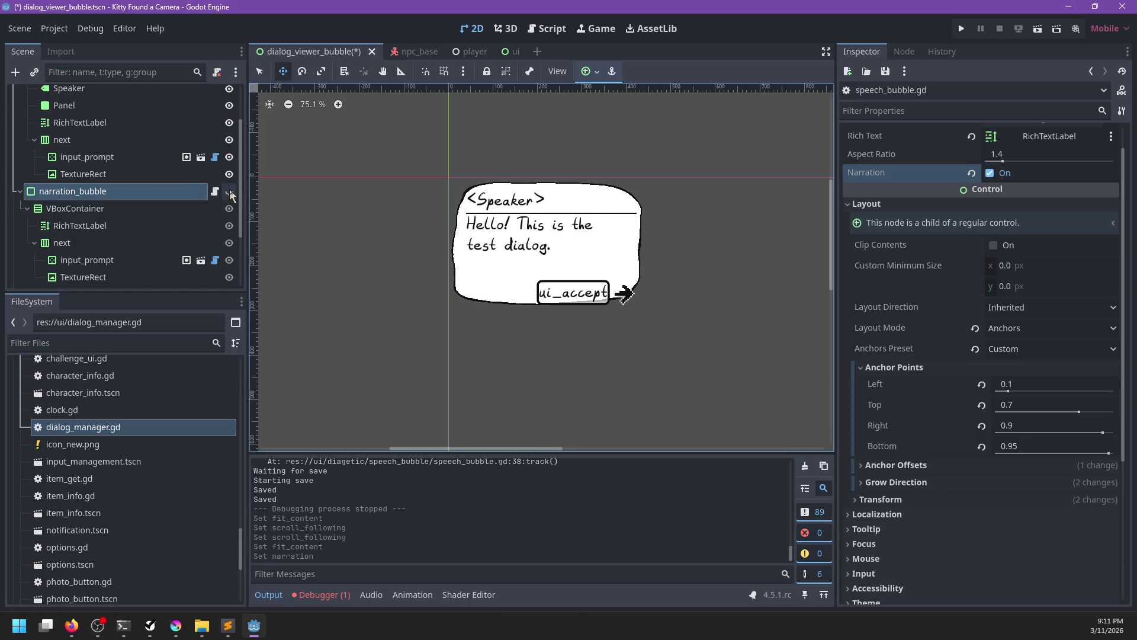
{"action": "scroll", "coordinate": [148, 196], "scroll_direction": "down", "scroll_amount": 3}
{"action": "scroll", "coordinate": [628, 322], "scroll_direction": "down", "scroll_amount": 2}
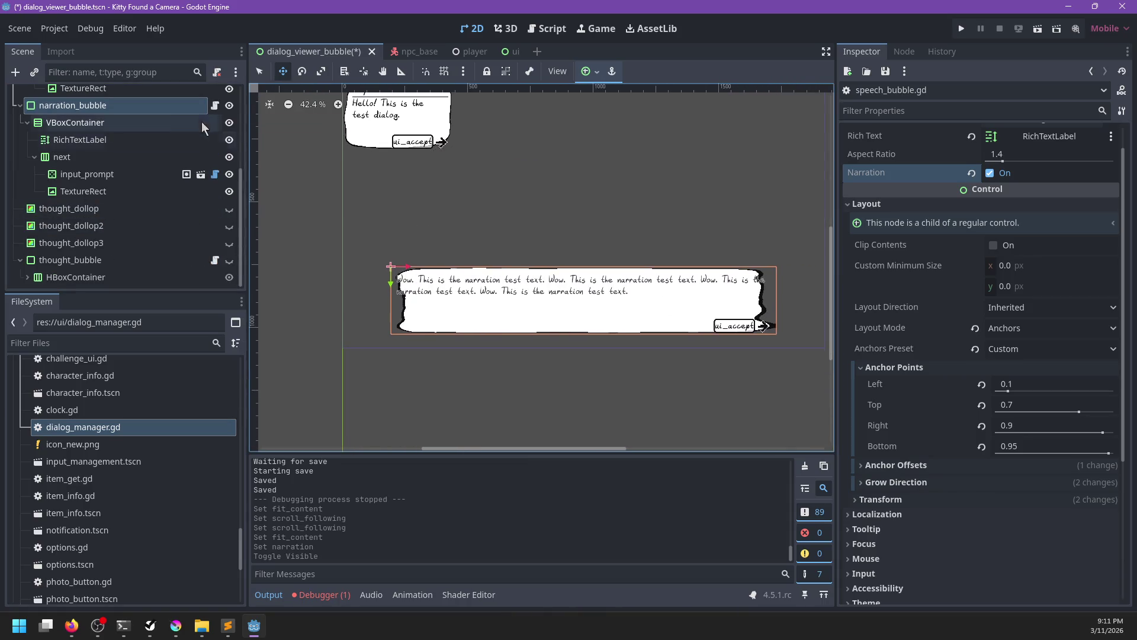
{"action": "scroll", "coordinate": [964, 204], "scroll_direction": "up", "scroll_amount": 1}
Paste extra narration sentences into the RichTextLabel's Text field
{"action": "left_click", "coordinate": [95, 140]}
{"action": "left_click", "coordinate": [978, 218]}
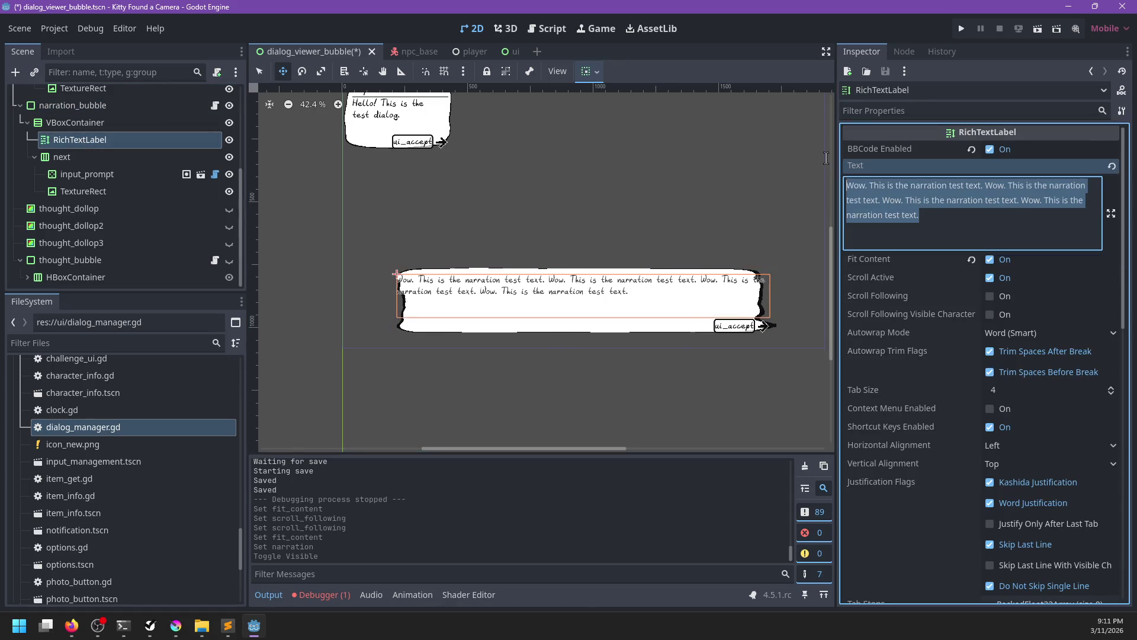
{"action": "type", "text": "Wow. This is the narration test text. Wow. This is the narration test text. Wow. This is the narration test text. Wow. This is the narration test text."}
{"action": "key", "text": "ctrl+v"}
{"action": "key", "text": "ctrl+v"}
{"action": "key", "text": "ctrl+v"}
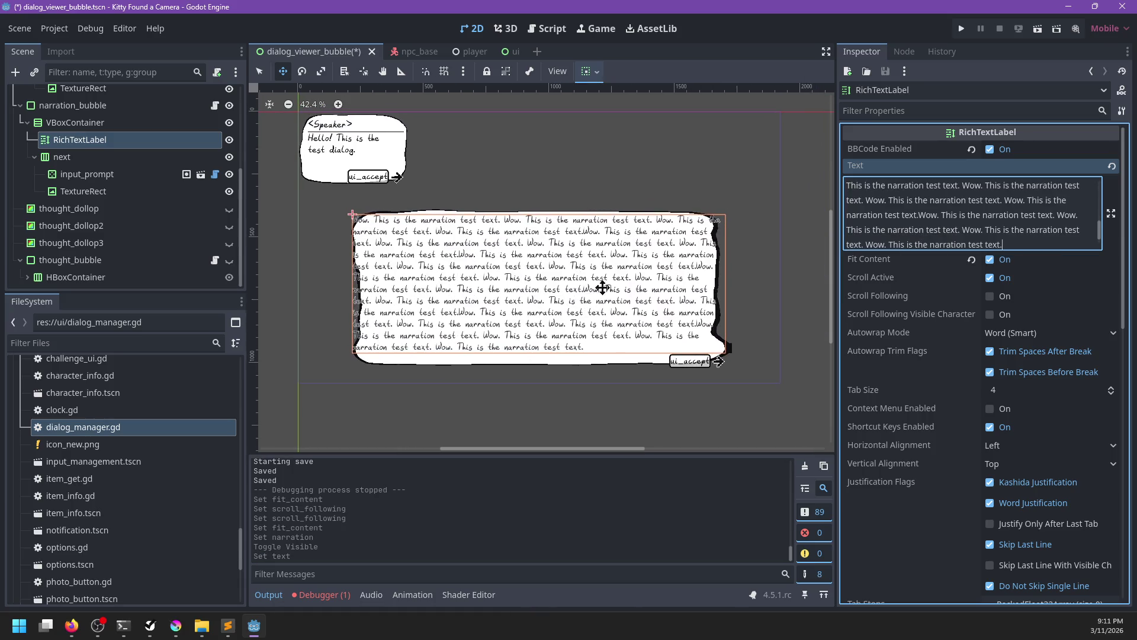
{"action": "left_click", "coordinate": [71, 106]}
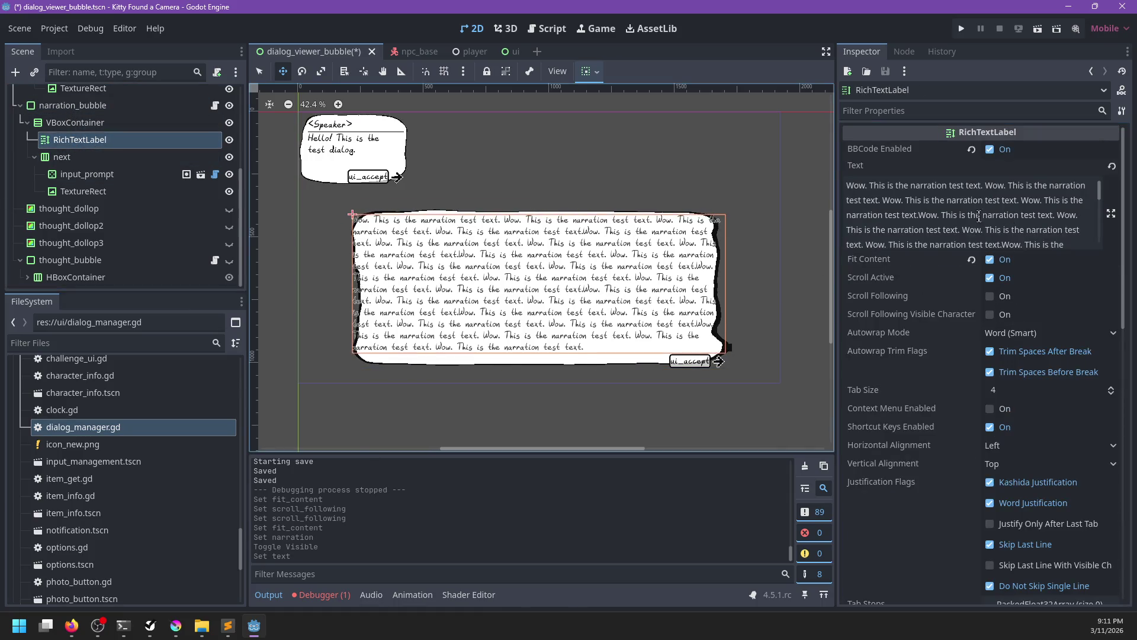
Trim the label's test text down to a short two-sentence passage
{"action": "left_click", "coordinate": [868, 185], "text": "shift"}
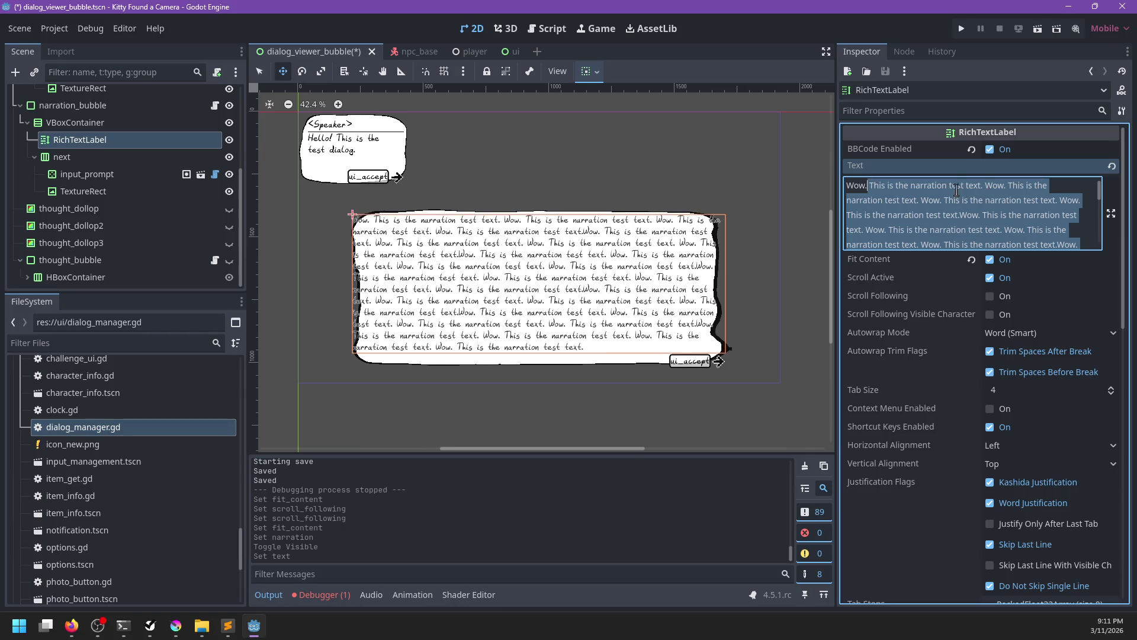
{"action": "left_click", "coordinate": [952, 186]}
{"action": "left_click", "coordinate": [982, 216], "text": "shift"}
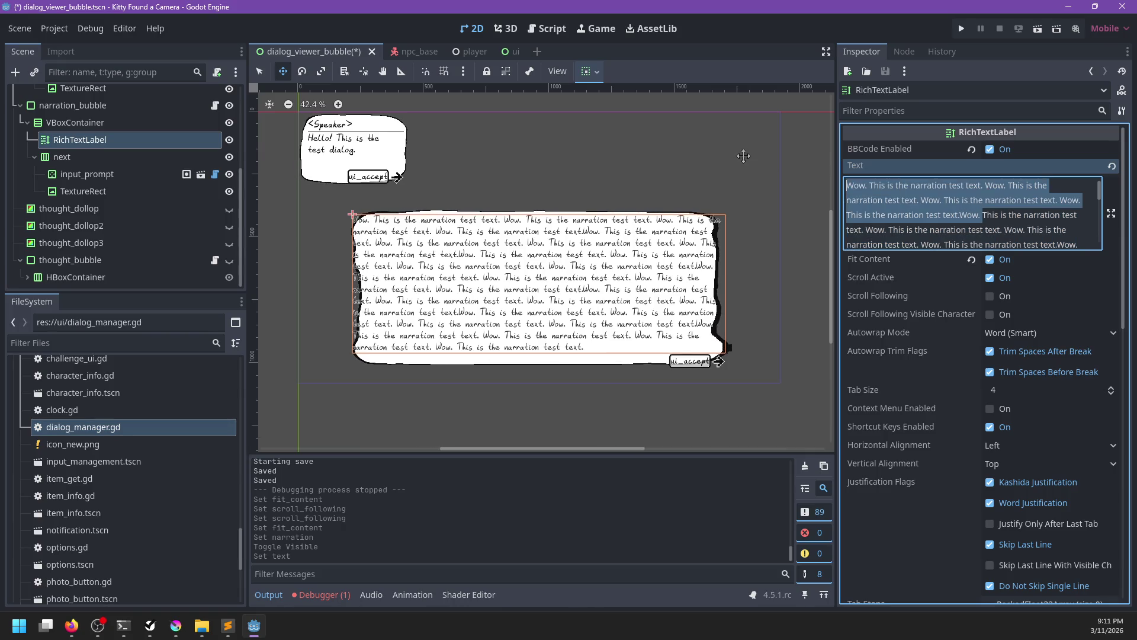
{"action": "key", "text": "ctrl+z"}
{"action": "scroll", "coordinate": [965, 188], "scroll_direction": "down", "scroll_amount": 5}
{"action": "scroll", "coordinate": [930, 320], "scroll_direction": "up", "scroll_amount": 5}
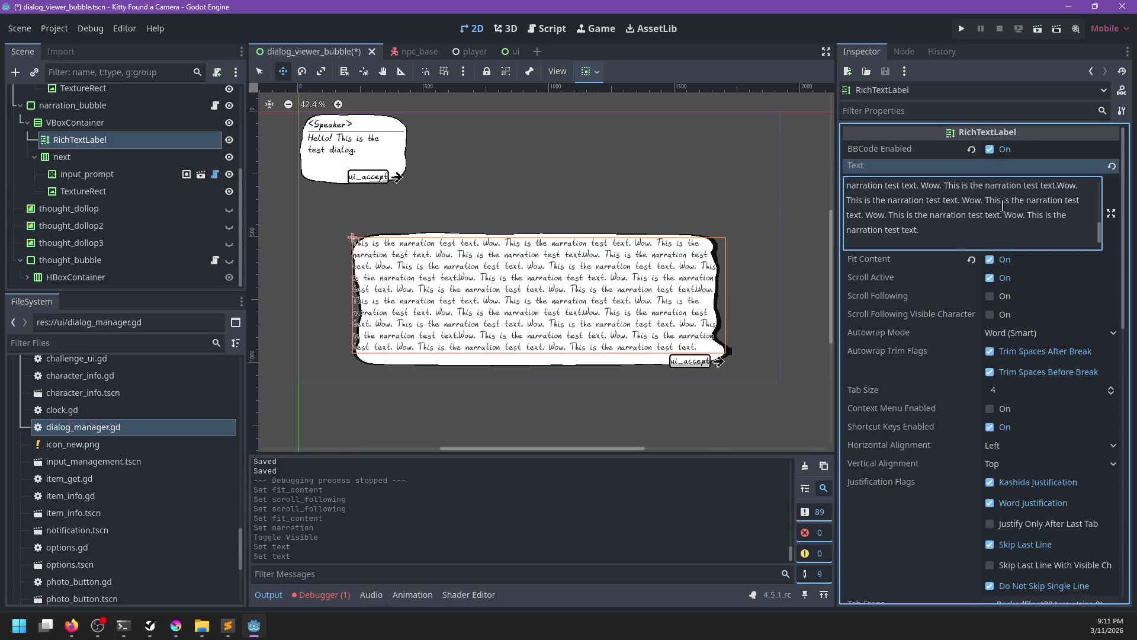
{"action": "key", "text": "ctrl+a"}
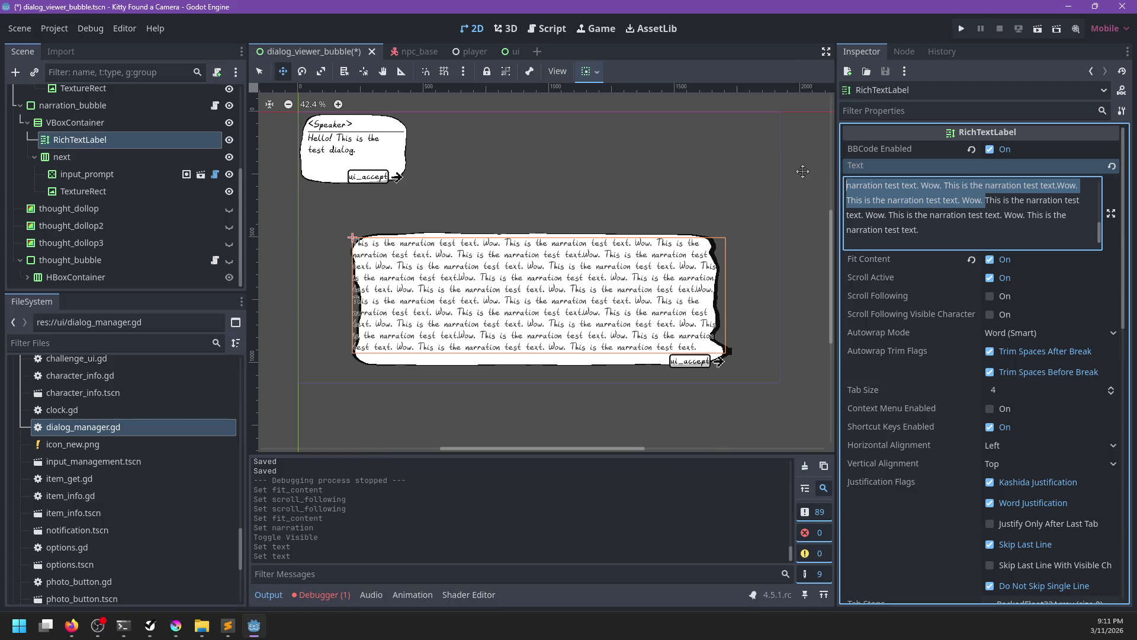
{"action": "key", "text": "ctrl+z"}
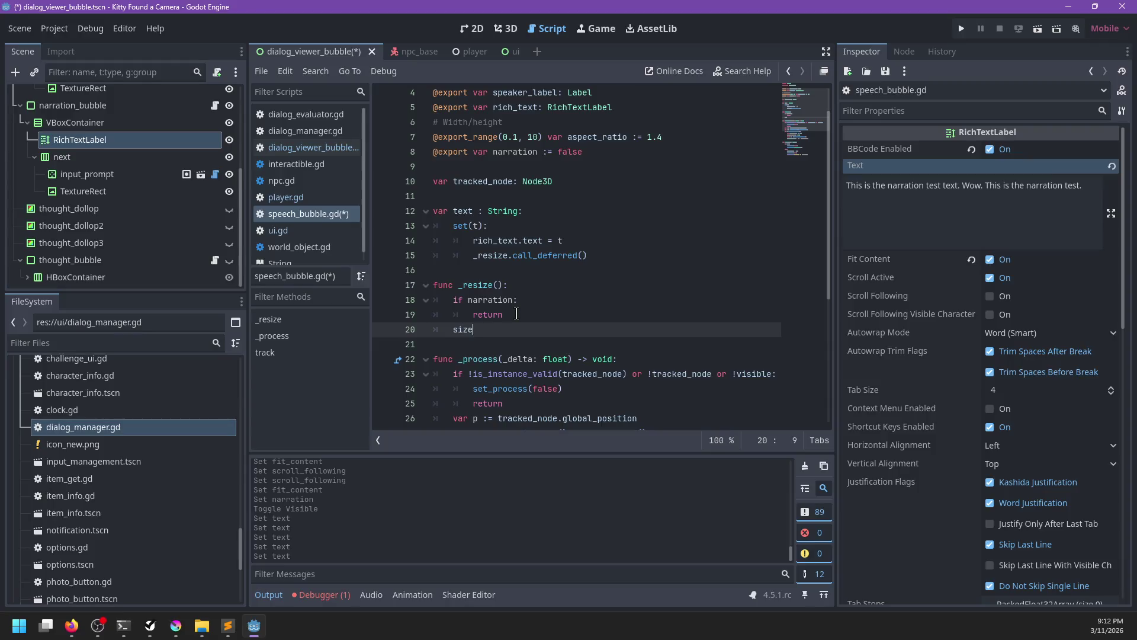
Add 'size = Vector2i(0,0)' to _resize, save, then run the game to check bubbles and stop it
{"action": "type", "text": "VEctr"}
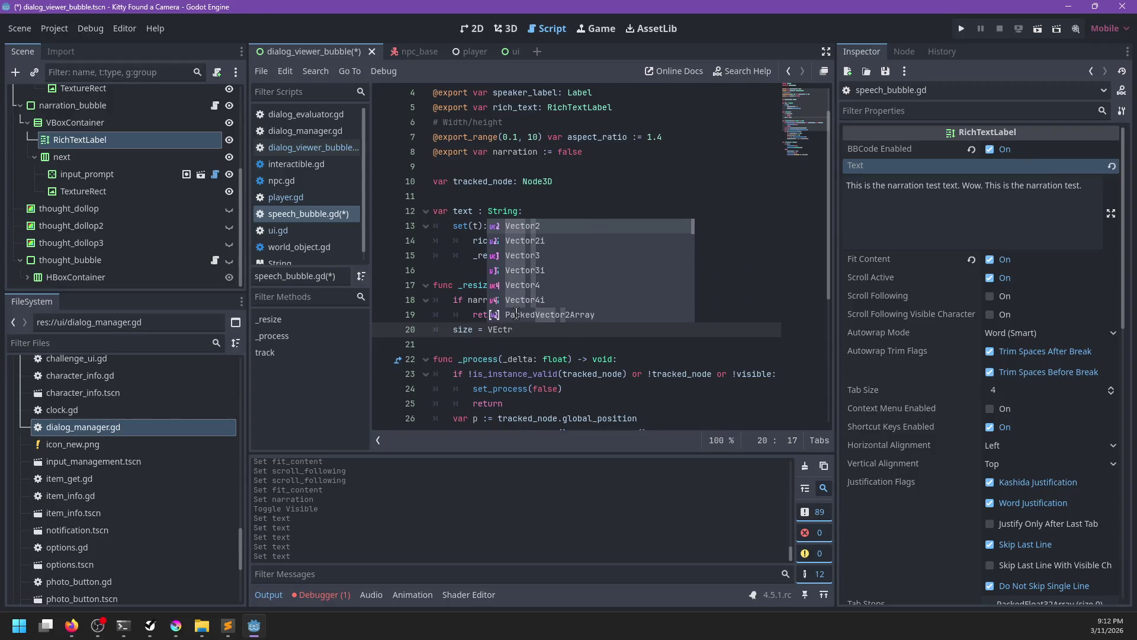
{"action": "key", "text": "Return"}
{"action": "type", "text": "0)"}
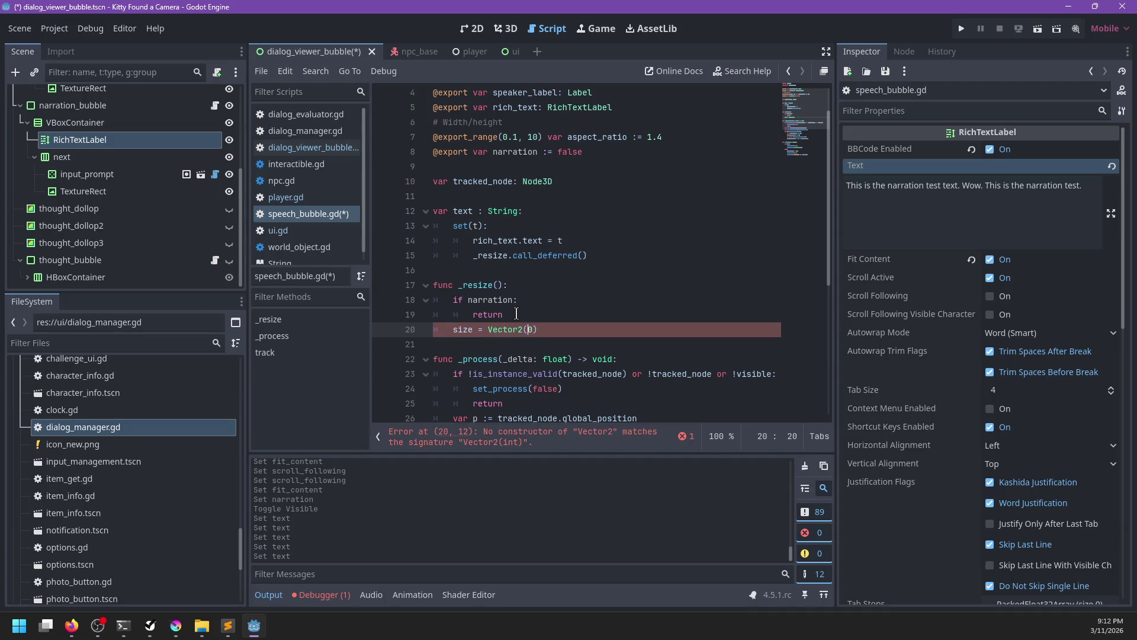
{"action": "type", "text": "i"}
{"action": "key", "text": "ctrl+s"}
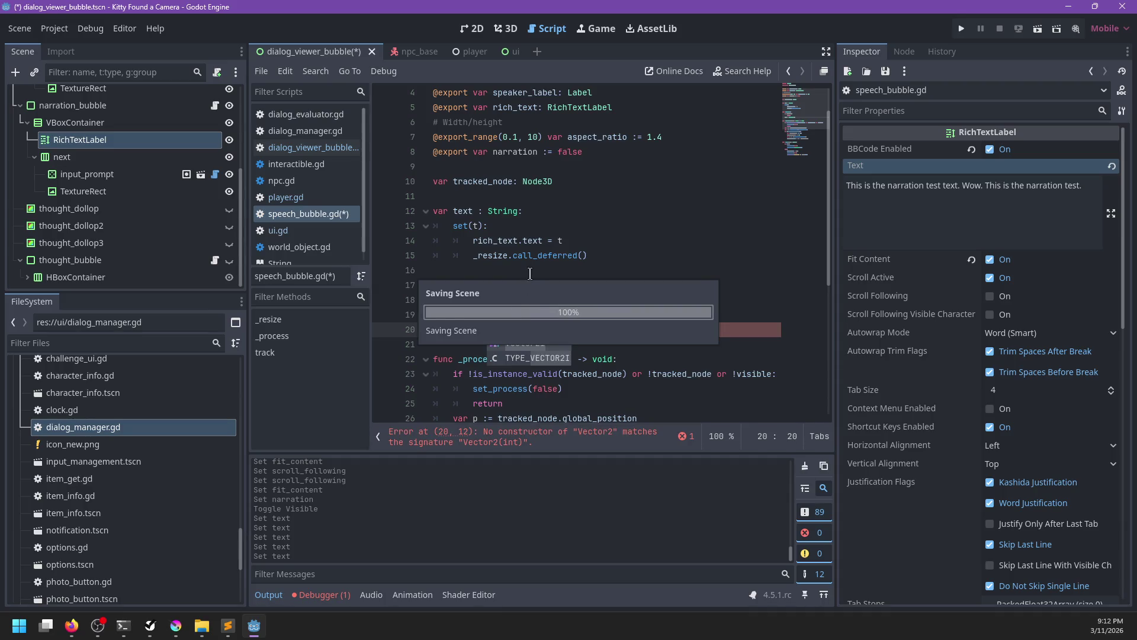
{"action": "left_click", "coordinate": [530, 273]}
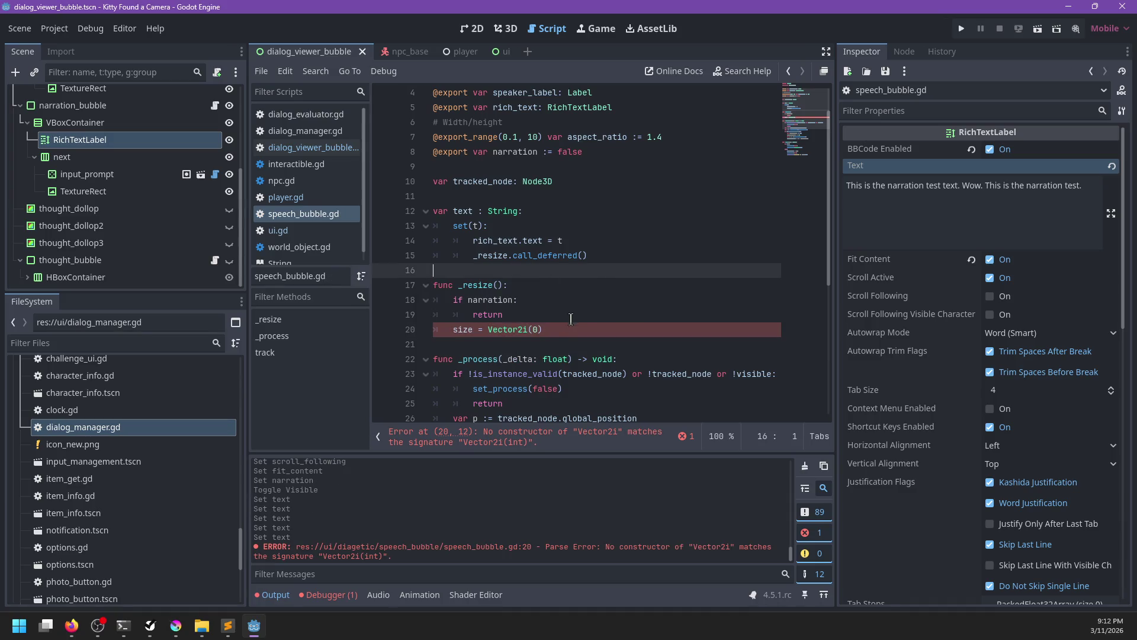
{"action": "left_click", "coordinate": [542, 335]}
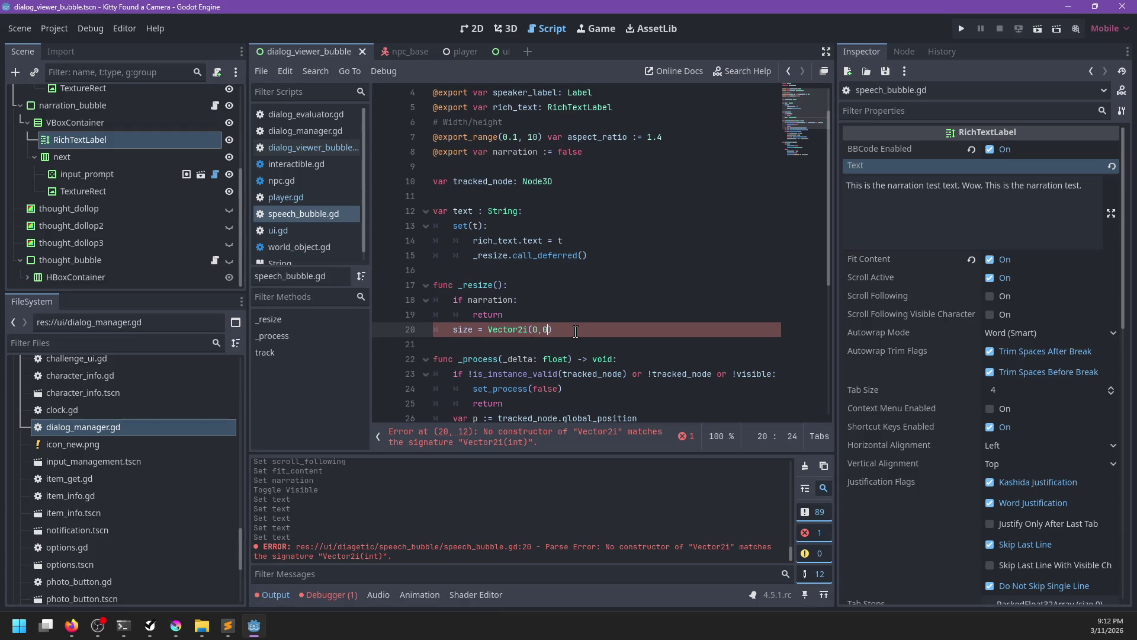
{"action": "key", "text": "ctrl+s"}
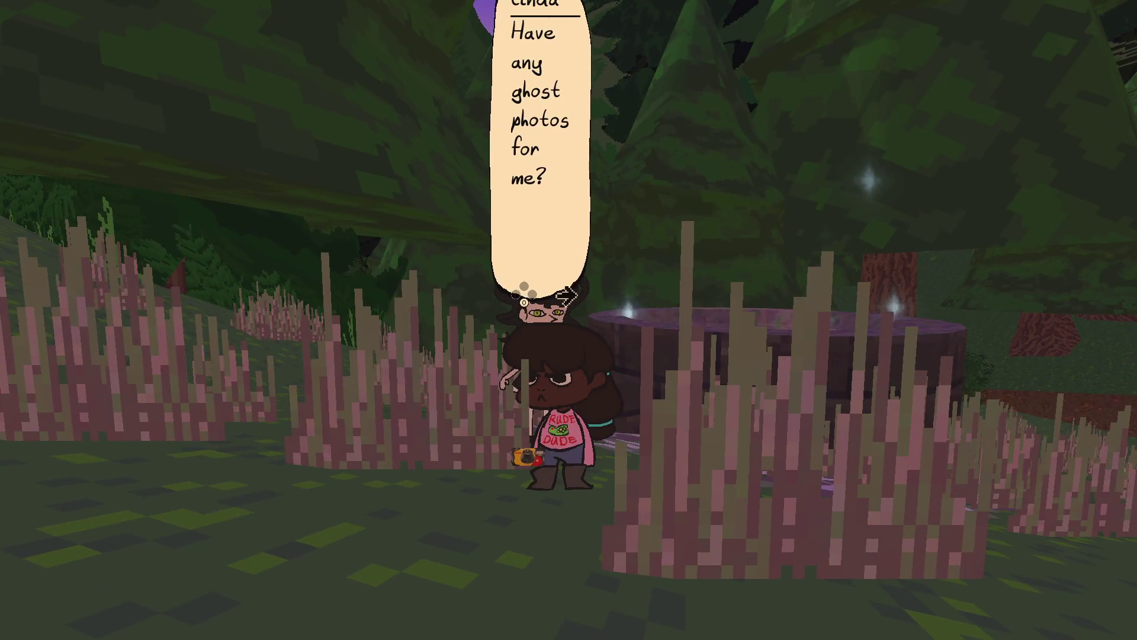
{"action": "key", "text": "F8"}
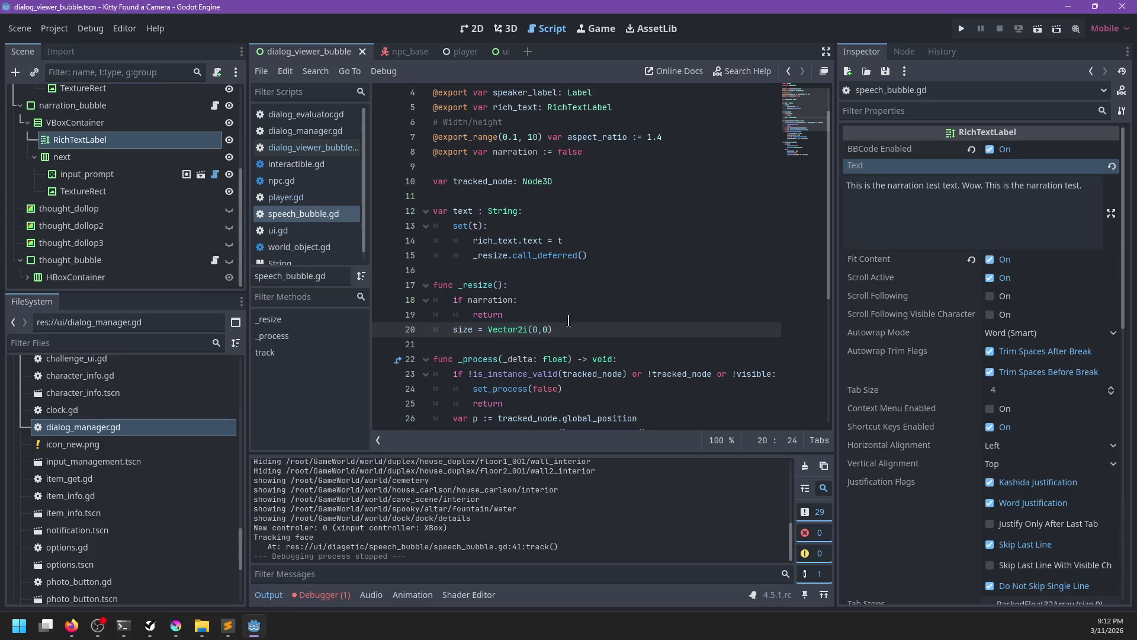
Insert an empty line after the early return in _resize and save speech_bubble.gd
{"action": "left_click", "coordinate": [568, 314]}
{"action": "key", "text": "Return"}
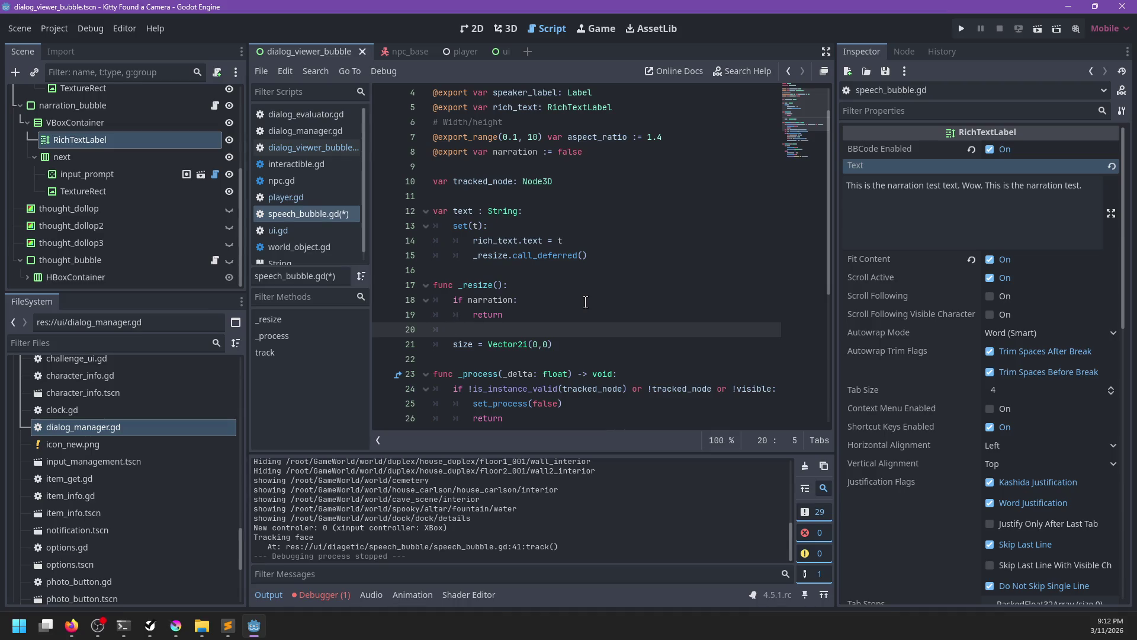
{"action": "left_click", "coordinate": [314, 214]}
{"action": "key", "text": "ctrl+s"}
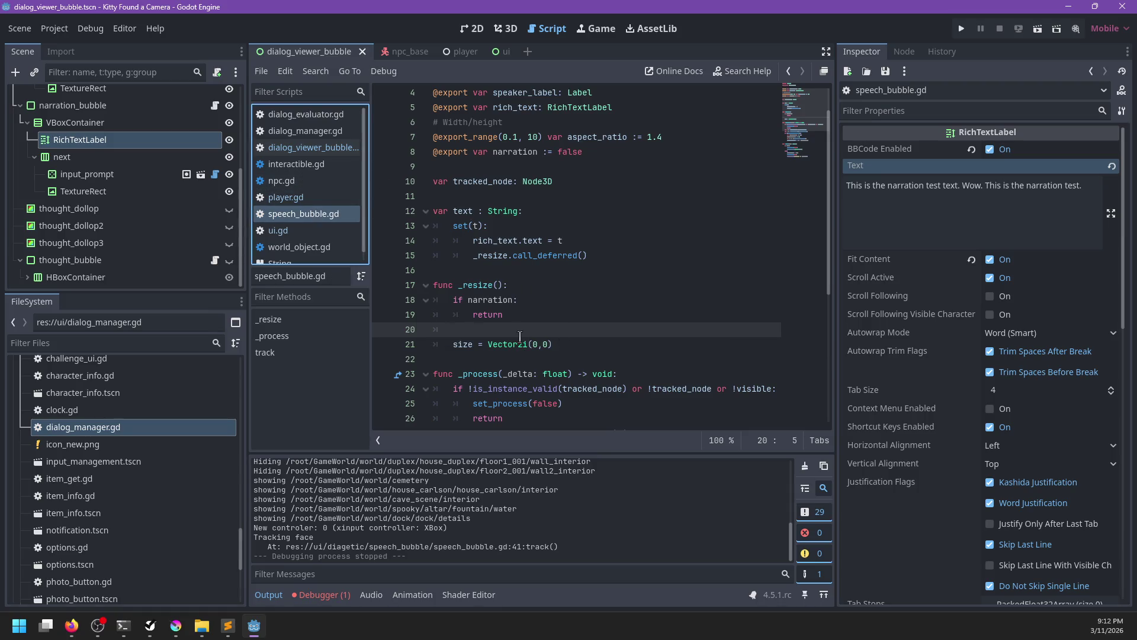
{"action": "left_click", "coordinate": [510, 325]}
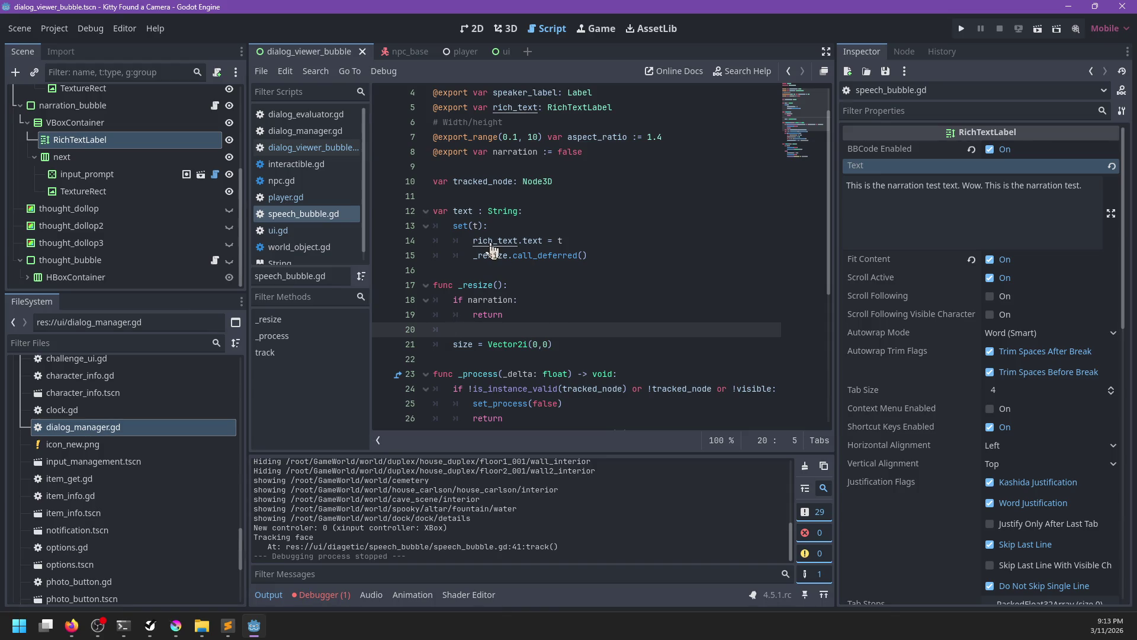
Open the RichTextLabel class documentation from the rich_text declaration and scroll through it
{"action": "left_click", "coordinate": [491, 247], "text": "ctrl"}
{"action": "left_click", "coordinate": [577, 160], "text": "ctrl"}
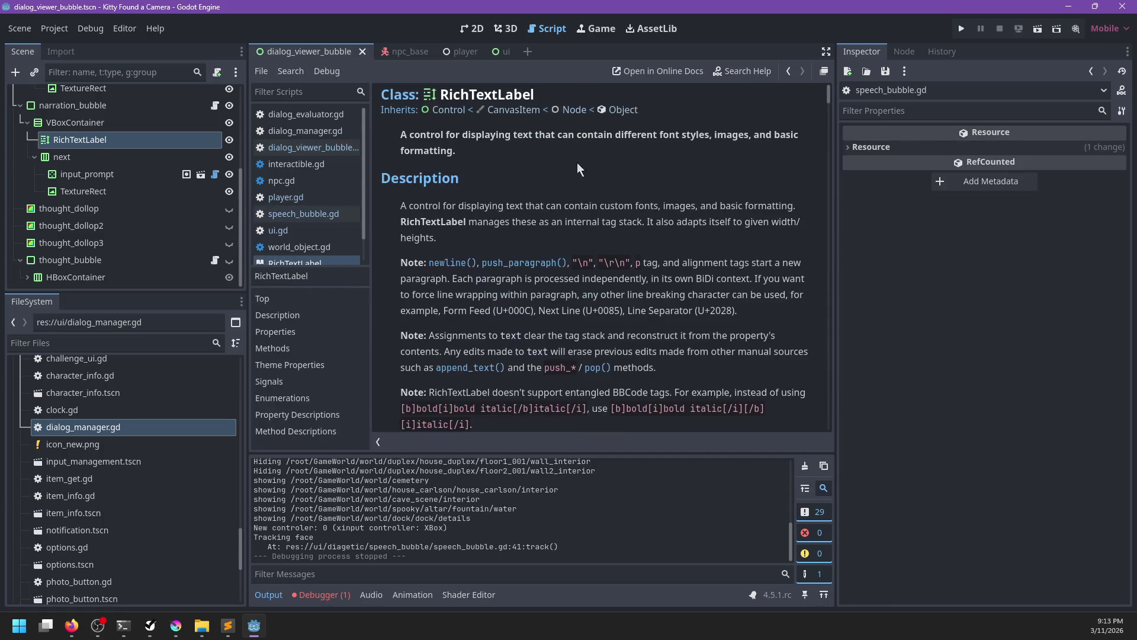
{"action": "scroll", "coordinate": [677, 241], "scroll_direction": "down", "scroll_amount": 5}
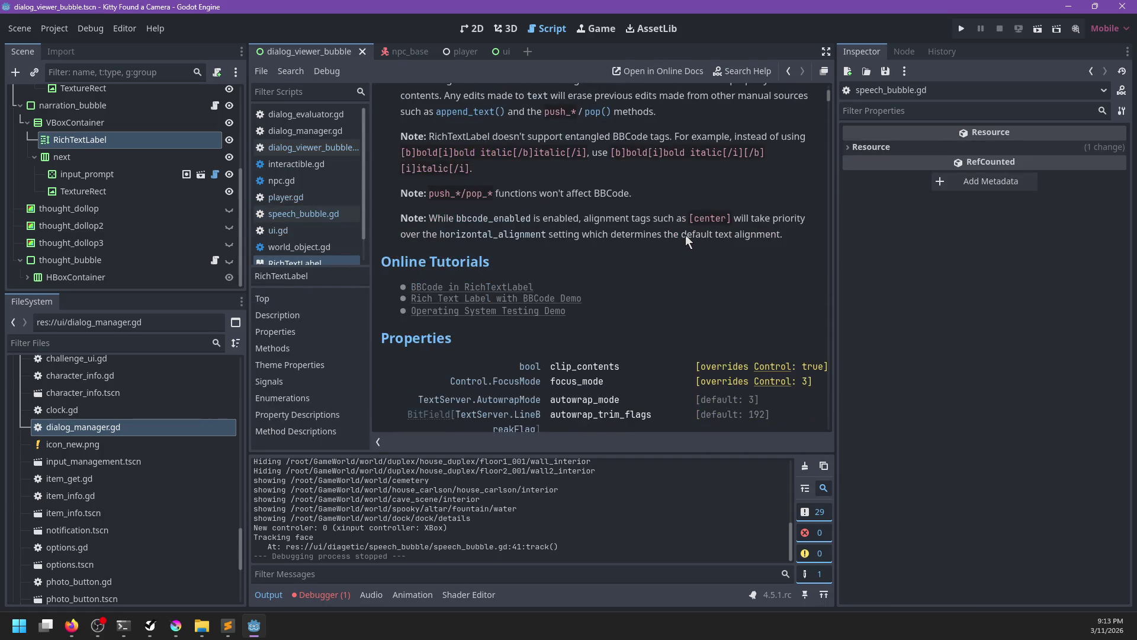
{"action": "scroll", "coordinate": [685, 235], "scroll_direction": "down", "scroll_amount": 2}
{"action": "scroll", "coordinate": [687, 222], "scroll_direction": "down", "scroll_amount": 1}
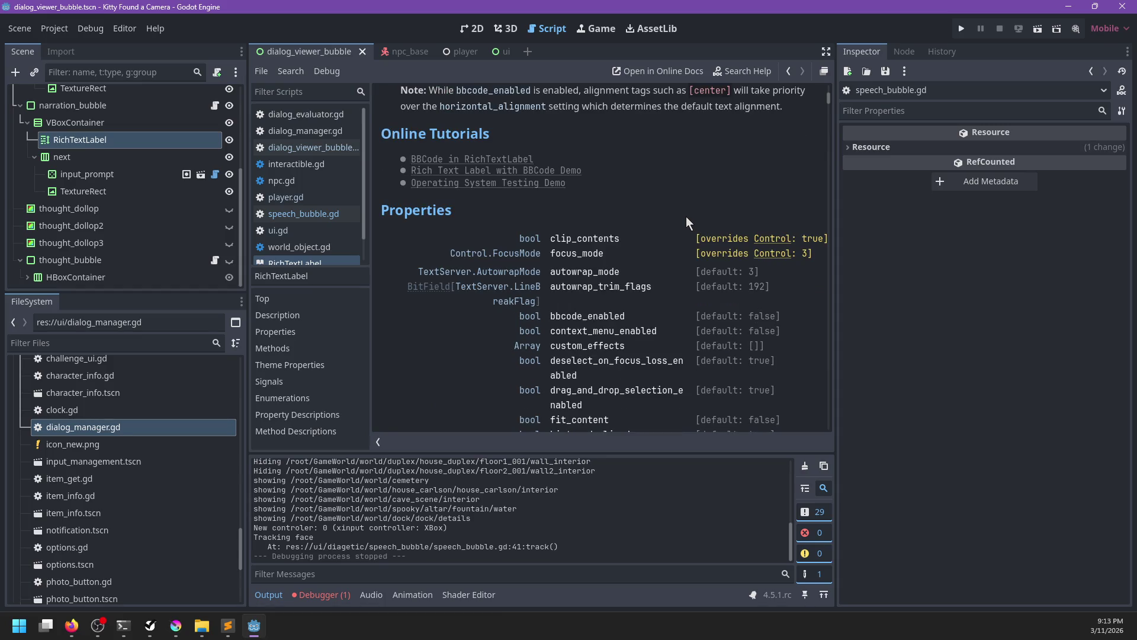
{"action": "scroll", "coordinate": [686, 218], "scroll_direction": "down", "scroll_amount": 3}
{"action": "scroll", "coordinate": [682, 223], "scroll_direction": "down", "scroll_amount": 1}
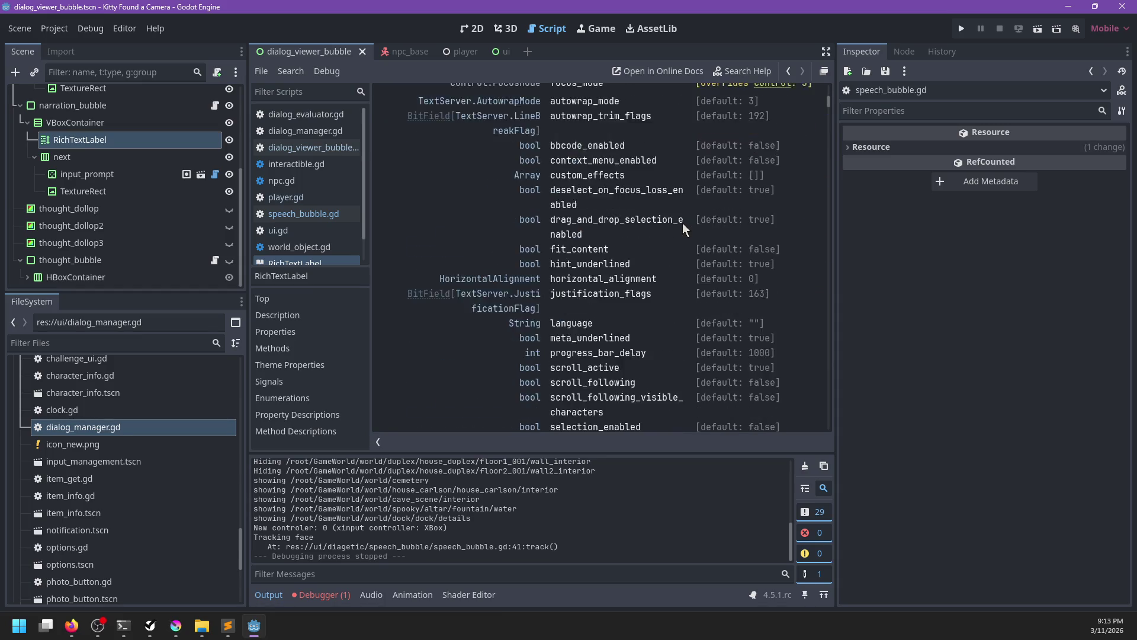
{"action": "scroll", "coordinate": [682, 224], "scroll_direction": "down", "scroll_amount": 2}
{"action": "scroll", "coordinate": [683, 223], "scroll_direction": "down", "scroll_amount": 2}
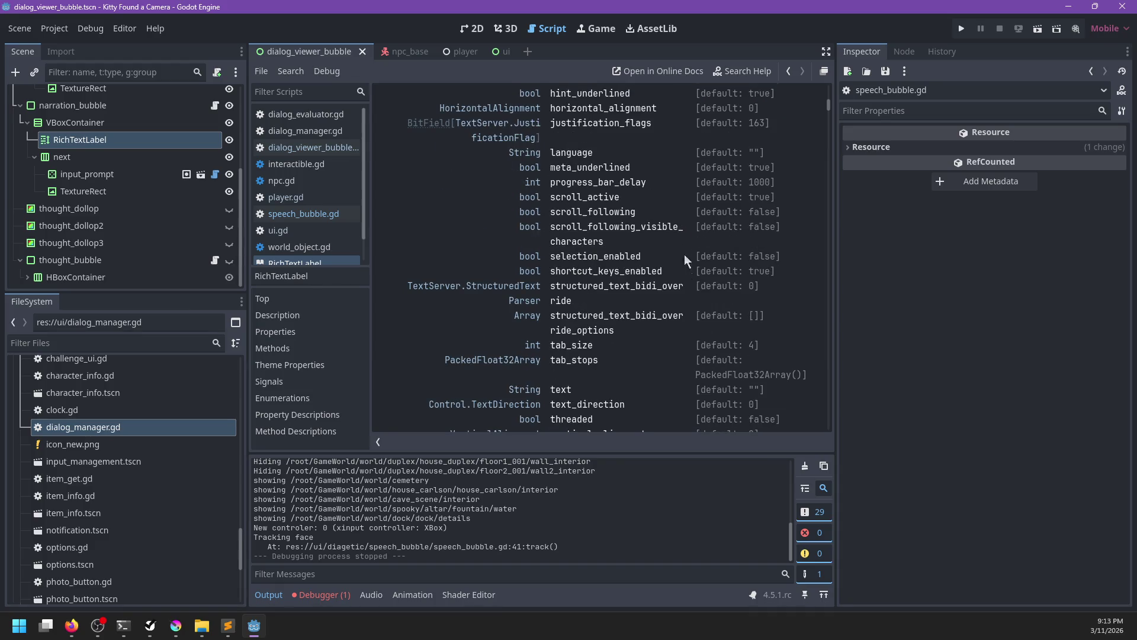
{"action": "scroll", "coordinate": [654, 344], "scroll_direction": "down", "scroll_amount": 2}
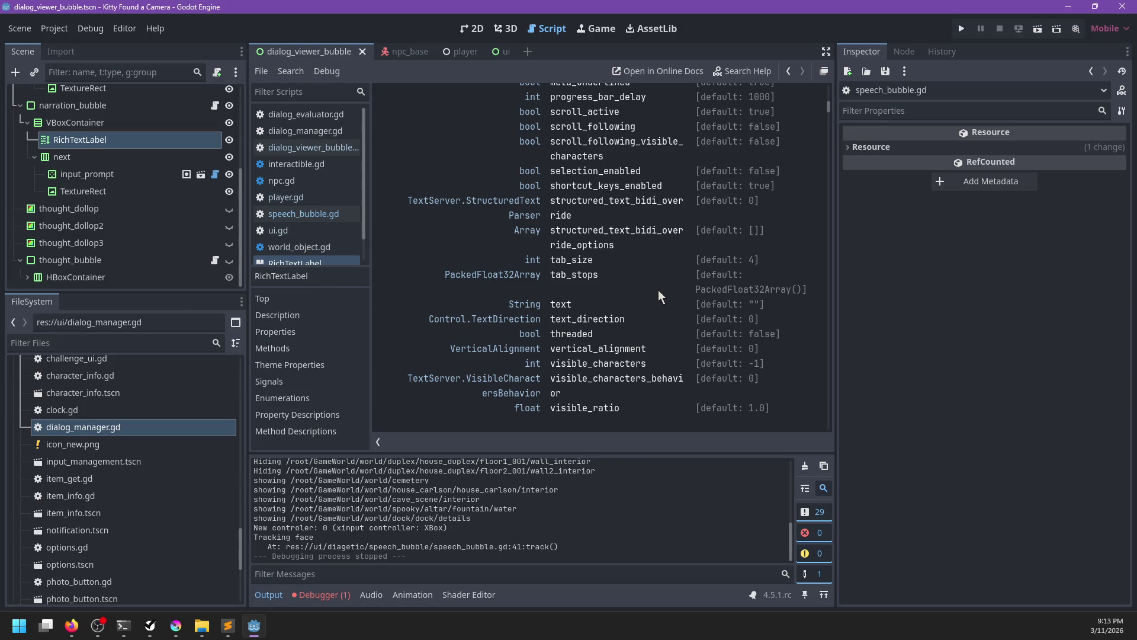
{"action": "scroll", "coordinate": [659, 296], "scroll_direction": "down", "scroll_amount": 1}
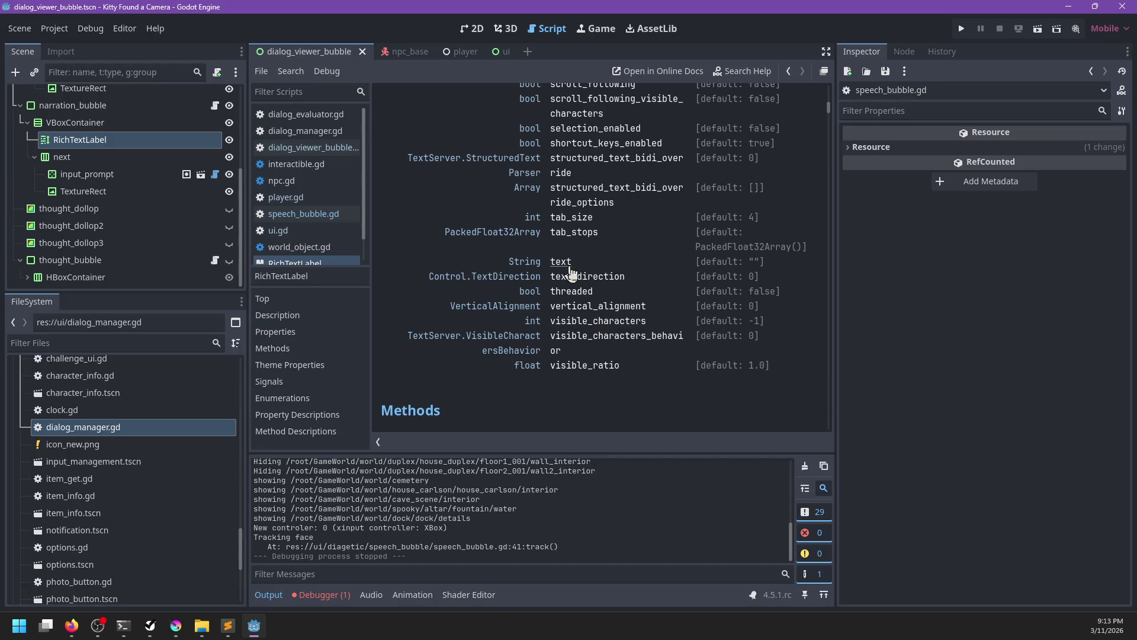
{"action": "scroll", "coordinate": [616, 332], "scroll_direction": "down", "scroll_amount": 3}
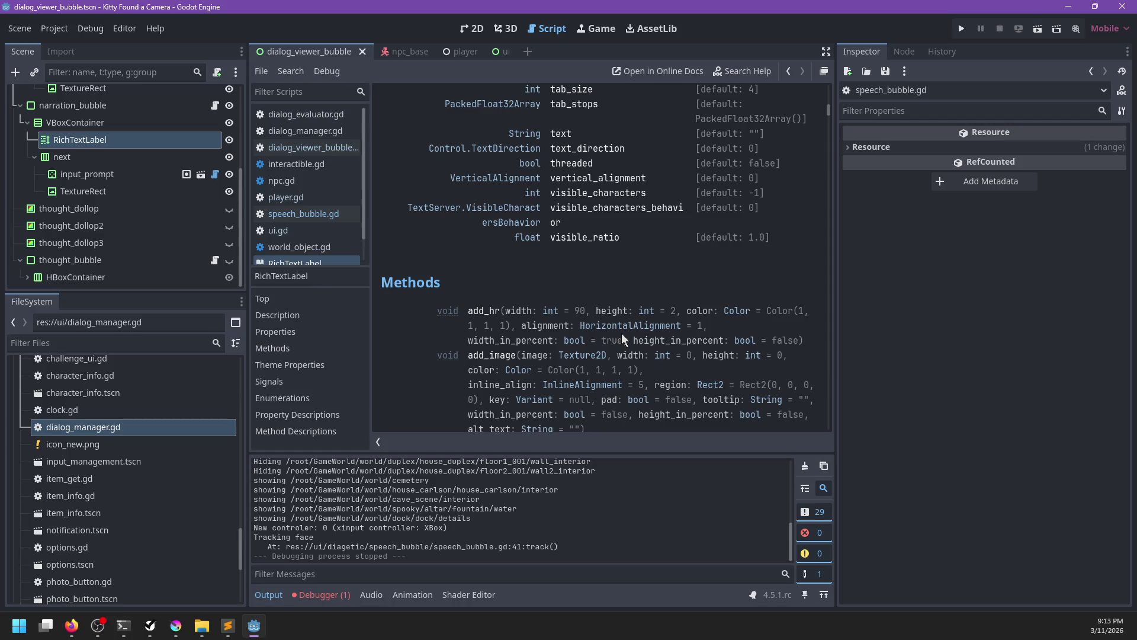
{"action": "scroll", "coordinate": [622, 334], "scroll_direction": "down", "scroll_amount": 7}
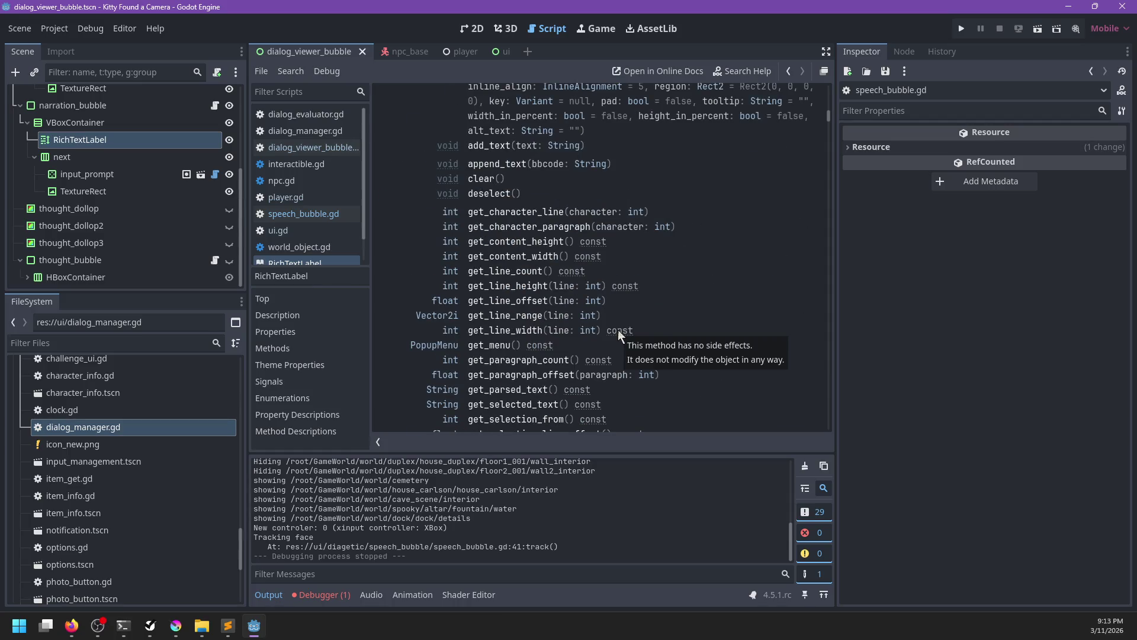
Read from the get_line_width description down to get_visible_content_rect and its code example
{"action": "left_click", "coordinate": [535, 331]}
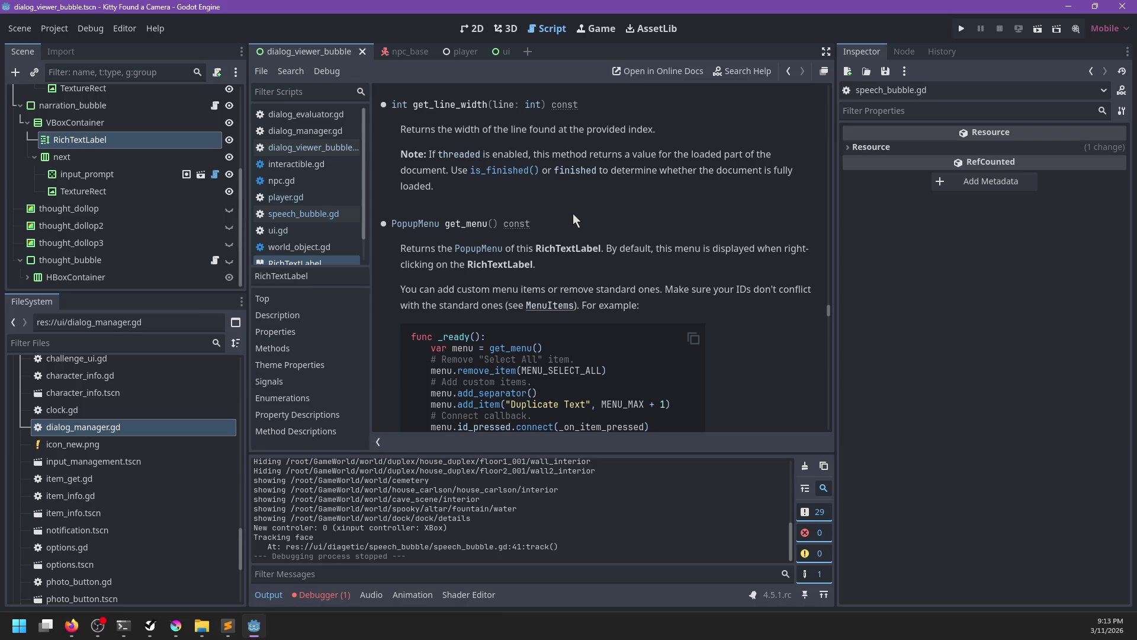
{"action": "scroll", "coordinate": [618, 208], "scroll_direction": "down", "scroll_amount": 5}
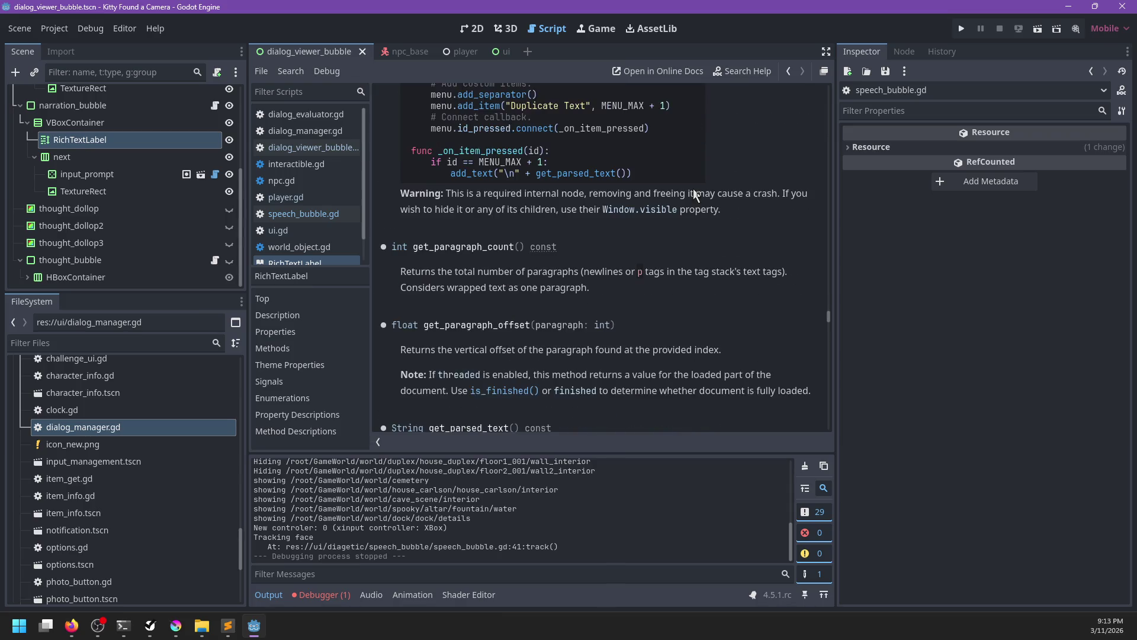
{"action": "scroll", "coordinate": [691, 185], "scroll_direction": "down", "scroll_amount": 4}
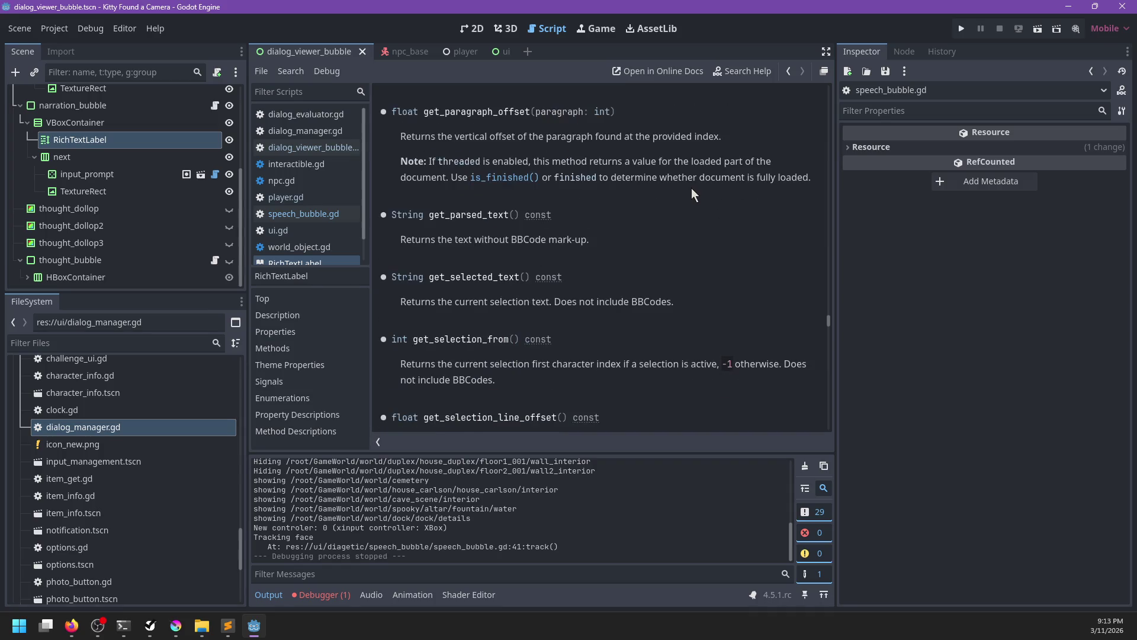
{"action": "scroll", "coordinate": [626, 240], "scroll_direction": "down", "scroll_amount": 2}
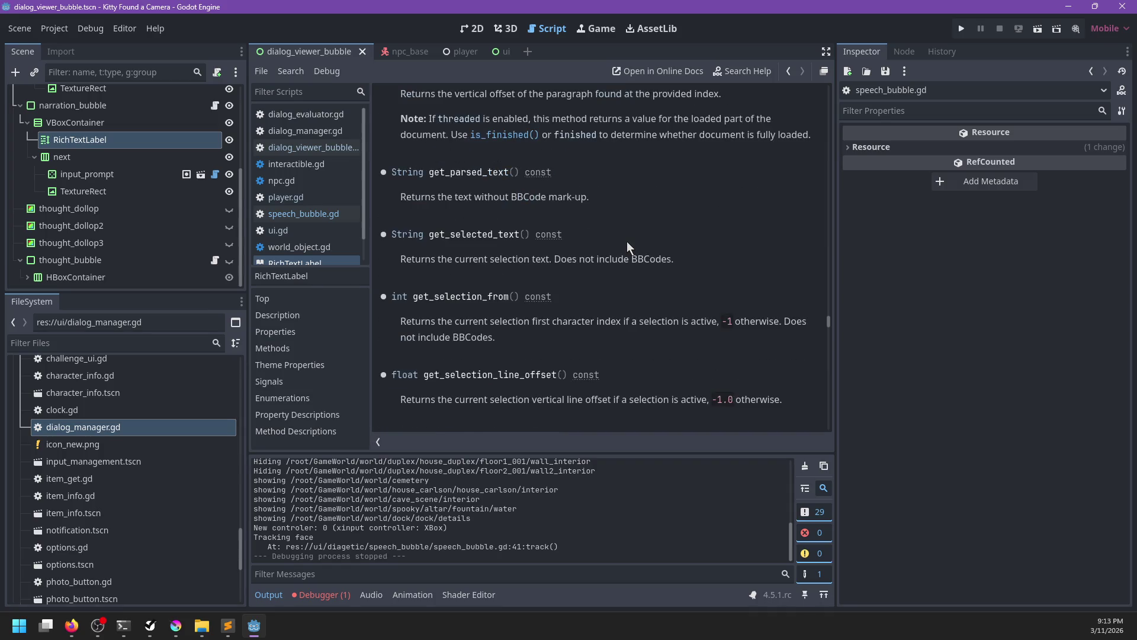
{"action": "scroll", "coordinate": [630, 244], "scroll_direction": "down", "scroll_amount": 2}
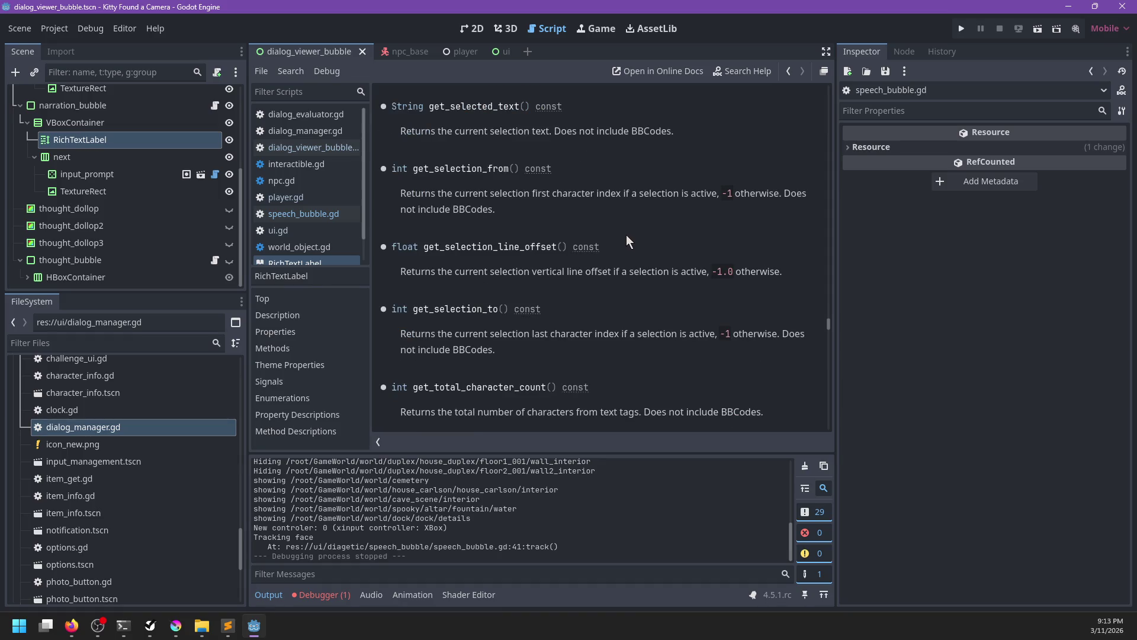
{"action": "scroll", "coordinate": [619, 237], "scroll_direction": "down", "scroll_amount": 2}
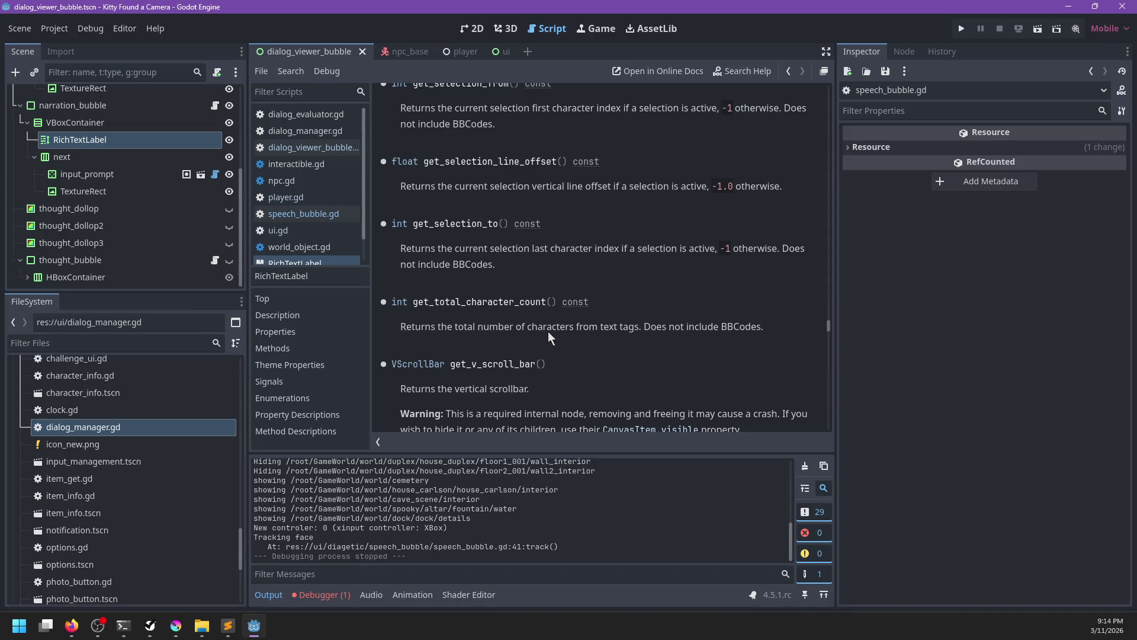
{"action": "scroll", "coordinate": [545, 334], "scroll_direction": "down", "scroll_amount": 3}
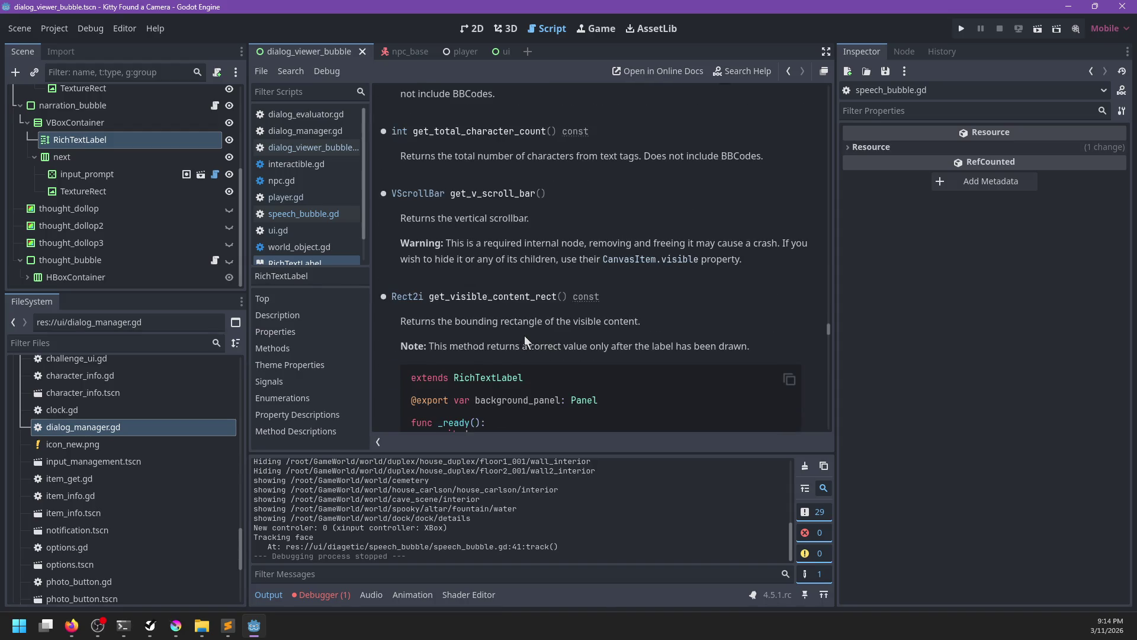
{"action": "scroll", "coordinate": [527, 339], "scroll_direction": "down", "scroll_amount": 2}
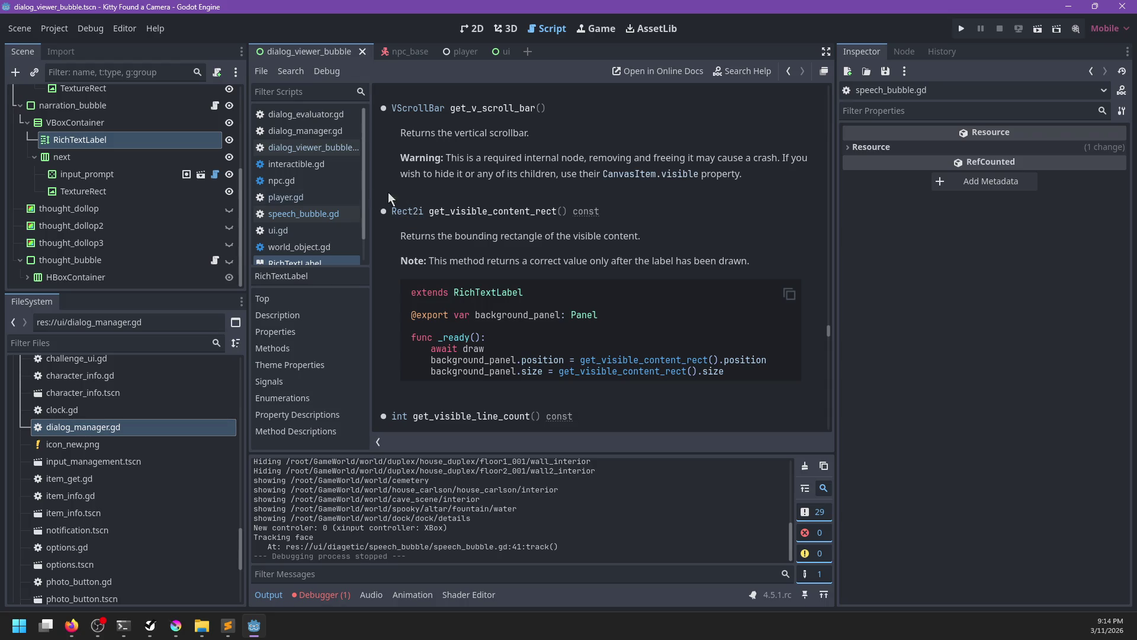
{"action": "scroll", "coordinate": [149, 174], "scroll_direction": "up", "scroll_amount": 3}
{"action": "left_click", "coordinate": [215, 156]}
On line 20 of _resize, add 'var old_size := size' and 'var old_area := size.x*size.y'
{"action": "scroll", "coordinate": [534, 255], "scroll_direction": "down", "scroll_amount": 2}
{"action": "left_click", "coordinate": [534, 282]}
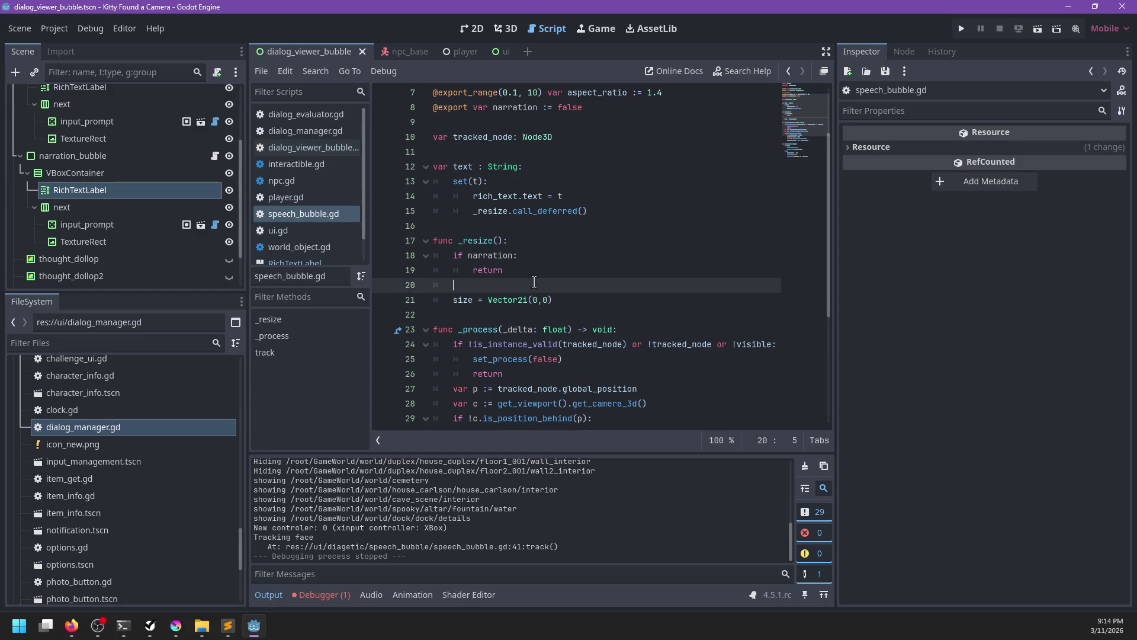
{"action": "type", "text": "var size"}
{"action": "key", "text": "BackSpace"}
{"action": "key", "text": "BackSpace"}
{"action": "key", "text": "BackSpace"}
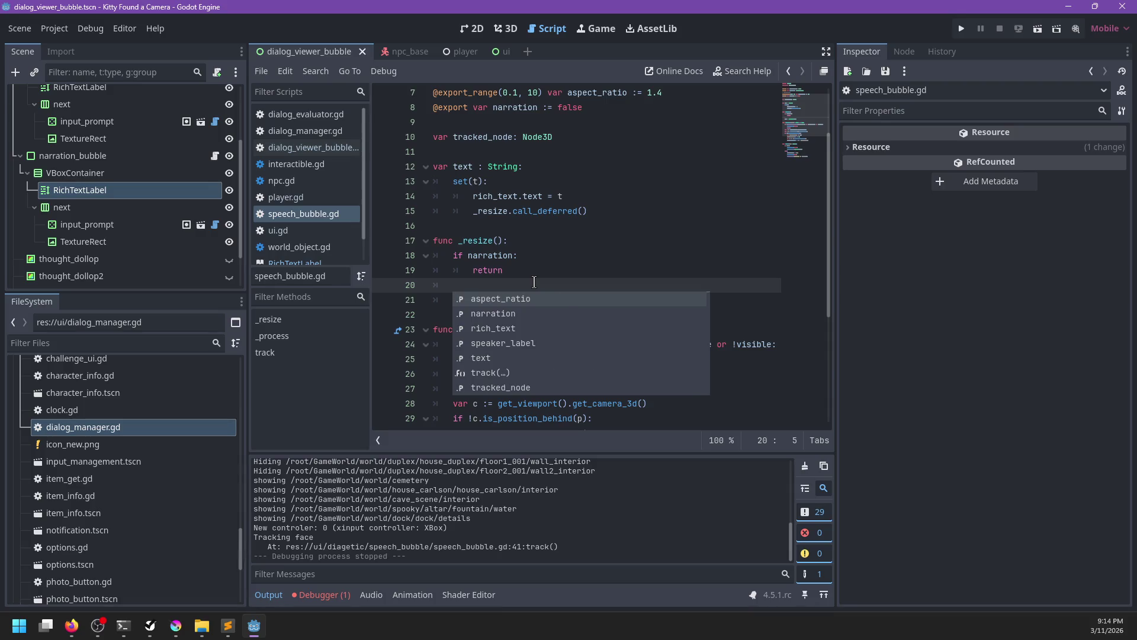
{"action": "type", "text": "var old_size := size"}
{"action": "key", "text": "Return"}
{"action": "type", "text": "var old_"}
{"action": "type", "text": "area := "}
{"action": "type", "text": "siz"}
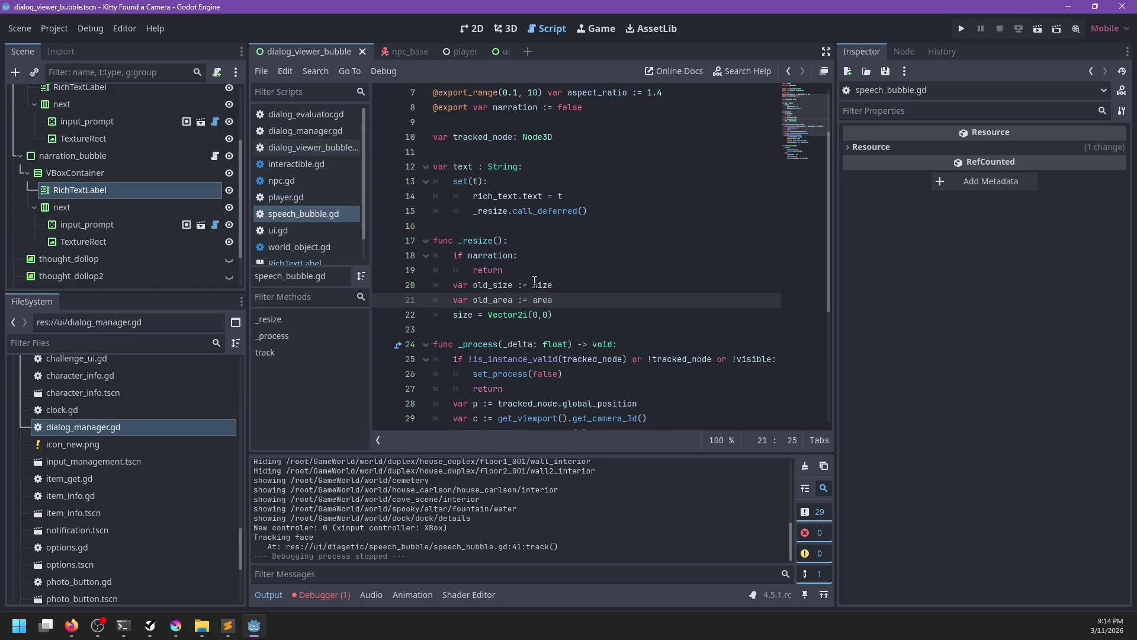
{"action": "type", "text": "e."}
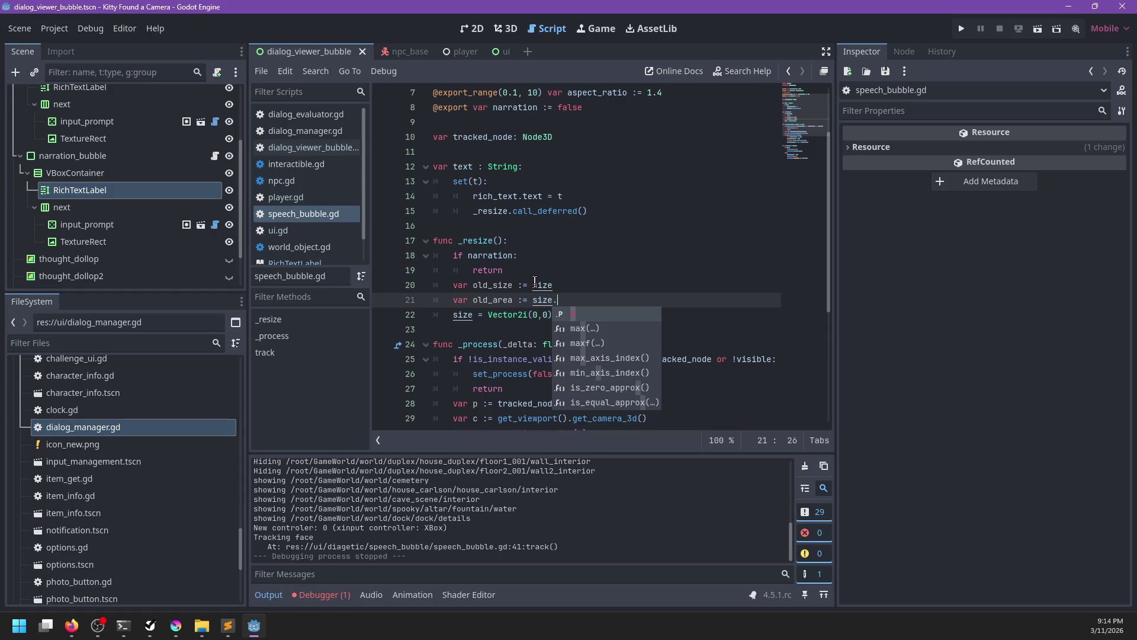
{"action": "type", "text": "x*size.y"}
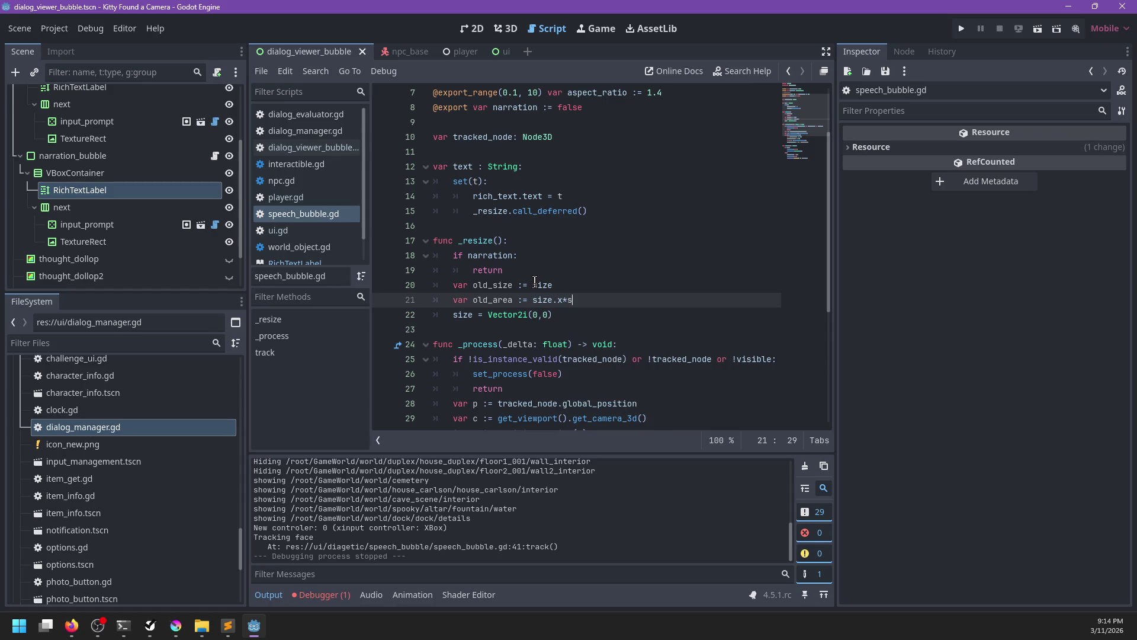
Delete the old_size line and the size reset, adding 'var s1 := sqrt(old_area)' instead
{"action": "key", "text": "Up"}
{"action": "key", "text": "shift+Up"}
{"action": "key", "text": "Delete"}
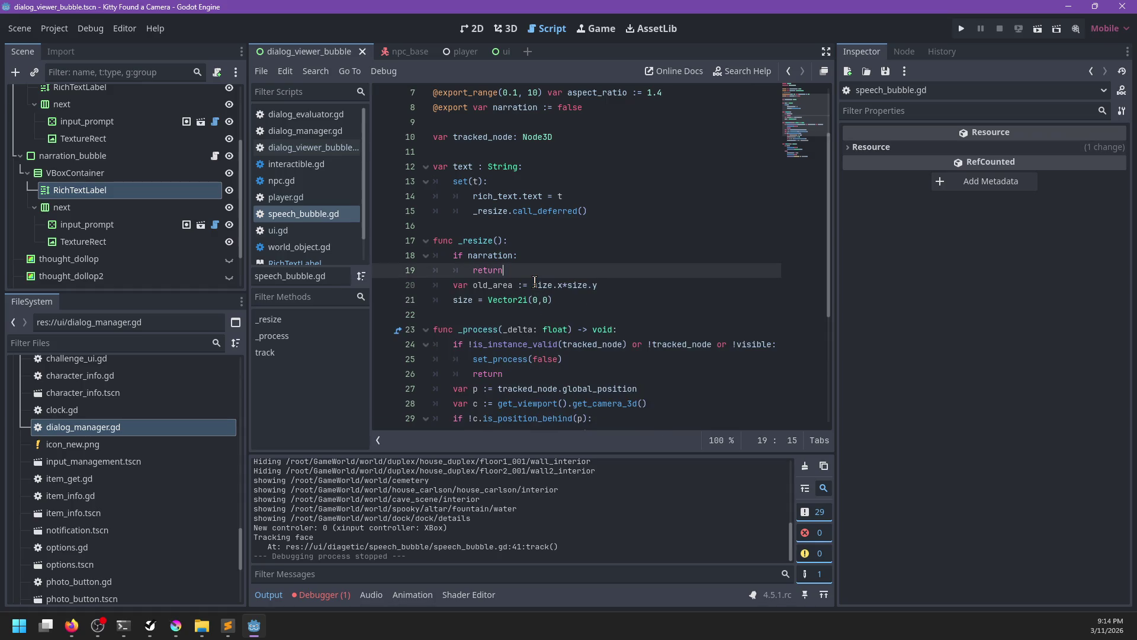
{"action": "key", "text": "Down"}
{"action": "key", "text": "Down"}
{"action": "key", "text": "ctrl+shift+Left"}
{"action": "key", "text": "ctrl+shift+Left"}
{"action": "key", "text": "ctrl+shift+Left"}
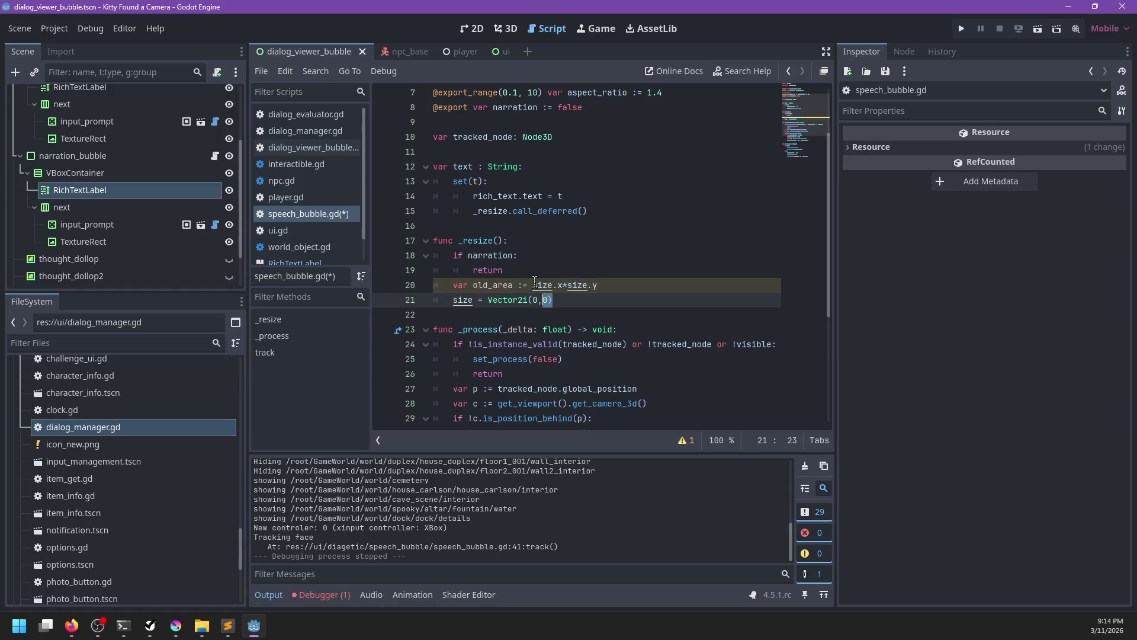
{"action": "key", "text": "BackSpace"}
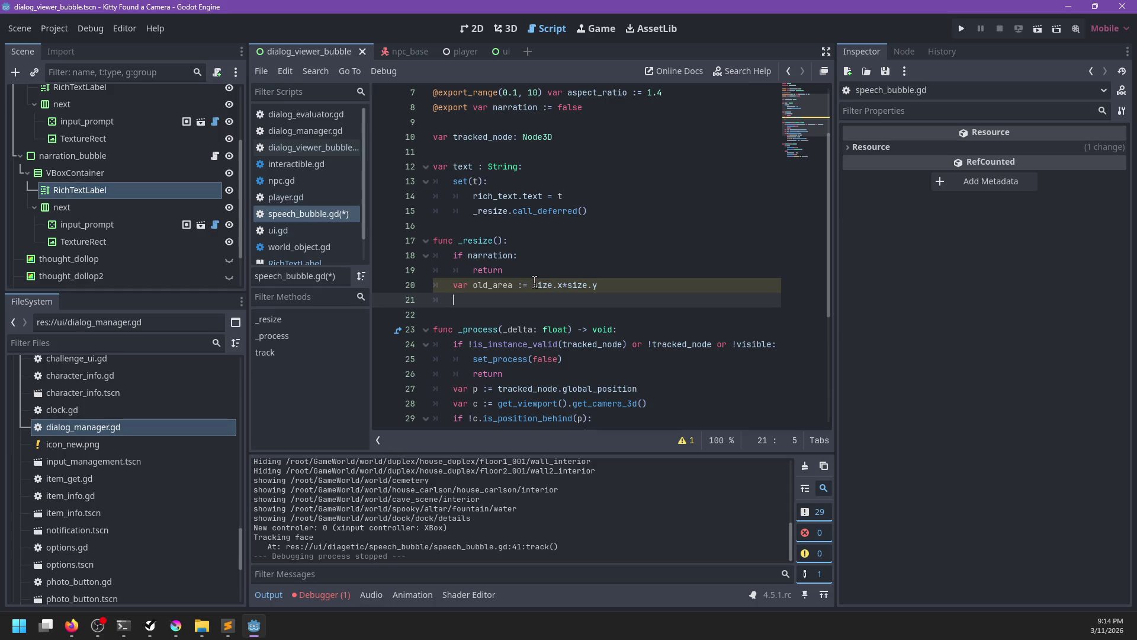
{"action": "type", "text": "var s1 :"}
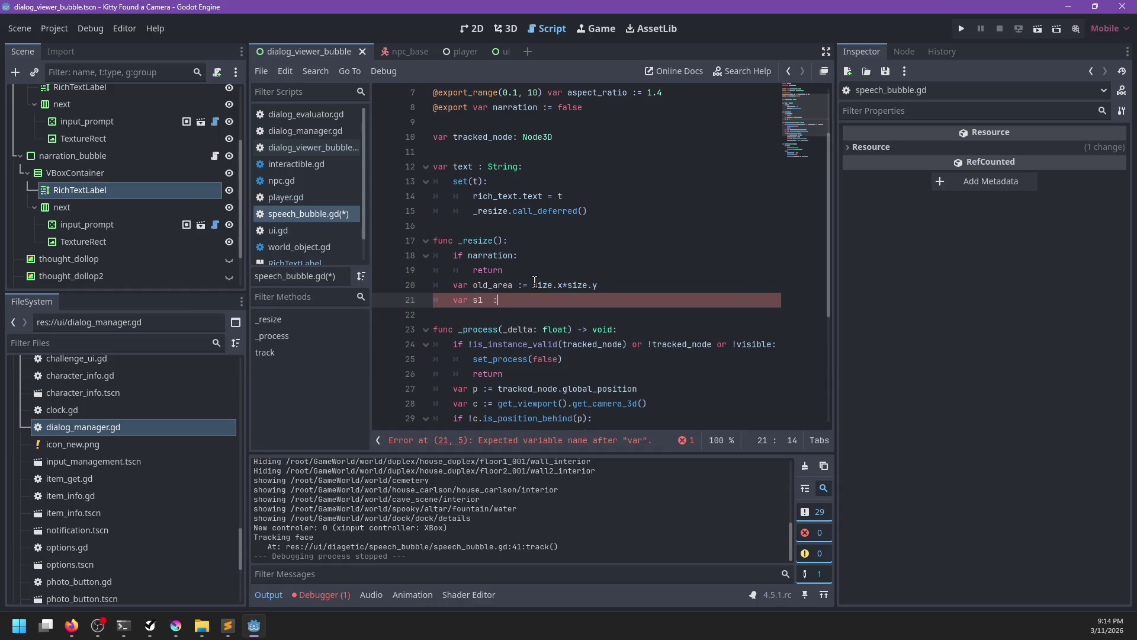
{"action": "type", "text": ":= sqrt(o"}
{"action": "type", "text": "ld_area)"}
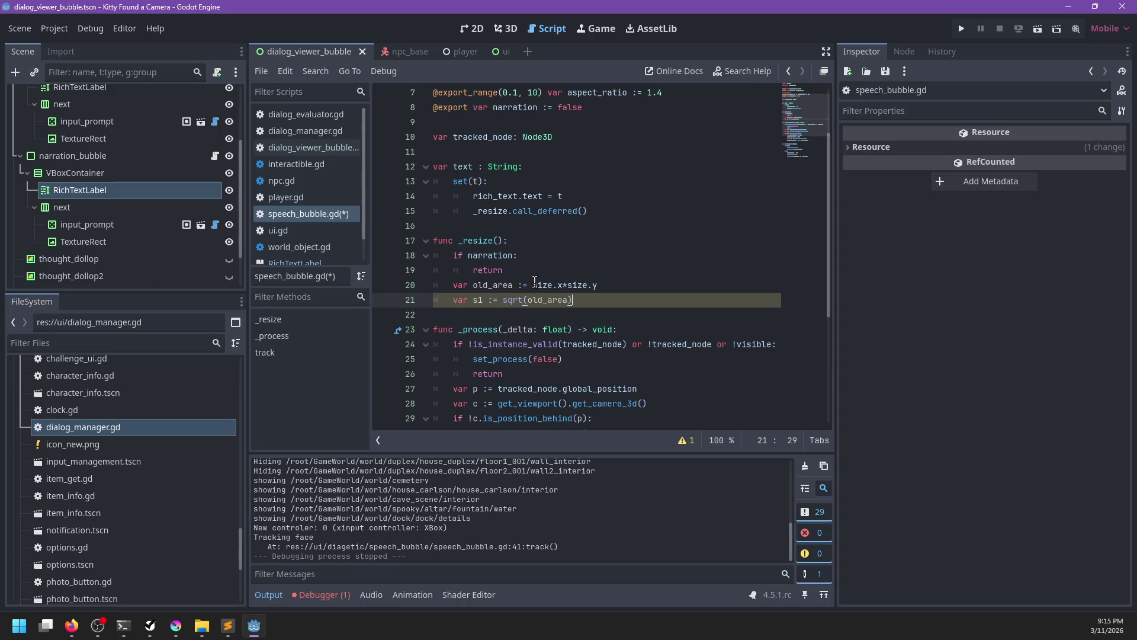
{"action": "scroll", "coordinate": [534, 281], "scroll_direction": "up", "scroll_amount": 2}
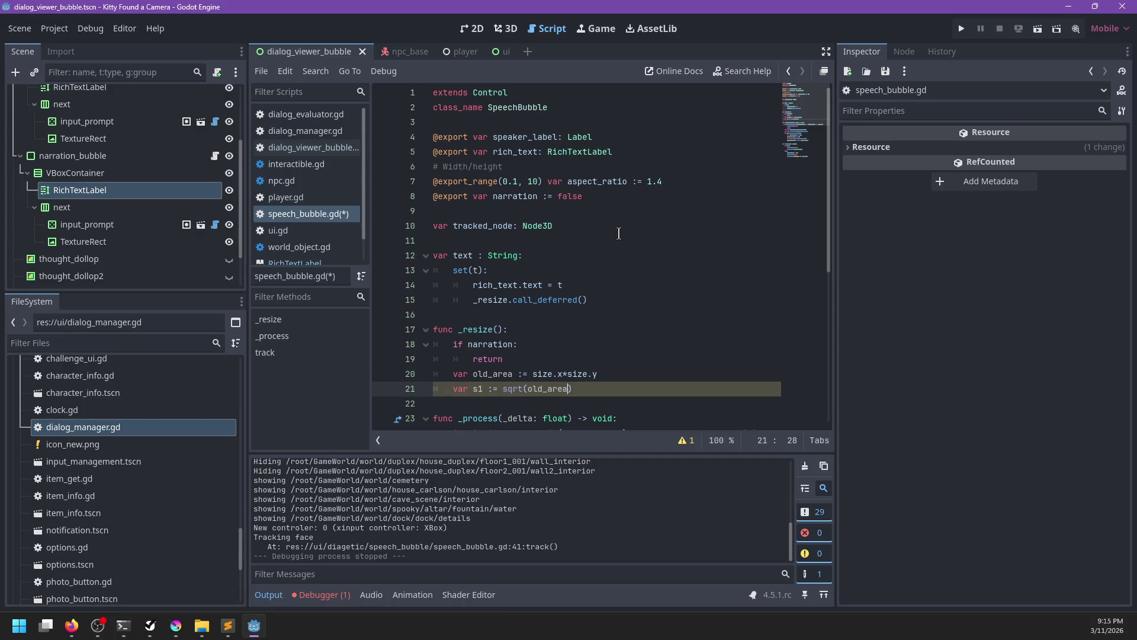
{"action": "key", "text": "super"}
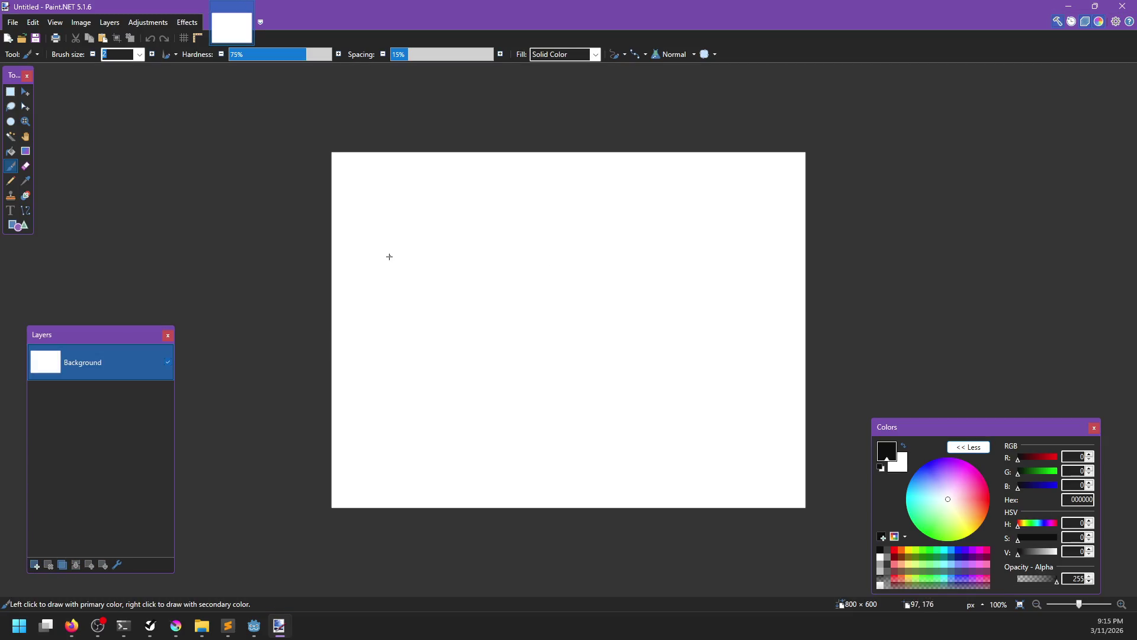
Sketch a wide rectangle on the left divided by three column lines and two row lines
{"action": "mouse_move", "coordinate": [389, 256]}
{"action": "left_mouse_down"}
{"action": "mouse_move", "coordinate": [386, 203]}
{"action": "mouse_move", "coordinate": [523, 198]}
{"action": "mouse_move", "coordinate": [531, 292]}
{"action": "mouse_move", "coordinate": [397, 295]}
{"action": "mouse_move", "coordinate": [385, 254]}
{"action": "left_mouse_up"}
{"action": "mouse_move", "coordinate": [592, 200]}
{"action": "left_mouse_down"}
{"action": "mouse_move", "coordinate": [595, 299]}
{"action": "mouse_move", "coordinate": [753, 302]}
{"action": "left_mouse_up"}
{"action": "key", "text": "ctrl+z"}
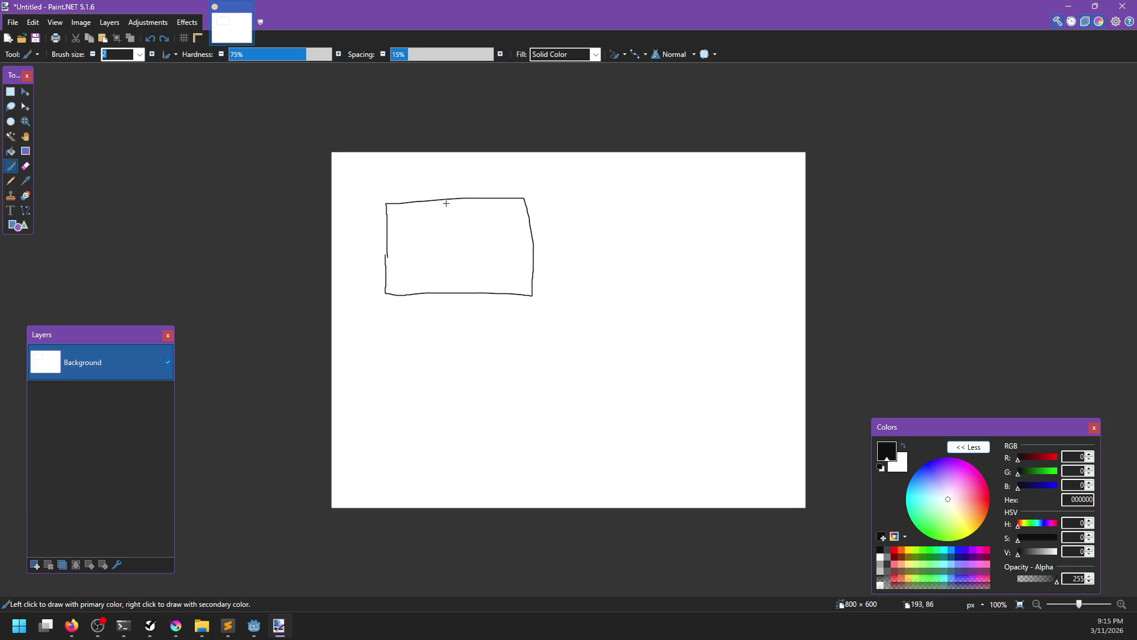
{"action": "left_click_drag", "start_coordinate": [457, 199], "coordinate": [460, 279]}
{"action": "key", "text": "ctrl+z"}
{"action": "left_click_drag", "start_coordinate": [414, 201], "coordinate": [419, 289]}
{"action": "left_click_drag", "start_coordinate": [451, 199], "coordinate": [455, 290]}
{"action": "left_click_drag", "start_coordinate": [490, 200], "coordinate": [488, 312]}
{"action": "left_click_drag", "start_coordinate": [386, 229], "coordinate": [523, 226]}
{"action": "left_click_drag", "start_coordinate": [383, 259], "coordinate": [541, 261]}
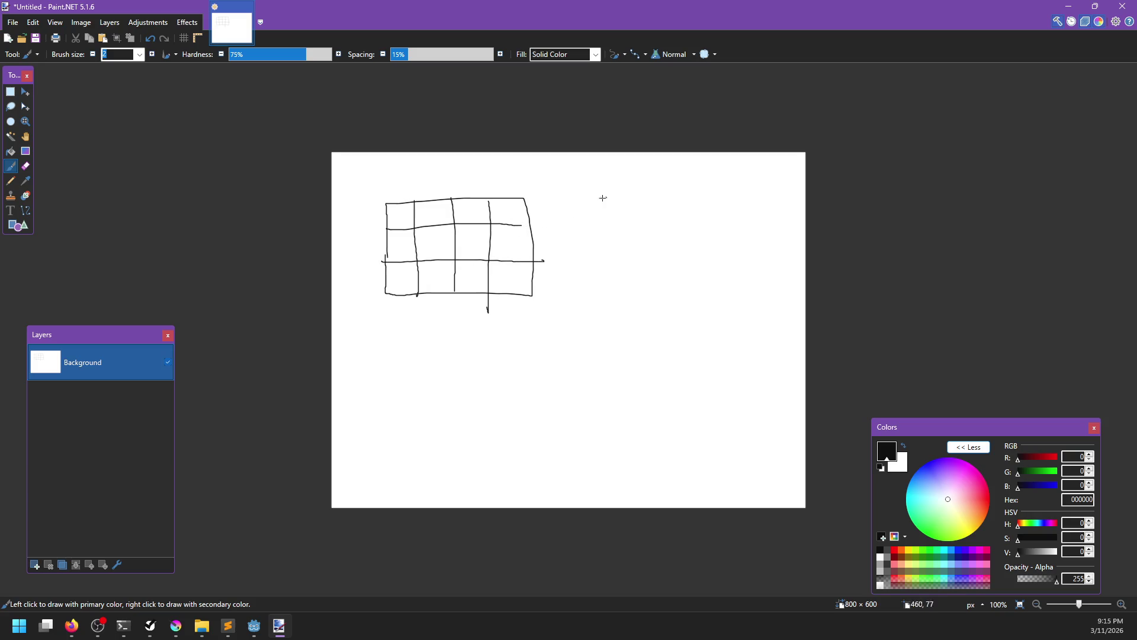
Sketch a taller box on the right with two column dividers and three row dividers
{"action": "mouse_move", "coordinate": [574, 178]}
{"action": "left_mouse_down"}
{"action": "mouse_move", "coordinate": [580, 306]}
{"action": "mouse_move", "coordinate": [692, 306]}
{"action": "left_mouse_up"}
{"action": "mouse_move", "coordinate": [573, 175]}
{"action": "left_mouse_down"}
{"action": "mouse_move", "coordinate": [700, 173]}
{"action": "mouse_move", "coordinate": [713, 303]}
{"action": "mouse_move", "coordinate": [684, 306]}
{"action": "left_mouse_up"}
{"action": "left_click_drag", "start_coordinate": [612, 174], "coordinate": [619, 316]}
{"action": "left_click_drag", "start_coordinate": [657, 172], "coordinate": [667, 307]}
{"action": "left_click_drag", "start_coordinate": [575, 238], "coordinate": [704, 239]}
{"action": "left_click_drag", "start_coordinate": [577, 207], "coordinate": [706, 209]}
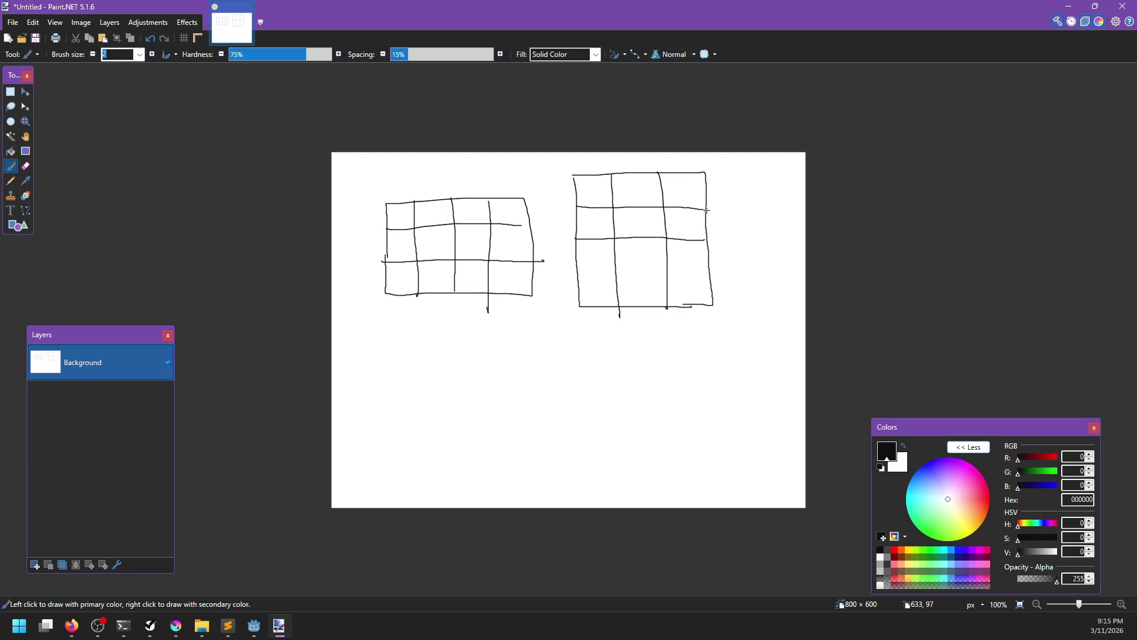
{"action": "left_click_drag", "start_coordinate": [576, 275], "coordinate": [711, 271]}
Write the note 'desired aspect ratio: 0.75' below the left grid
{"action": "key", "text": "t"}
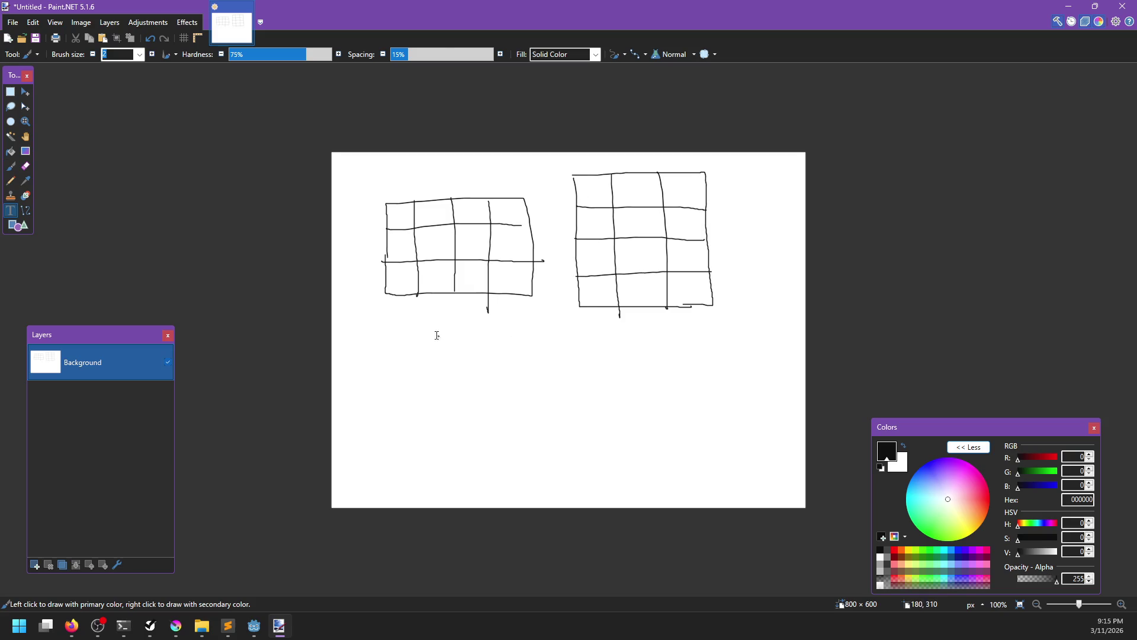
{"action": "left_click", "coordinate": [406, 332]}
{"action": "type", "text": "aspect ratio: "}
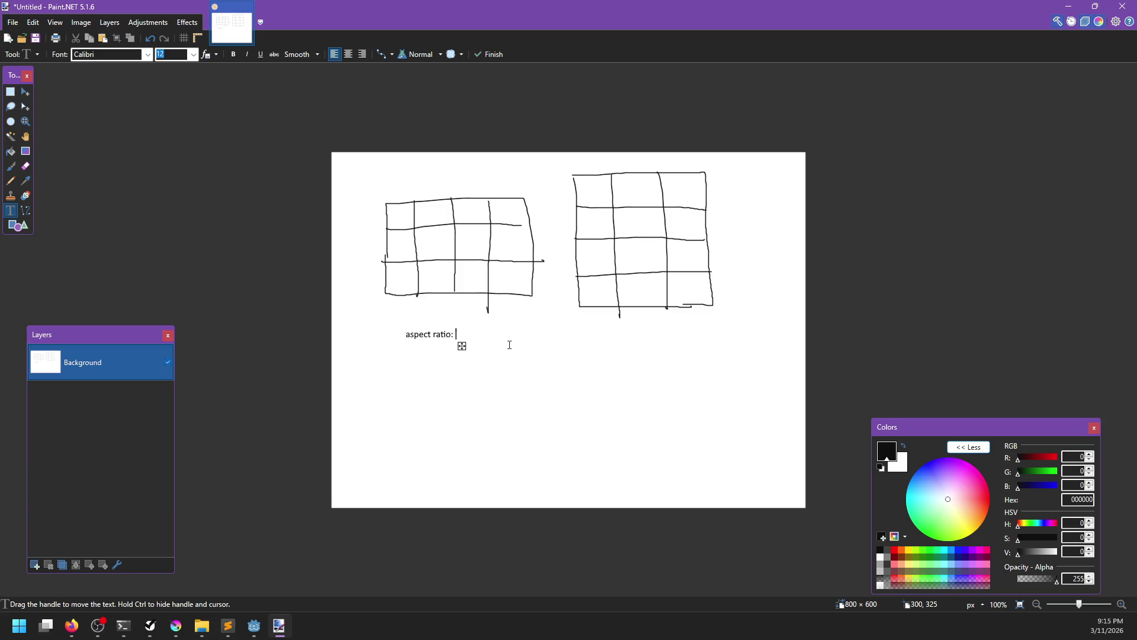
{"action": "type", "text": "1."}
{"action": "key", "text": "BackSpace"}
{"action": "key", "text": "BackSpace"}
{"action": "type", "text": "0.75"}
{"action": "key", "text": "Return"}
{"action": "key", "text": "Up"}
{"action": "type", "text": "desired "}
{"action": "type", "text": "wid"}
{"action": "key", "text": "BackSpace"}
{"action": "key", "text": "BackSpace"}
{"action": "key", "text": "BackSpace"}
Add the lines 'real aspect ratio: 1.3333...' and '3 = 4/0.75' to the notes
{"action": "type", "text": "rea"}
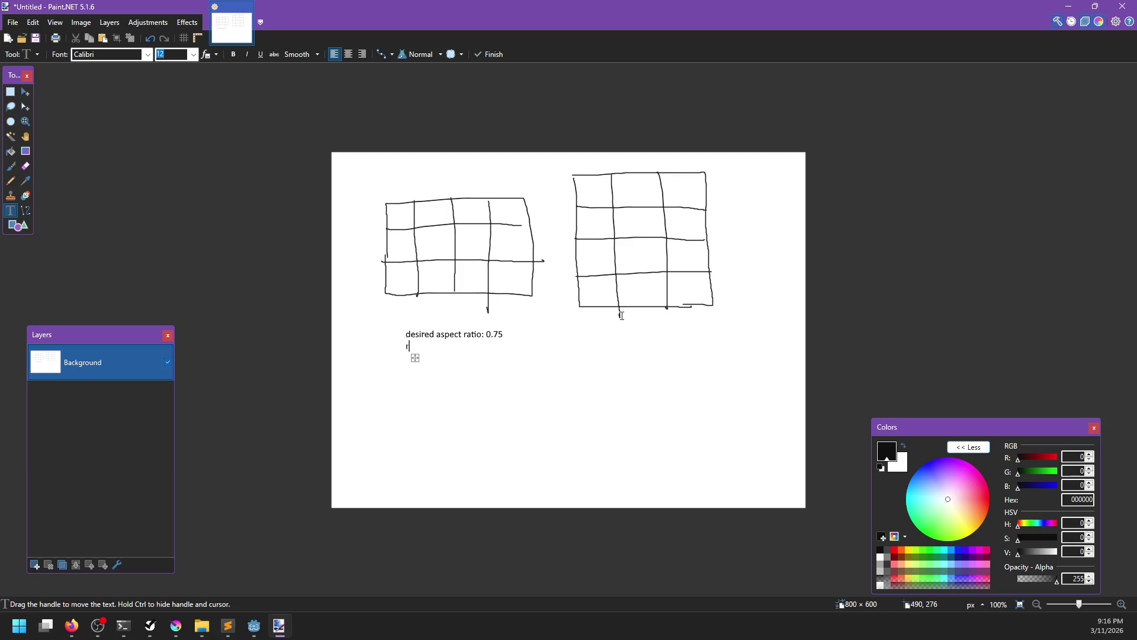
{"action": "type", "text": "l aspect"}
{"action": "type", "text": " ratio: "}
{"action": "type", "text": "1.3333"}
{"action": "type", "text": "..."}
{"action": "key", "text": "Return"}
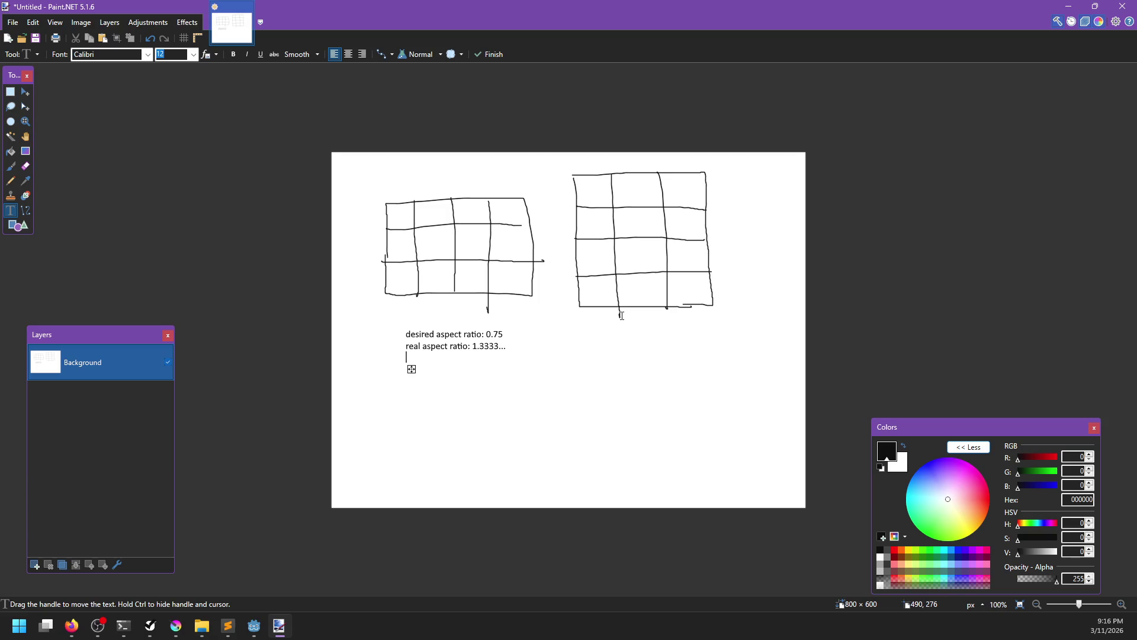
{"action": "type", "text": "size1"}
{"action": "key", "text": "BackSpace"}
{"action": "key", "text": "BackSpace"}
{"action": "key", "text": "BackSpace"}
{"action": "type", "text": "new x = old"}
{"action": "type", "text": " x /"}
{"action": "type", "text": " real_aspe"}
{"action": "type", "text": "ct_ratio"}
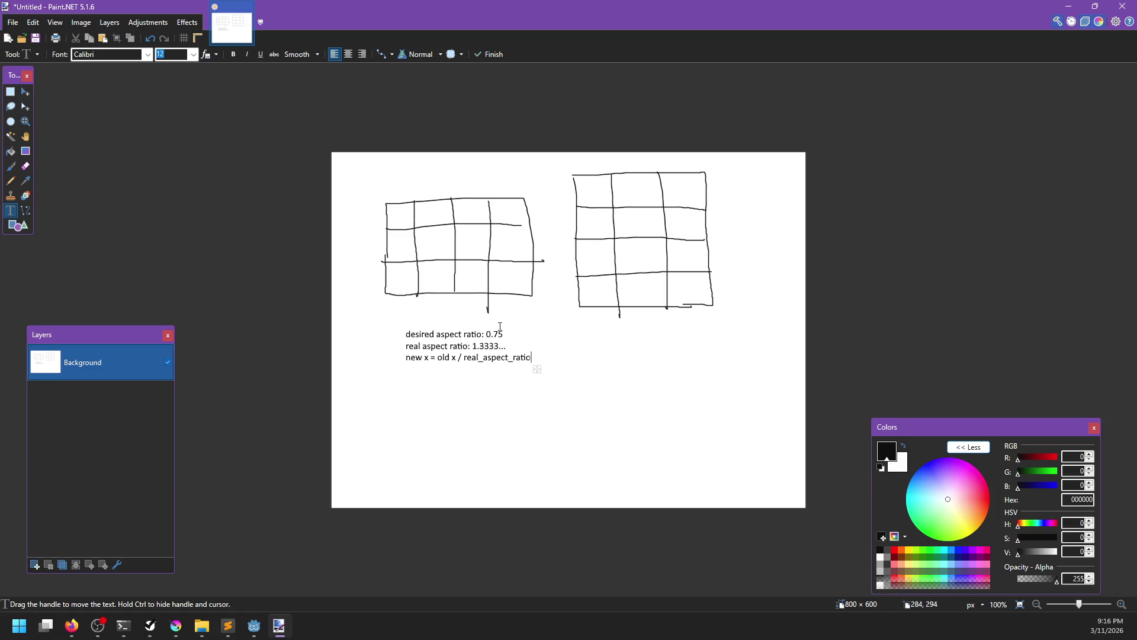
{"action": "key", "text": "BackSpace"}
{"action": "key", "text": "BackSpace"}
{"action": "key", "text": "BackSpace"}
{"action": "key", "text": "BackSpace"}
{"action": "key", "text": "BackSpace"}
{"action": "key", "text": "BackSpace"}
{"action": "type", "text": "3 = 4/"}
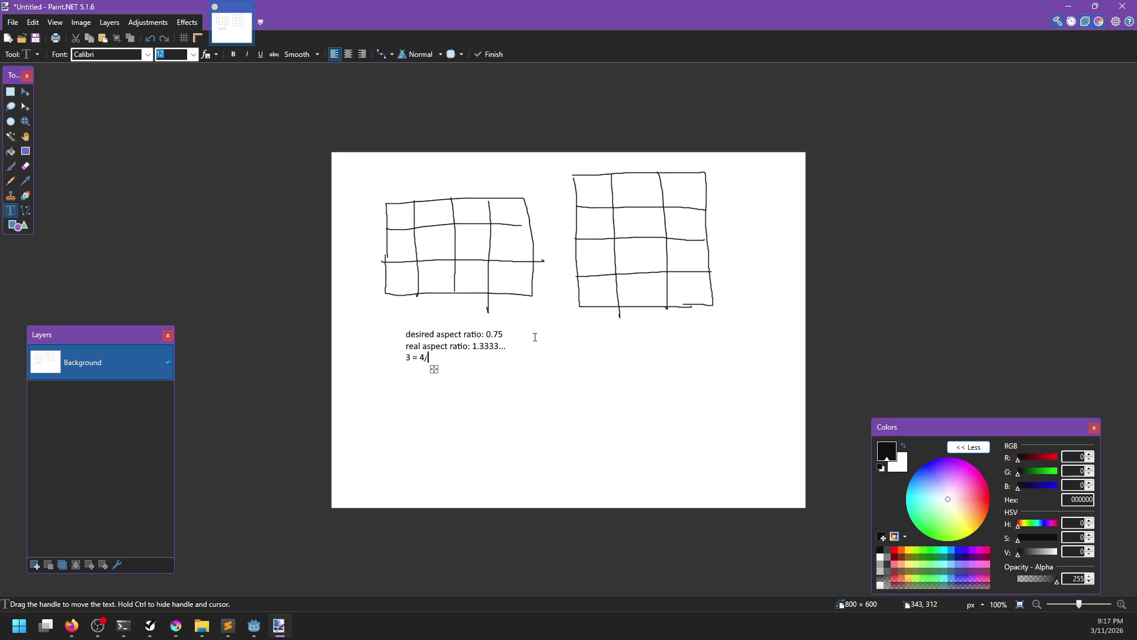
{"action": "type", "text": "0.7"}
{"action": "type", "text": "5"}
{"action": "key", "text": "alt+Tab"}
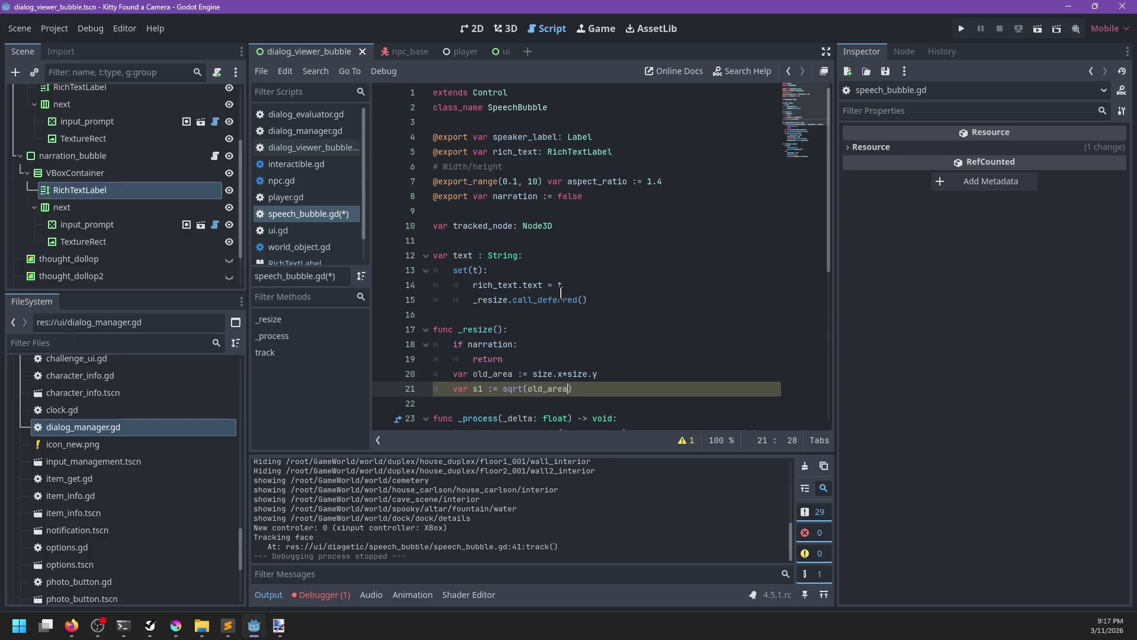
Replace the old area and s1 lines with a variable set to rich_text.get_visible_content_rect()
{"action": "scroll", "coordinate": [599, 296], "scroll_direction": "down", "scroll_amount": 3}
{"action": "left_click_drag", "start_coordinate": [602, 254], "coordinate": [450, 244]}
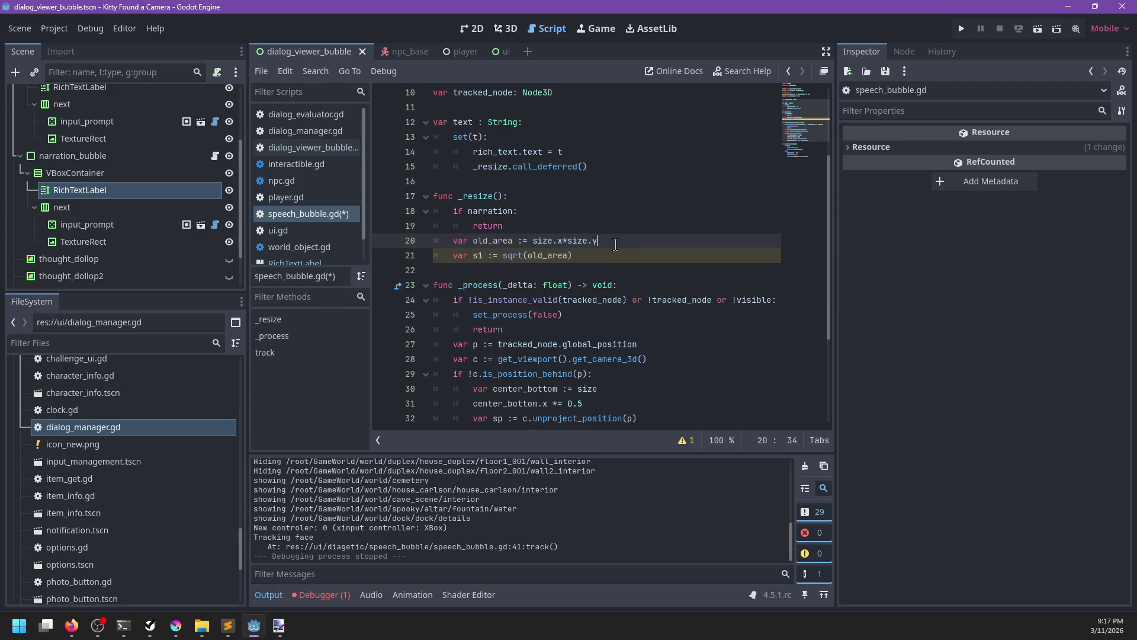
{"action": "type", "text": "var text_rea"}
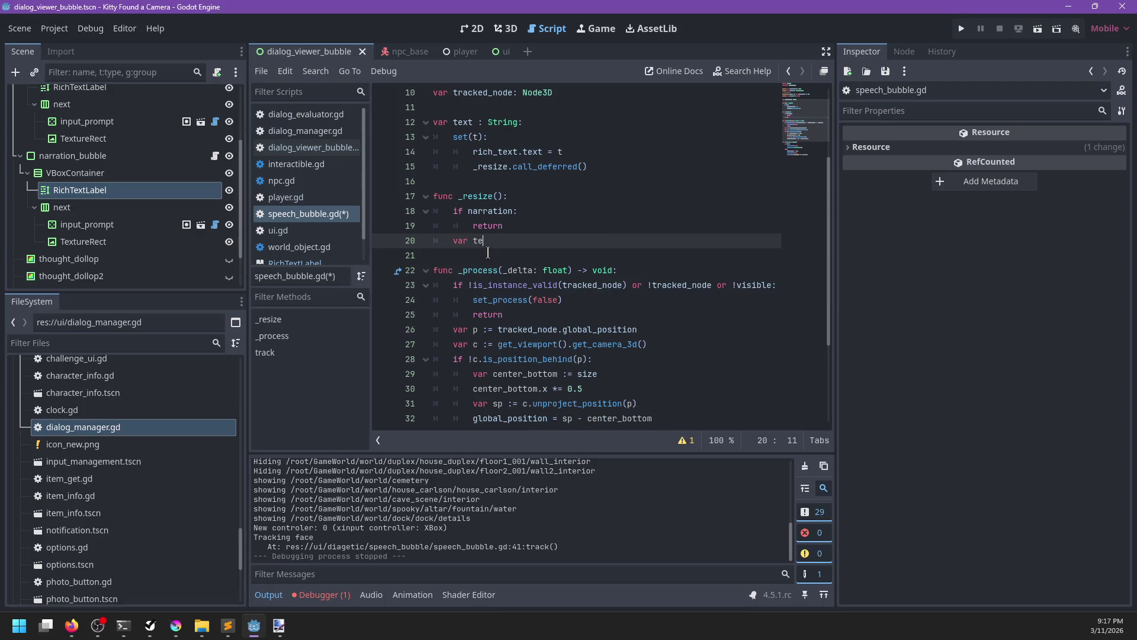
{"action": "key", "text": "ctrl+BackSpace"}
{"action": "type", "text": "text_area := "}
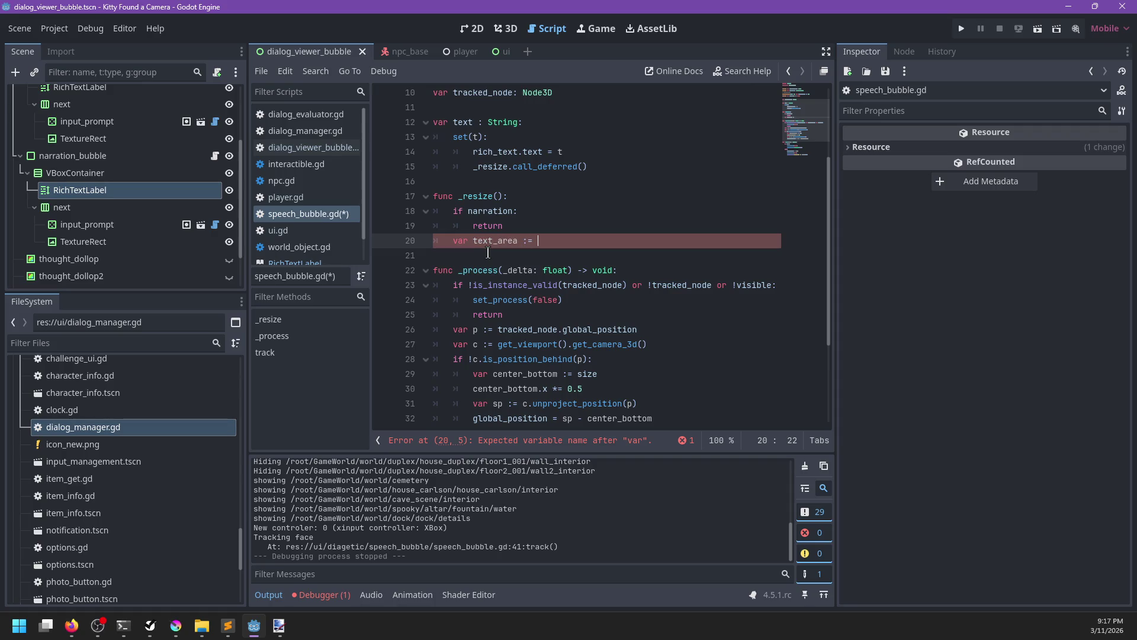
{"action": "type", "text": "rich_text.tex"}
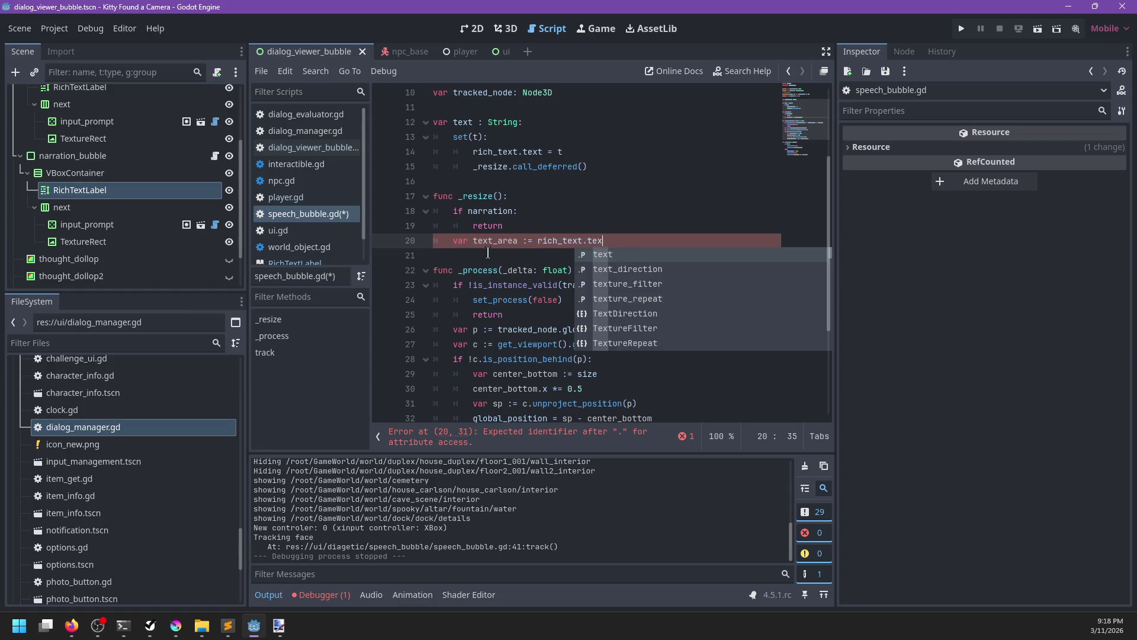
{"action": "type", "text": "t_"}
{"action": "key", "text": "BackSpace"}
{"action": "key", "text": "BackSpace"}
{"action": "key", "text": "BackSpace"}
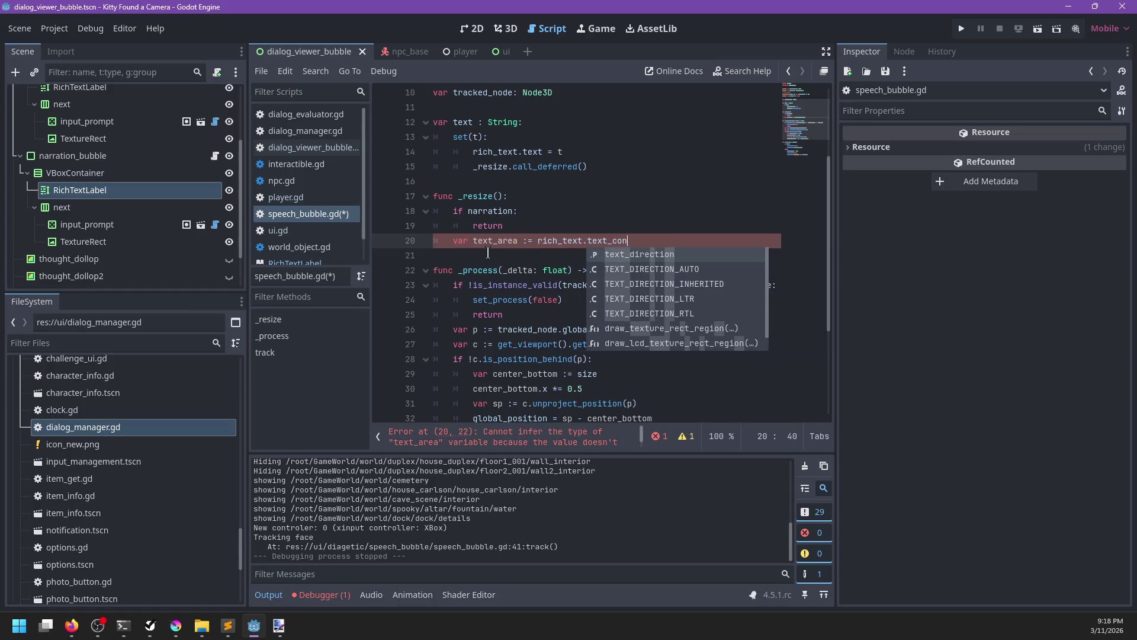
{"action": "type", "text": "recta"}
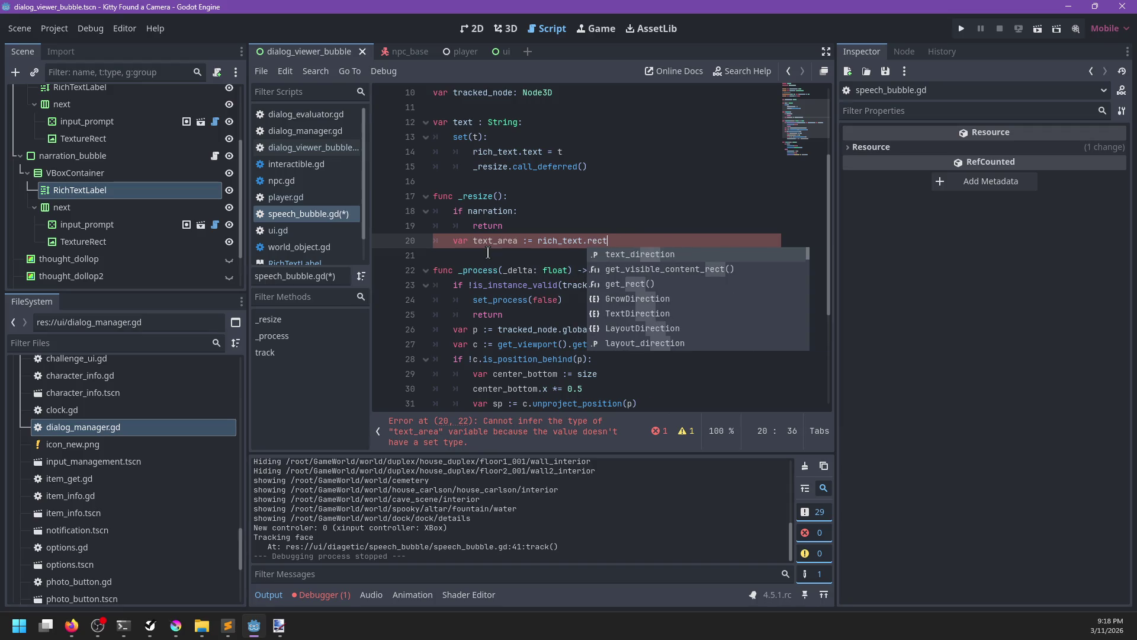
{"action": "key", "text": "BackSpace"}
{"action": "key", "text": "Down"}
{"action": "key", "text": "Return"}
Rename that variable to r and add var area := r.size.x * r.size.y below it
{"action": "key", "text": "ctrl+Left"}
{"action": "key", "text": "ctrl+Left"}
{"action": "key", "text": "ctrl+Left"}
{"action": "key", "text": "ctrl+shift+Left"}
{"action": "key", "text": "ctrl+shift+Left"}
{"action": "key", "text": "ctrl+shift+Left"}
{"action": "type", "text": "var r :="}
{"action": "key", "text": "End"}
{"action": "key", "text": "Return"}
{"action": "type", "text": "var area := r."}
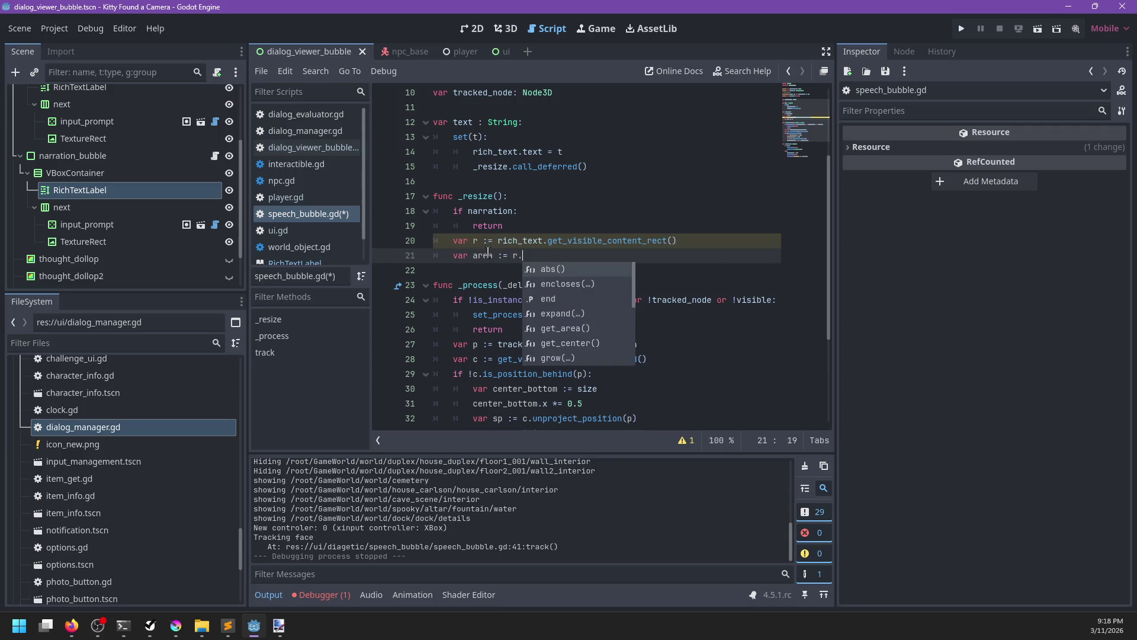
{"action": "type", "text": "size.x *"}
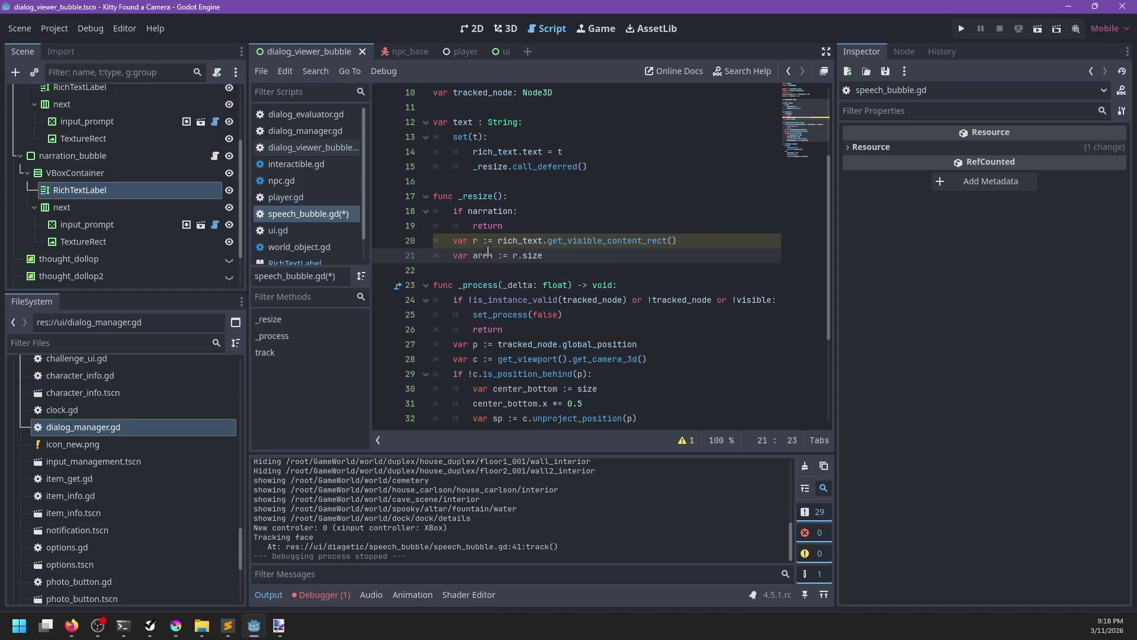
{"action": "type", "text": " r.size.y"}
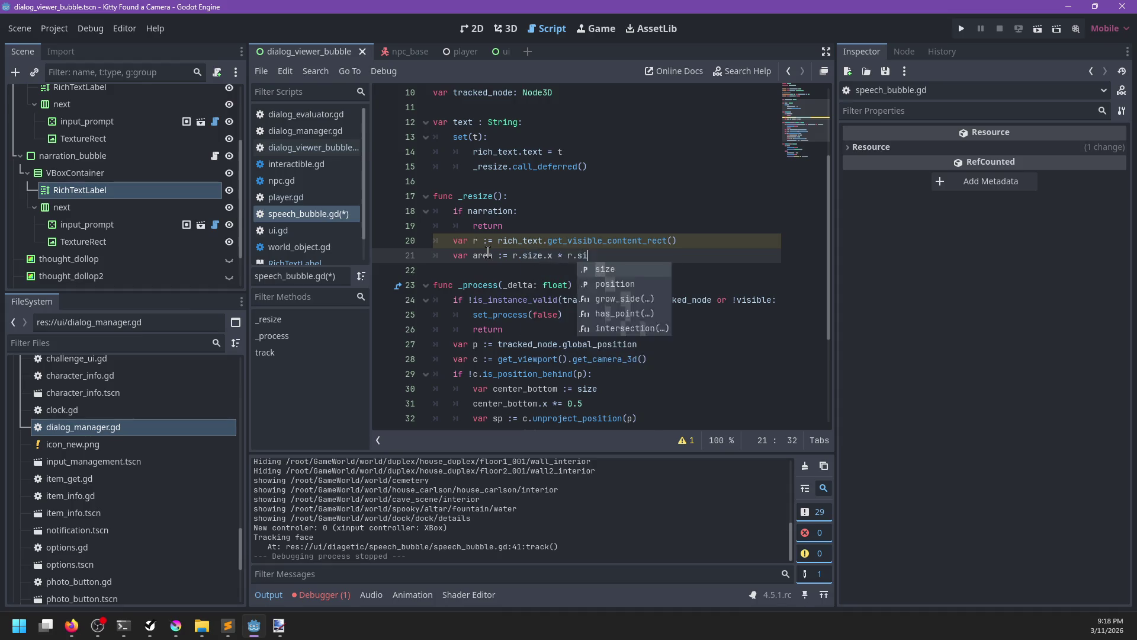
Add var margin := 1.25, then check the aspect-ratio sketch notes
{"action": "key", "text": "Return"}
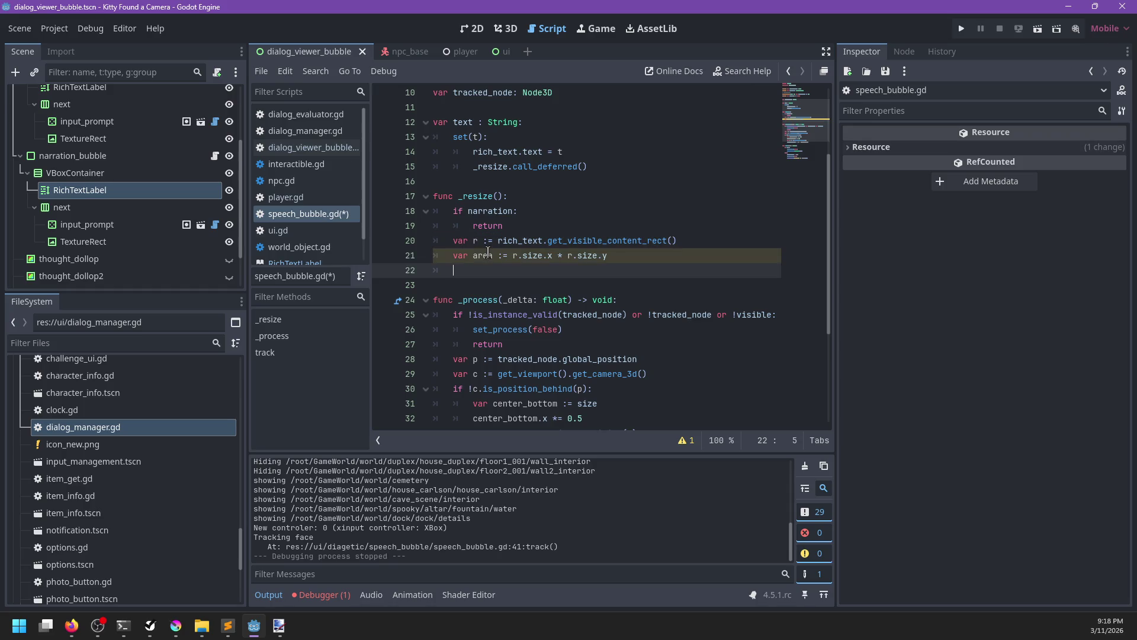
{"action": "type", "text": "var margin := "}
{"action": "type", "text": "1.15"}
{"action": "key", "text": "BackSpace"}
{"action": "key", "text": "BackSpace"}
{"action": "type", "text": "25"}
{"action": "key", "text": "Return"}
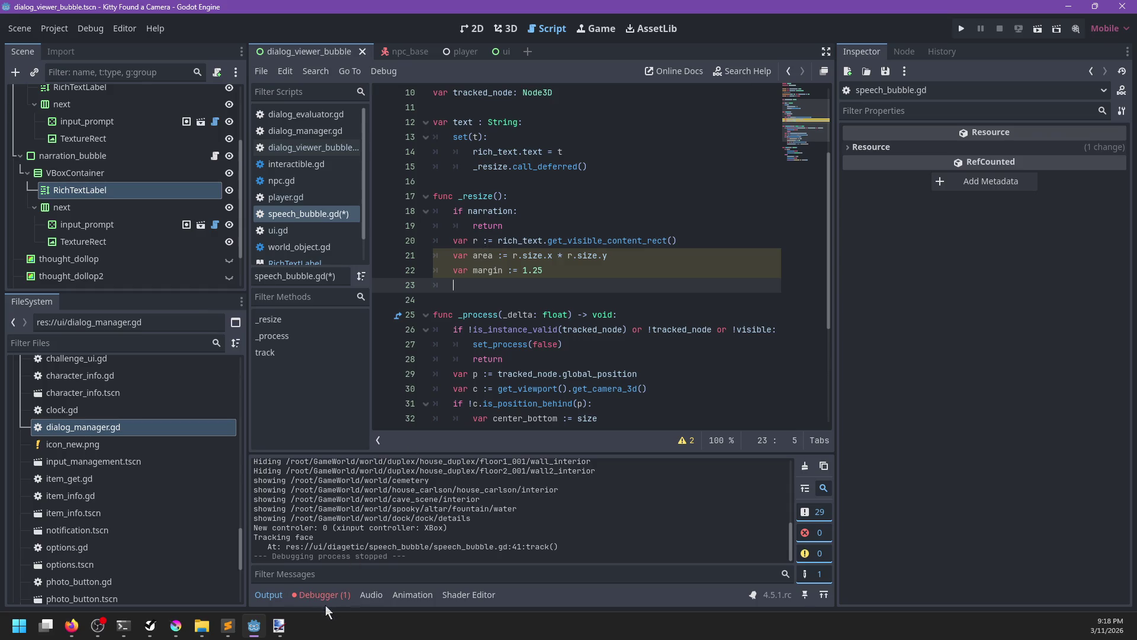
{"action": "left_click", "coordinate": [278, 625]}
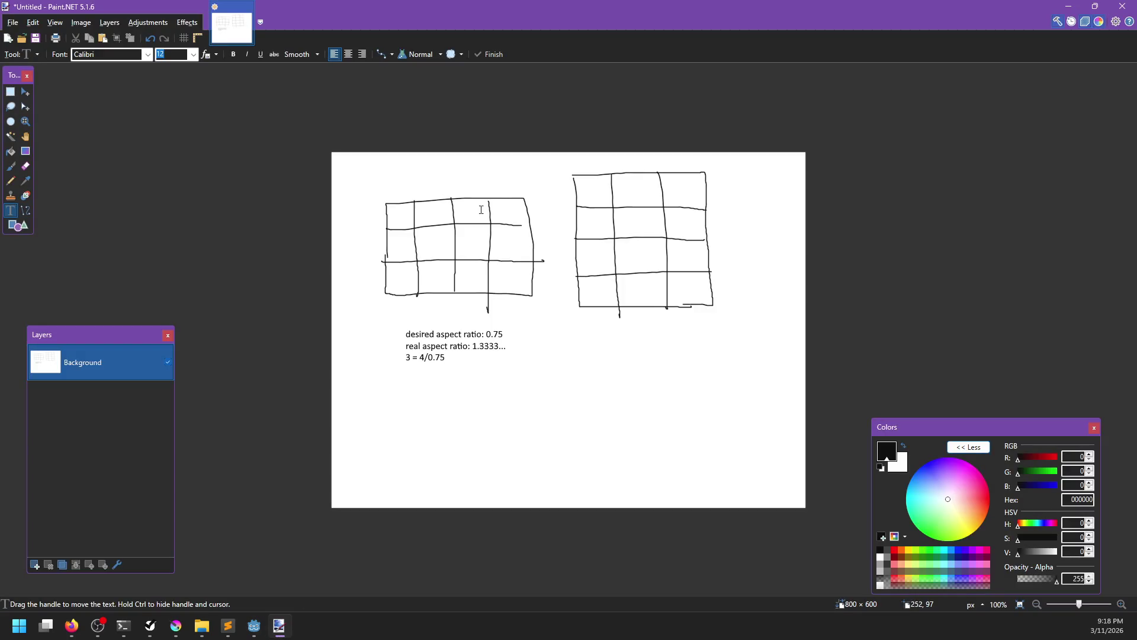
{"action": "key", "text": "alt+Tab"}
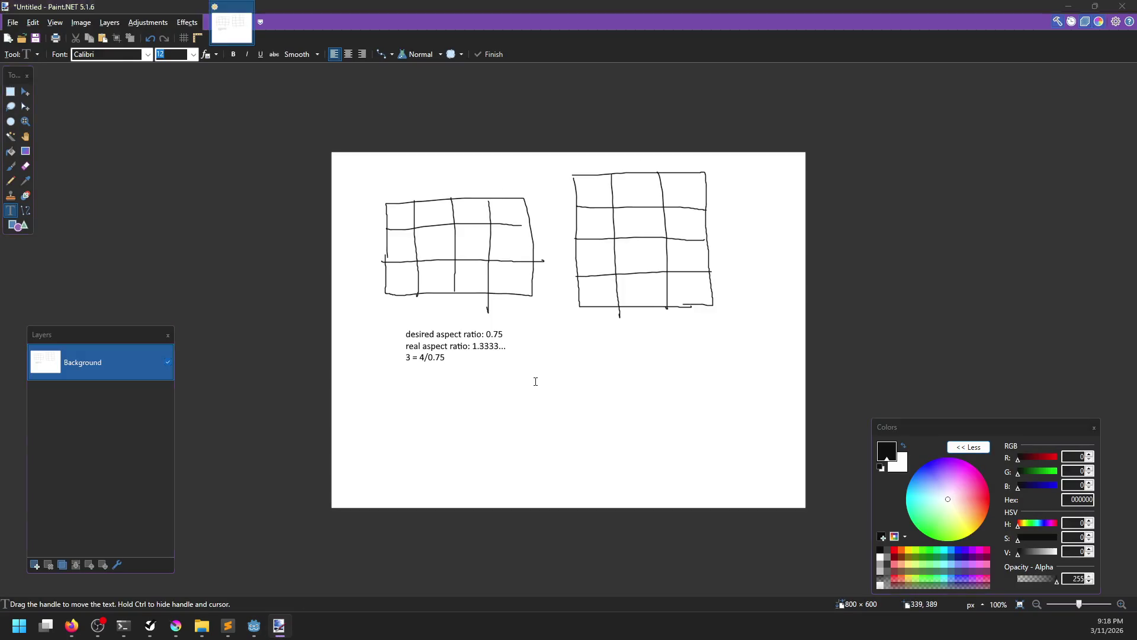
{"action": "scroll", "coordinate": [515, 273], "scroll_direction": "up", "scroll_amount": 3}
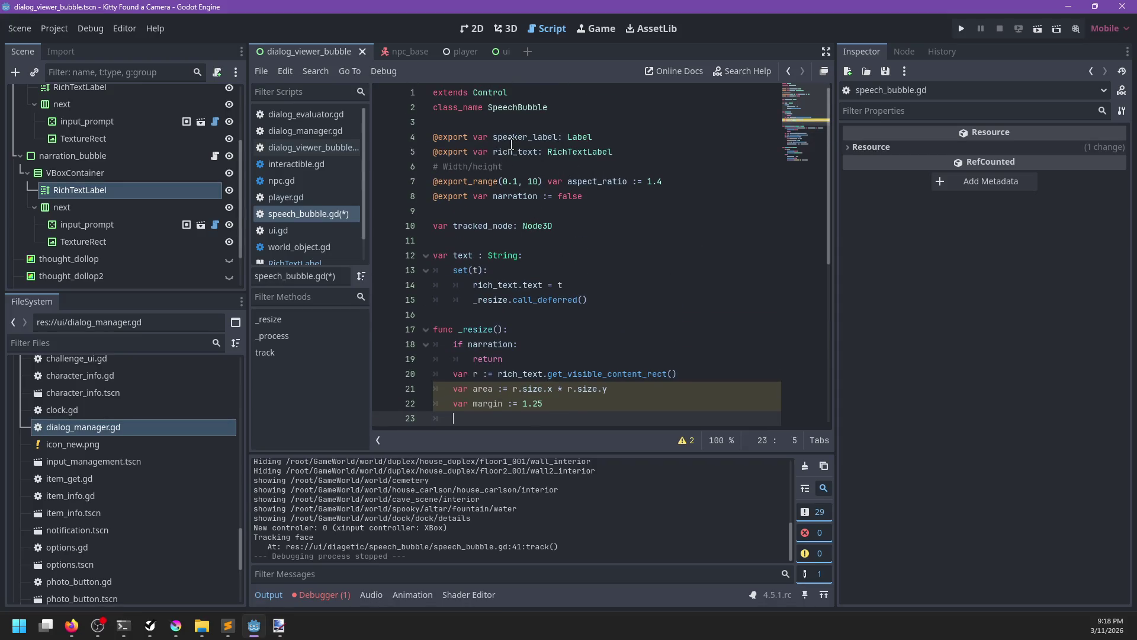
Add var sqasp := sqrt(aspect_ratio) after the margin line
{"action": "double_click", "coordinate": [586, 180]}
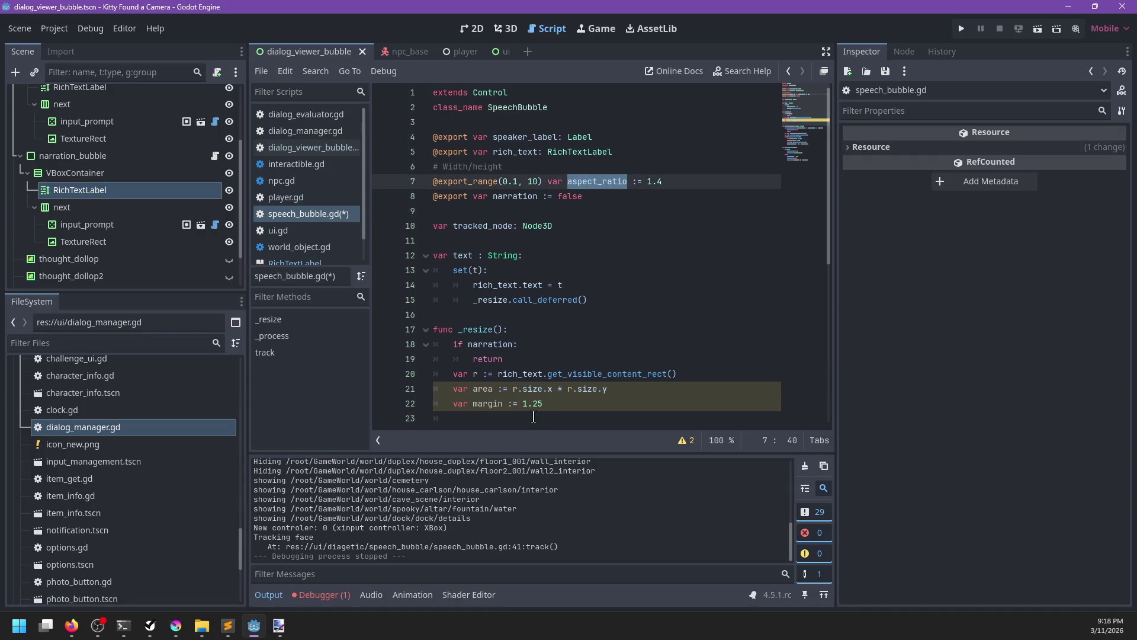
{"action": "left_click", "coordinate": [513, 417]}
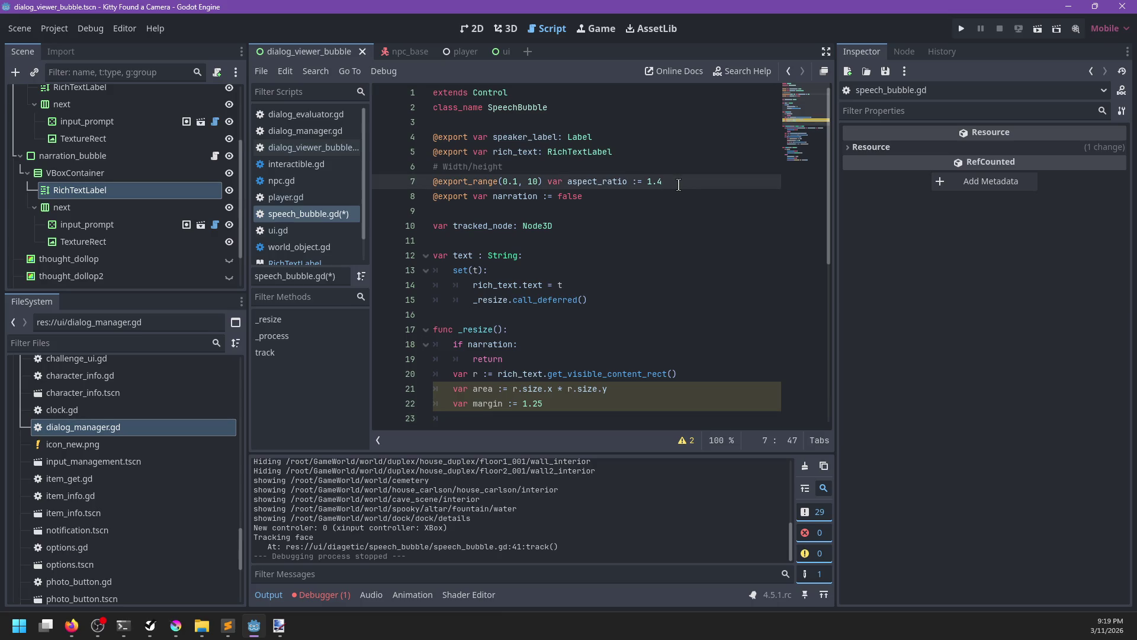
{"action": "key", "text": "Return"}
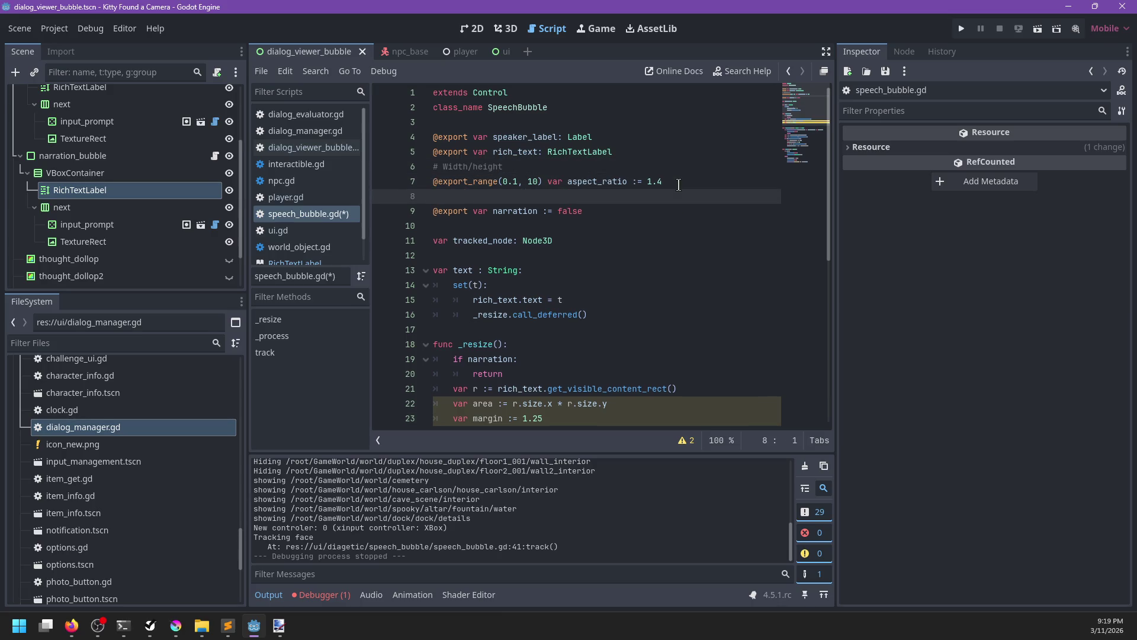
{"action": "key", "text": "BackSpace"}
{"action": "scroll", "coordinate": [558, 391], "scroll_direction": "down", "scroll_amount": 1}
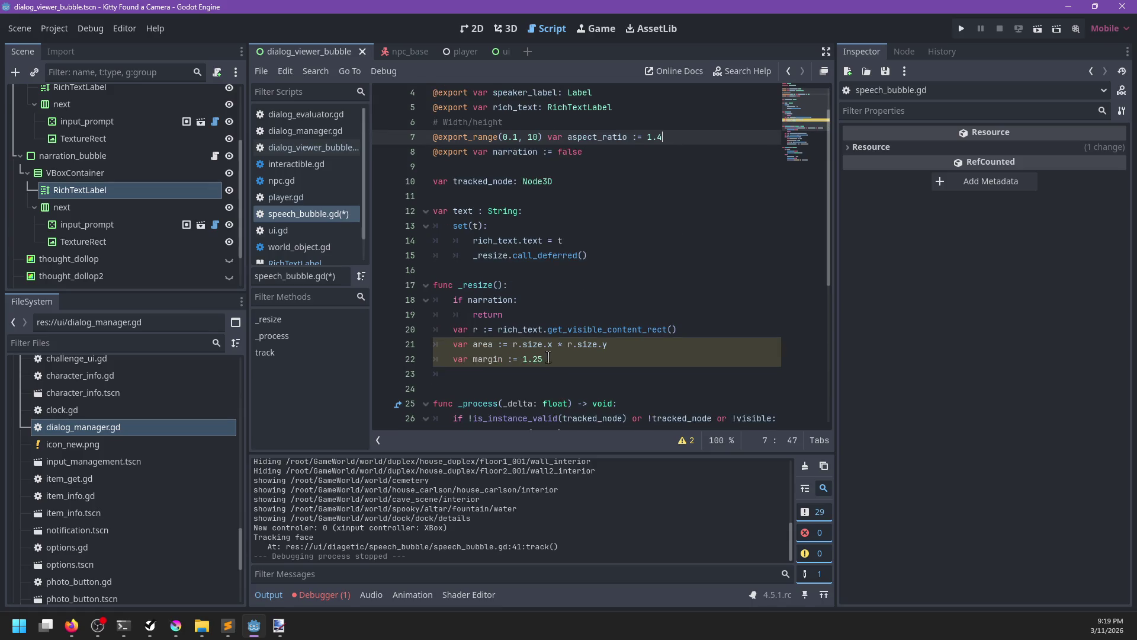
{"action": "left_click", "coordinate": [557, 366]}
{"action": "key", "text": "Return"}
{"action": "type", "text": "var sqasp :"}
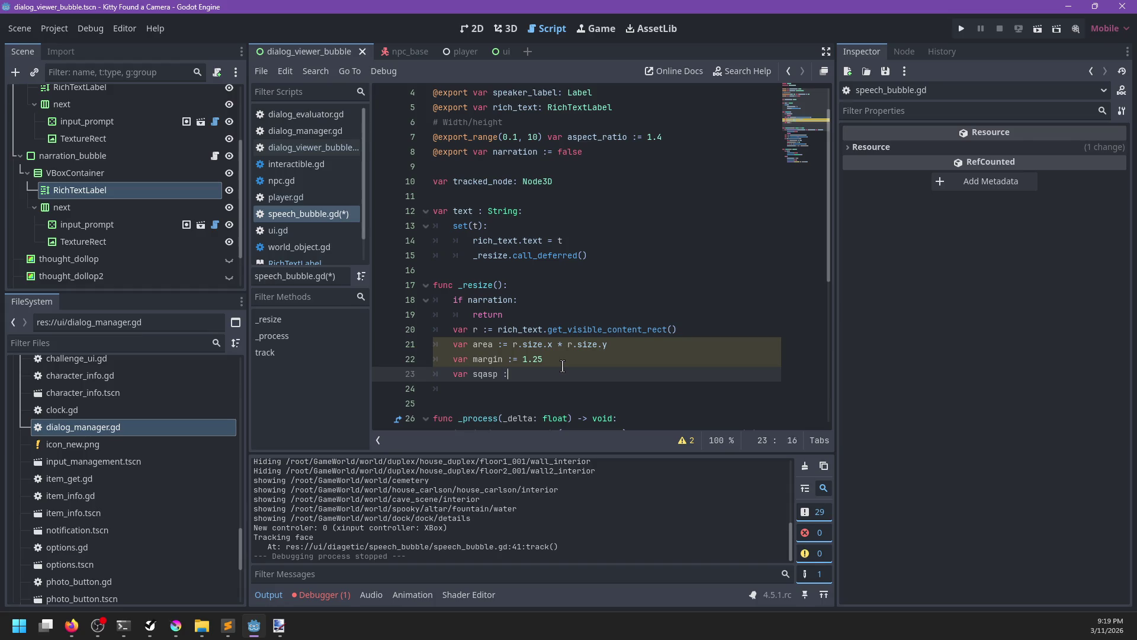
{"action": "type", "text": "= sq"}
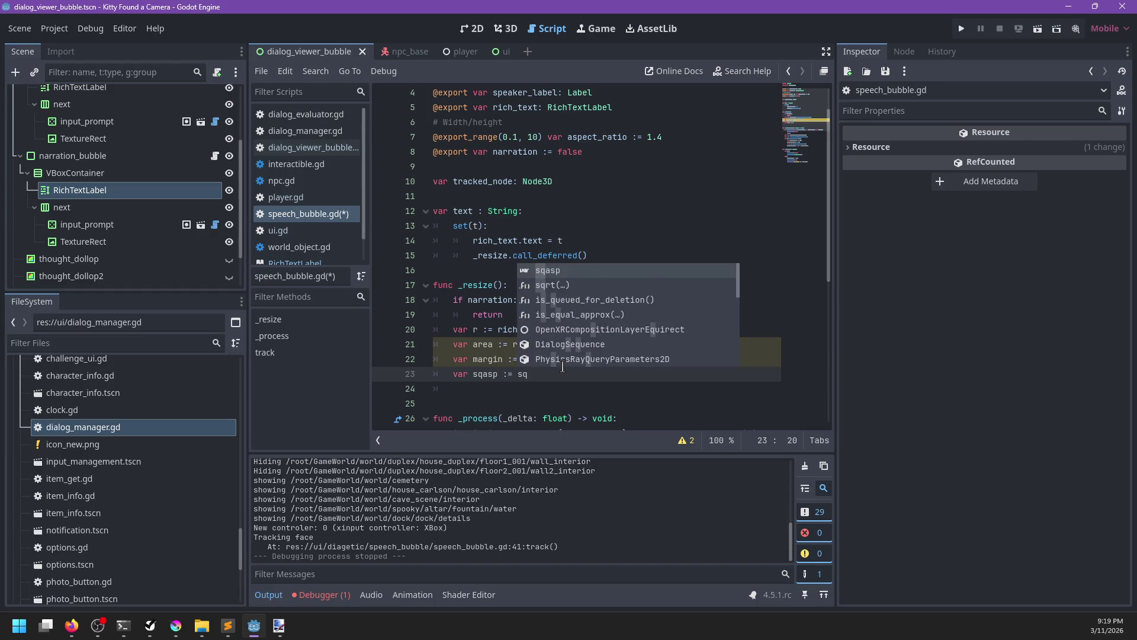
{"action": "type", "text": "rt(aspect_ration"}
{"action": "key", "text": "Return"}
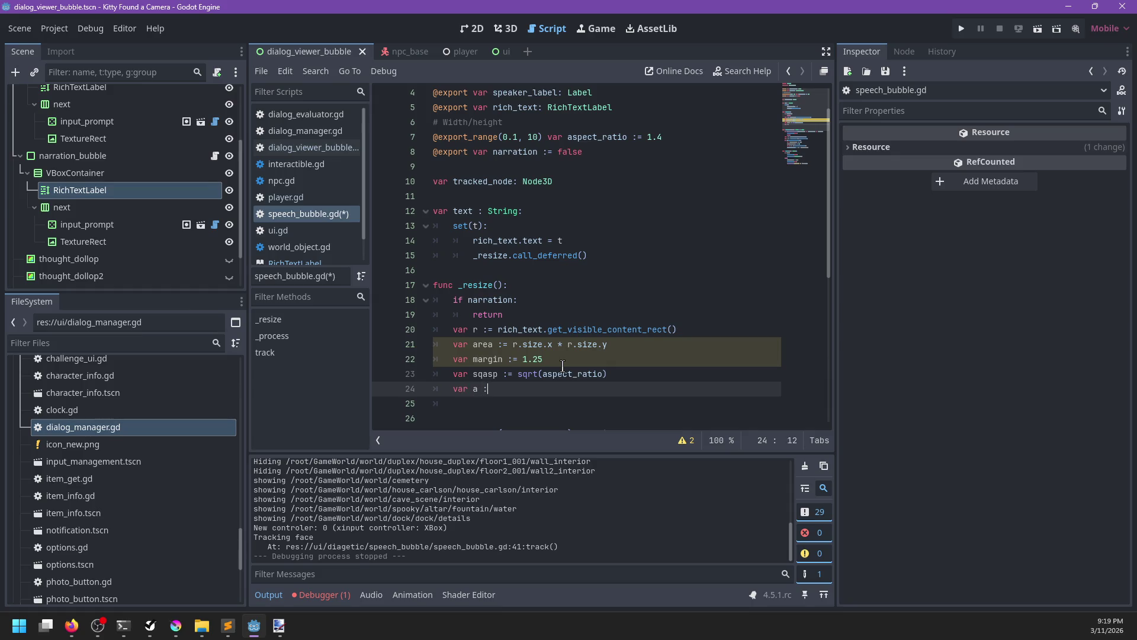
Add an s1 square root of area line, plus size.x = s1*sqasp and size.y = s1/ lines
{"action": "type", "text": "area."}
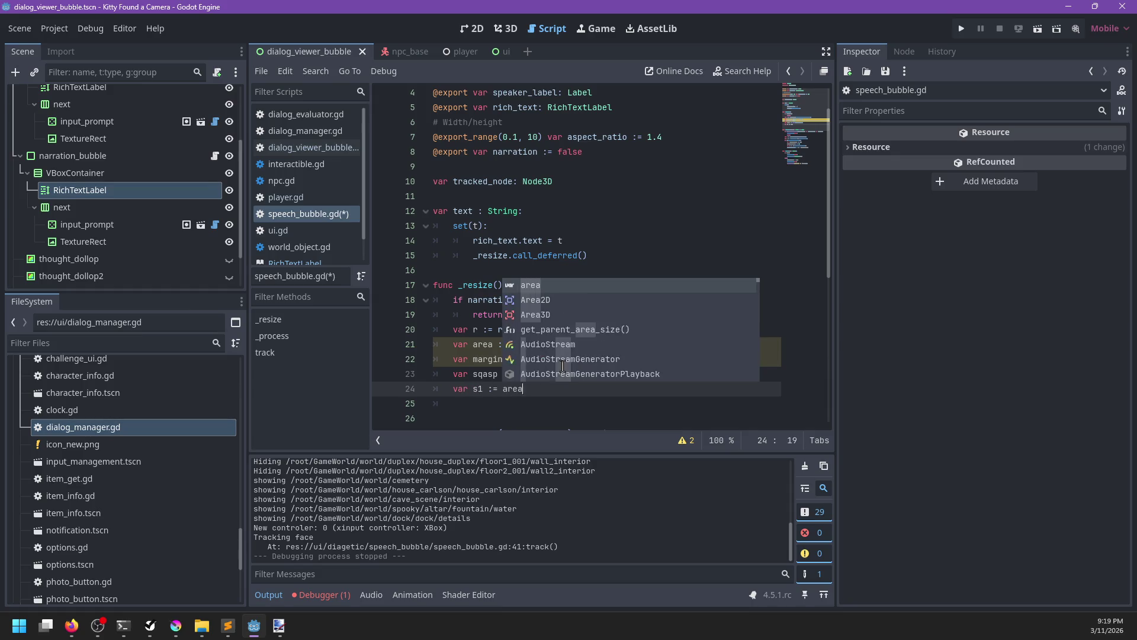
{"action": "key", "text": "BackSpace"}
{"action": "key", "text": "BackSpace"}
{"action": "key", "text": "BackSpace"}
{"action": "type", "text": "sqrt(area)"}
{"action": "key", "text": "Return"}
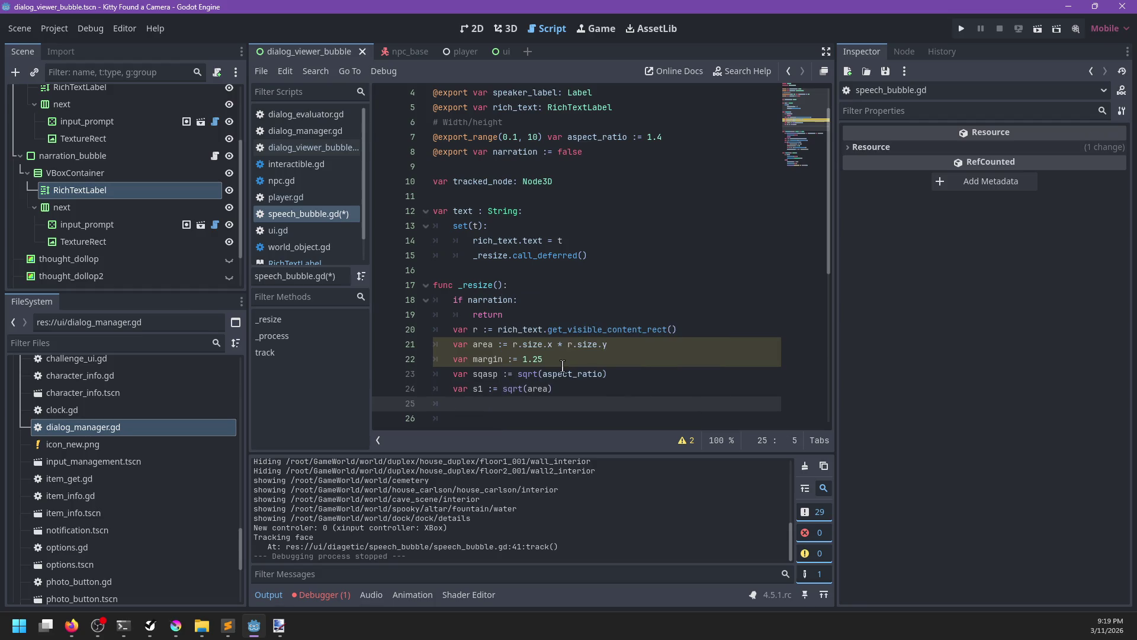
{"action": "type", "text": "size.x = "}
{"action": "type", "text": "s1*sq"}
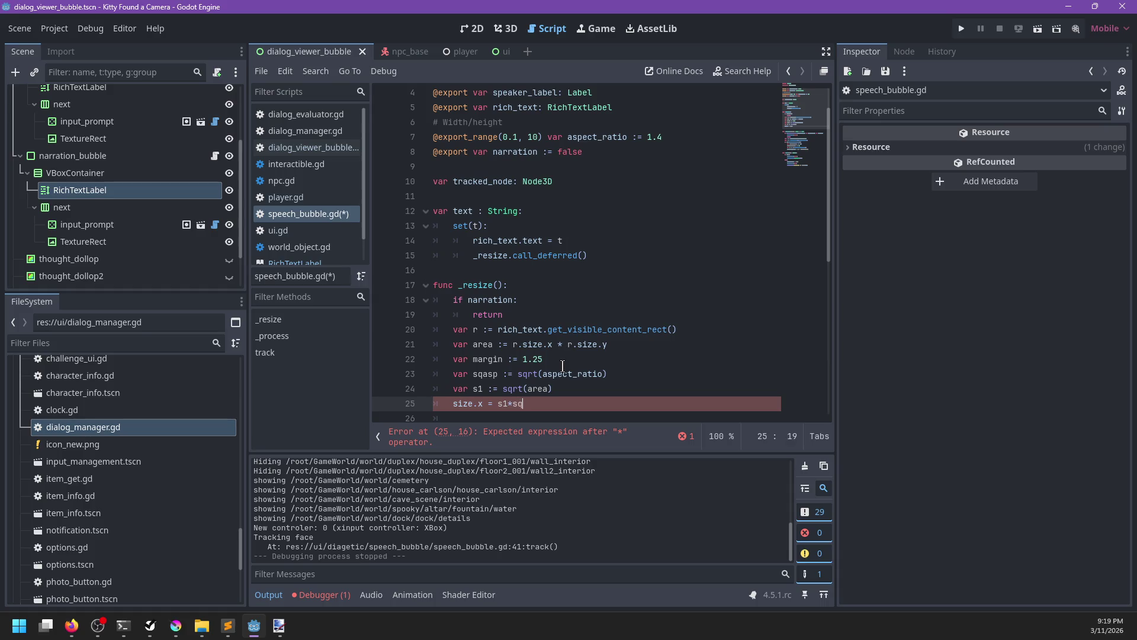
{"action": "type", "text": "asp"}
{"action": "key", "text": "Return"}
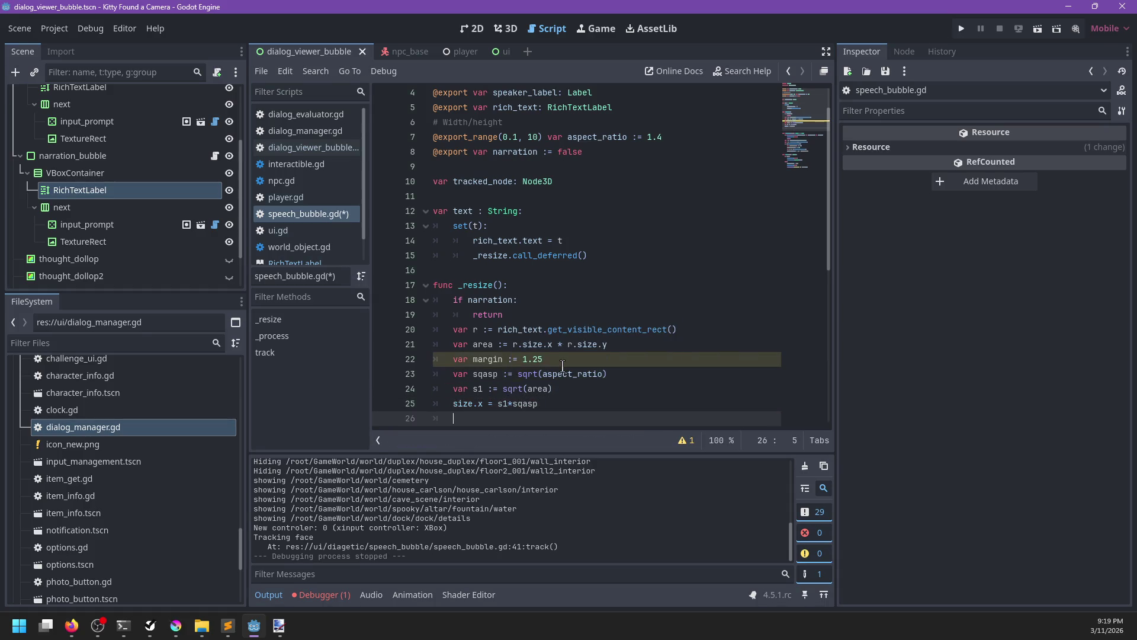
{"action": "type", "text": "ize.y = s1/"}
Combine the size lines into size = Vector2(s1*sqasp, s1/sqasp)
{"action": "key", "text": "Up"}
{"action": "key", "text": "ctrl+Left"}
{"action": "key", "text": "BackSpace"}
{"action": "key", "text": "BackSpace"}
{"action": "key", "text": "BackSpace"}
{"action": "type", "text": "= Vector2("}
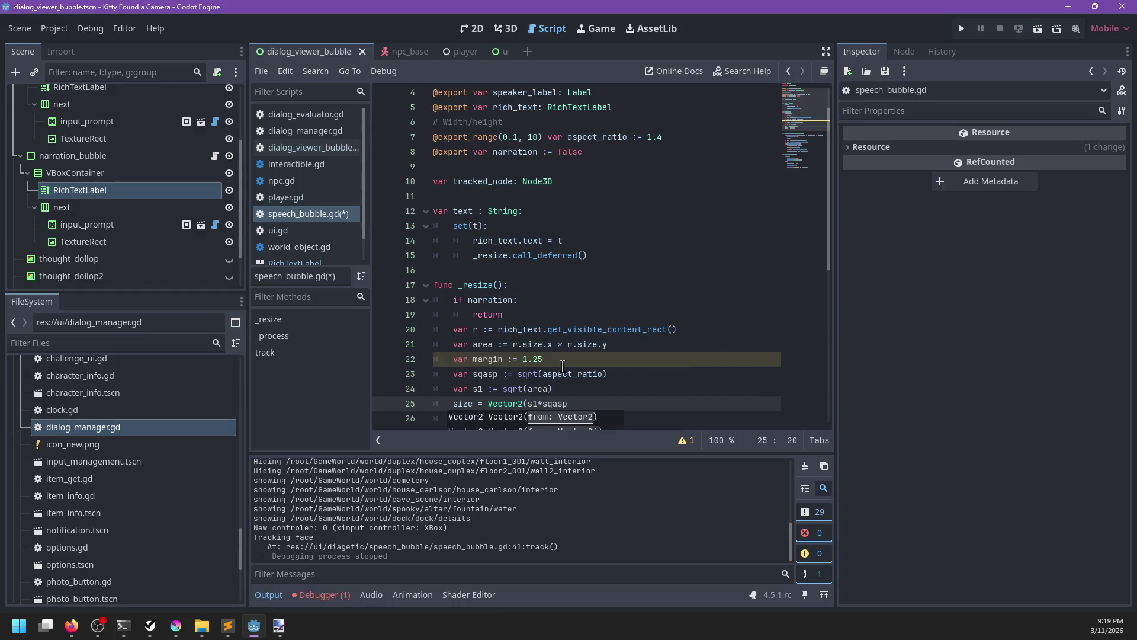
{"action": "key", "text": "Down"}
{"action": "key", "text": "ctrl+Left"}
{"action": "key", "text": "ctrl+Left"}
{"action": "key", "text": "BackSpace"}
{"action": "key", "text": "BackSpace"}
{"action": "key", "text": "BackSpace"}
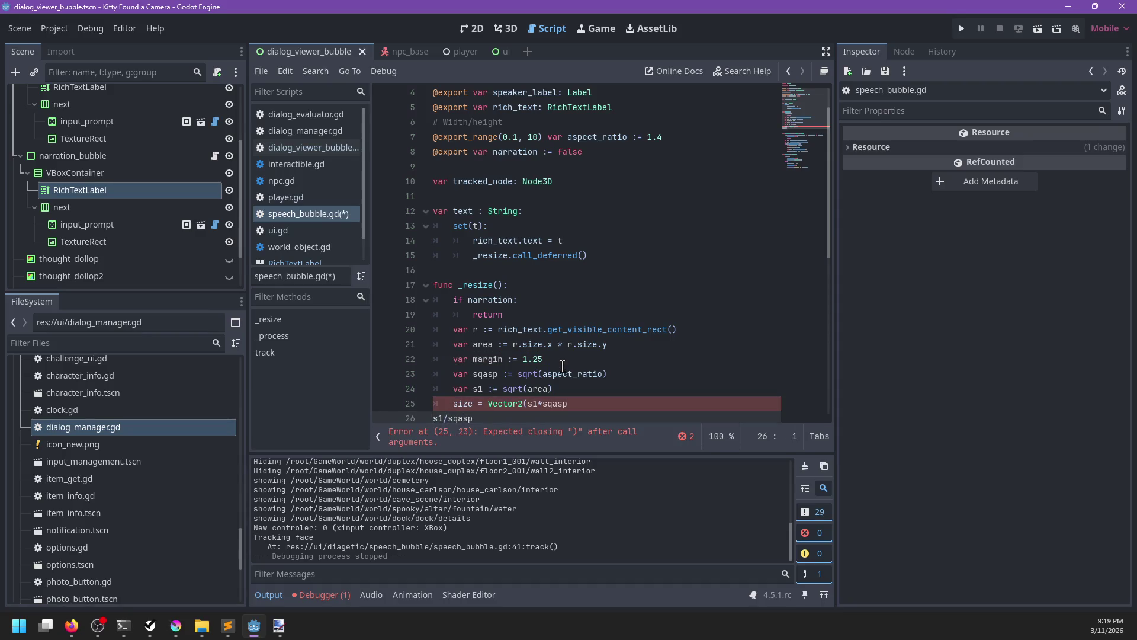
{"action": "type", "text": ", s1/sqasp"}
{"action": "key", "text": "End"}
{"action": "type", "text": ")"}
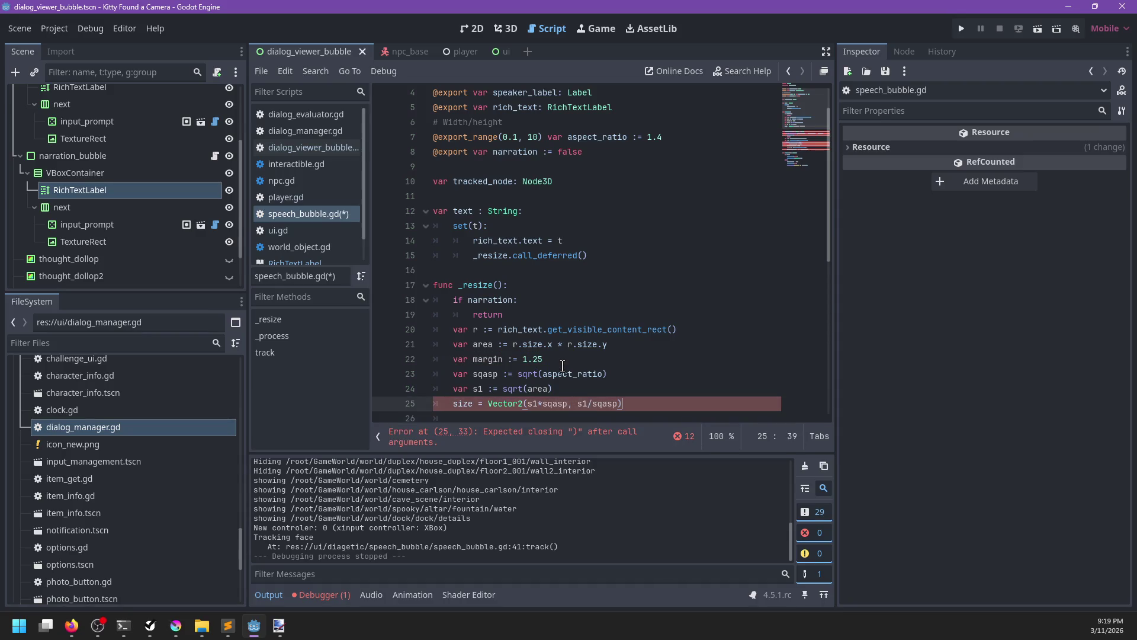
Move the margin factor so s1 := sqrt(margin*area)
{"action": "scroll", "coordinate": [591, 369], "scroll_direction": "down", "scroll_amount": 1}
{"action": "left_click", "coordinate": [526, 360]}
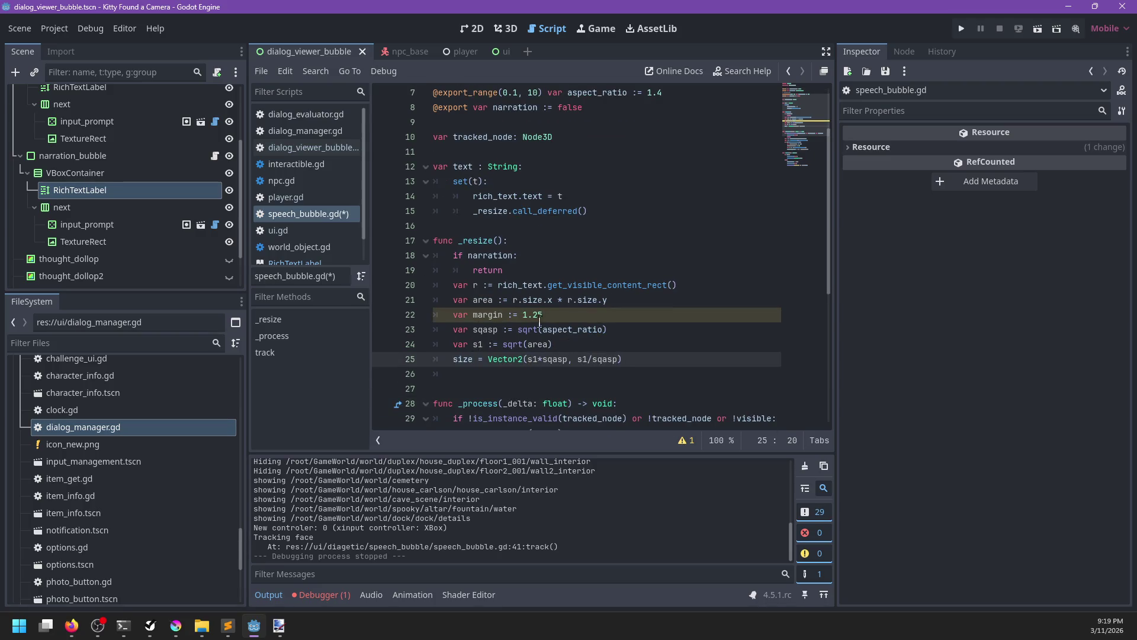
{"action": "left_click", "coordinate": [541, 329]}
{"action": "type", "text": "margin*"}
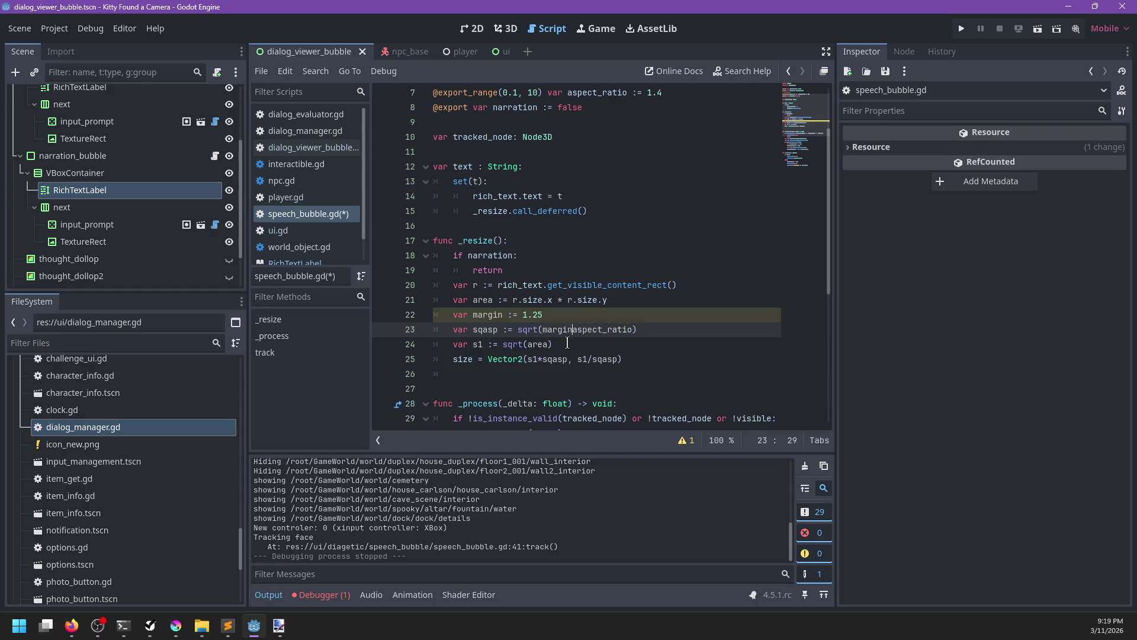
{"action": "key", "text": "ctrl+shift+Right"}
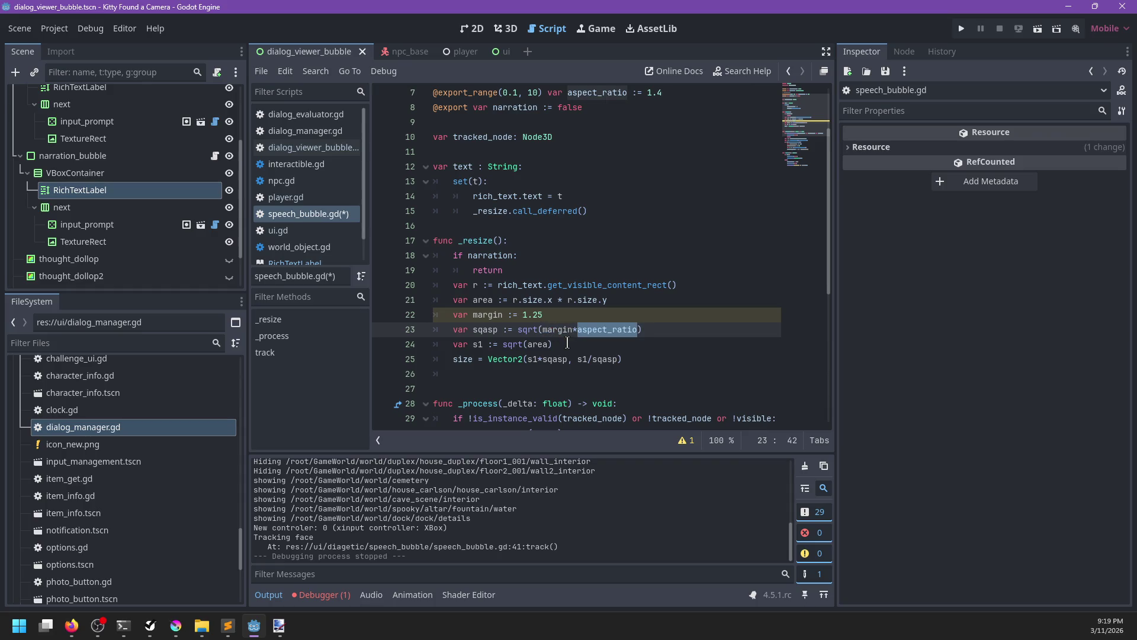
{"action": "key", "text": "Left"}
{"action": "key", "text": "ctrl+shift+Left"}
{"action": "key", "text": "ctrl+x"}
{"action": "left_click", "coordinate": [527, 344]}
{"action": "key", "text": "ctrl+v"}
Reorder the _resize lines so area comes in the right place, and save the script
{"action": "left_click", "coordinate": [583, 315]}
{"action": "key", "text": "alt+Up"}
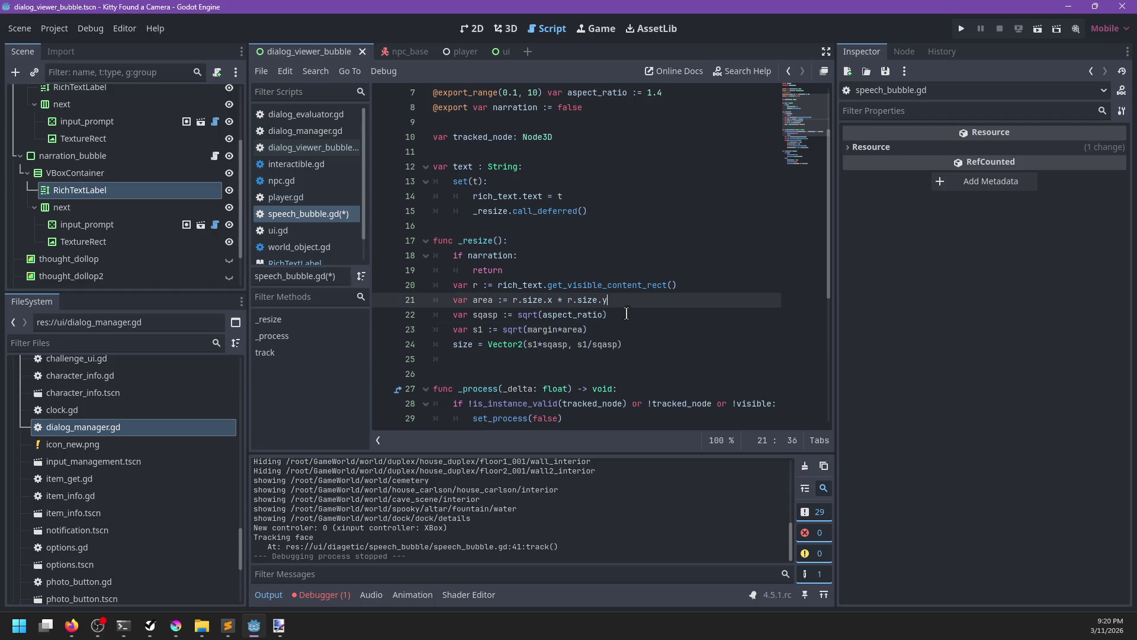
{"action": "key", "text": "Down"}
{"action": "key", "text": "Down"}
{"action": "key", "text": "ctrl+s"}
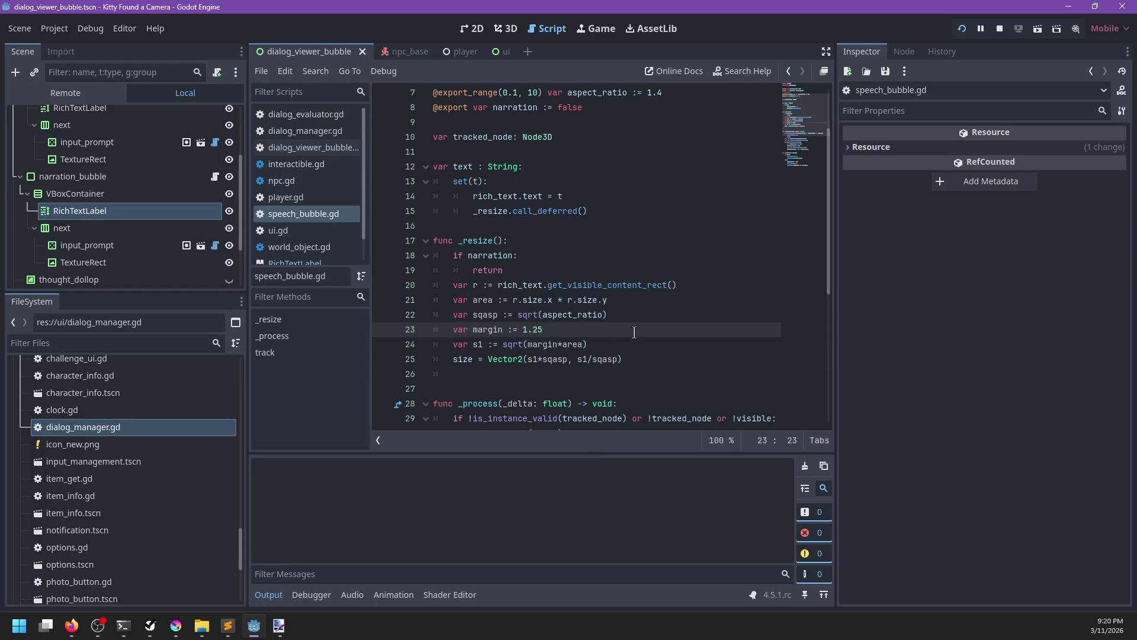
Delete the empty line 26 after the size calculation, save, and stop the playtest with F8
{"action": "left_click", "coordinate": [484, 375]}
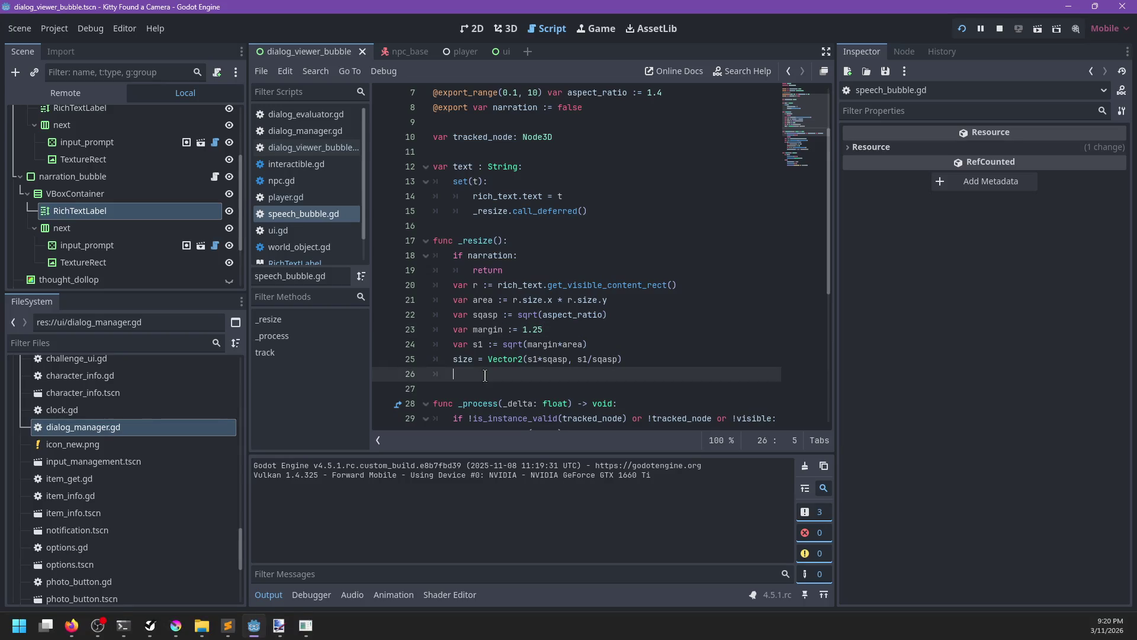
{"action": "key", "text": "BackSpace"}
{"action": "key", "text": "ctrl+s"}
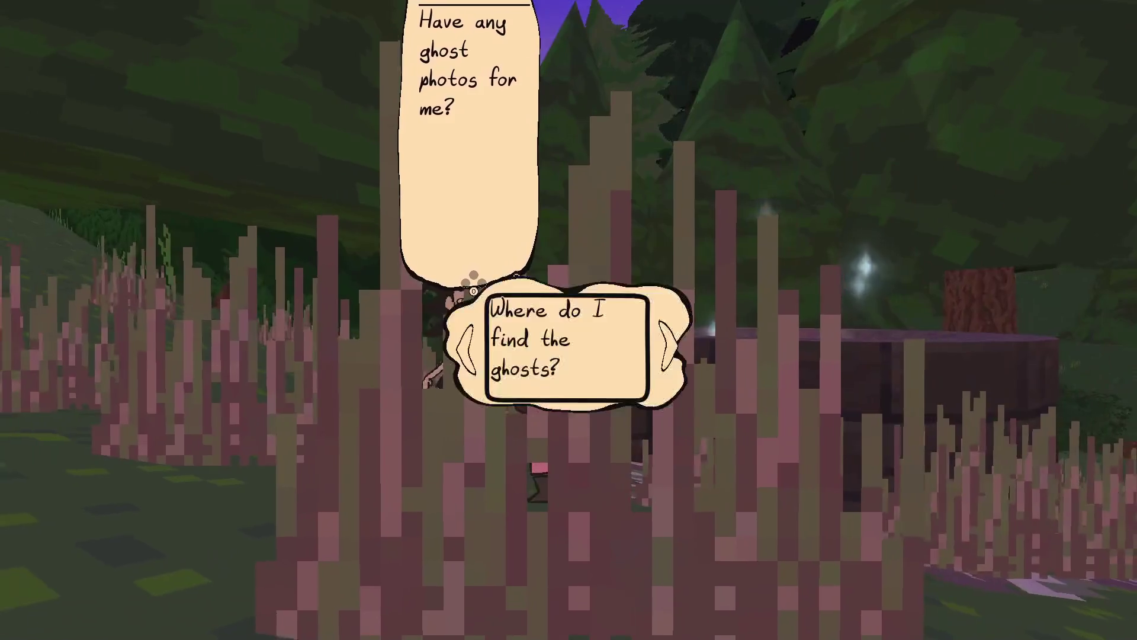
{"action": "key", "text": "F8"}
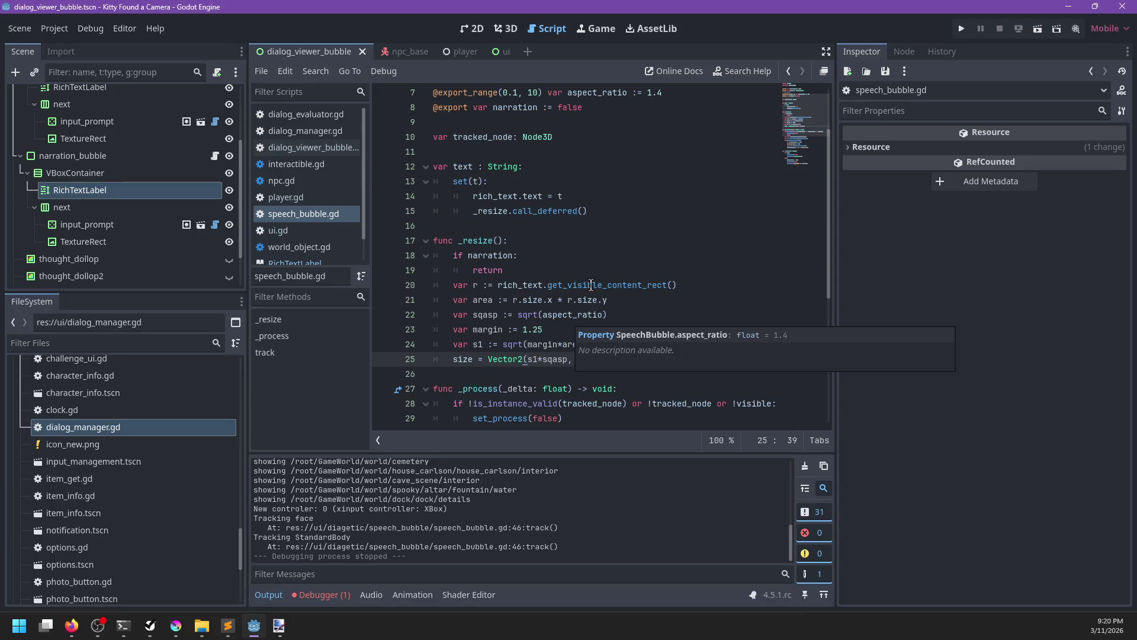
Replace the setter's deferred _resize call with a call to _wait_and_resize
{"action": "left_click", "coordinate": [508, 211]}
{"action": "key", "text": "ctrl+shift+Return"}
{"action": "type", "text": "set_"}
{"action": "key", "text": "BackSpace"}
{"action": "key", "text": "BackSpace"}
{"action": "key", "text": "BackSpace"}
{"action": "type", "text": "create_ti"}
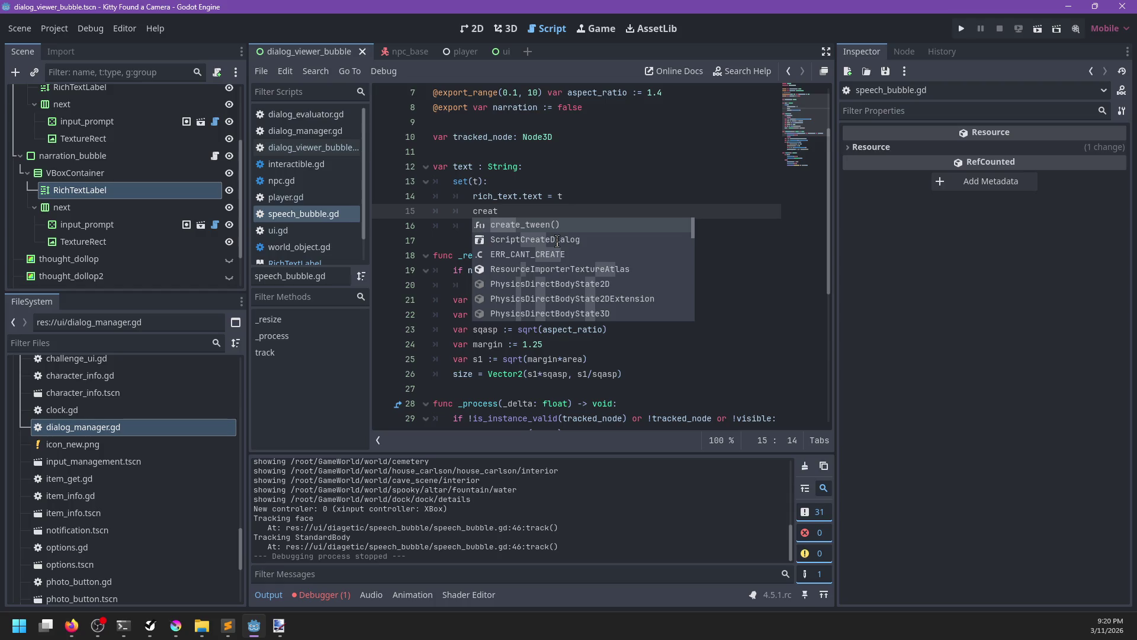
{"action": "key", "text": "ctrl+BackSpace"}
{"action": "type", "text": "get_tree().create_ti"}
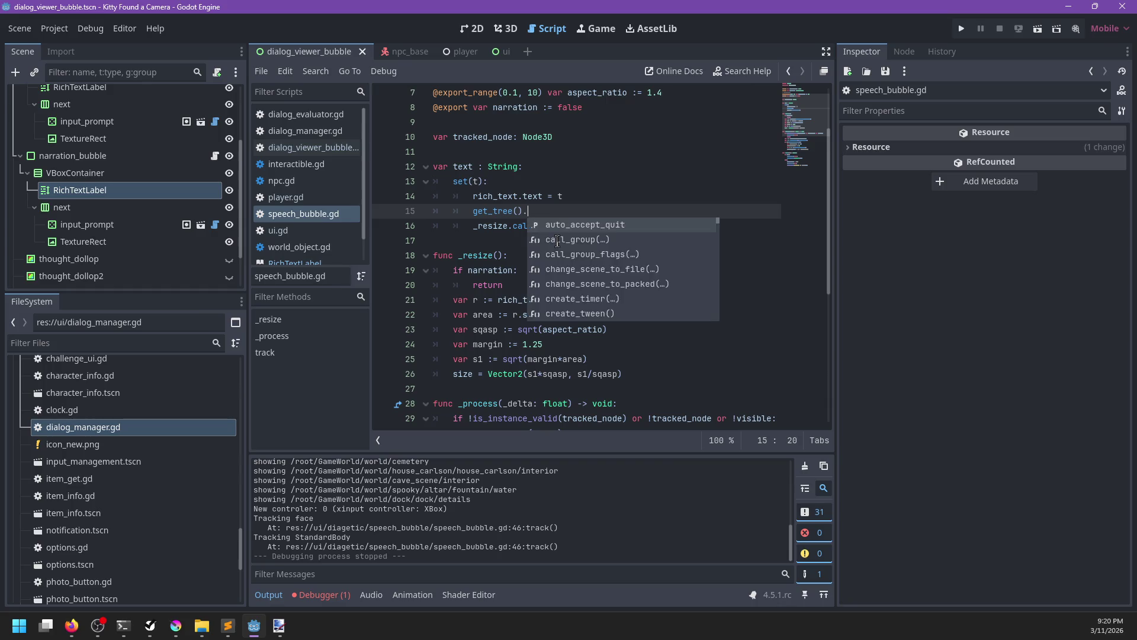
{"action": "key", "text": "Return"}
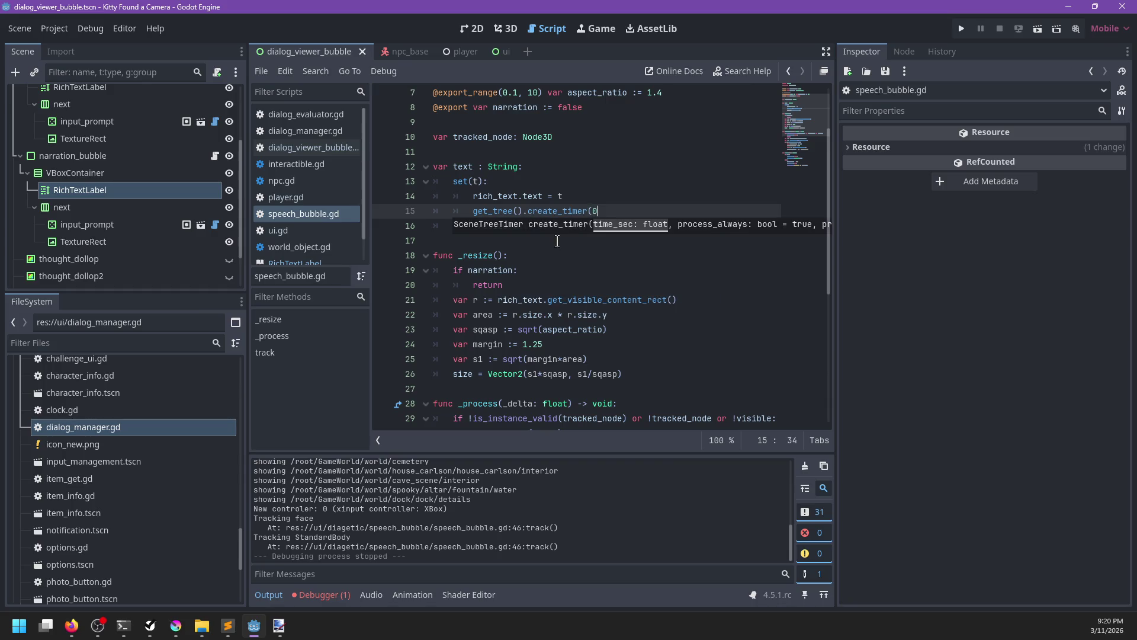
{"action": "type", "text": ")"}
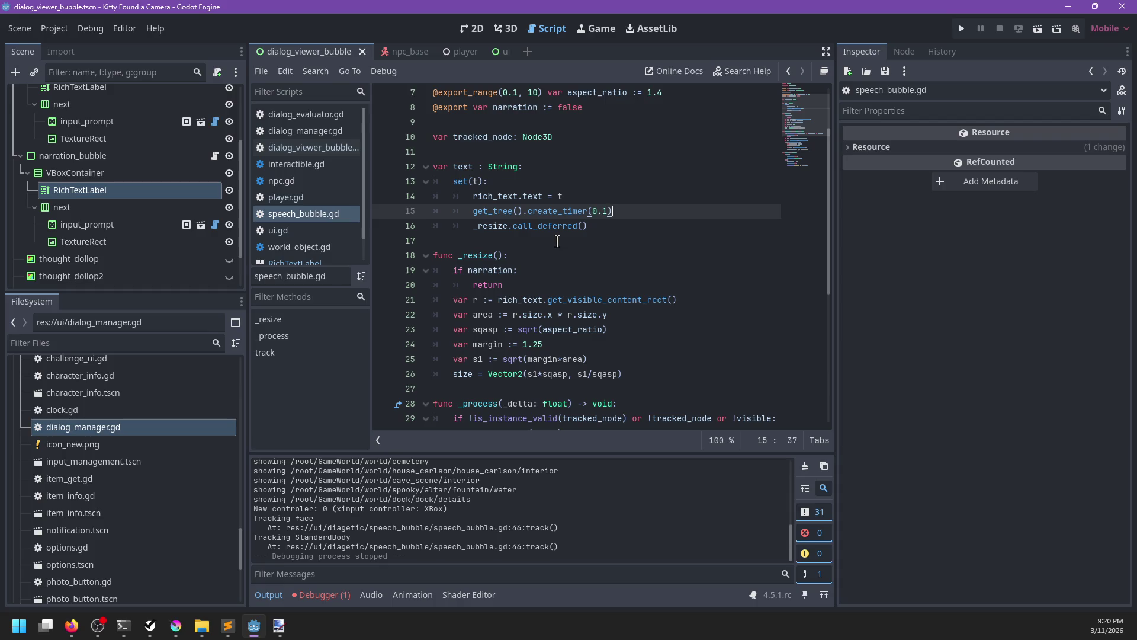
{"action": "type", "text": "."}
{"action": "key", "text": "shift+Home"}
{"action": "key", "text": "BackSpace"}
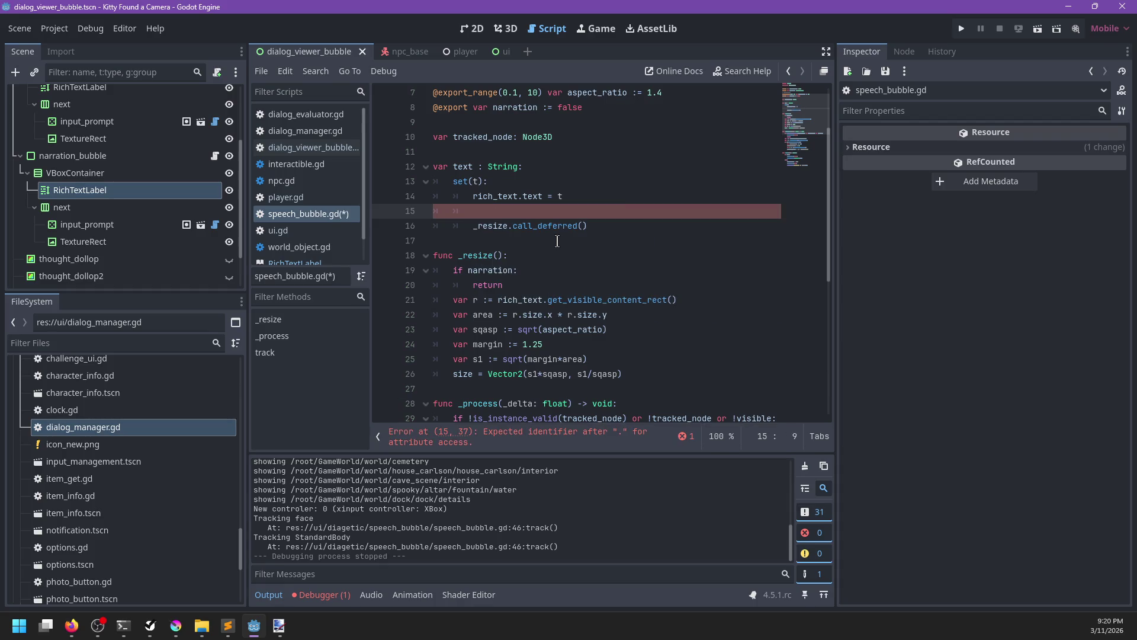
{"action": "key", "text": "BackSpace"}
{"action": "key", "text": "Down"}
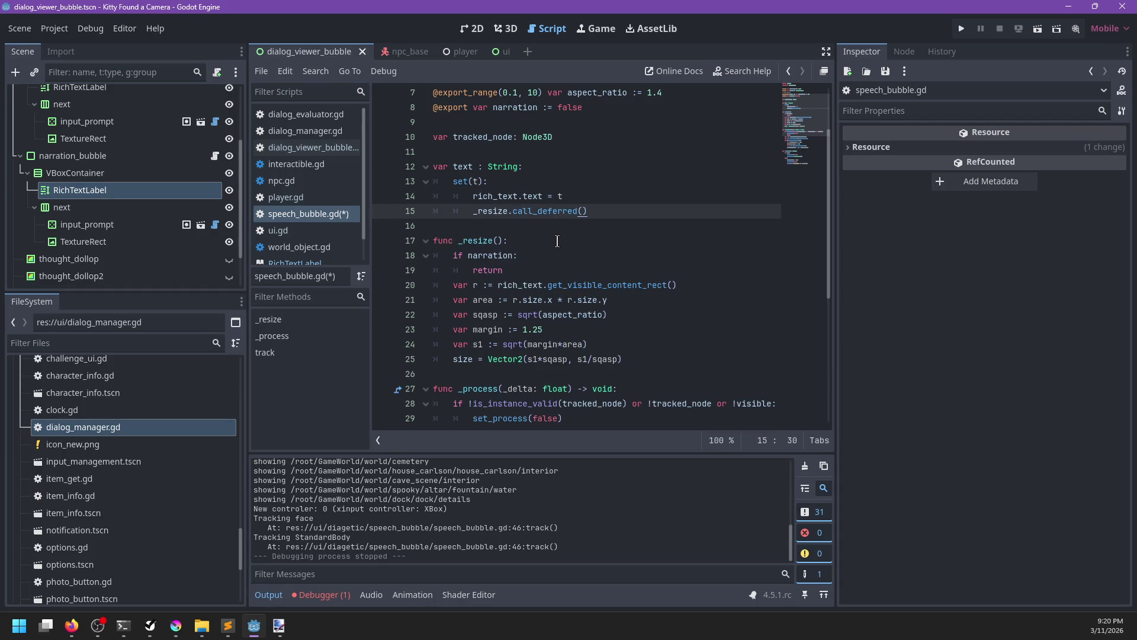
{"action": "key", "text": "ctrl+BackSpace"}
{"action": "key", "text": "ctrl+BackSpace"}
{"action": "key", "text": "ctrl+BackSpace"}
{"action": "type", "text": "_wa"}
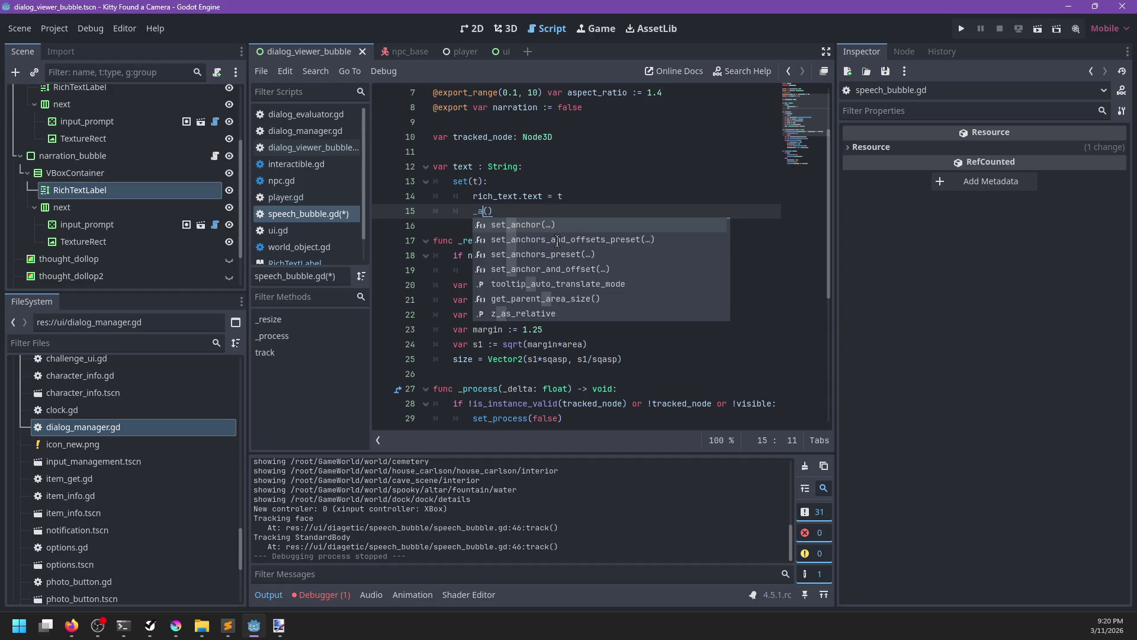
{"action": "type", "text": "it_and_resize"}
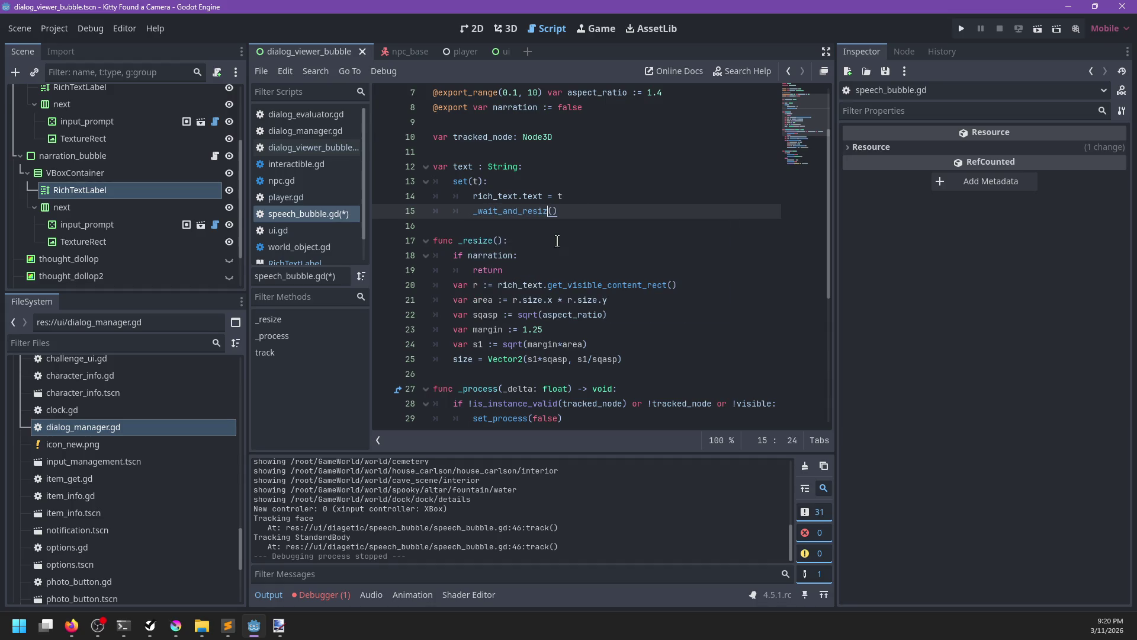
Write func _wait_and_resize() that awaits get_tree().create_timer(0.1).timeout, then calls _resize()
{"action": "key", "text": "Down"}
{"action": "key", "text": "Return"}
{"action": "key", "text": "Return"}
{"action": "key", "text": "Up"}
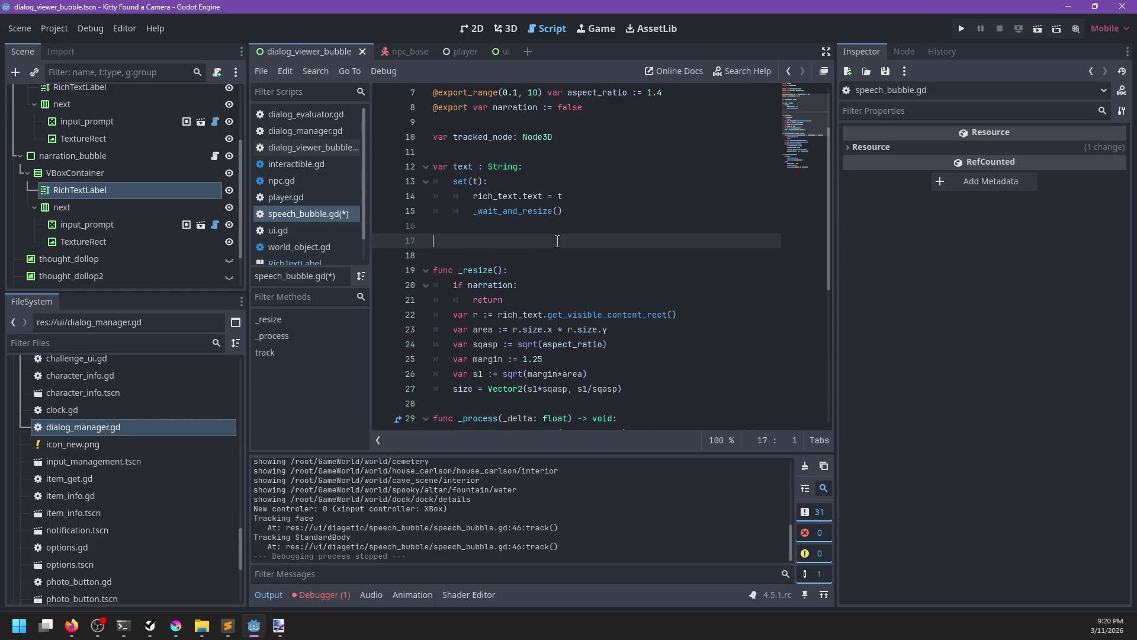
{"action": "key", "text": "Return"}
{"action": "type", "text": "_"}
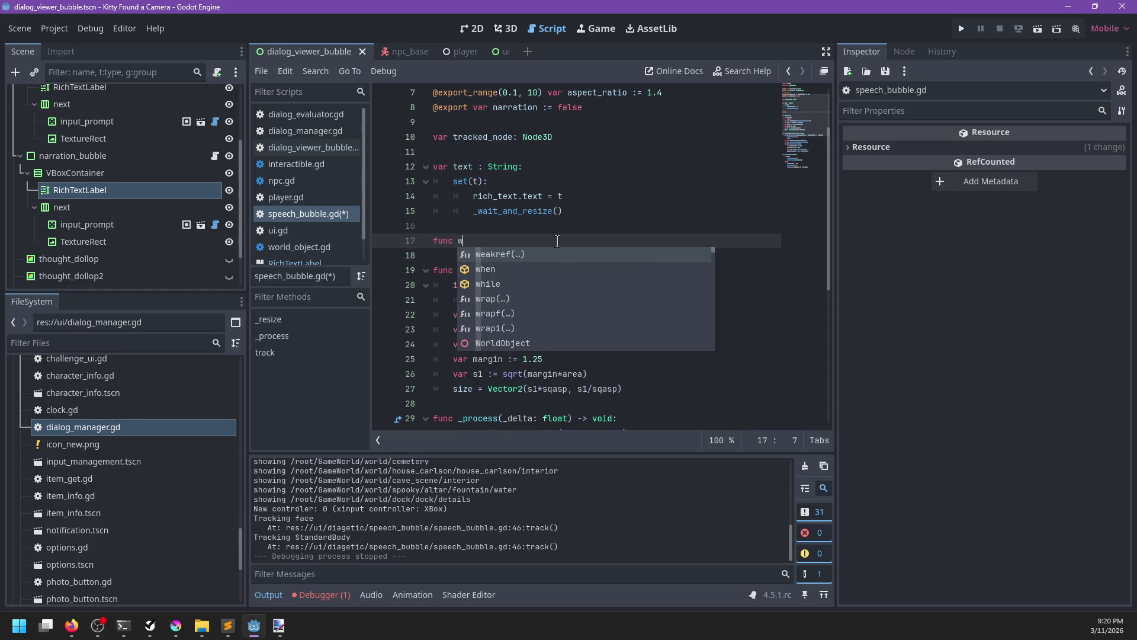
{"action": "type", "text": "wait_and_r"}
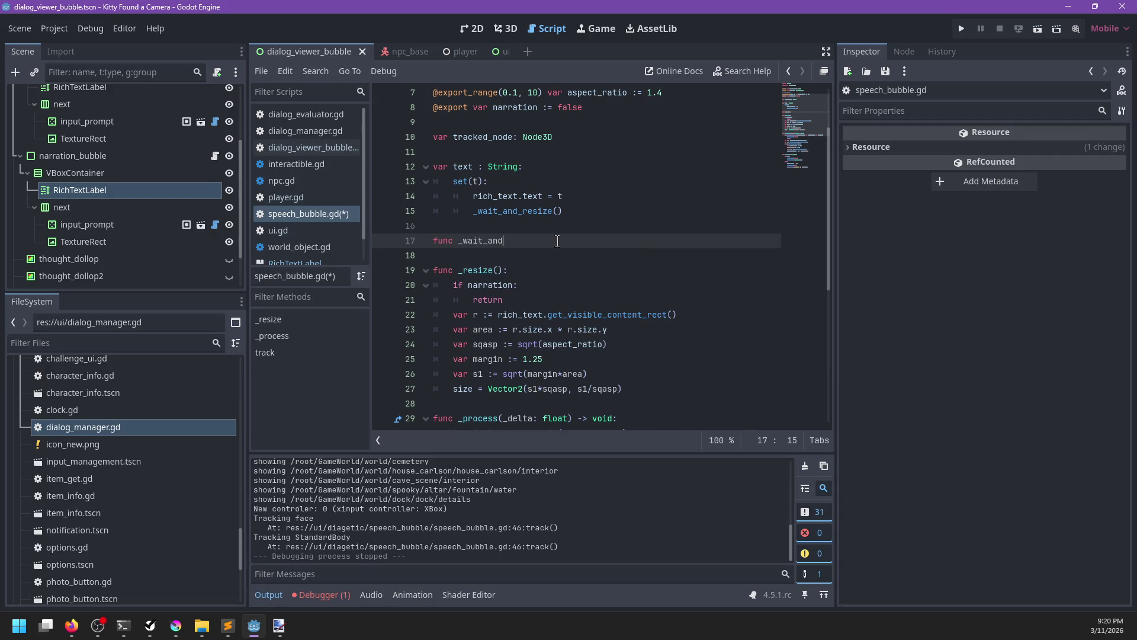
{"action": "type", "text": "esize():"}
{"action": "key", "text": "Return"}
{"action": "type", "text": "get_tree"}
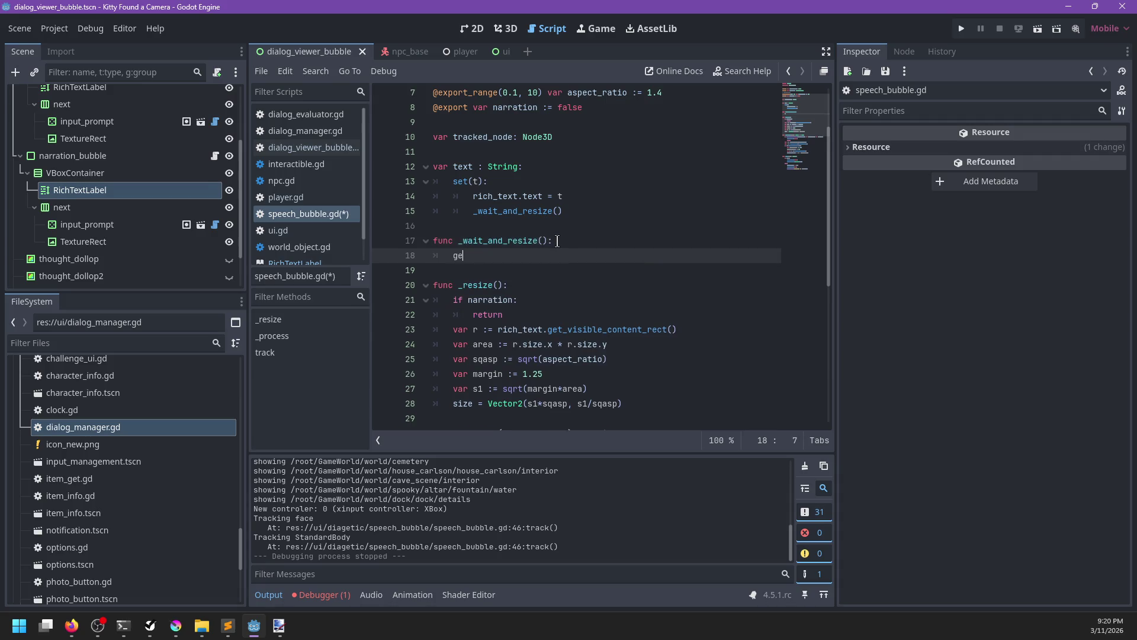
{"action": "type", "text": "()."}
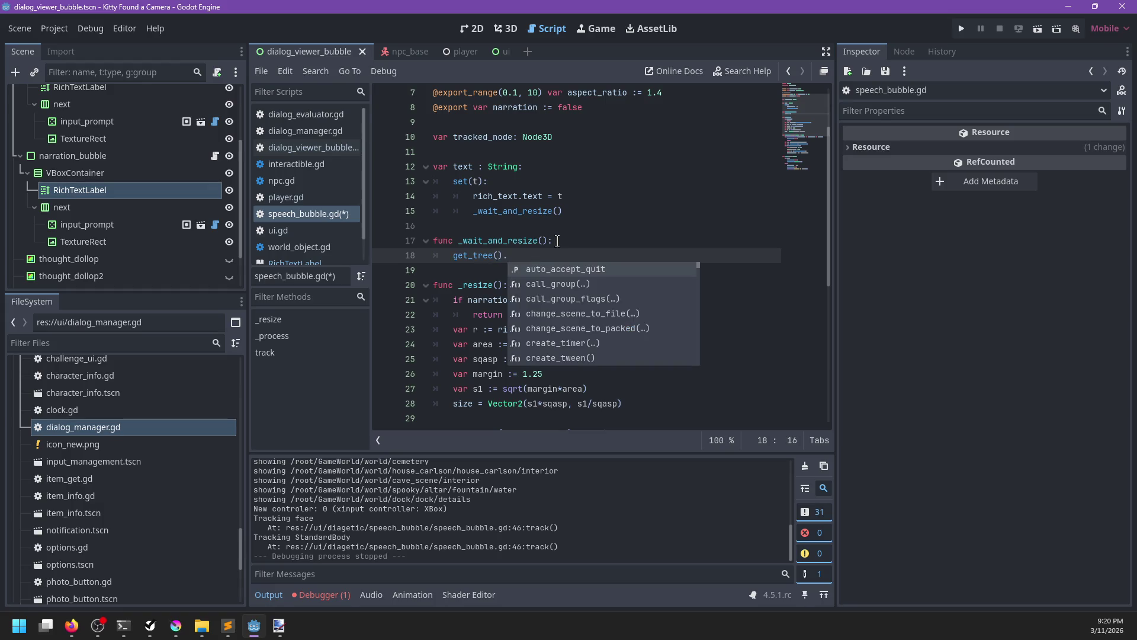
{"action": "key", "text": "Home"}
{"action": "type", "text": "await"}
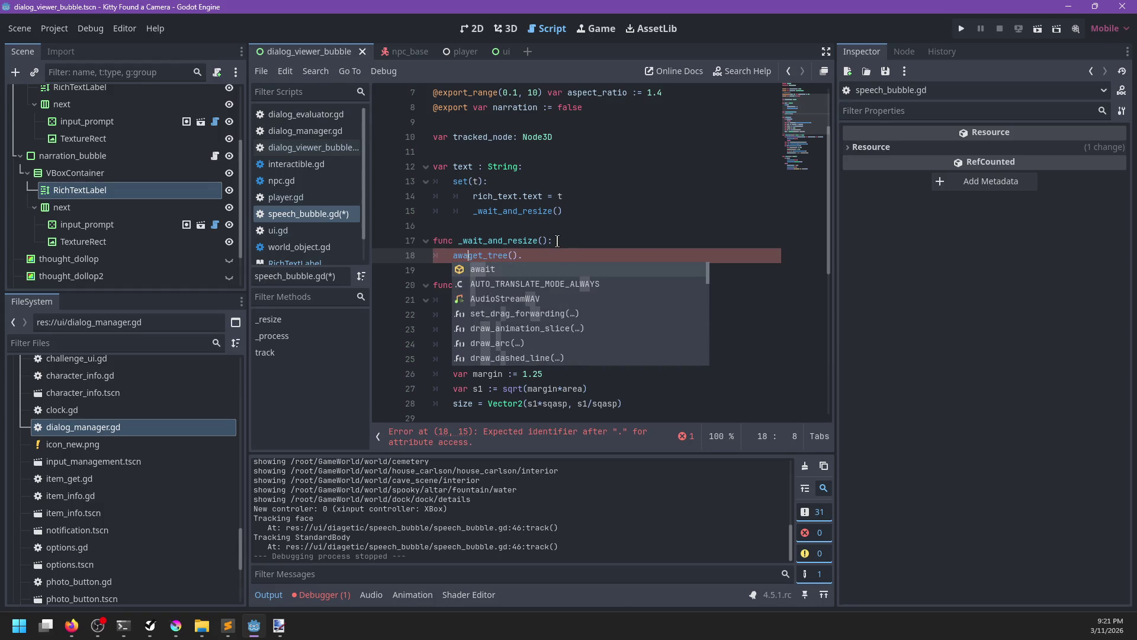
{"action": "key", "text": "End"}
{"action": "type", "text": "create"}
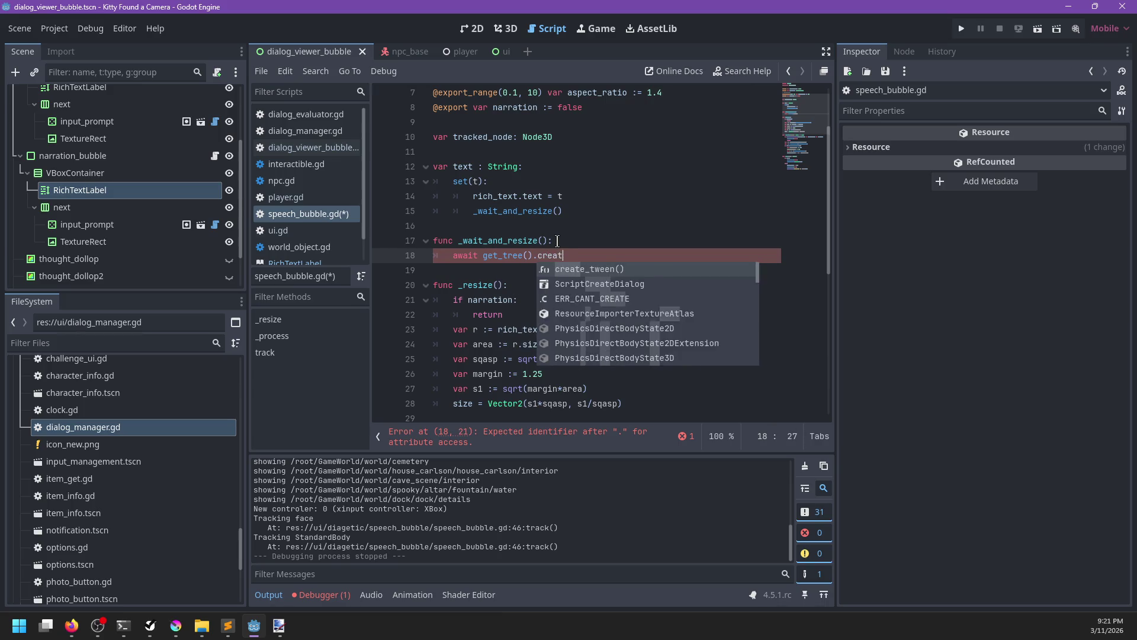
{"action": "key", "text": "Return"}
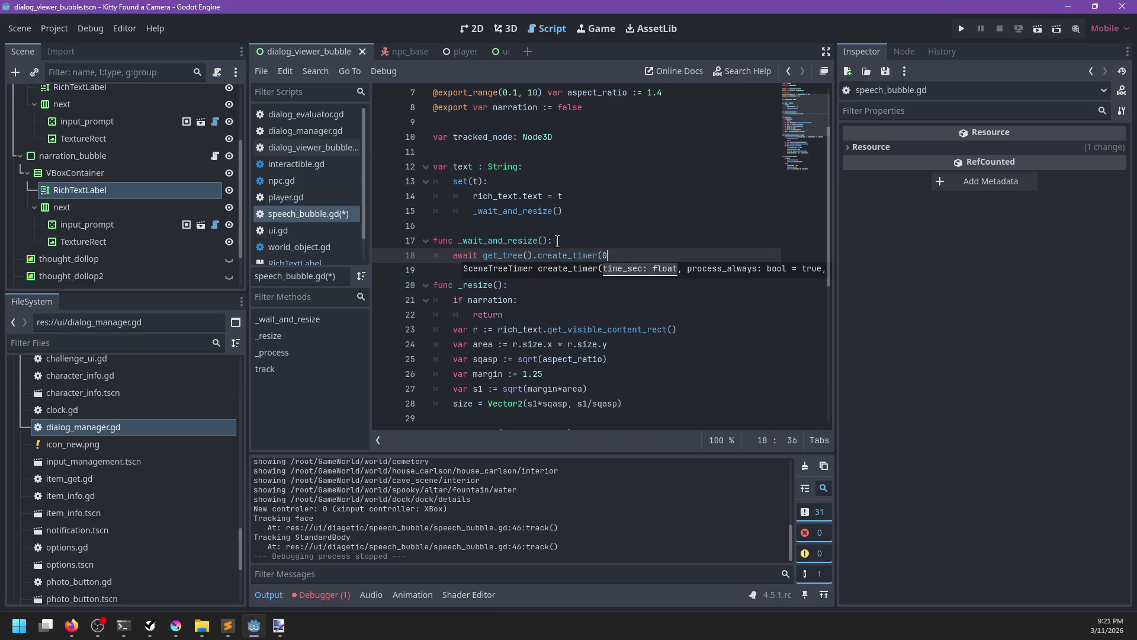
{"action": "type", "text": ").timeout"}
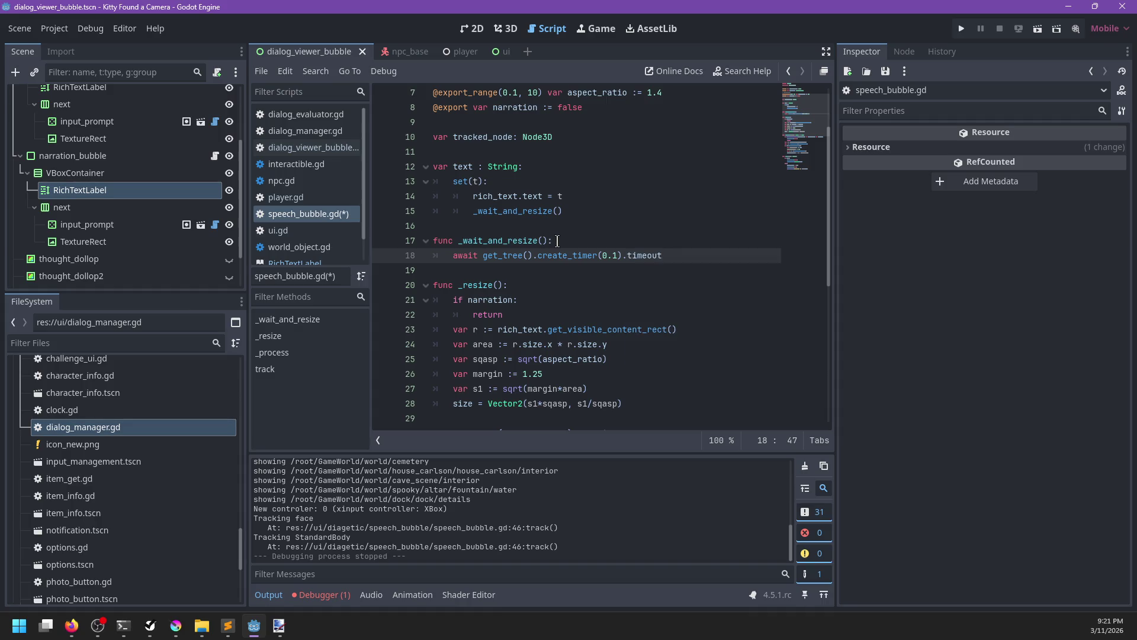
{"action": "key", "text": "Return"}
{"action": "type", "text": "size()"}
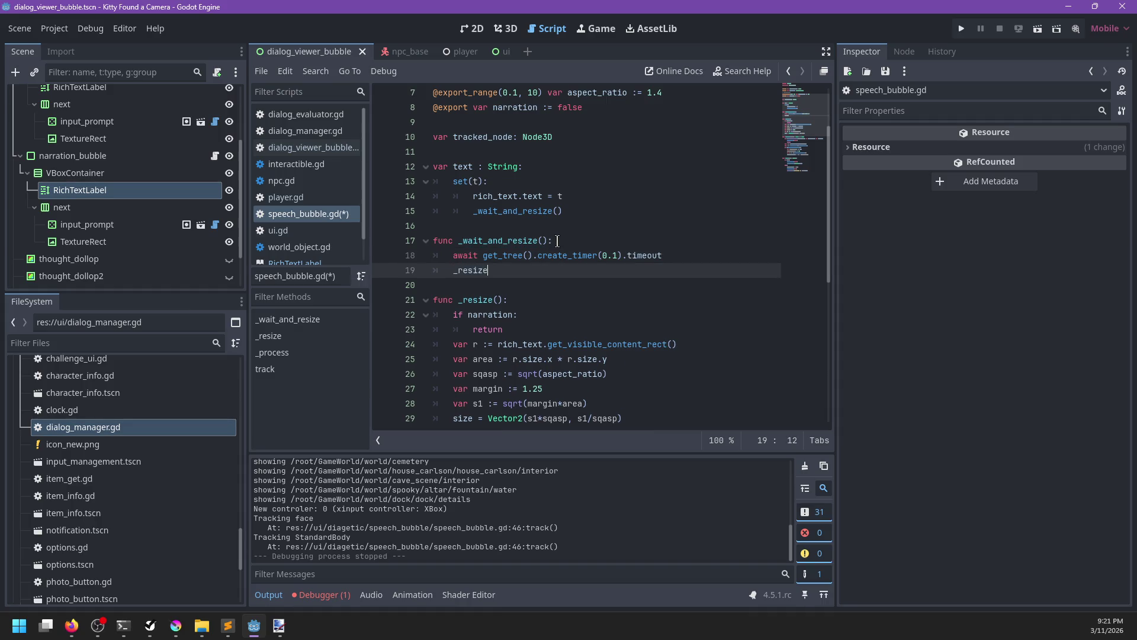
Save, run the game with F5, and set a breakpoint on _resize's if narration line
{"action": "key", "text": "ctrl+s"}
{"action": "key", "text": "F5"}
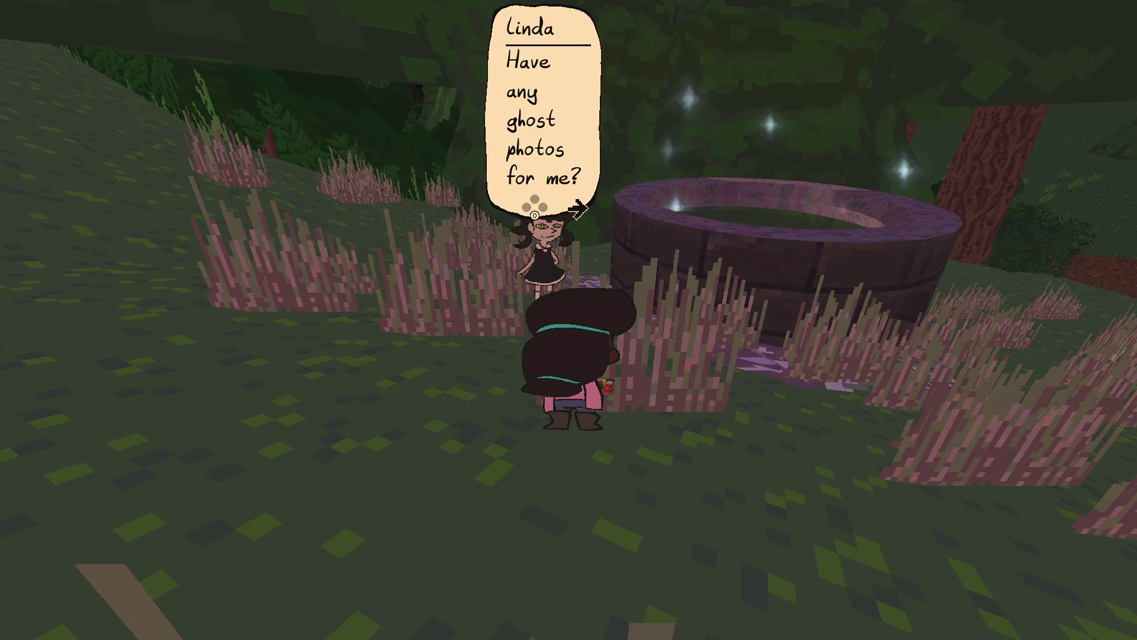
{"action": "key", "text": "alt+Tab"}
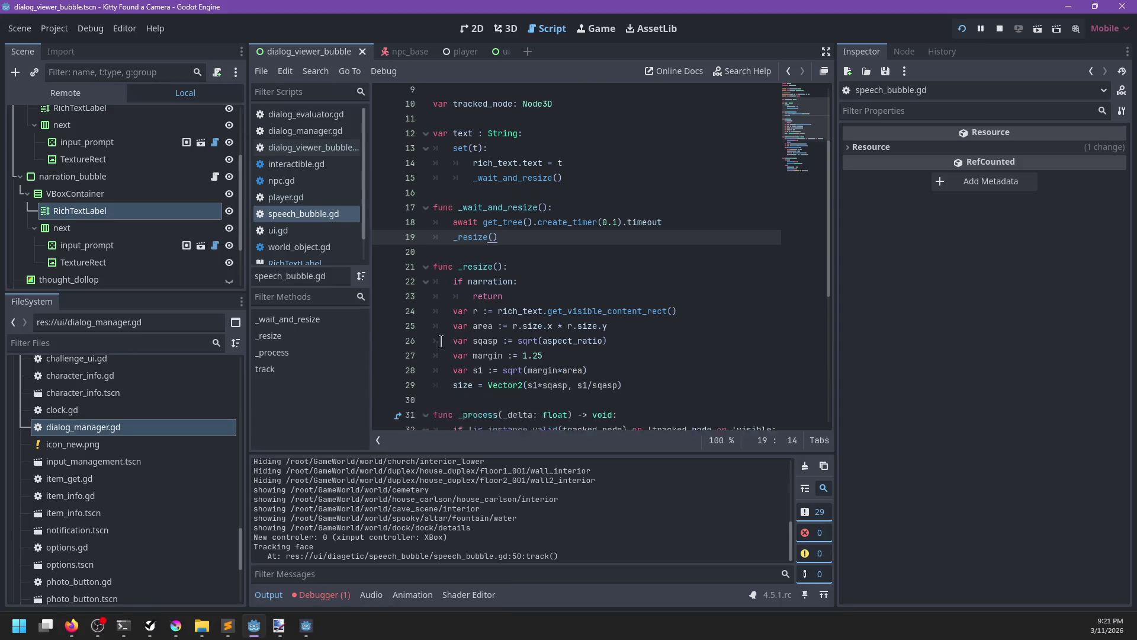
{"action": "scroll", "coordinate": [441, 342], "scroll_direction": "down", "scroll_amount": 3}
{"action": "scroll", "coordinate": [414, 217], "scroll_direction": "up", "scroll_amount": 1}
{"action": "left_click", "coordinate": [383, 182]}
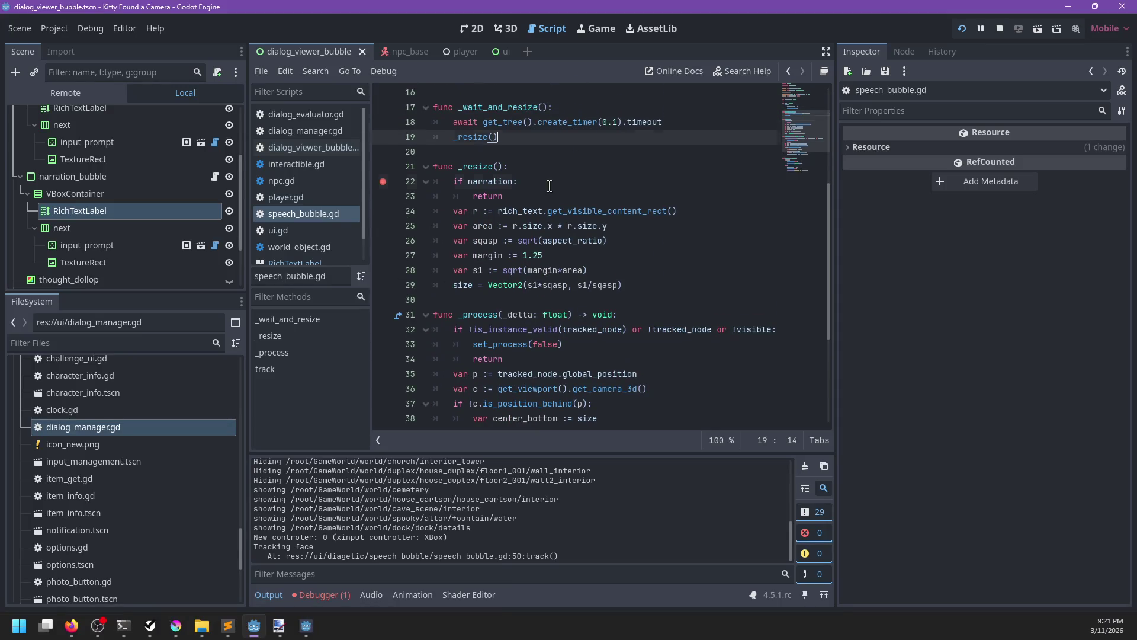
Advance the dialog to hit the breakpoint and step through _resize, confirming s1 is about 140.87
{"action": "key", "text": "alt+Tab"}
{"action": "key", "text": "space"}
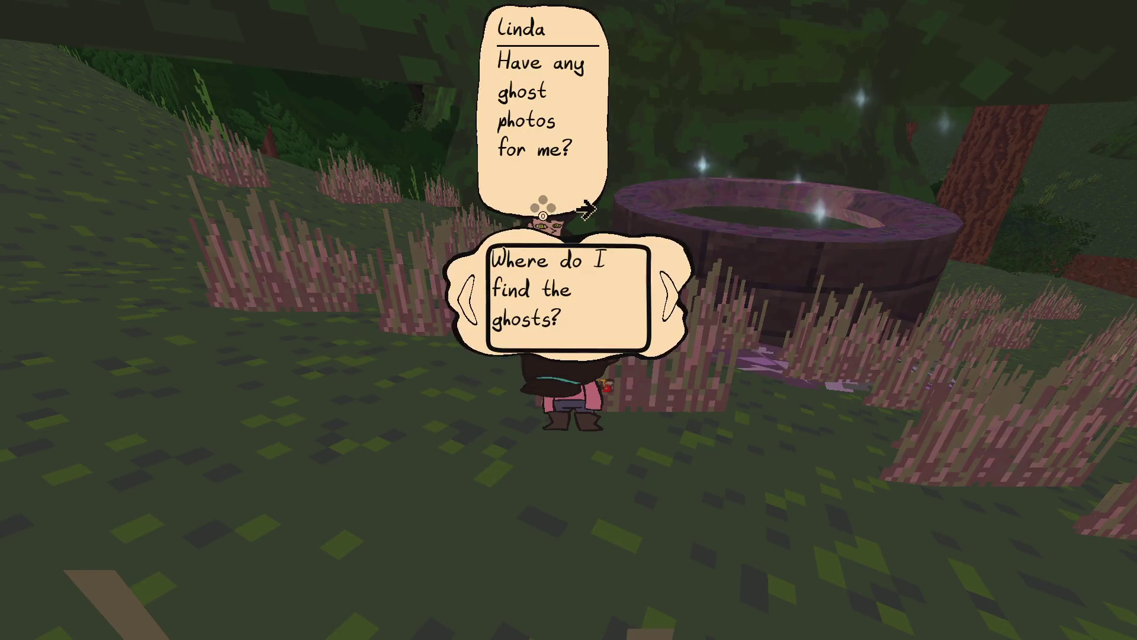
{"action": "key", "text": "space"}
{"action": "key", "text": "F10"}
{"action": "key", "text": "F10"}
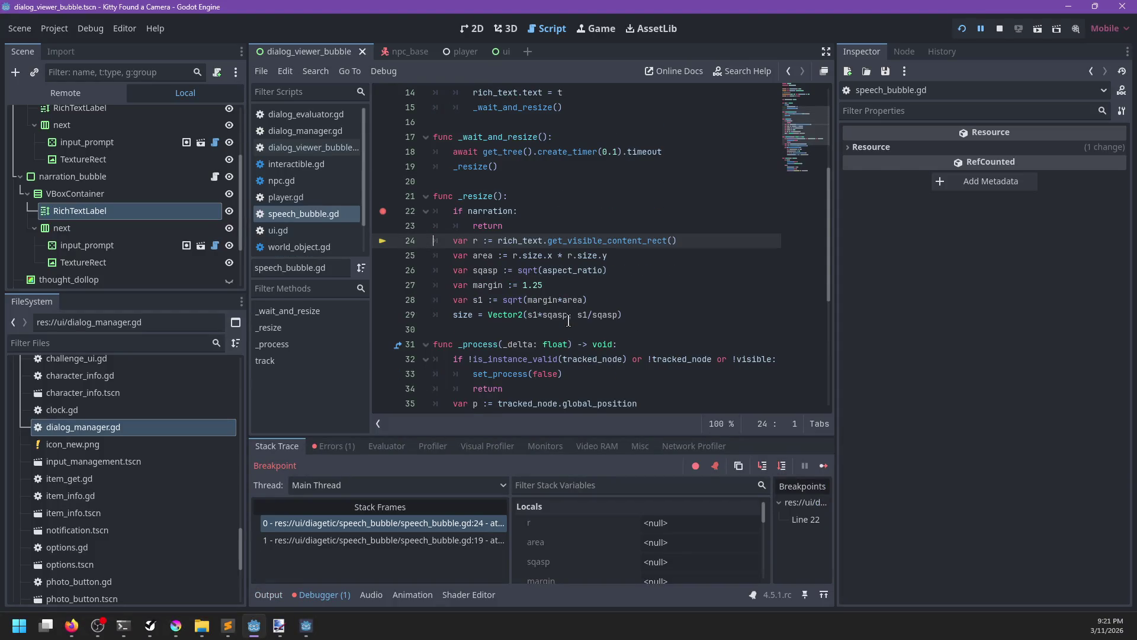
{"action": "mouse_move", "coordinate": [474, 226]}
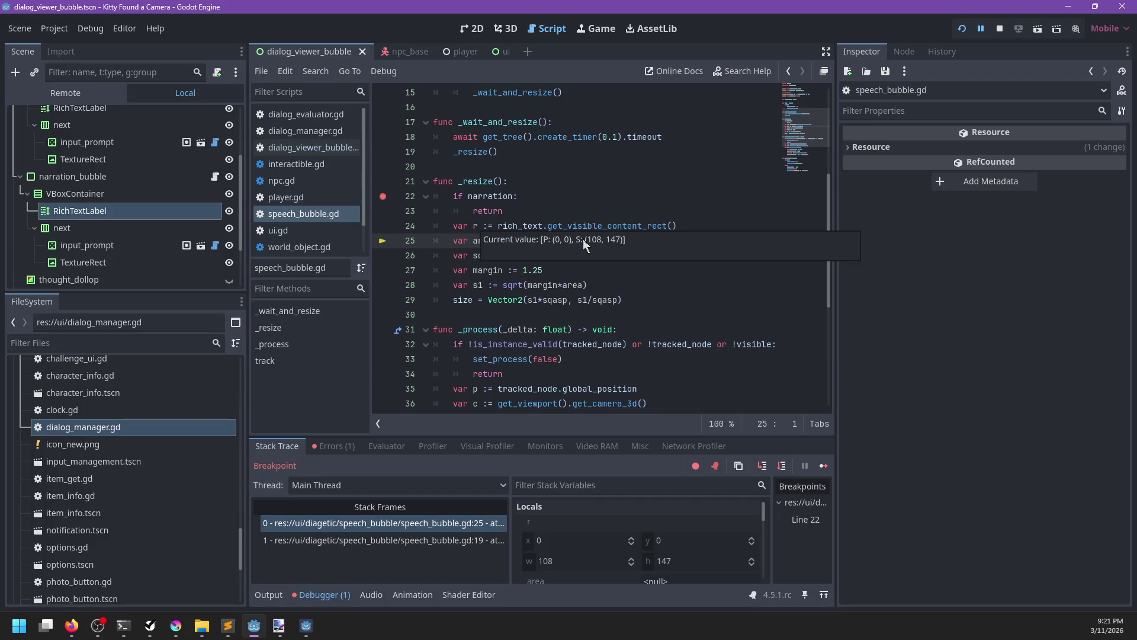
{"action": "key", "text": "F10"}
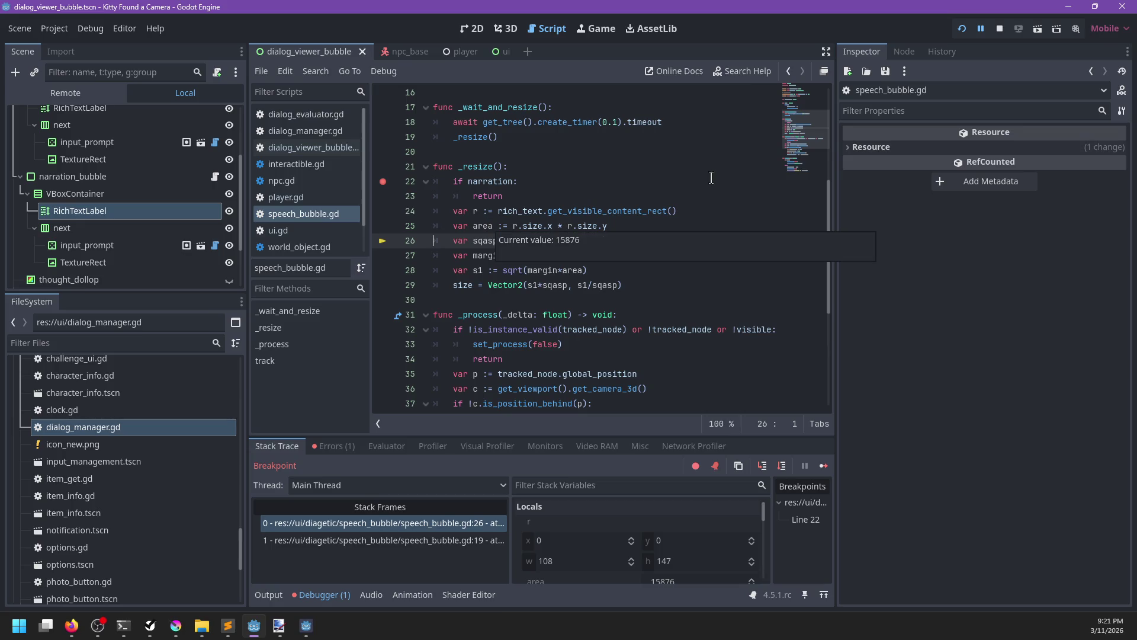
{"action": "key", "text": "F10"}
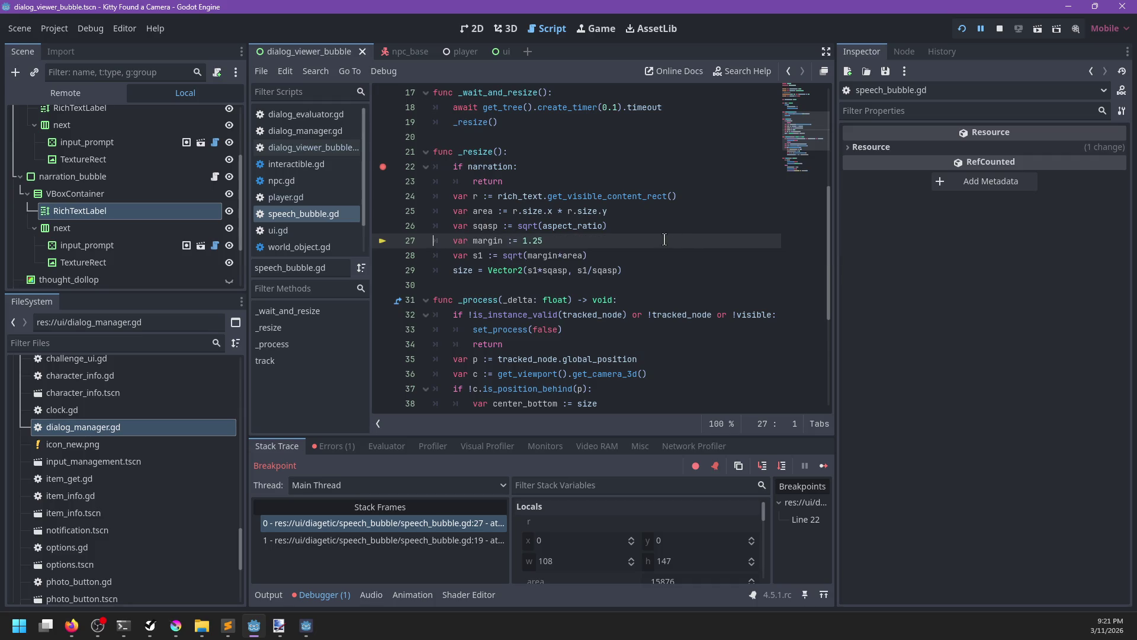
{"action": "key", "text": "F10"}
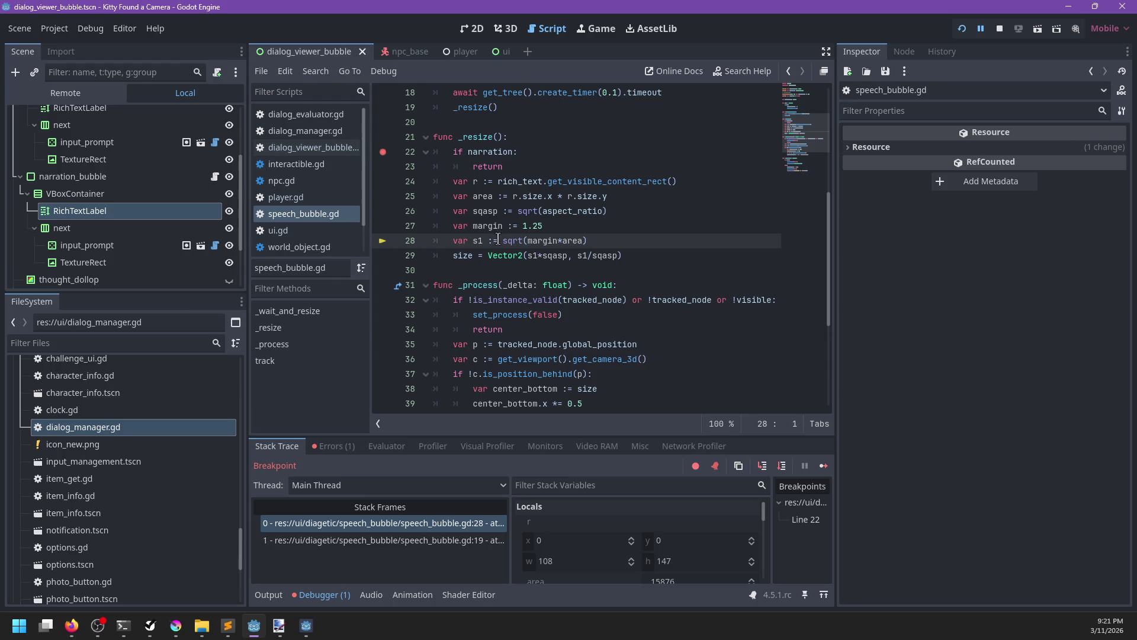
{"action": "key", "text": "F10"}
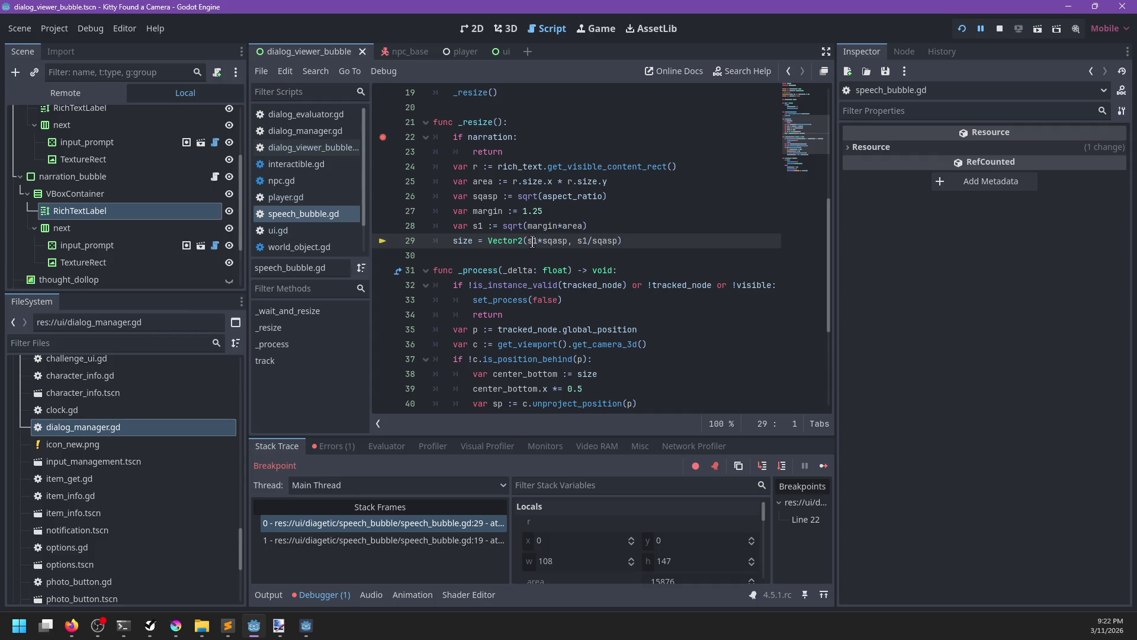
{"action": "mouse_move", "coordinate": [532, 242]}
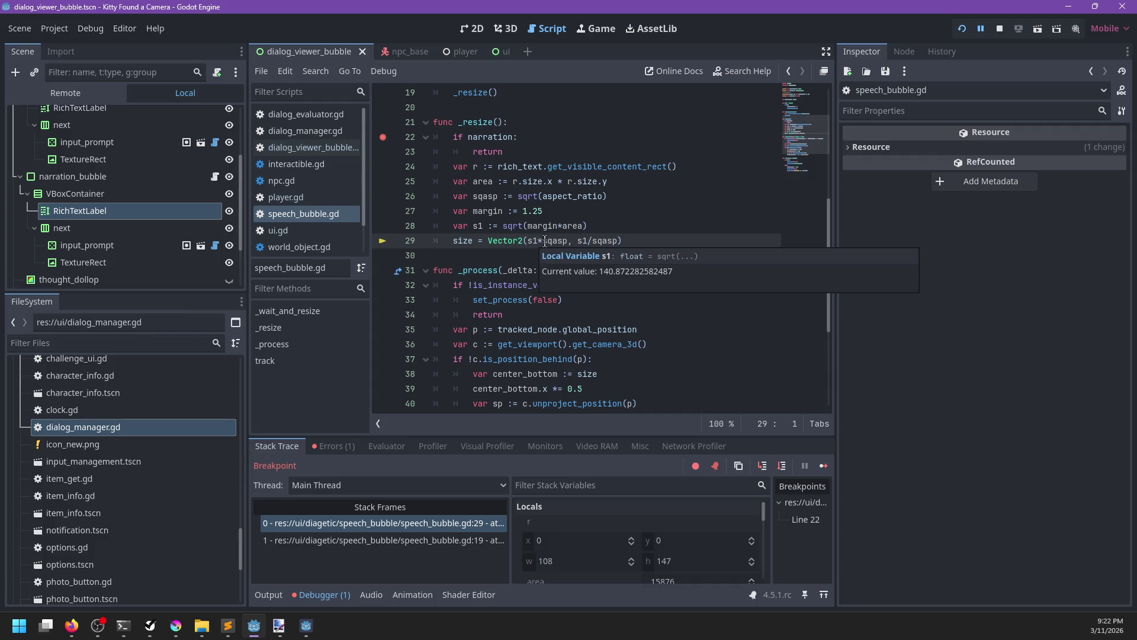
Step out of _resize back to line 19 of _wait_and_resize and open the live bubble's properties
{"action": "key", "text": "F10"}
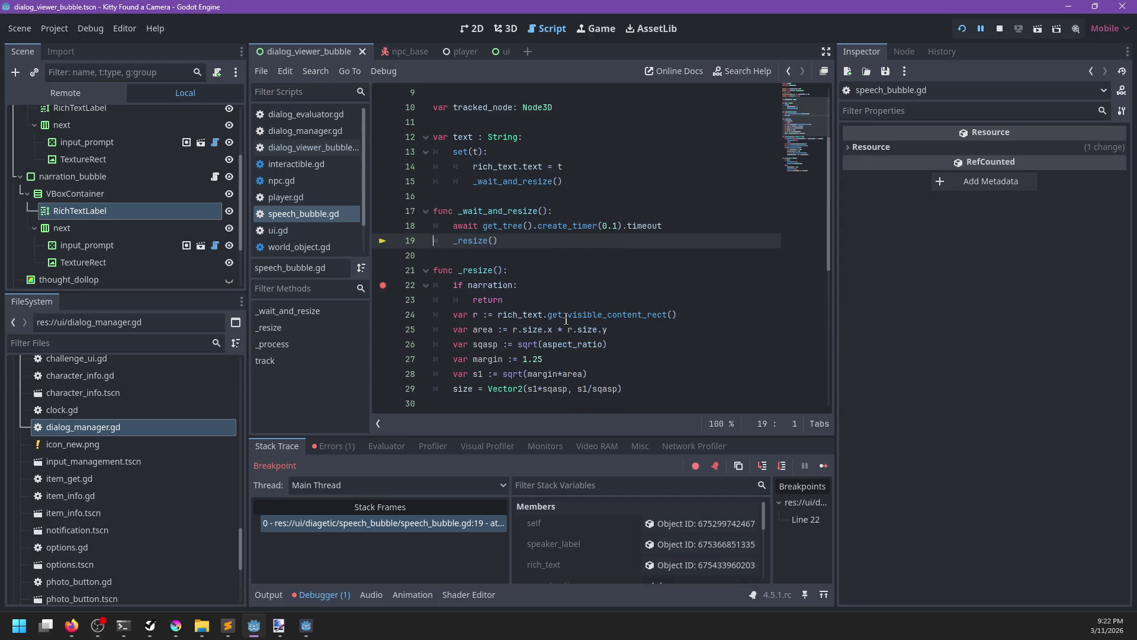
{"action": "scroll", "coordinate": [589, 281], "scroll_direction": "down", "scroll_amount": 4}
{"action": "scroll", "coordinate": [588, 281], "scroll_direction": "up", "scroll_amount": 3}
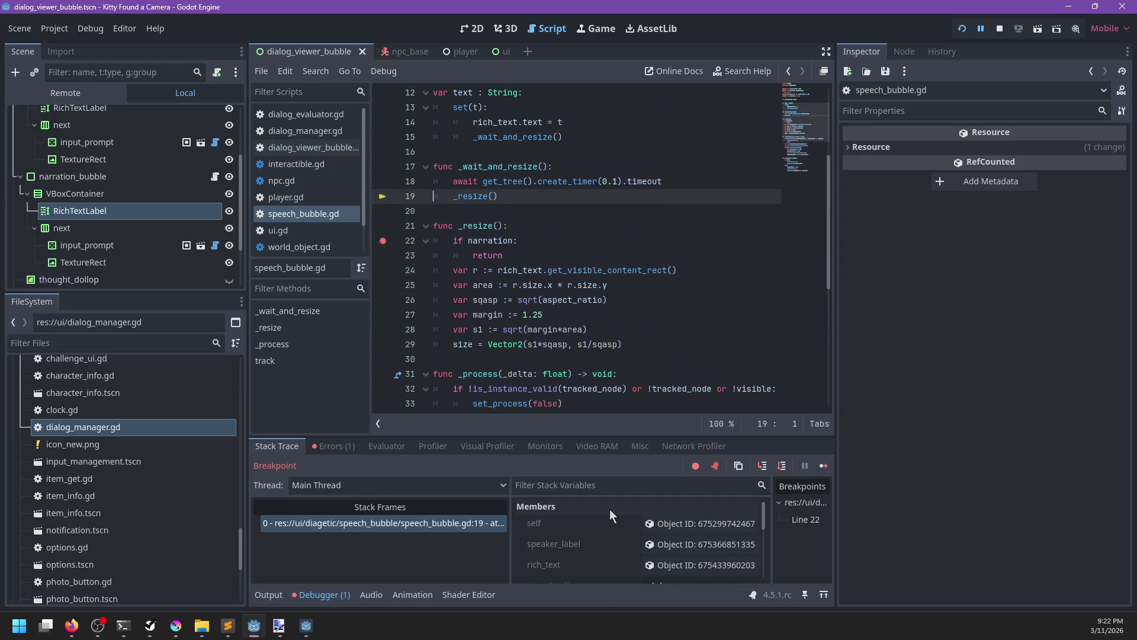
{"action": "scroll", "coordinate": [603, 518], "scroll_direction": "down", "scroll_amount": 2}
{"action": "scroll", "coordinate": [603, 518], "scroll_direction": "down", "scroll_amount": 5}
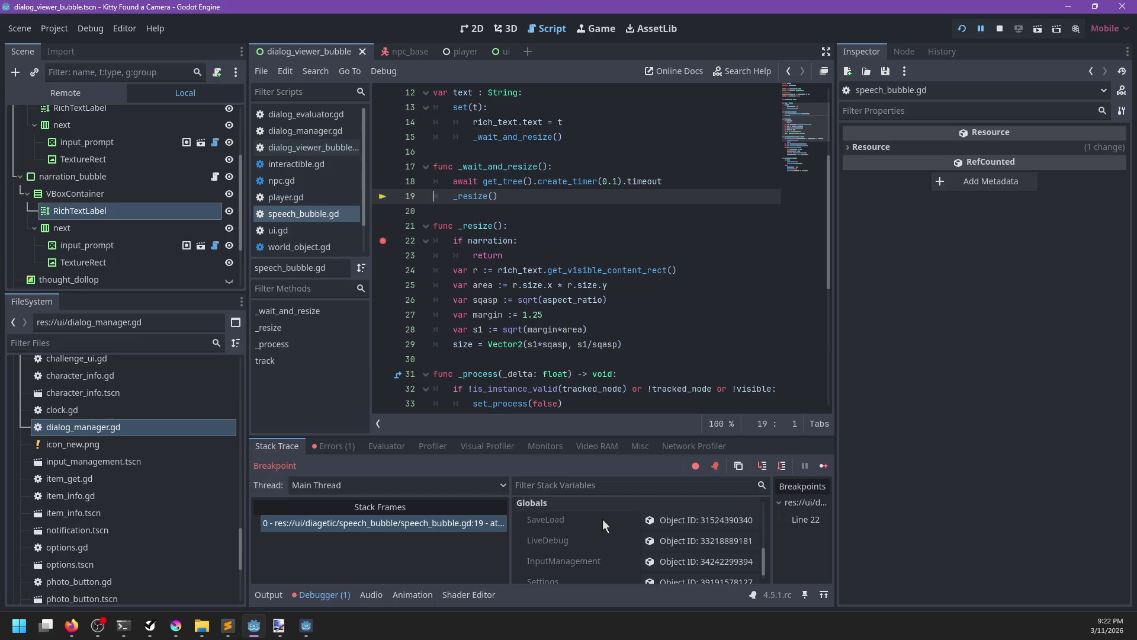
{"action": "scroll", "coordinate": [605, 360], "scroll_direction": "up", "scroll_amount": 1}
{"action": "scroll", "coordinate": [605, 360], "scroll_direction": "up", "scroll_amount": 4}
{"action": "scroll", "coordinate": [695, 525], "scroll_direction": "up", "scroll_amount": 5}
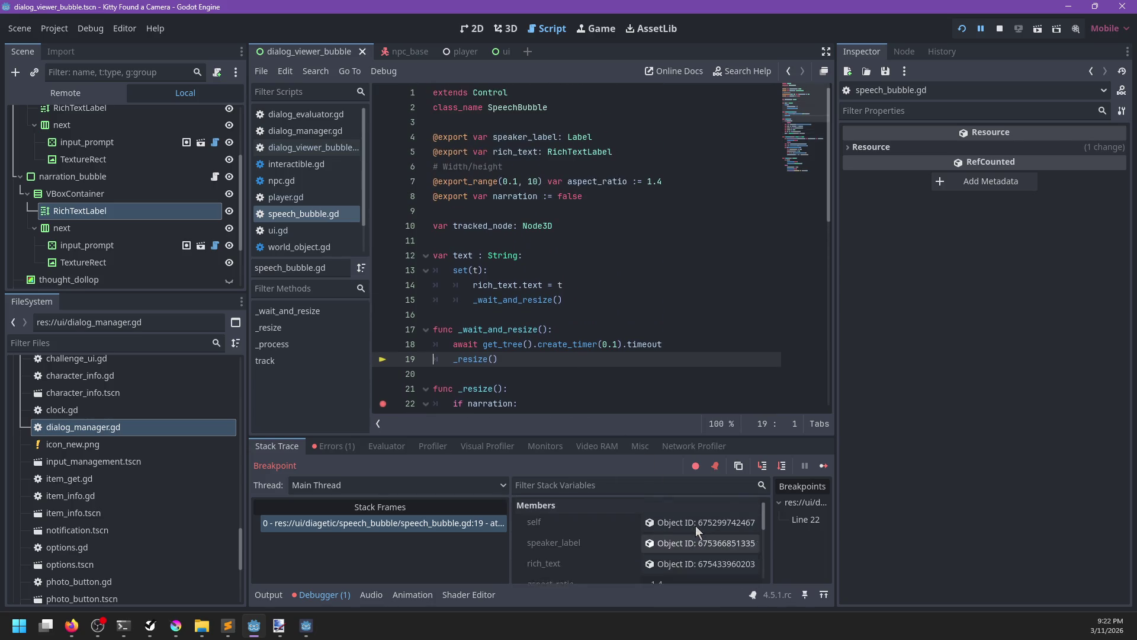
{"action": "left_click", "coordinate": [695, 523]}
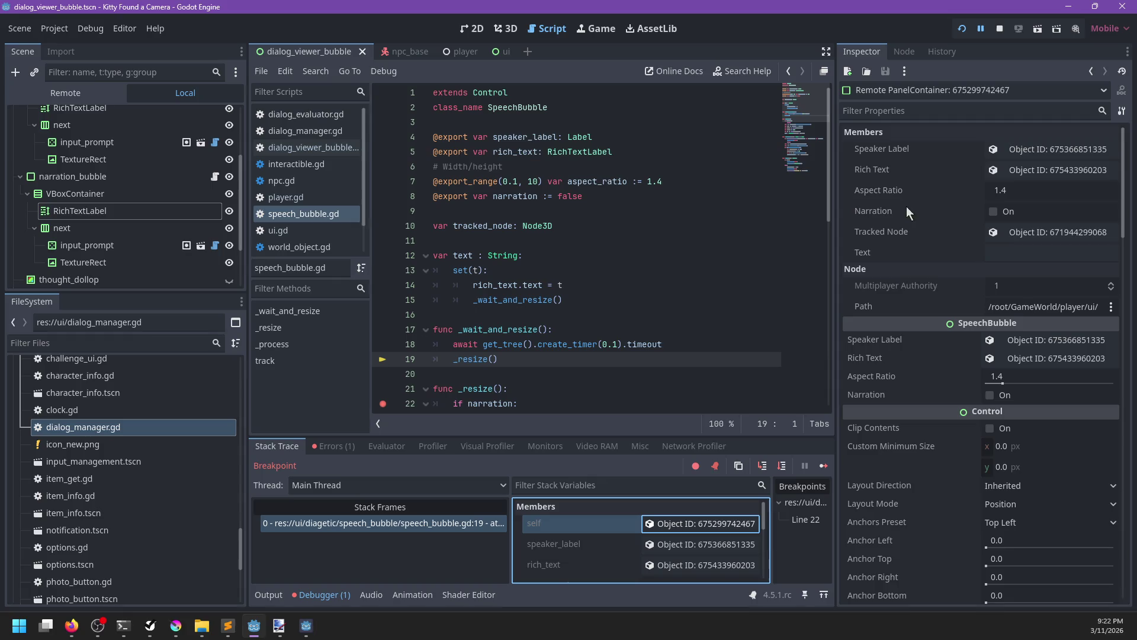
Confirm the remote speech bubble's Size is 181 × 292, then return to the line after s1
{"action": "scroll", "coordinate": [908, 280], "scroll_direction": "down", "scroll_amount": 10}
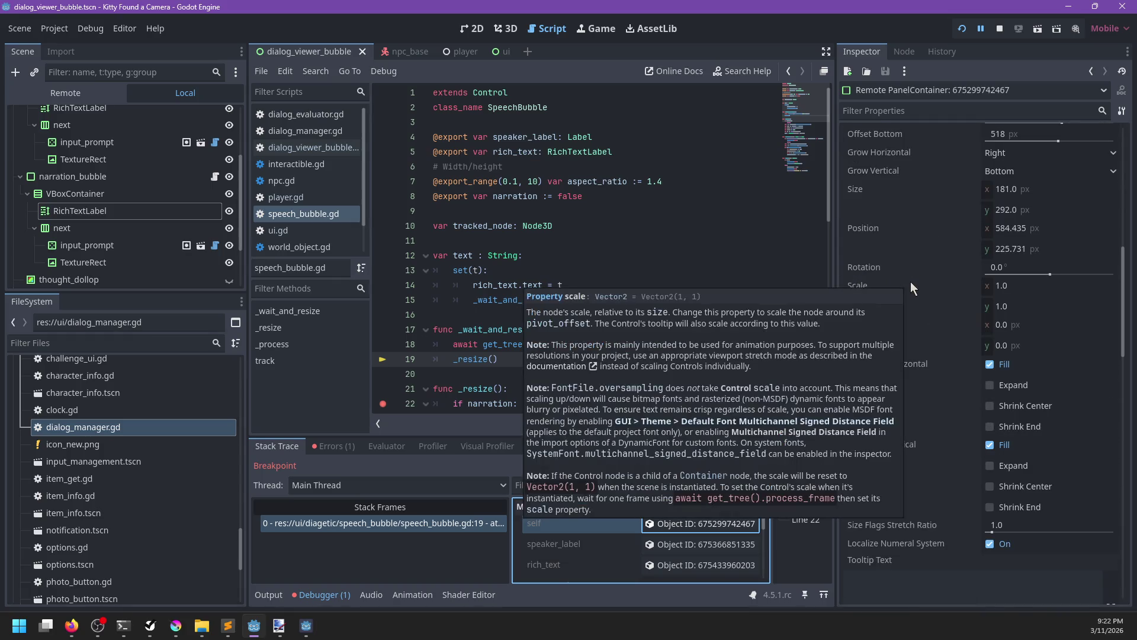
{"action": "scroll", "coordinate": [879, 301], "scroll_direction": "up", "scroll_amount": 2}
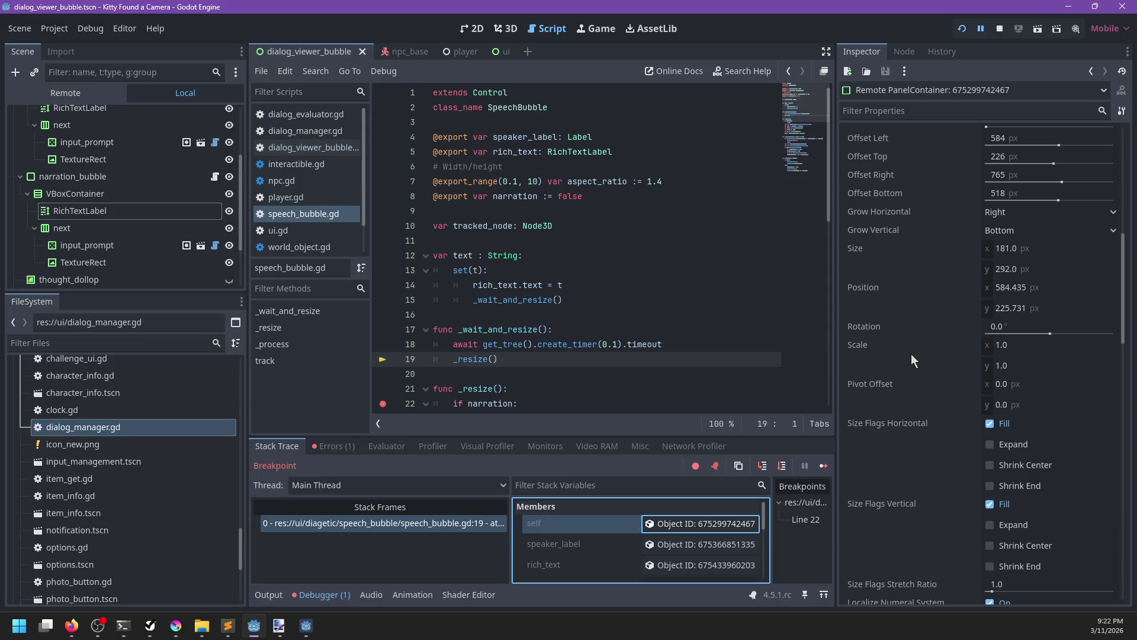
{"action": "left_click", "coordinate": [862, 247]}
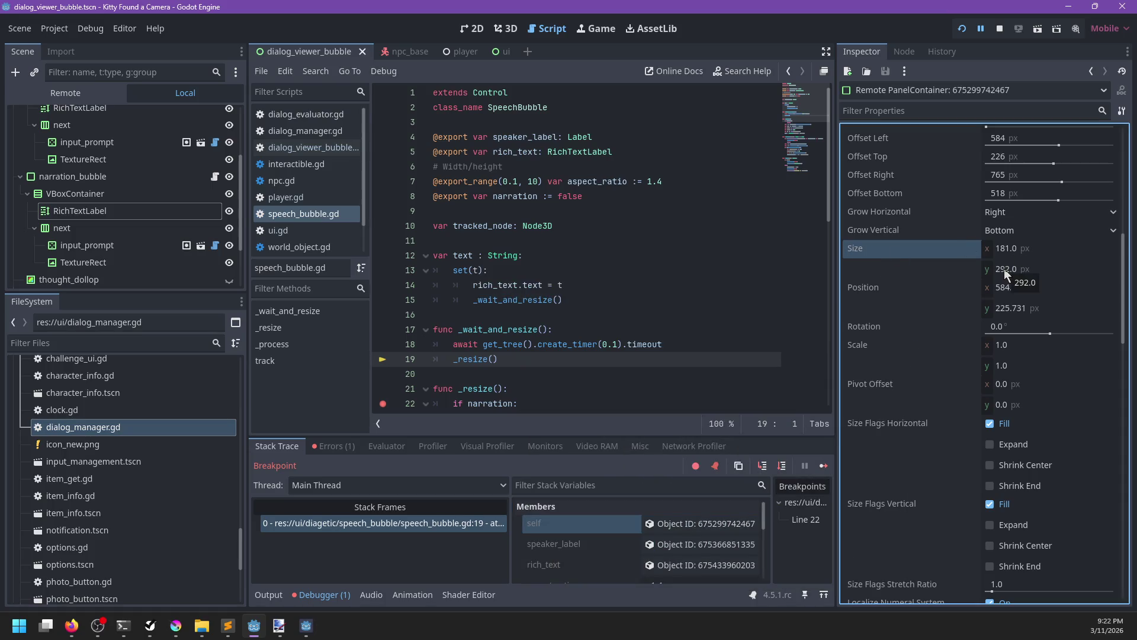
{"action": "scroll", "coordinate": [755, 308], "scroll_direction": "down", "scroll_amount": 6}
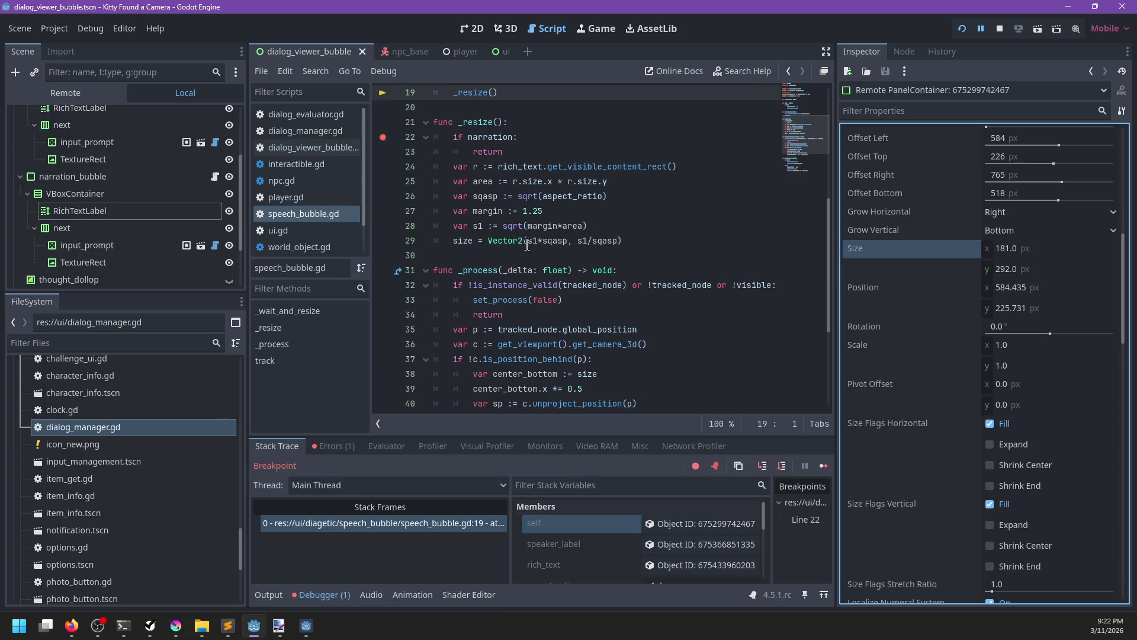
{"action": "left_click", "coordinate": [686, 233]}
Add print(size) on a new line after the size assignment and save the script
{"action": "key", "text": "Down"}
{"action": "key", "text": "End"}
{"action": "key", "text": "Return"}
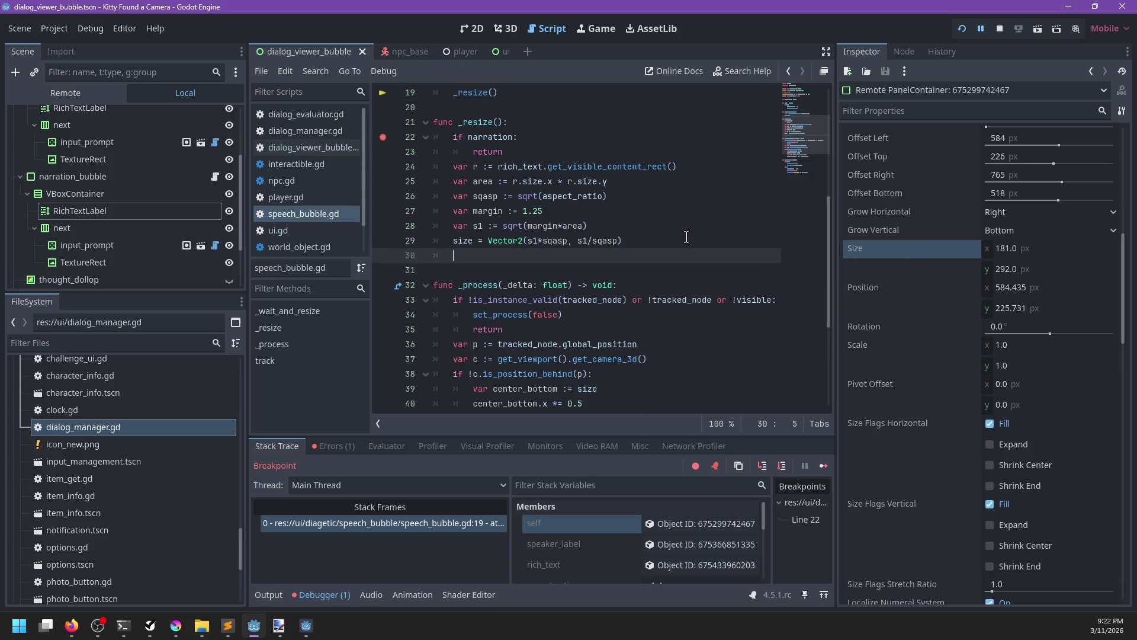
{"action": "type", "text": "nt(size"}
{"action": "key", "text": "ctrl+s"}
Step into _resize, clear the line 22 breakpoint, and resume the game
{"action": "key", "text": "F11"}
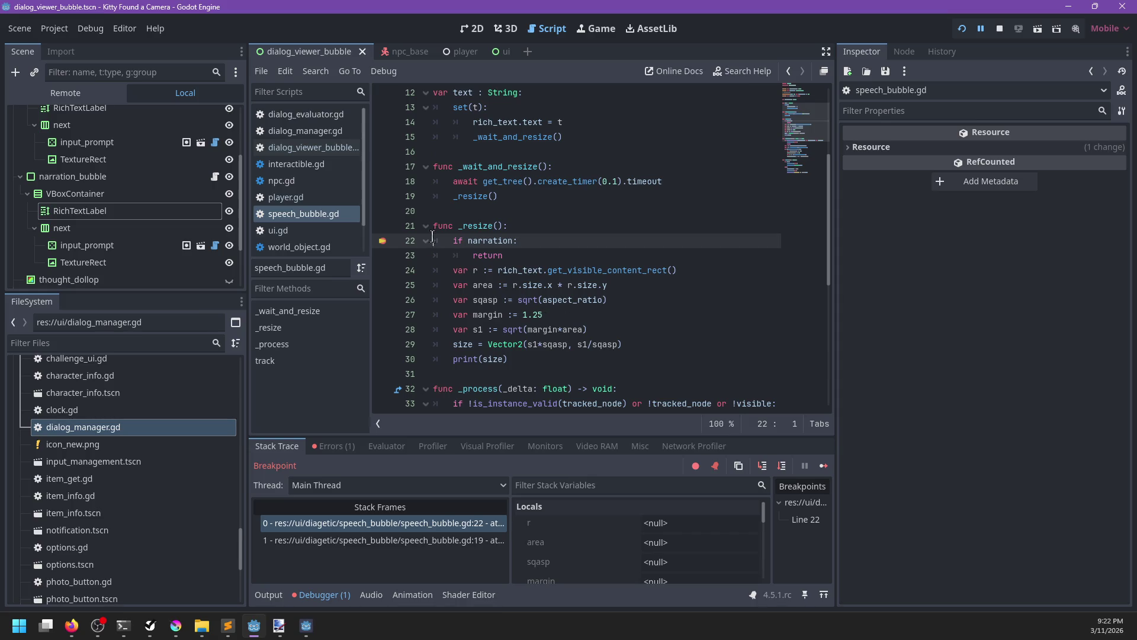
{"action": "left_click", "coordinate": [382, 240]}
{"action": "key", "text": "F12"}
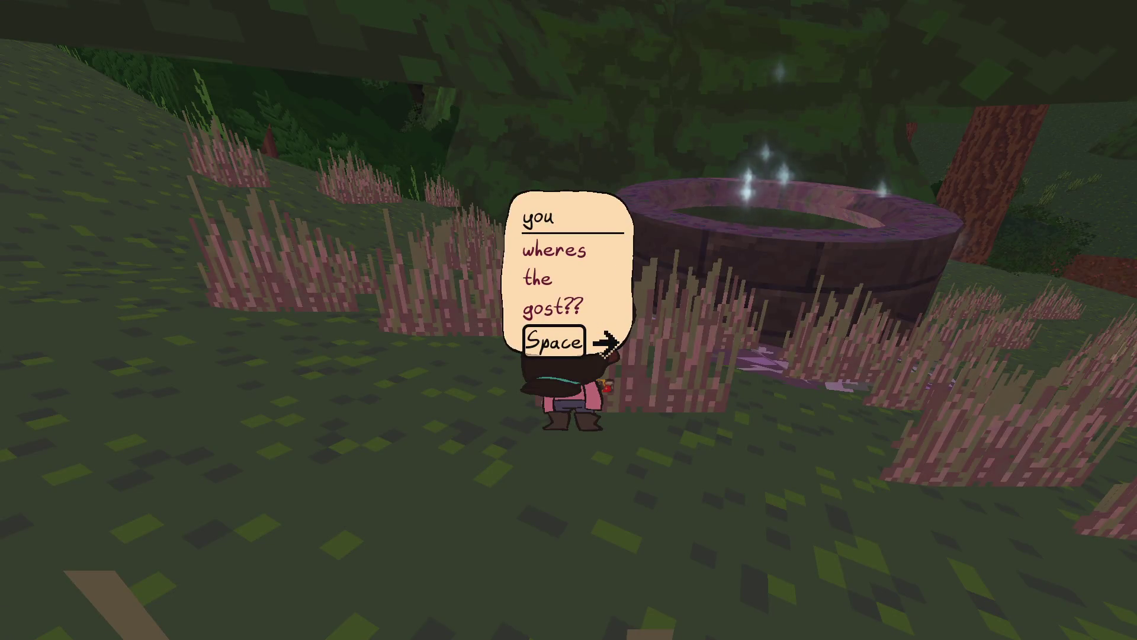
Check the Output log for the printed size (236.0, 356.0), then advance the game dialogue
{"action": "key", "text": "alt+Tab"}
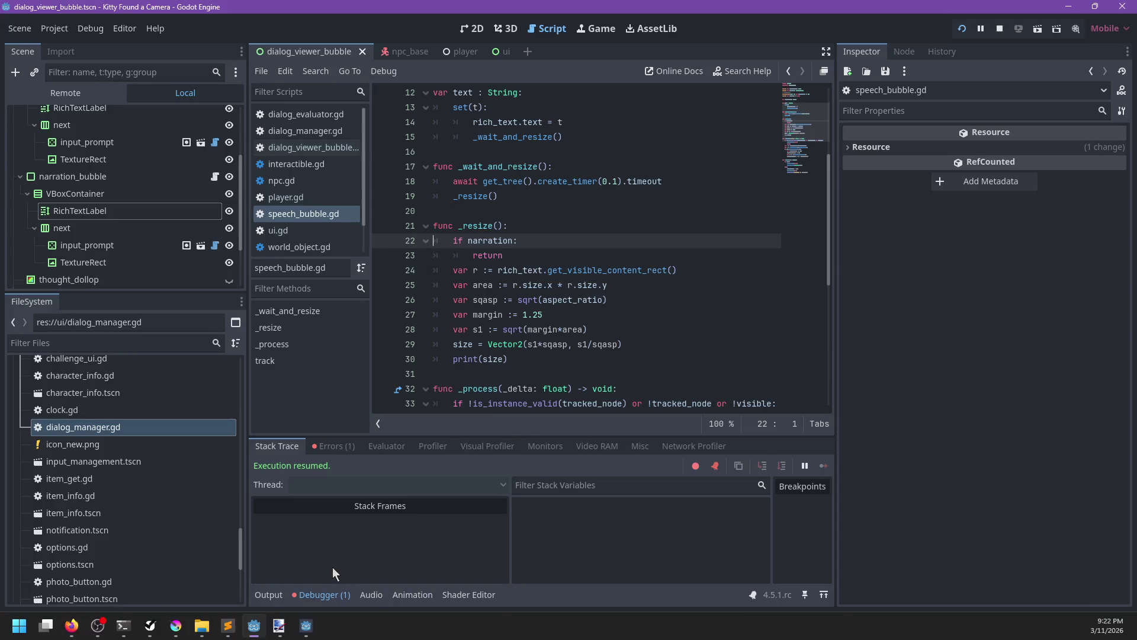
{"action": "left_click", "coordinate": [266, 595]}
{"action": "scroll", "coordinate": [432, 514], "scroll_direction": "up", "scroll_amount": 3}
{"action": "scroll", "coordinate": [433, 513], "scroll_direction": "down", "scroll_amount": 3}
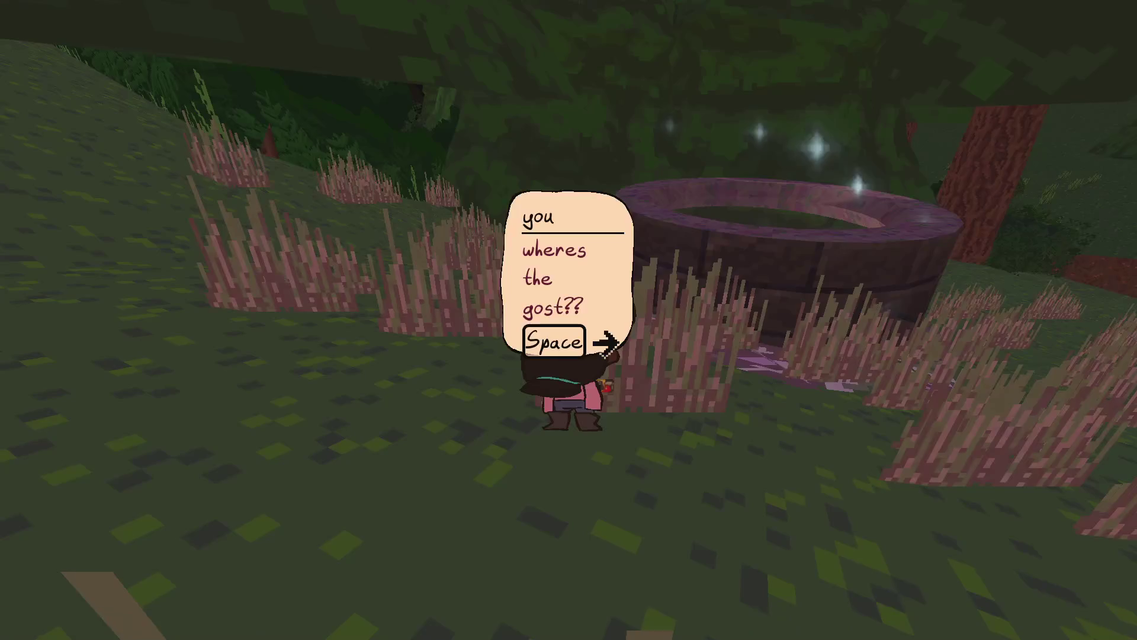
{"action": "key", "text": "space"}
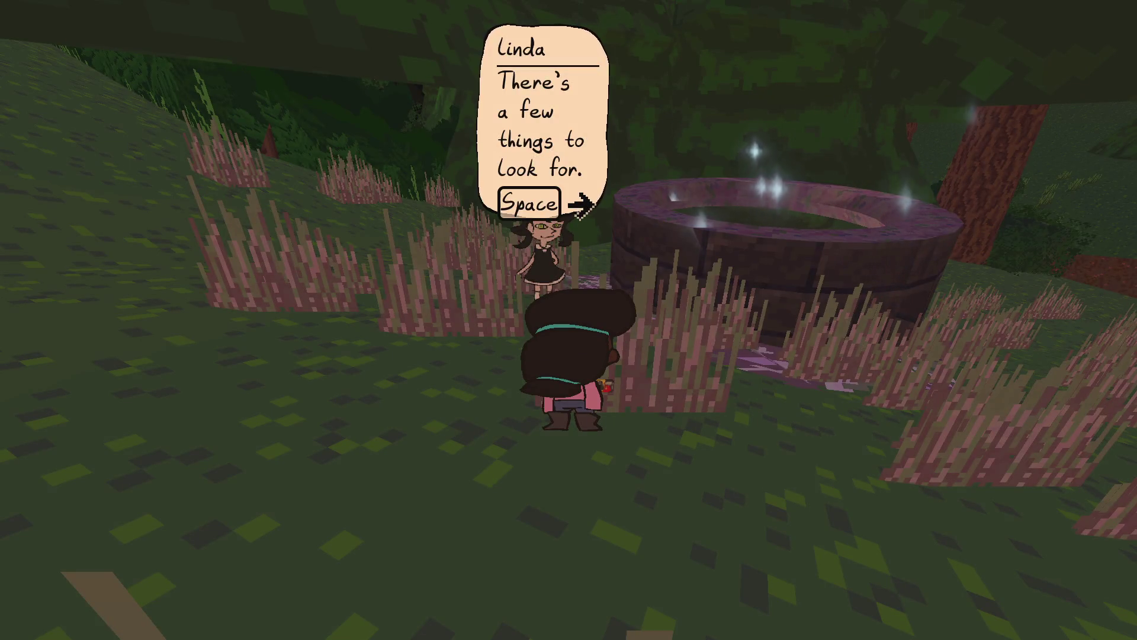
{"action": "key", "text": "alt+Tab"}
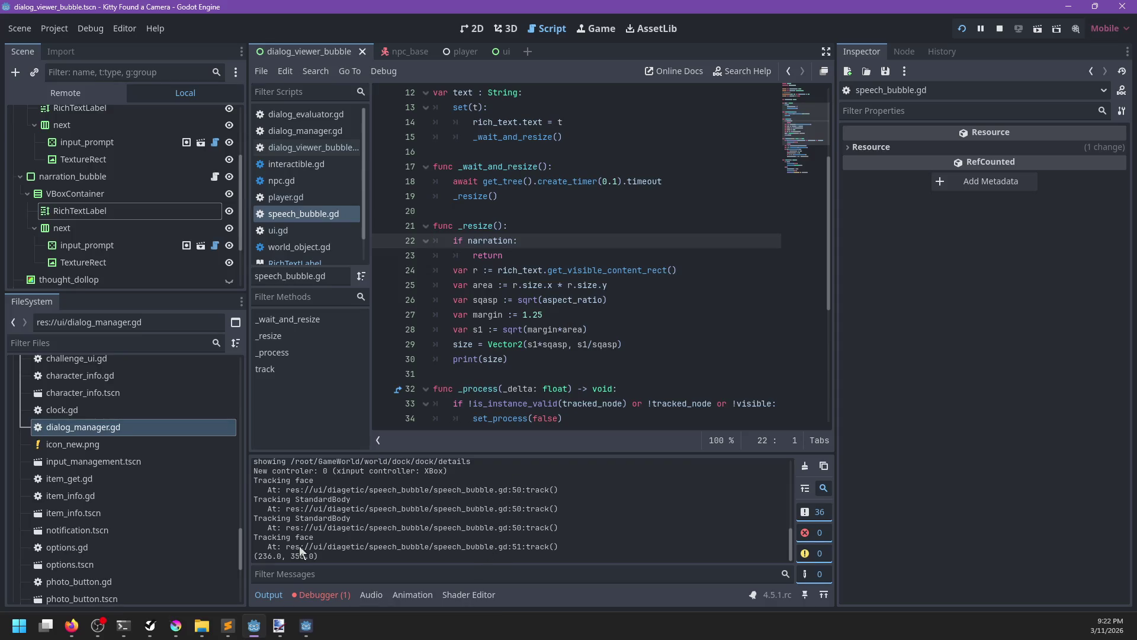
Move the Vector2(s1*sqasp, s1/sqasp) expression into the print call in place of size
{"action": "double_click", "coordinate": [600, 346]}
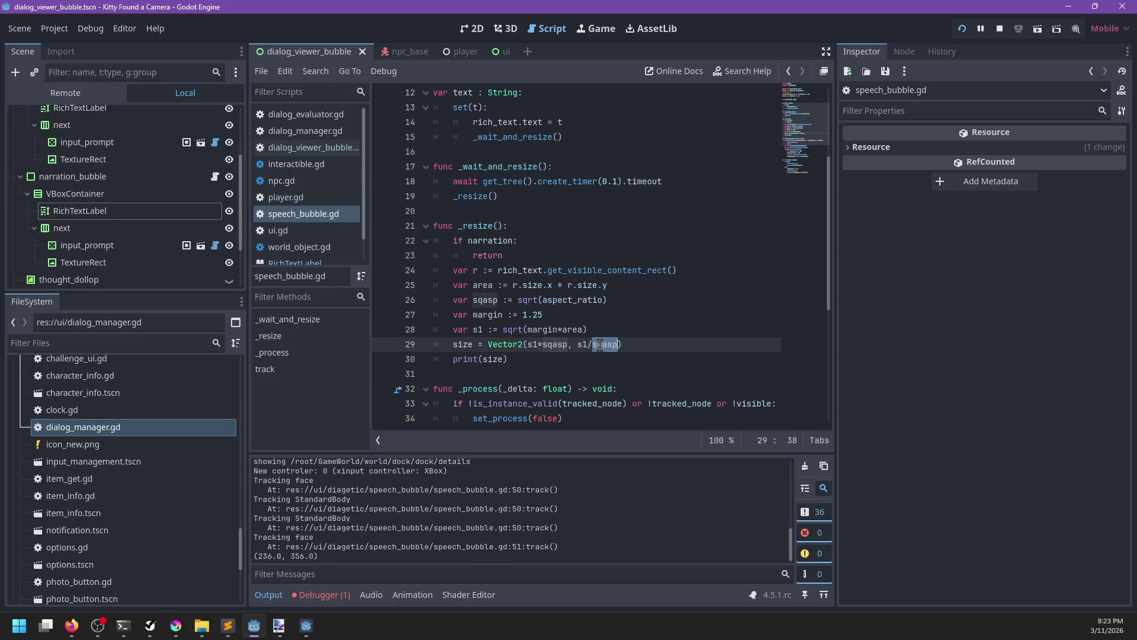
{"action": "double_click", "coordinate": [574, 300]}
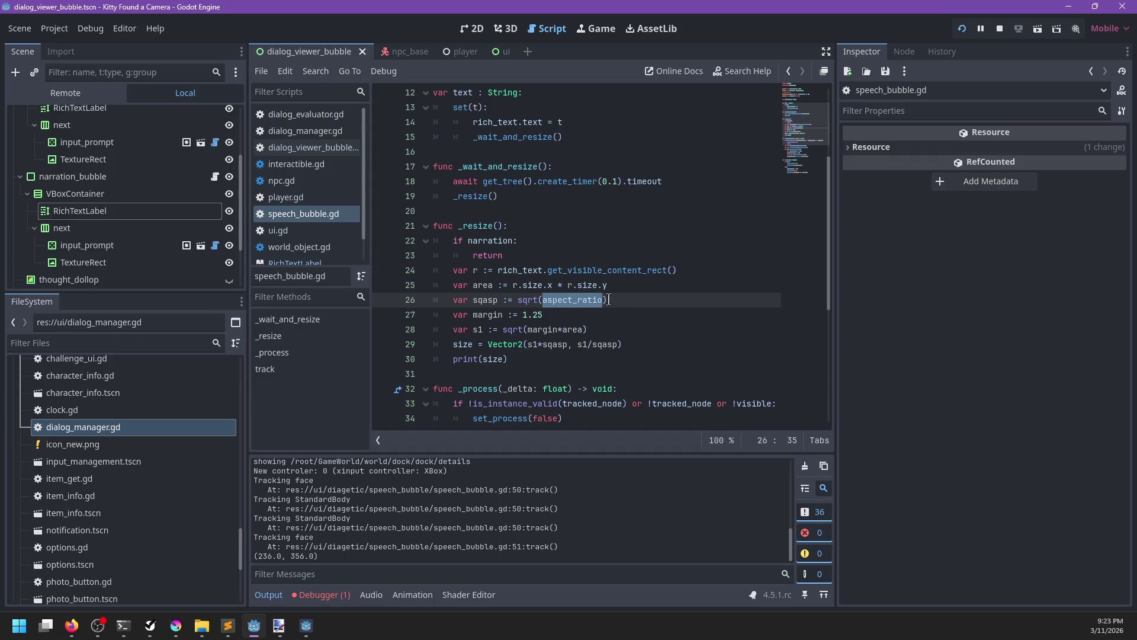
{"action": "mouse_move", "coordinate": [573, 300]}
{"action": "left_click", "coordinate": [516, 359]}
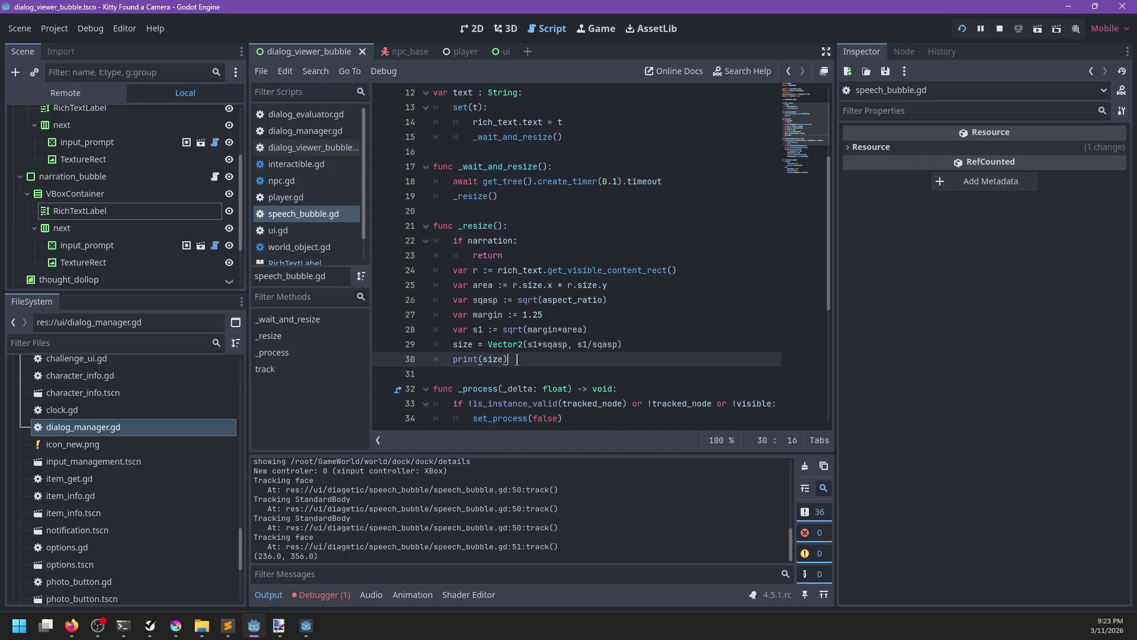
{"action": "left_click_drag", "start_coordinate": [489, 344], "coordinate": [622, 345]}
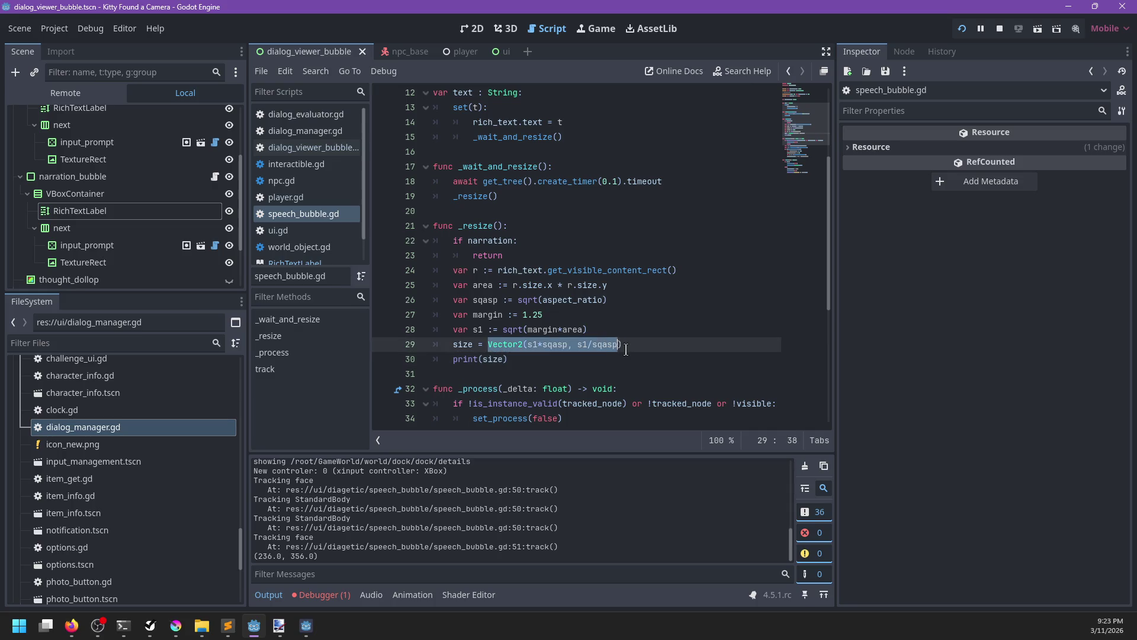
{"action": "key", "text": "ctrl+x"}
{"action": "double_click", "coordinate": [493, 359]}
{"action": "key", "text": "ctrl+v"}
Recreate the size = Vector2(...) assignment line after the s1 line and save
{"action": "left_click", "coordinate": [540, 347]}
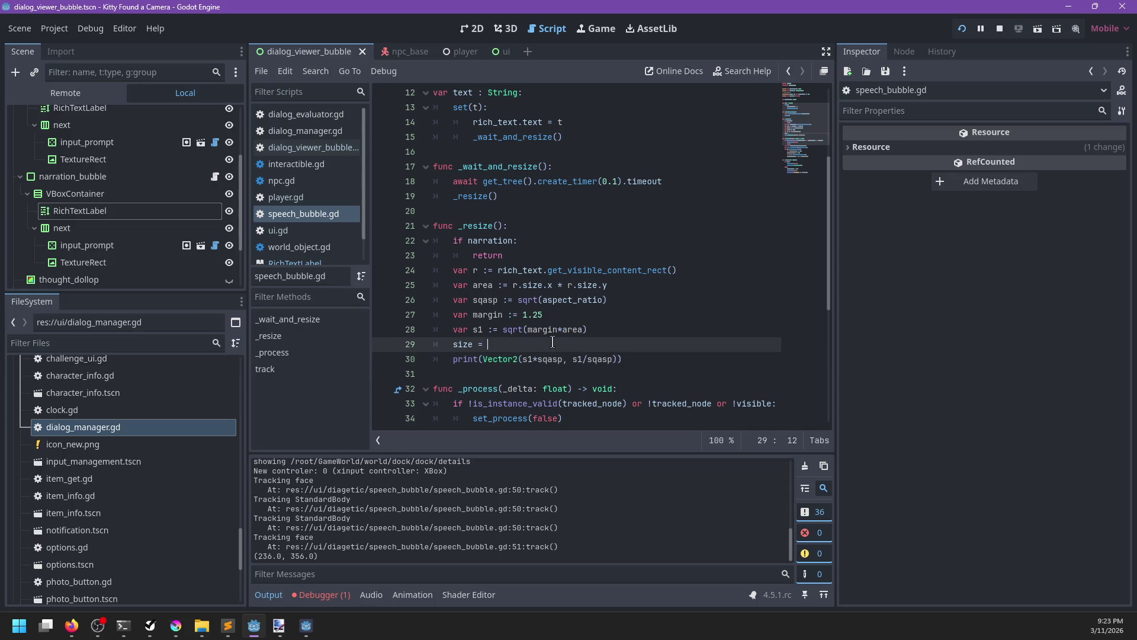
{"action": "key", "text": "BackSpace"}
{"action": "key", "text": "BackSpace"}
{"action": "key", "text": "BackSpace"}
{"action": "left_click", "coordinate": [646, 342]}
{"action": "key", "text": "Return"}
{"action": "type", "text": "size ="}
{"action": "key", "text": "ctrl+v"}
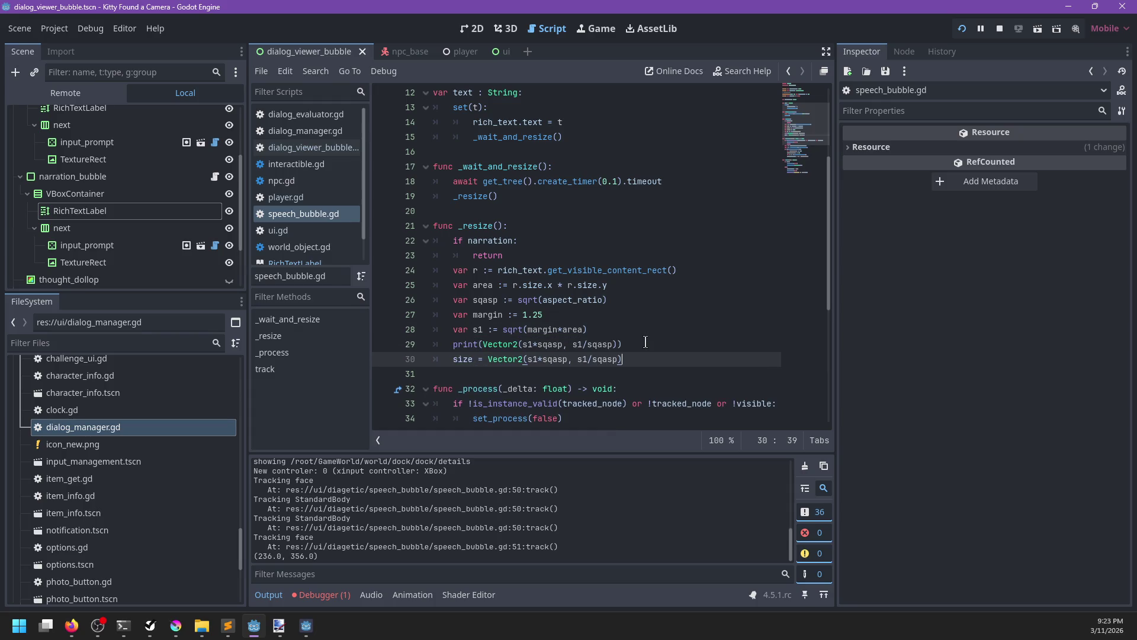
{"action": "key", "text": "ctrl+s"}
{"action": "key", "text": "Return"}
{"action": "key", "text": "BackSpace"}
{"action": "key", "text": "BackSpace"}
Keep the print line below the size assignment, append ' = ', size, and save
{"action": "key", "text": "Up"}
{"action": "key", "text": "alt+Up"}
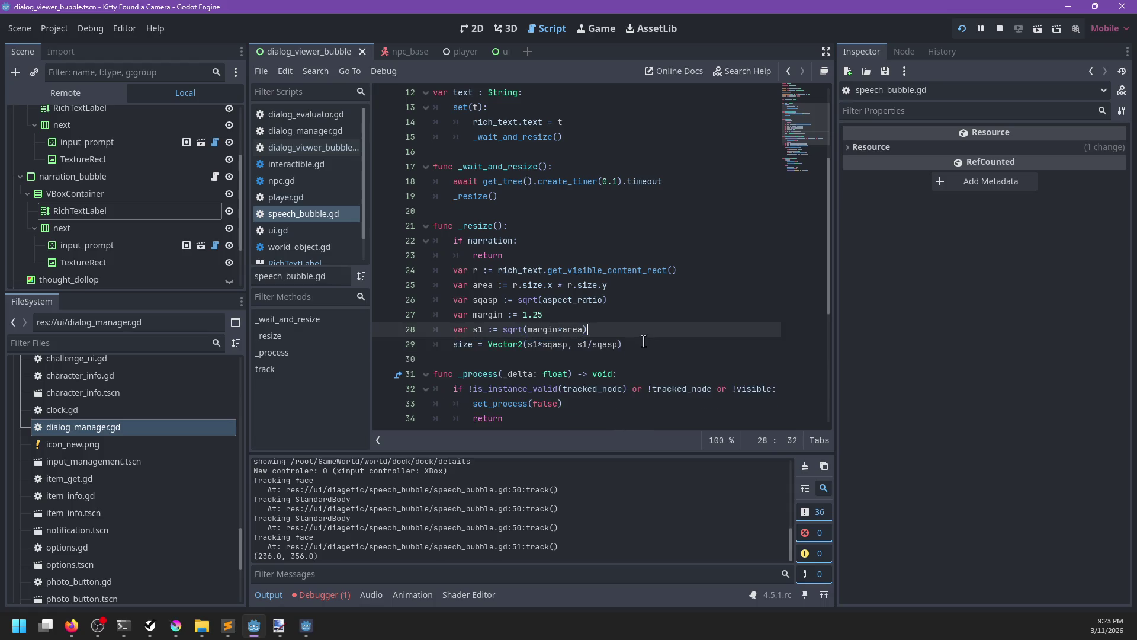
{"action": "key", "text": "alt+Down"}
{"action": "key", "text": "alt+Down"}
{"action": "type", "text": "' = "}
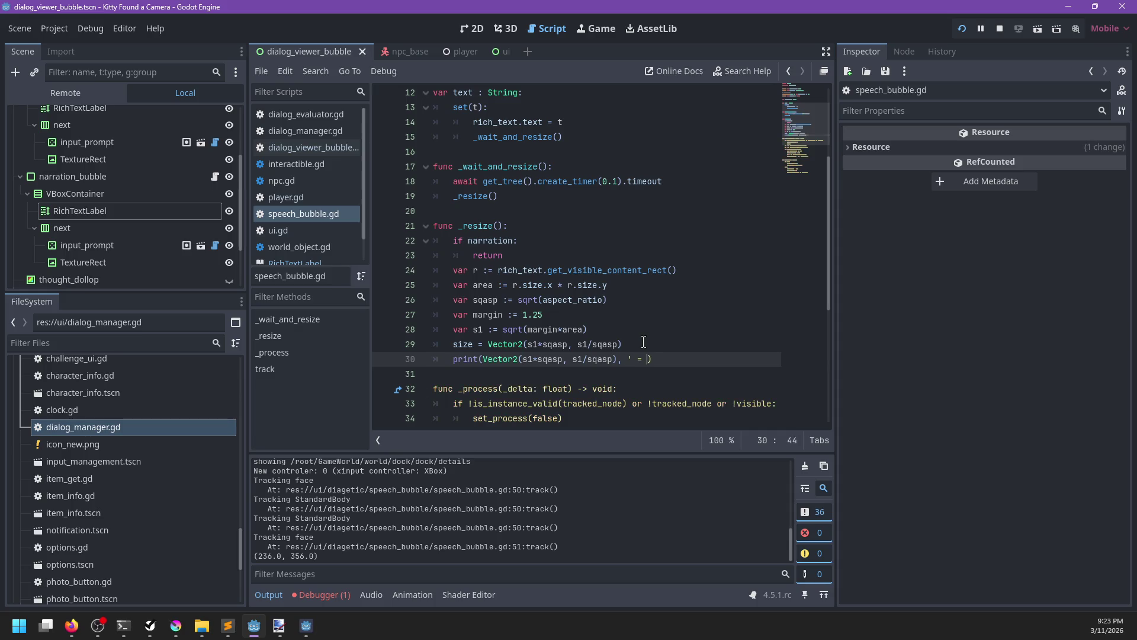
{"action": "type", "text": "', size"}
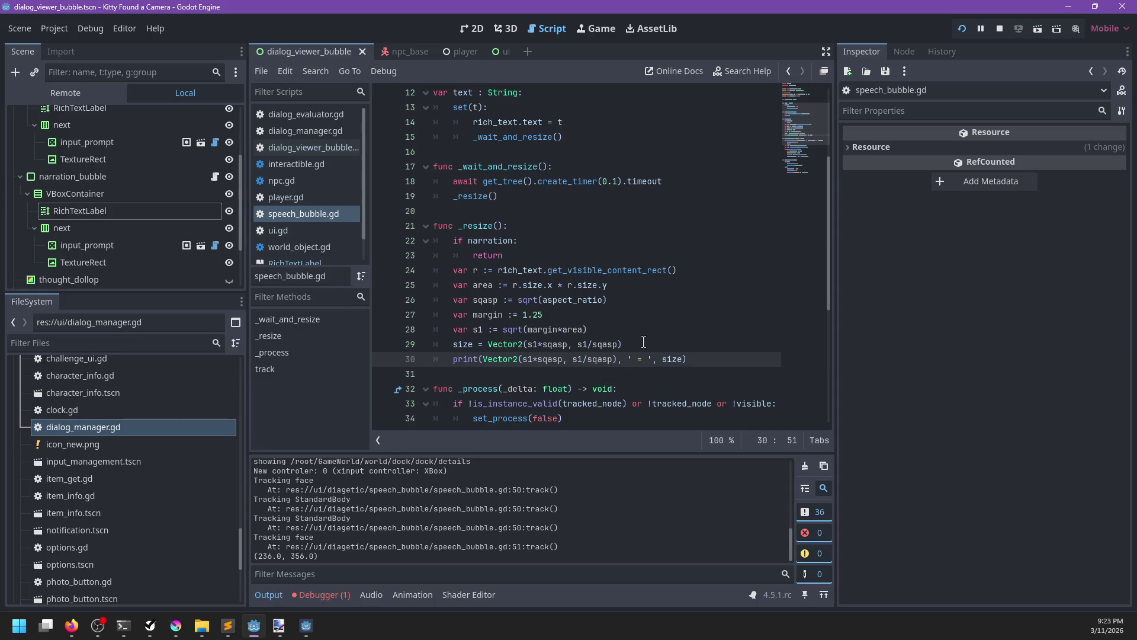
{"action": "key", "text": "ctrl+s"}
Advance the game dialogue to trigger a resize and read the printed sizes
{"action": "key", "text": "alt+Tab"}
{"action": "key", "text": "alt+Tab"}
{"action": "key", "text": "alt+Tab"}
{"action": "key", "text": "space"}
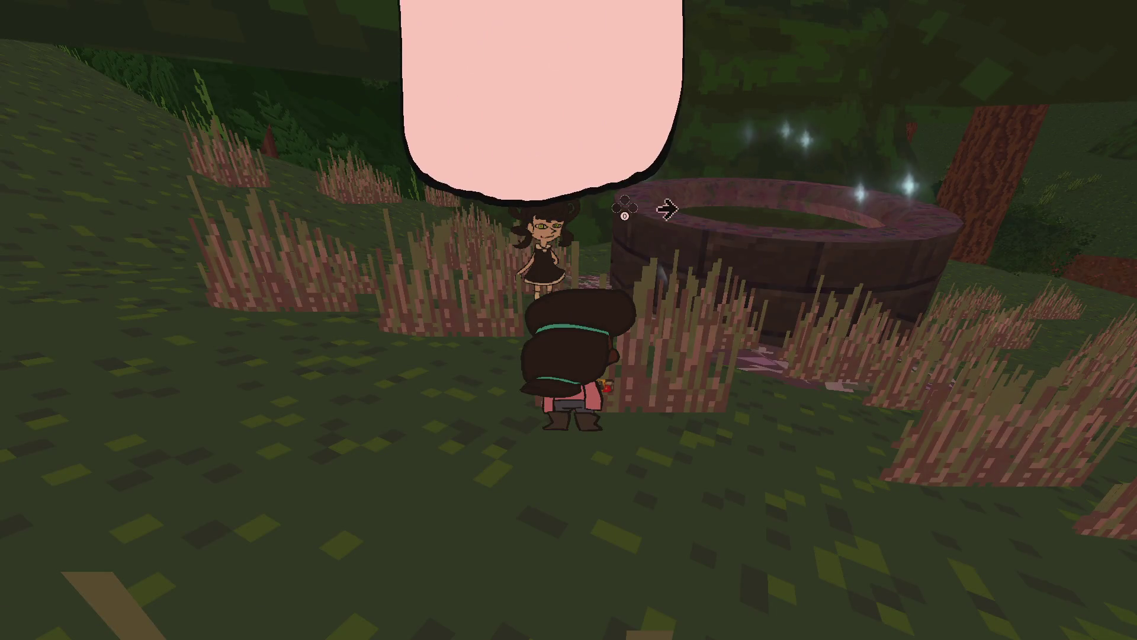
{"action": "key", "text": "alt+Tab"}
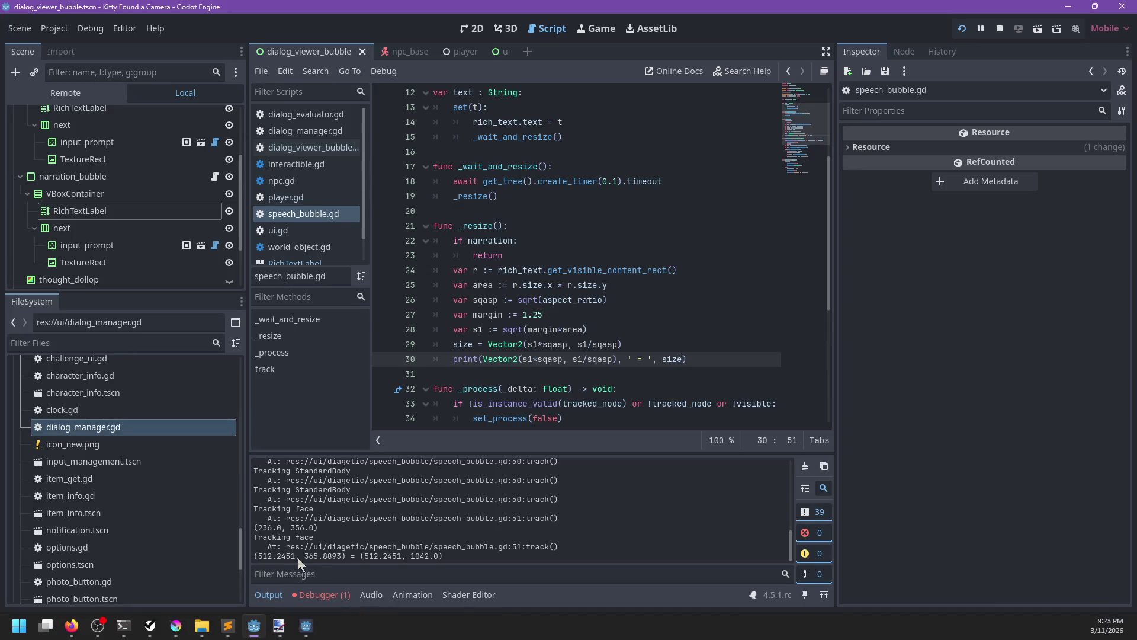
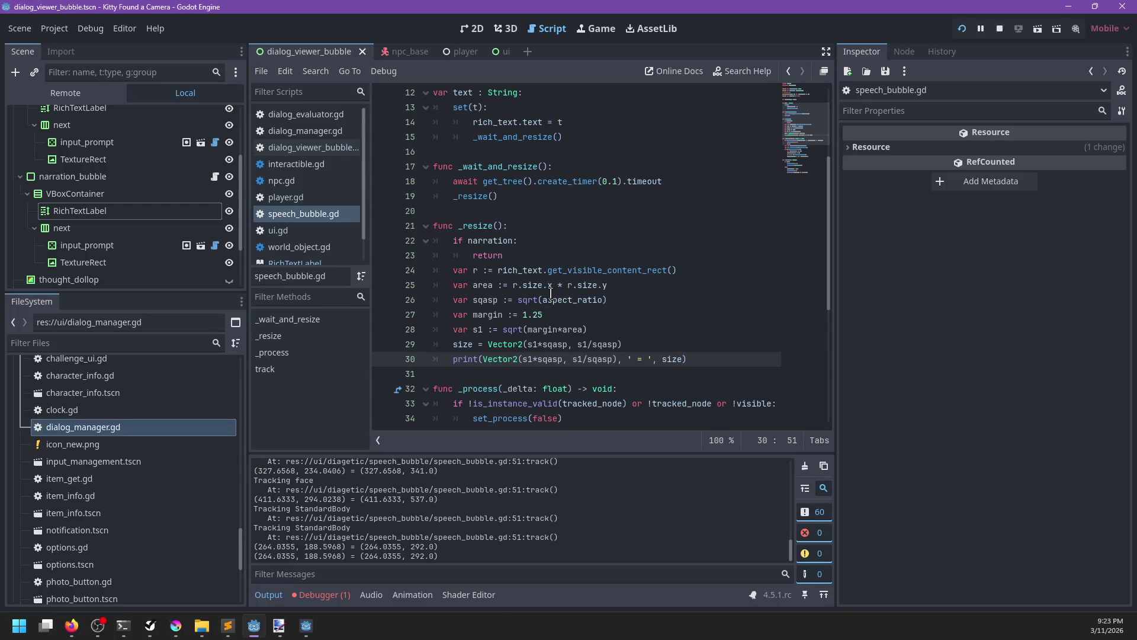
Edit the margin value on line 27 and save, then look up get_visible_content_rect docs
{"action": "left_click", "coordinate": [541, 314]}
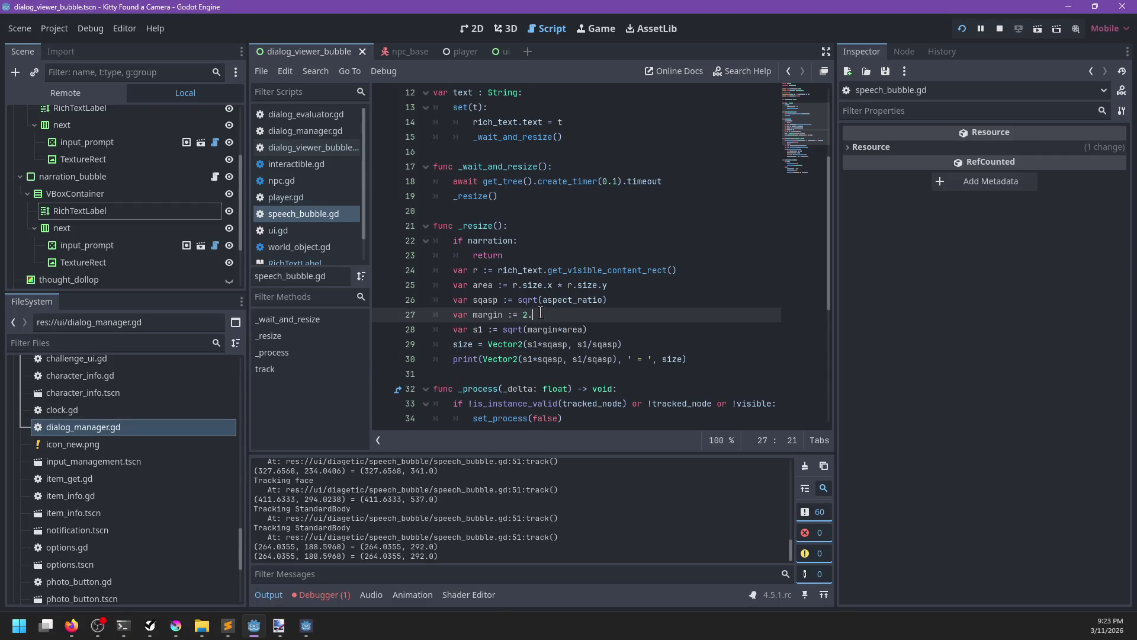
{"action": "type", "text": "0"}
{"action": "key", "text": "ctrl+s"}
{"action": "left_click", "coordinate": [579, 270], "text": "ctrl"}
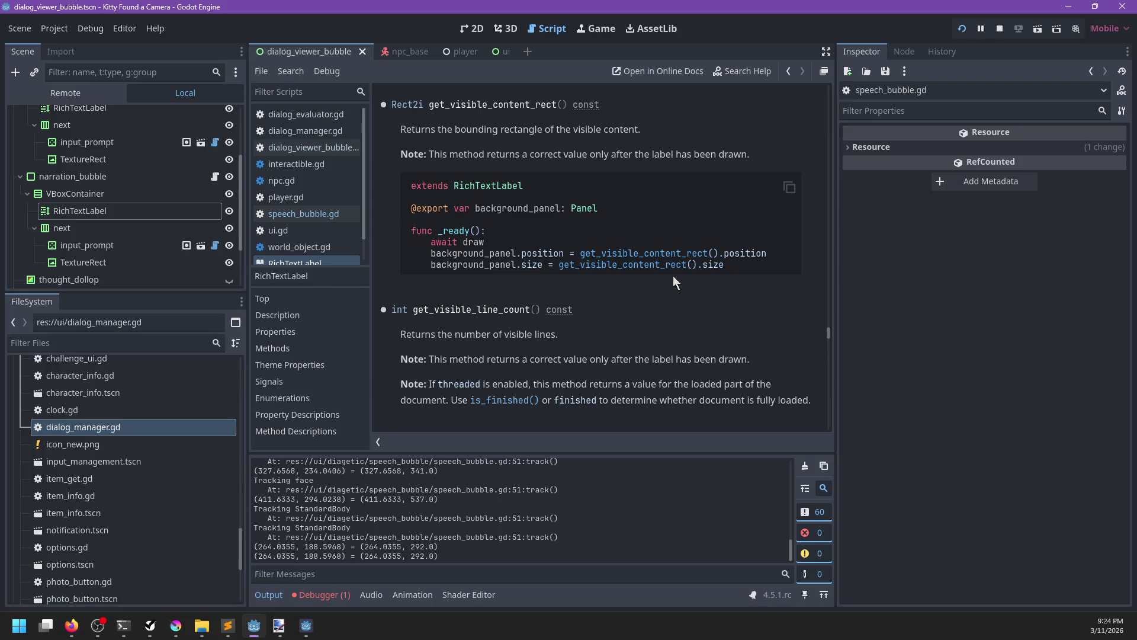
Playtest the bubble through Linda's conversation up to the player's reply, then stop the game
{"action": "key", "text": "space"}
{"action": "key", "text": "space"}
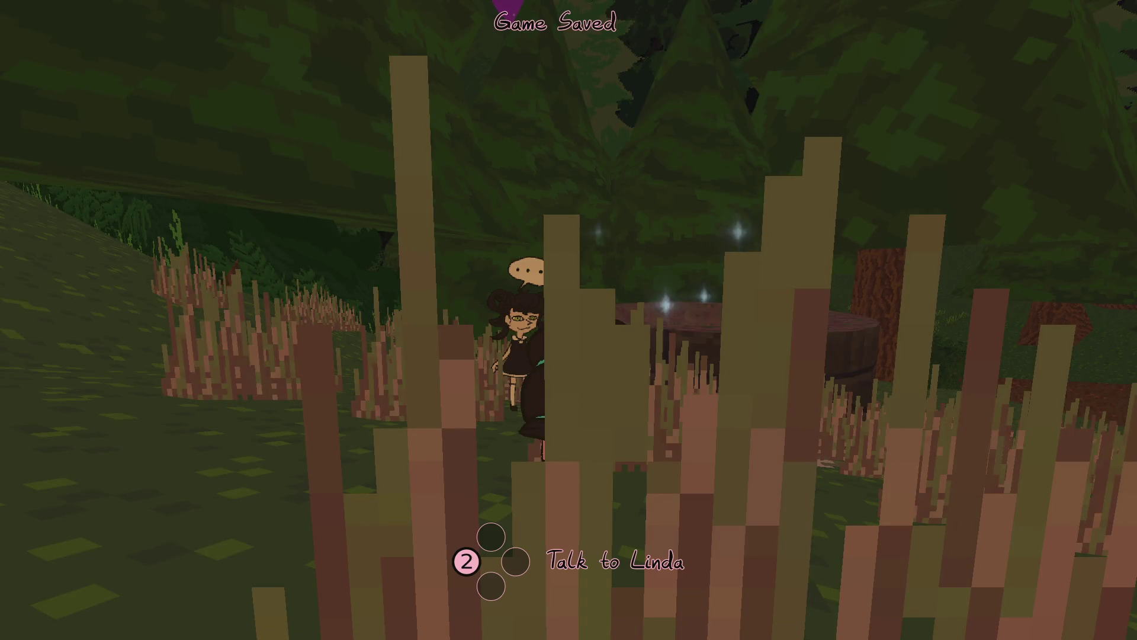
{"action": "key", "text": "space"}
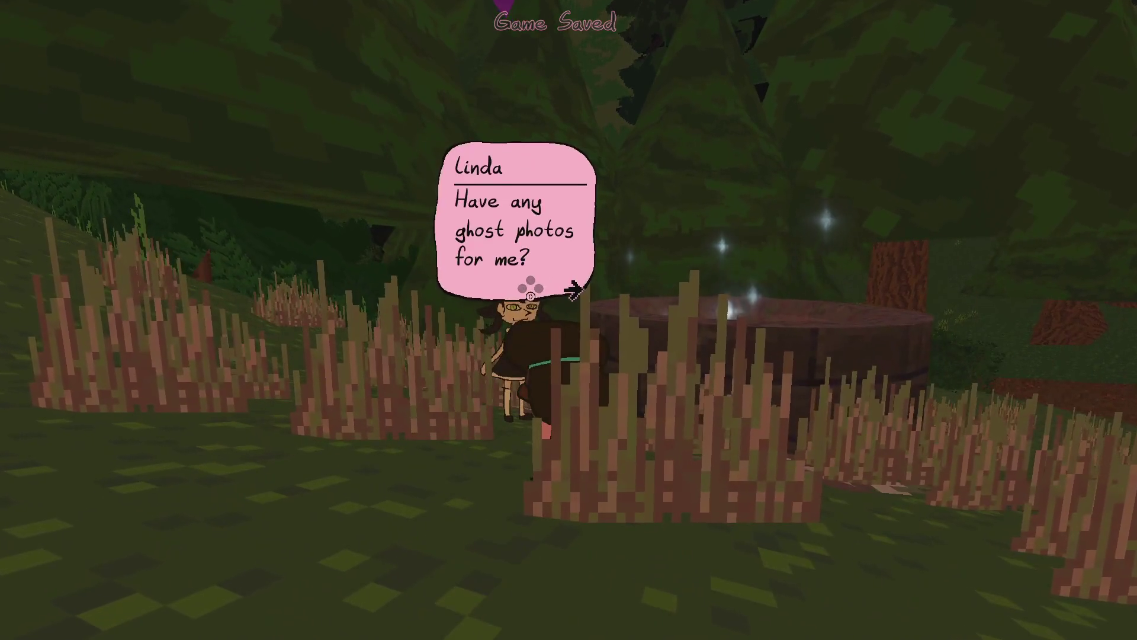
{"action": "key", "text": "space"}
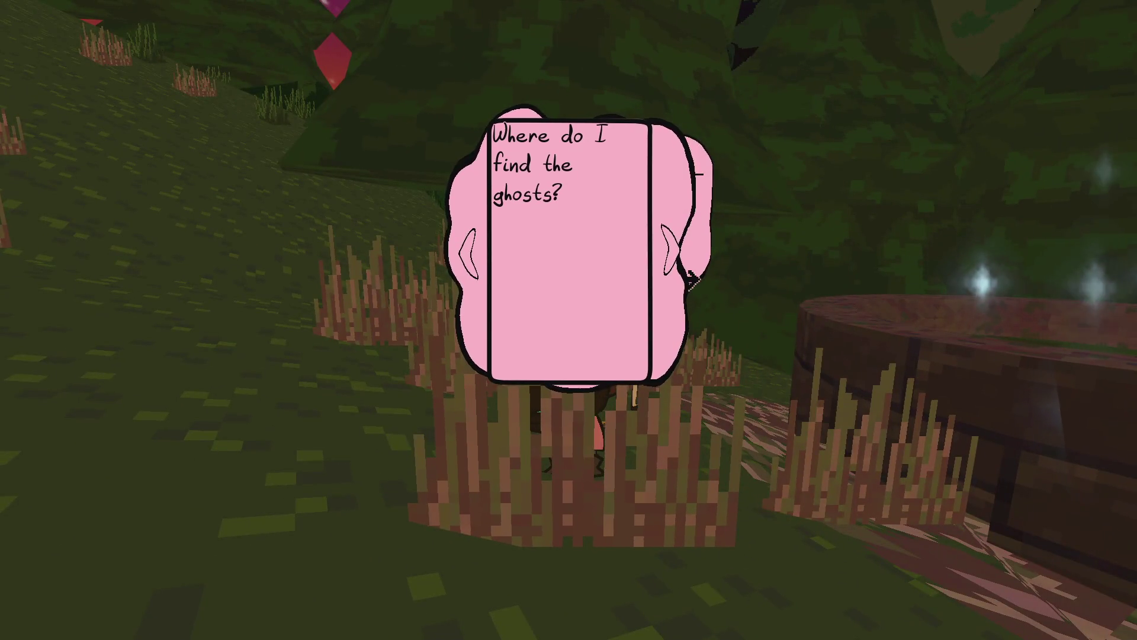
{"action": "key", "text": "F8"}
Move margin out of the square root so s1 becomes margin*sqrt(area)
{"action": "left_click", "coordinate": [318, 216]}
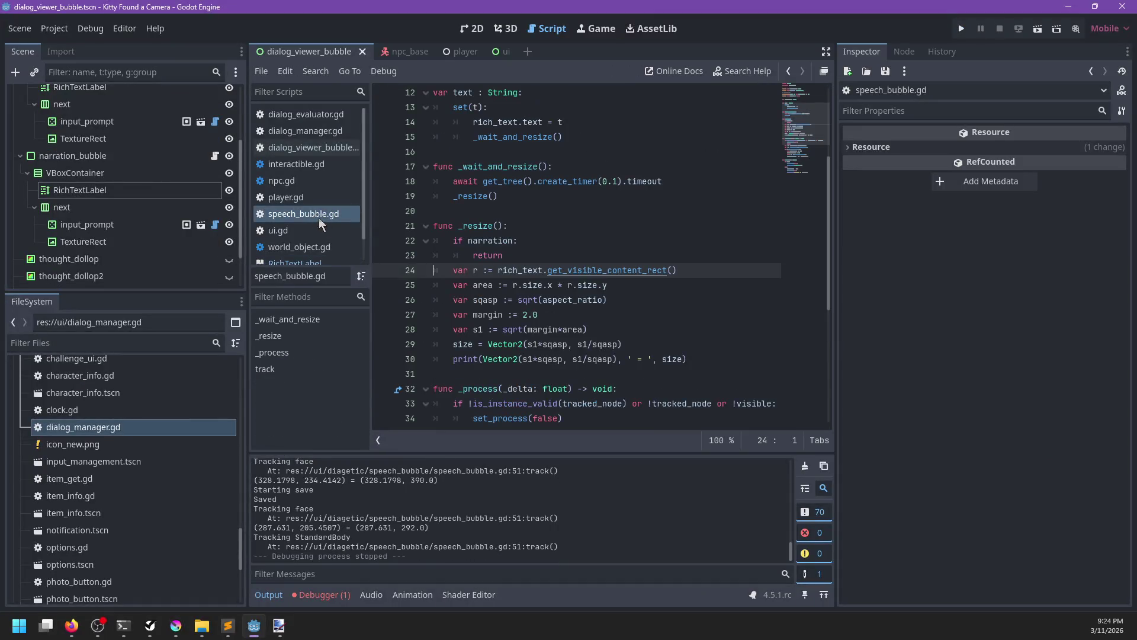
{"action": "left_click", "coordinate": [554, 315]}
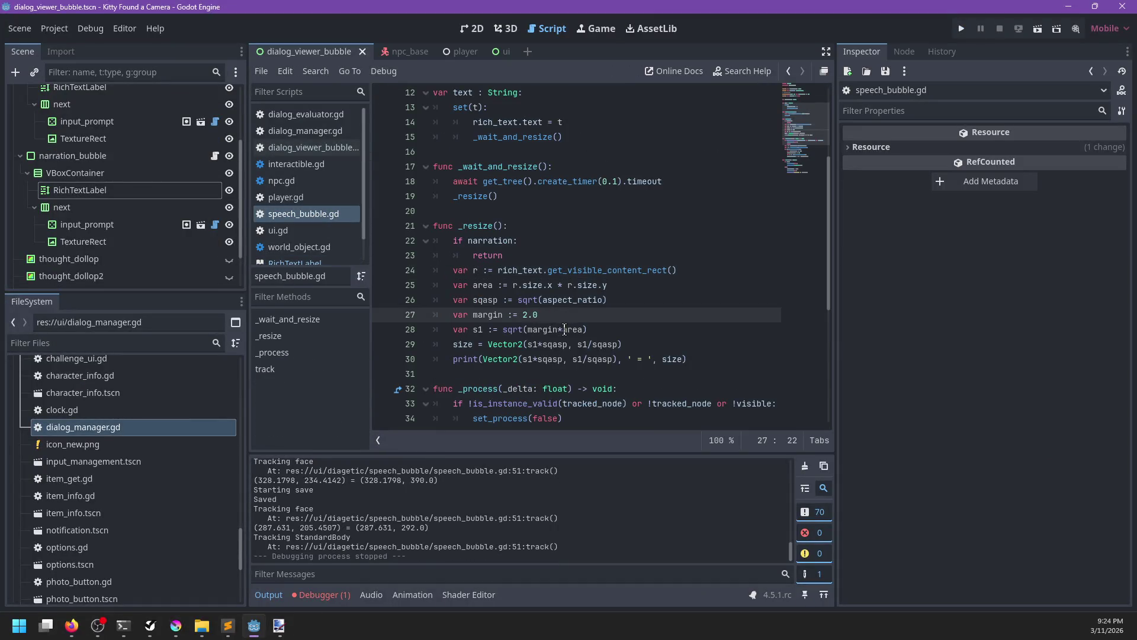
{"action": "left_click_drag", "start_coordinate": [564, 329], "coordinate": [527, 330]}
{"action": "key", "text": "BackSpace"}
{"action": "left_click", "coordinate": [503, 330]}
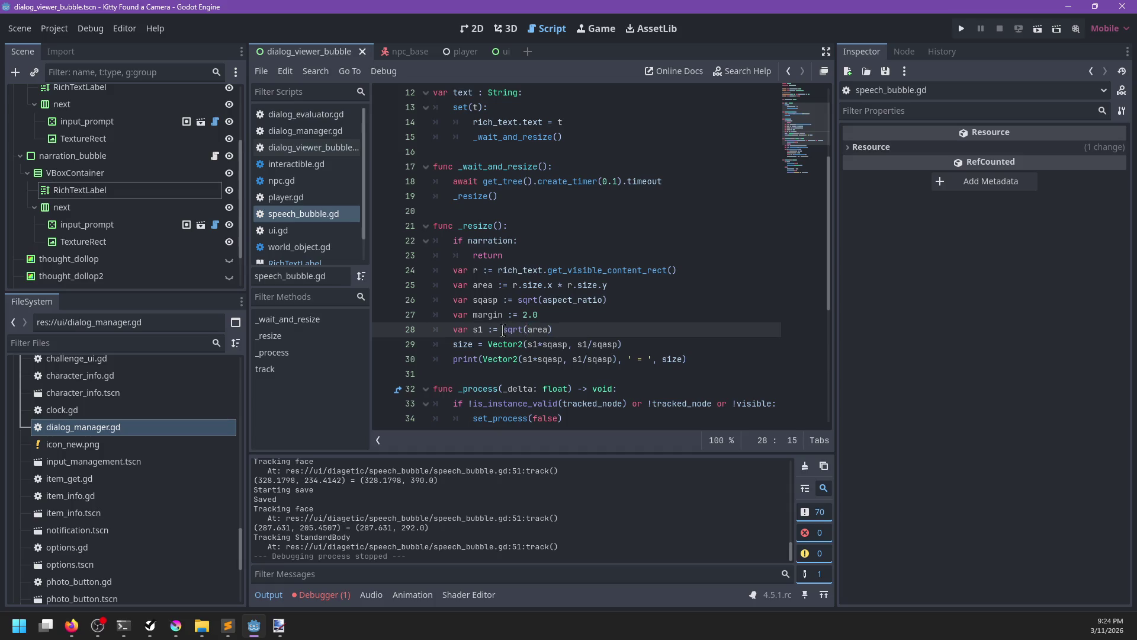
{"action": "type", "text": "margin*"}
Trim the extra trailing digit from line 27's margin value and save speech_bubble.gd
{"action": "left_click", "coordinate": [553, 314]}
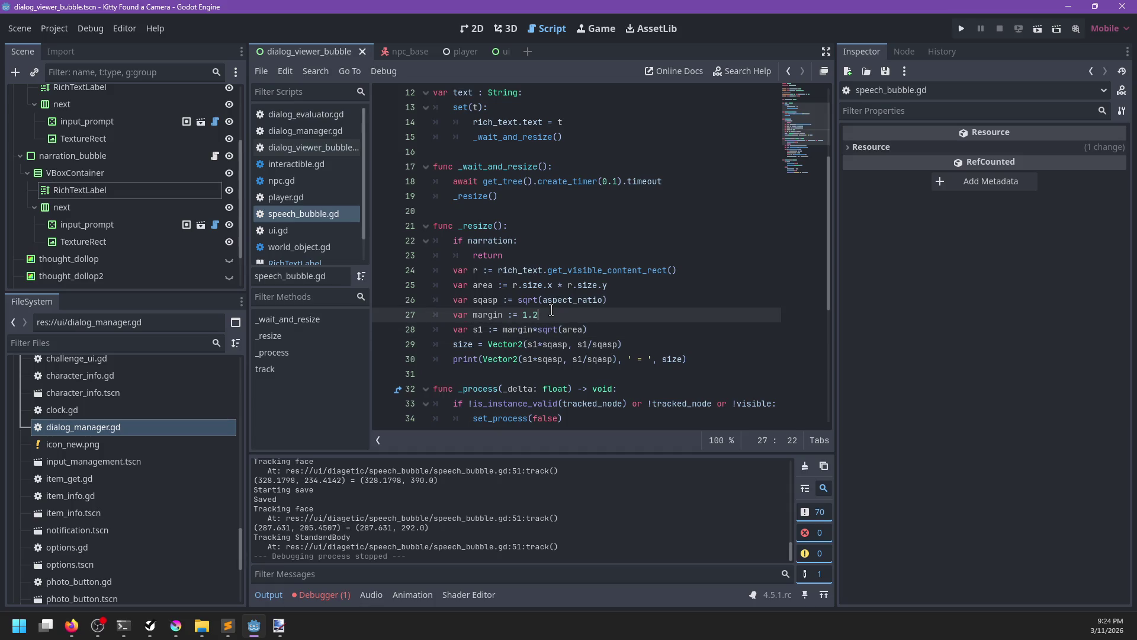
{"action": "key", "text": "BackSpace"}
{"action": "key", "text": "ctrl+s"}
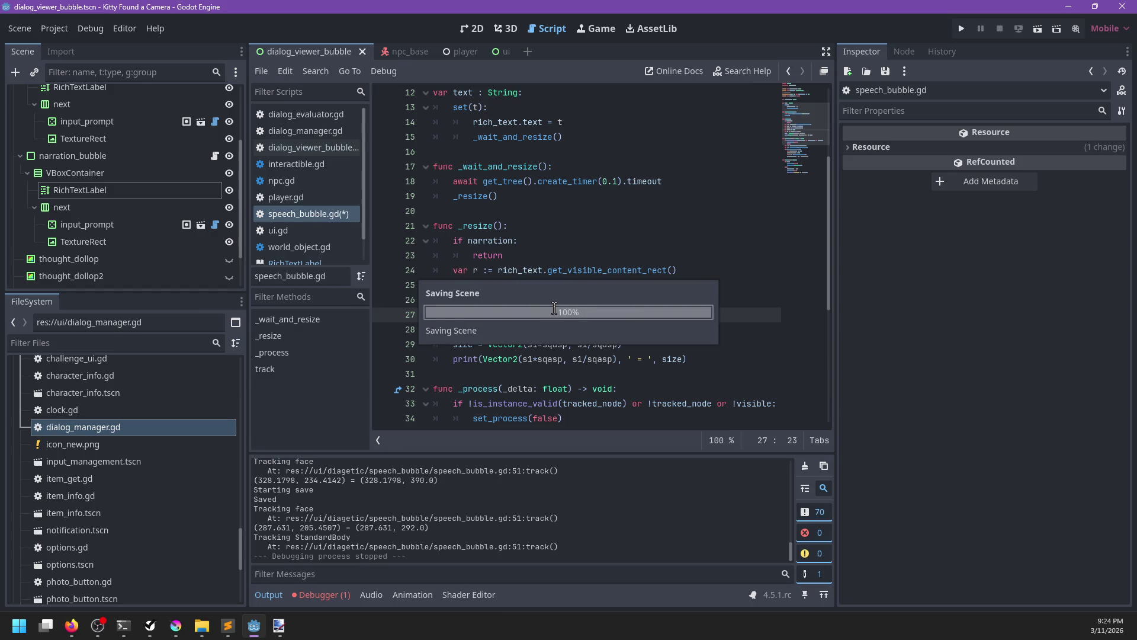
{"action": "left_click", "coordinate": [509, 27]}
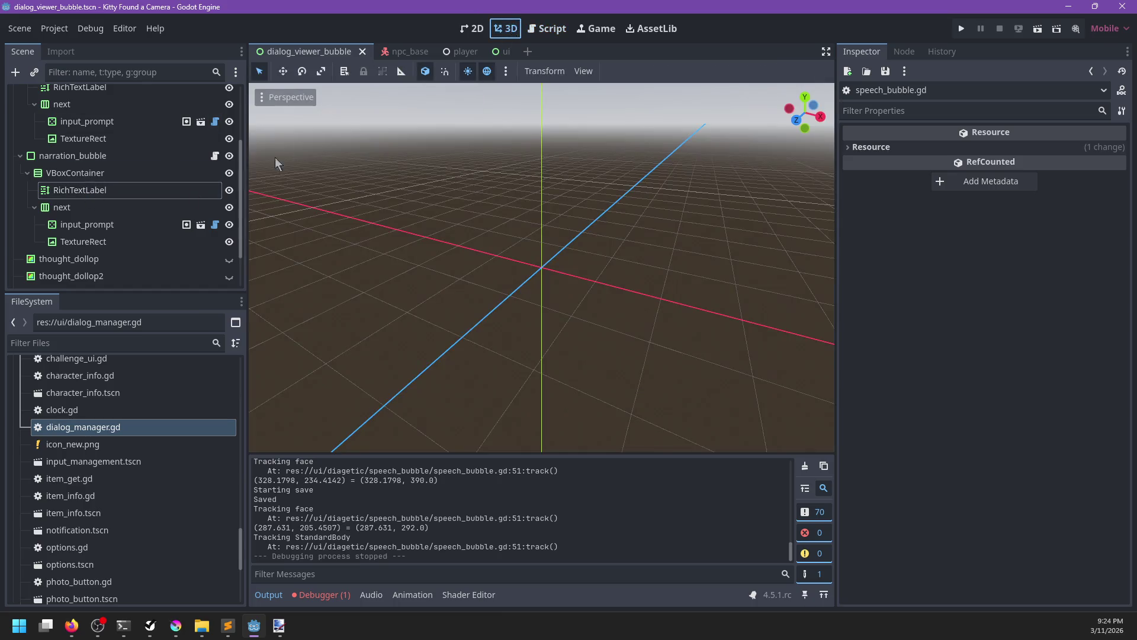
{"action": "left_click", "coordinate": [477, 29]}
{"action": "left_click", "coordinate": [88, 175]}
{"action": "left_click", "coordinate": [97, 158]}
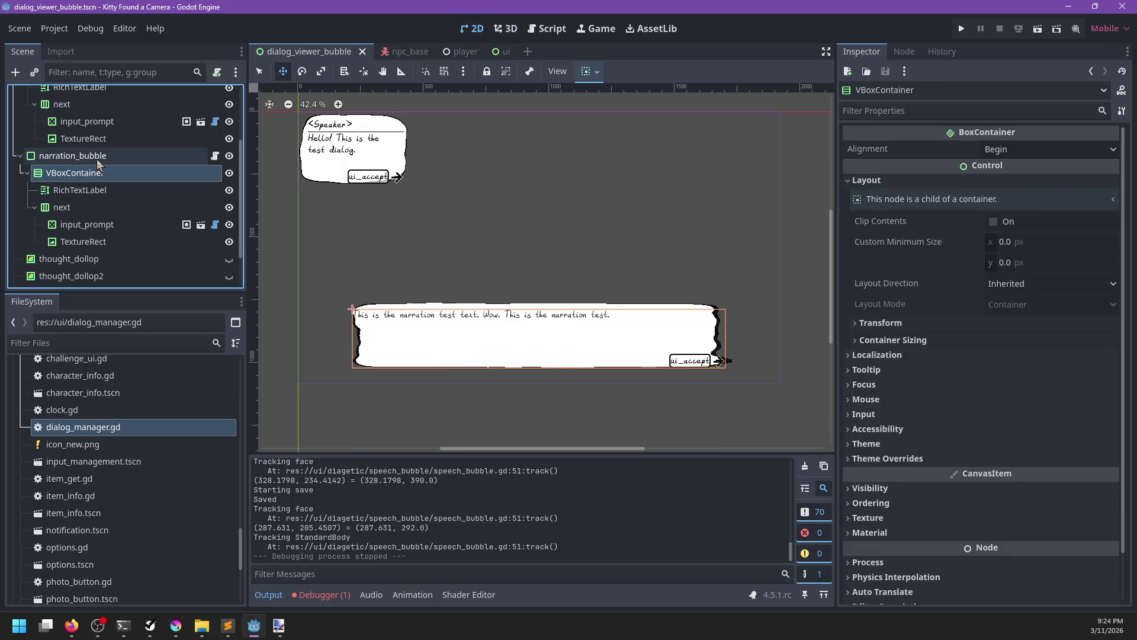
{"action": "left_click", "coordinate": [89, 192]}
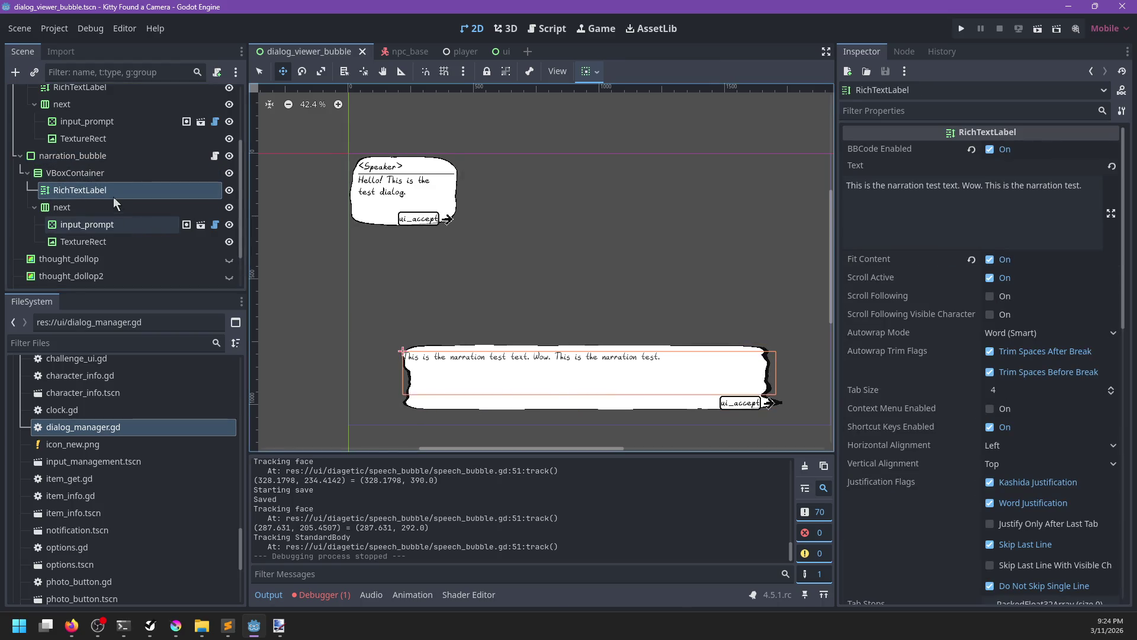
{"action": "left_click", "coordinate": [93, 157]}
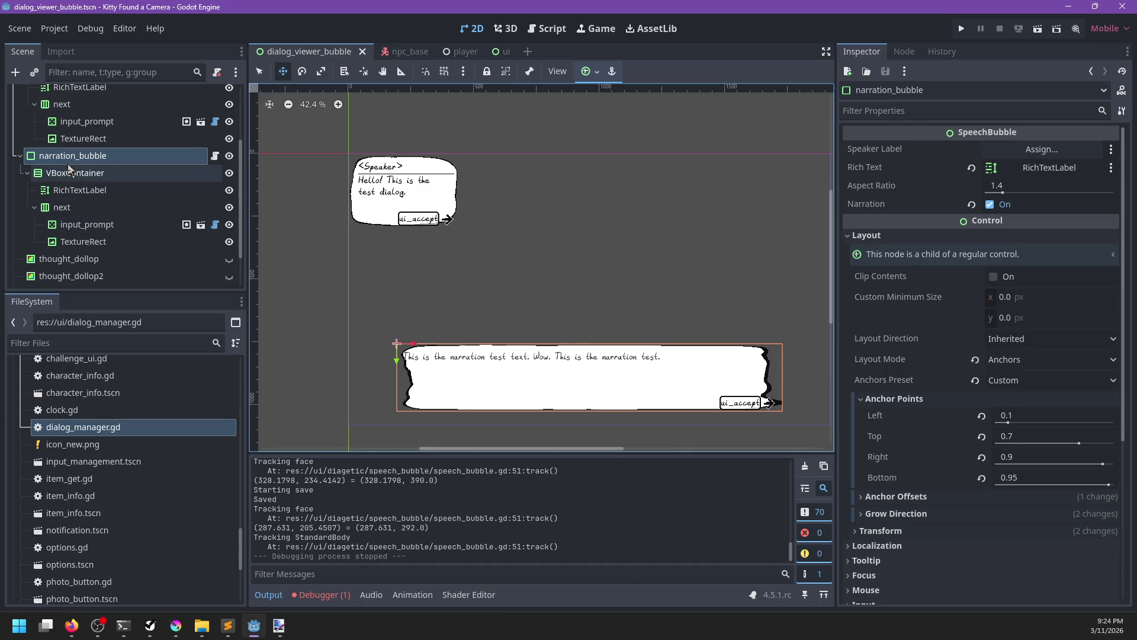
{"action": "scroll", "coordinate": [77, 176], "scroll_direction": "up", "scroll_amount": 3}
{"action": "left_click", "coordinate": [68, 111]}
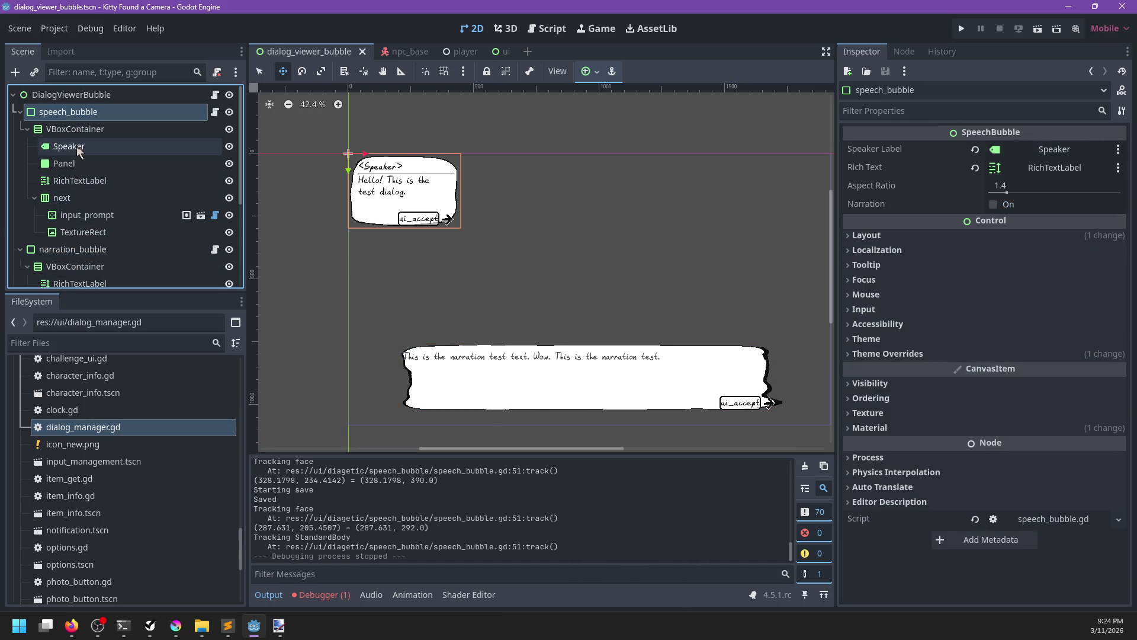
{"action": "left_click", "coordinate": [74, 162]}
{"action": "scroll", "coordinate": [300, 157], "scroll_direction": "up", "scroll_amount": 4}
{"action": "left_click", "coordinate": [80, 180]}
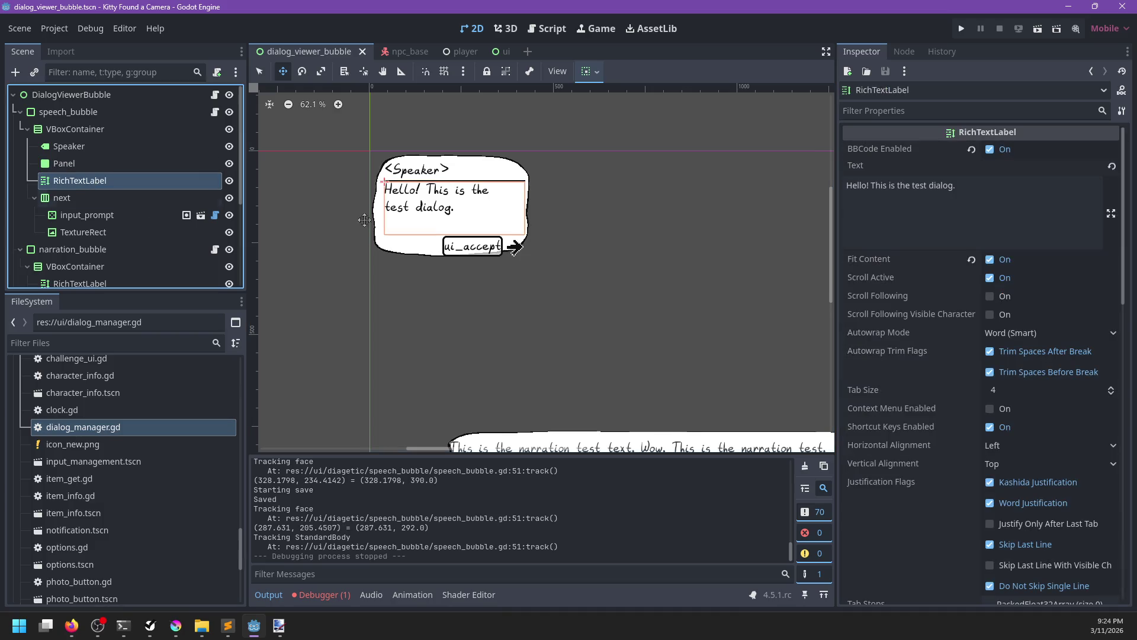
{"action": "left_click", "coordinate": [62, 113]}
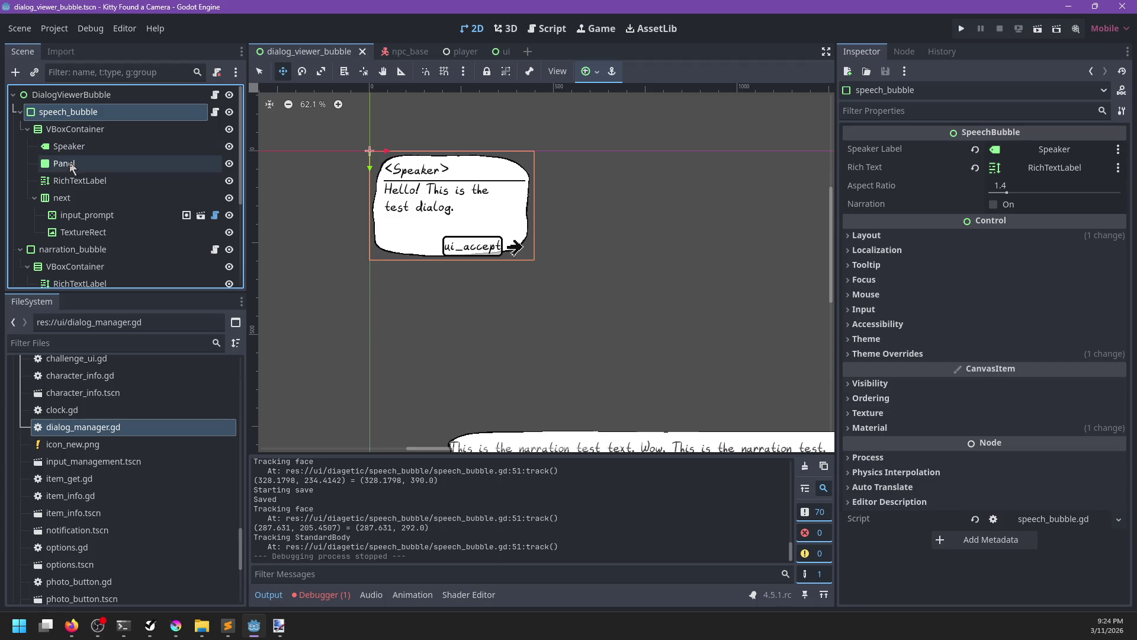
{"action": "left_click", "coordinate": [76, 181]}
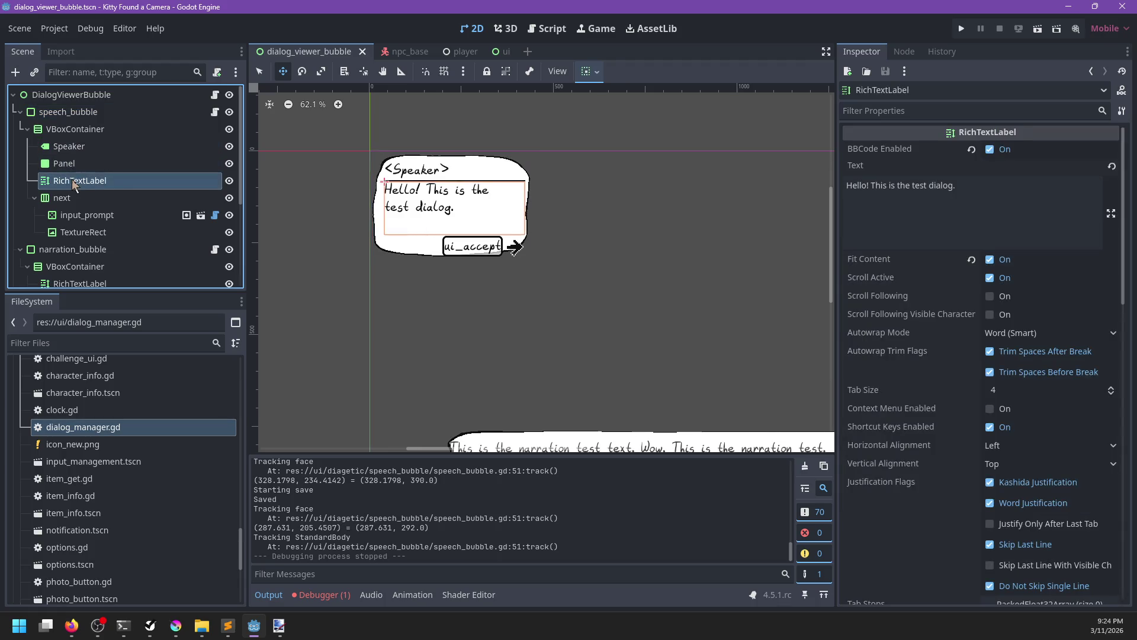
{"action": "left_click", "coordinate": [70, 113]}
{"action": "left_click", "coordinate": [75, 179]}
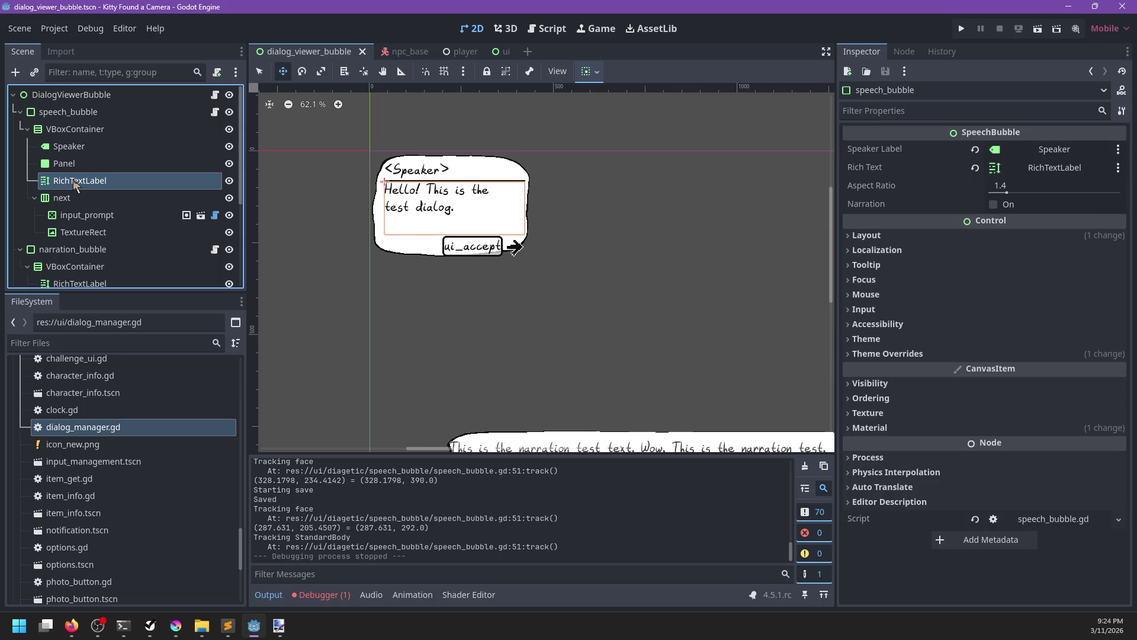
{"action": "left_click", "coordinate": [64, 118]}
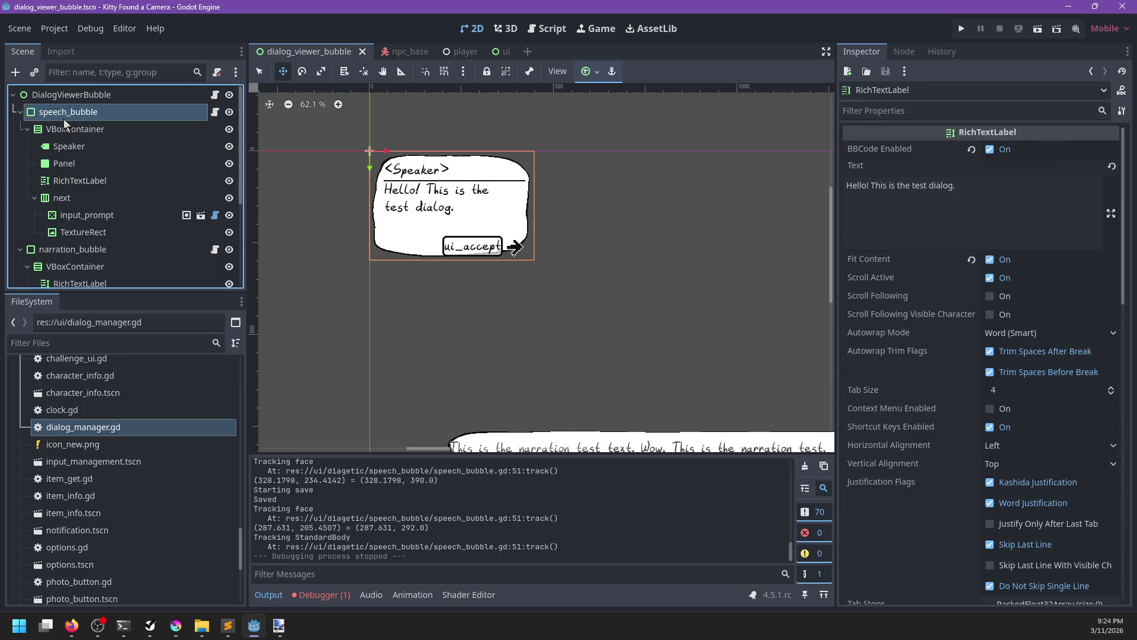
{"action": "left_click", "coordinate": [77, 148]}
{"action": "left_click", "coordinate": [80, 165]}
{"action": "left_click", "coordinate": [82, 180]}
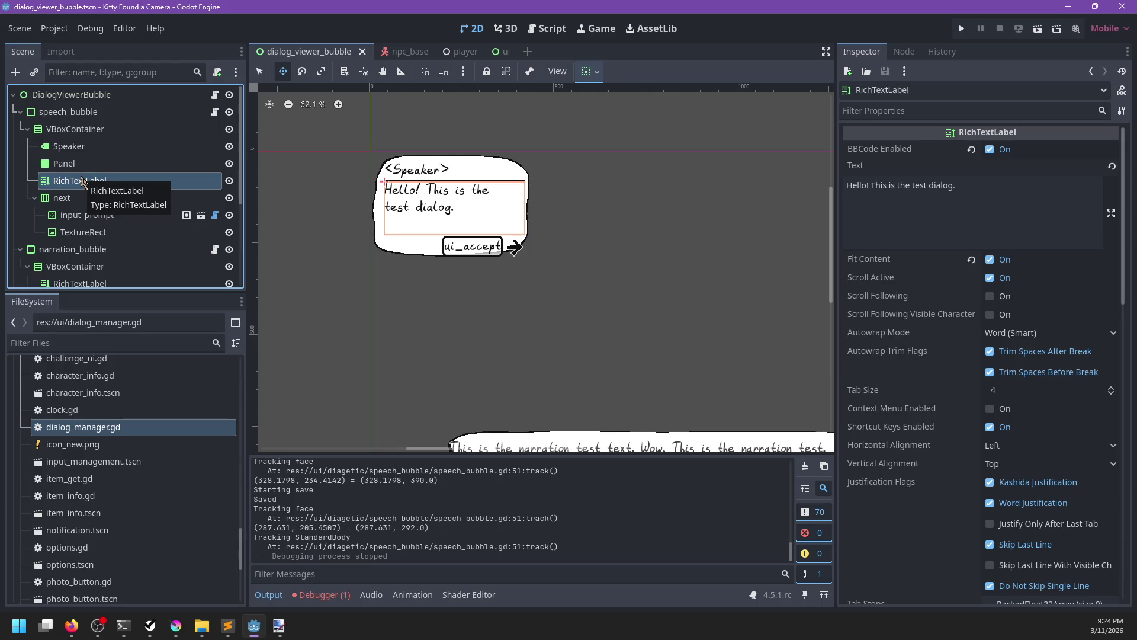
{"action": "left_click", "coordinate": [512, 28]}
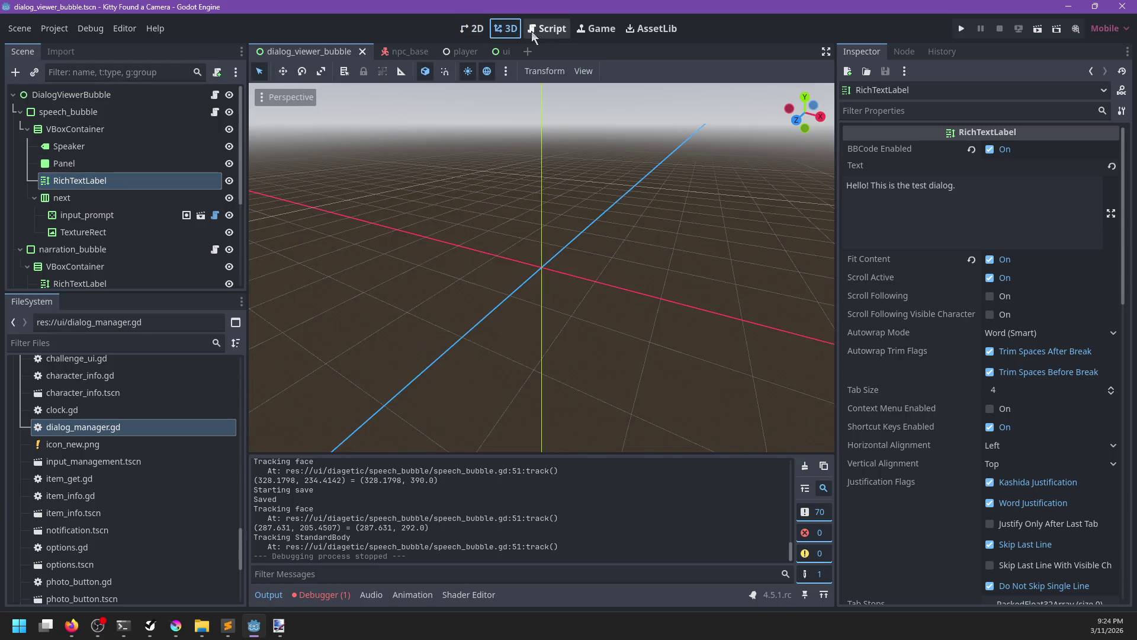
Back in speech_bubble.gd, check the Displayed Text and Text Selection settings sections
{"action": "left_click", "coordinate": [546, 29]}
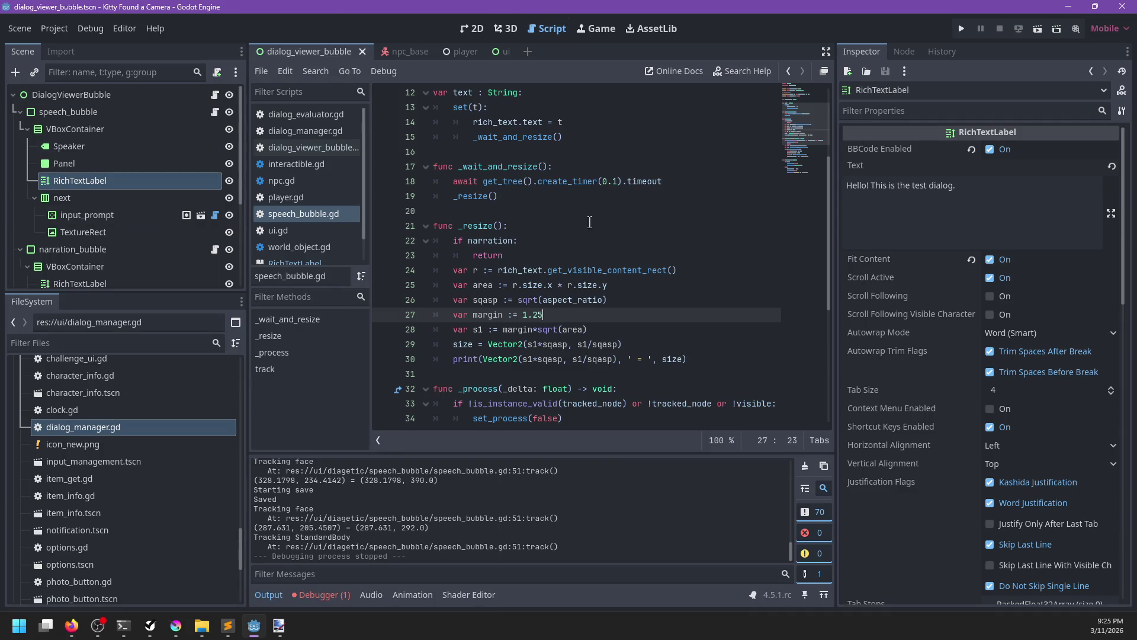
{"action": "scroll", "coordinate": [886, 250], "scroll_direction": "down", "scroll_amount": 5}
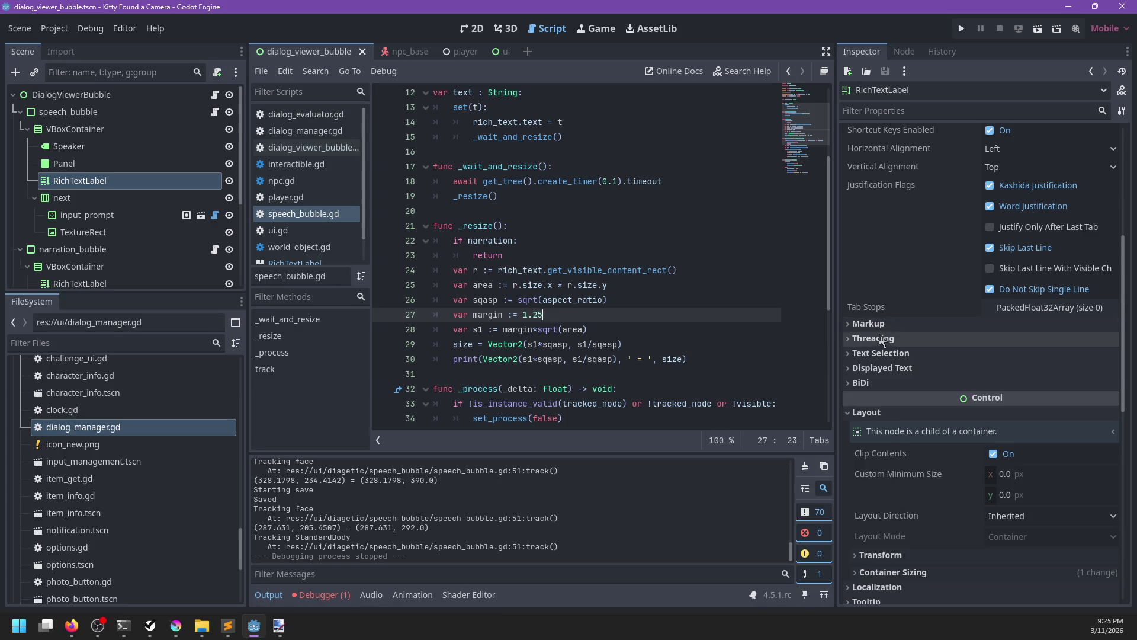
{"action": "left_click", "coordinate": [884, 367]}
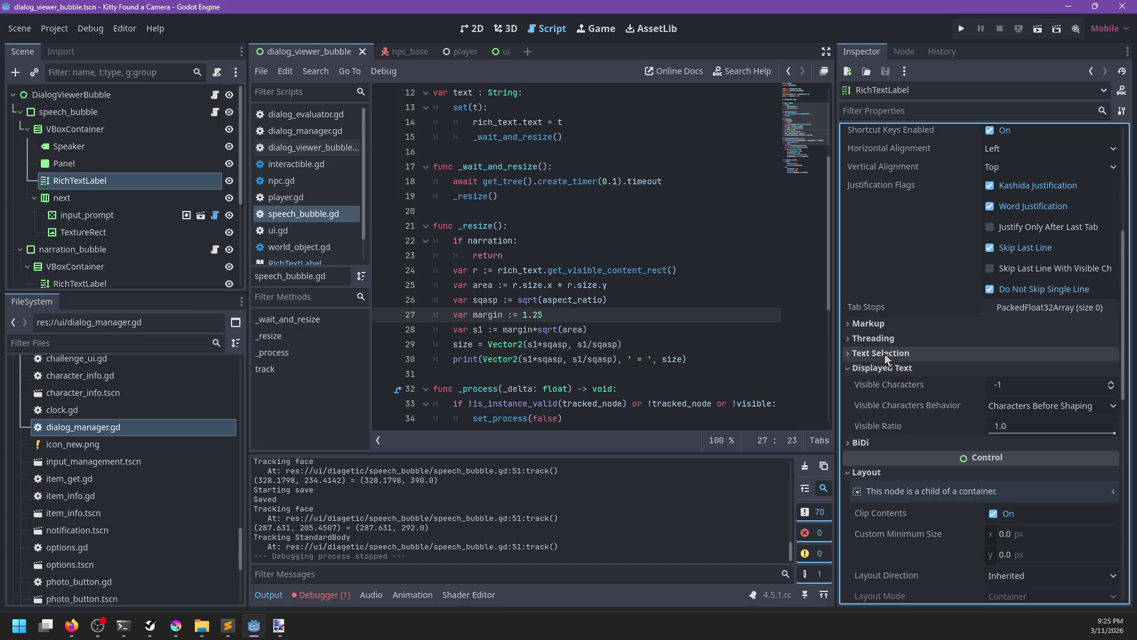
{"action": "left_click", "coordinate": [879, 354]}
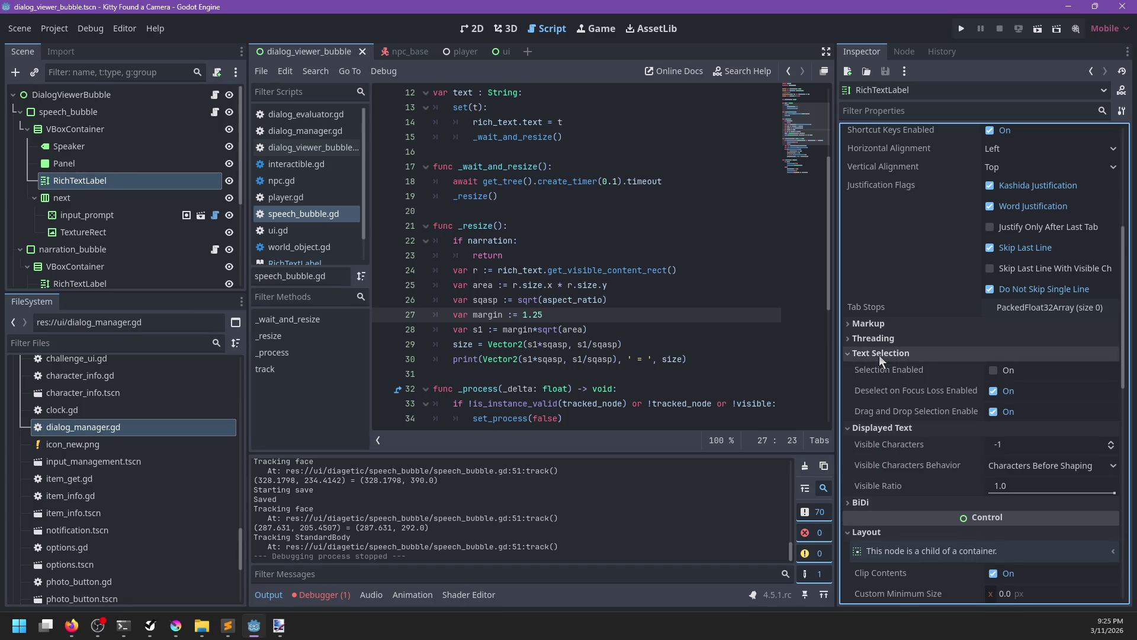
{"action": "left_click", "coordinate": [879, 354]}
{"action": "left_click", "coordinate": [880, 368]}
Check the Threading and Markup settings, glance at the Paint.NET sketch, and return to Godot
{"action": "left_click", "coordinate": [877, 339]}
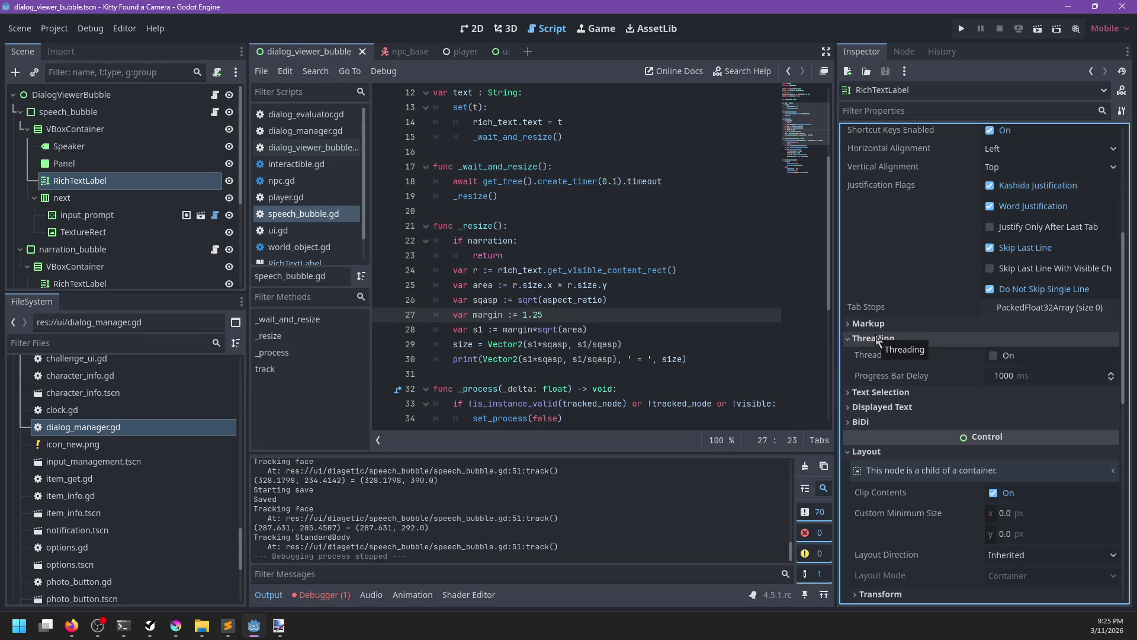
{"action": "left_click", "coordinate": [877, 339]}
{"action": "left_click", "coordinate": [876, 325]}
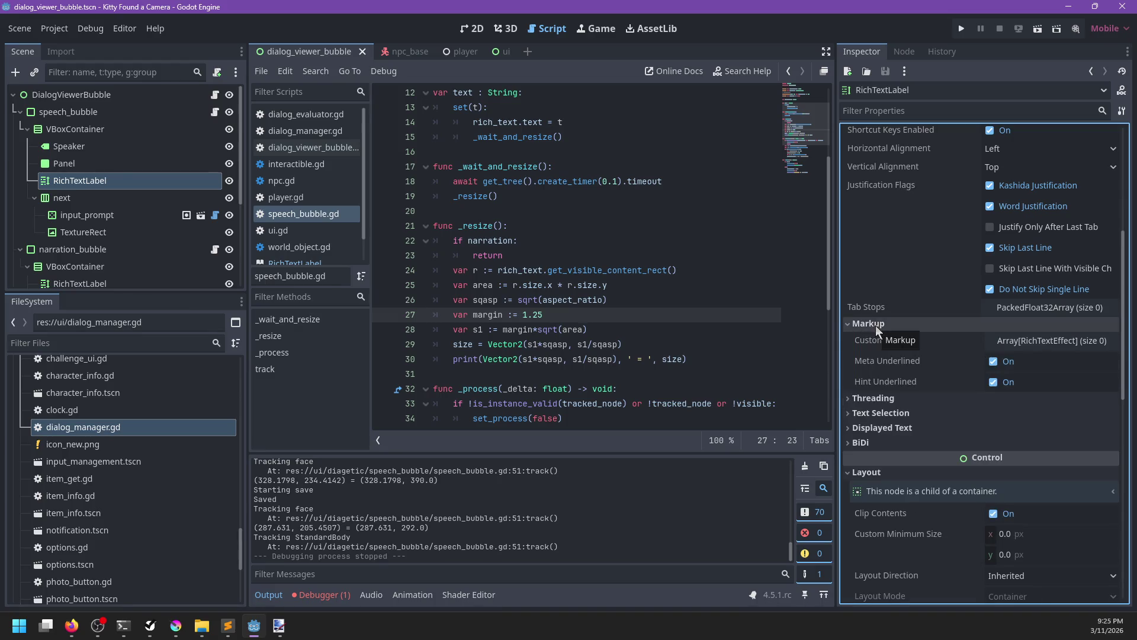
{"action": "left_click", "coordinate": [875, 325]}
{"action": "scroll", "coordinate": [899, 334], "scroll_direction": "up", "scroll_amount": 5}
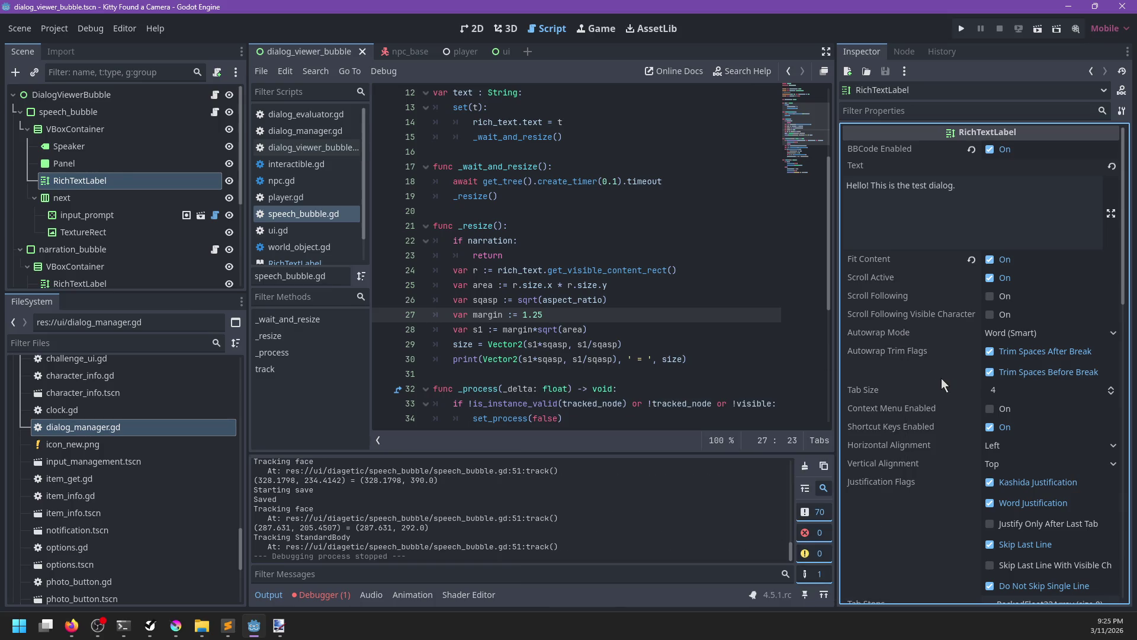
{"action": "scroll", "coordinate": [887, 387], "scroll_direction": "down", "scroll_amount": 2}
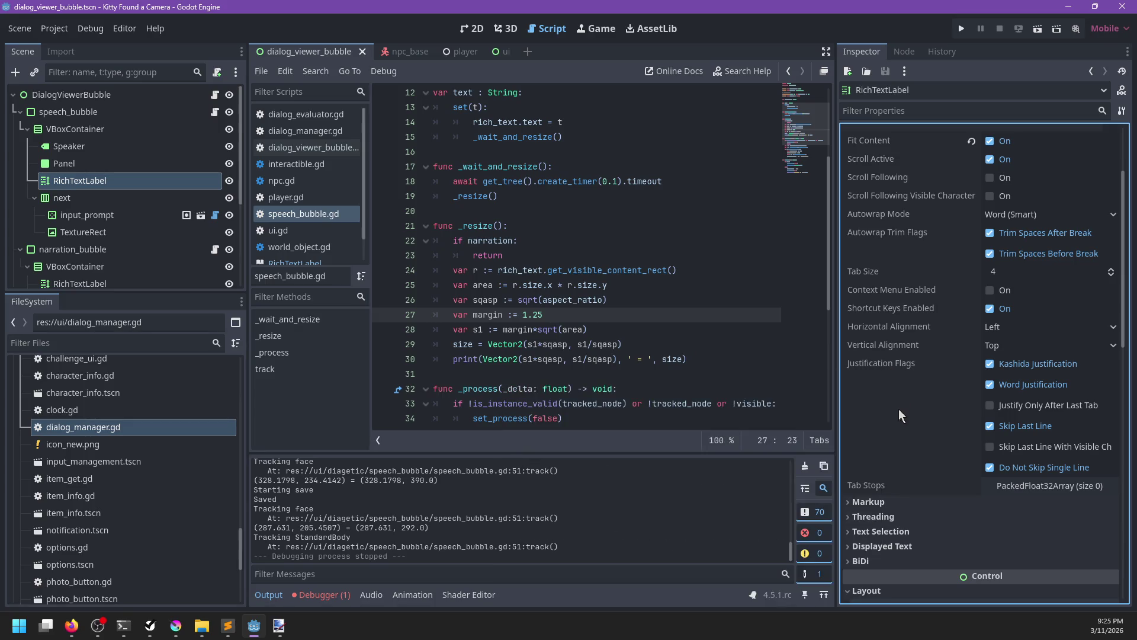
{"action": "key", "text": "alt+Tab"}
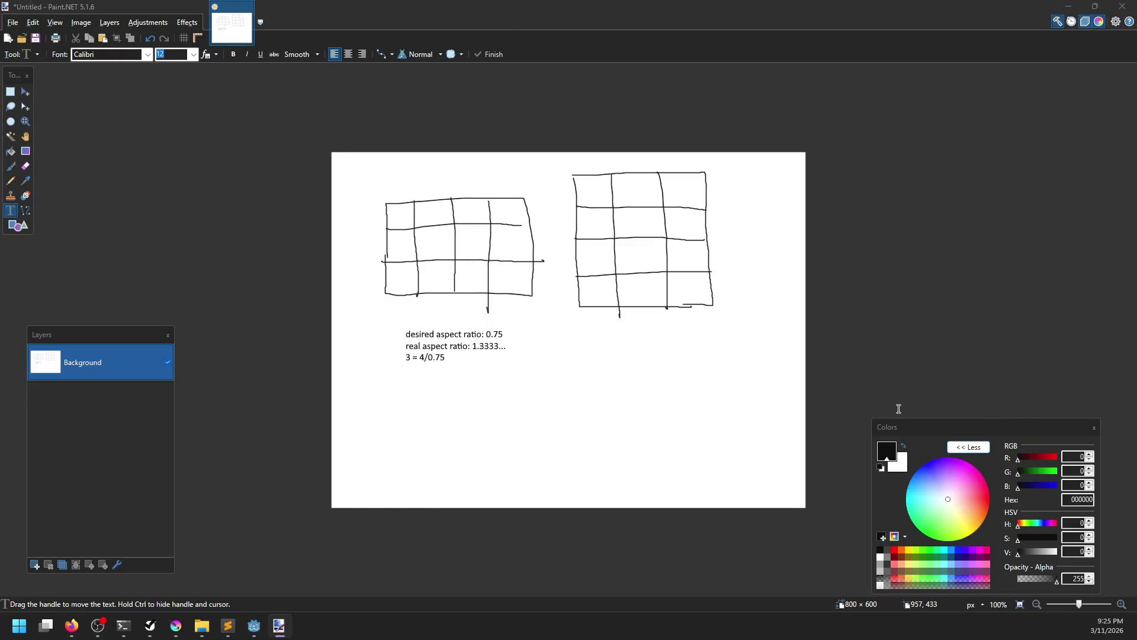
{"action": "key", "text": "alt+Tab"}
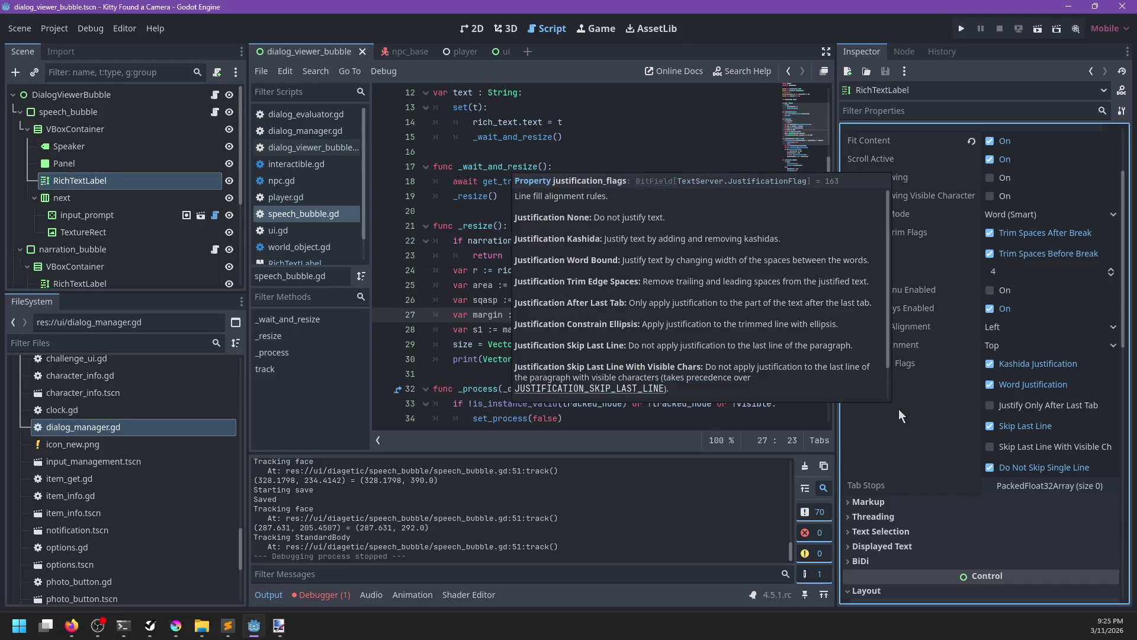
Run the game with F5 and start Linda's dialogue about finding ghosts
{"action": "key", "text": "F5"}
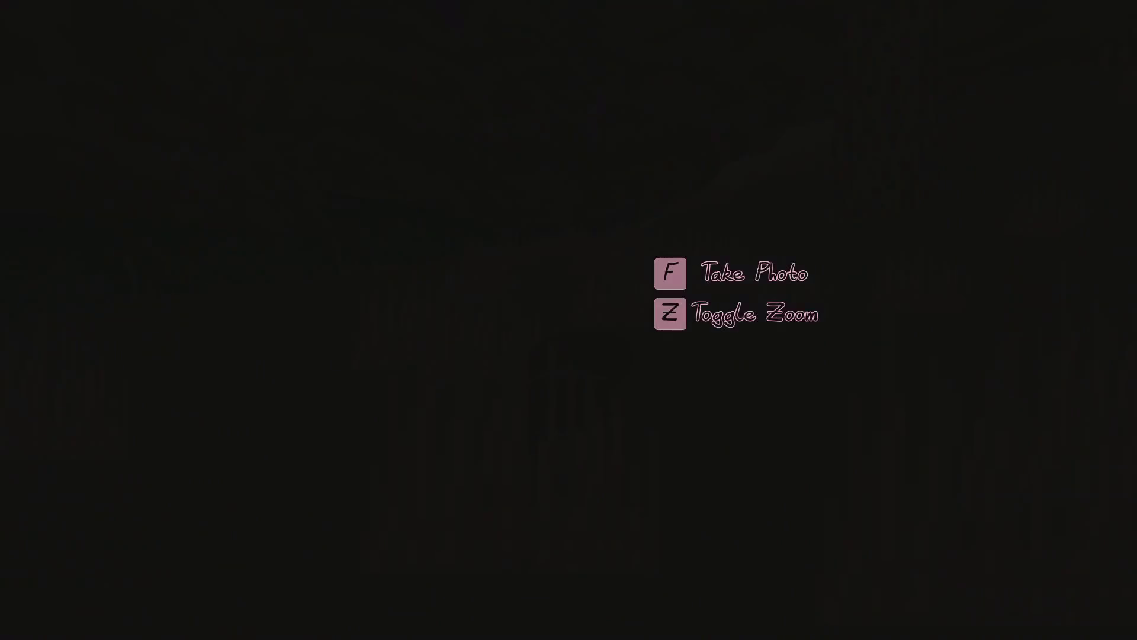
{"action": "key", "text": "e"}
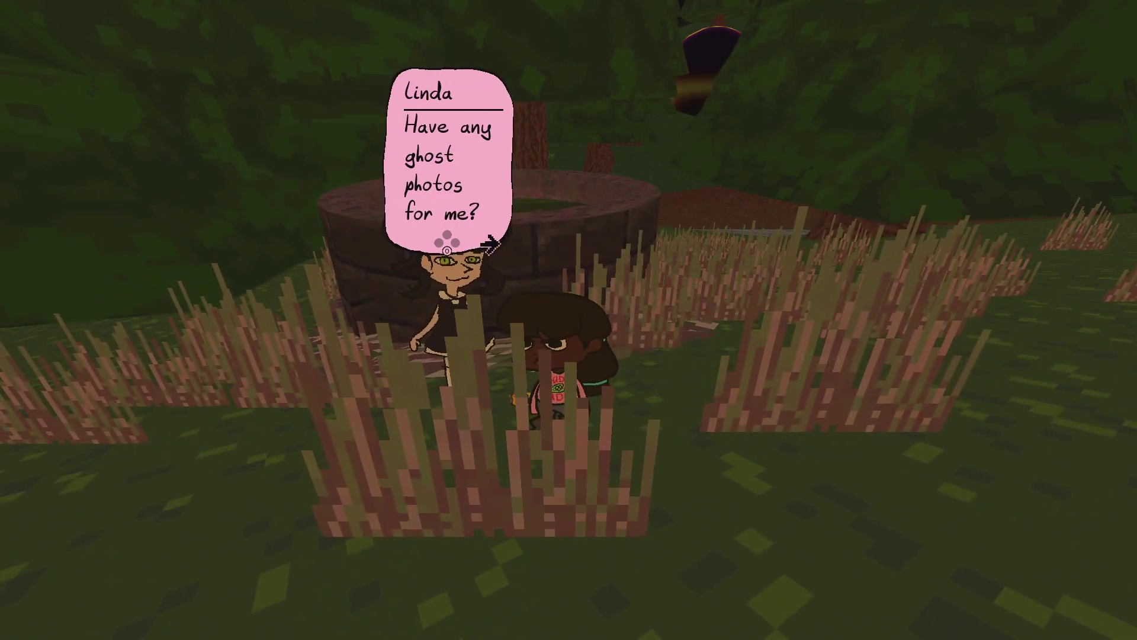
{"action": "key", "text": "e"}
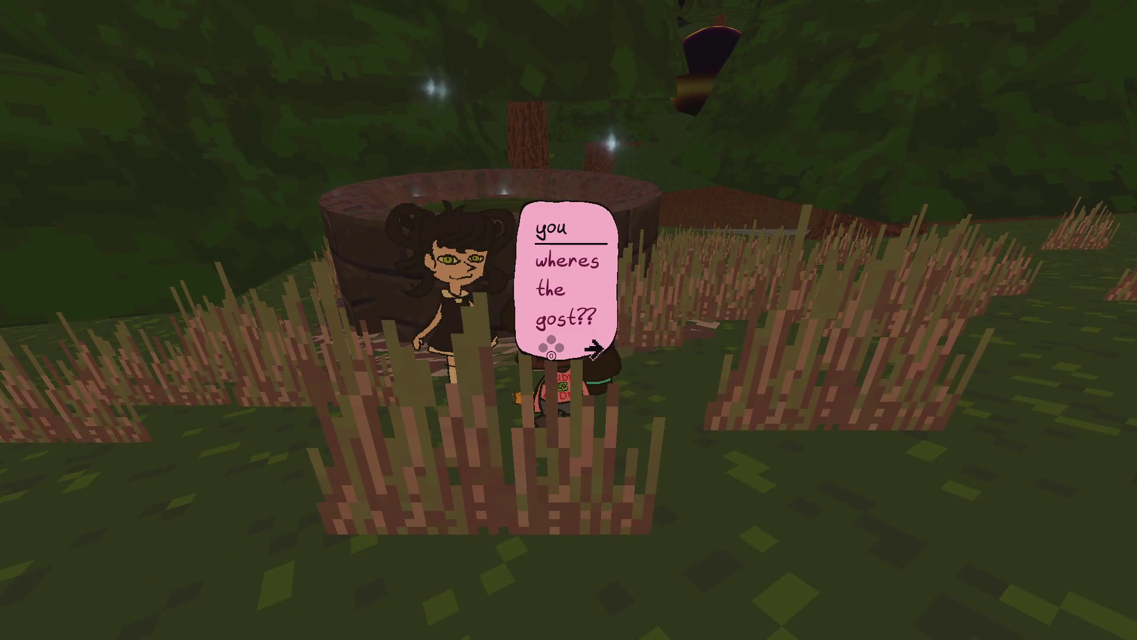
{"action": "key", "text": "e"}
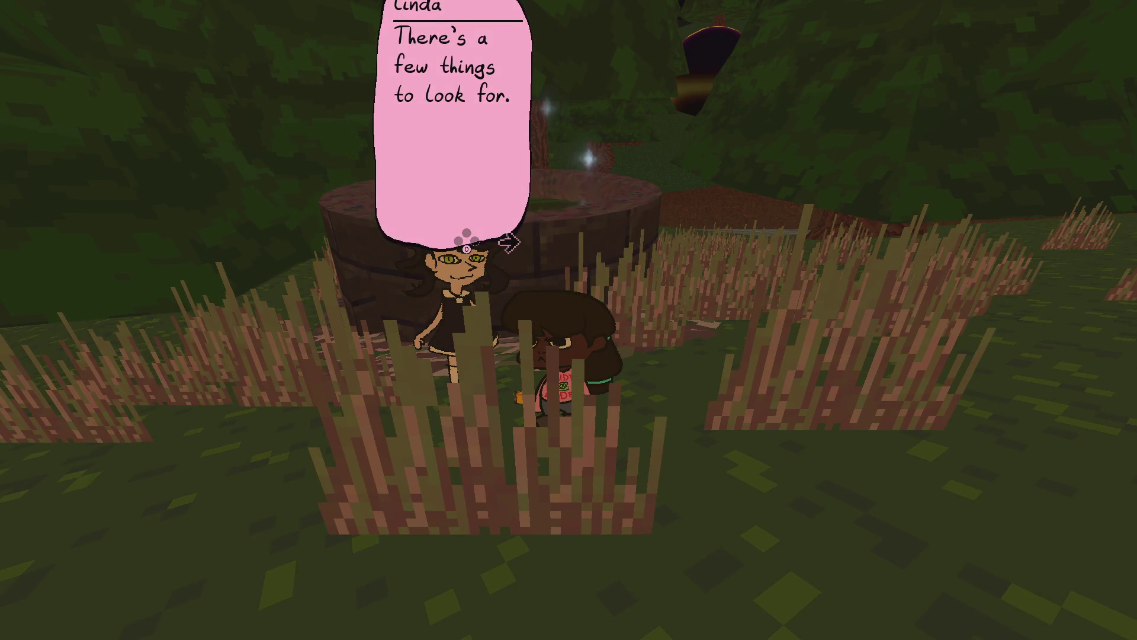
{"action": "key", "text": "alt+Tab"}
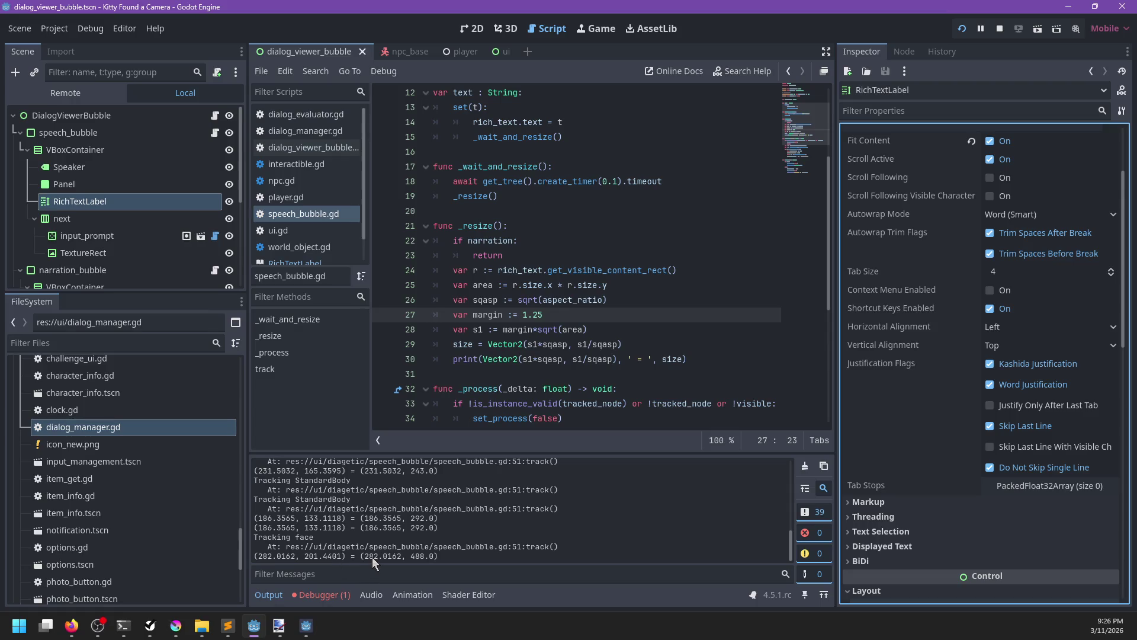
Change the line 27 margin value and save it while the game keeps running
{"action": "left_click", "coordinate": [558, 317]}
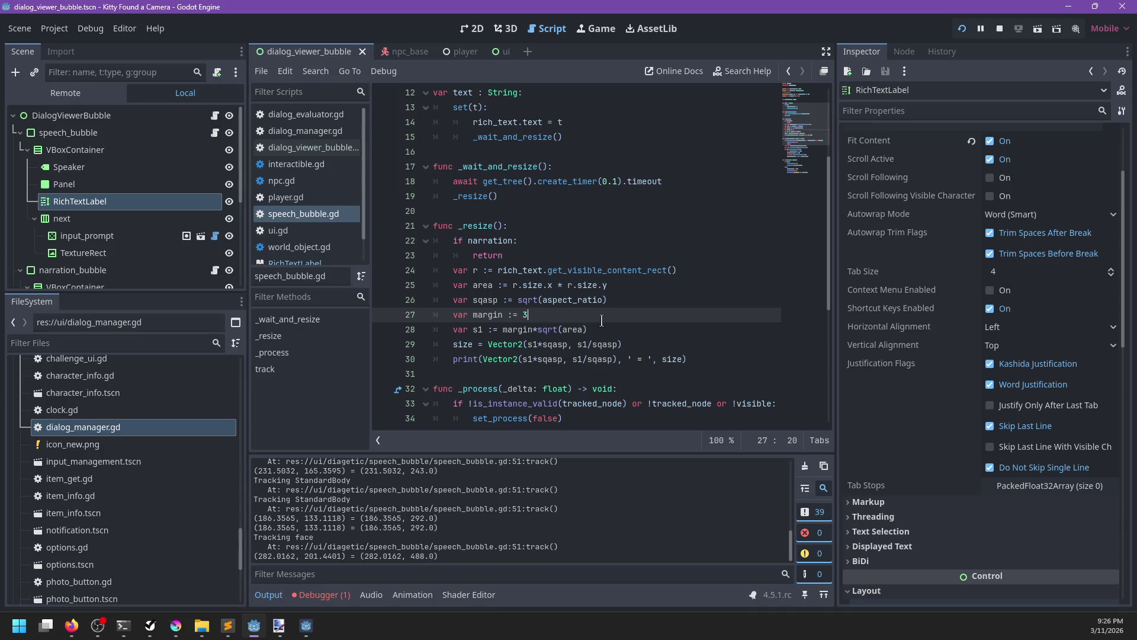
{"action": "type", "text": ".5"}
{"action": "key", "text": "ctrl+s"}
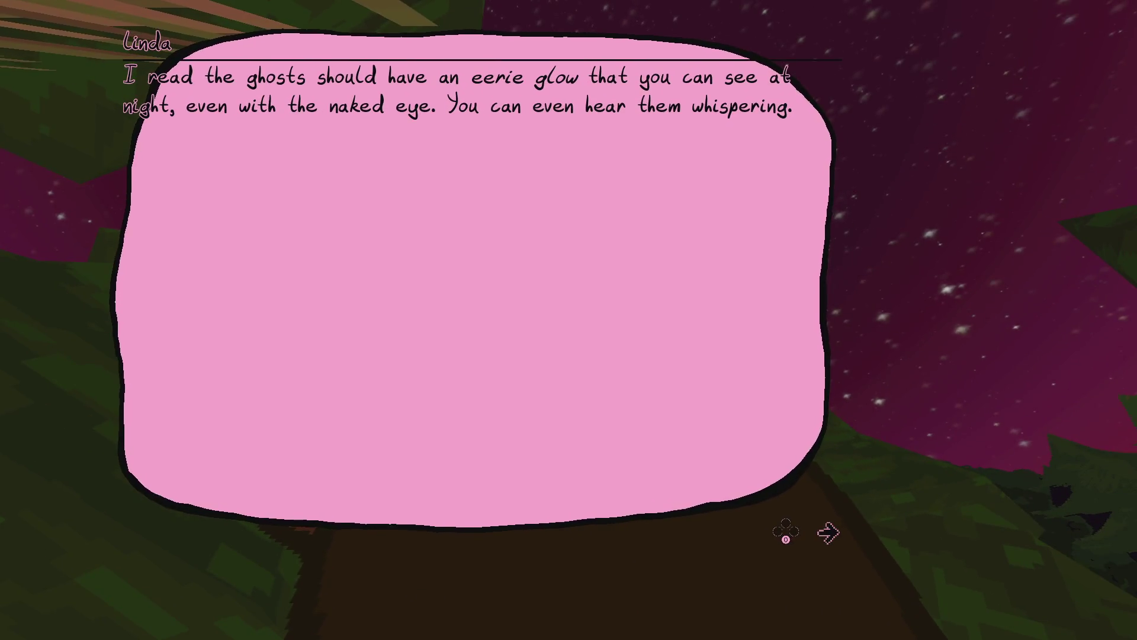
{"action": "key", "text": "alt+Tab"}
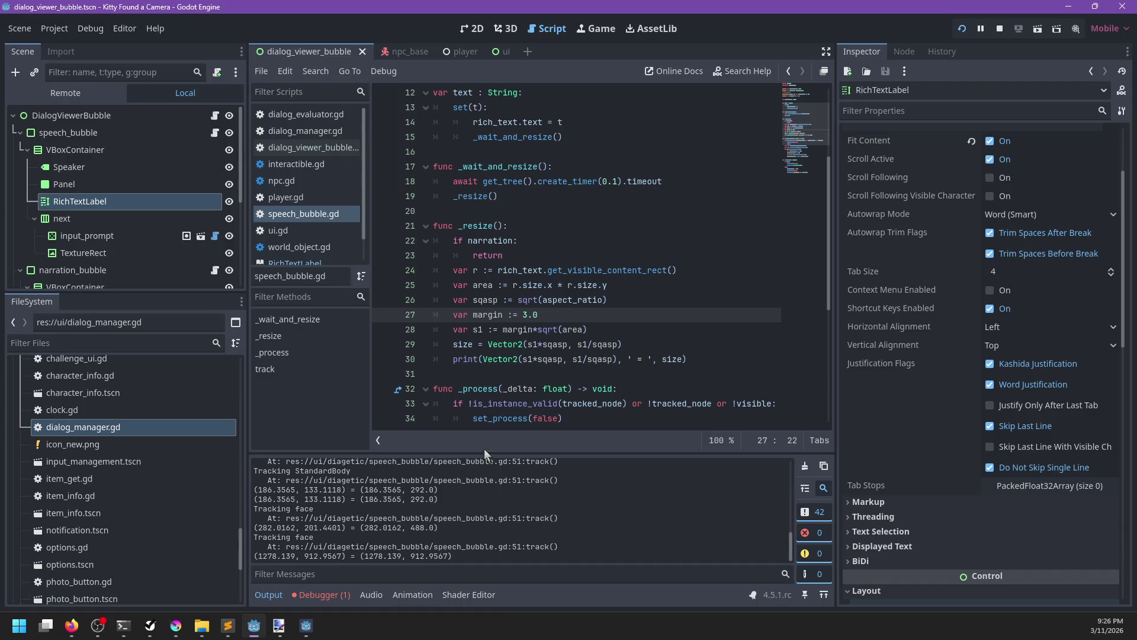
{"action": "key", "text": "ctrl+s"}
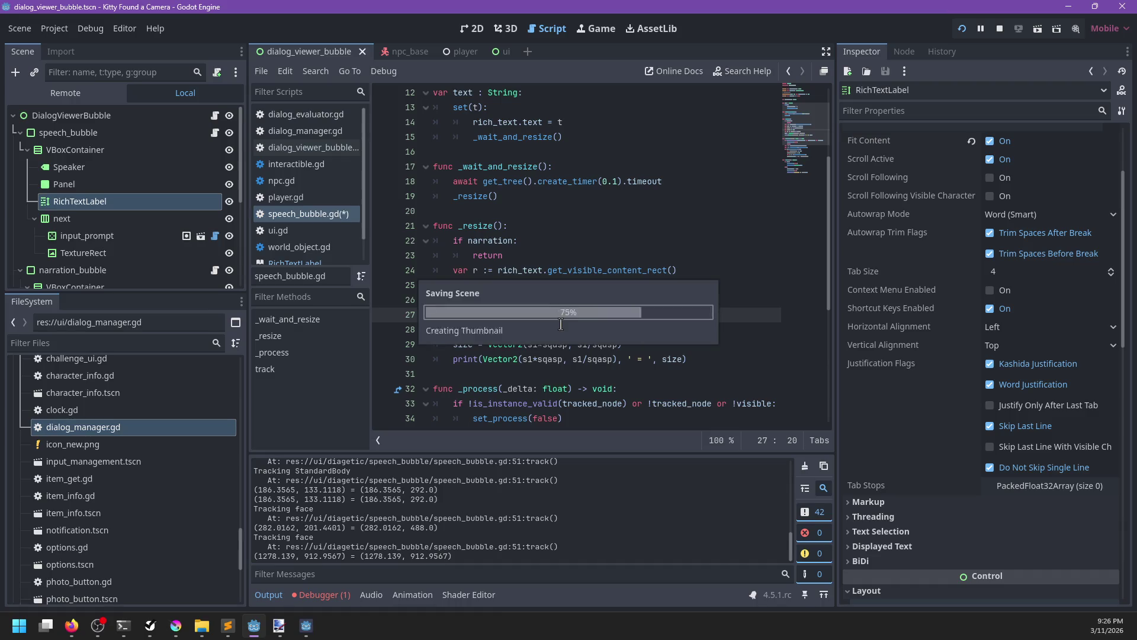
{"action": "key", "text": "alt+Tab"}
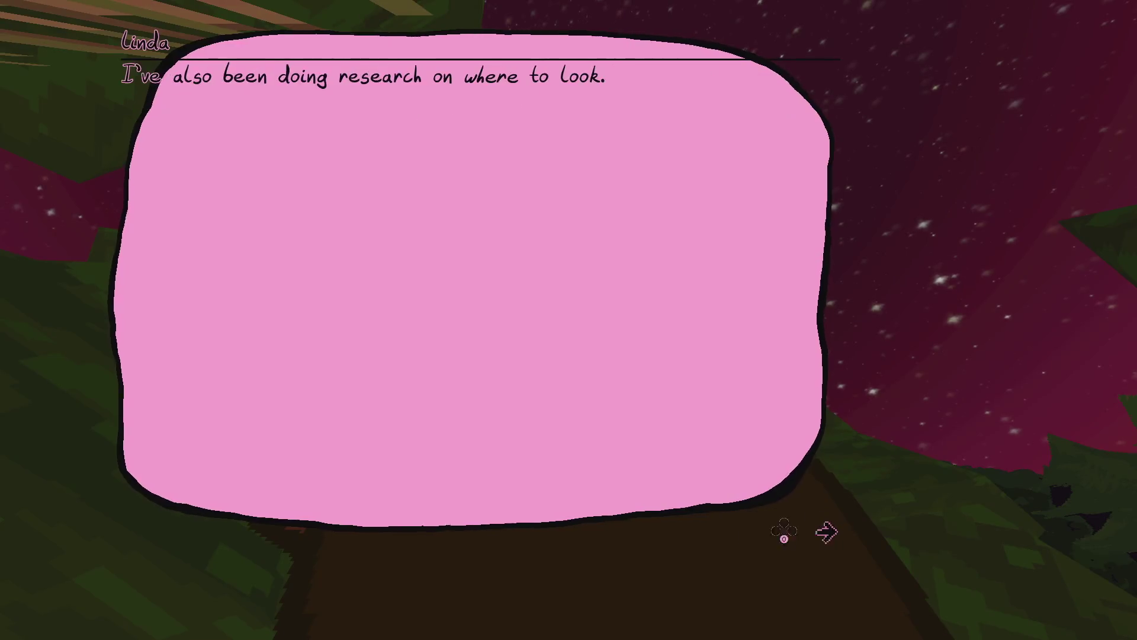
{"action": "key", "text": "alt+Tab"}
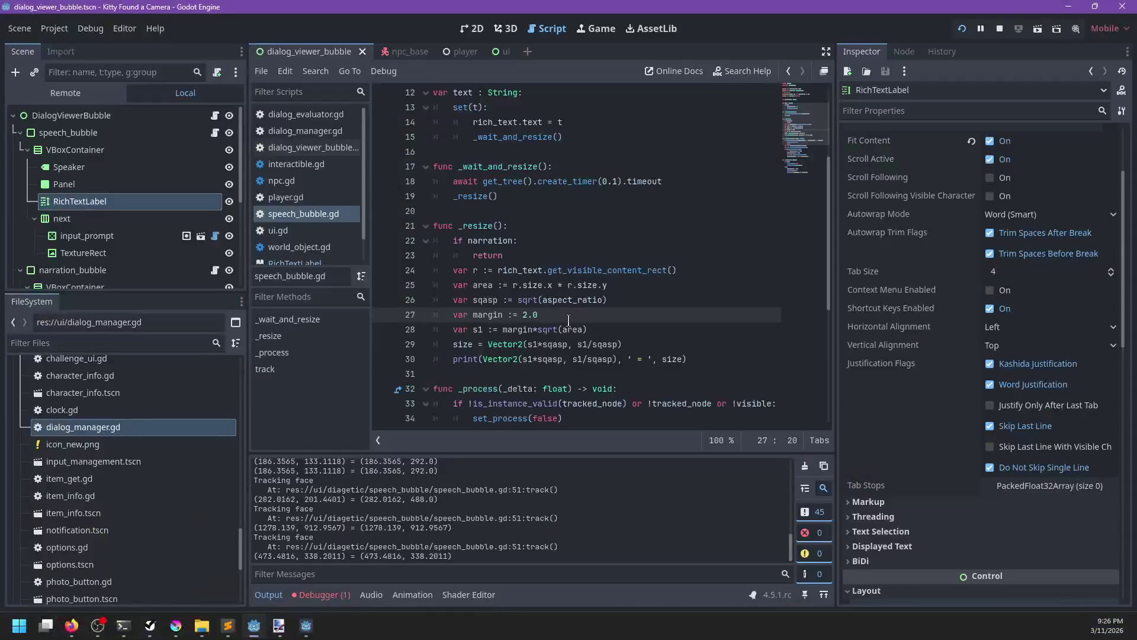
{"action": "double_click", "coordinate": [491, 312]}
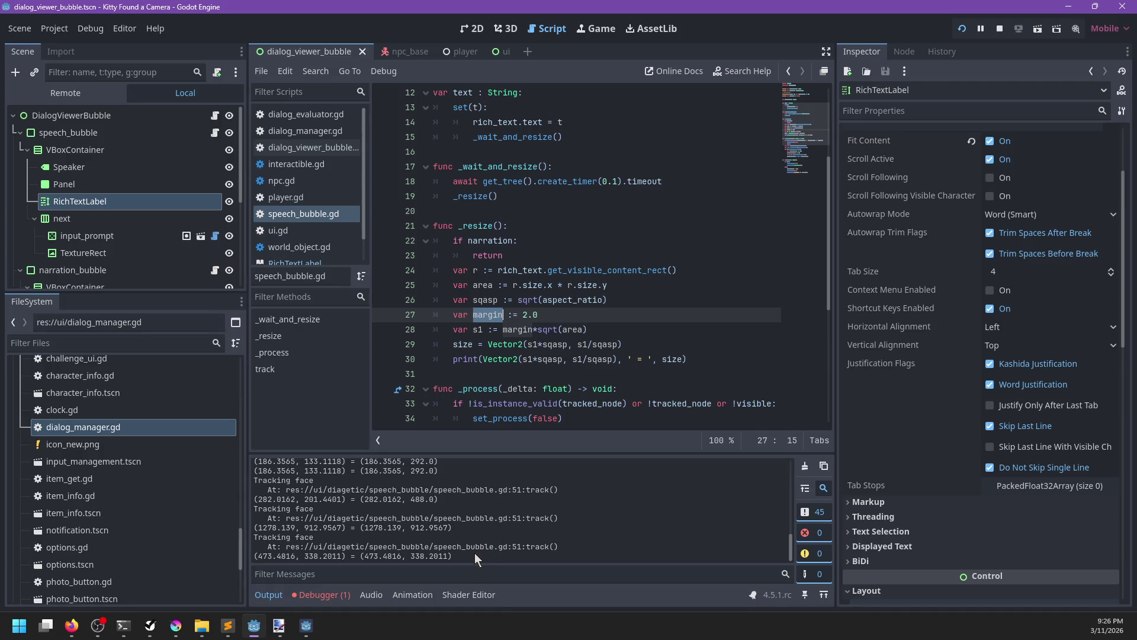
In the game, advance through Linda's remaining lines and confirm the player's reply
{"action": "key", "text": "alt+Tab"}
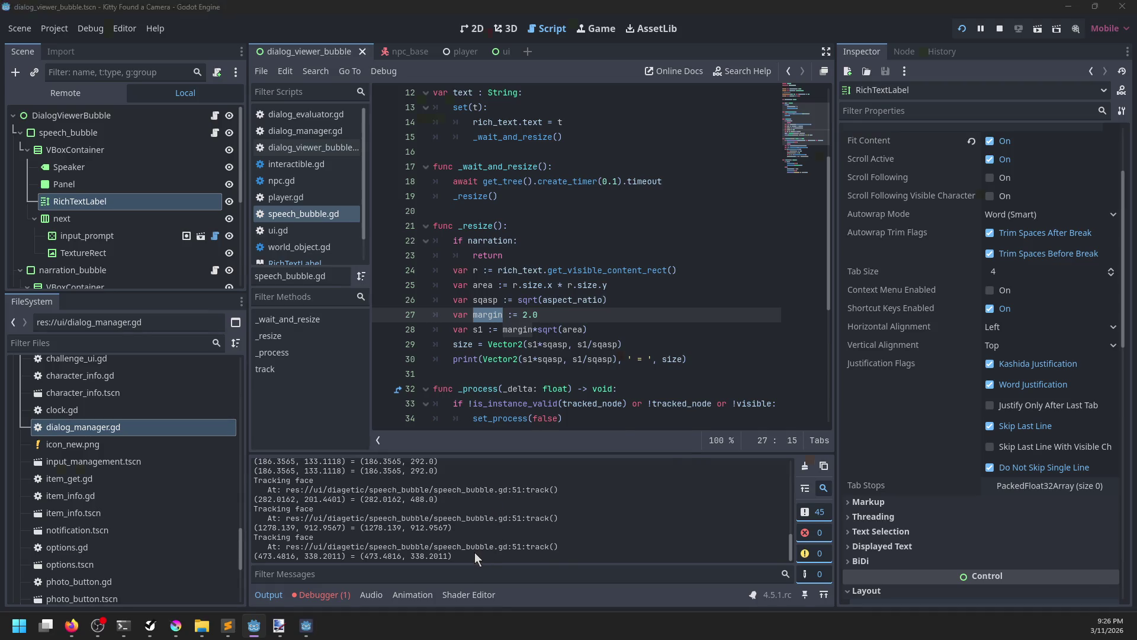
{"action": "key", "text": "space"}
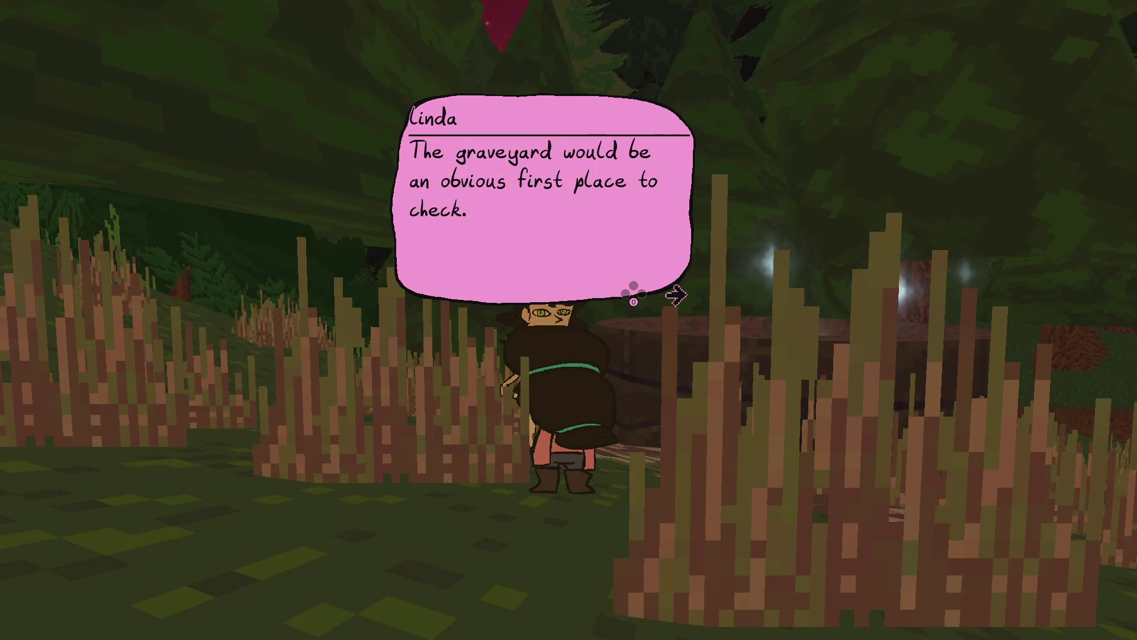
{"action": "key", "text": "space"}
{"action": "key", "text": "space"}
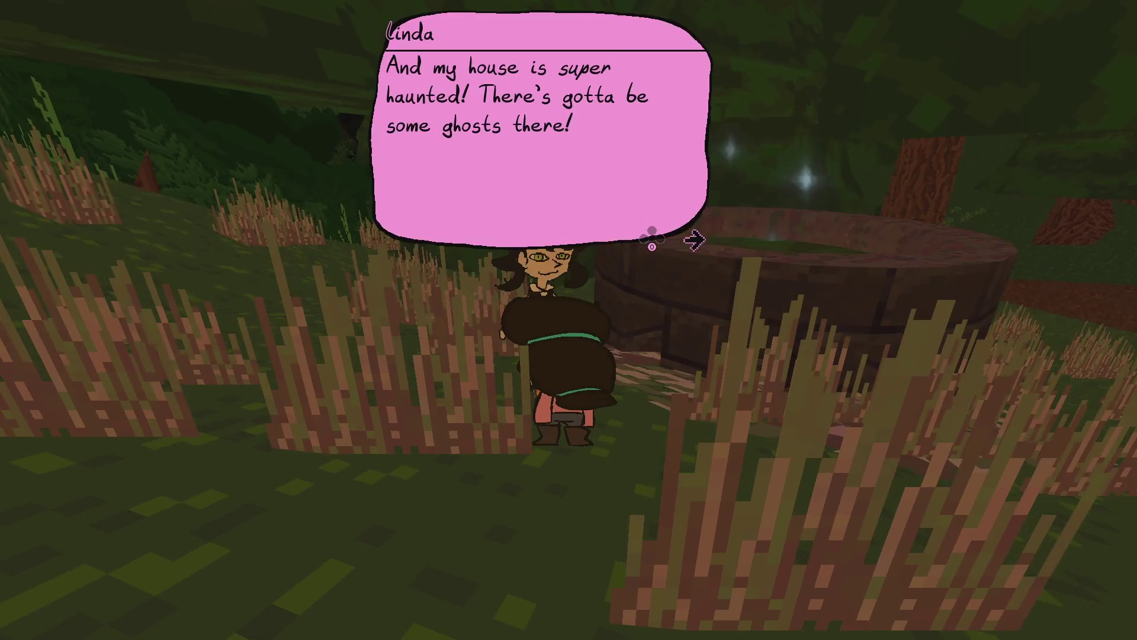
{"action": "key", "text": "space"}
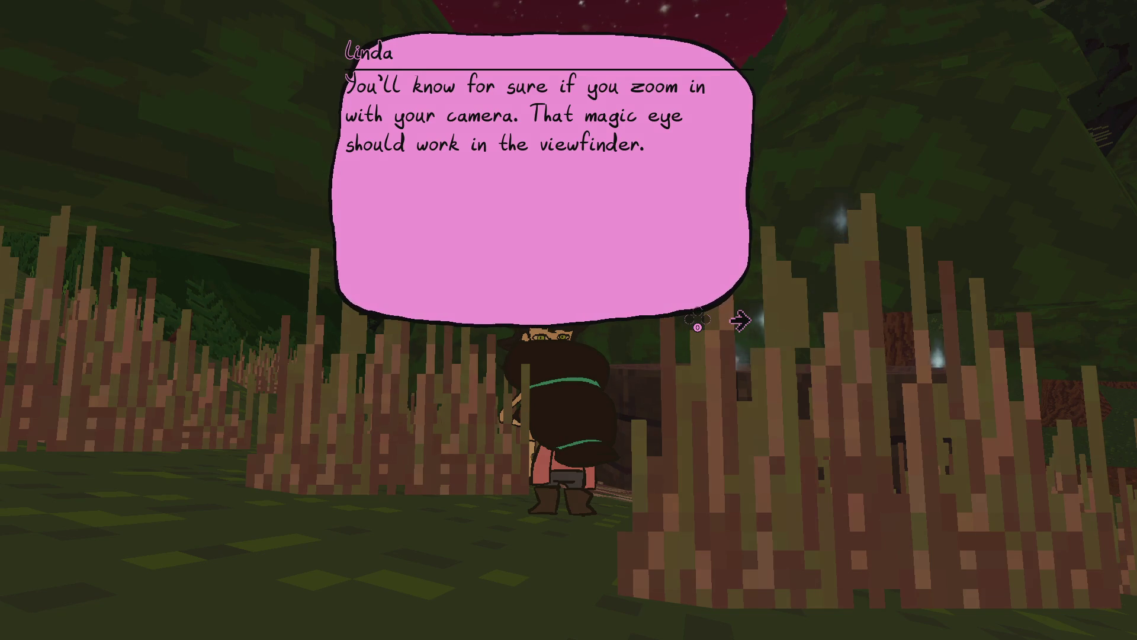
{"action": "key", "text": "space"}
{"action": "key", "text": "space"}
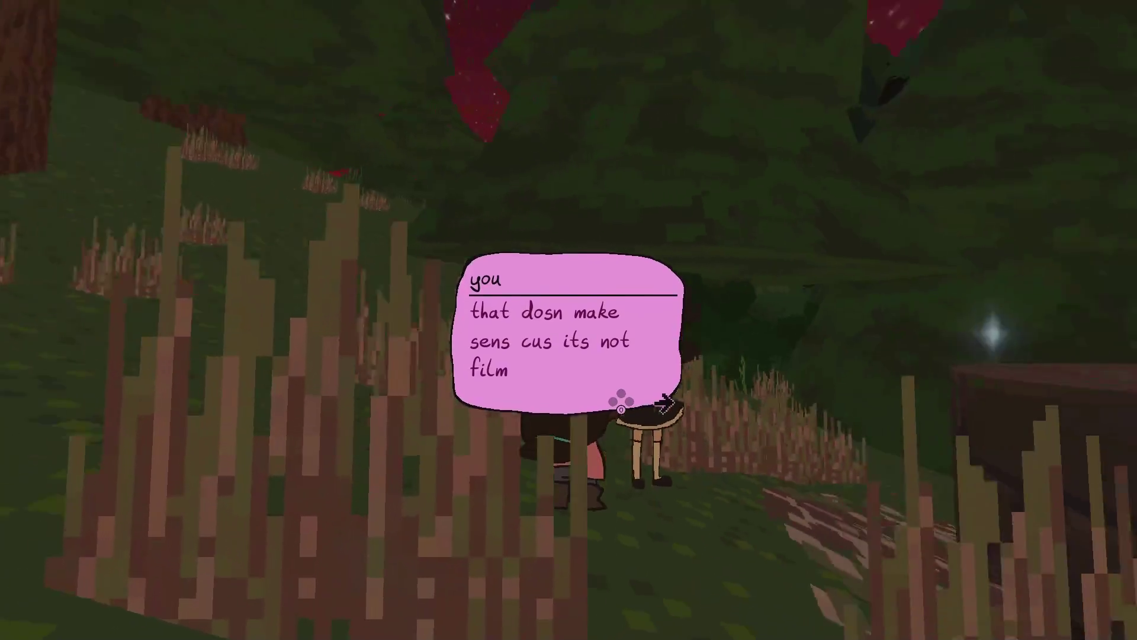
{"action": "key", "text": "space"}
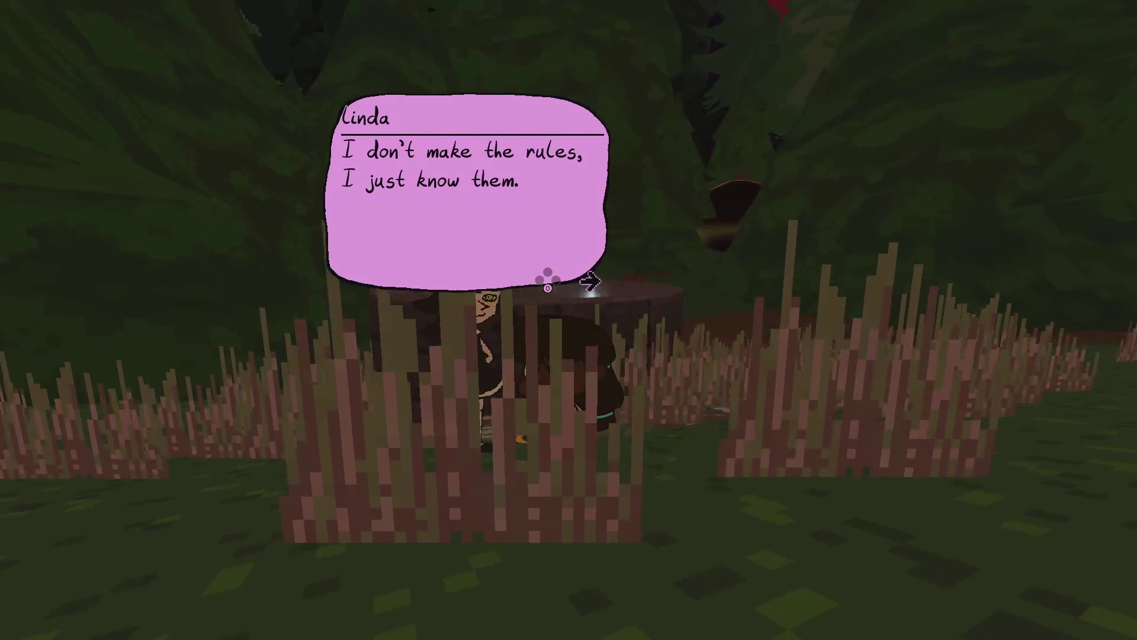
{"action": "key", "text": "space"}
Walk the character away from Linda toward the graveyard, then close the game
{"action": "key", "text": "s"}
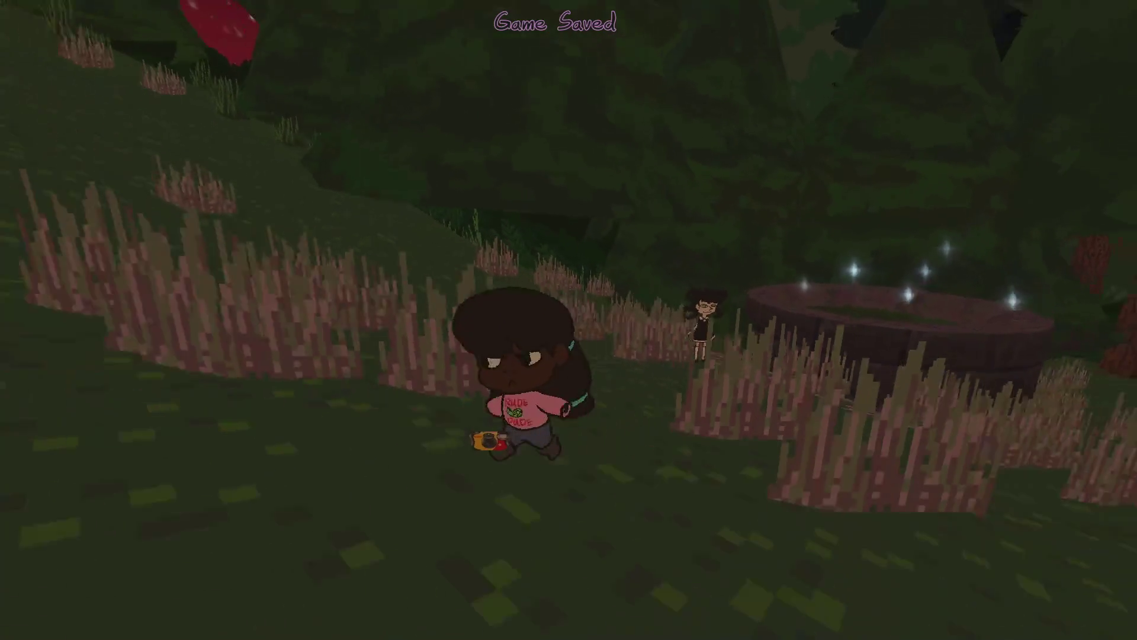
{"action": "key", "text": "w"}
{"action": "key", "text": "w"}
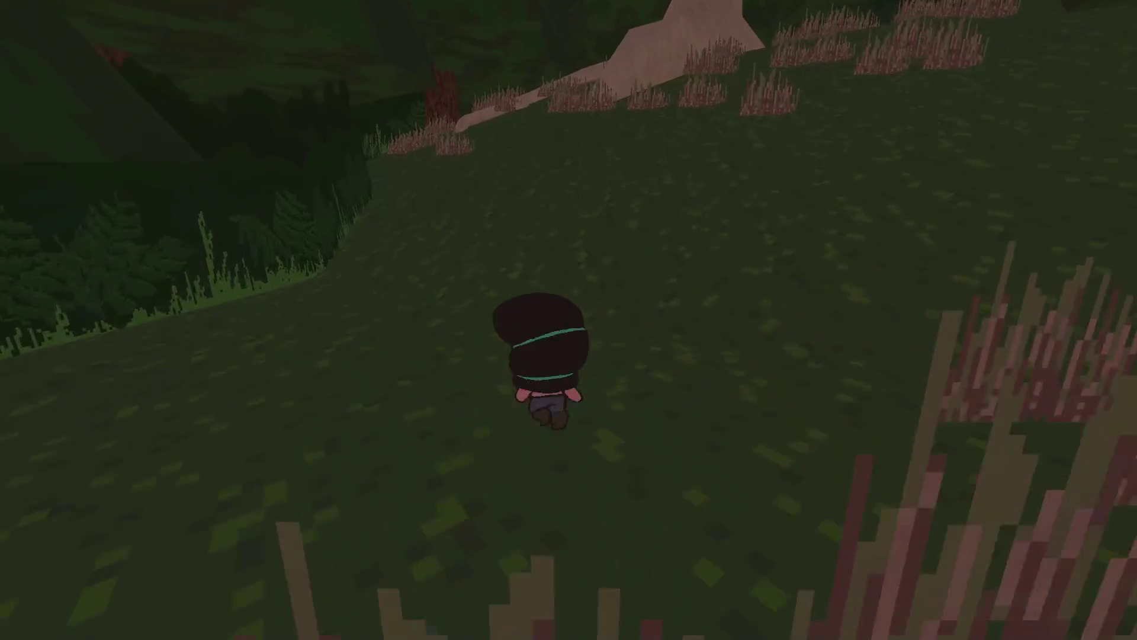
{"action": "key", "text": "w"}
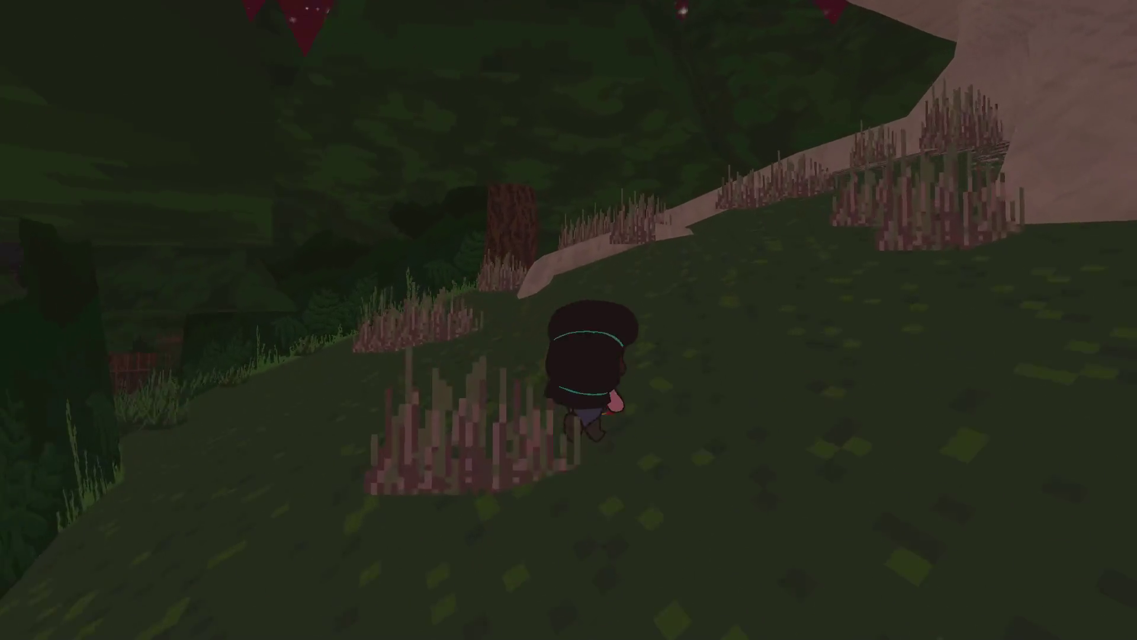
{"action": "key", "text": "w"}
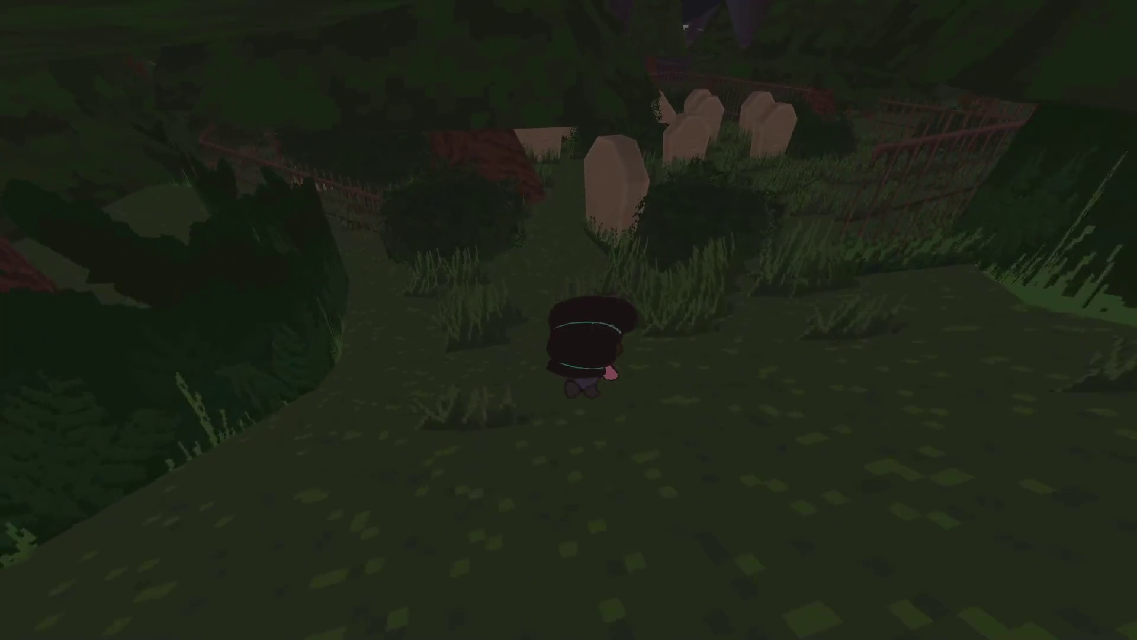
{"action": "key", "text": "w"}
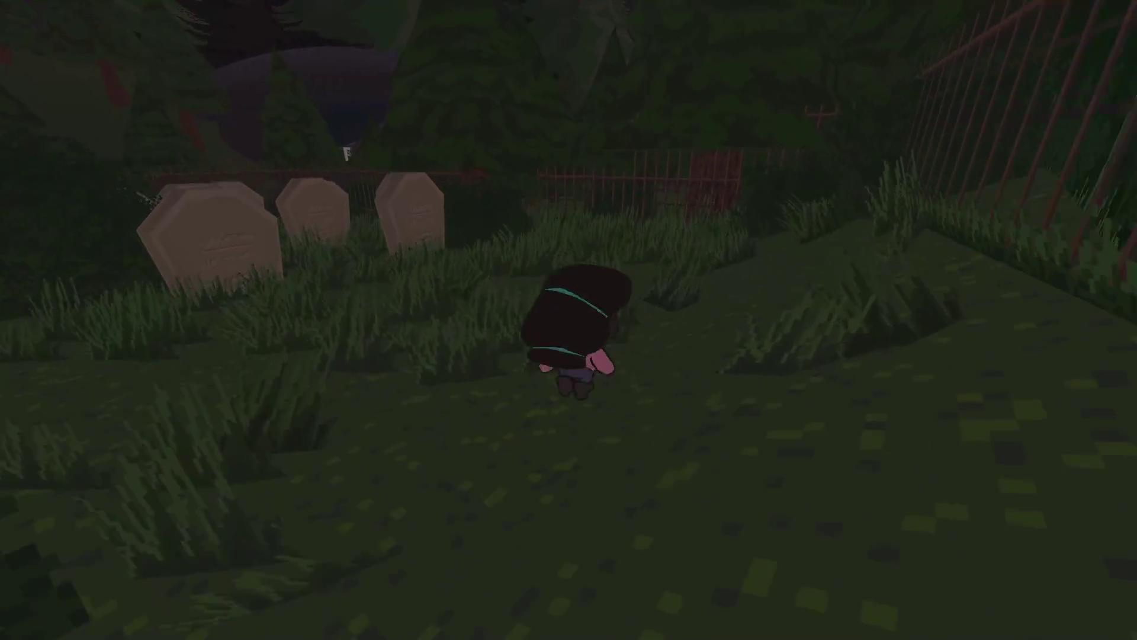
{"action": "key", "text": "alt+F4"}
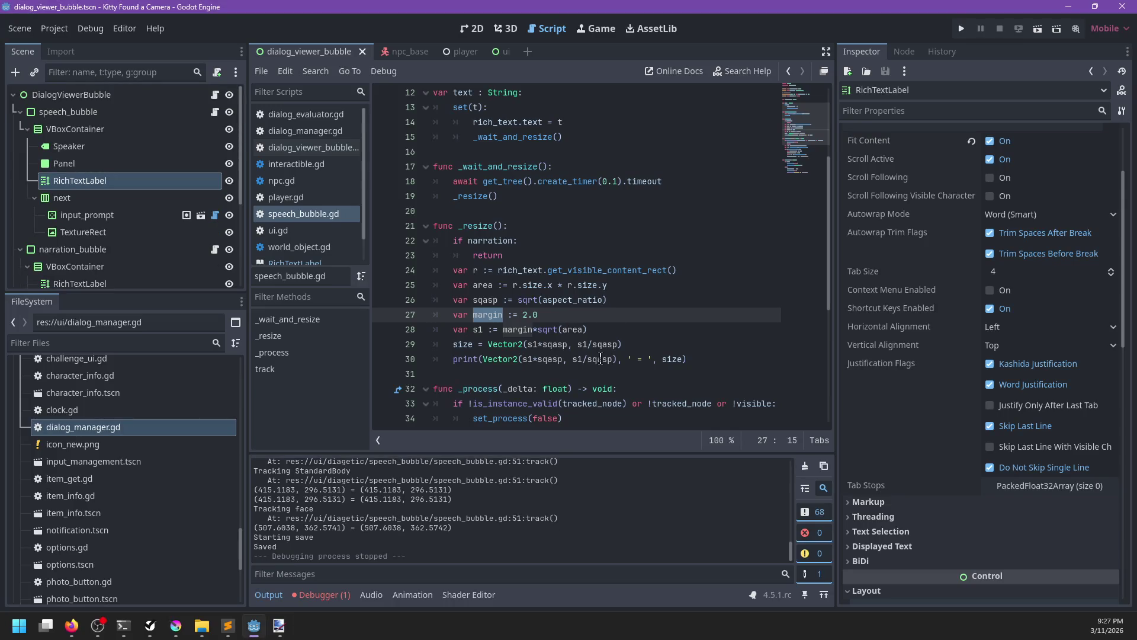
Replace s1/sqasp with 0 in line 29's size Vector2, save, and relaunch with F5
{"action": "left_click", "coordinate": [601, 358]}
{"action": "left_click_drag", "start_coordinate": [621, 345], "coordinate": [579, 348]}
{"action": "left_click", "coordinate": [619, 345]}
{"action": "type", "text": "0)"}
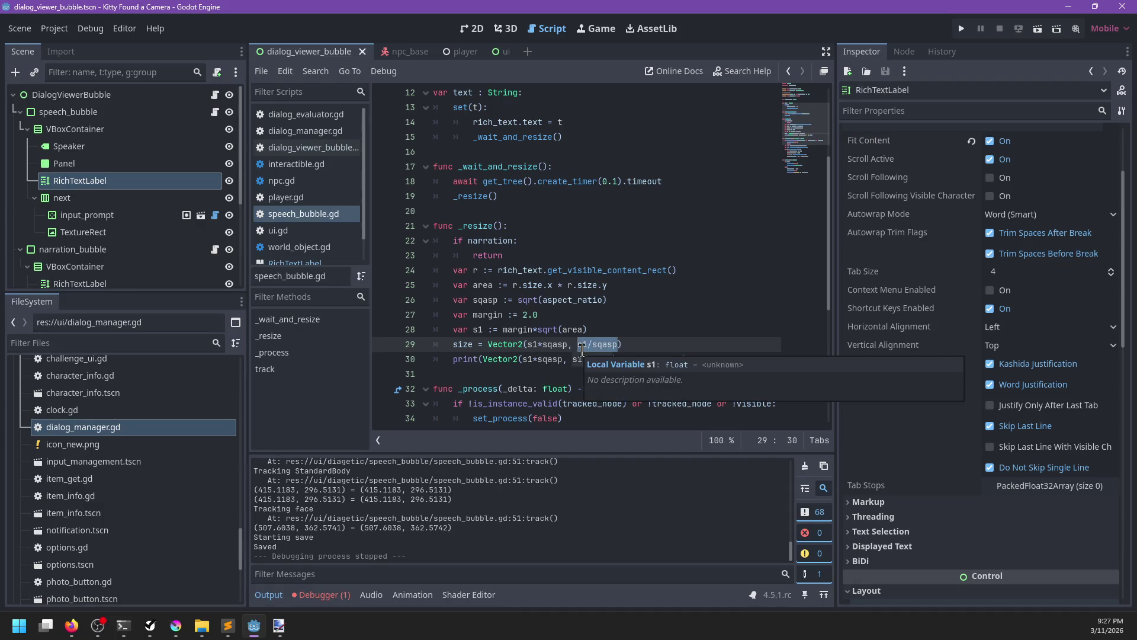
{"action": "key", "text": "ctrl+s"}
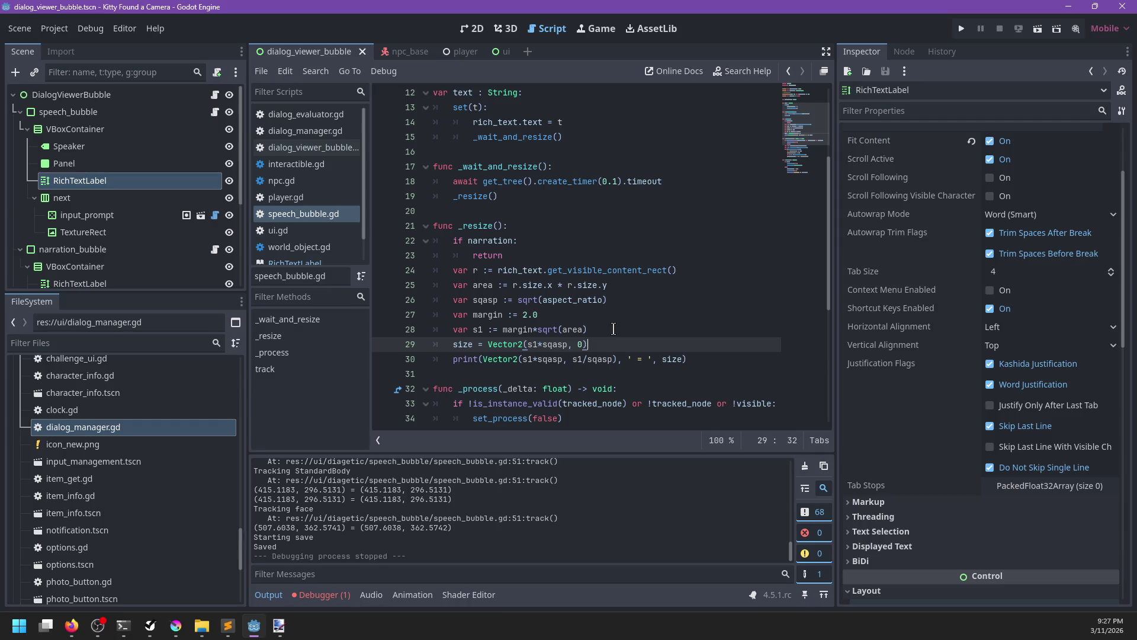
{"action": "key", "text": "F5"}
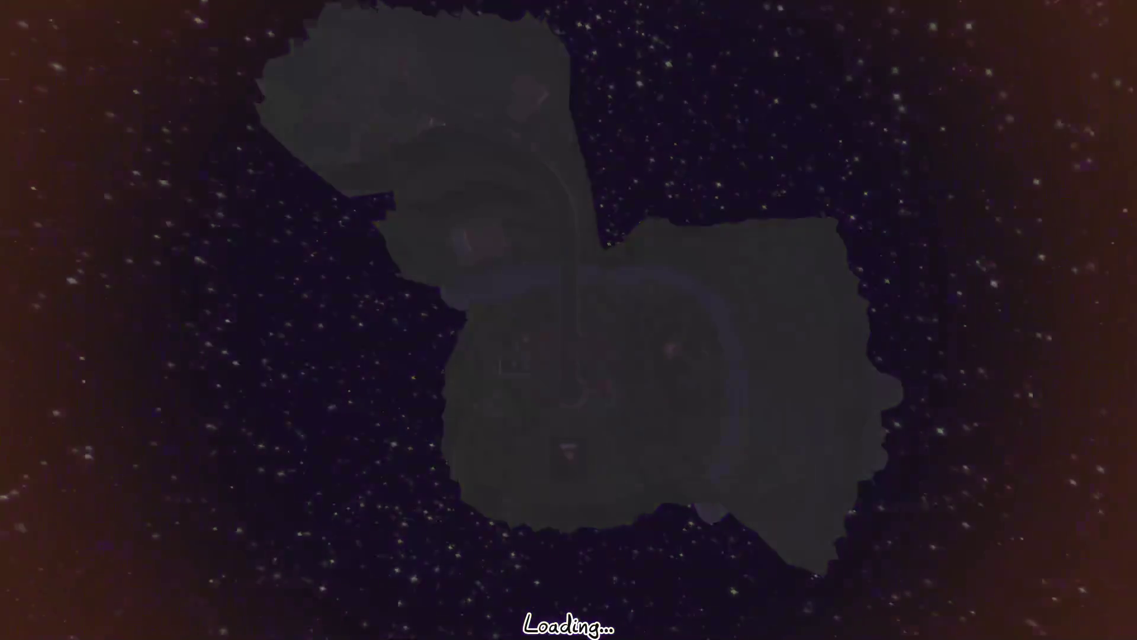
Talk to Linda, pick the ghost question, and advance through her lines
{"action": "key", "text": "e"}
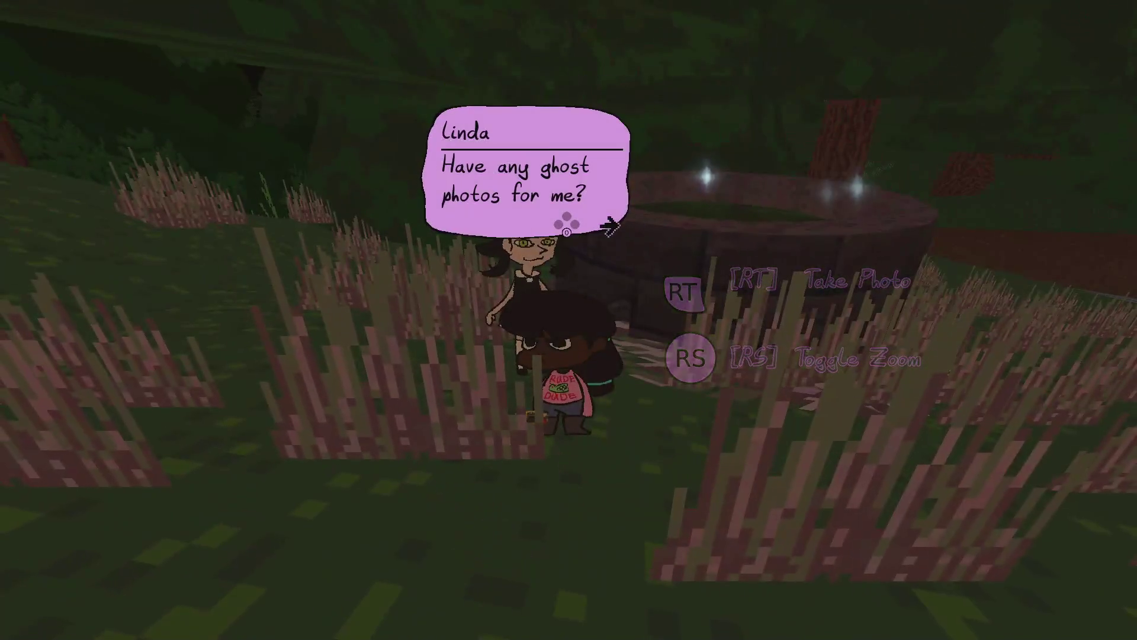
{"action": "key", "text": "e"}
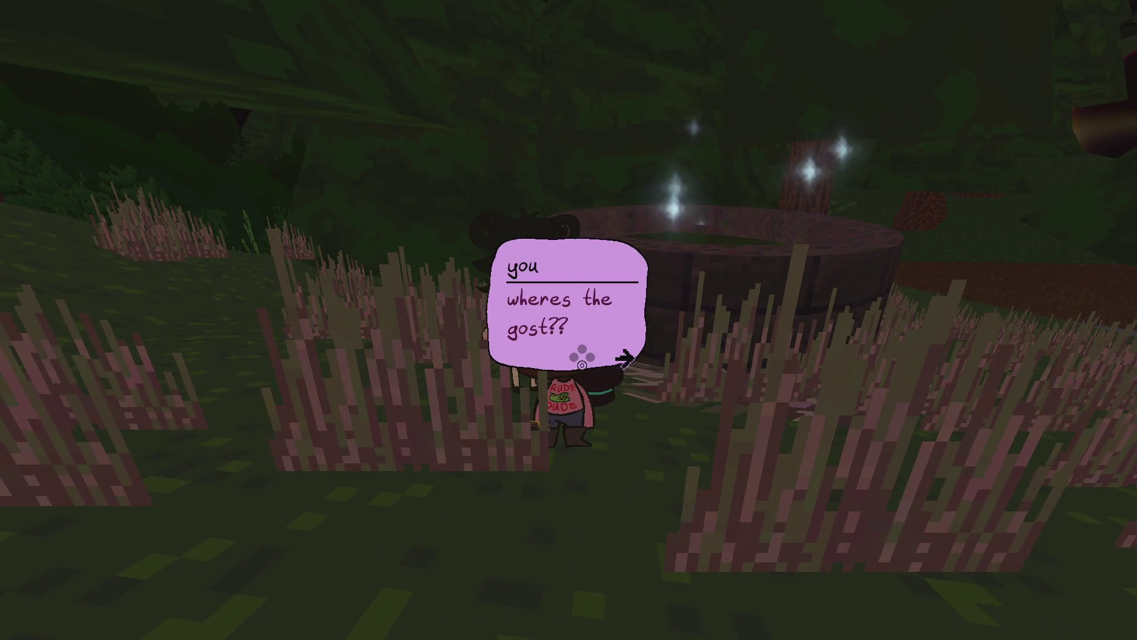
{"action": "key", "text": "e"}
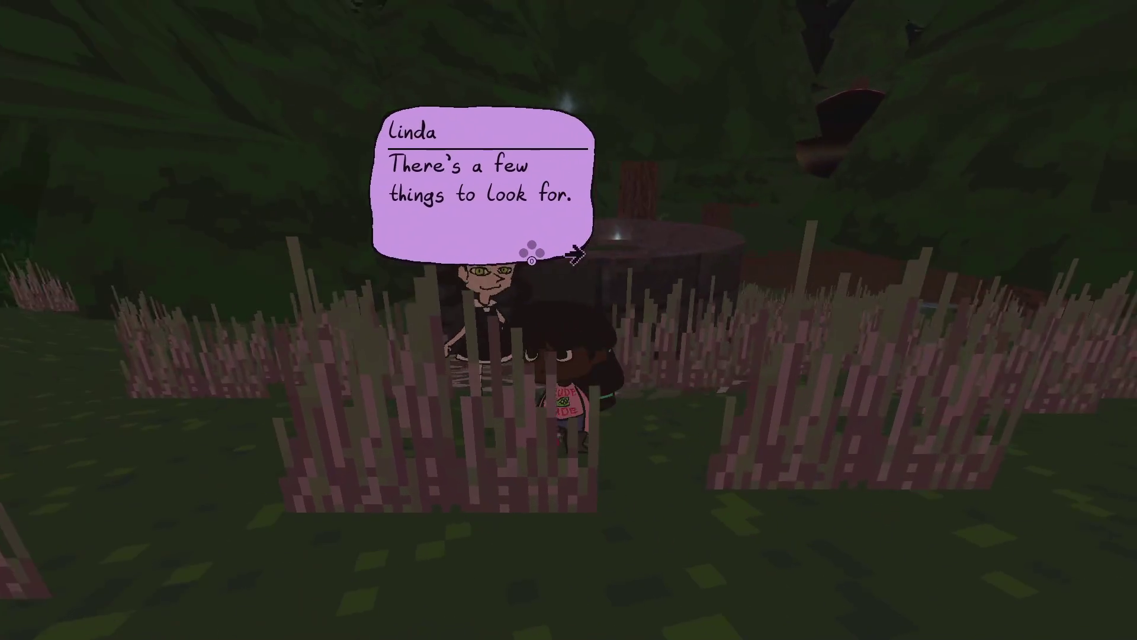
{"action": "key", "text": "e"}
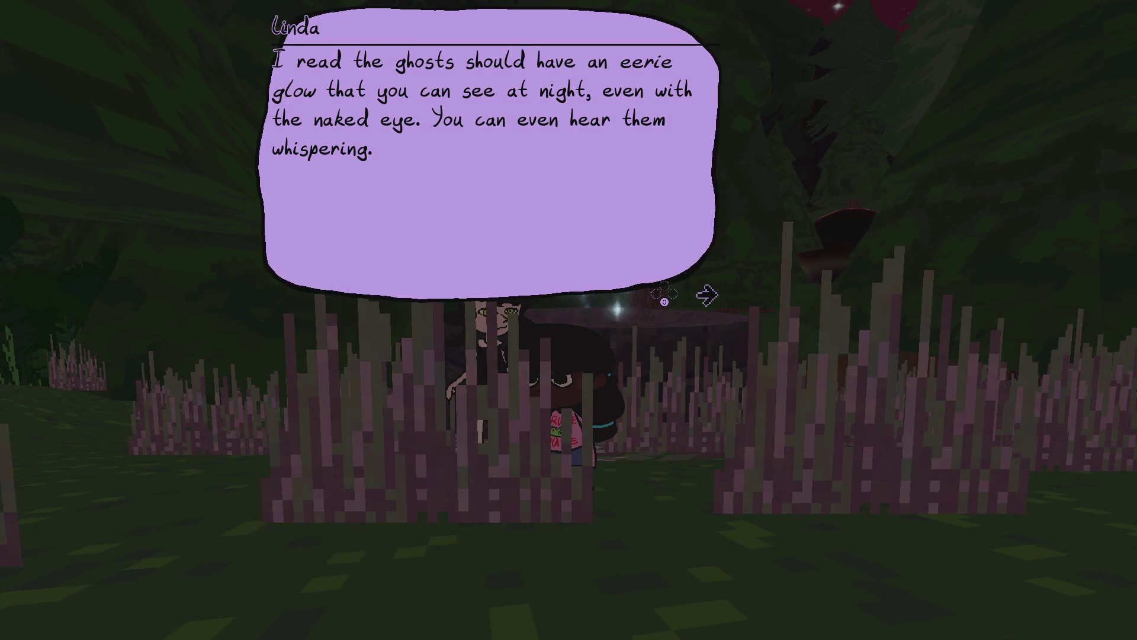
{"action": "key", "text": "space"}
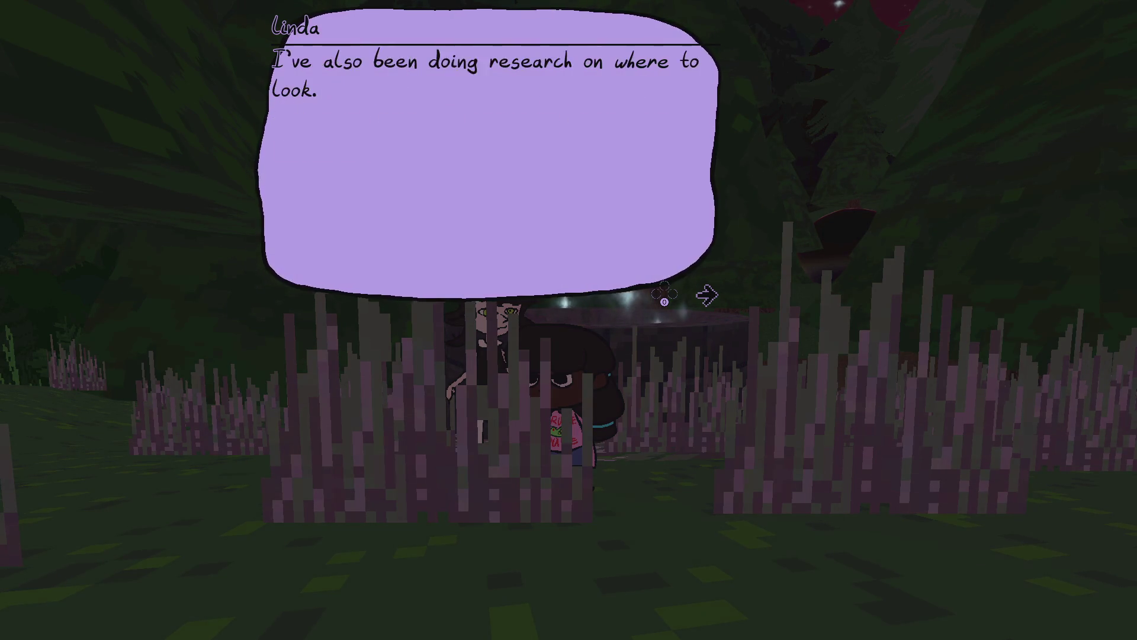
{"action": "key", "text": "space"}
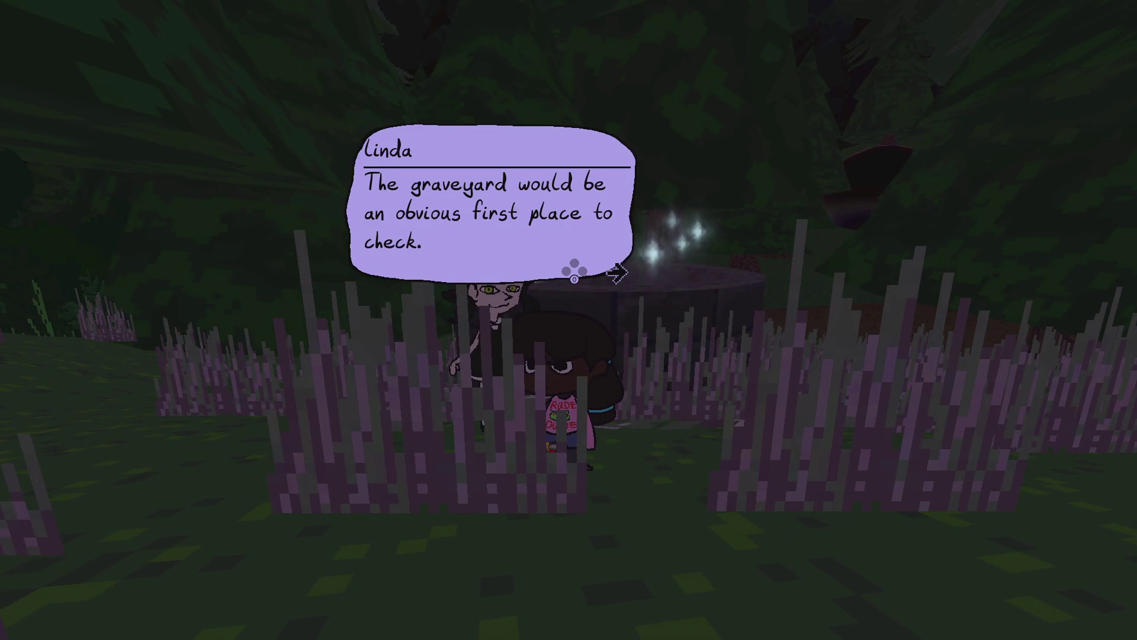
{"action": "key", "text": "space"}
{"action": "key", "text": "space"}
{"action": "key", "text": "space"}
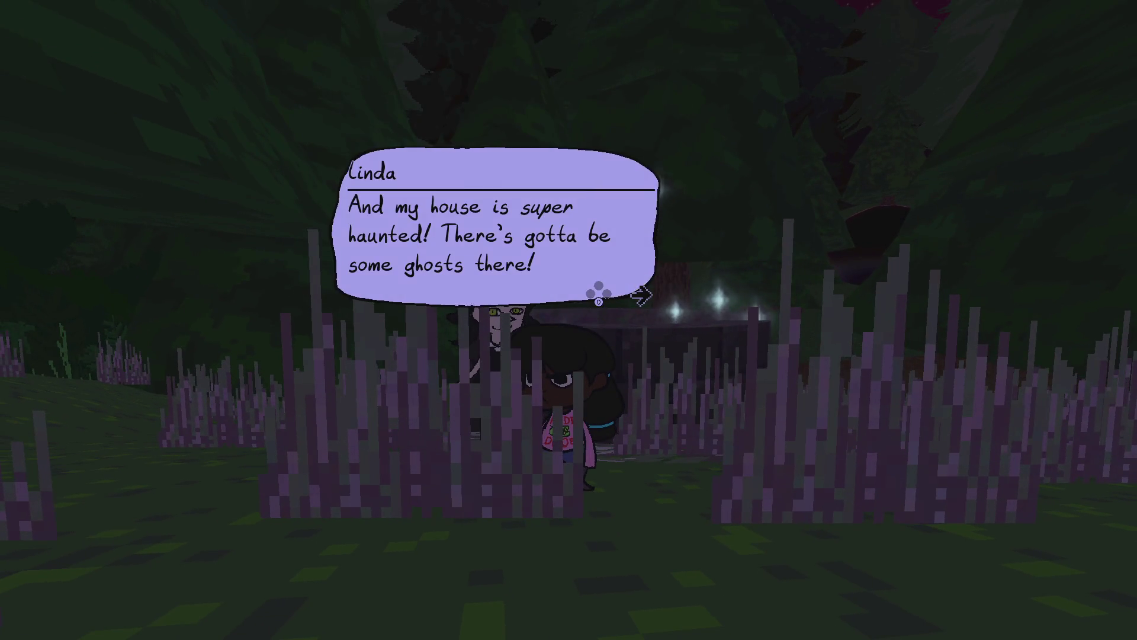
{"action": "key", "text": "space"}
Confirm the player's reply, end the conversation, pause with Esc, and return to Godot
{"action": "key", "text": "space"}
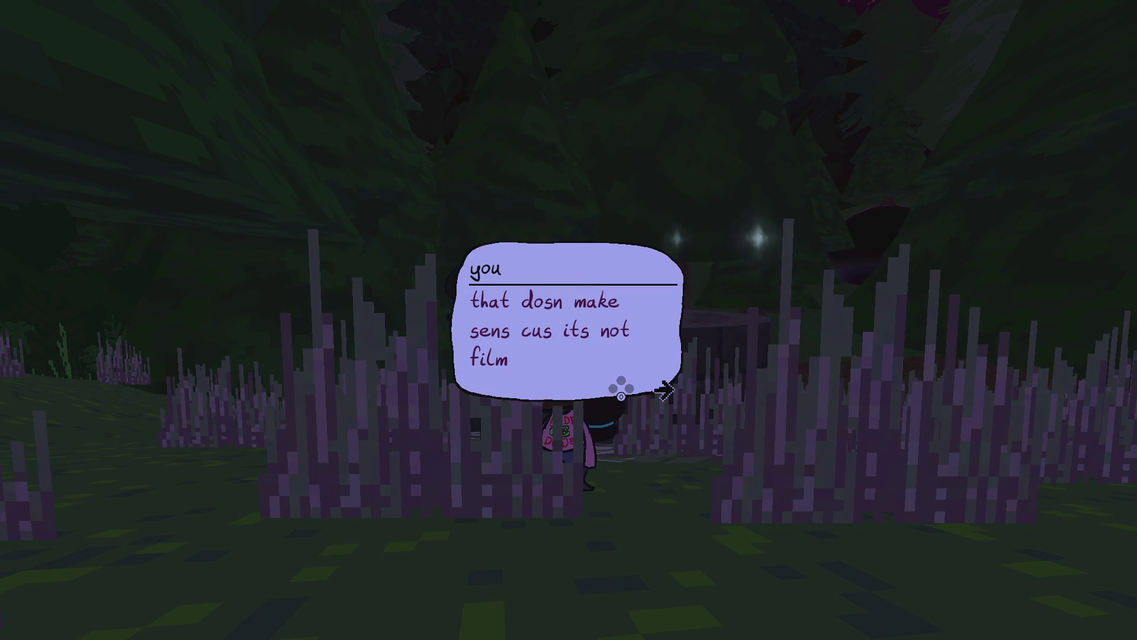
{"action": "key", "text": "space"}
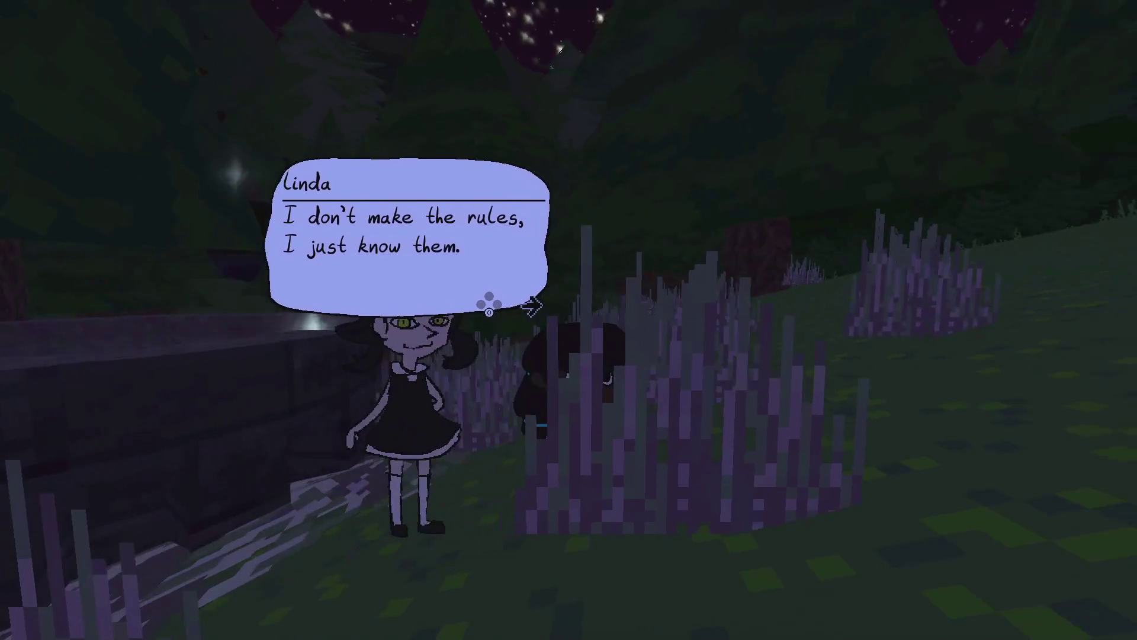
{"action": "key", "text": "space"}
{"action": "key", "text": "Escape"}
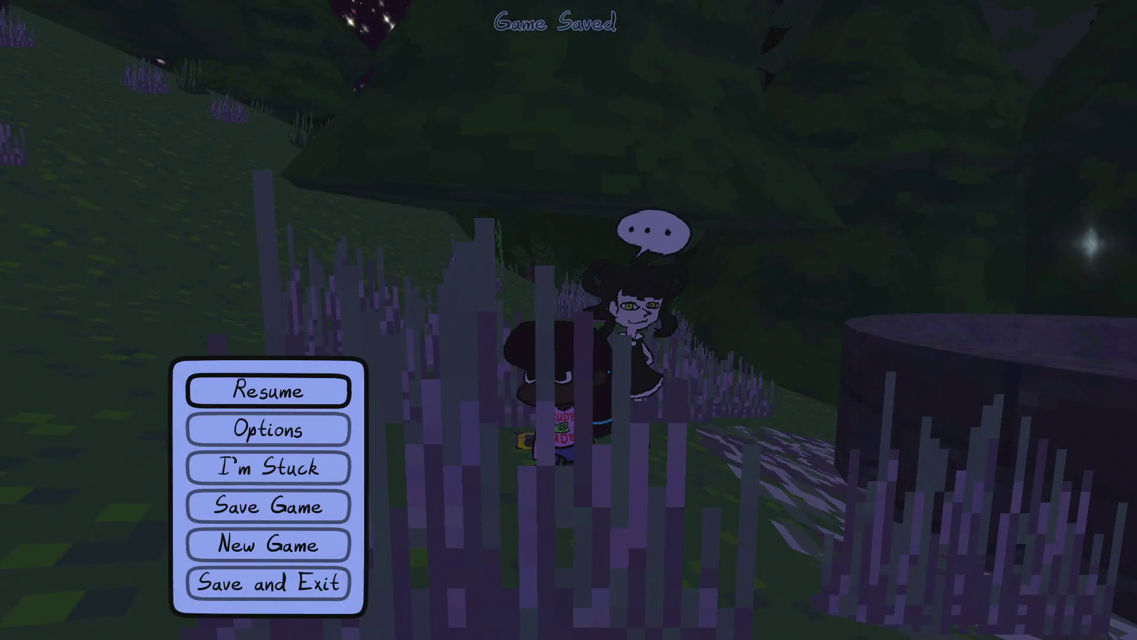
{"action": "key", "text": "alt+Tab"}
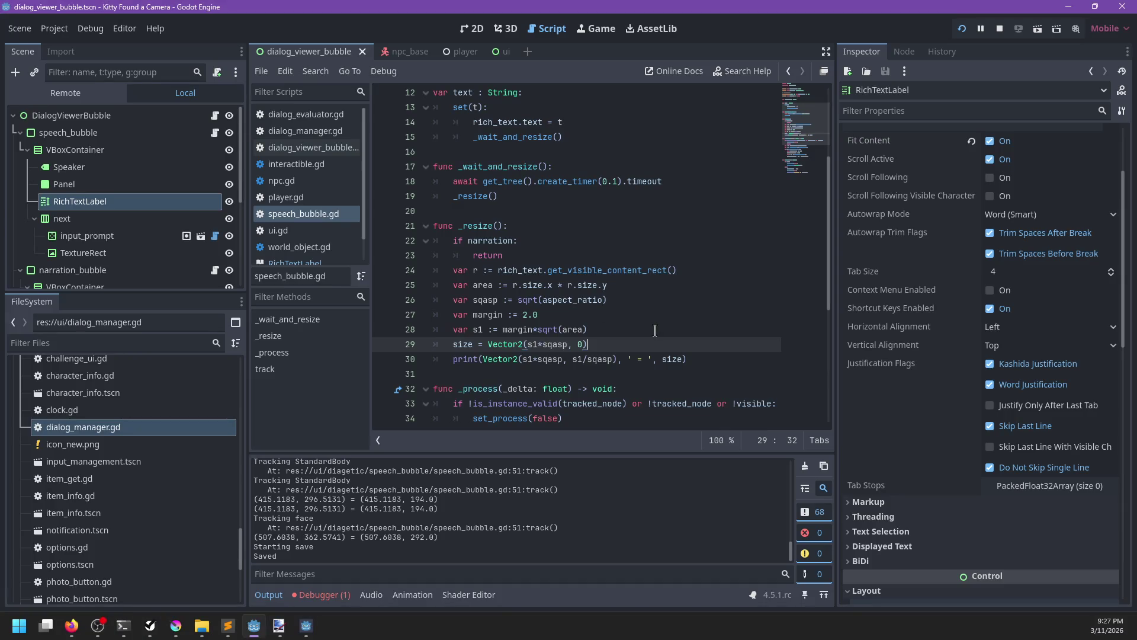
Replace line 18's 0.1 s timer await with RenderingServer.frame_post_draw and save the script
{"action": "scroll", "coordinate": [590, 263], "scroll_direction": "up", "scroll_amount": 2}
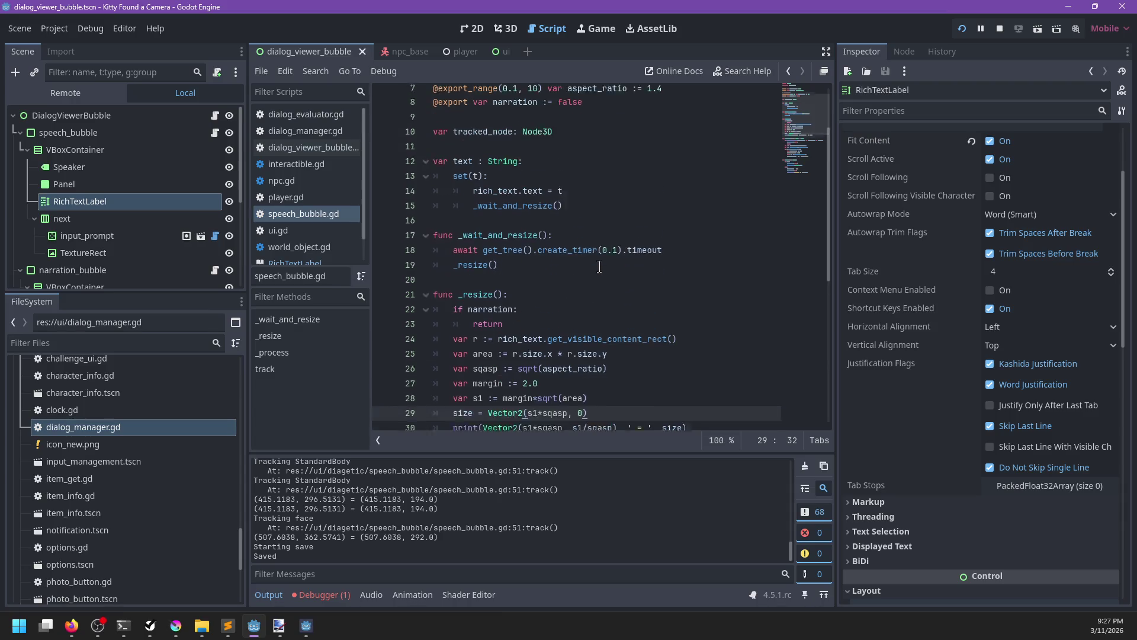
{"action": "left_click", "coordinate": [537, 209]}
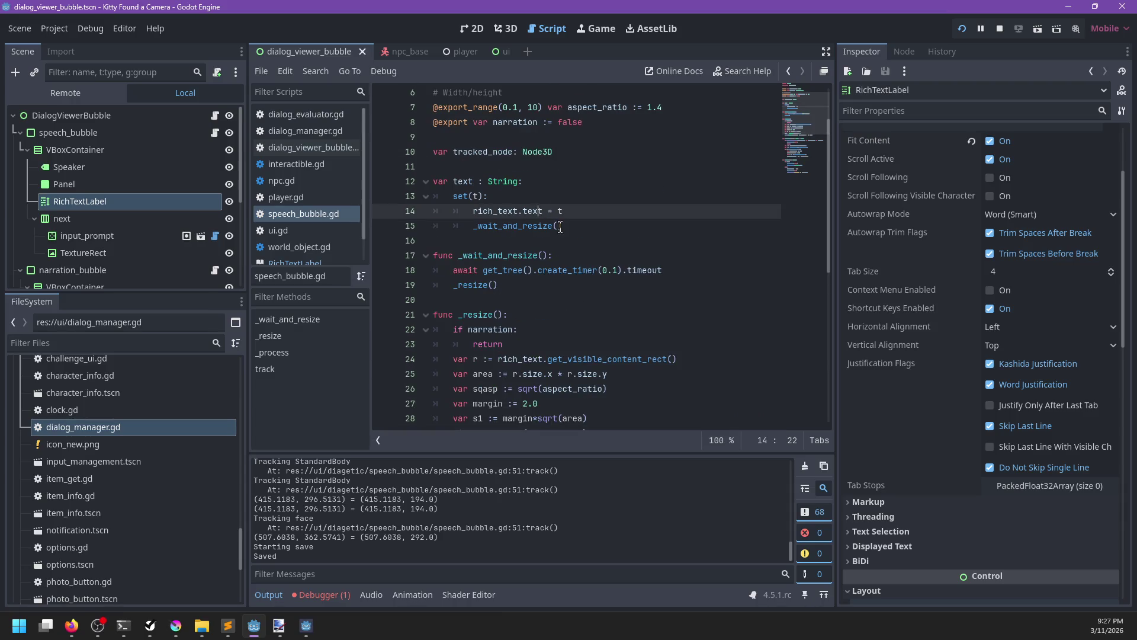
{"action": "left_click_drag", "start_coordinate": [664, 270], "coordinate": [482, 272]}
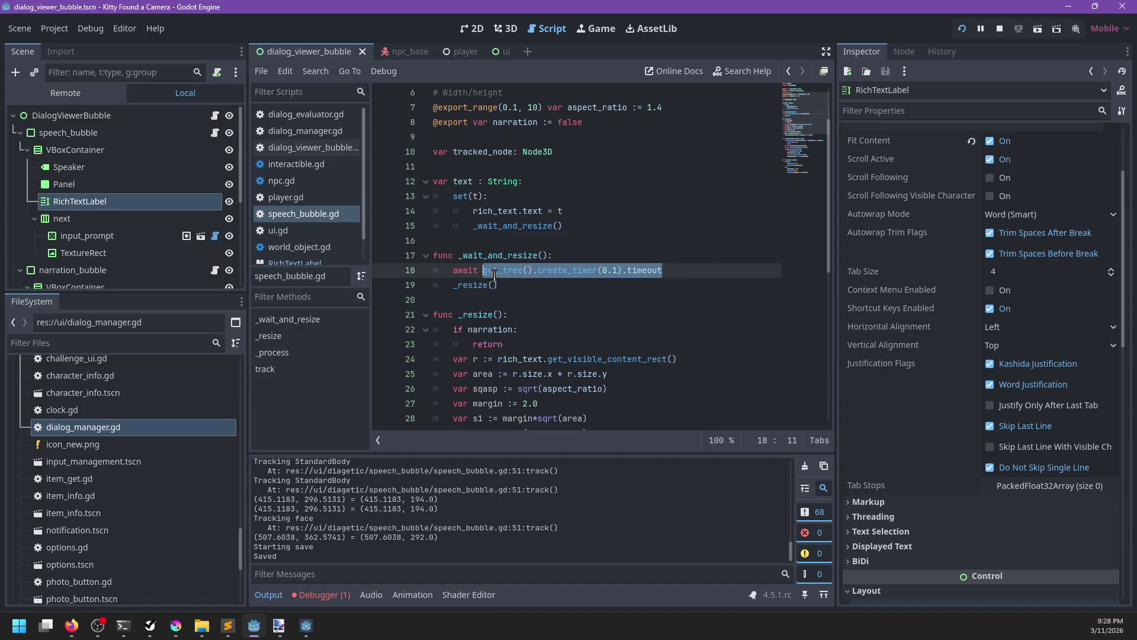
{"action": "type", "text": "V"}
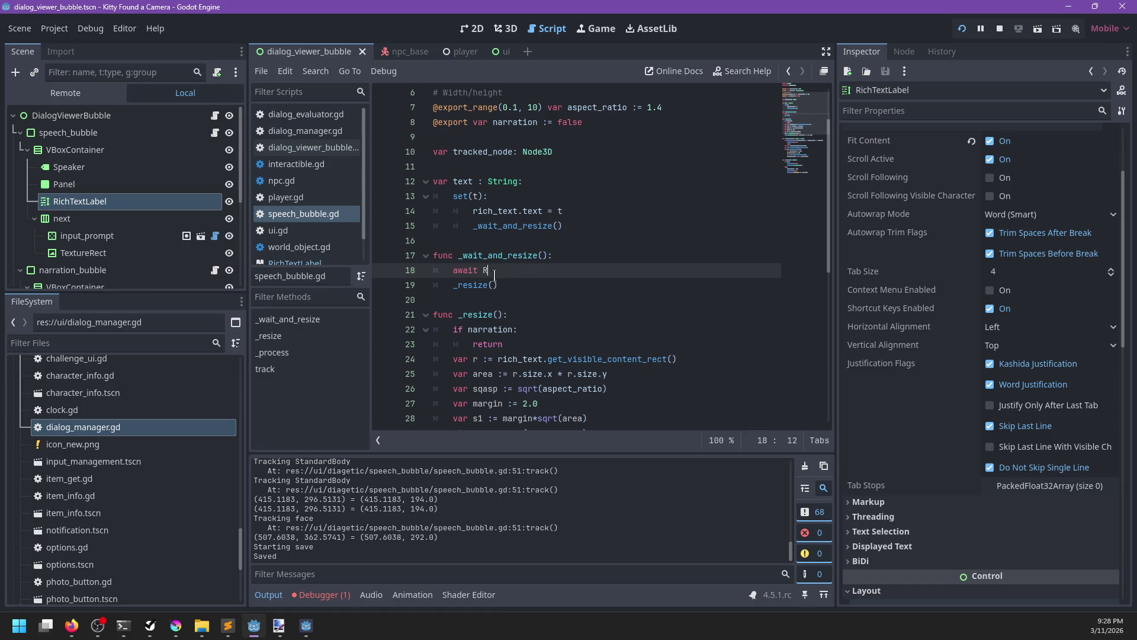
{"action": "type", "text": "enderingS"}
{"action": "key", "text": "Return"}
{"action": "type", "text": ".frame"}
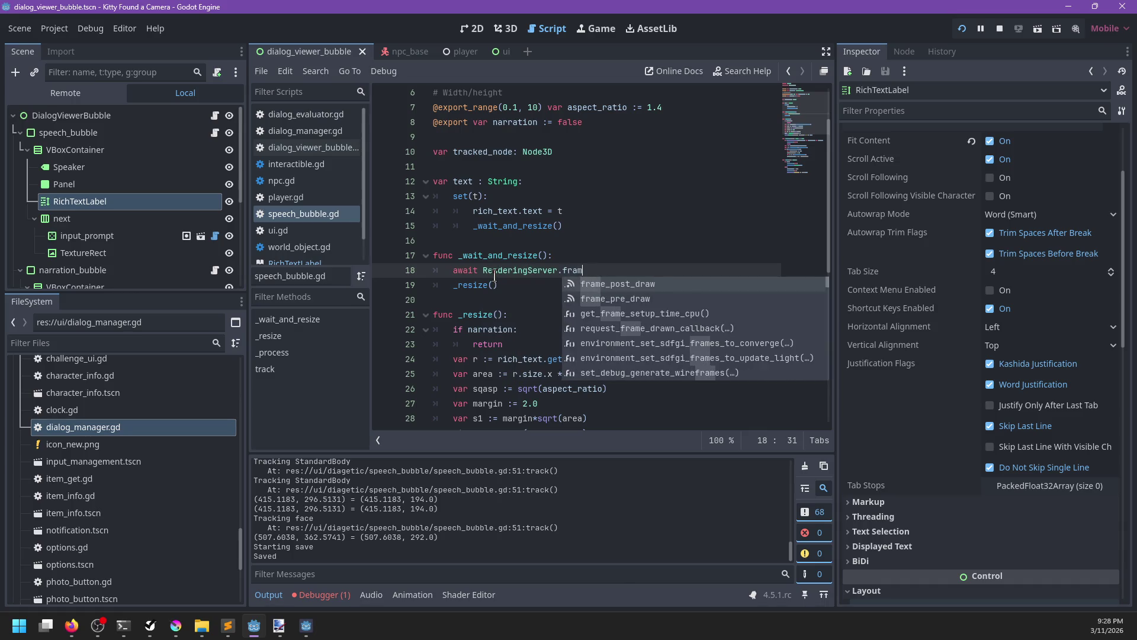
{"action": "key", "text": "Return"}
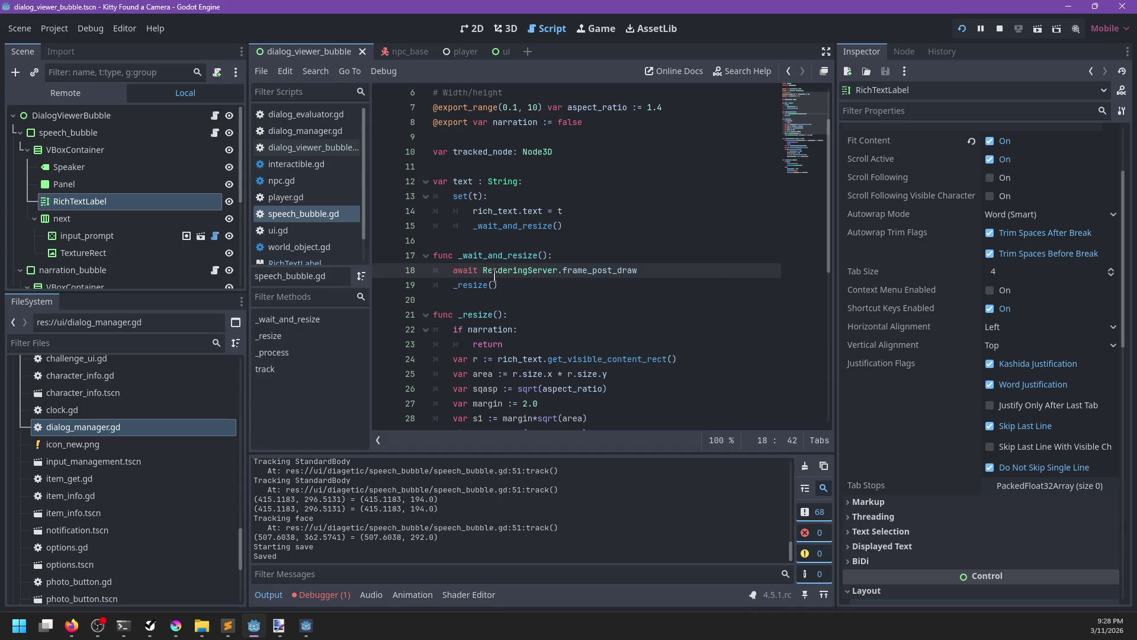
{"action": "key", "text": "ctrl+s"}
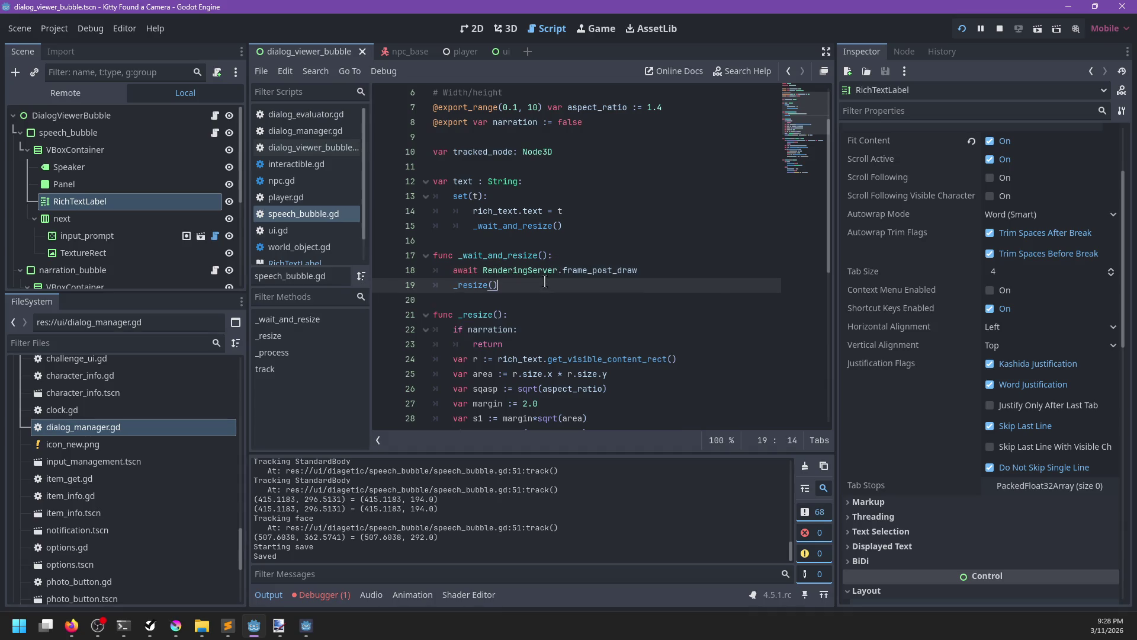
{"action": "key", "text": "alt+Tab"}
Advance Linda's lines until the player's reply bubble appears, then stop the game with F8
{"action": "key", "text": "space"}
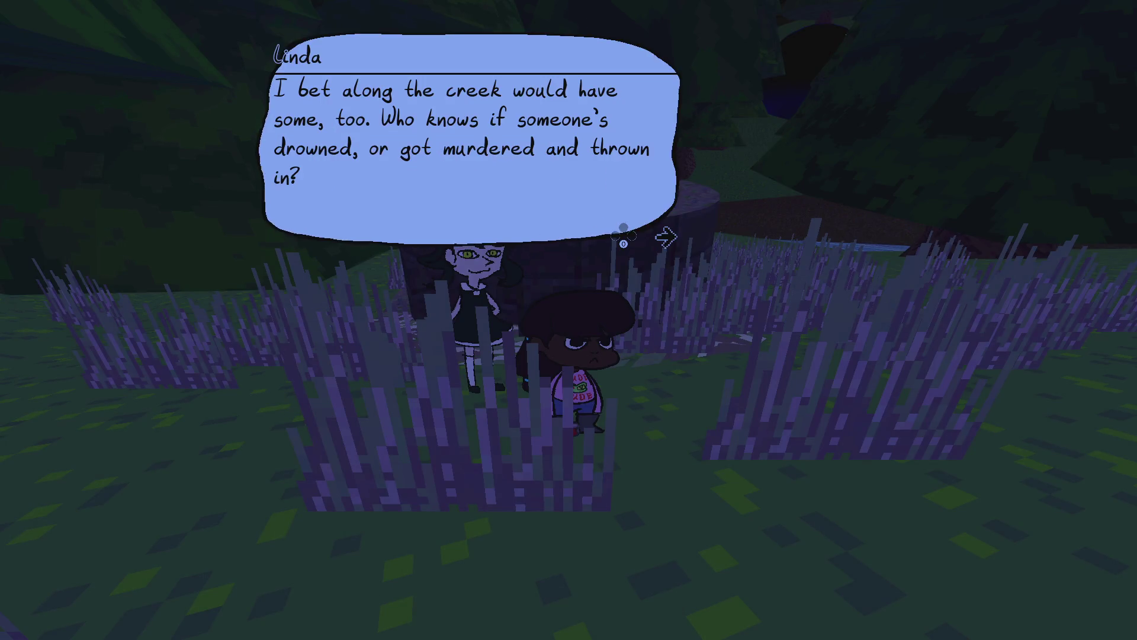
{"action": "key", "text": "space"}
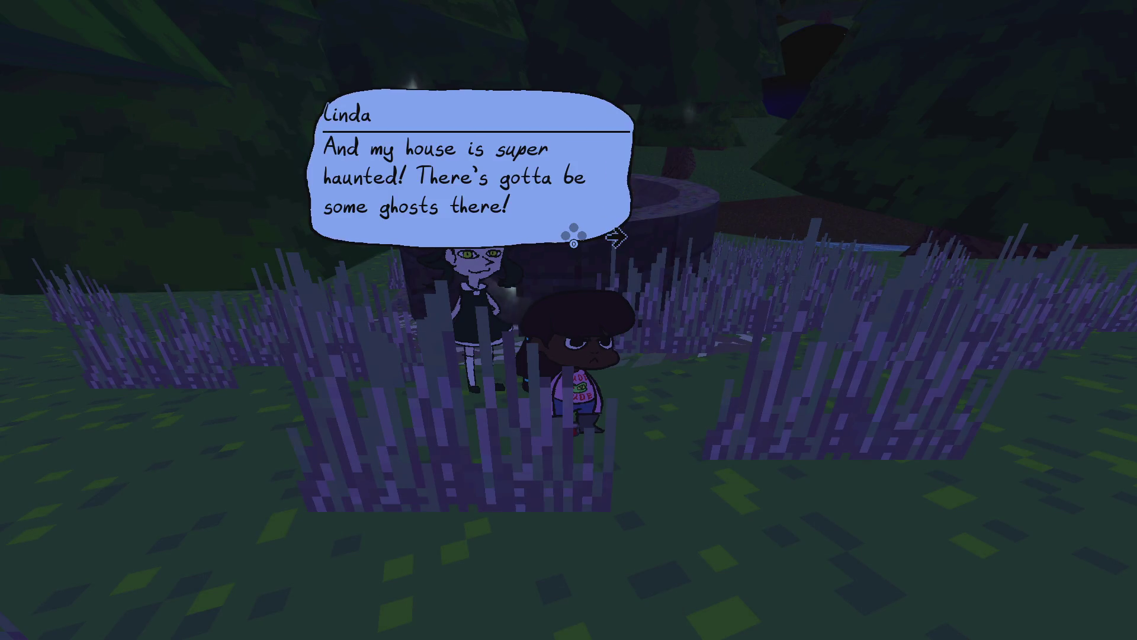
{"action": "key", "text": "space"}
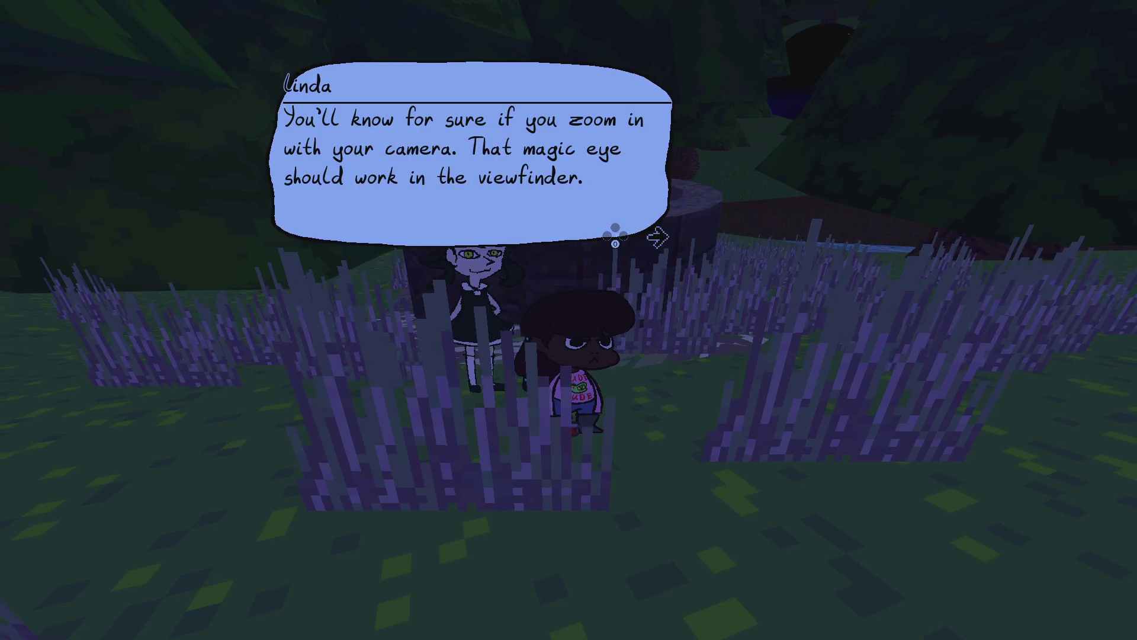
{"action": "key", "text": "space"}
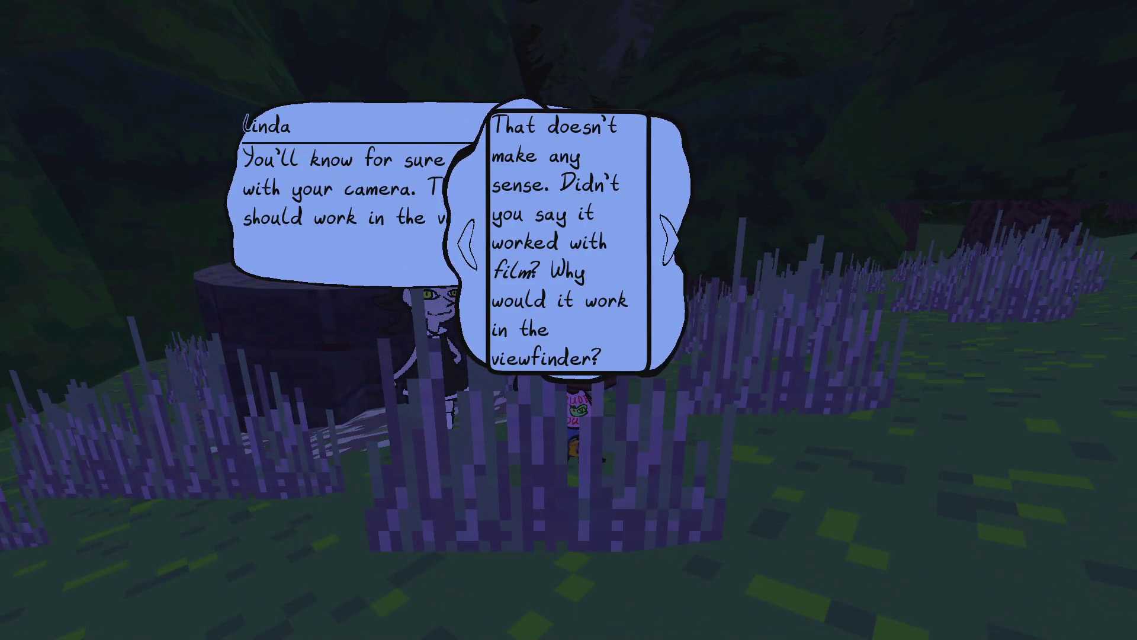
{"action": "key", "text": "F8"}
{"action": "left_click", "coordinate": [549, 244]}
{"action": "scroll", "coordinate": [548, 244], "scroll_direction": "down", "scroll_amount": 4}
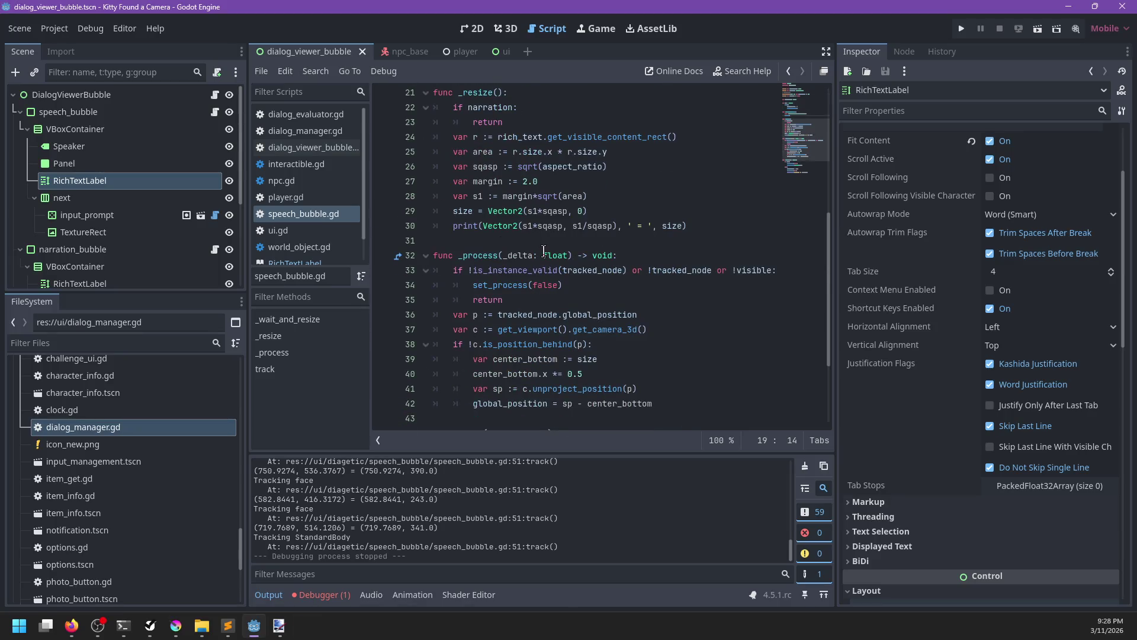
Delete the debug print line from _resize, save, and clear the Output log
{"action": "scroll", "coordinate": [546, 247], "scroll_direction": "up", "scroll_amount": 5}
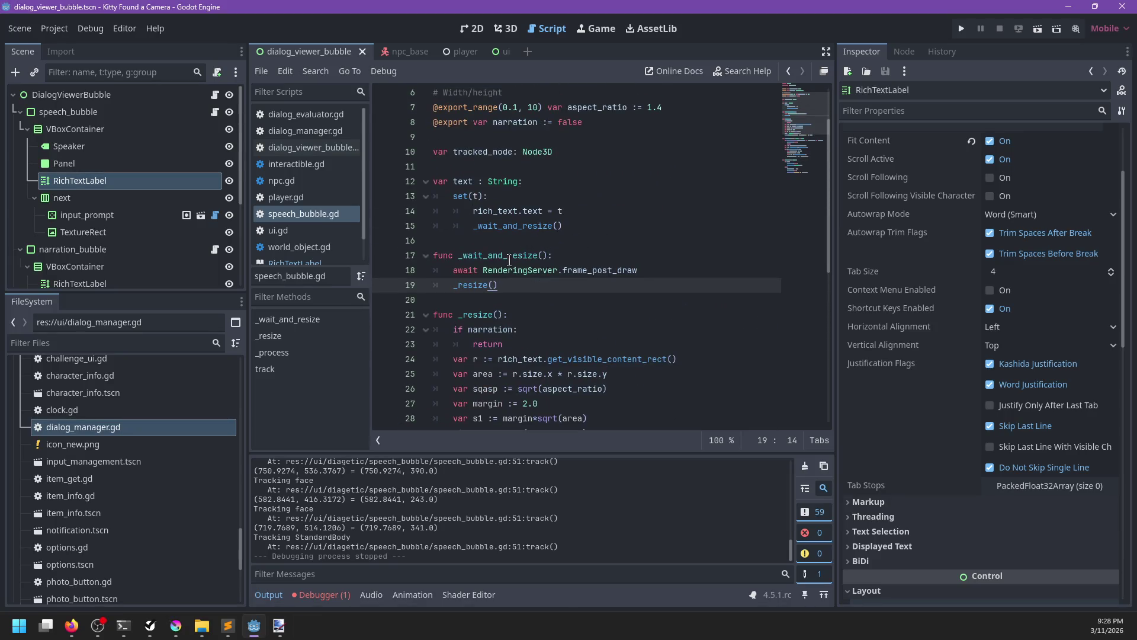
{"action": "scroll", "coordinate": [124, 224], "scroll_direction": "down", "scroll_amount": 5}
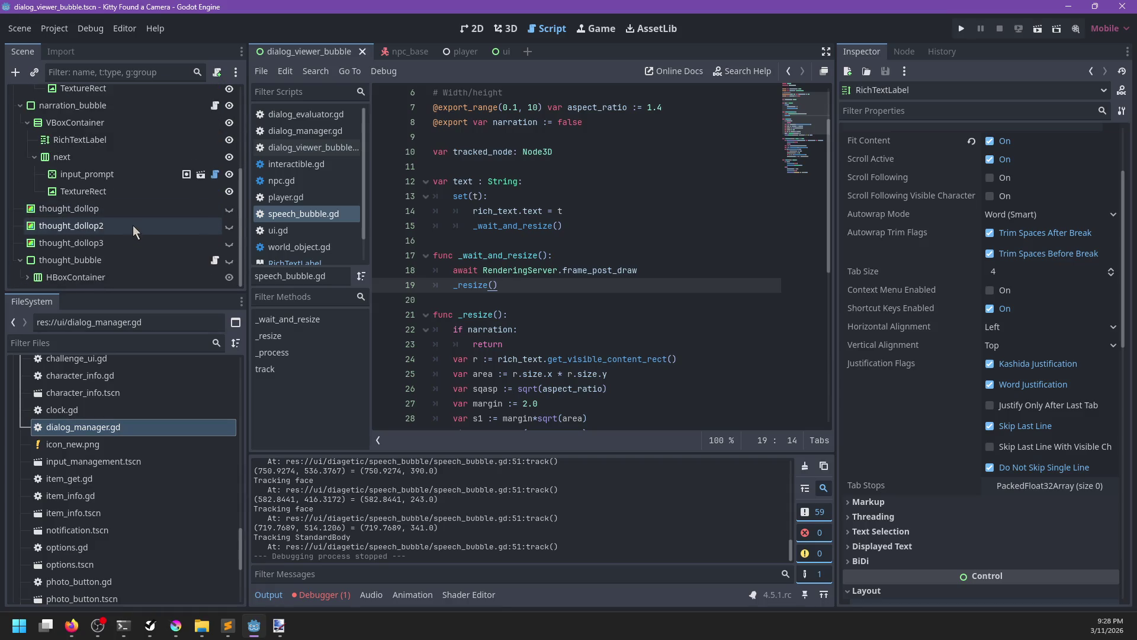
{"action": "scroll", "coordinate": [143, 235], "scroll_direction": "up", "scroll_amount": 5}
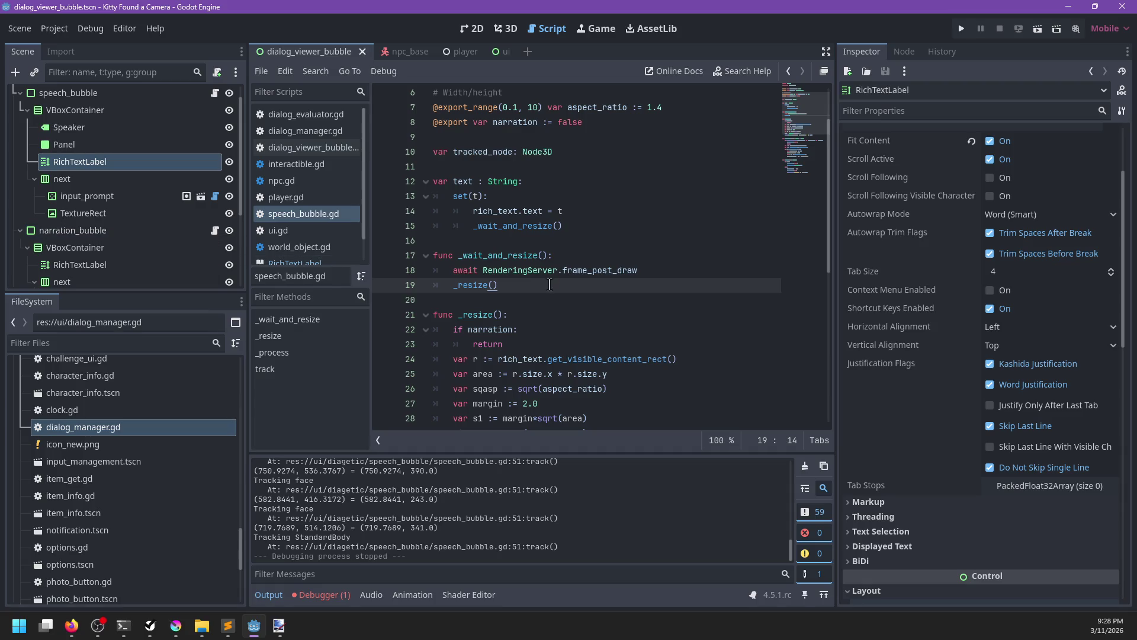
{"action": "mouse_move", "coordinate": [553, 278]}
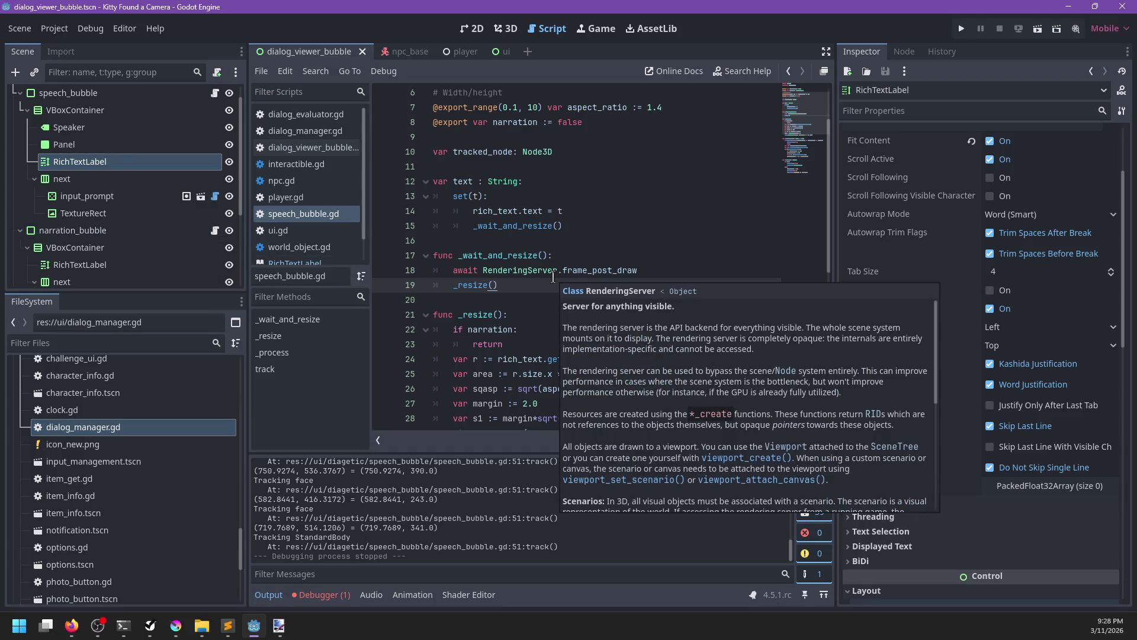
{"action": "scroll", "coordinate": [558, 274], "scroll_direction": "down", "scroll_amount": 2}
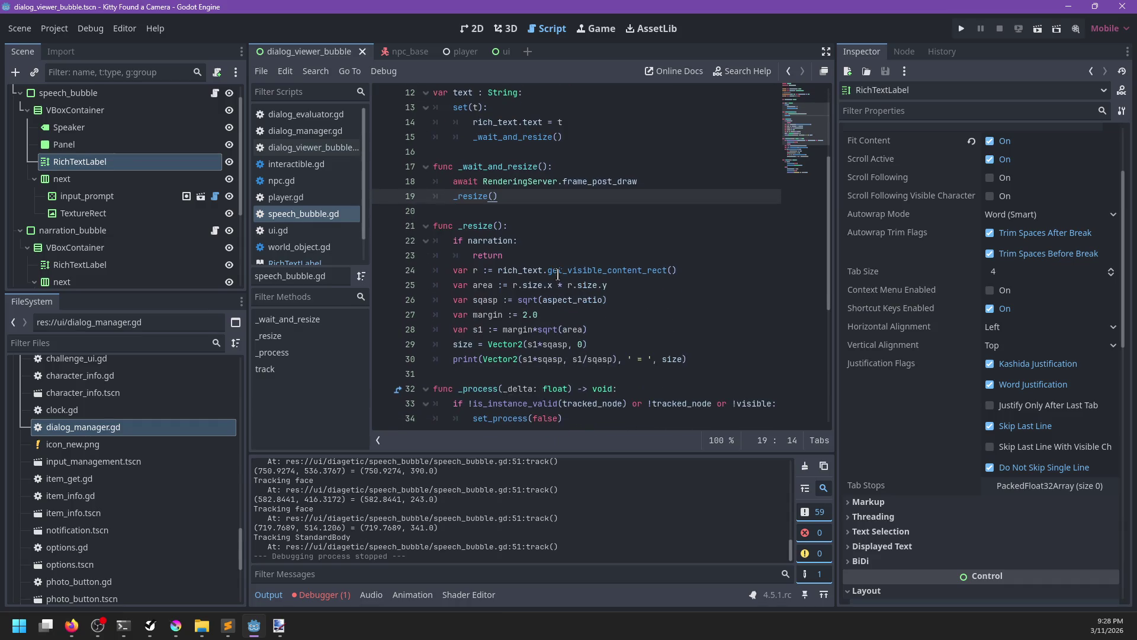
{"action": "left_click_drag", "start_coordinate": [715, 363], "coordinate": [716, 347]}
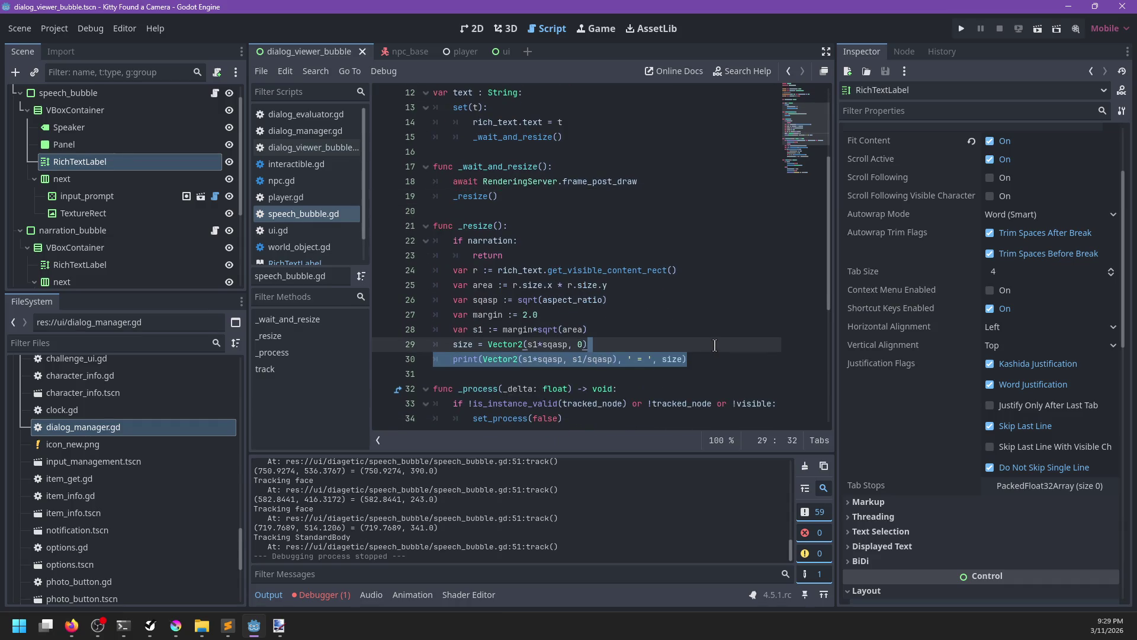
{"action": "key", "text": "BackSpace"}
{"action": "key", "text": "ctrl+s"}
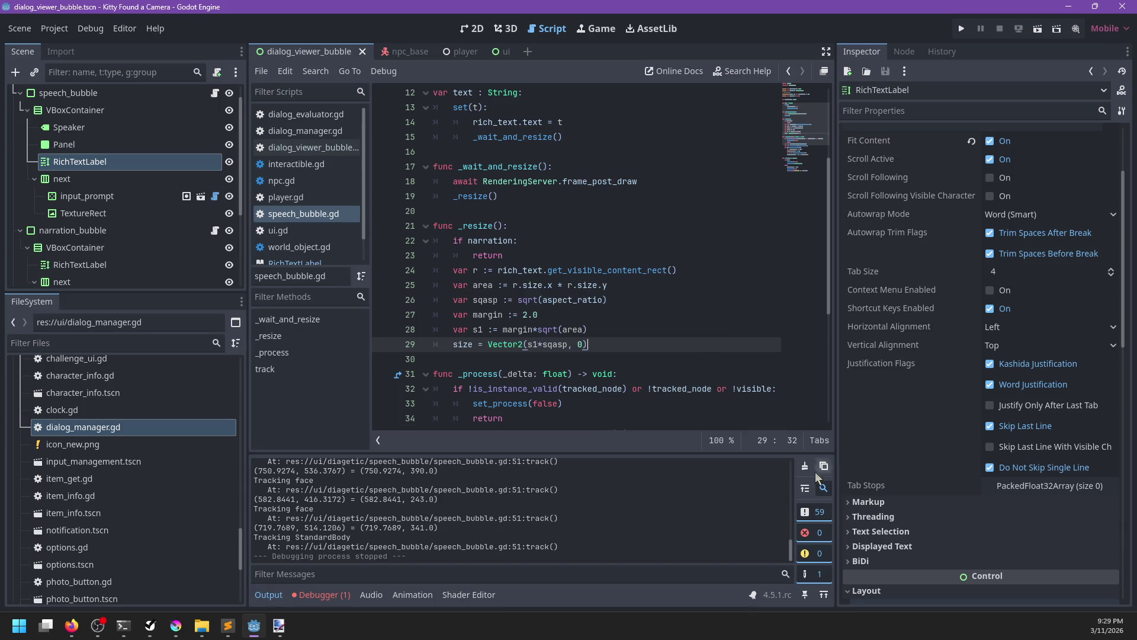
{"action": "left_click", "coordinate": [805, 466]}
Place the caret at the end of line 28 and review the resize code
{"action": "left_click", "coordinate": [619, 327]}
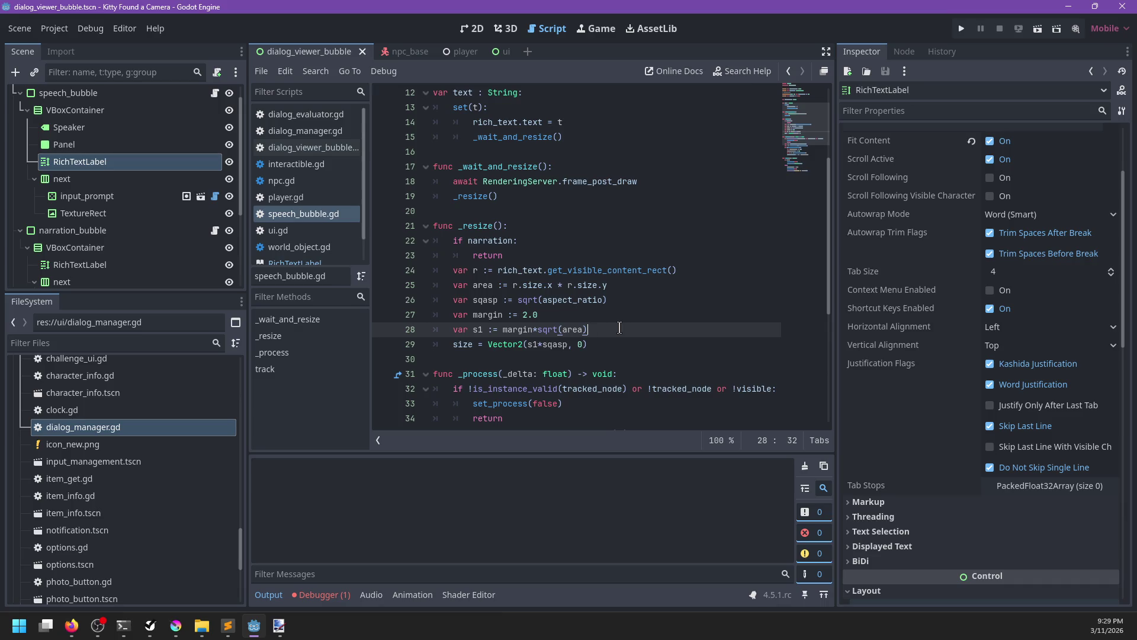
{"action": "scroll", "coordinate": [122, 201], "scroll_direction": "down", "scroll_amount": 5}
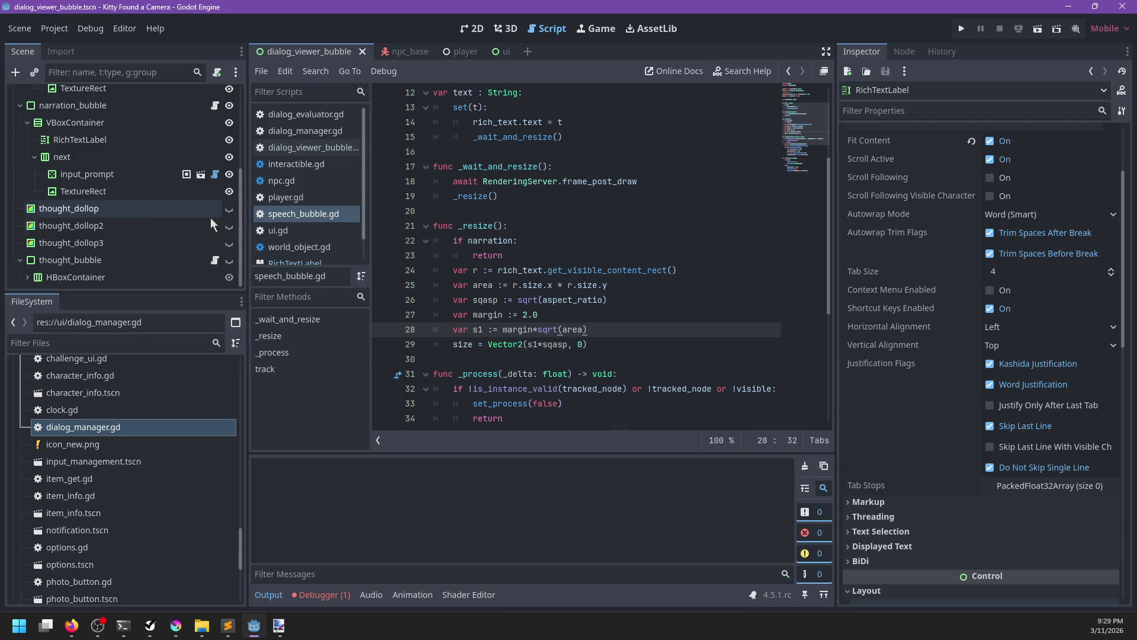
{"action": "scroll", "coordinate": [542, 192], "scroll_direction": "up", "scroll_amount": 4}
{"action": "scroll", "coordinate": [87, 205], "scroll_direction": "up", "scroll_amount": 4}
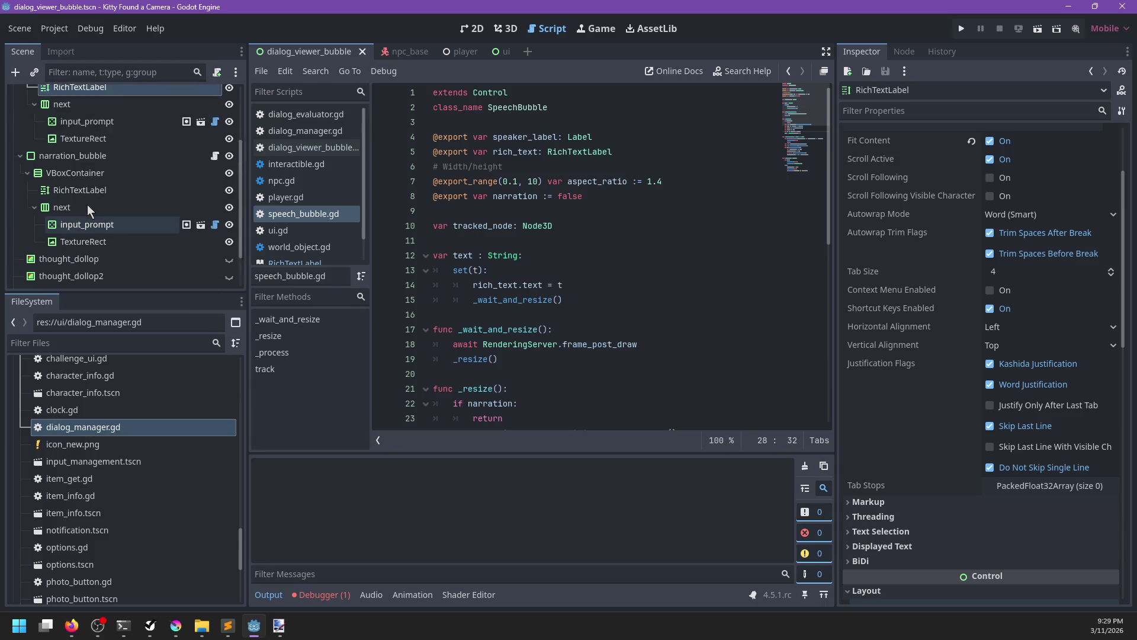
Select thought_bubble, expand HBoxContainer, and inspect the Replies tab container and attached script
{"action": "scroll", "coordinate": [90, 205], "scroll_direction": "down", "scroll_amount": 4}
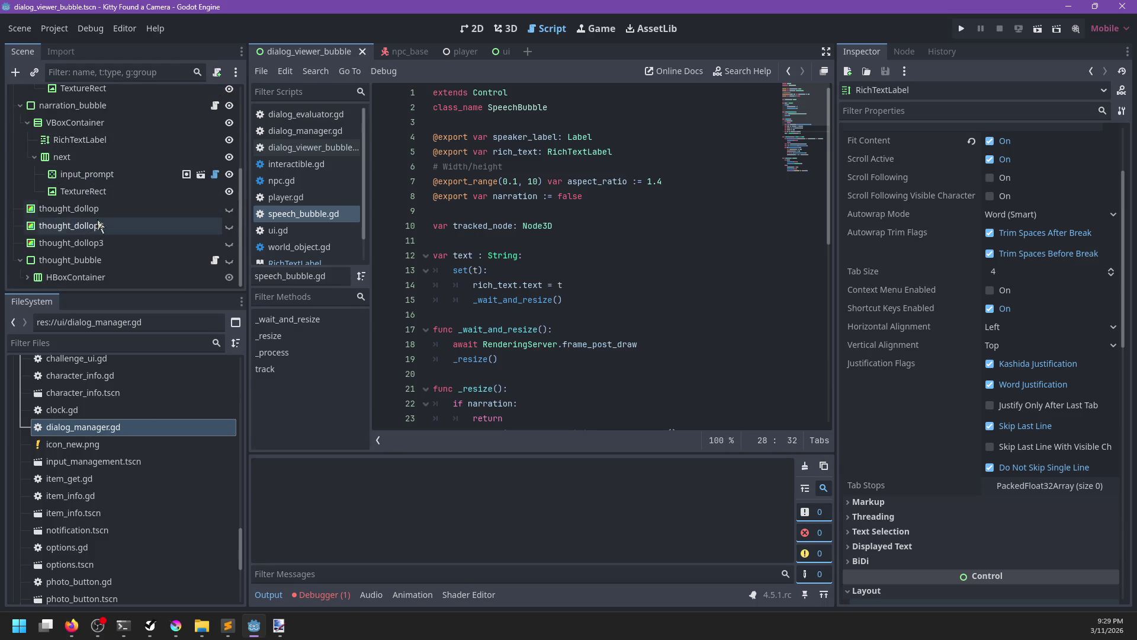
{"action": "scroll", "coordinate": [107, 257], "scroll_direction": "up", "scroll_amount": 4}
{"action": "scroll", "coordinate": [108, 256], "scroll_direction": "down", "scroll_amount": 4}
{"action": "left_click", "coordinate": [91, 262]}
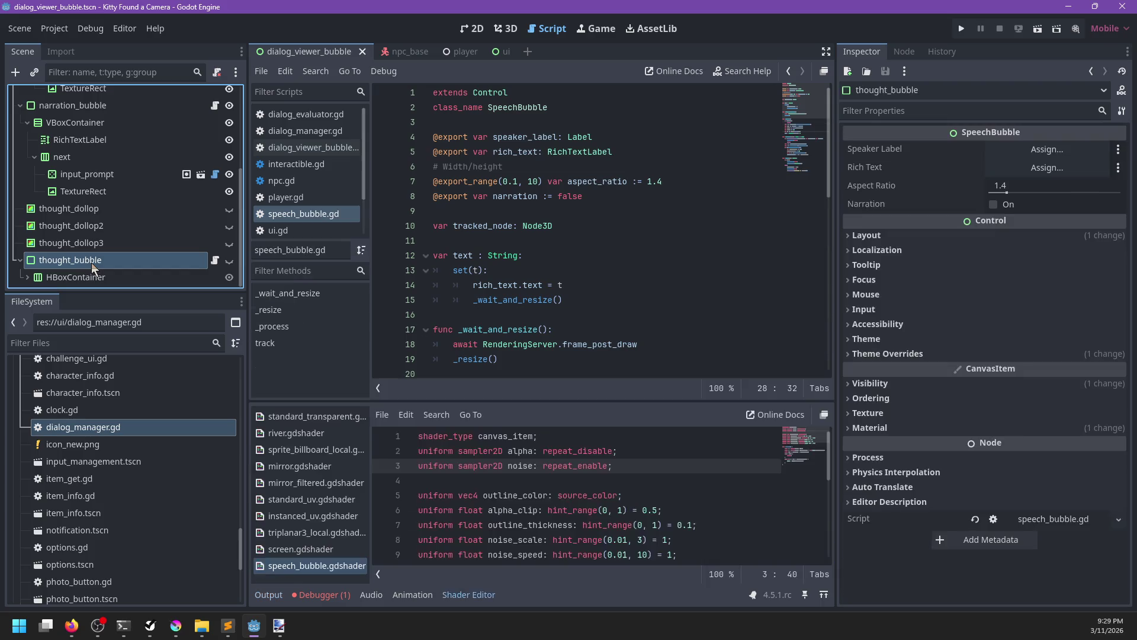
{"action": "left_click", "coordinate": [27, 278]}
{"action": "scroll", "coordinate": [77, 259], "scroll_direction": "down", "scroll_amount": 3}
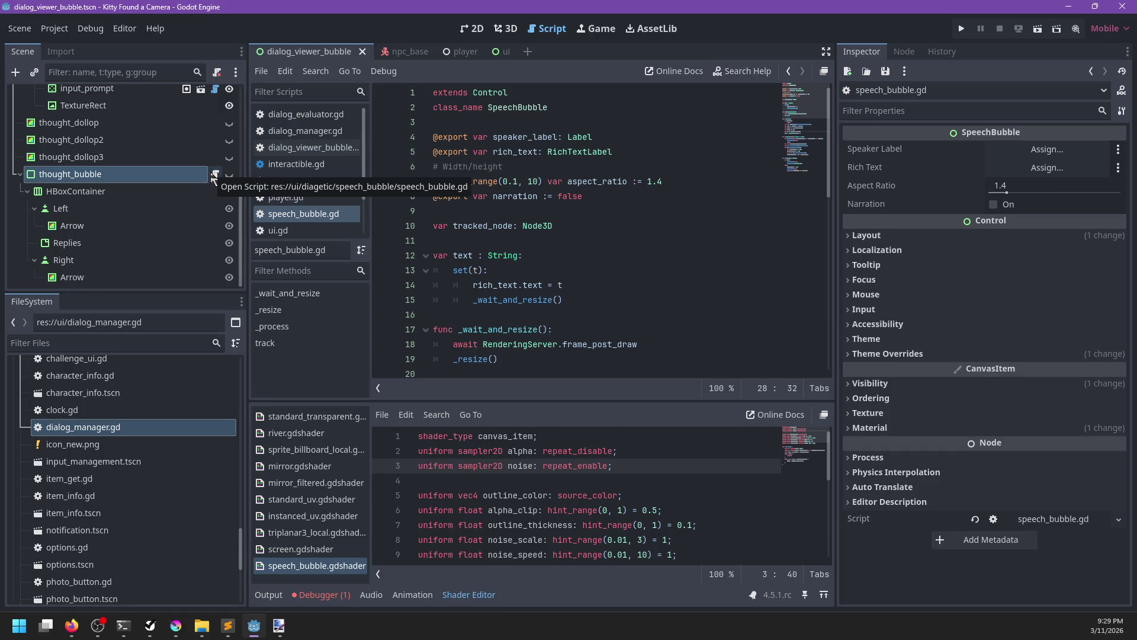
{"action": "left_click", "coordinate": [92, 243]}
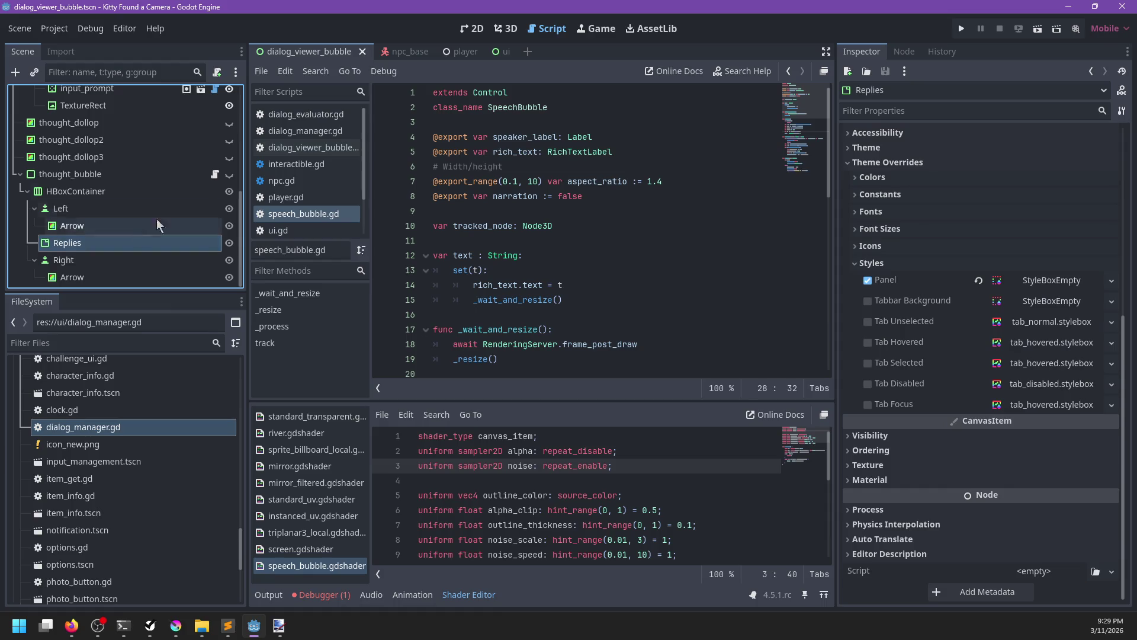
{"action": "left_click", "coordinate": [217, 173]}
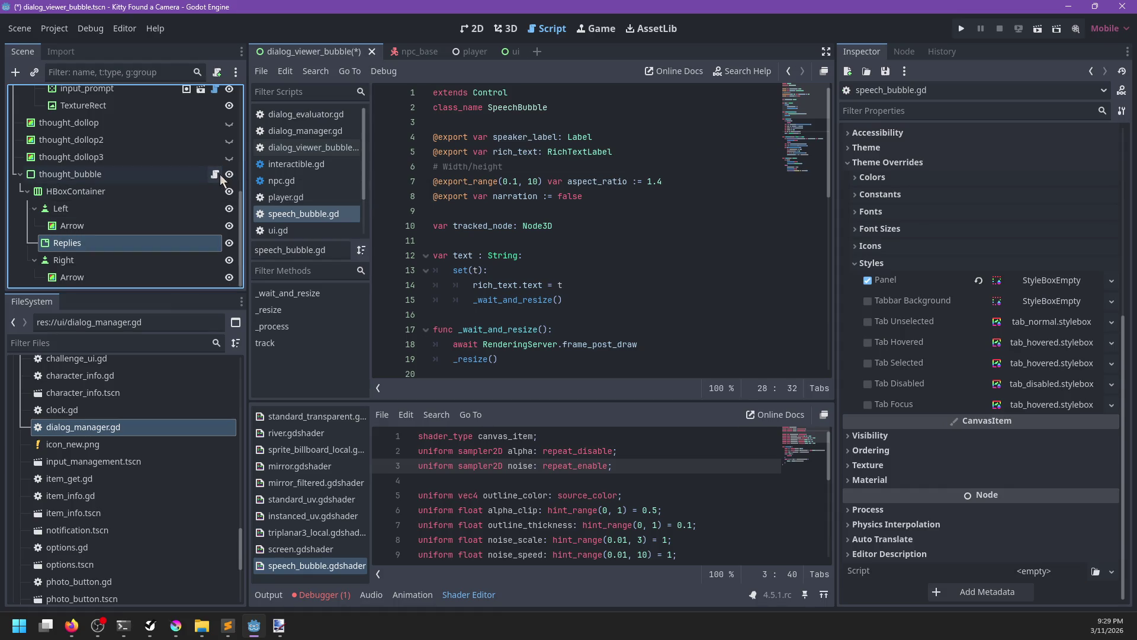
Inspect the Left arrow button and begin attaching a new script to it
{"action": "left_click", "coordinate": [122, 208]}
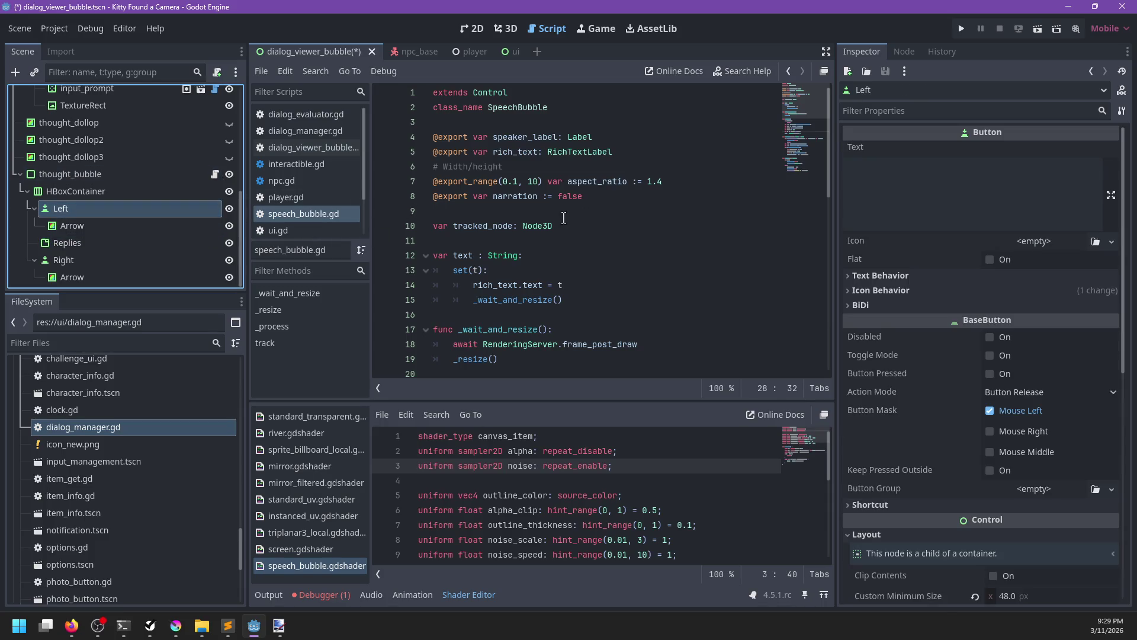
{"action": "scroll", "coordinate": [739, 214], "scroll_direction": "down", "scroll_amount": 5}
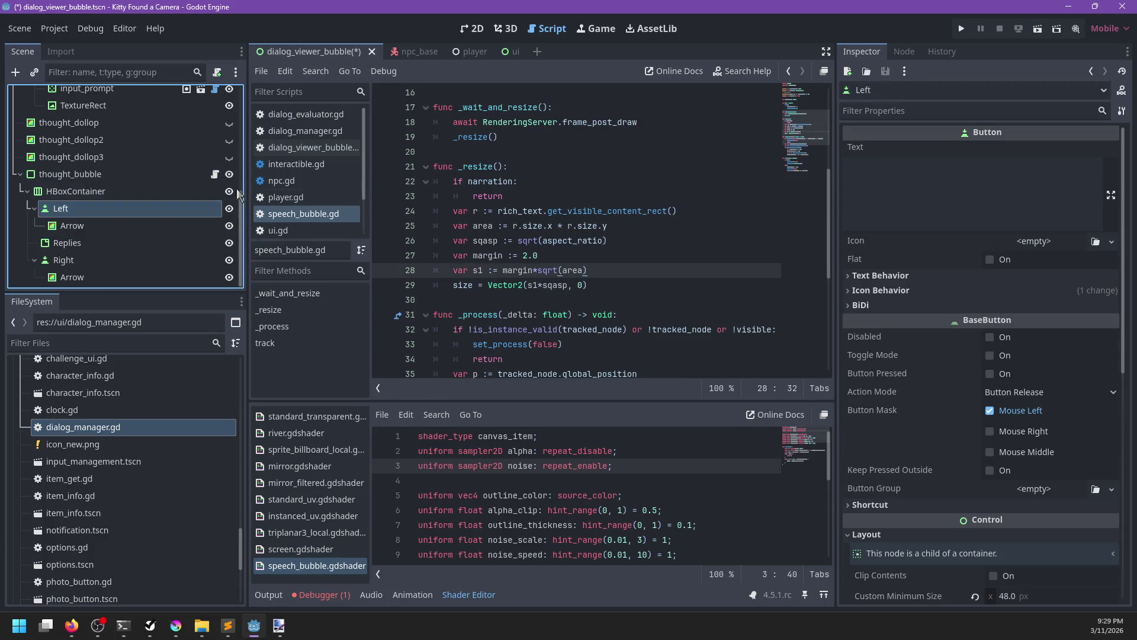
{"action": "left_click", "coordinate": [216, 175]}
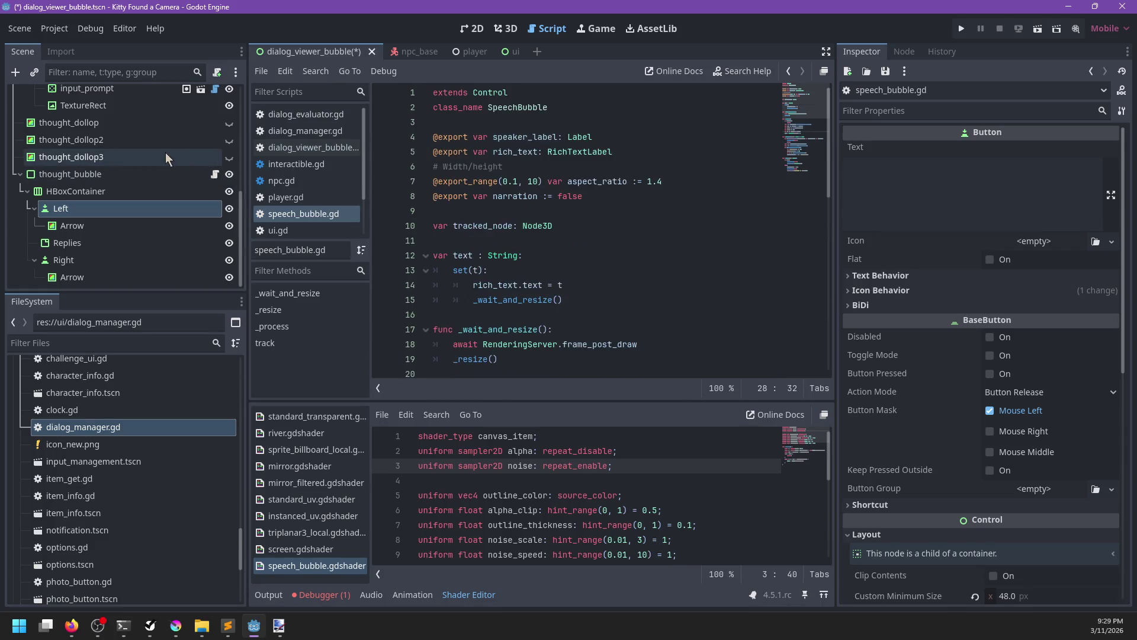
{"action": "left_click", "coordinate": [217, 72]}
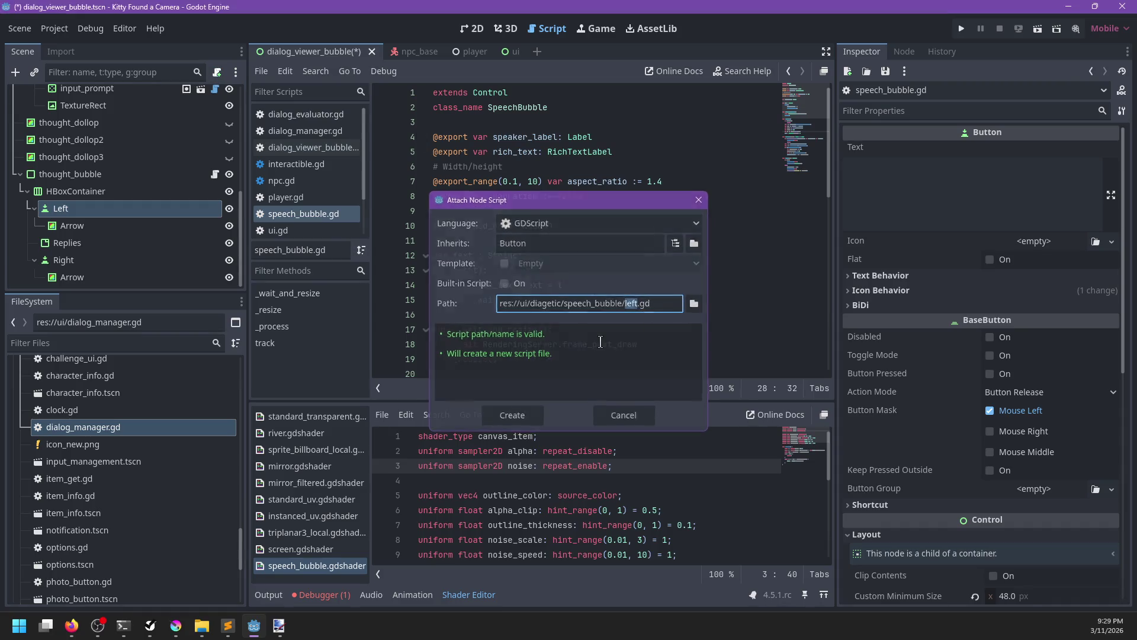
Swap thought_bubble's speech_bubble.gd for a new player_replies.gd script and clear its default extends class
{"action": "key", "text": "Escape"}
{"action": "left_click", "coordinate": [119, 174]}
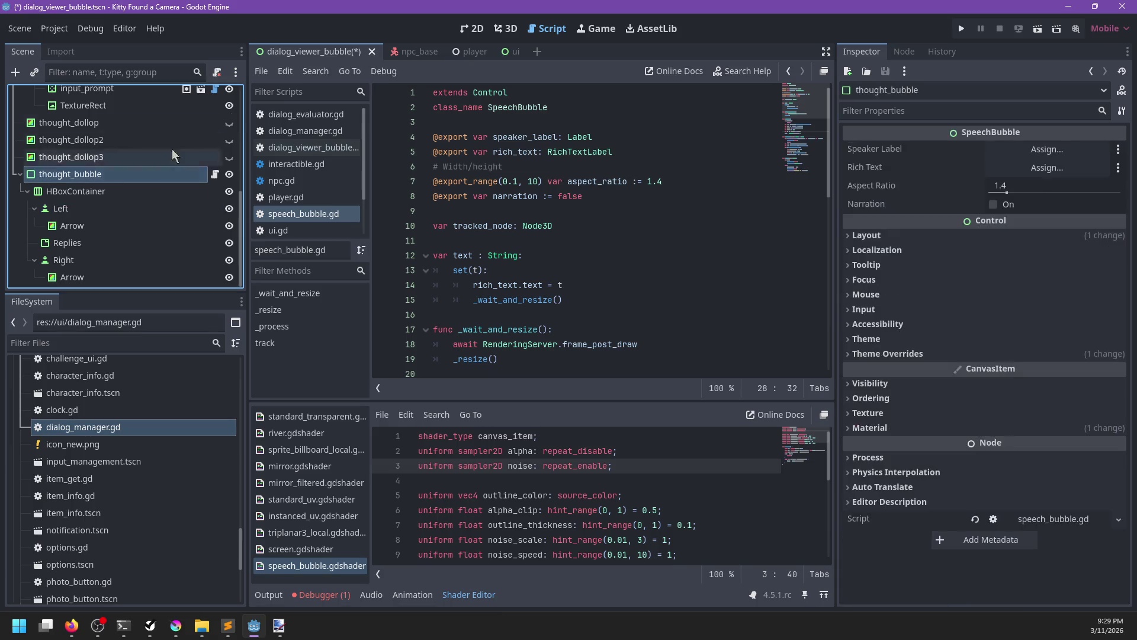
{"action": "left_click", "coordinate": [221, 72]}
{"action": "left_click", "coordinate": [221, 73]}
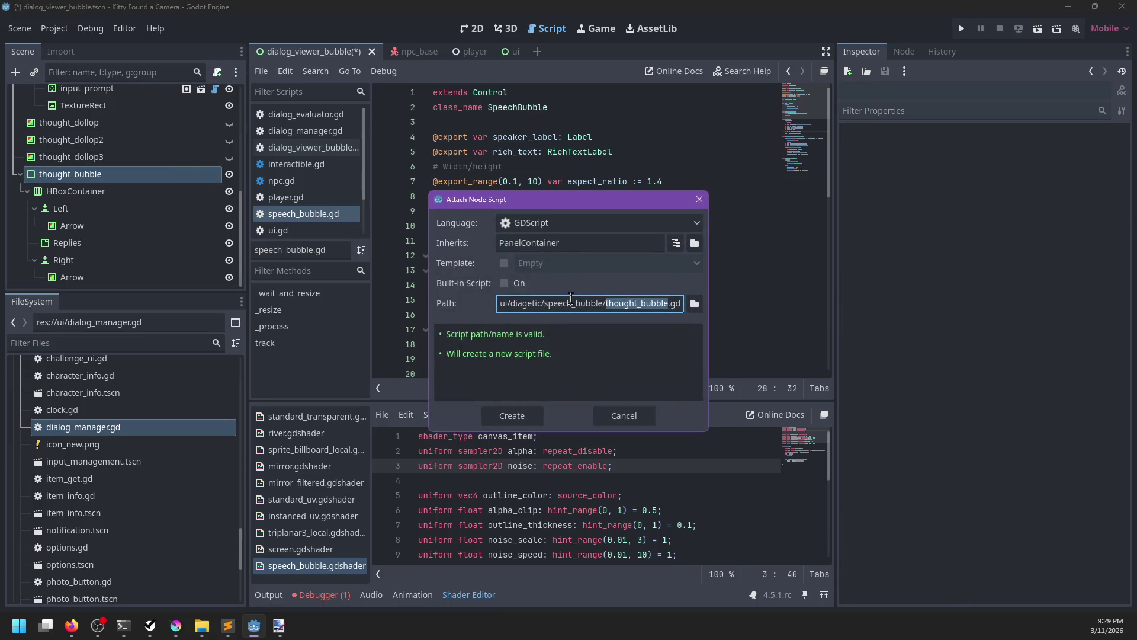
{"action": "type", "text": "player_replies"}
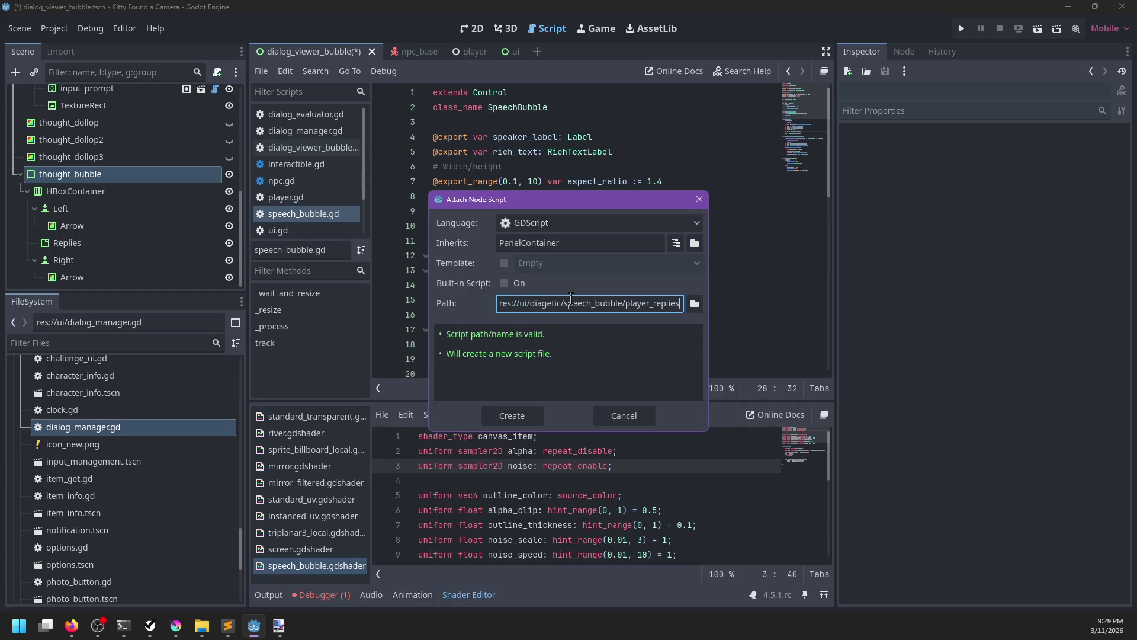
{"action": "key", "text": "Return"}
{"action": "key", "text": "BackSpace"}
{"action": "key", "text": "BackSpace"}
{"action": "key", "text": "BackSpace"}
Make player_replies.gd extend SpeechBubble and save
{"action": "type", "text": "Speec"}
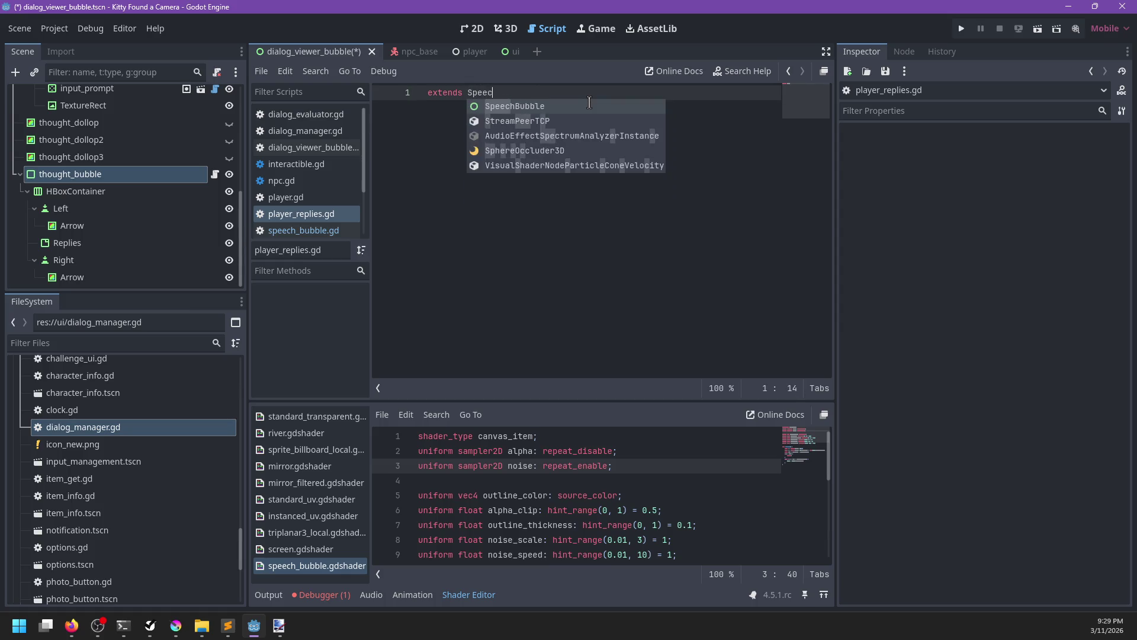
{"action": "key", "text": "Return"}
{"action": "key", "text": "ctrl+s"}
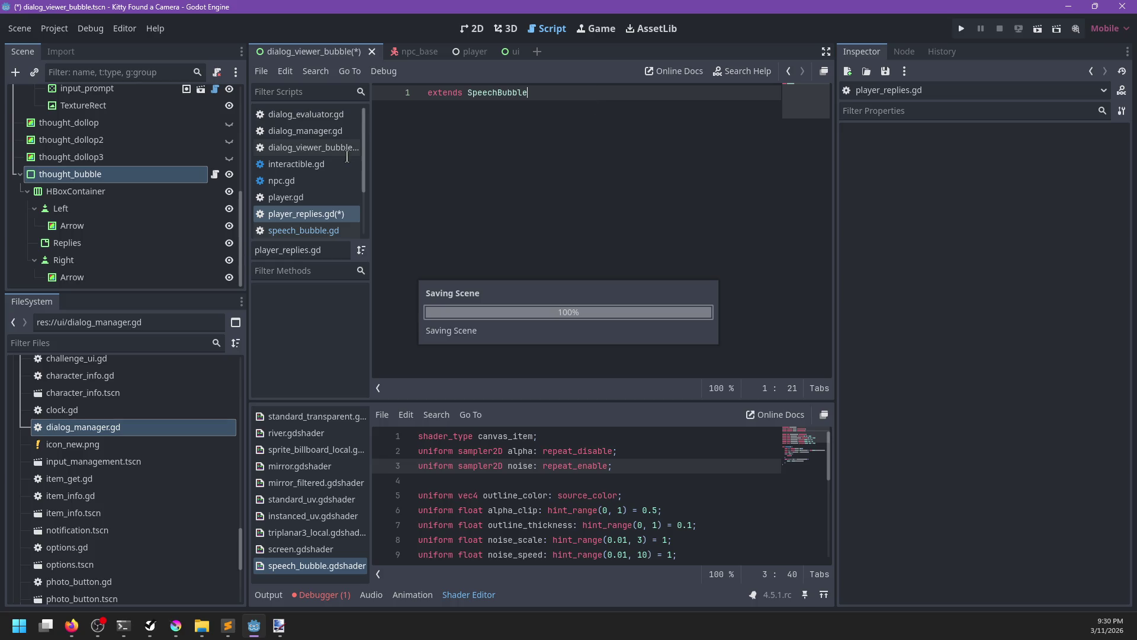
Add a _ready() function that calls super._ready()
{"action": "key", "text": "Return"}
{"action": "key", "text": "Return"}
{"action": "type", "text": "func _ready():"}
{"action": "key", "text": "Return"}
{"action": "type", "text": "super._ready"}
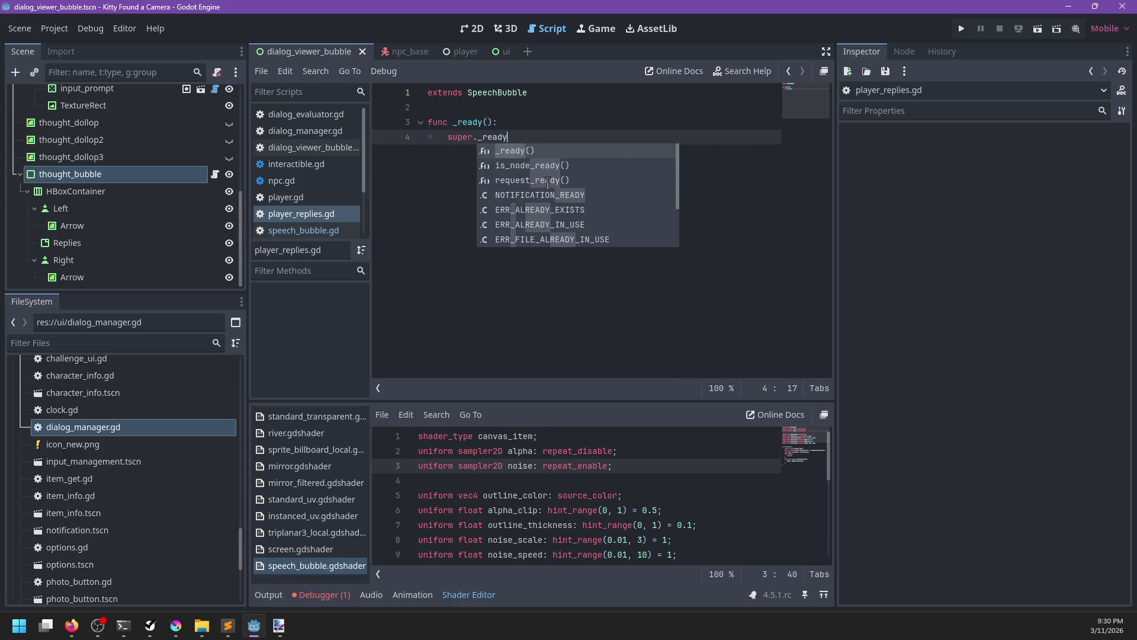
{"action": "key", "text": "Return"}
{"action": "key", "text": "Return"}
In _ready, connect $HBoxContainer/Left's pressed signal to previous_reply
{"action": "type", "text": "$"}
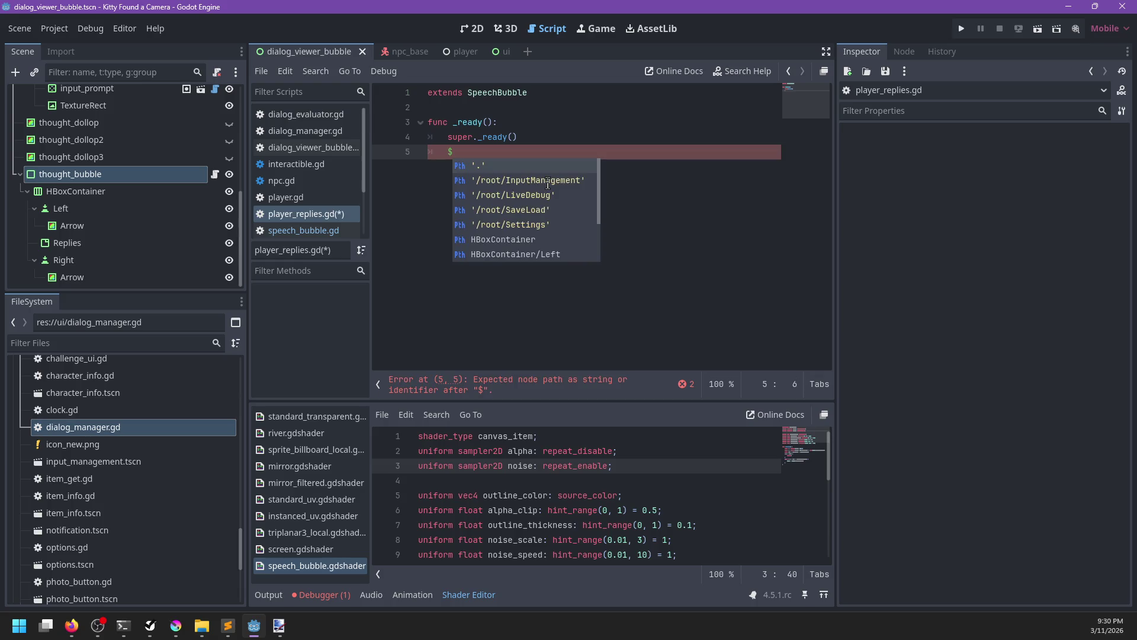
{"action": "type", "text": "H"}
{"action": "key", "text": "Down"}
{"action": "key", "text": "Return"}
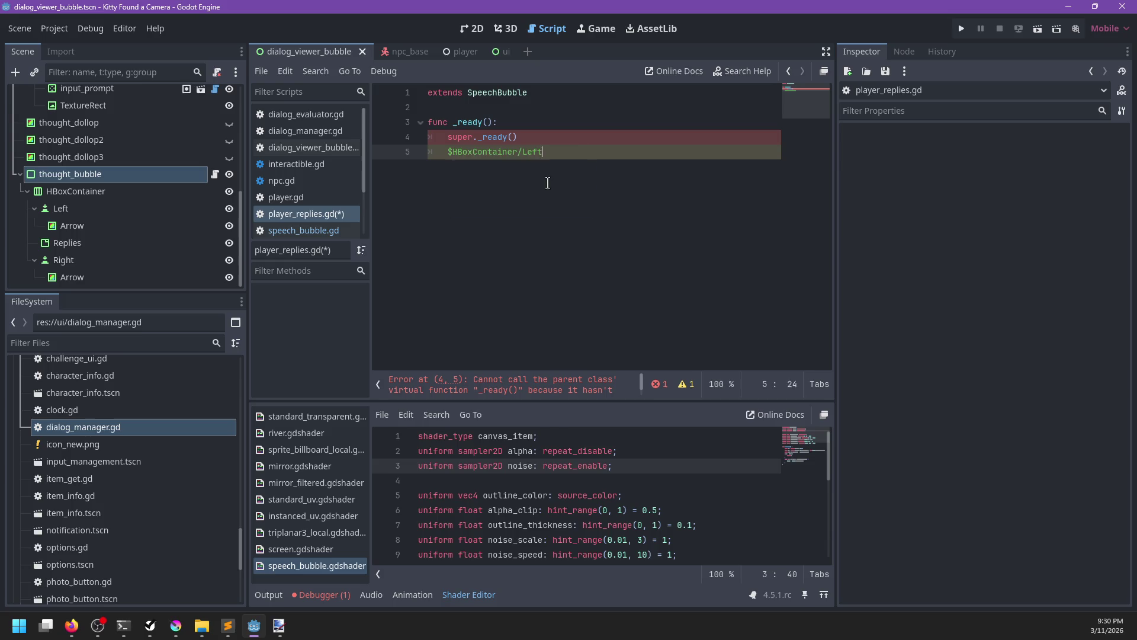
{"action": "type", "text": "pre"}
{"action": "key", "text": "Return"}
{"action": "type", "text": "con"}
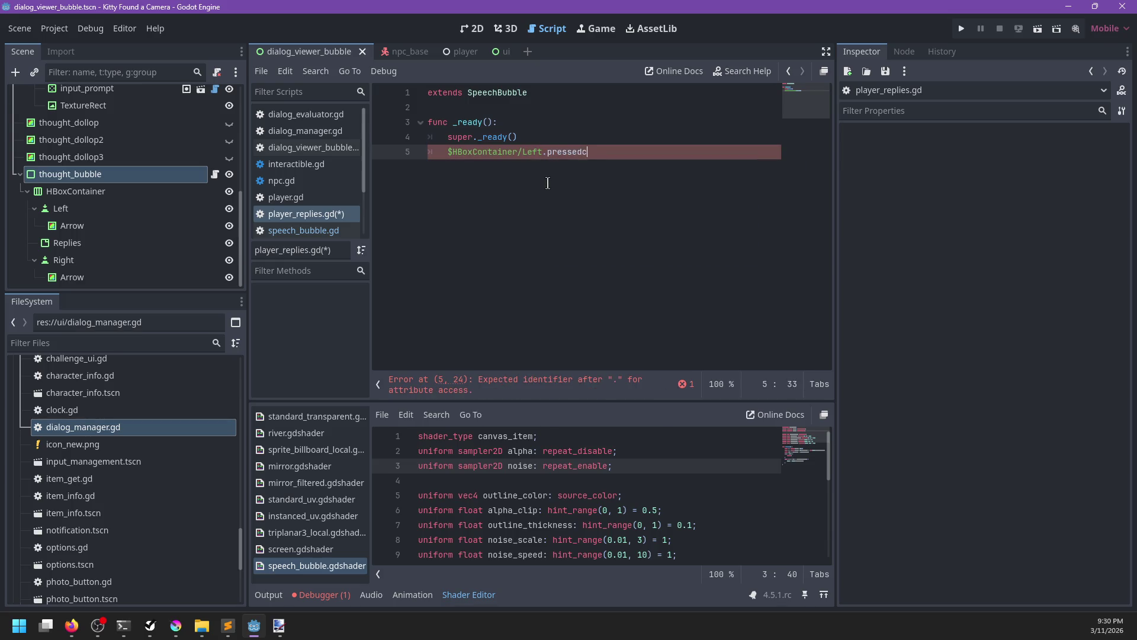
{"action": "key", "text": "BackSpace"}
{"action": "key", "text": "BackSpace"}
{"action": "key", "text": "BackSpace"}
{"action": "type", "text": ".connect(;"}
{"action": "key", "text": "BackSpace"}
{"action": "type", "text": "prev"}
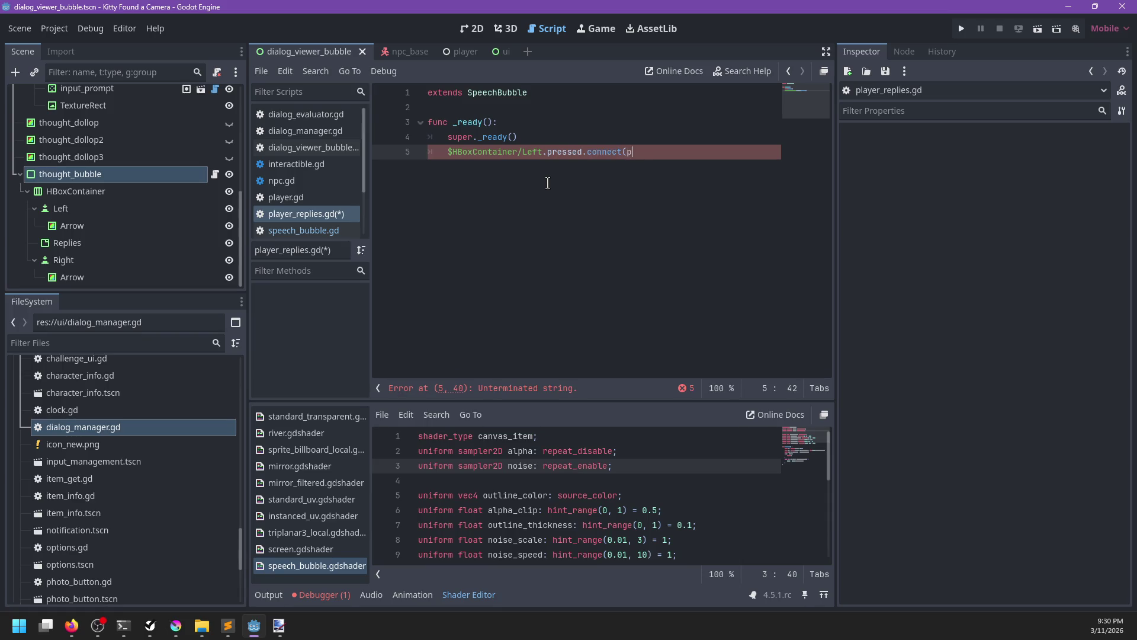
{"action": "type", "text": "ious_reply"}
{"action": "key", "text": "Return"}
{"action": "key", "text": "Return"}
Add previous_reply() and next_reply() functions with pass bodies
{"action": "key", "text": "BackSpace"}
{"action": "type", "text": "func previous_reply():"}
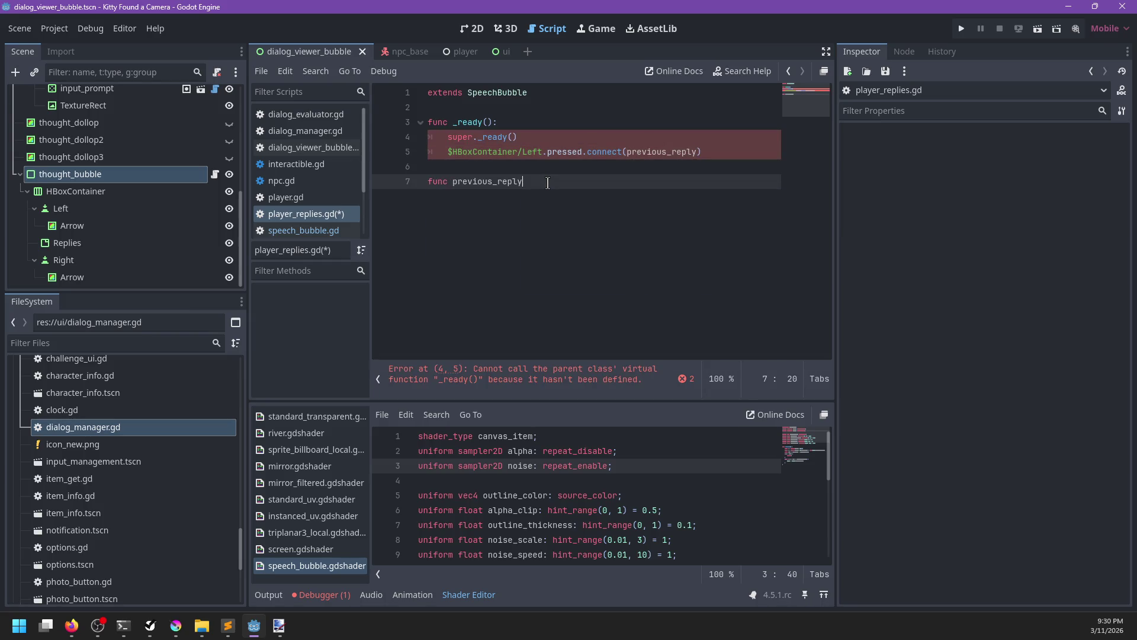
{"action": "key", "text": "Return"}
{"action": "type", "text": "pass"}
{"action": "key", "text": "Return"}
{"action": "key", "text": "BackSpace"}
{"action": "key", "text": "Return"}
{"action": "type", "text": "func next_reply():"}
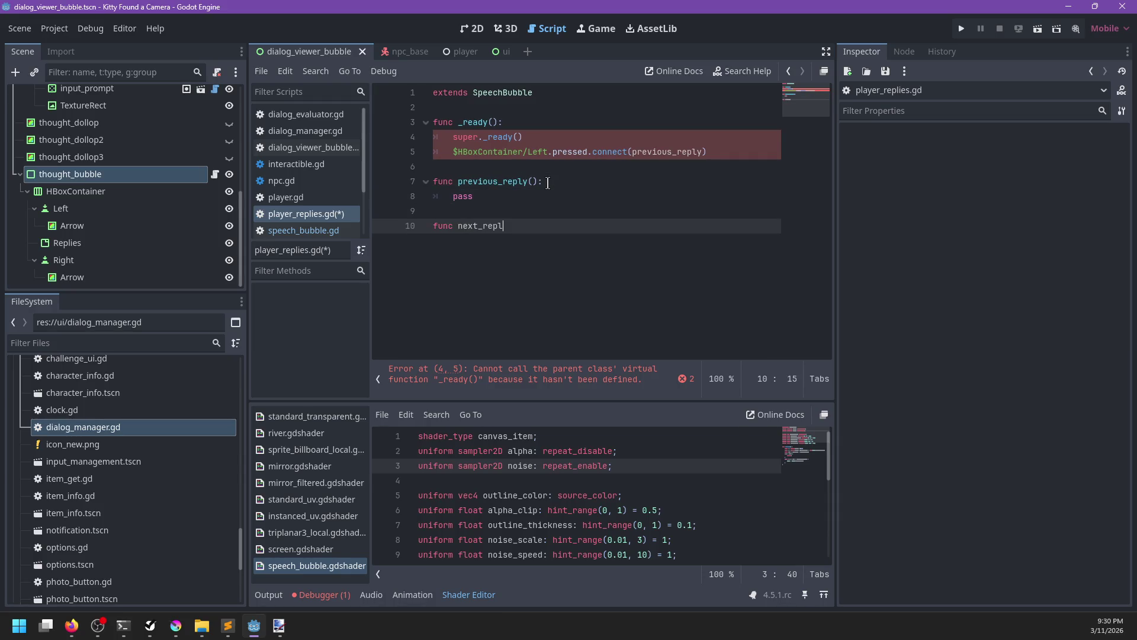
{"action": "key", "text": "Return"}
{"action": "type", "text": "pass"}
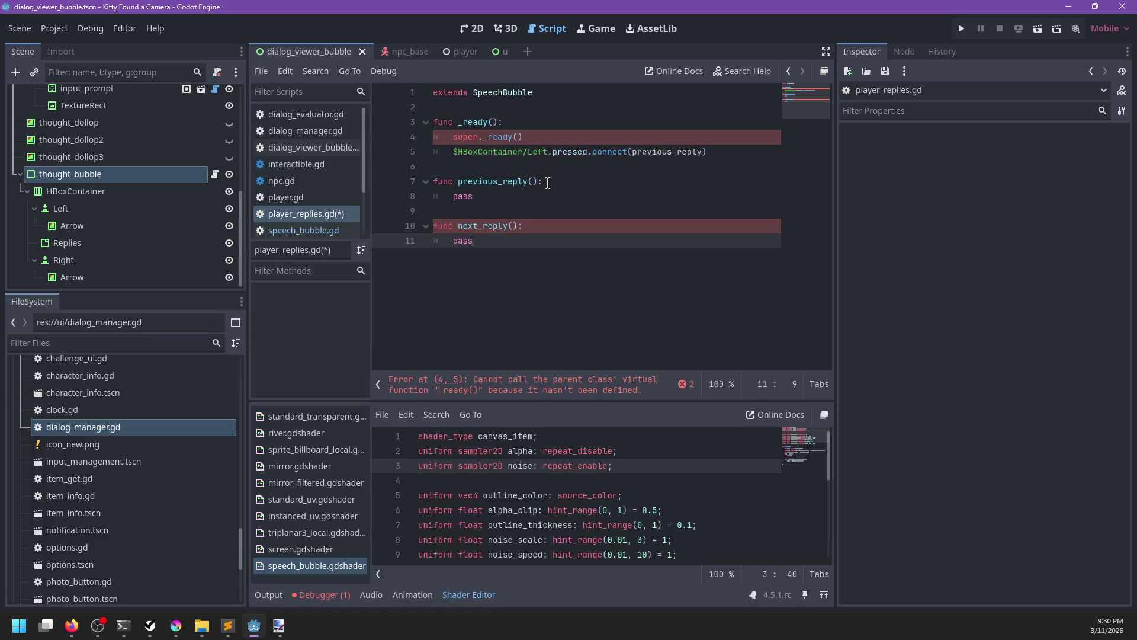
Duplicate the Left connection line and change it to the Right button
{"action": "left_click", "coordinate": [560, 153]}
{"action": "key", "text": "ctrl+shift+d"}
{"action": "double_click", "coordinate": [539, 166]}
{"action": "type", "text": "ro"}
{"action": "key", "text": "BackSpace"}
{"action": "key", "text": "BackSpace"}
{"action": "type", "text": "Right.pressed.connect(previous_reply"}
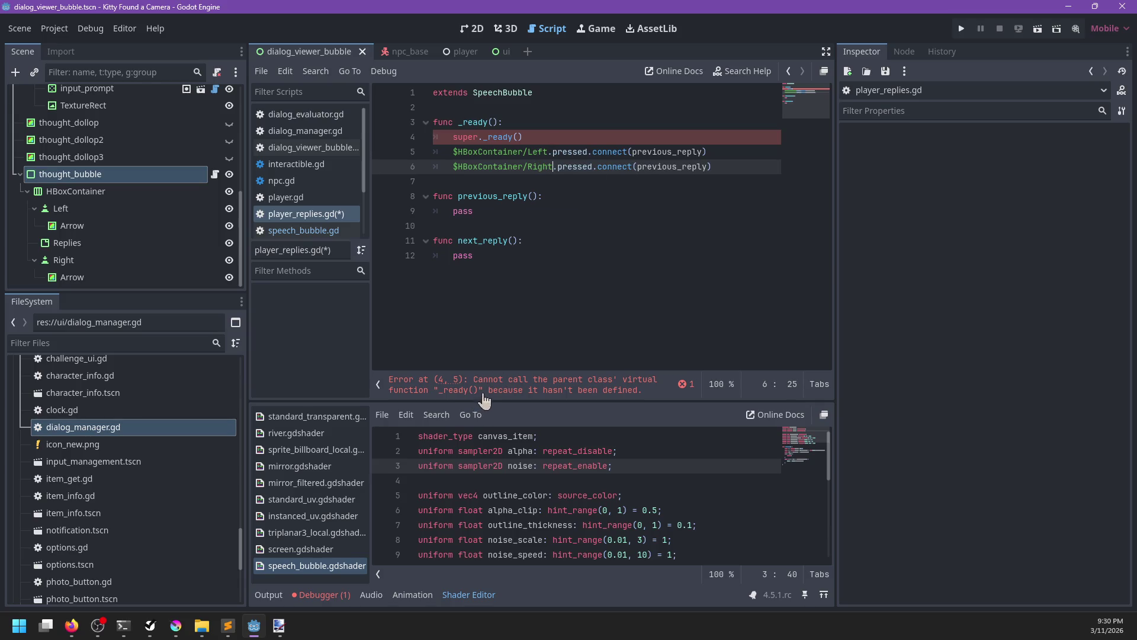
{"action": "left_click_drag", "start_coordinate": [558, 137], "coordinate": [560, 128]}
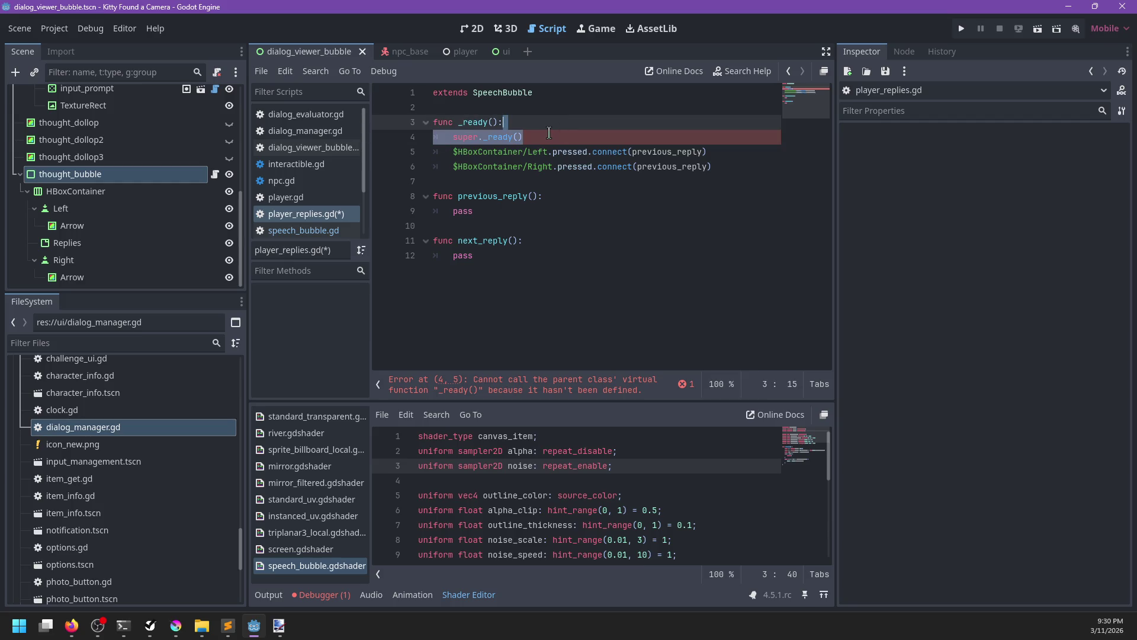
Remove the super._ready() call and start a var t := line in previous_reply
{"action": "key", "text": "BackSpace"}
{"action": "left_click", "coordinate": [621, 181]}
{"action": "left_click", "coordinate": [576, 215]}
{"action": "left_click", "coordinate": [580, 196]}
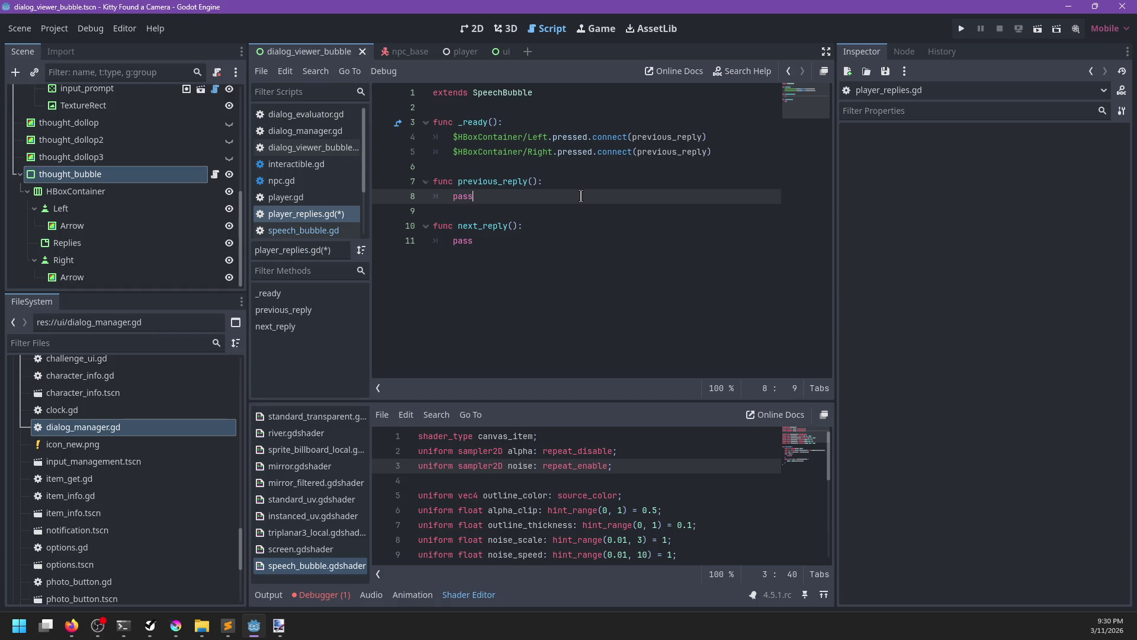
{"action": "key", "text": "BackSpace"}
{"action": "key", "text": "BackSpace"}
{"action": "key", "text": "BackSpace"}
{"action": "type", "text": "var t := "}
{"action": "type", "text": "tabC"}
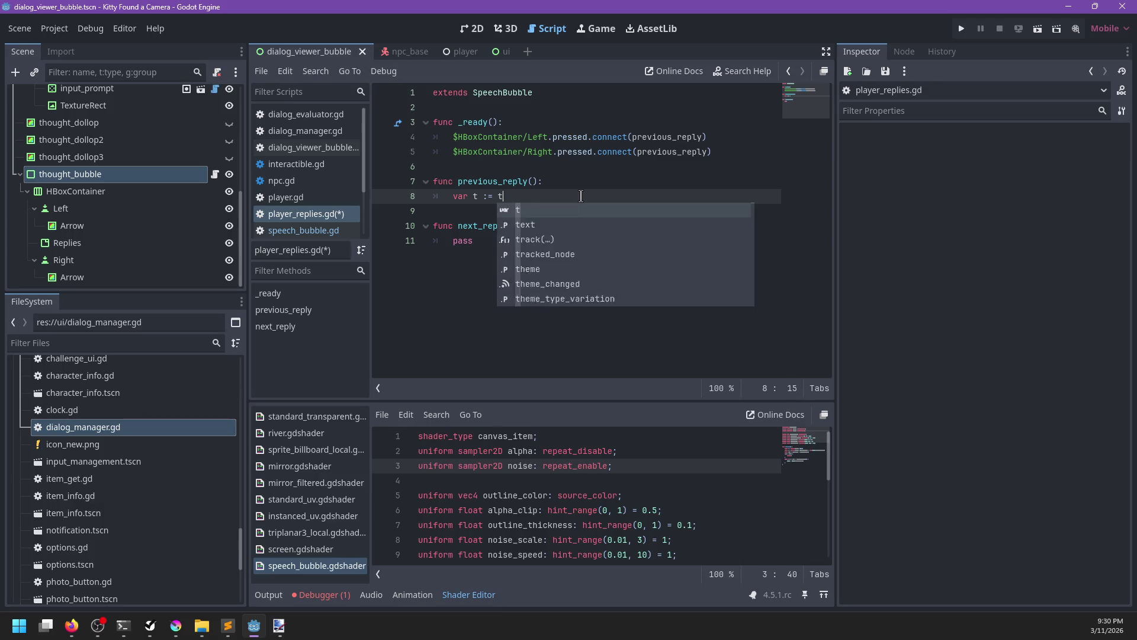
{"action": "key", "text": "Return"}
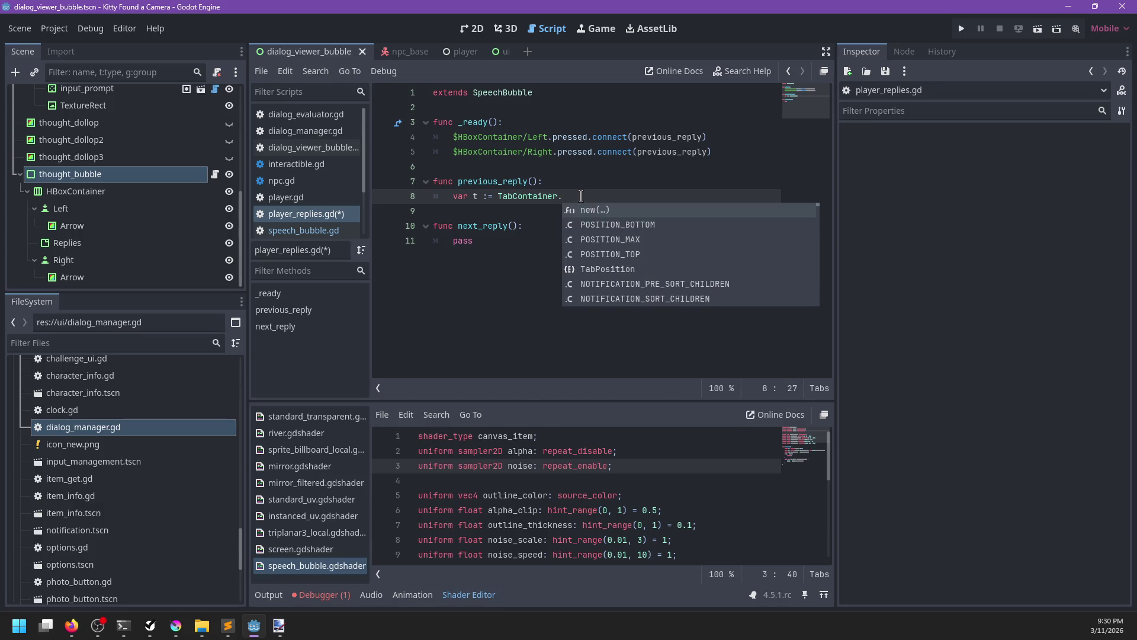
{"action": "key", "text": "ctrl+BackSpace"}
{"action": "type", "text": "$"}
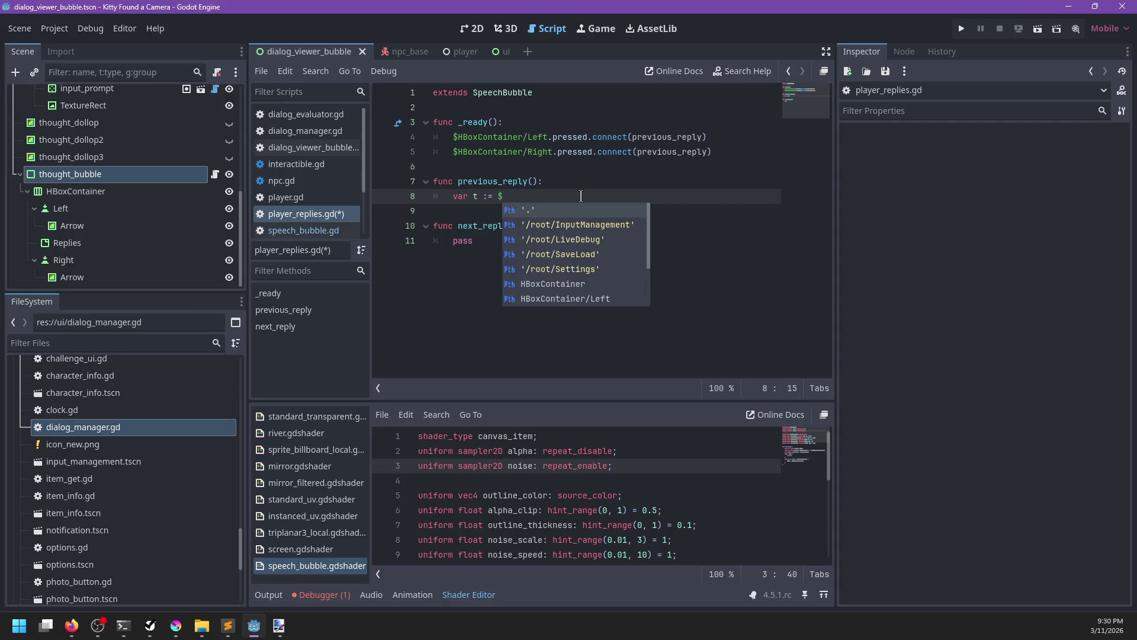
{"action": "type", "text": "Tab"}
{"action": "key", "text": "ctrl+BackSpace"}
{"action": "key", "text": "ctrl+BackSpace"}
{"action": "key", "text": "ctrl+BackSpace"}
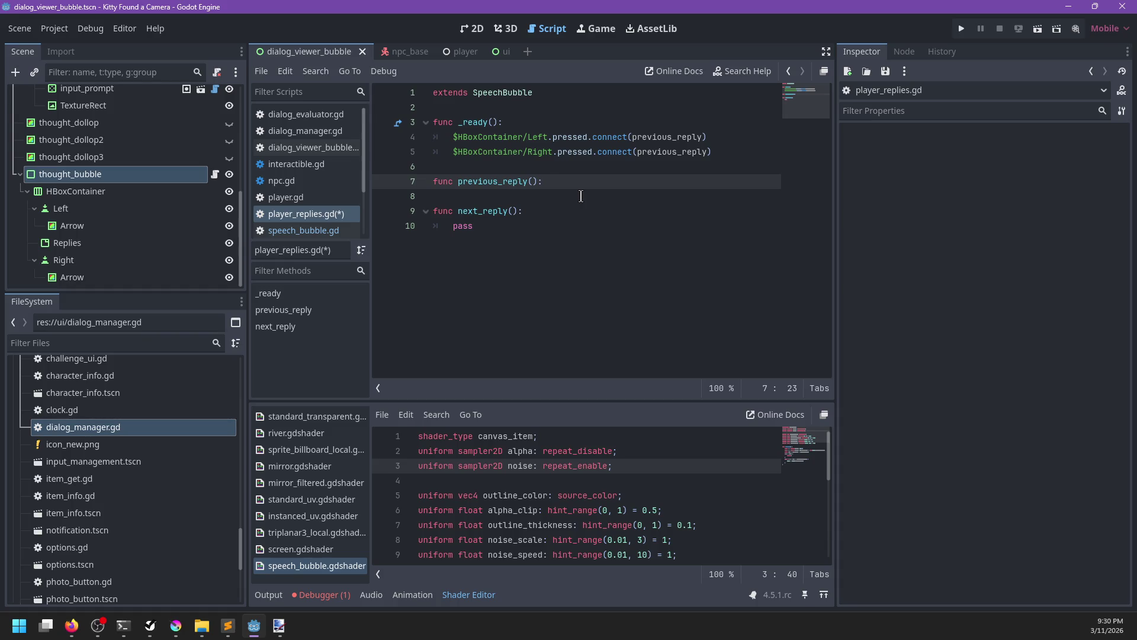
{"action": "key", "text": "Up"}
{"action": "key", "text": "Up"}
{"action": "key", "text": "Up"}
{"action": "key", "text": "Return"}
{"action": "key", "text": "Return"}
{"action": "key", "text": "Up"}
{"action": "type", "text": "onreadyt"}
{"action": "key", "text": "ctrl+BackSpace"}
{"action": "type", "text": "@onreac"}
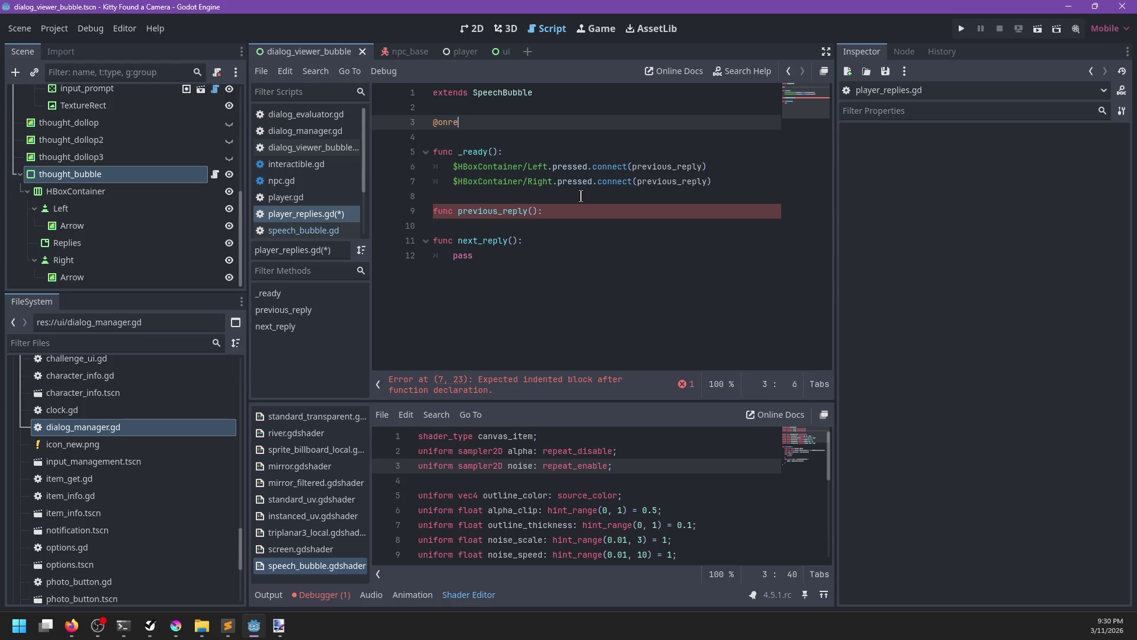
{"action": "type", "text": "y"}
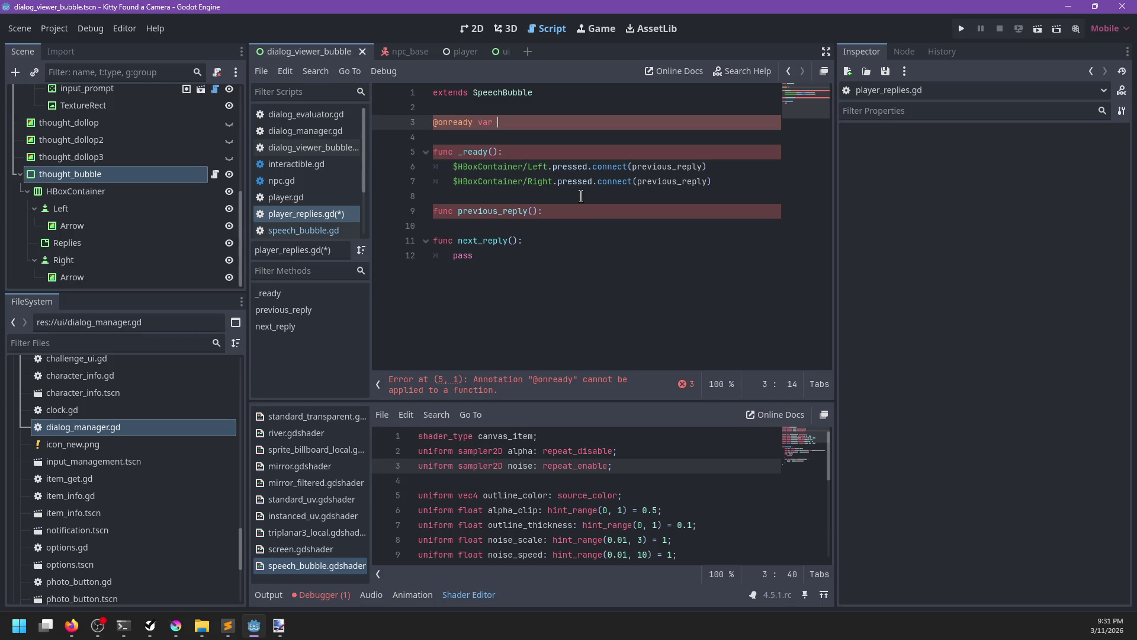
{"action": "type", "text": "var "}
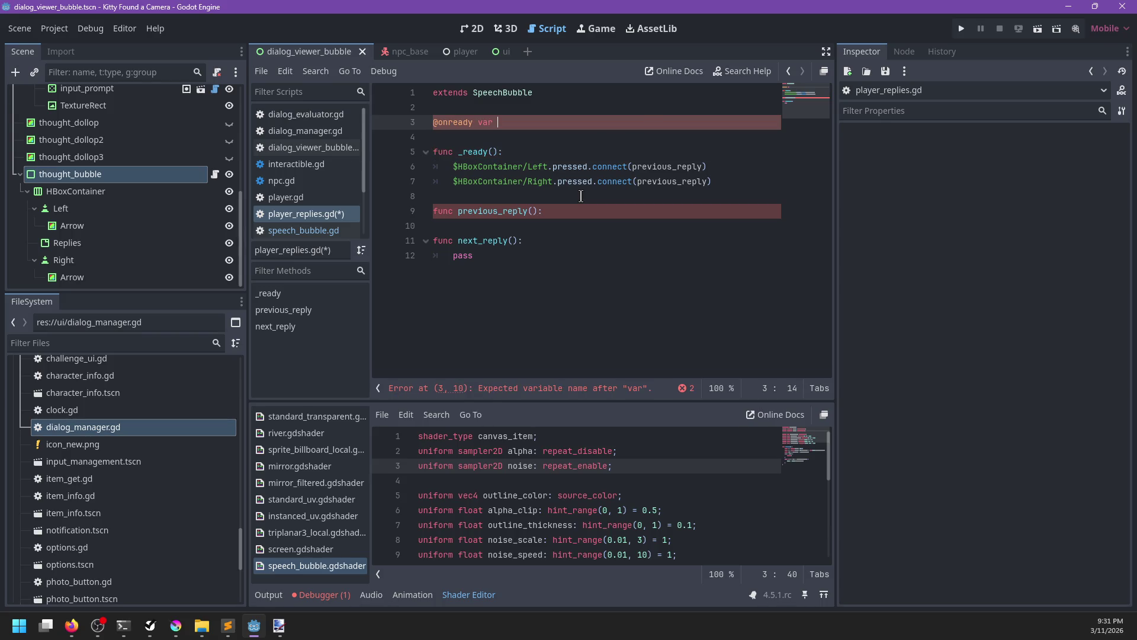
{"action": "type", "text": "tabs := $"}
{"action": "type", "text": "Hbo"}
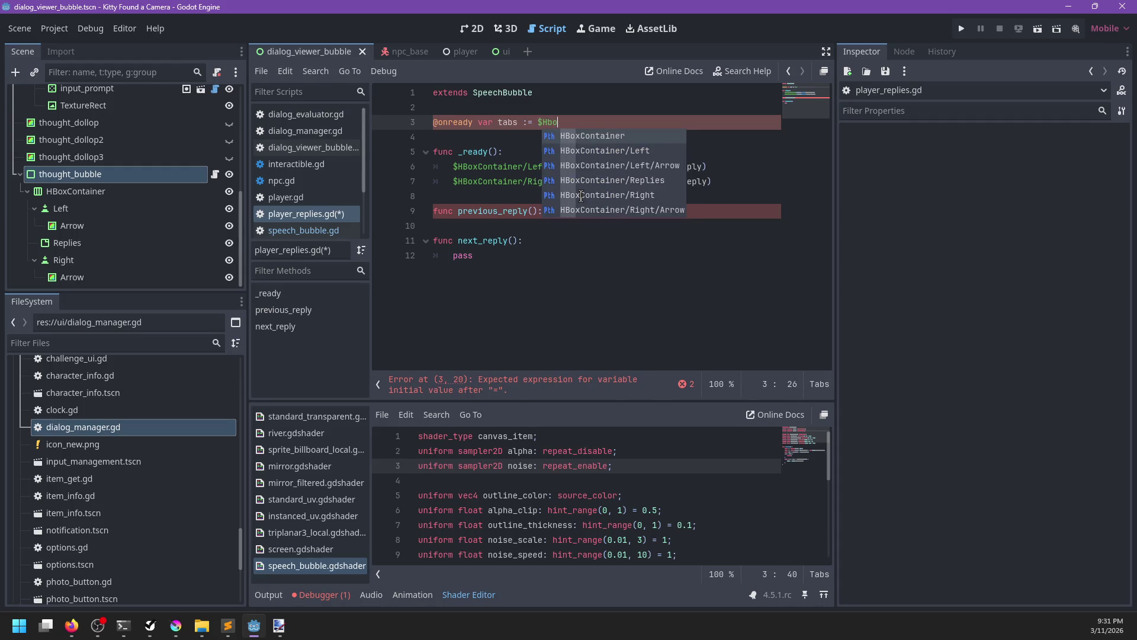
{"action": "key", "text": "Down"}
{"action": "key", "text": "Down"}
{"action": "key", "text": "Down"}
{"action": "key", "text": "Return"}
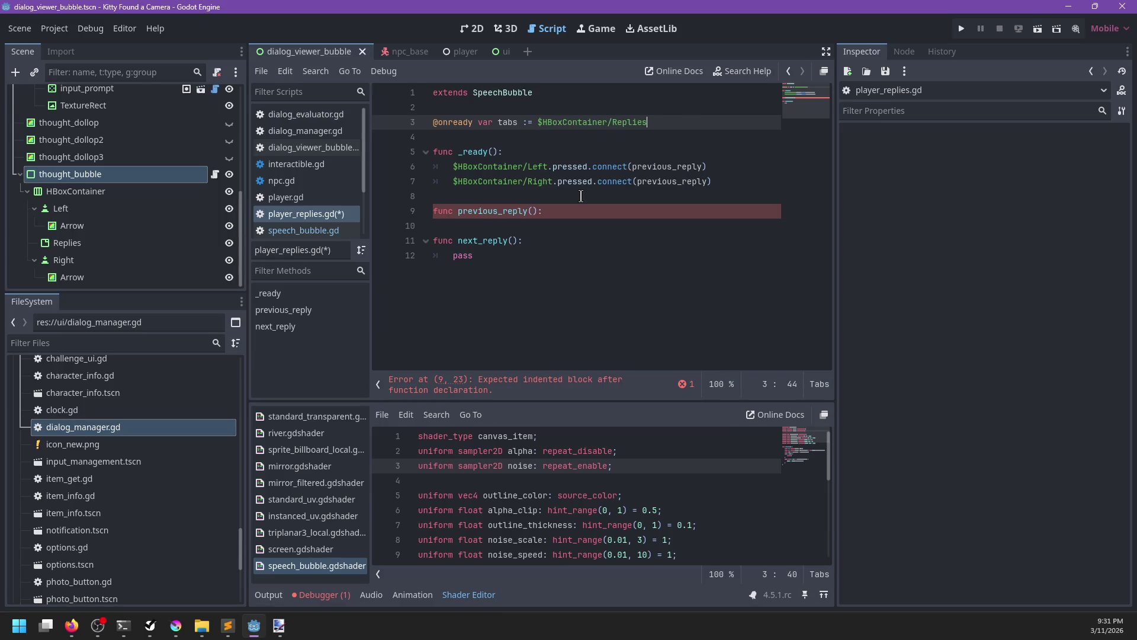
Rename the variable to replies and give it a :TabContainer type hint
{"action": "key", "text": "ctrl+Left"}
{"action": "key", "text": "ctrl+Left"}
{"action": "key", "text": "ctrl+Left"}
{"action": "key", "text": "ctrl+BackSpace"}
{"action": "type", "text": "reoku"}
{"action": "key", "text": "BackSpace"}
{"action": "key", "text": "BackSpace"}
{"action": "key", "text": "BackSpace"}
{"action": "type", "text": "plies"}
{"action": "key", "text": "Right"}
{"action": "key", "text": "Right"}
{"action": "type", "text": "TabContainer"}
{"action": "key", "text": "BackSpace"}
In previous_reply, compute var t from replies.current_tab + 1 and replies.get_tab_count()
{"action": "left_click", "coordinate": [565, 214]}
{"action": "key", "text": "Return"}
{"action": "type", "text": "var t := "}
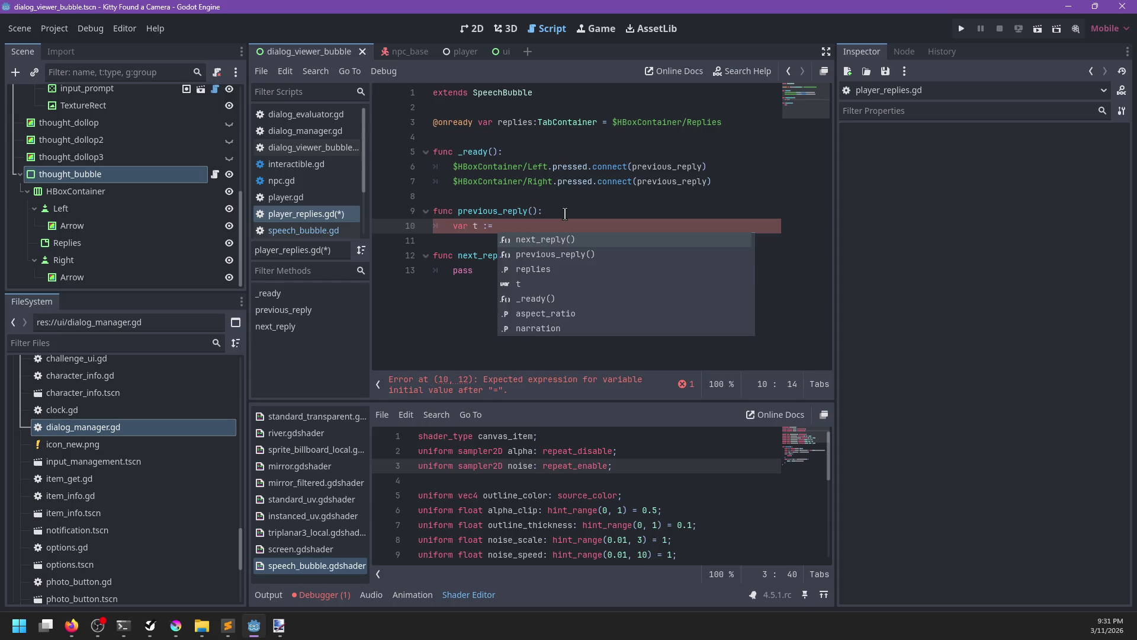
{"action": "type", "text": "replies."}
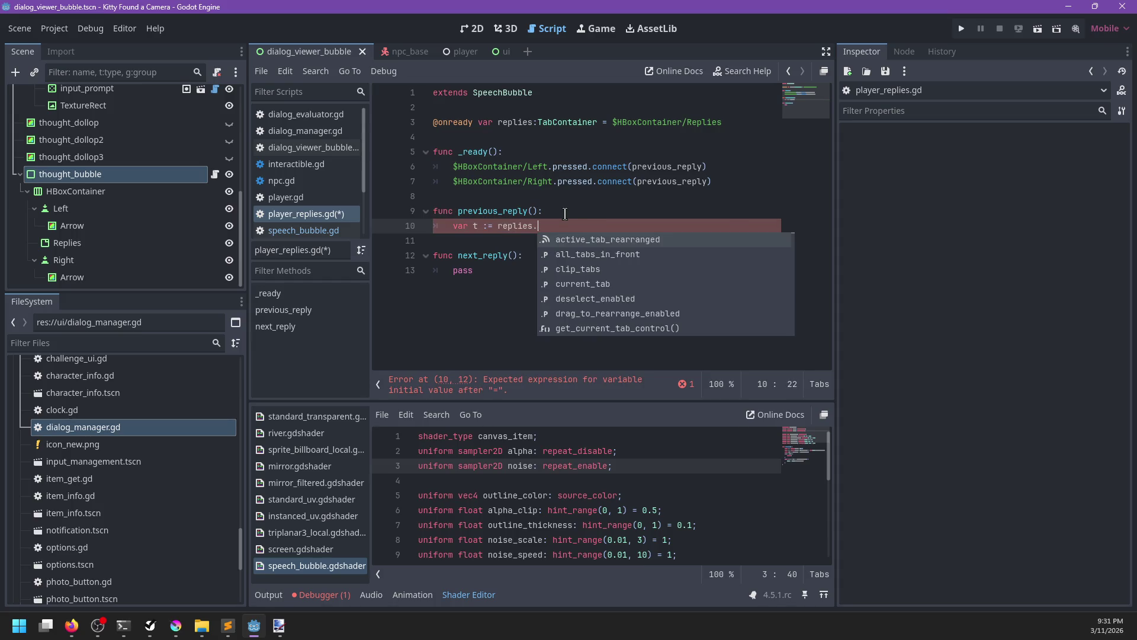
{"action": "type", "text": "tab"}
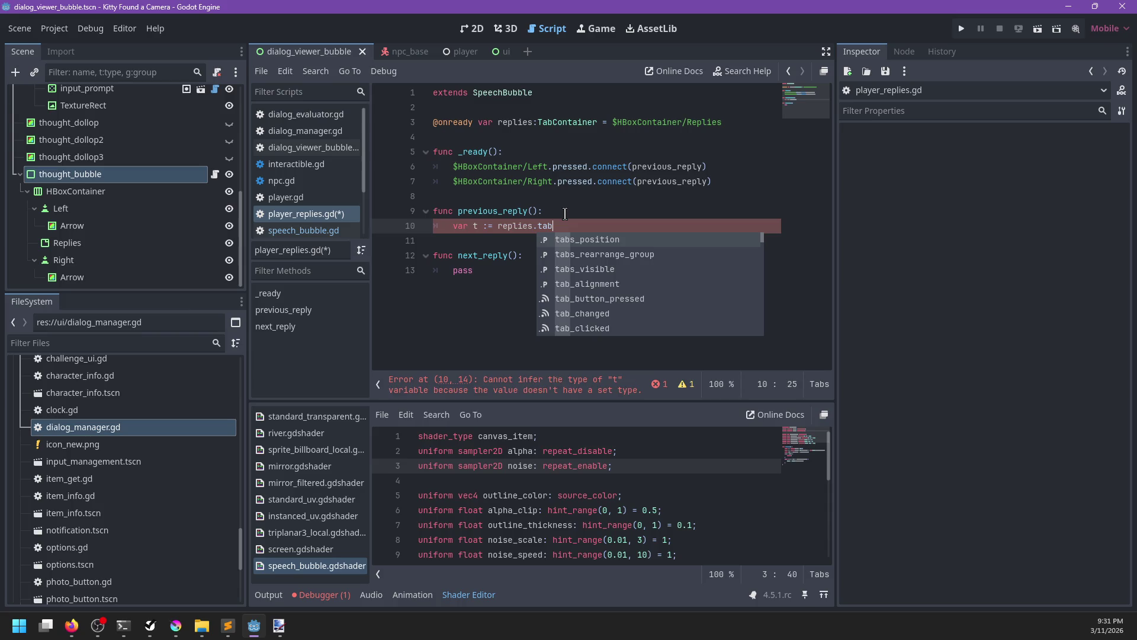
{"action": "key", "text": "BackSpace"}
{"action": "key", "text": "BackSpace"}
{"action": "key", "text": "BackSpace"}
{"action": "type", "text": "current_"}
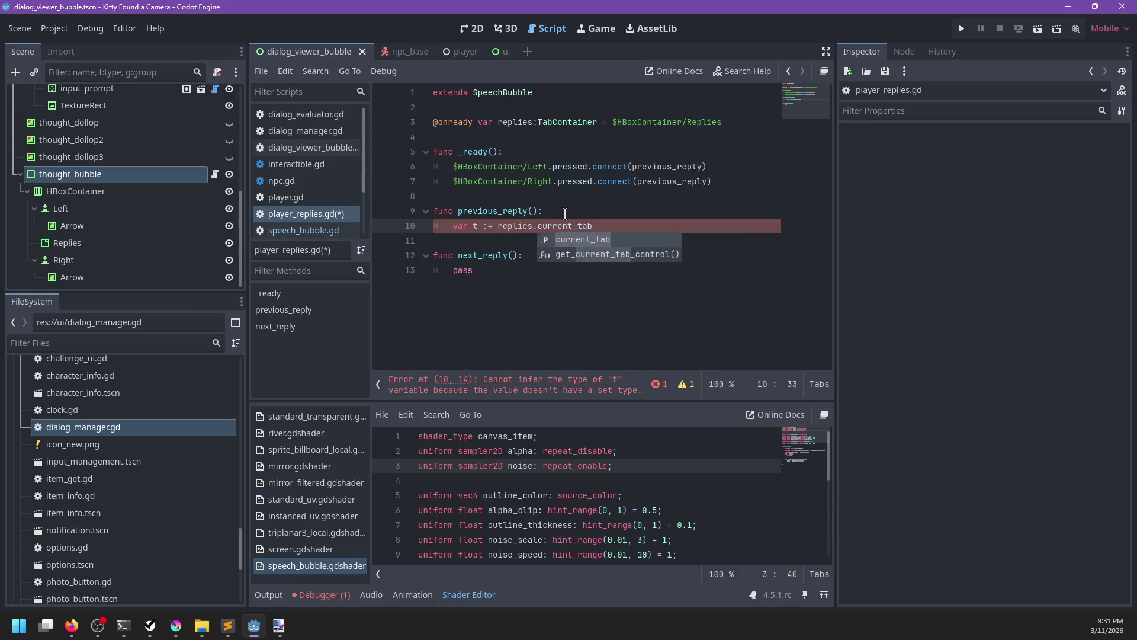
{"action": "key", "text": "Return"}
{"action": "key", "text": "Return"}
{"action": "type", "text": "var"}
{"action": "key", "text": "BackSpace"}
{"action": "key", "text": "BackSpace"}
{"action": "key", "text": "BackSpace"}
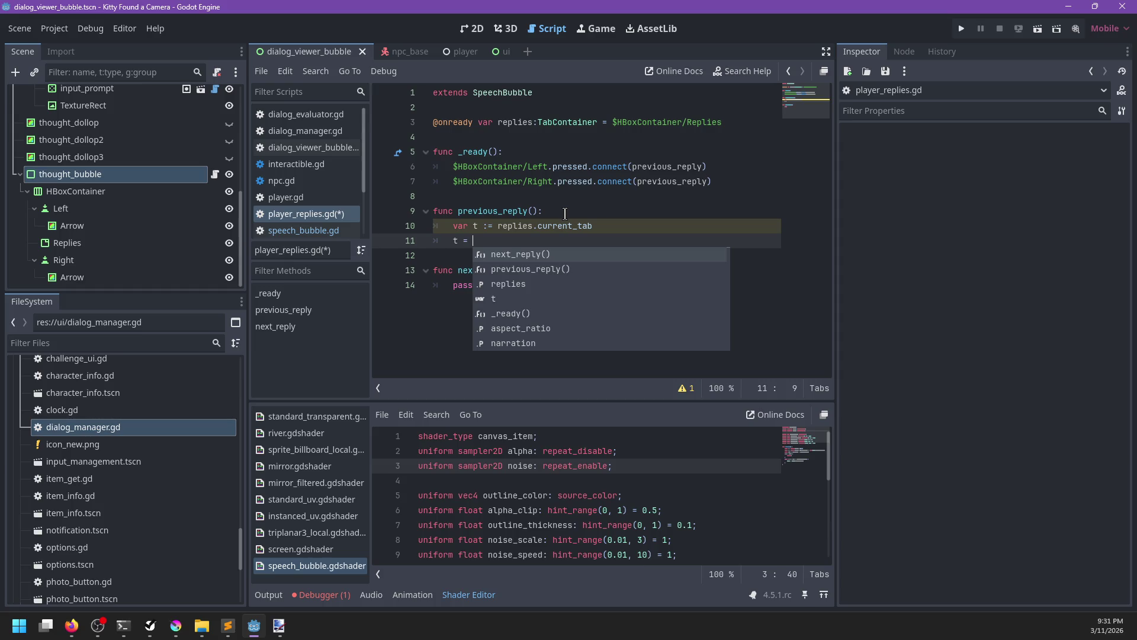
{"action": "key", "text": "BackSpace"}
{"action": "key", "text": "BackSpace"}
{"action": "key", "text": "BackSpace"}
{"action": "type", "text": "+ 1"}
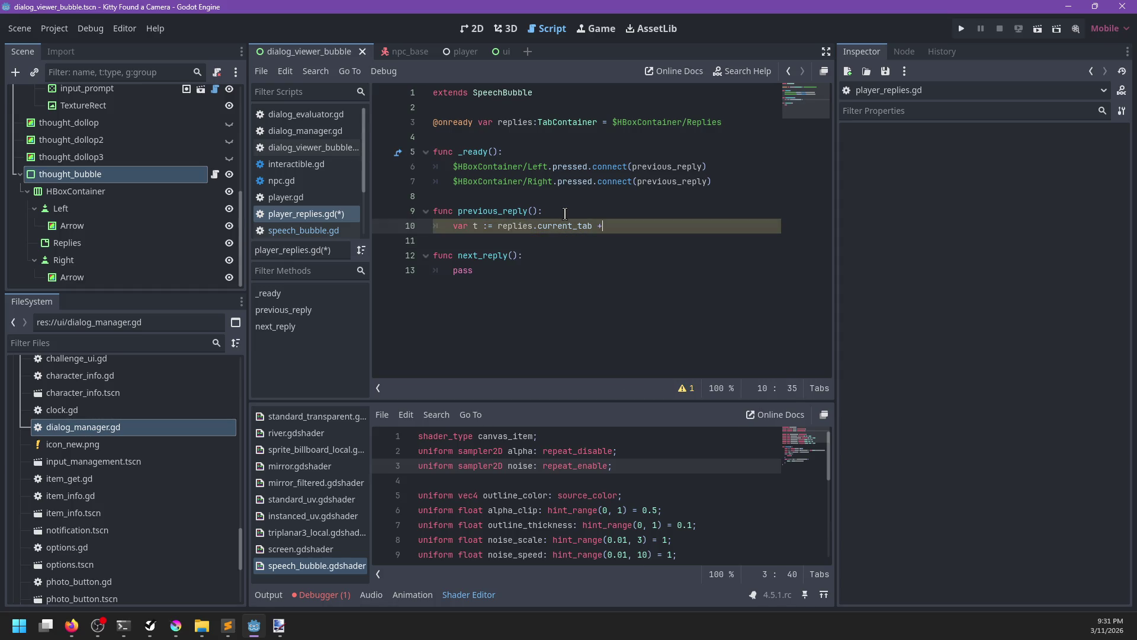
{"action": "type", "text": ")"}
{"action": "key", "text": "ctrl+Left"}
{"action": "key", "text": "ctrl+Left"}
{"action": "key", "text": "ctrl+Left"}
{"action": "type", "text": "("}
{"action": "type", "text": "replies.tab_"}
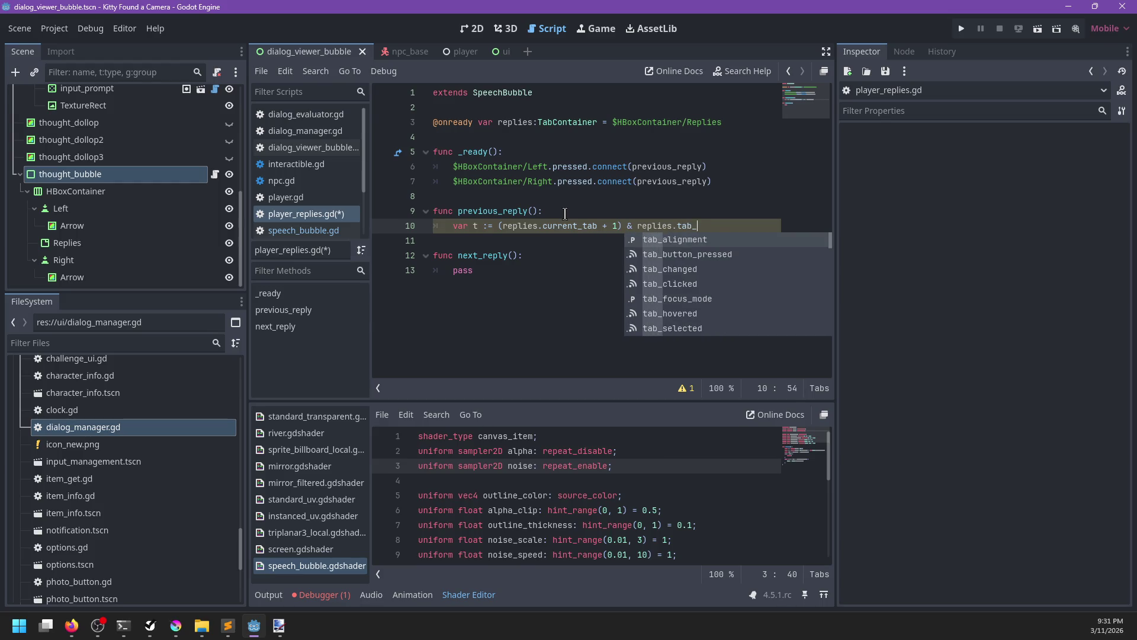
{"action": "type", "text": "si"}
{"action": "key", "text": "BackSpace"}
{"action": "key", "text": "BackSpace"}
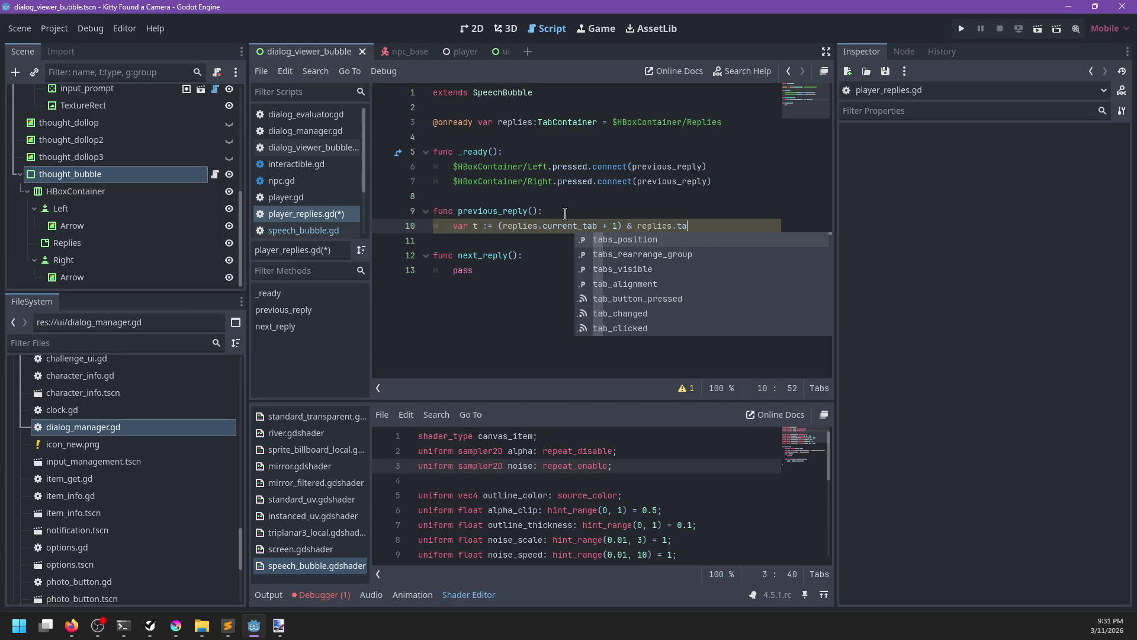
{"action": "type", "text": "cou"}
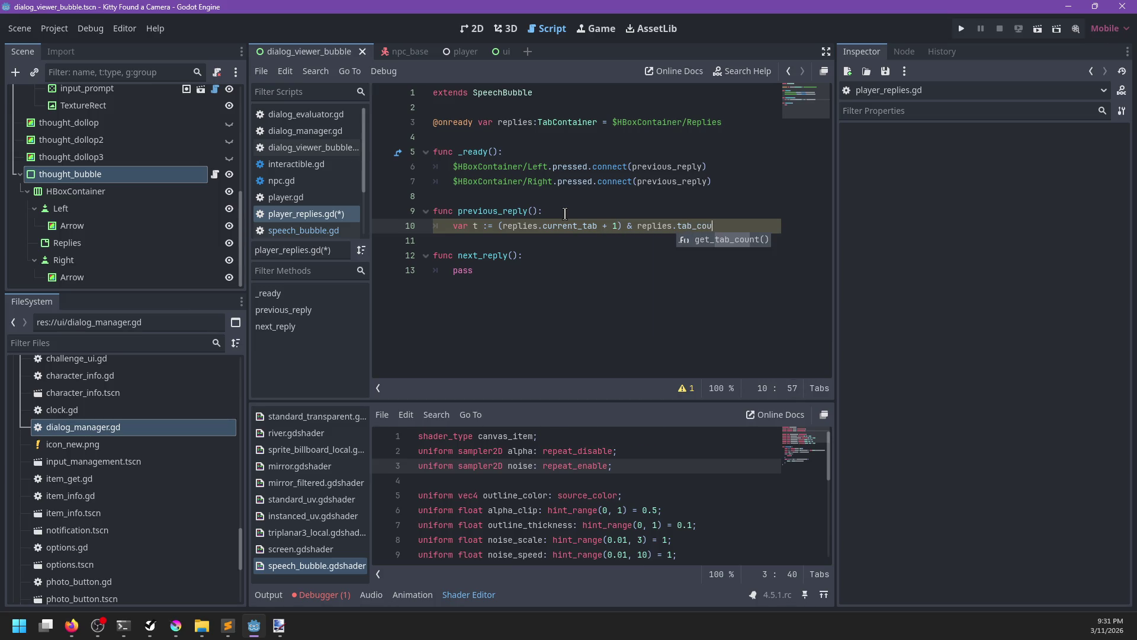
{"action": "key", "text": "Return"}
Copy the tab index calculation into next_reply in place of pass
{"action": "key", "text": "shift+Up"}
{"action": "key", "text": "Down"}
{"action": "key", "text": "Down"}
{"action": "key", "text": "Down"}
{"action": "key", "text": "Down"}
{"action": "key", "text": "shift+Up"}
{"action": "type", "text": "var t := (replies.current_tab + 1) & replies.get_tab_count()"}
In next_reply, store replies.get_tab_count() in var c and wrap the index with c
{"action": "key", "text": "Up"}
{"action": "key", "text": "Return"}
{"action": "type", "text": "var c :="}
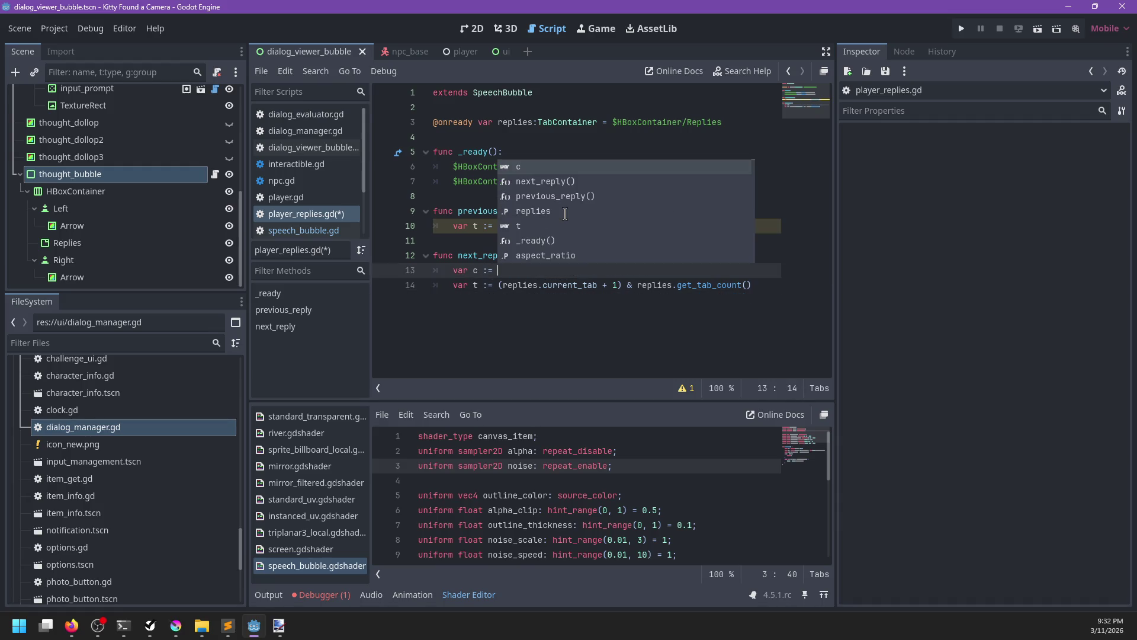
{"action": "key", "text": "Escape"}
{"action": "key", "text": "Down"}
{"action": "key", "text": "End"}
{"action": "key", "text": "ctrl+shift+Left"}
{"action": "key", "text": "ctrl+shift+Left"}
{"action": "key", "text": "ctrl+x"}
{"action": "key", "text": "Up"}
{"action": "key", "text": "ctrl+v"}
{"action": "key", "text": "Down"}
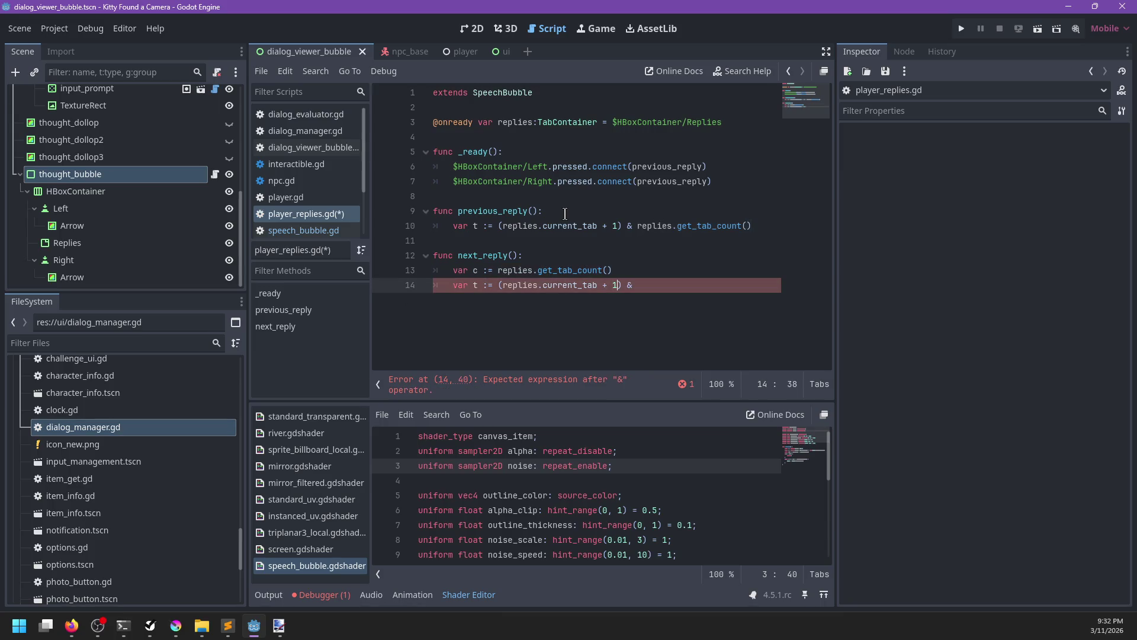
{"action": "key", "text": "BackSpace"}
{"action": "type", "text": "c - 1) & c"}
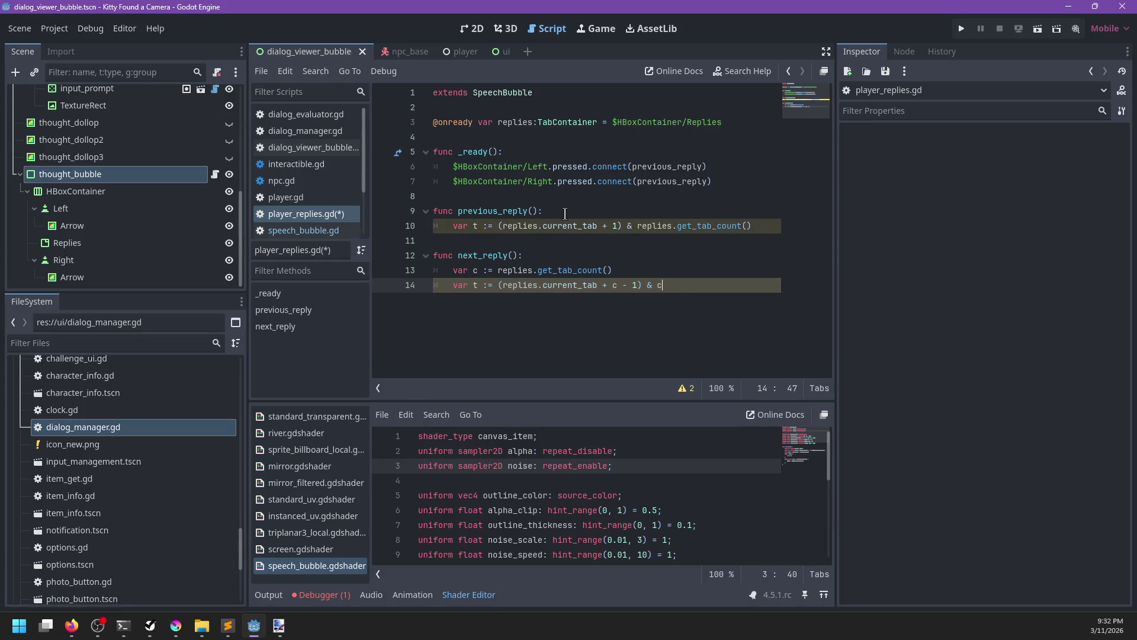
Add replies.current_tab = t at the end of previous_reply
{"action": "key", "text": "Up"}
{"action": "key", "text": "Up"}
{"action": "key", "text": "Up"}
{"action": "key", "text": "Down"}
{"action": "key", "text": "End"}
{"action": "key", "text": "Left"}
{"action": "key", "text": "Left"}
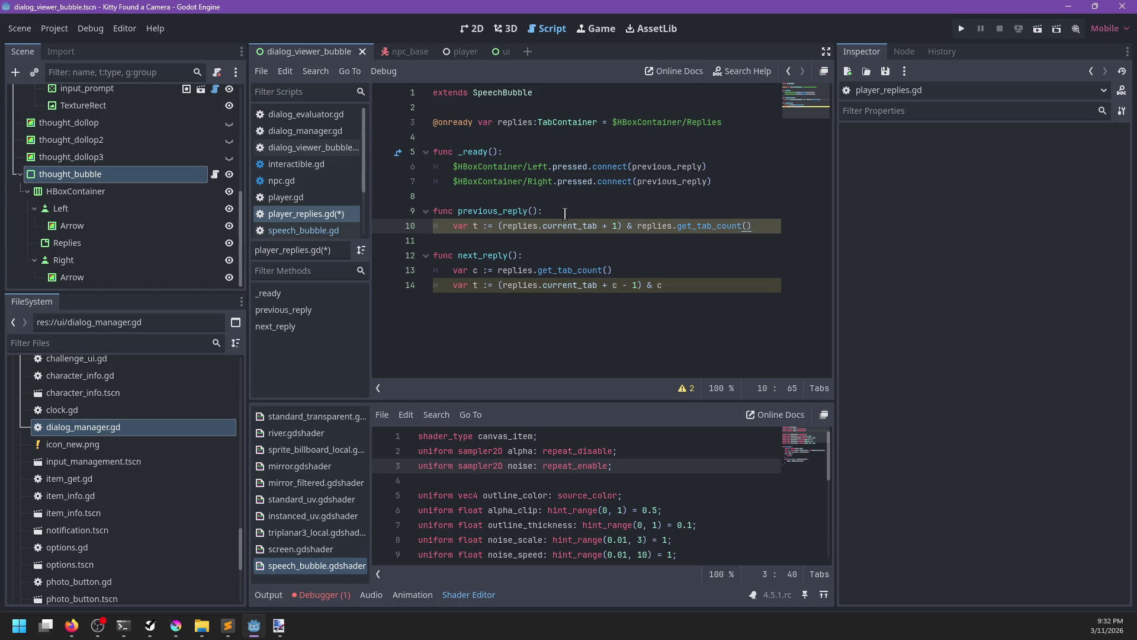
{"action": "key", "text": "Return"}
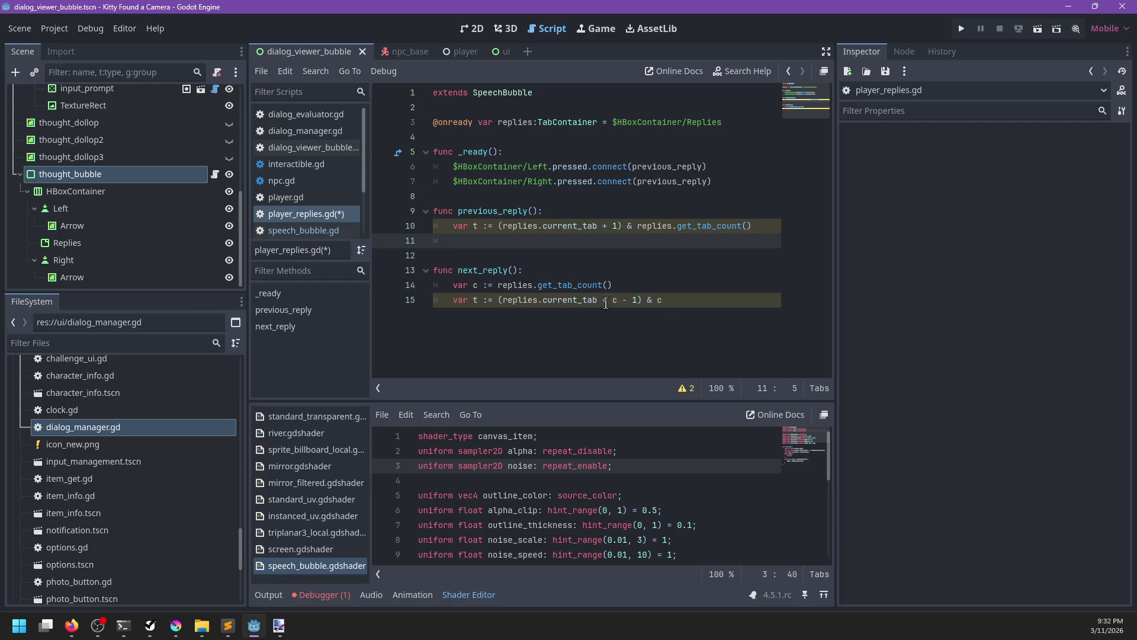
{"action": "left_click_drag", "start_coordinate": [587, 301], "coordinate": [633, 301]}
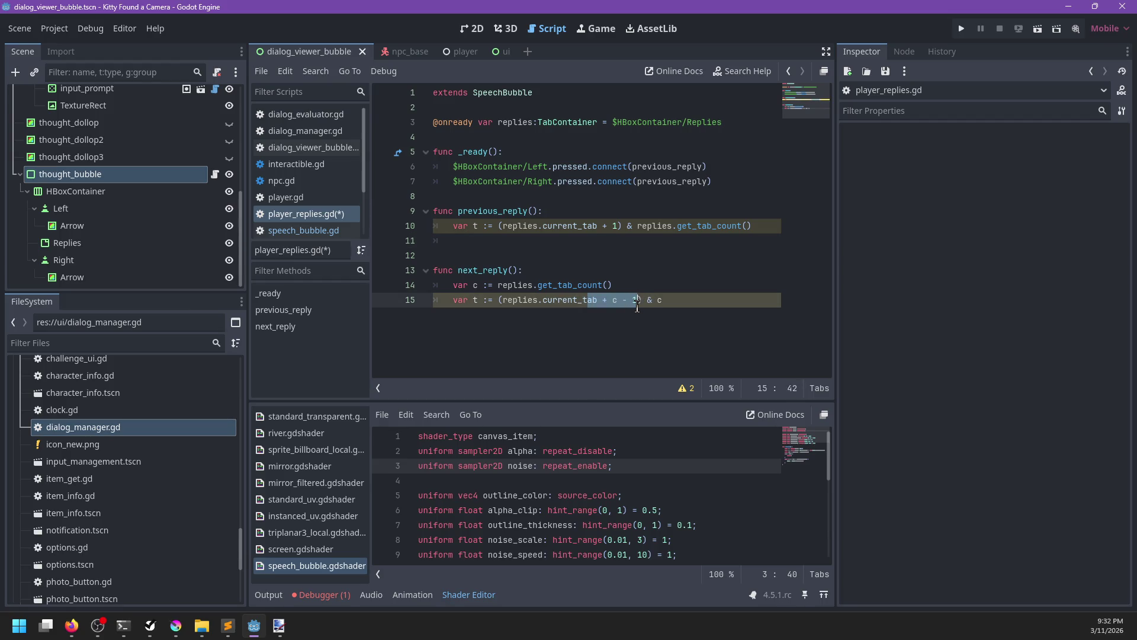
{"action": "left_click", "coordinate": [523, 244]}
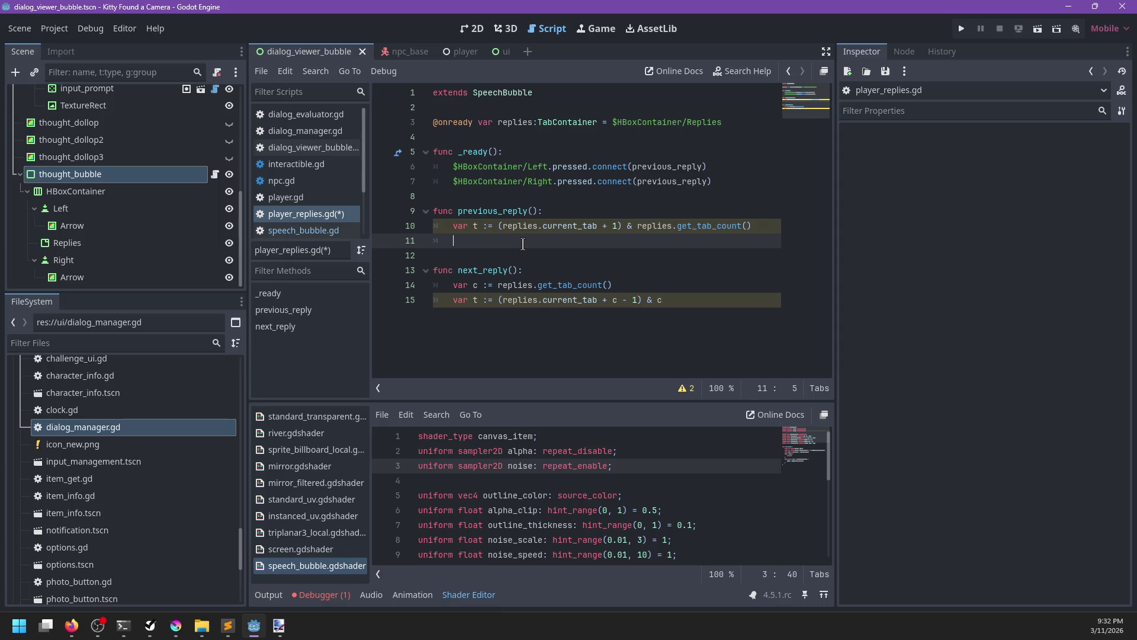
{"action": "type", "text": "replies."}
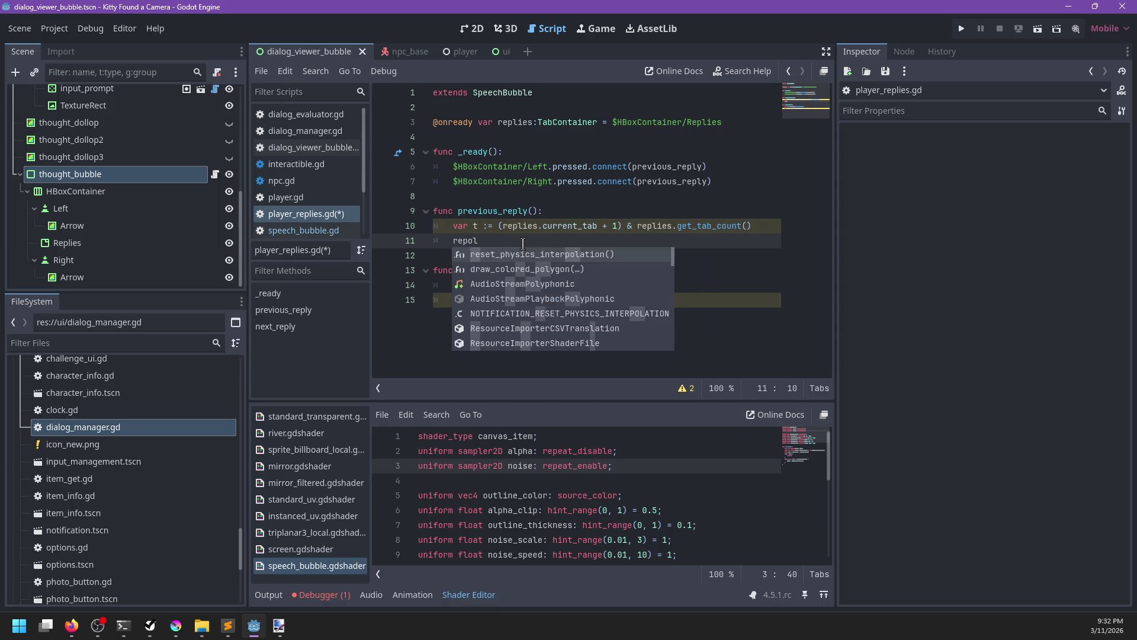
{"action": "key", "text": "Escape"}
{"action": "type", "text": "set_ta"}
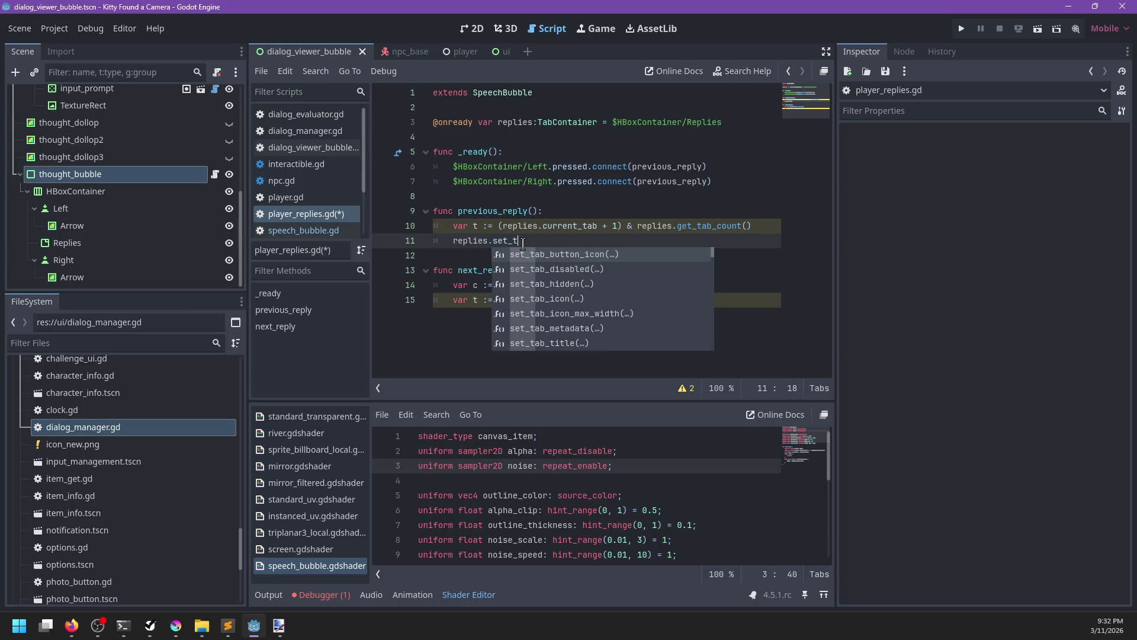
{"action": "key", "text": "BackSpace"}
{"action": "key", "text": "BackSpace"}
{"action": "key", "text": "BackSpace"}
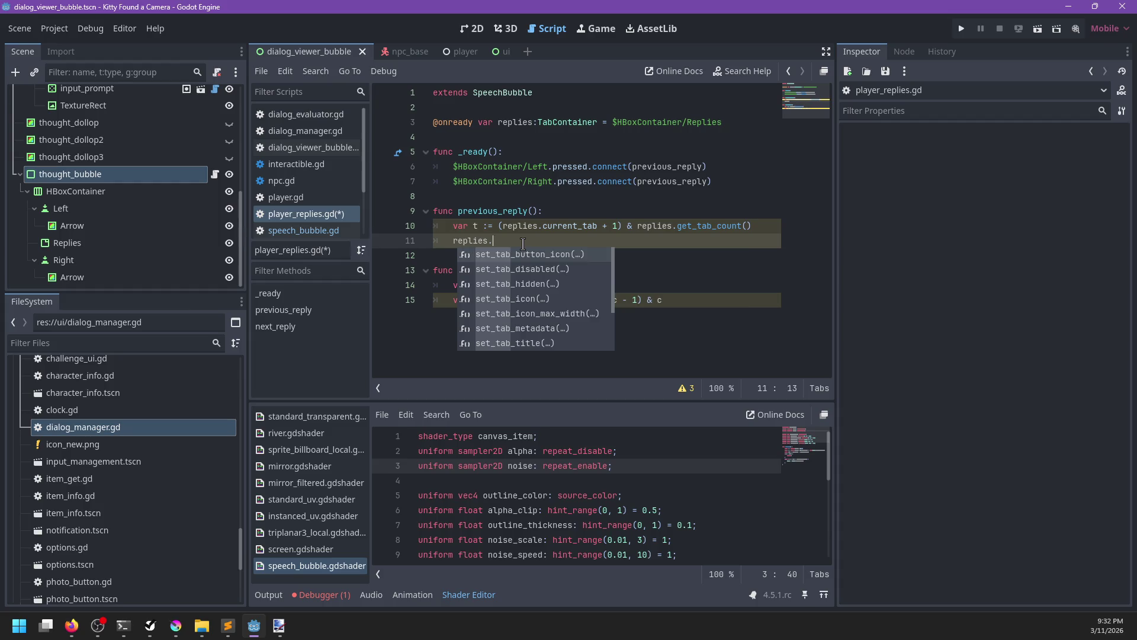
{"action": "type", "text": "current_tab ="}
Add the replies.current_tab assignment to next_reply and save the script
{"action": "key", "text": "Down"}
{"action": "key", "text": "Down"}
{"action": "key", "text": "Down"}
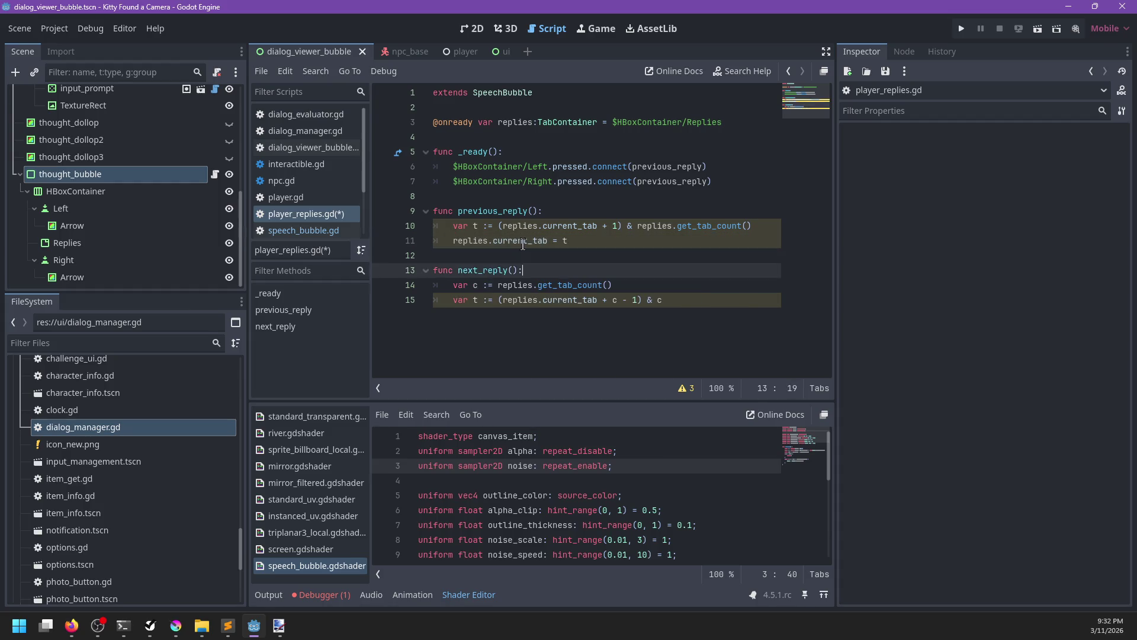
{"action": "key", "text": "End"}
{"action": "key", "text": "Return"}
{"action": "type", "text": "replies.current_tab"}
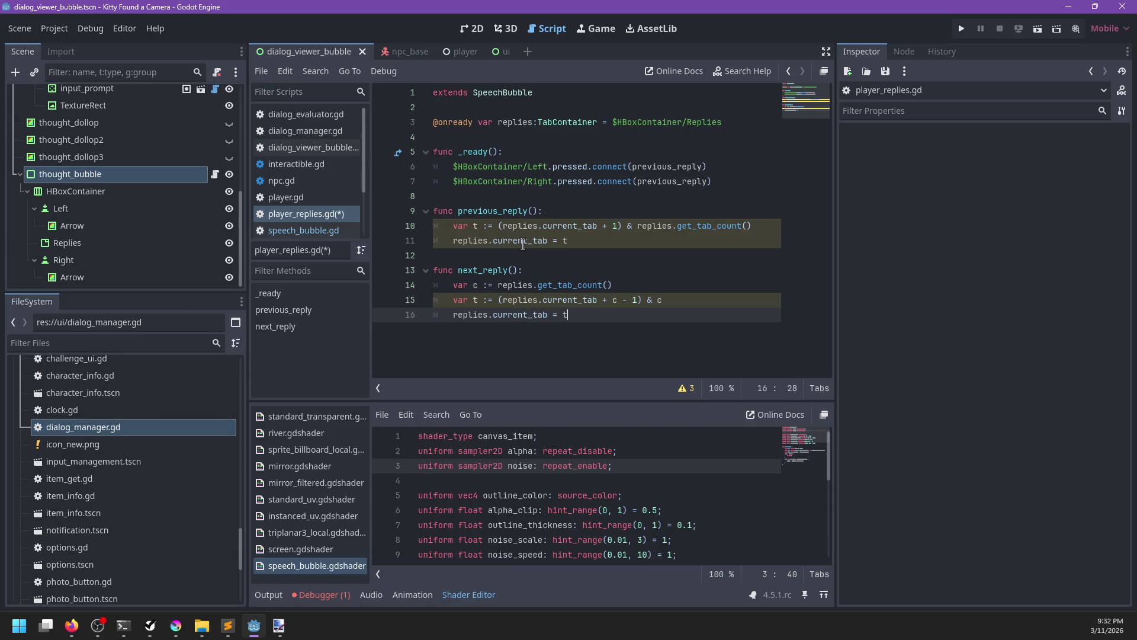
{"action": "key", "text": "Up"}
{"action": "key", "text": "Up"}
{"action": "key", "text": "Up"}
{"action": "key", "text": "ctrl+s"}
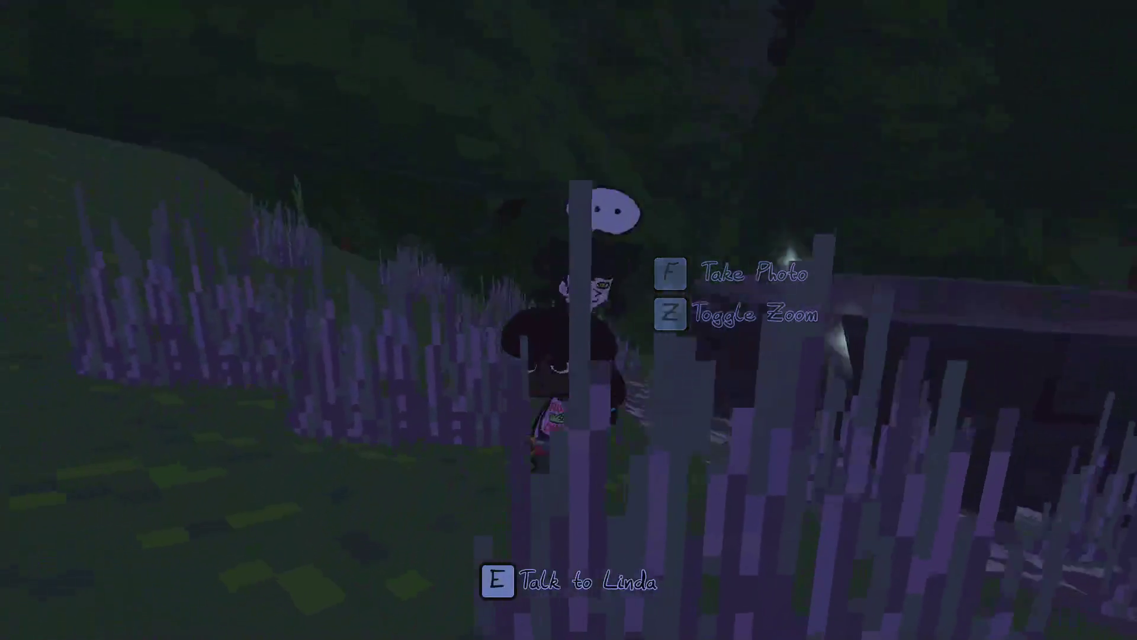
Talk to Linda in game until the 'Where do I find the ghosts?' reply bubble shows, then return to the editor
{"action": "key", "text": "e"}
{"action": "key", "text": "space"}
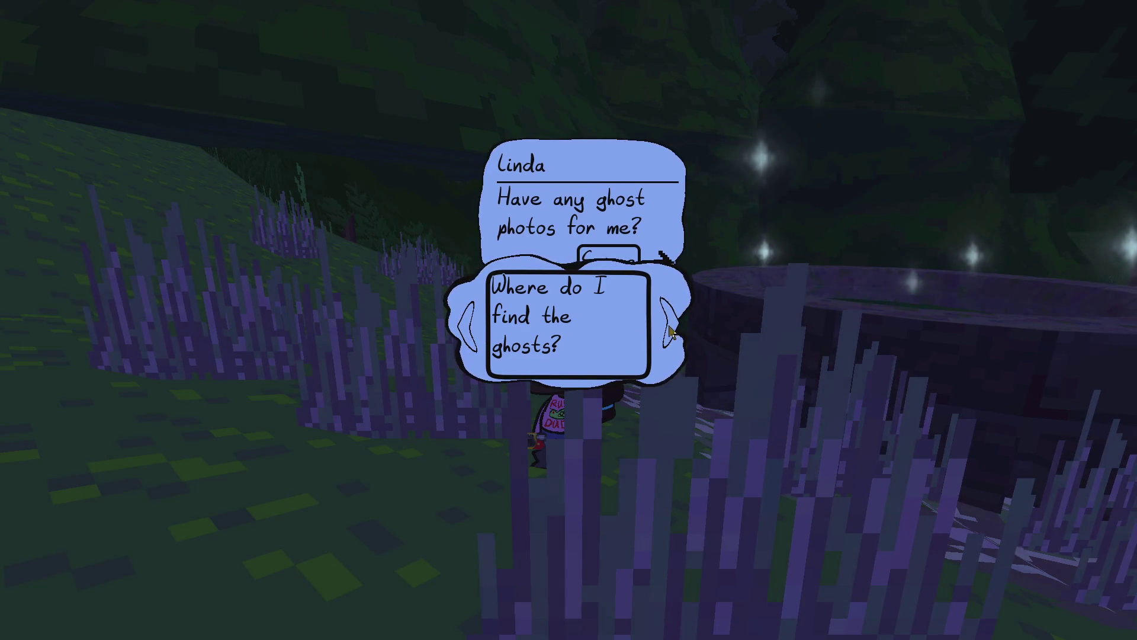
{"action": "mouse_move", "coordinate": [674, 398]}
{"action": "left_mouse_down"}
{"action": "mouse_move", "coordinate": [731, 418]}
{"action": "mouse_move", "coordinate": [819, 332]}
{"action": "mouse_move", "coordinate": [996, 237]}
{"action": "mouse_move", "coordinate": [912, 396]}
{"action": "mouse_move", "coordinate": [546, 416]}
{"action": "mouse_move", "coordinate": [345, 406]}
{"action": "mouse_move", "coordinate": [673, 386]}
{"action": "mouse_move", "coordinate": [582, 439]}
{"action": "mouse_move", "coordinate": [573, 468]}
{"action": "left_mouse_up"}
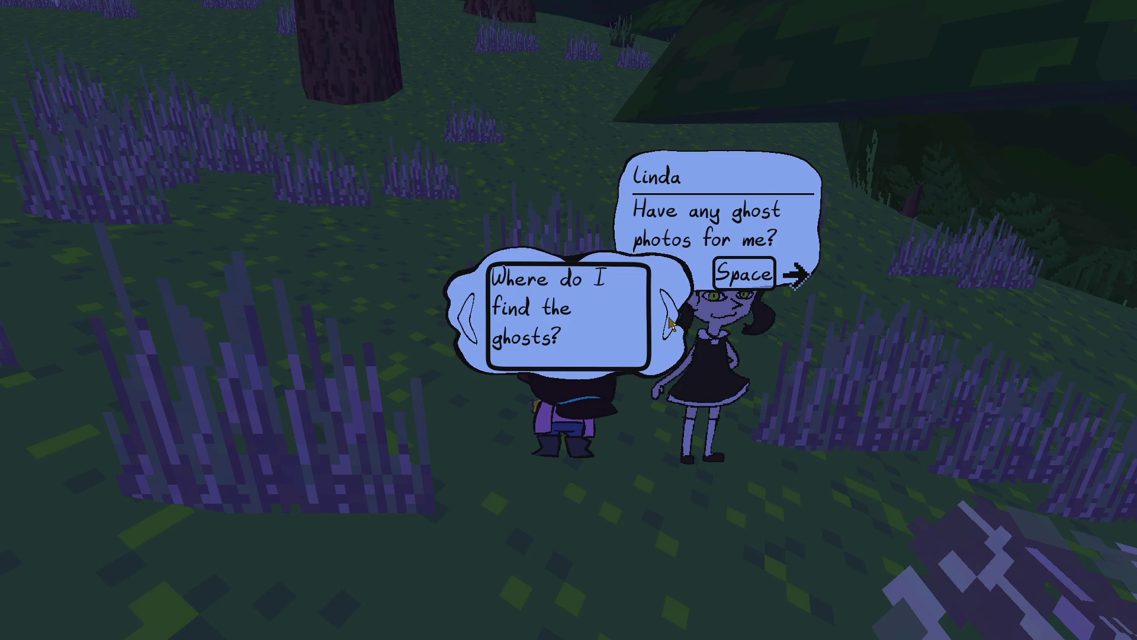
{"action": "key", "text": "alt+Tab"}
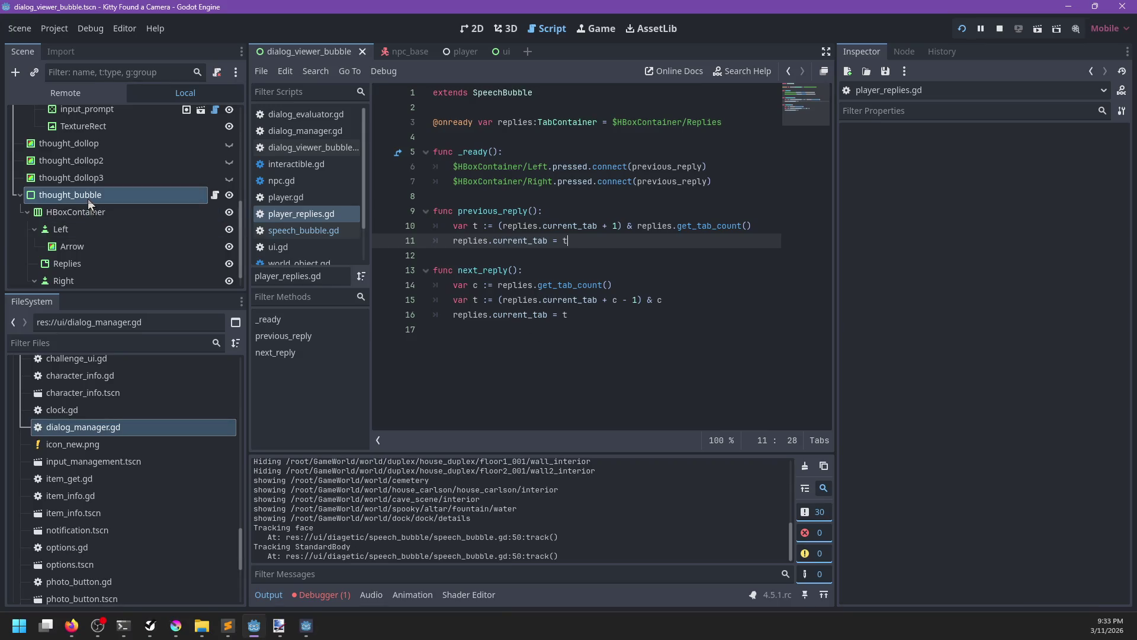
Inspect the reply bubble's HBoxContainer, Left, Right and Replies nodes in the Scene dock
{"action": "left_click", "coordinate": [83, 212]}
{"action": "left_click", "coordinate": [506, 34]}
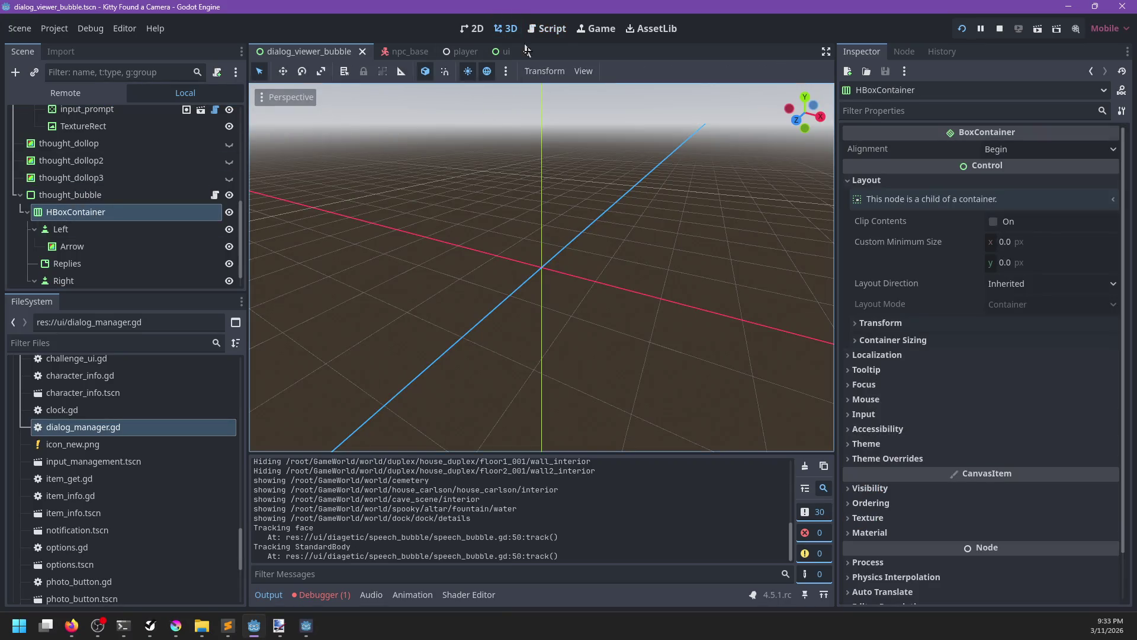
{"action": "left_click", "coordinate": [88, 198]}
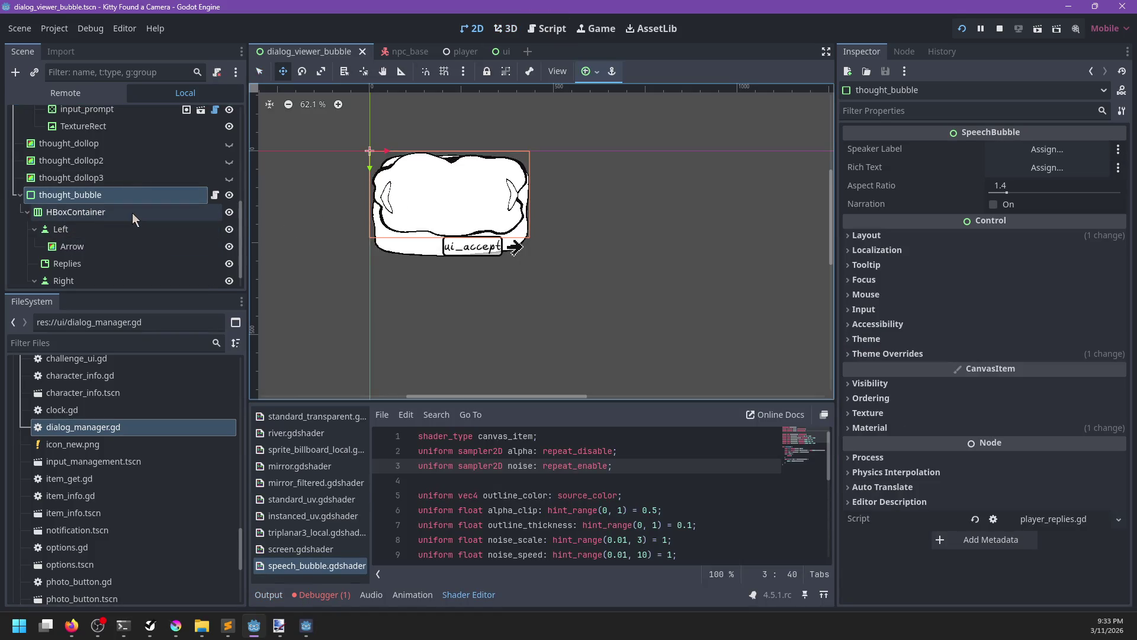
{"action": "scroll", "coordinate": [133, 212], "scroll_direction": "down", "scroll_amount": 1}
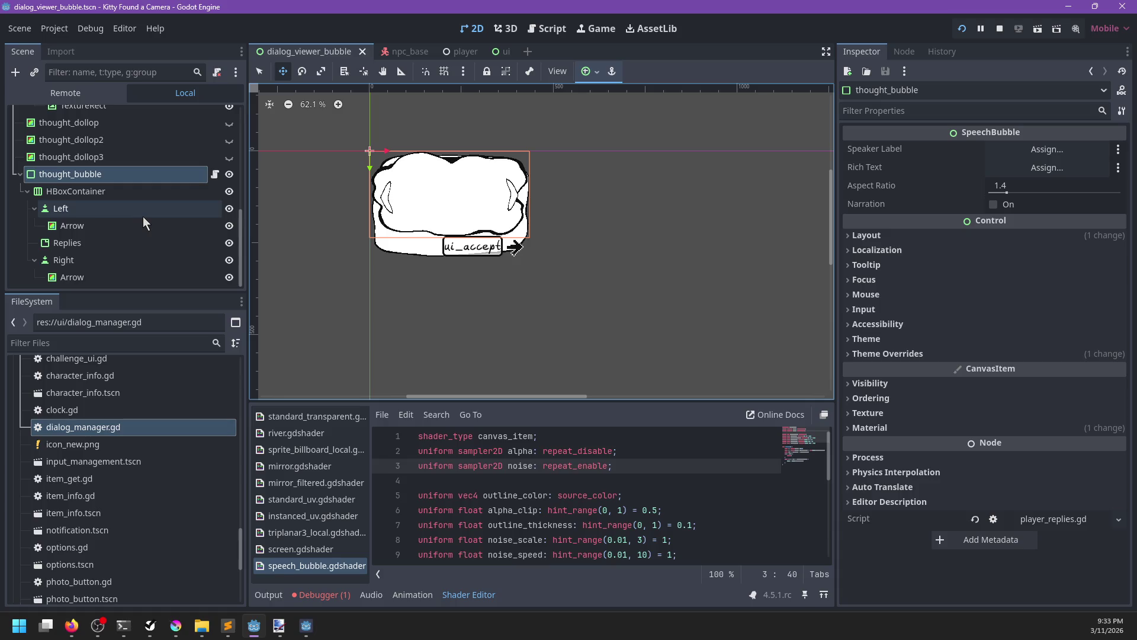
{"action": "left_click", "coordinate": [85, 241]}
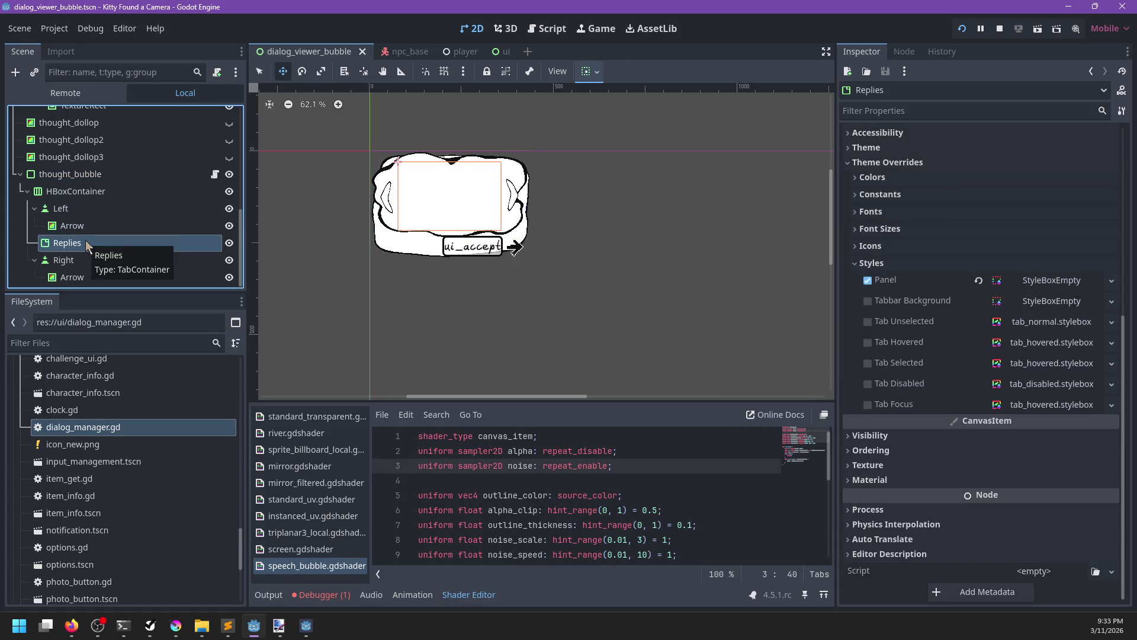
{"action": "left_click", "coordinate": [86, 258]}
{"action": "left_click", "coordinate": [85, 210]}
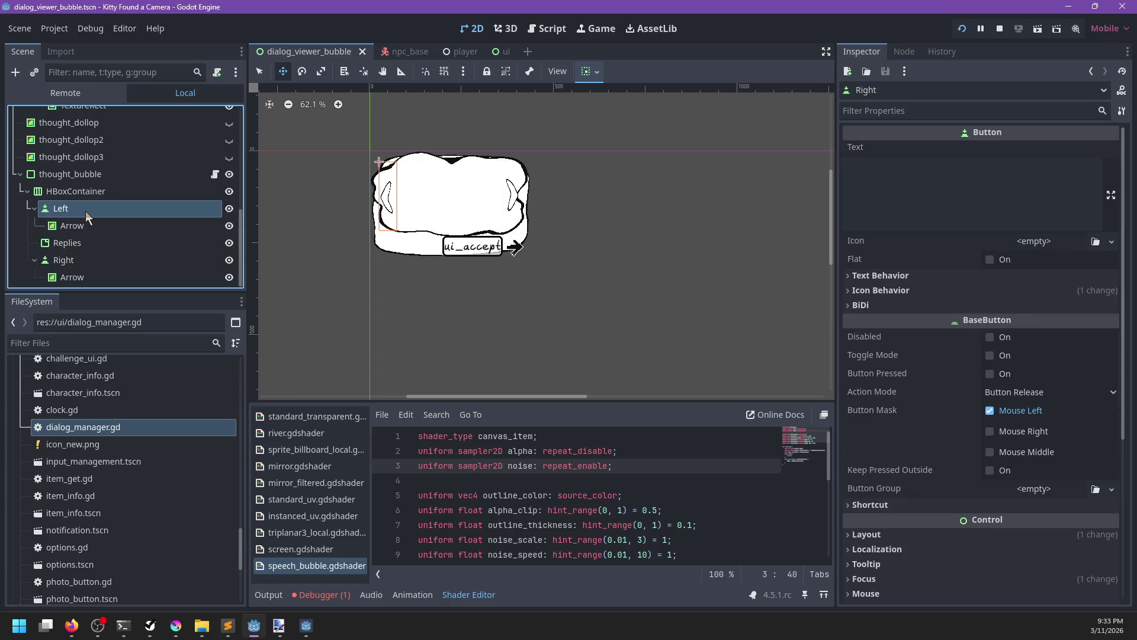
{"action": "left_click", "coordinate": [91, 194]}
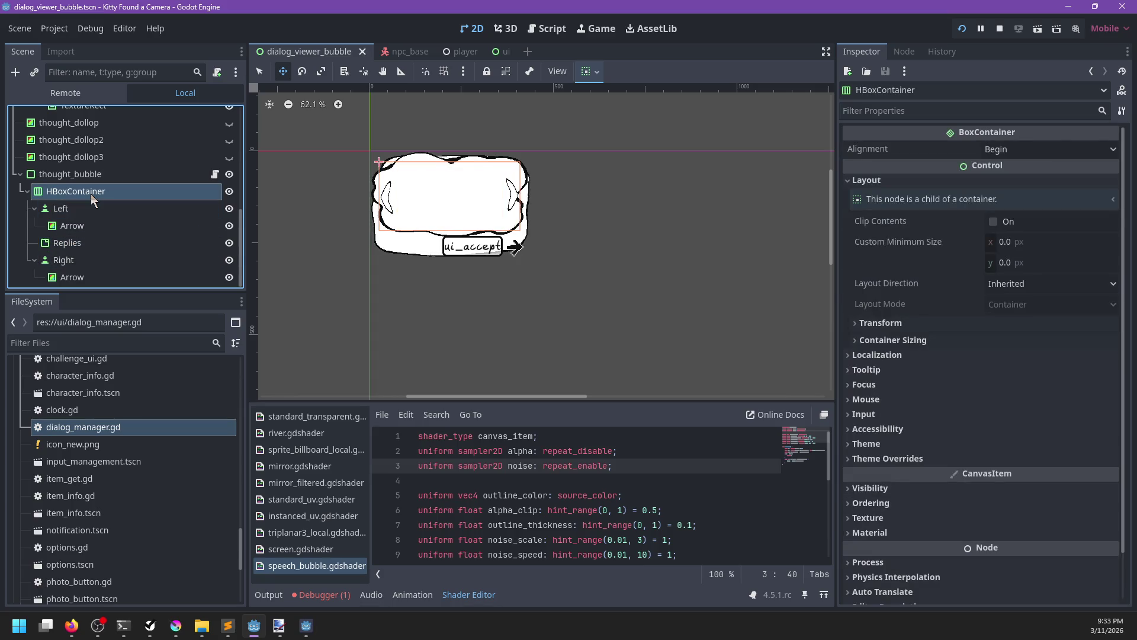
{"action": "left_click", "coordinate": [93, 261]}
{"action": "scroll", "coordinate": [107, 254], "scroll_direction": "up", "scroll_amount": 5}
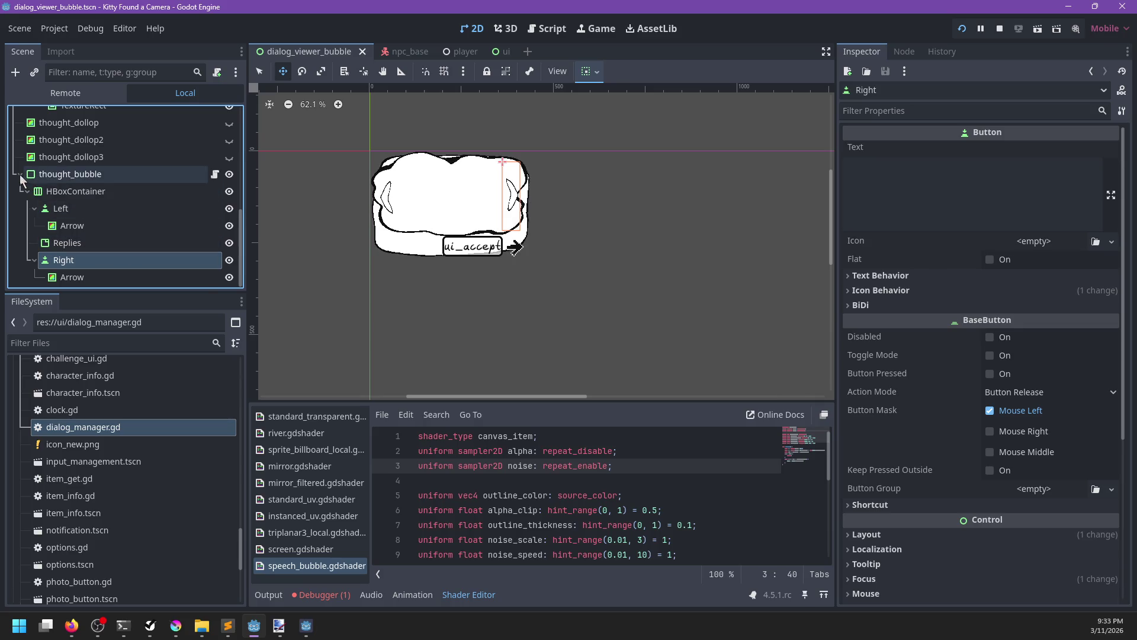
{"action": "scroll", "coordinate": [95, 261], "scroll_direction": "down", "scroll_amount": 3}
{"action": "left_click", "coordinate": [20, 211]}
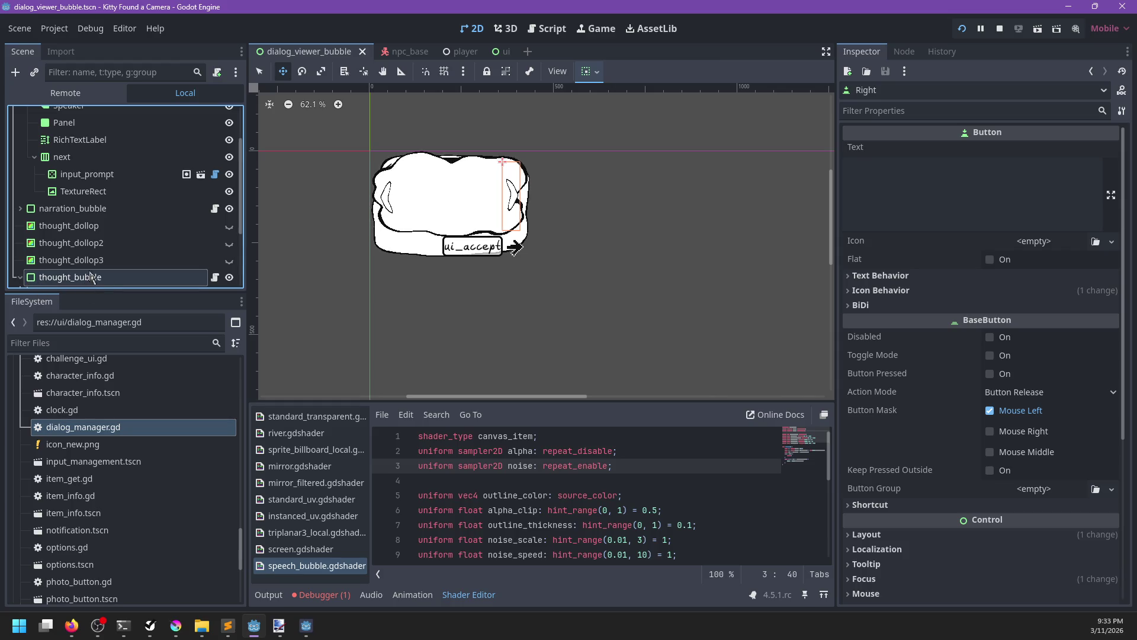
{"action": "left_click", "coordinate": [20, 277]}
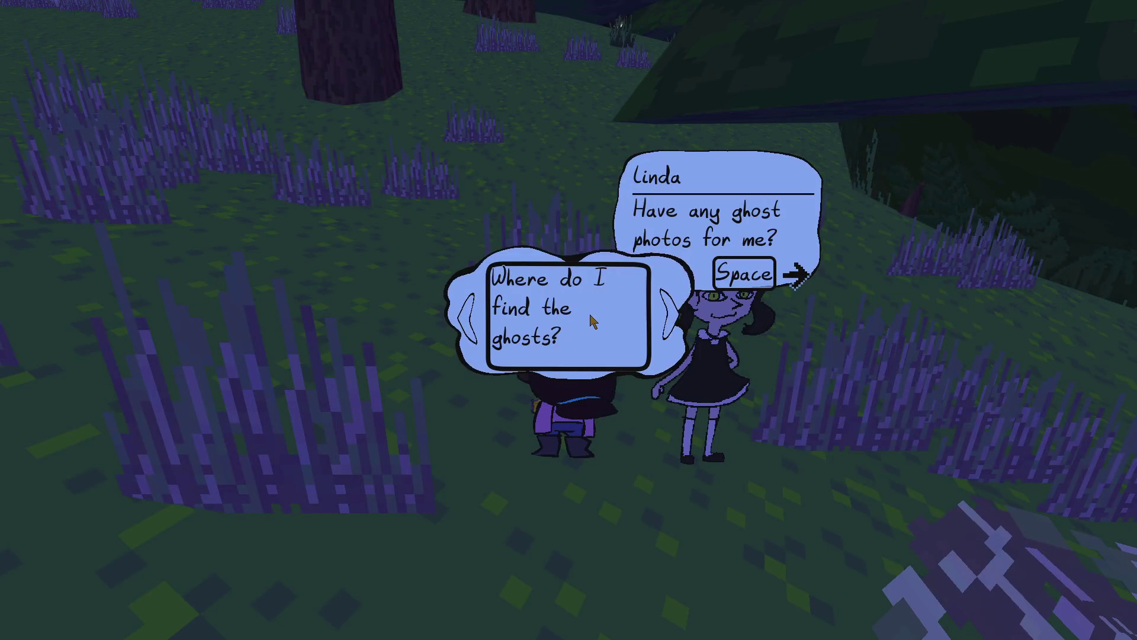
Choose 'Where do I find the ghosts?' in game, advance the dialogue, then bring up player_replies.gd
{"action": "left_click", "coordinate": [584, 327]}
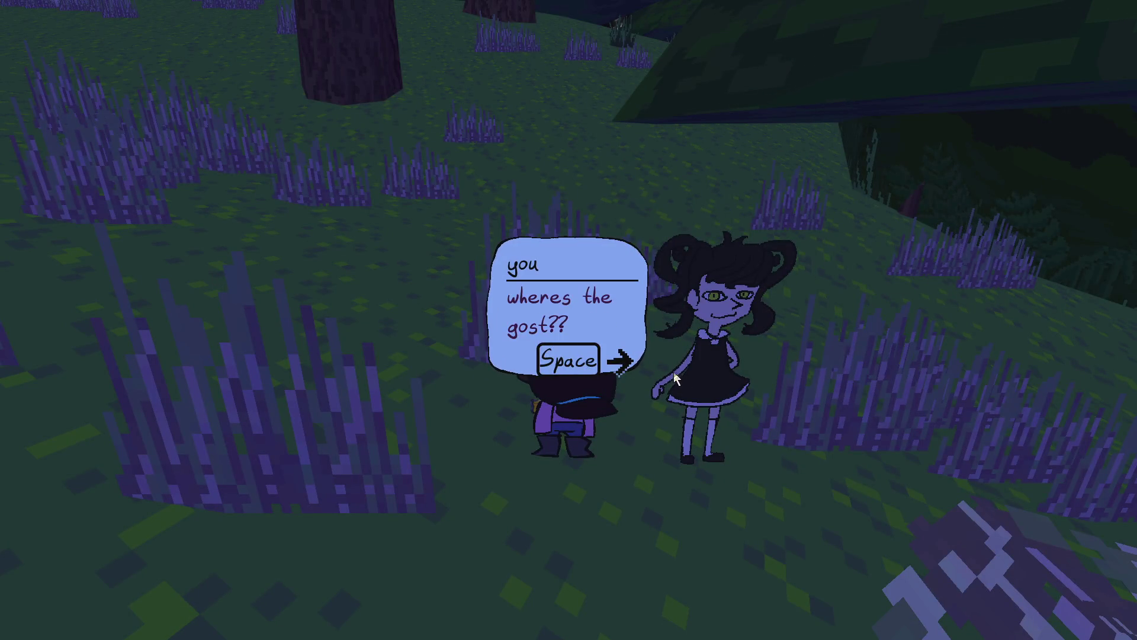
{"action": "key", "text": "space"}
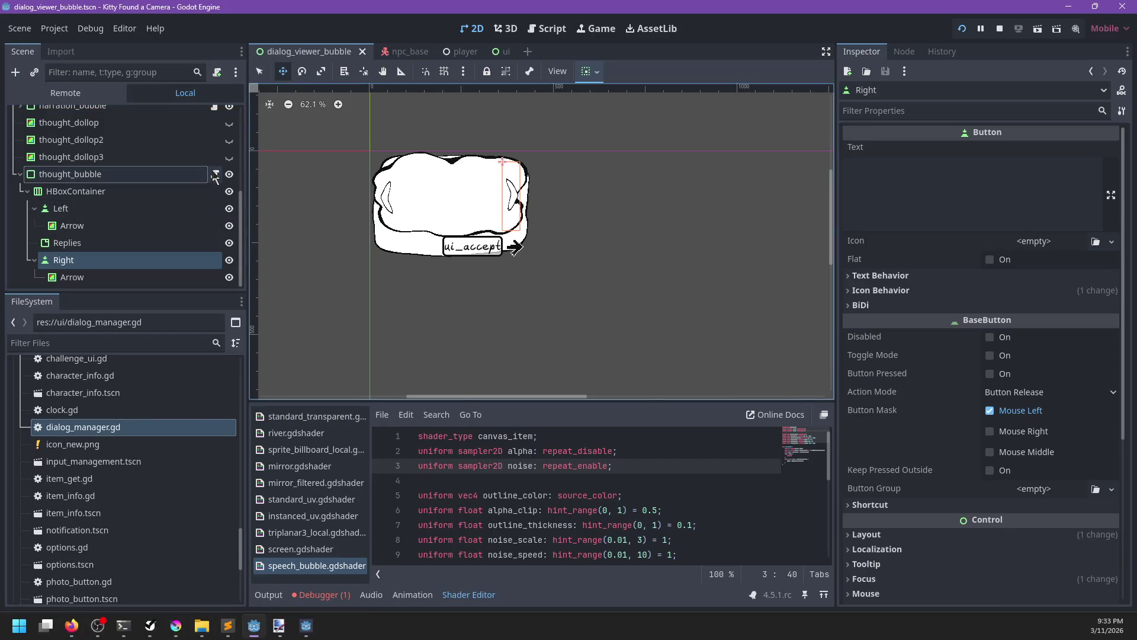
{"action": "left_click", "coordinate": [215, 174]}
{"action": "scroll", "coordinate": [166, 229], "scroll_direction": "up", "scroll_amount": 3}
{"action": "scroll", "coordinate": [165, 229], "scroll_direction": "up", "scroll_amount": 2}
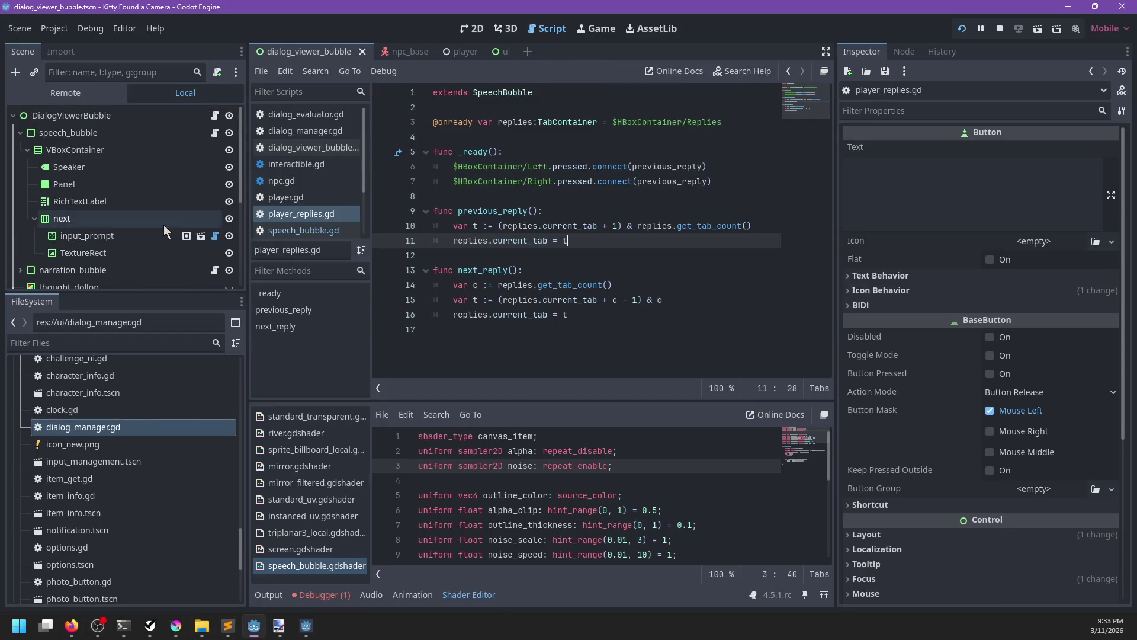
Add an _input(p_event) function to dialog_viewer_bubble.gd that calls the parent ._input(p_event)
{"action": "left_click", "coordinate": [215, 115]}
{"action": "scroll", "coordinate": [520, 236], "scroll_direction": "up", "scroll_amount": 12}
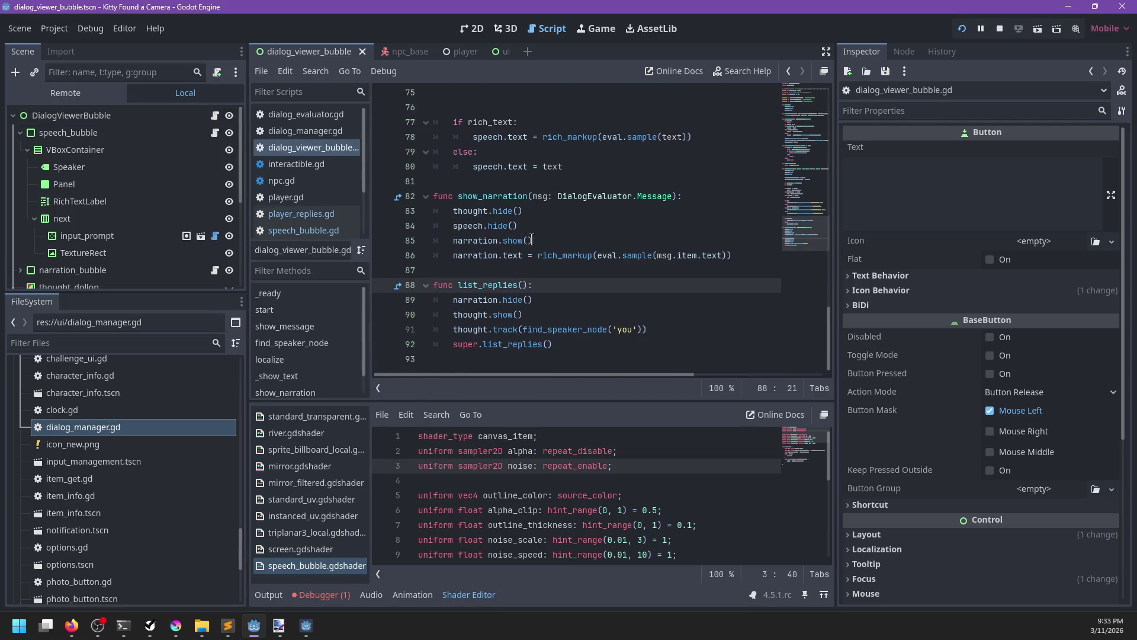
{"action": "scroll", "coordinate": [534, 239], "scroll_direction": "up", "scroll_amount": 10}
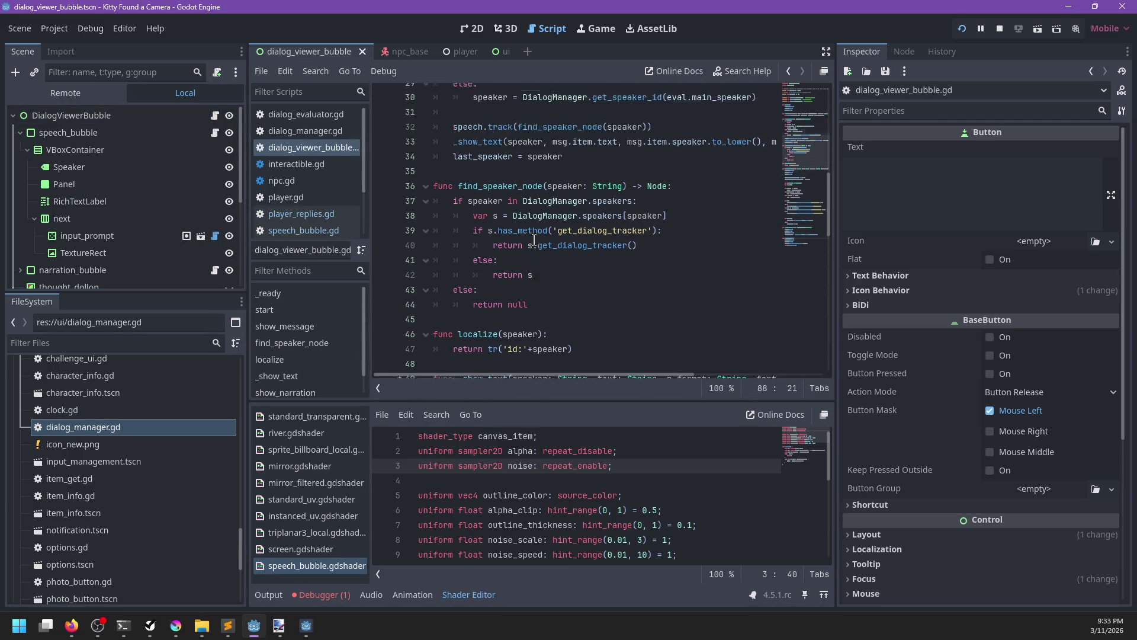
{"action": "left_click", "coordinate": [549, 297]}
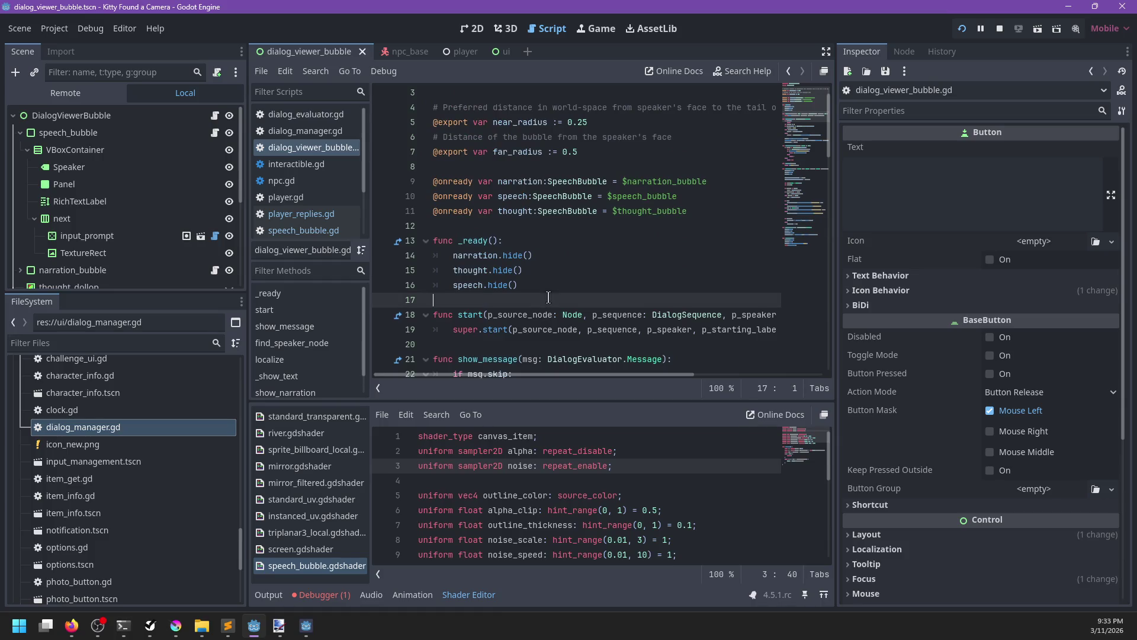
{"action": "key", "text": "Return"}
{"action": "type", "text": "func _in"}
{"action": "key", "text": "Return"}
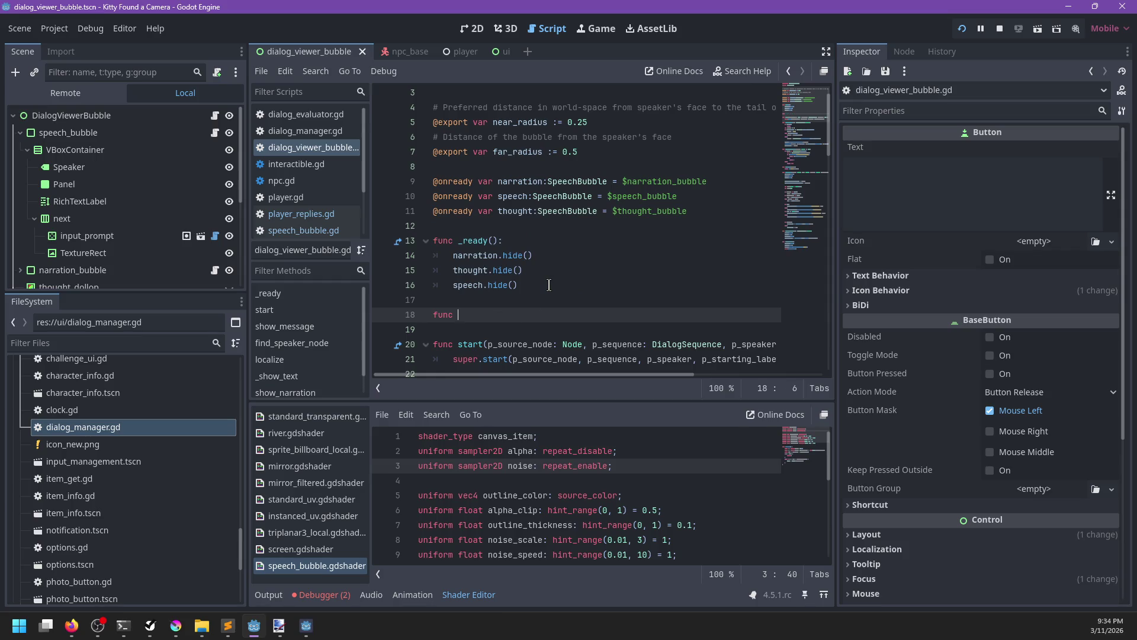
{"action": "type", "text": "in"}
{"action": "key", "text": "Return"}
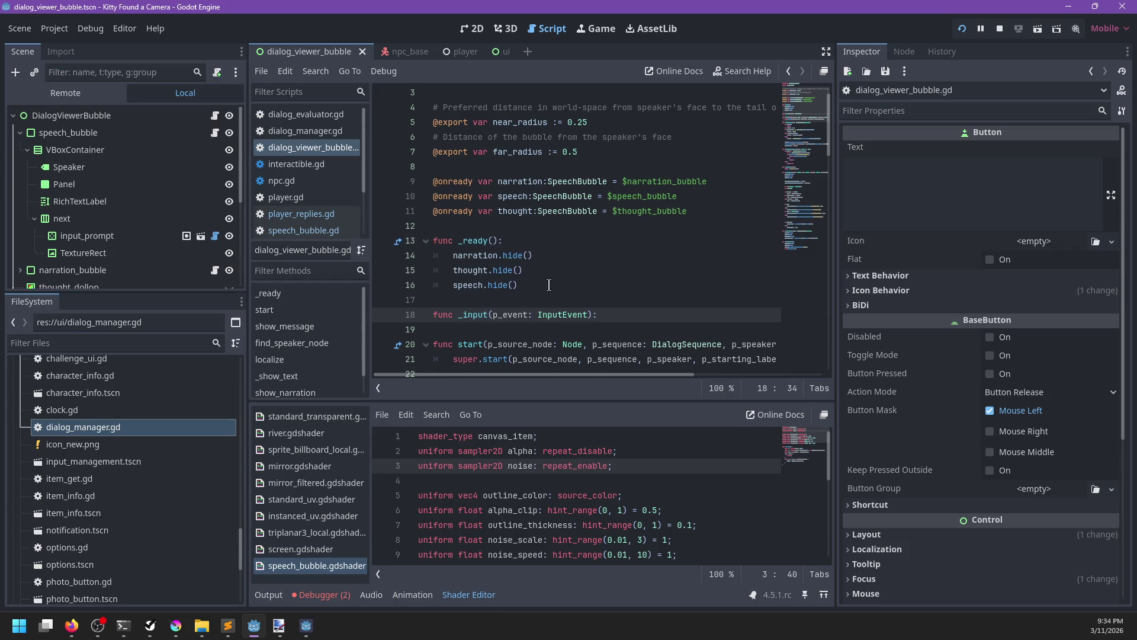
{"action": "key", "text": "Return"}
{"action": "type", "text": "._input(e"}
{"action": "key", "text": "Return"}
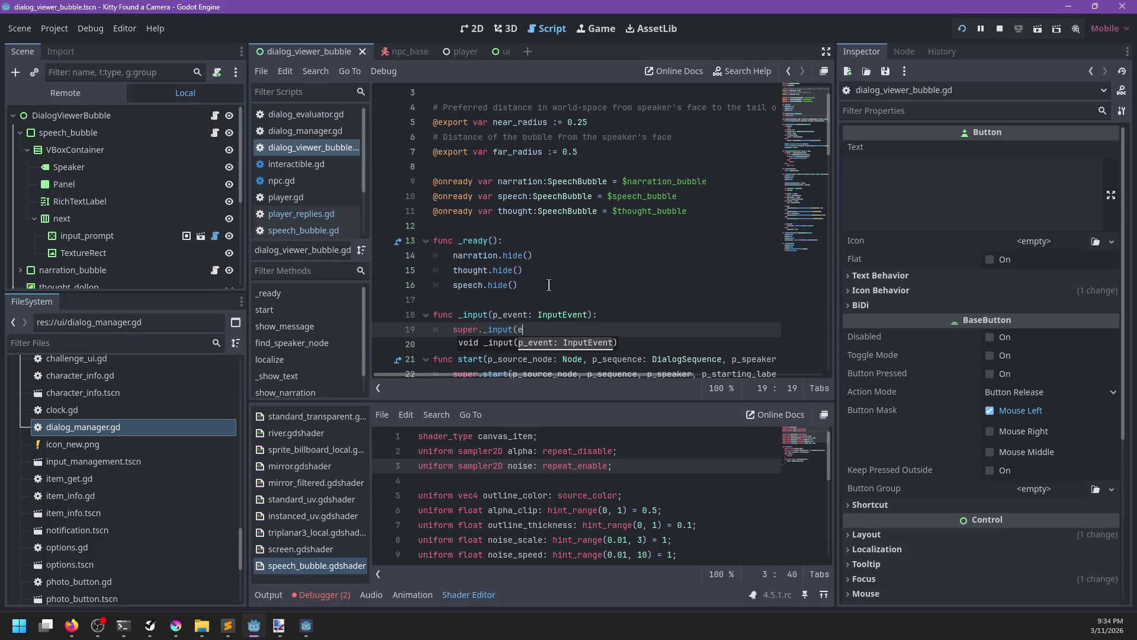
{"action": "key", "text": "BackSpace"}
{"action": "type", "text": "p_"}
{"action": "type", "text": ")"}
{"action": "key", "text": "Return"}
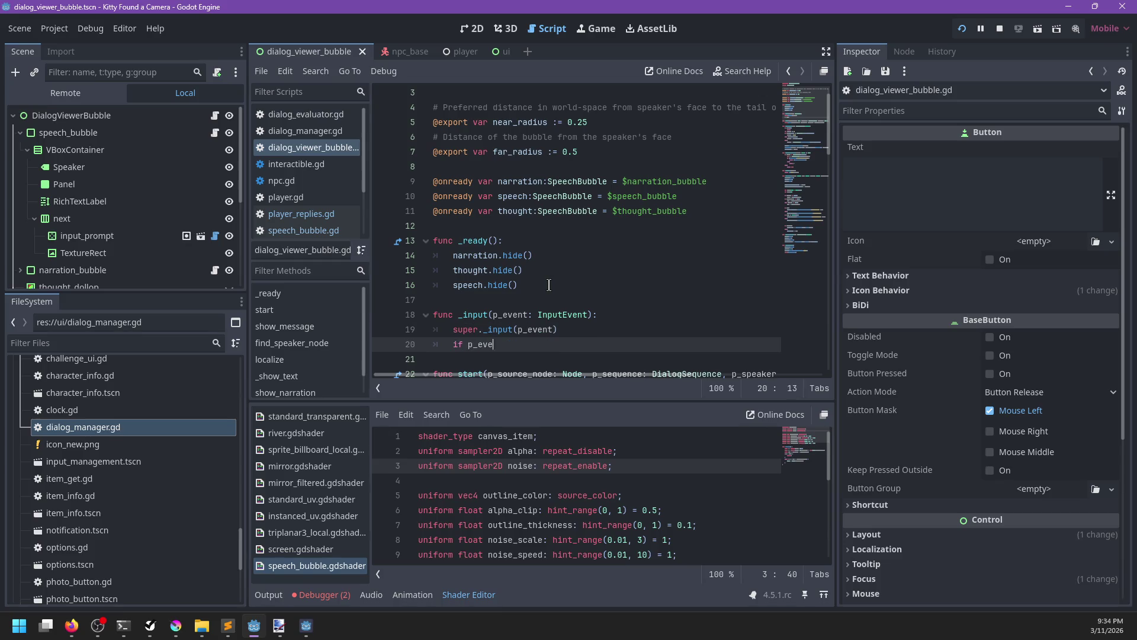
Write an if p_event.is_action_pressed('ui_left'): check, stopping the running game along the way
{"action": "key", "text": "BackSpace"}
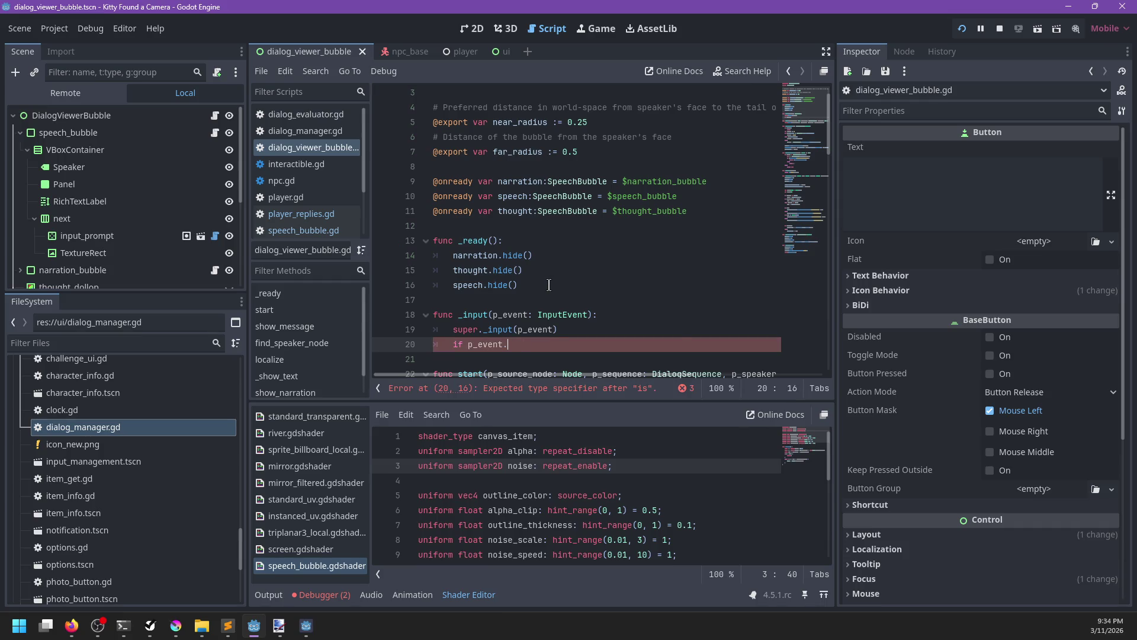
{"action": "type", "text": "is_act"}
{"action": "key", "text": "Return"}
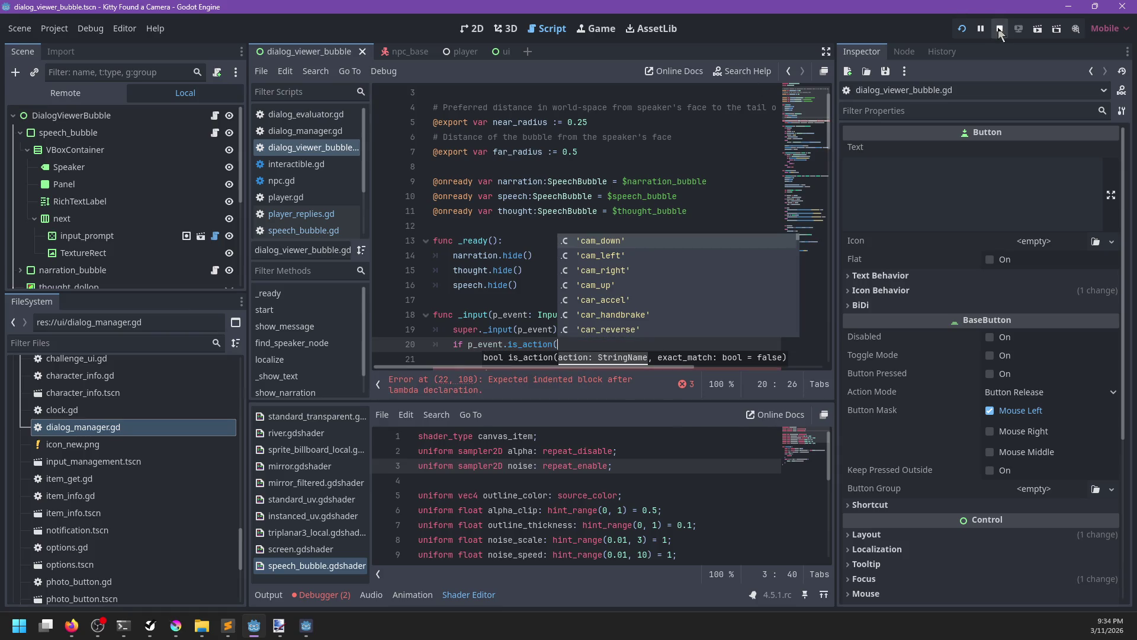
{"action": "left_click", "coordinate": [999, 29]}
{"action": "left_click", "coordinate": [523, 344]}
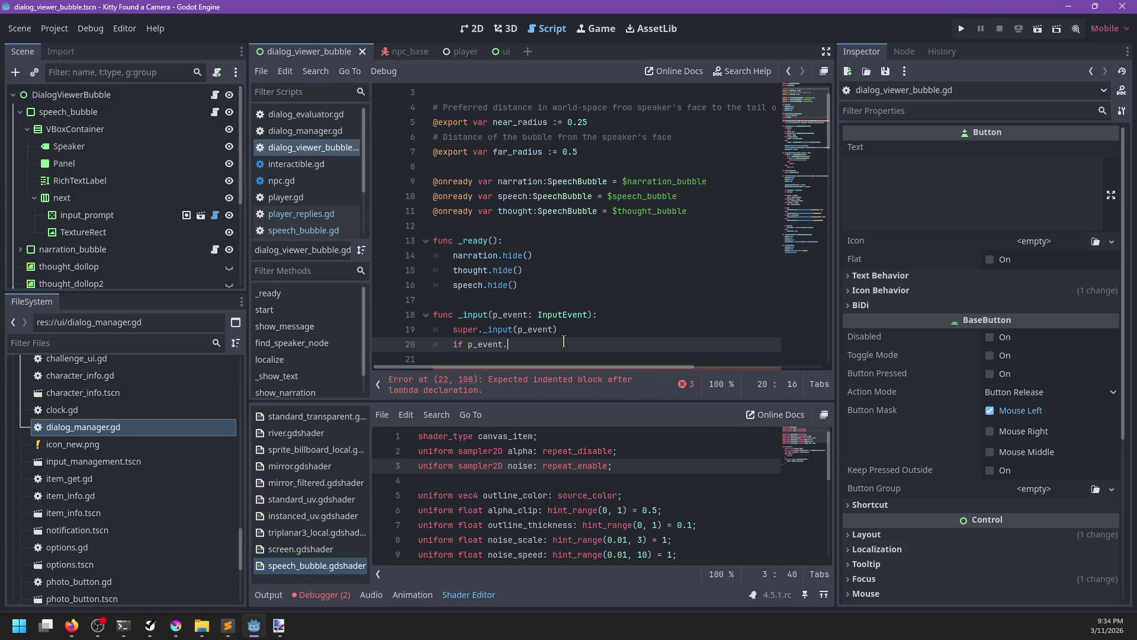
{"action": "type", "text": "is_ac"}
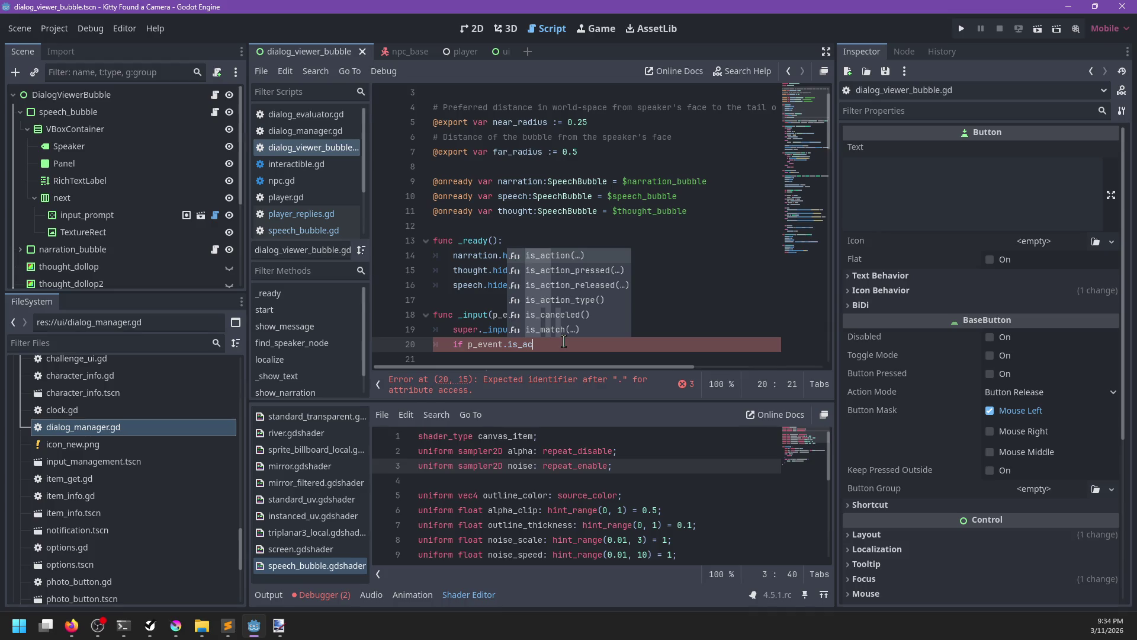
{"action": "key", "text": "Down"}
{"action": "key", "text": "Return"}
{"action": "type", "text": "'ui_le"}
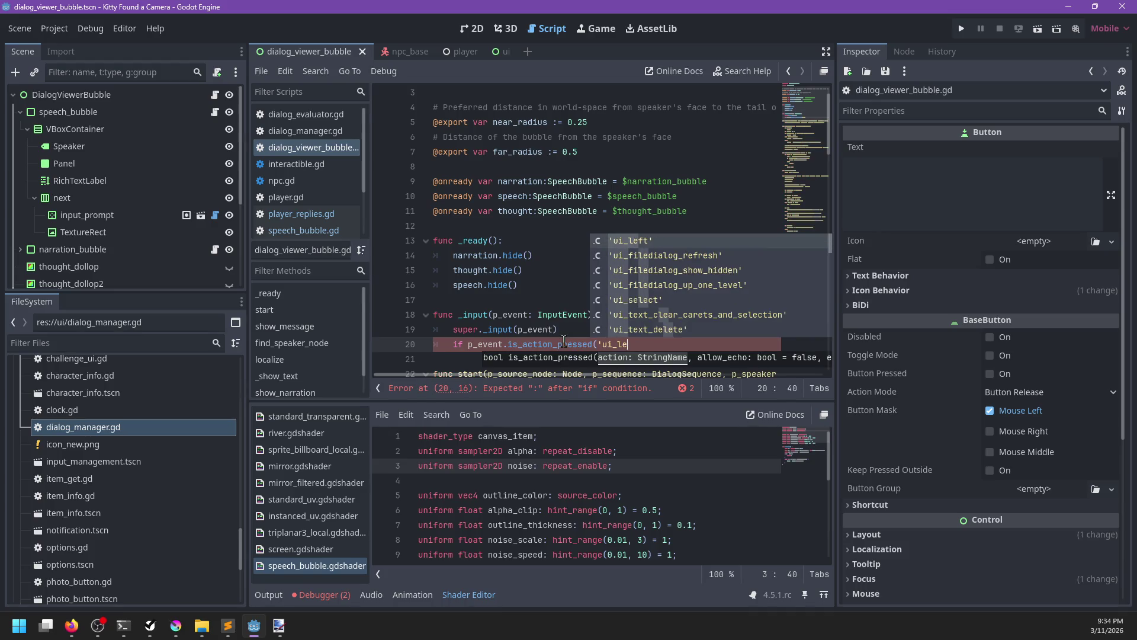
{"action": "key", "text": "Return"}
{"action": "type", "text": "):"}
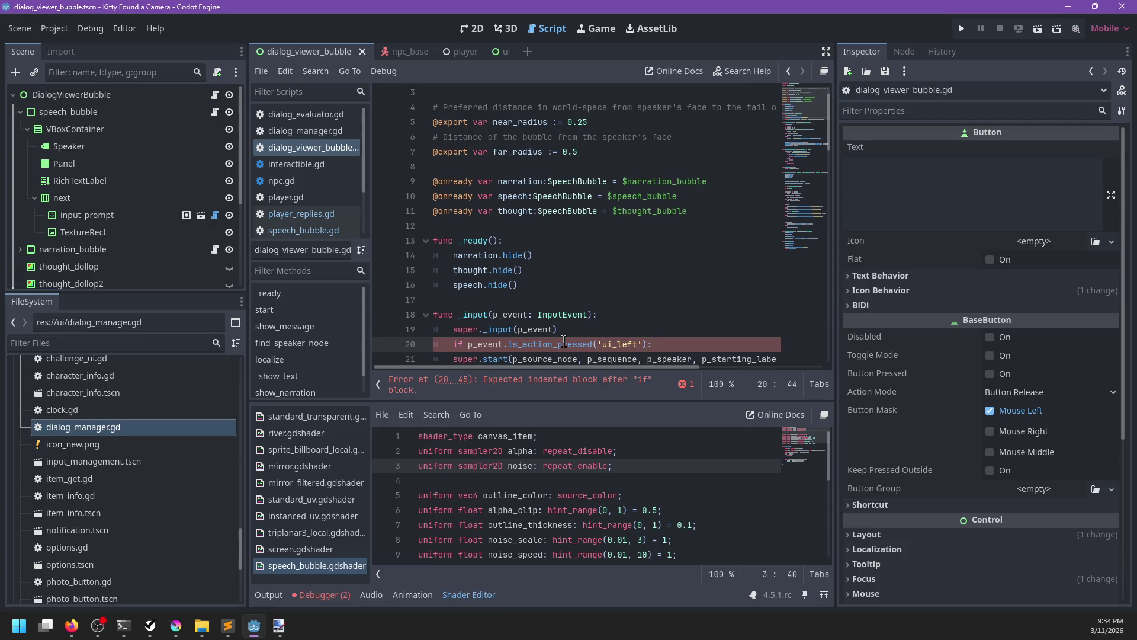
Nest the ui_left check inside an if thought.visible: condition
{"action": "key", "text": "ctrl+shift+Return"}
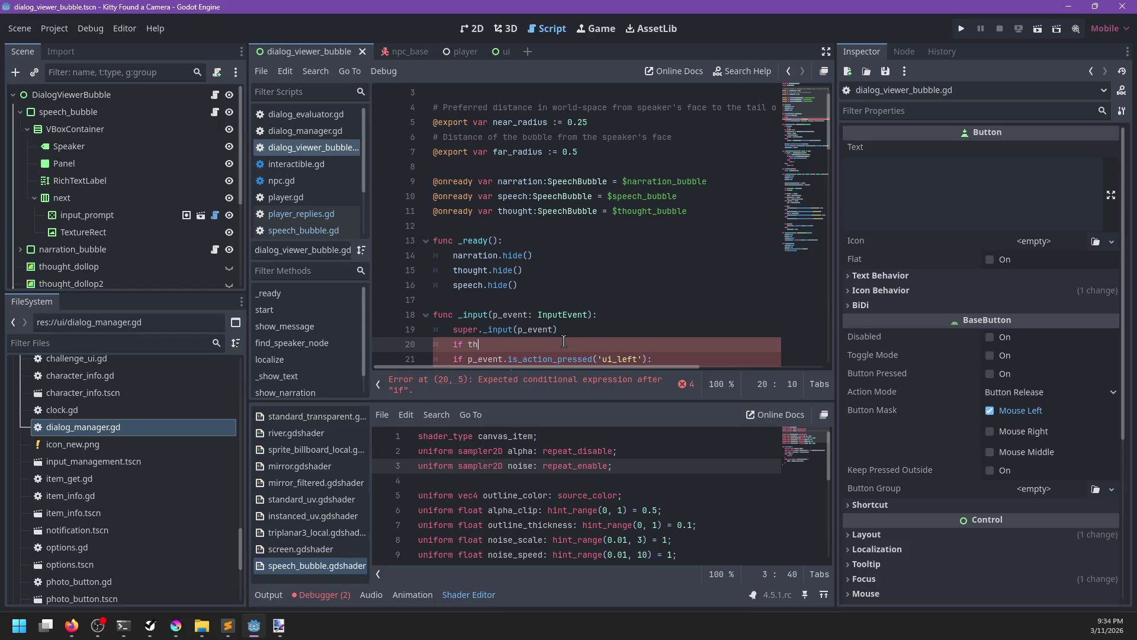
{"action": "type", "text": ".visible:"}
{"action": "key", "text": "Down"}
{"action": "key", "text": "Tab"}
Add an if !is_visible_in_tree(): early-return guard at the top of _input
{"action": "key", "text": "Up"}
{"action": "key", "text": "Up"}
{"action": "key", "text": "Up"}
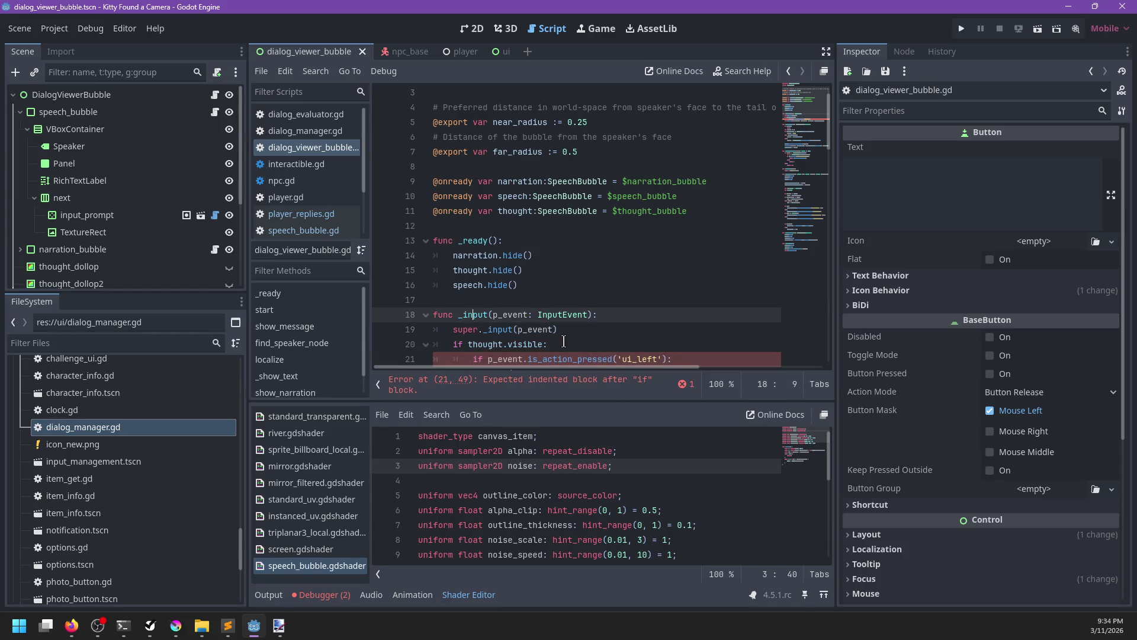
{"action": "key", "text": "ctrl+Return"}
{"action": "type", "text": "!is"}
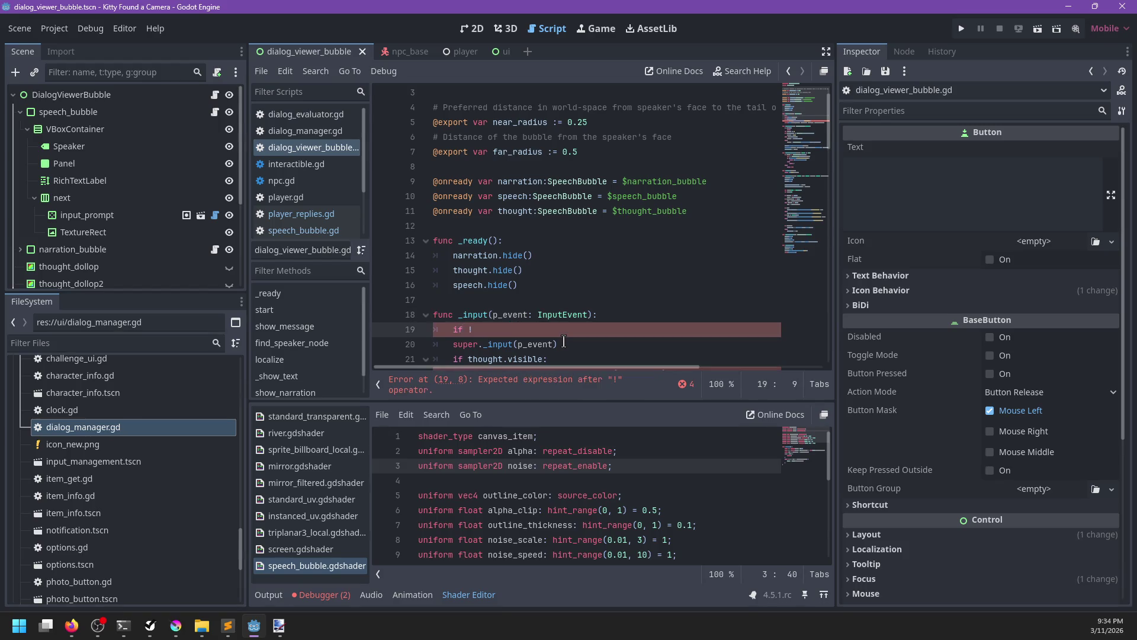
{"action": "type", "text": "_vis"}
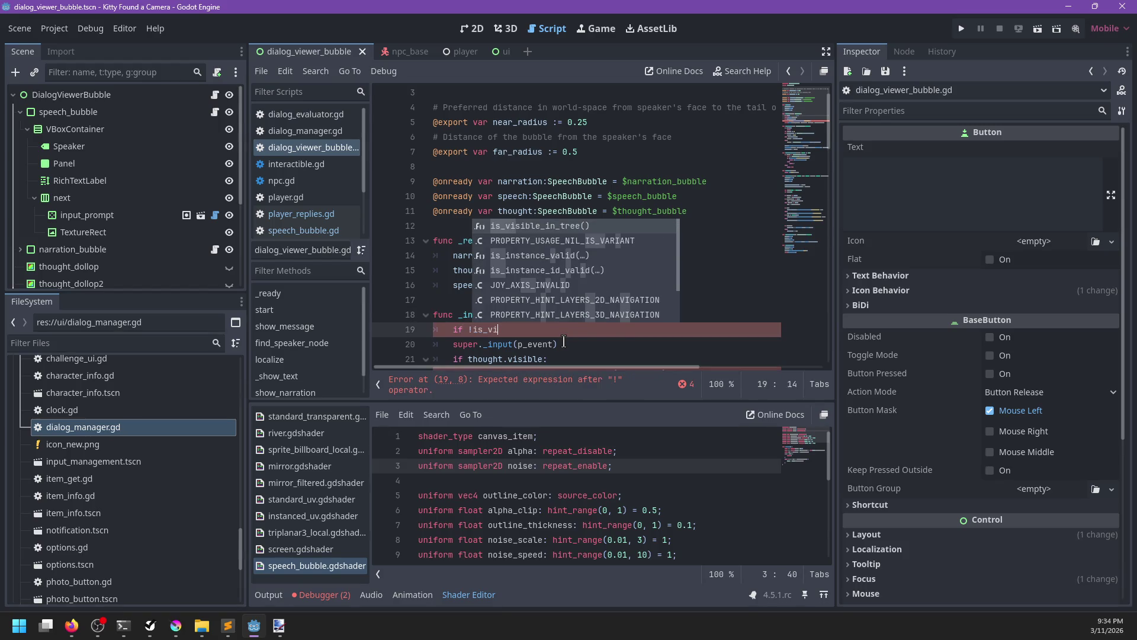
{"action": "key", "text": "Return"}
{"action": "type", "text": ":"}
{"action": "key", "text": "Return"}
{"action": "type", "text": "return false"}
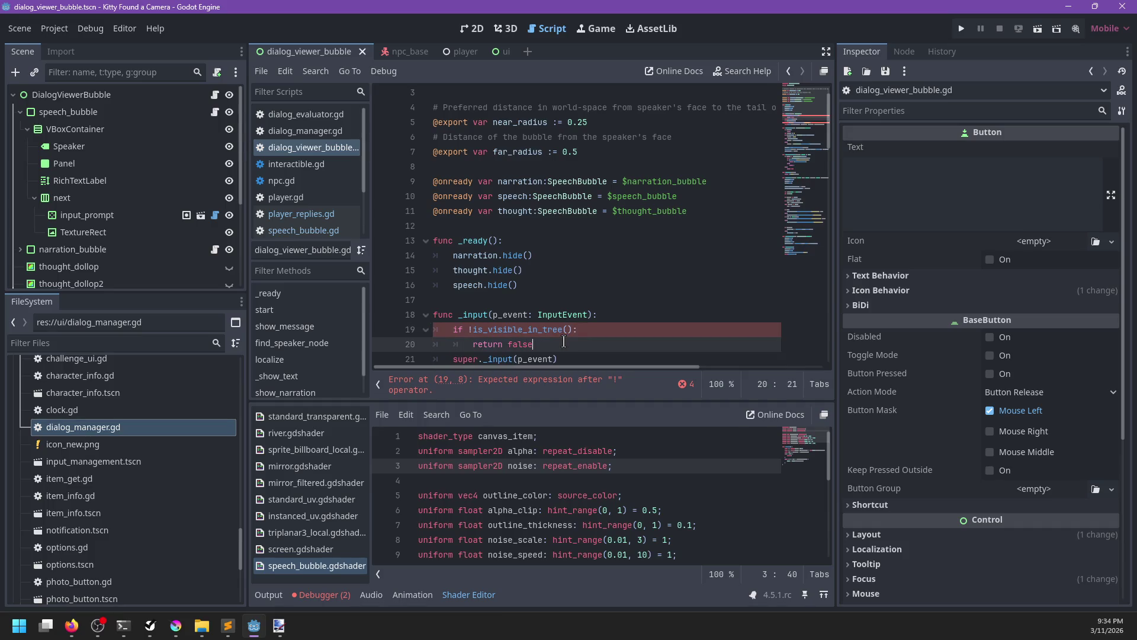
{"action": "scroll", "coordinate": [556, 252], "scroll_direction": "down", "scroll_amount": 6}
{"action": "scroll", "coordinate": [556, 251], "scroll_direction": "up", "scroll_amount": 2}
Call thought.previous in the body of the ui_left check
{"action": "left_click", "coordinate": [697, 217]}
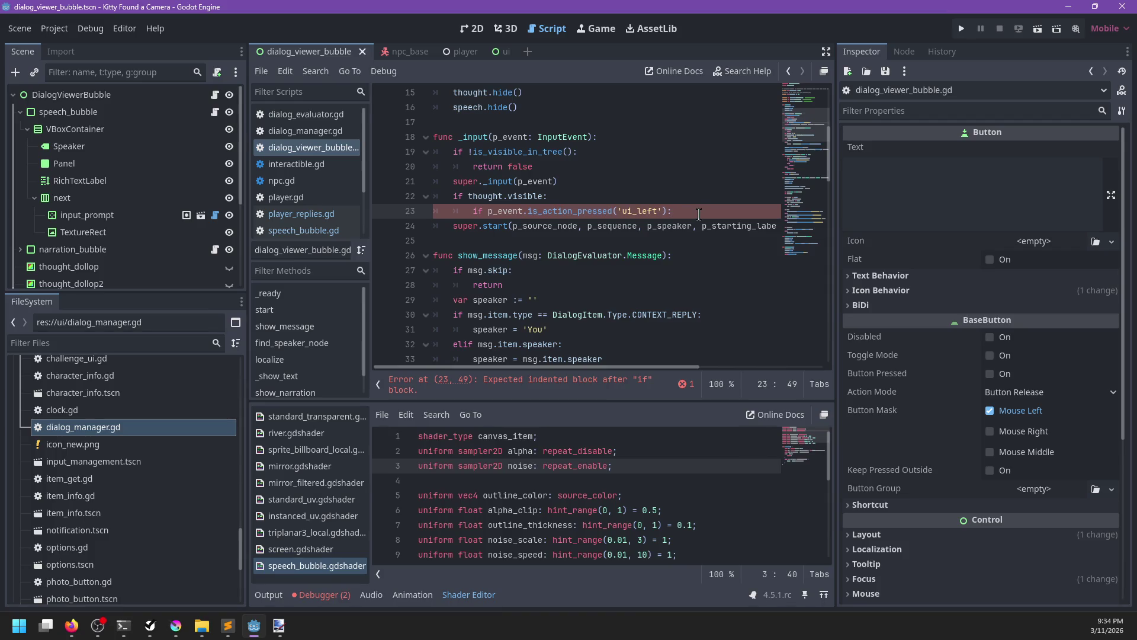
{"action": "key", "text": "Return"}
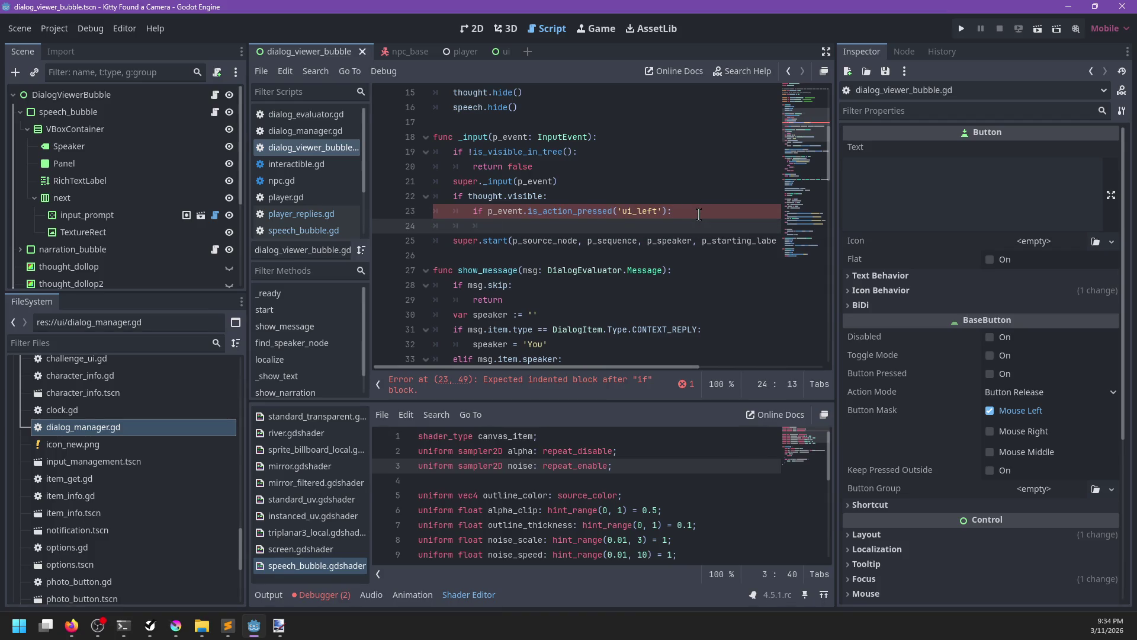
{"action": "type", "text": "prev"}
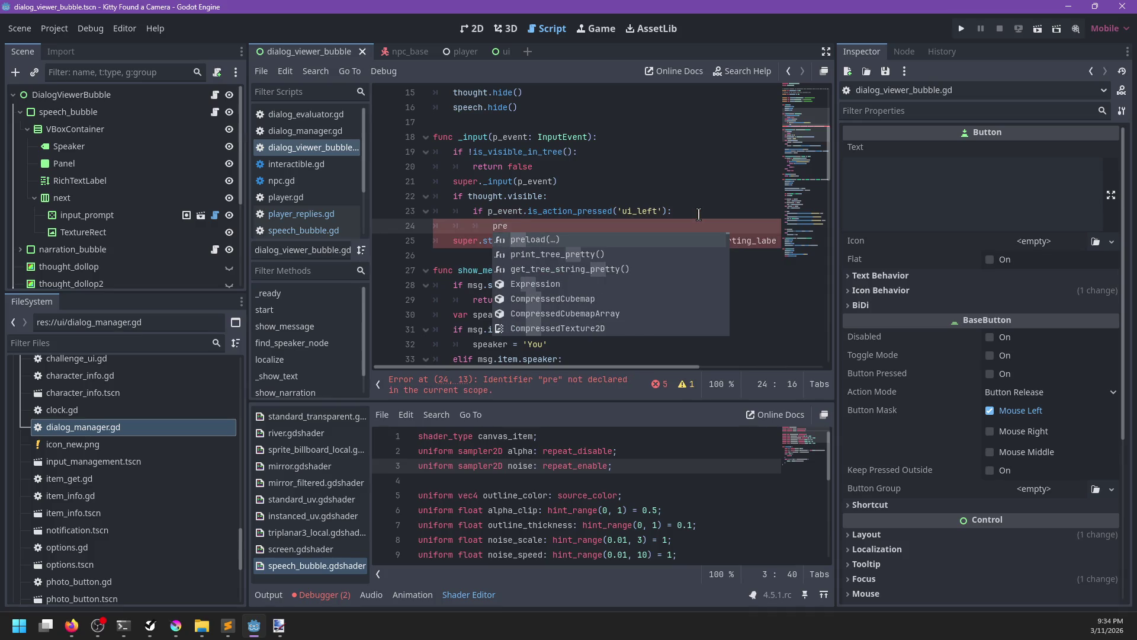
{"action": "key", "text": "BackSpace"}
{"action": "key", "text": "BackSpace"}
{"action": "key", "text": "BackSpace"}
{"action": "scroll", "coordinate": [693, 222], "scroll_direction": "down", "scroll_amount": 7}
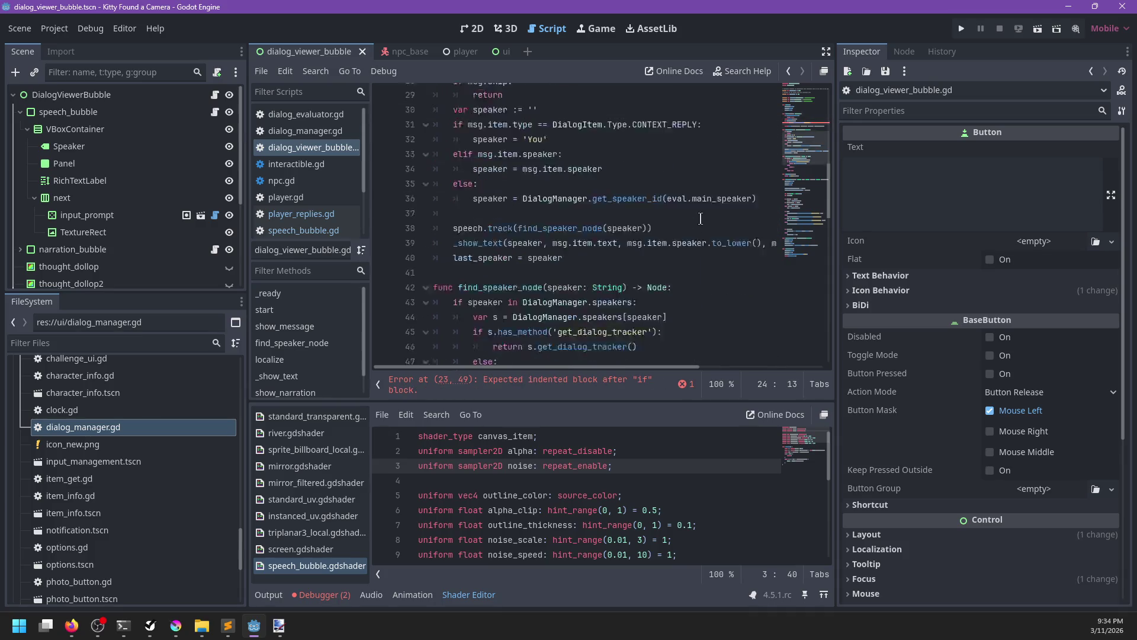
{"action": "scroll", "coordinate": [690, 229], "scroll_direction": "down", "scroll_amount": 7}
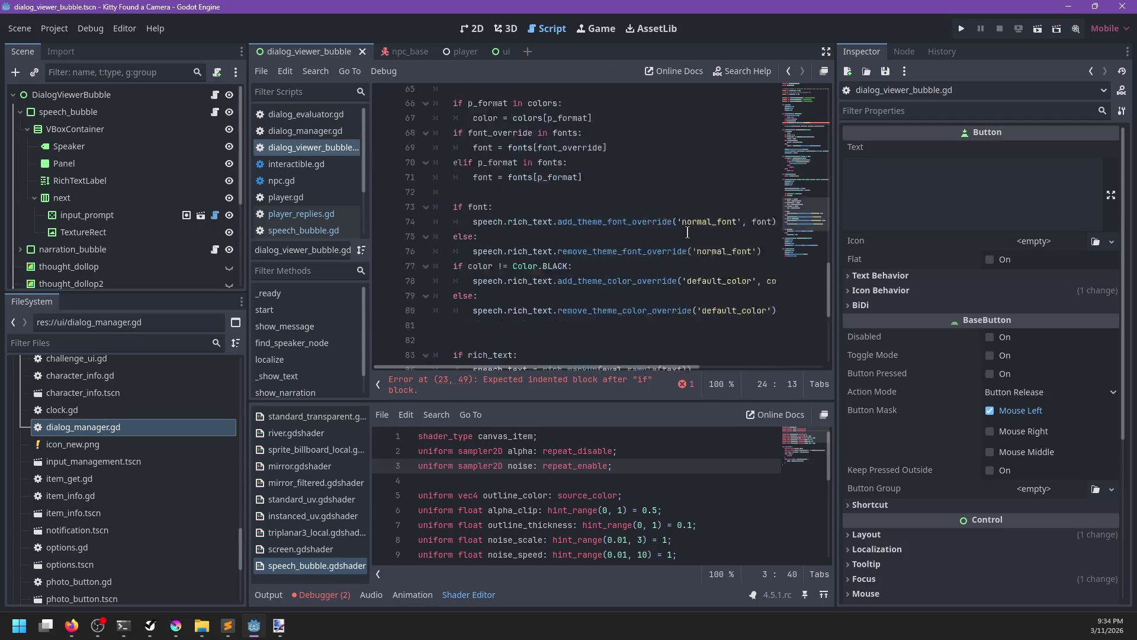
{"action": "scroll", "coordinate": [689, 233], "scroll_direction": "up", "scroll_amount": 18}
{"action": "scroll", "coordinate": [687, 233], "scroll_direction": "down", "scroll_amount": 4}
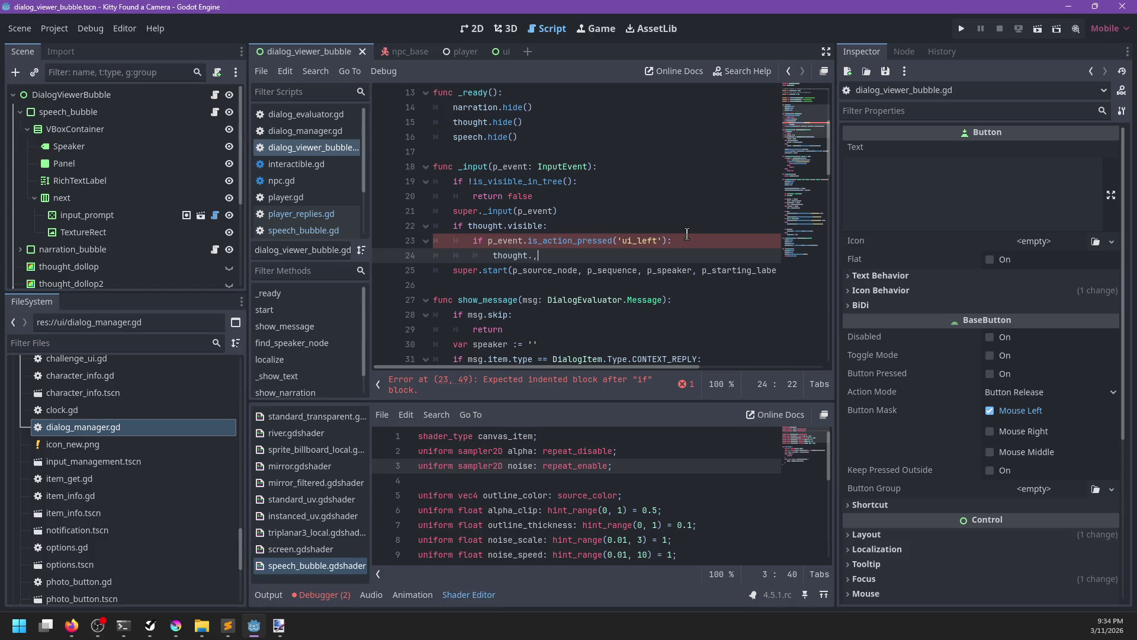
{"action": "key", "text": "BackSpace"}
{"action": "type", "text": "prev"}
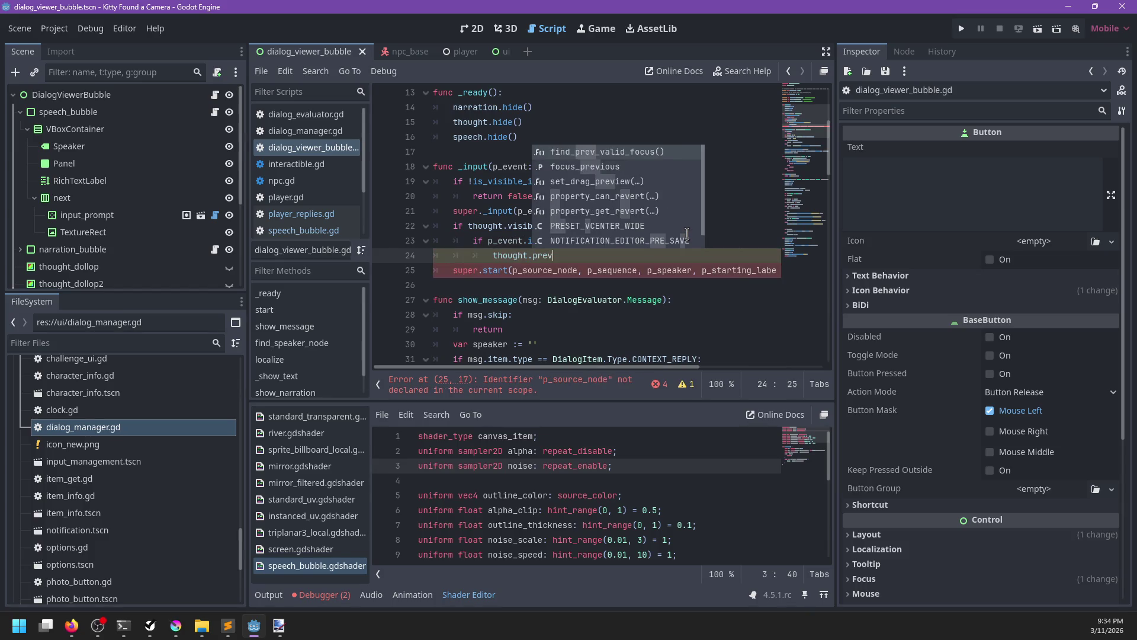
{"action": "type", "text": "ious"}
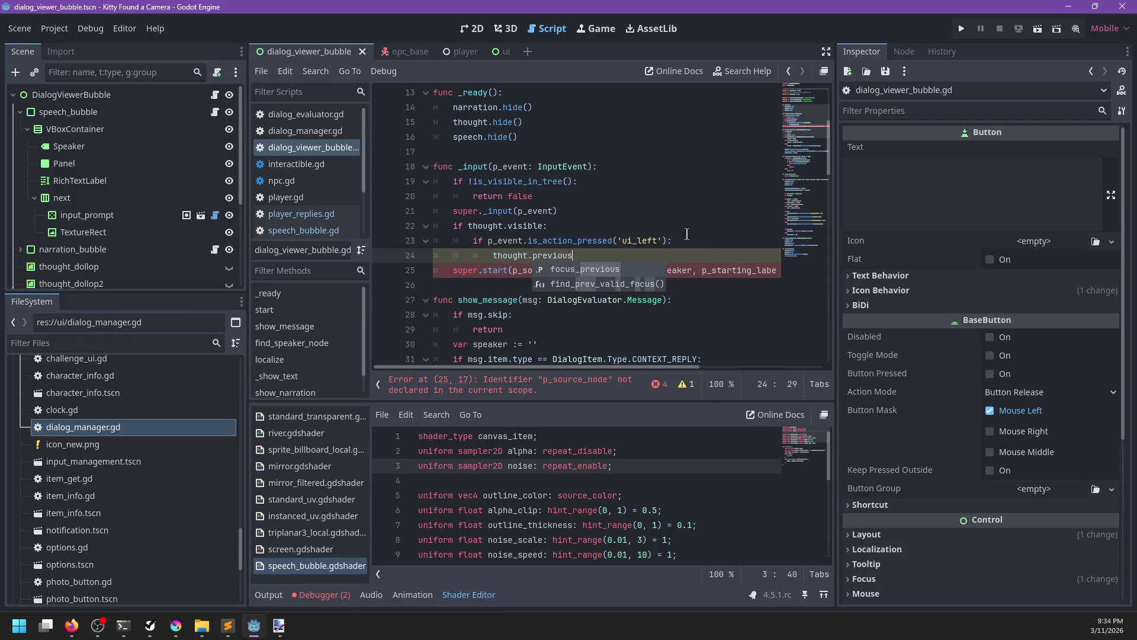
{"action": "key", "text": "Escape"}
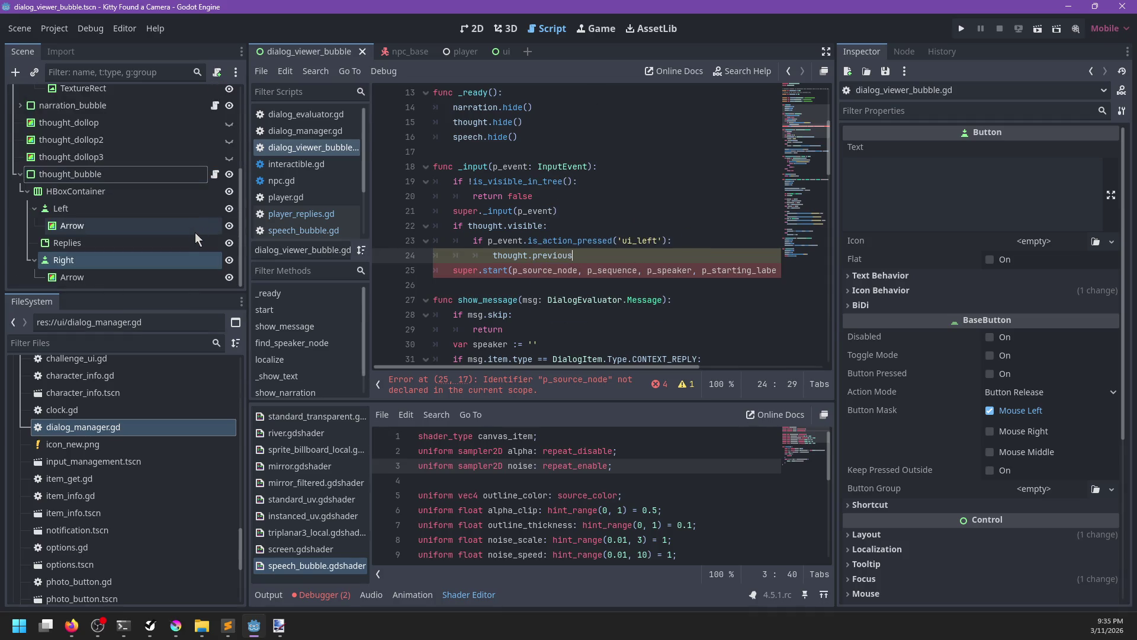
Start retyping the thought variable's SpeechBubble type on line 11, then open player_replies.gd
{"action": "scroll", "coordinate": [430, 192], "scroll_direction": "up", "scroll_amount": 4}
{"action": "double_click", "coordinate": [558, 241]}
{"action": "type", "text": "Thought"}
{"action": "type", "text": "Bubble"}
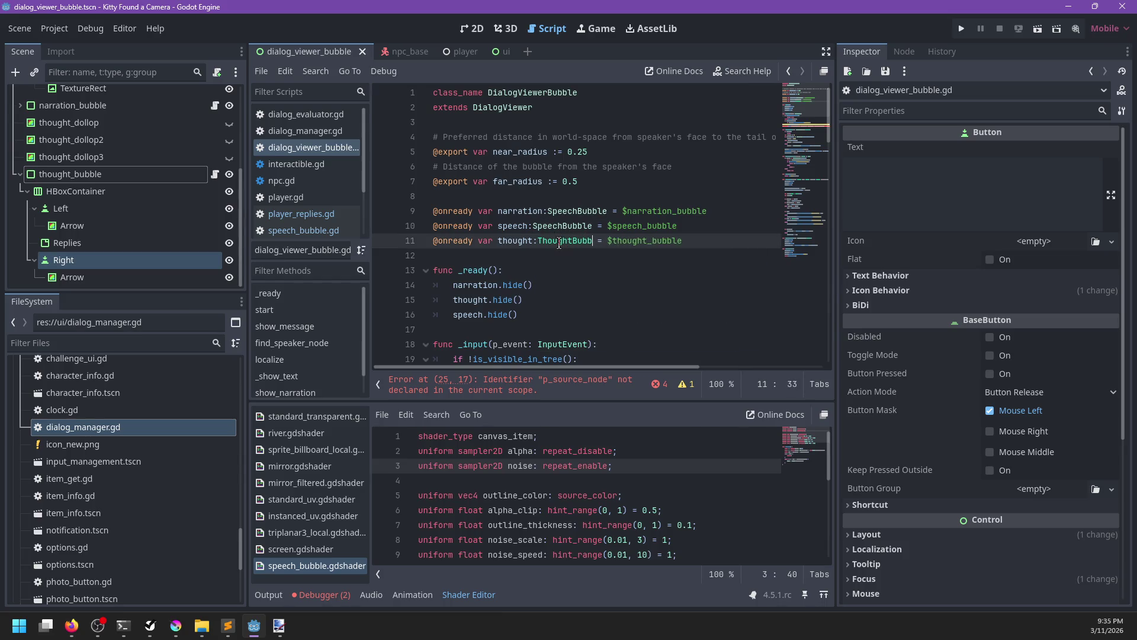
{"action": "key", "text": "ctrl+BackSpace"}
{"action": "type", "text": "Replie"}
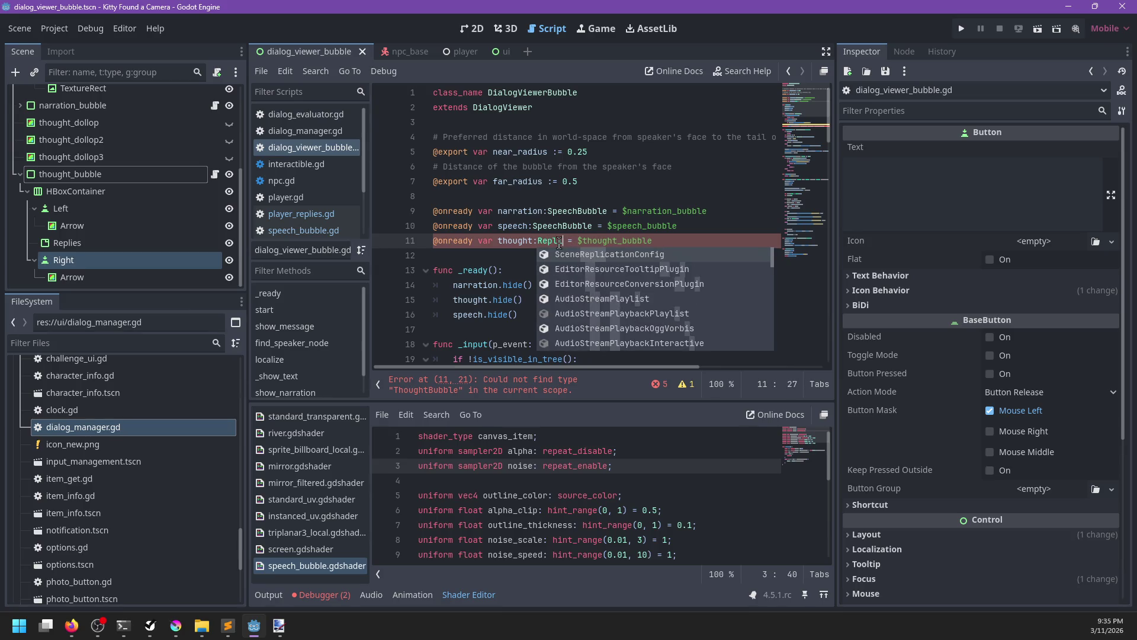
{"action": "key", "text": "Escape"}
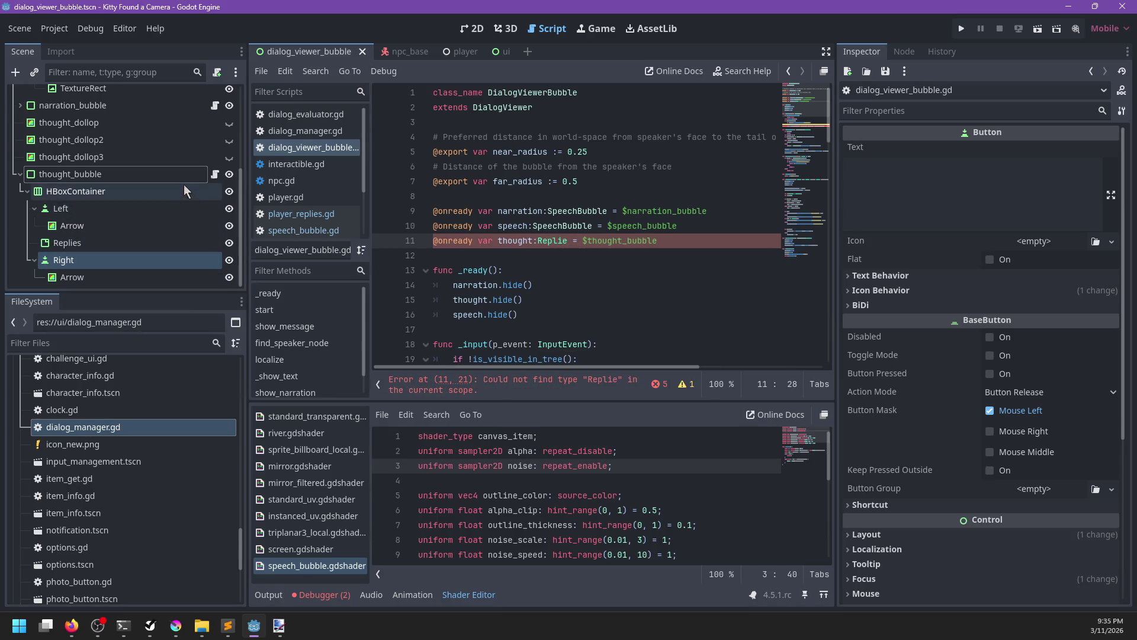
{"action": "left_click", "coordinate": [216, 176]}
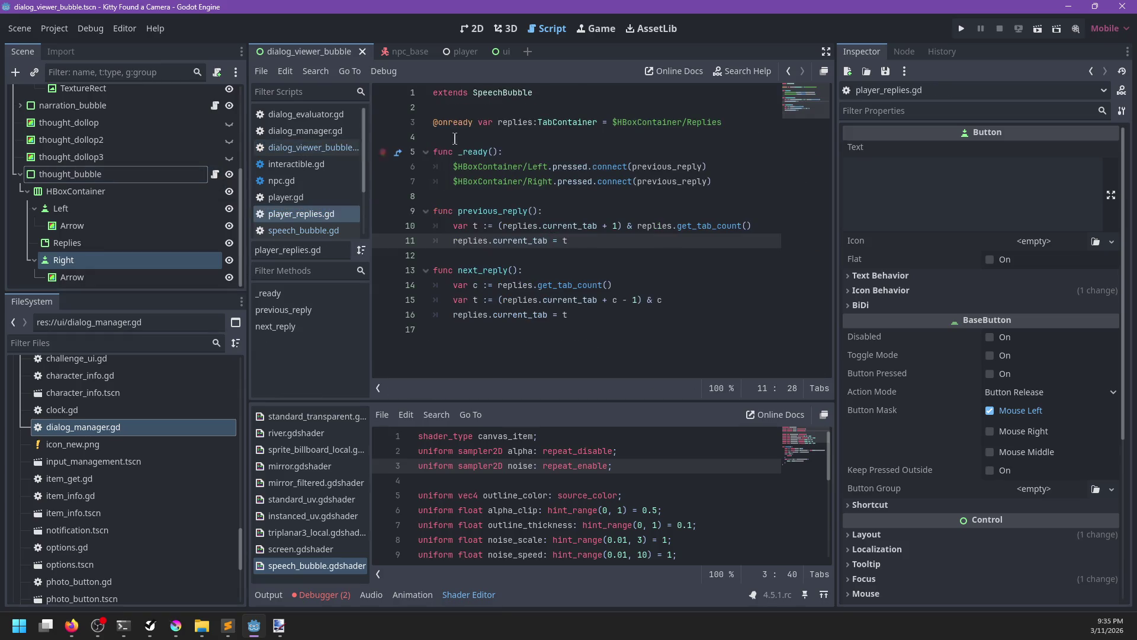
Add 'class_name PlayerReplyBubble' as the first line of player_replies.gd
{"action": "left_click", "coordinate": [557, 94]}
{"action": "key", "text": "Return"}
{"action": "key", "text": "Up"}
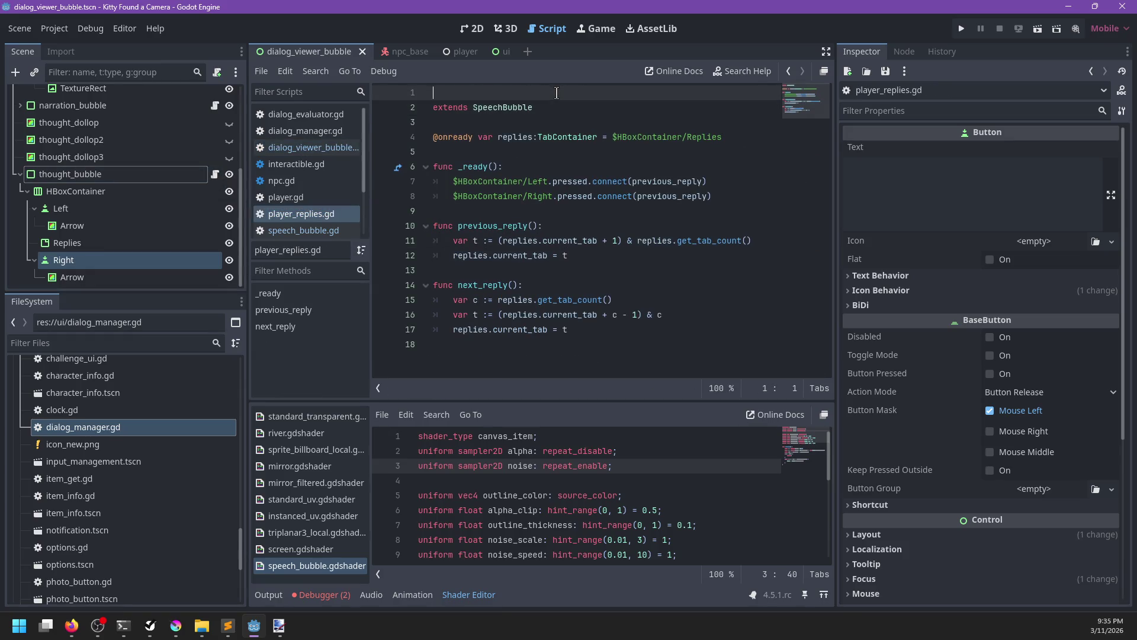
{"action": "key", "text": "BackSpace"}
{"action": "key", "text": "BackSpace"}
{"action": "type", "text": "class_name PlayerReplyBubble"}
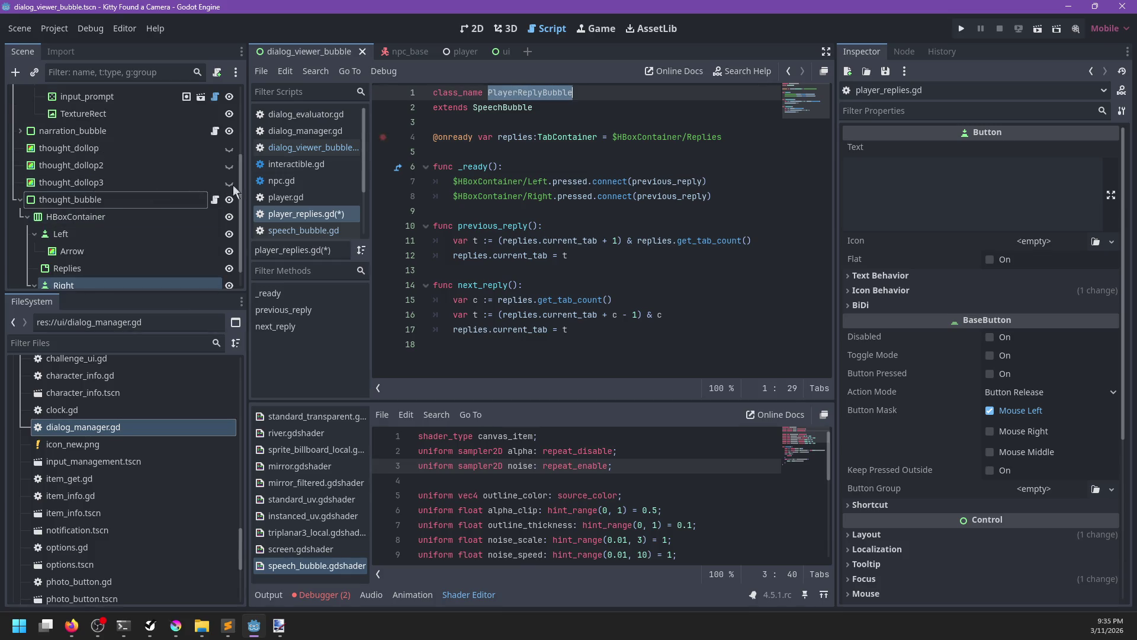
Set the thought variable's type to PlayerReplyBubble in dialog_viewer_bubble.gd
{"action": "key", "text": "alt+Left"}
{"action": "key", "text": "BackSpace"}
{"action": "key", "text": "BackSpace"}
{"action": "key", "text": "Return"}
{"action": "scroll", "coordinate": [556, 266], "scroll_direction": "down", "scroll_amount": 4}
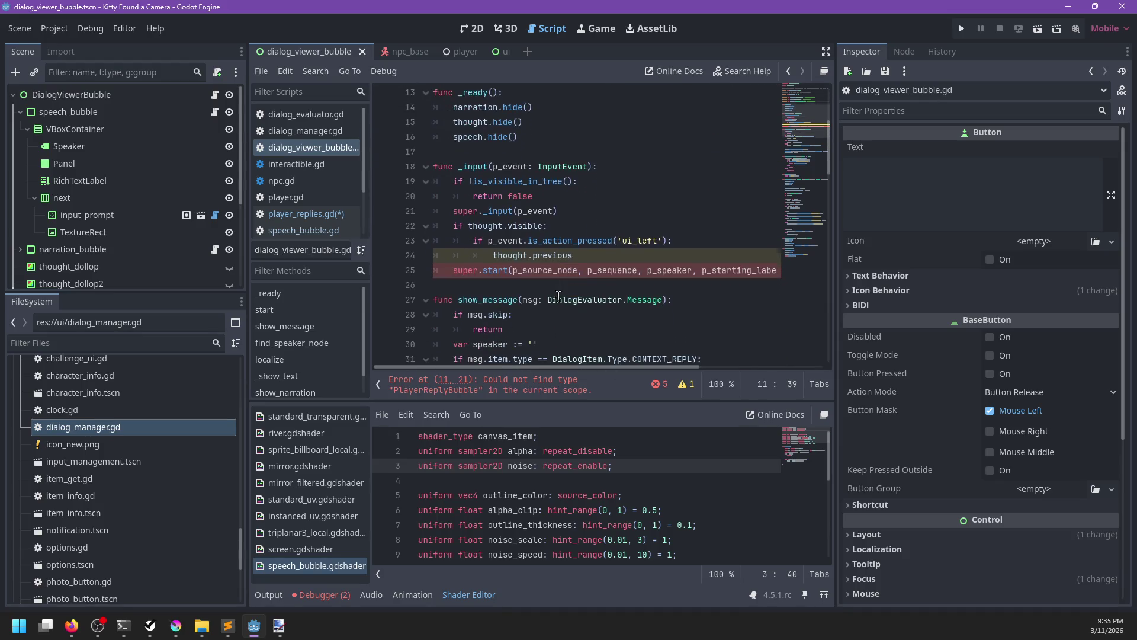
Draft a previous_reply call and an elif line, then undo the draft edits
{"action": "left_click", "coordinate": [614, 254]}
{"action": "key", "text": "ctrl+BackSpace"}
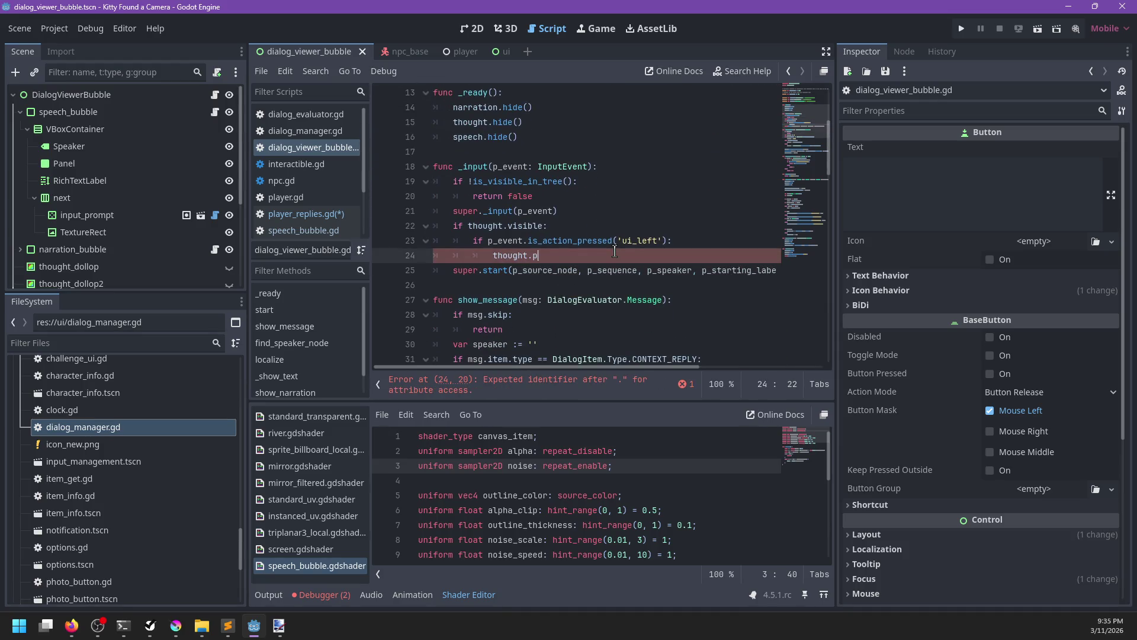
{"action": "key", "text": "Return"}
{"action": "key", "text": "Return"}
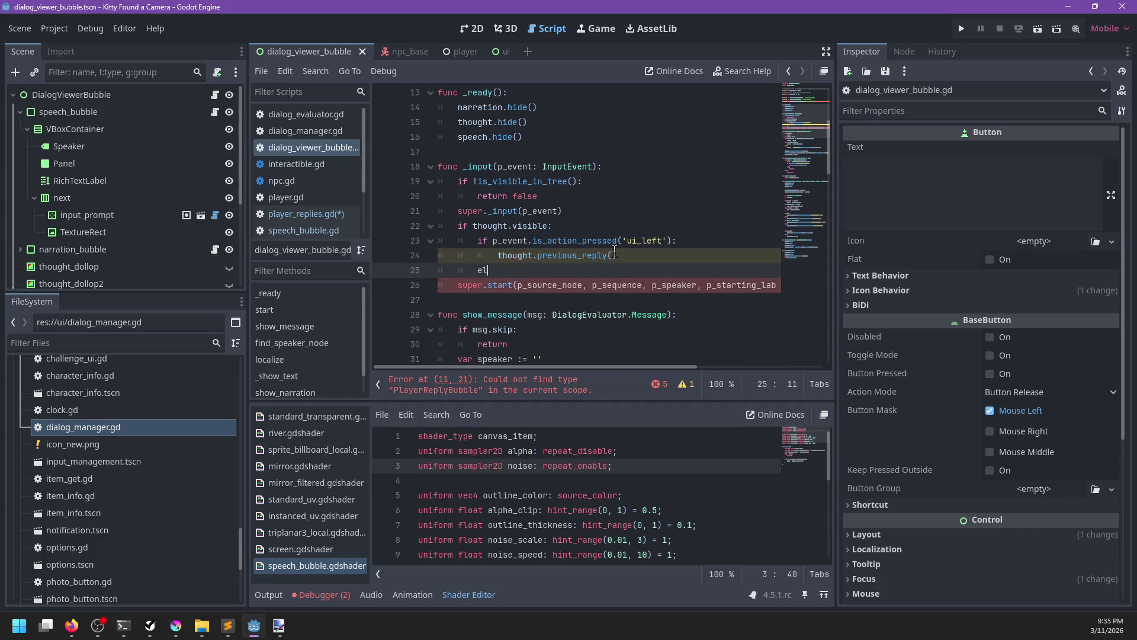
{"action": "type", "text": "if p_event."}
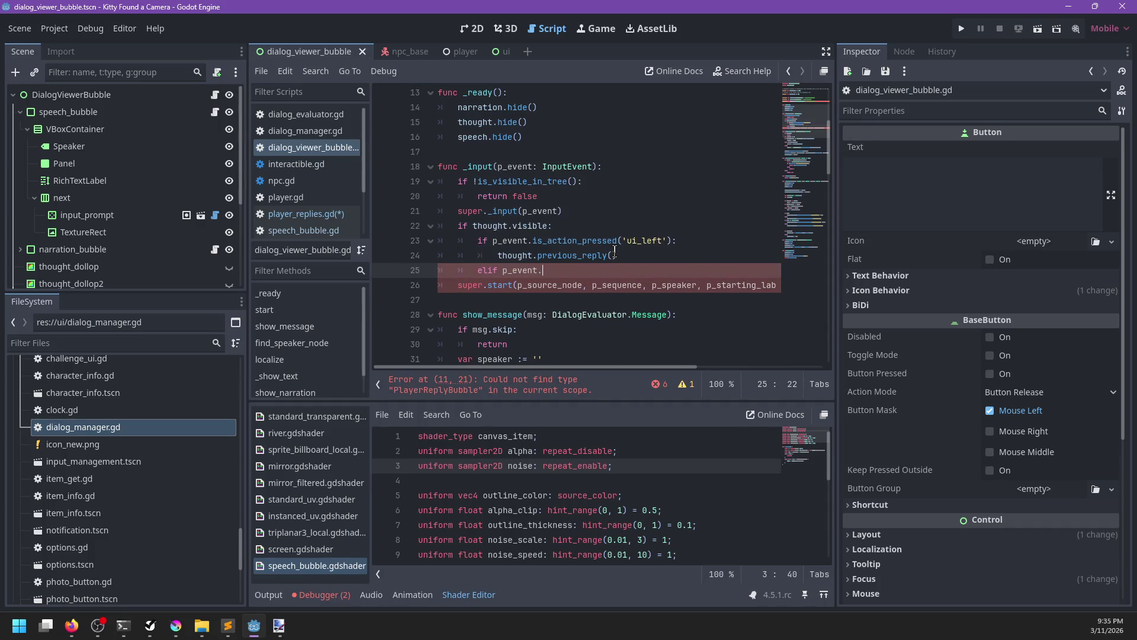
{"action": "type", "text": "is_action+"}
{"action": "key", "text": "BackSpace"}
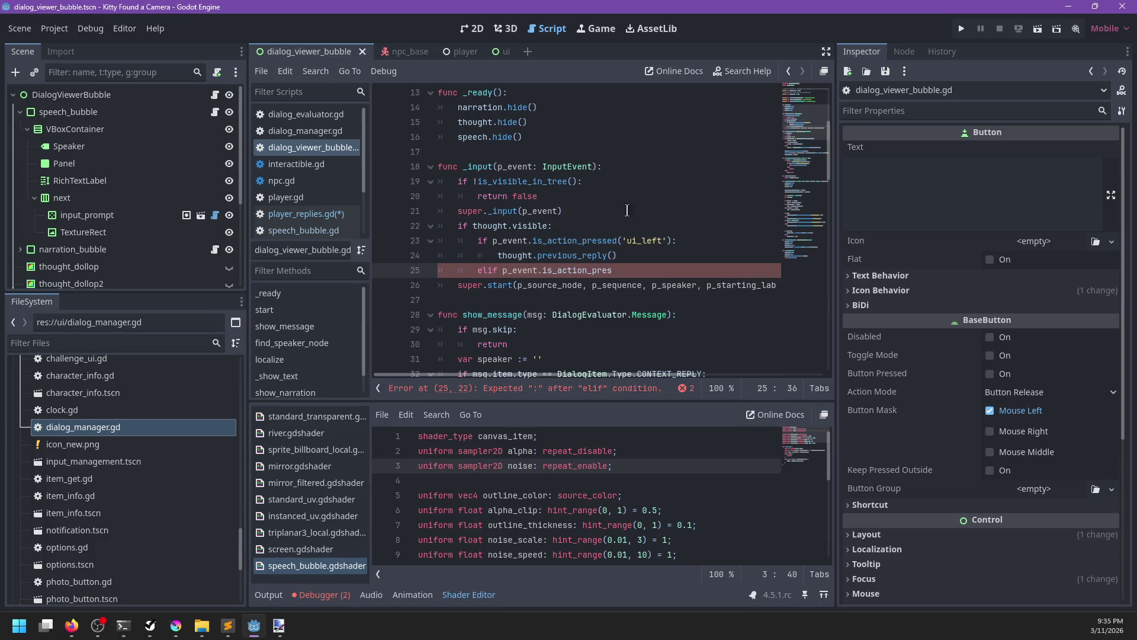
{"action": "key", "text": "ctrl+z"}
{"action": "key", "text": "ctrl+z"}
{"action": "key", "text": "ctrl+z"}
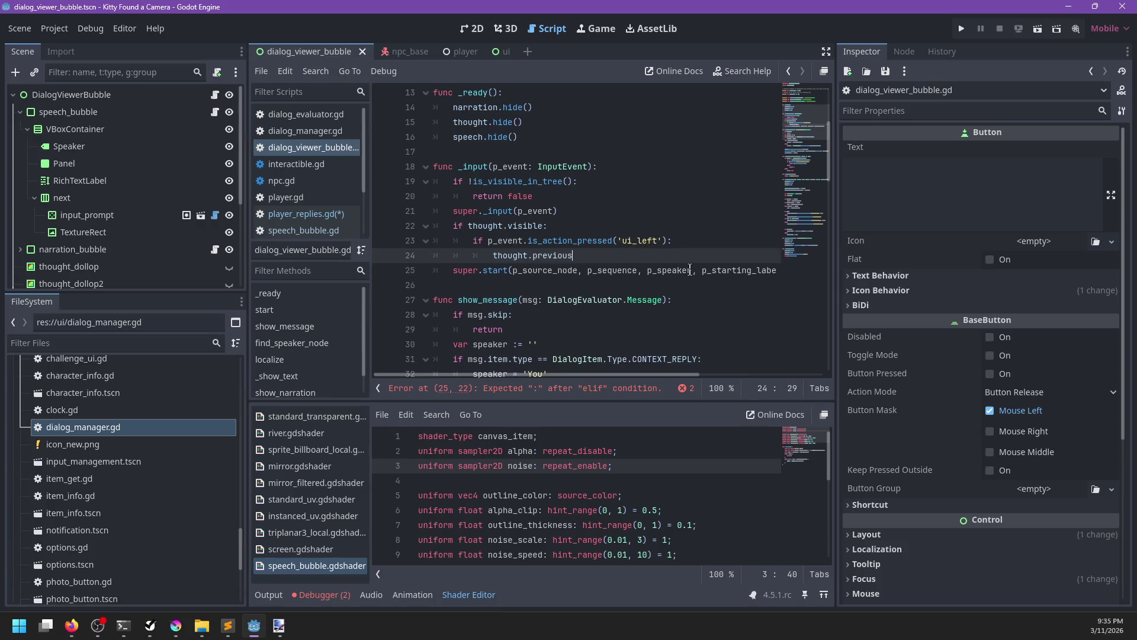
{"action": "key", "text": "ctrl+z"}
{"action": "key", "text": "ctrl+z"}
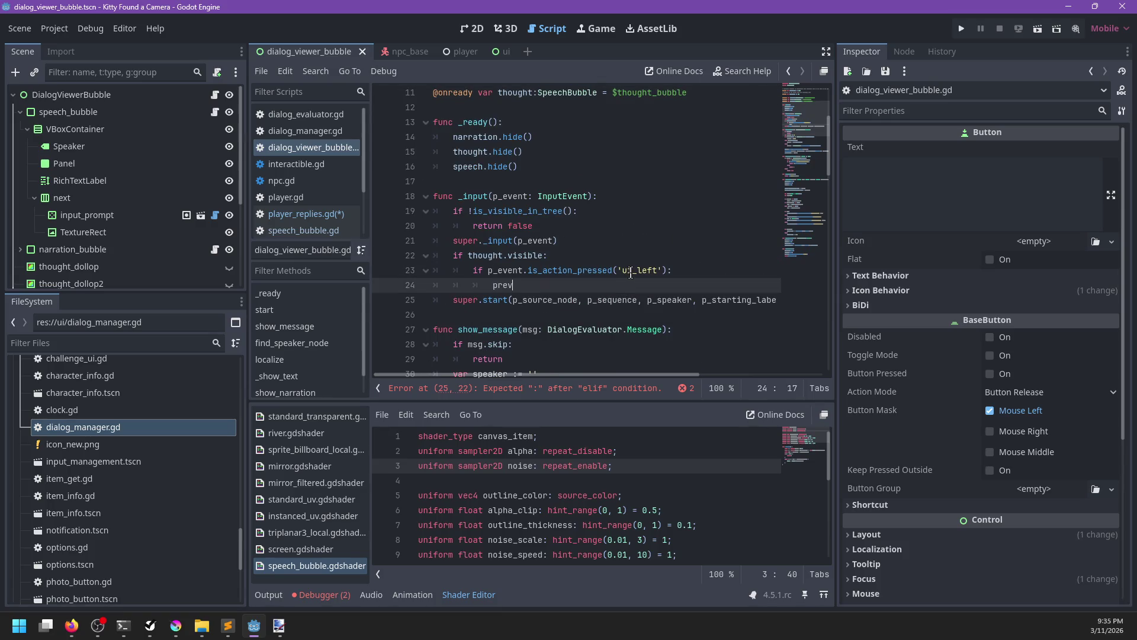
{"action": "key", "text": "ctrl+z"}
{"action": "key", "text": "ctrl+z"}
{"action": "key", "text": "ctrl+z"}
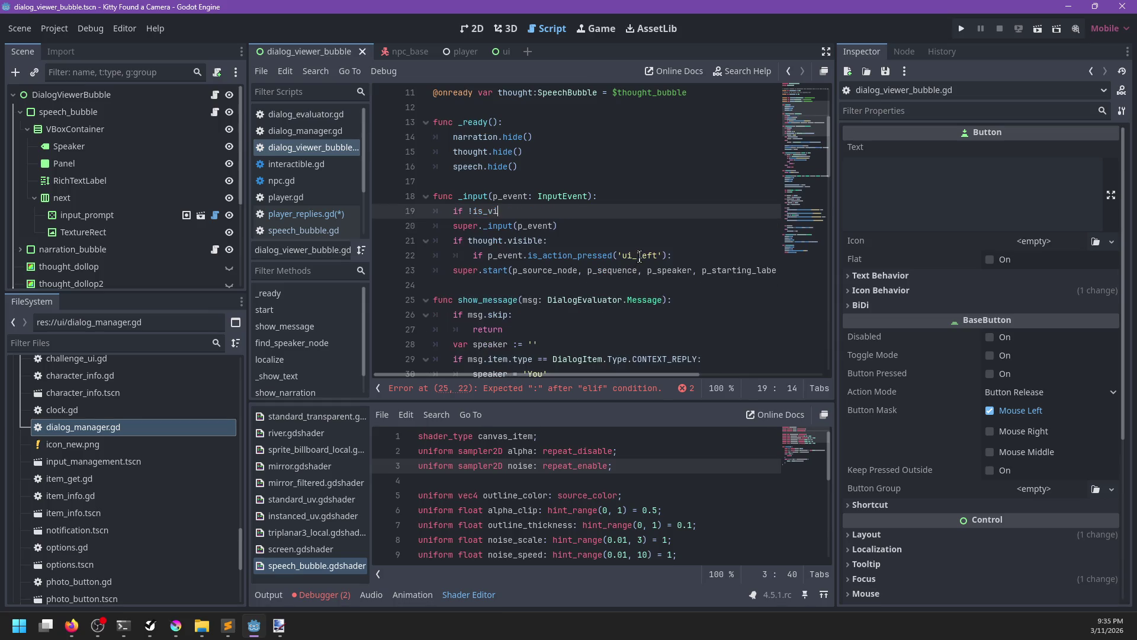
{"action": "key", "text": "ctrl+z"}
{"action": "key", "text": "ctrl+z"}
{"action": "key", "text": "ctrl+z"}
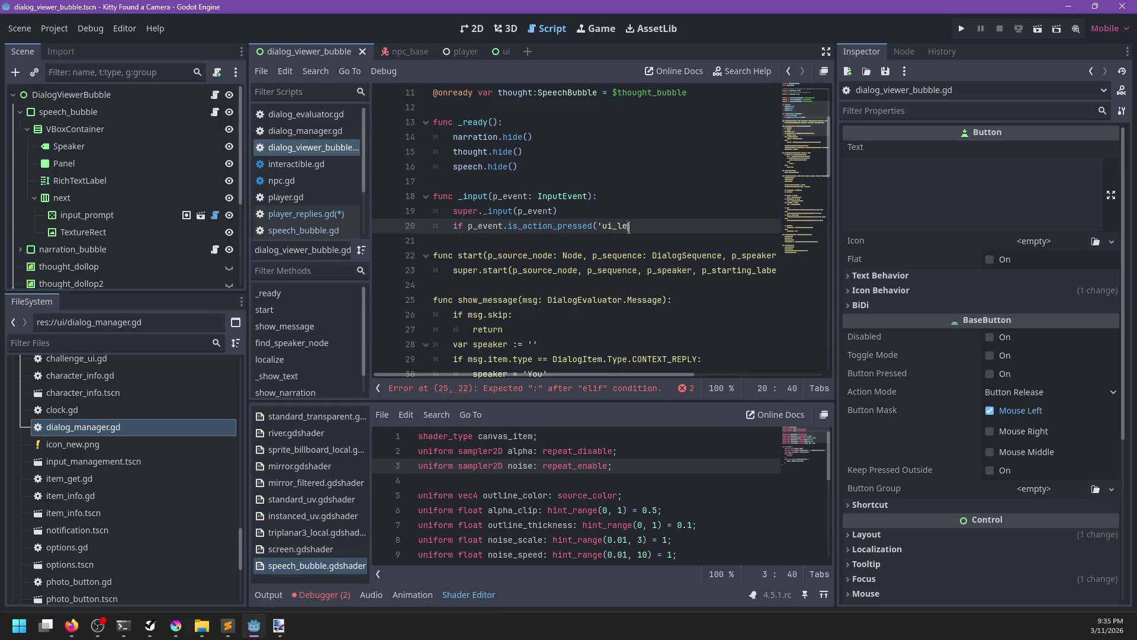
{"action": "key", "text": "ctrl+z"}
{"action": "key", "text": "ctrl+z"}
{"action": "key", "text": "ctrl+z"}
{"action": "scroll", "coordinate": [592, 214], "scroll_direction": "down", "scroll_amount": 4}
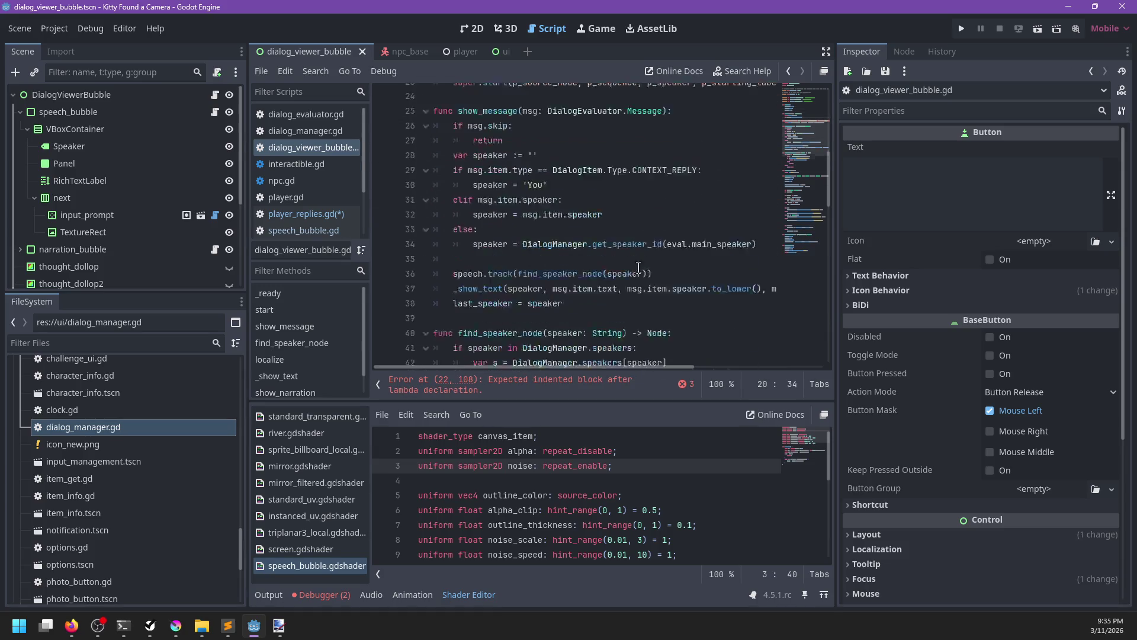
{"action": "scroll", "coordinate": [556, 196], "scroll_direction": "up", "scroll_amount": 1}
{"action": "scroll", "coordinate": [636, 208], "scroll_direction": "up", "scroll_amount": 3}
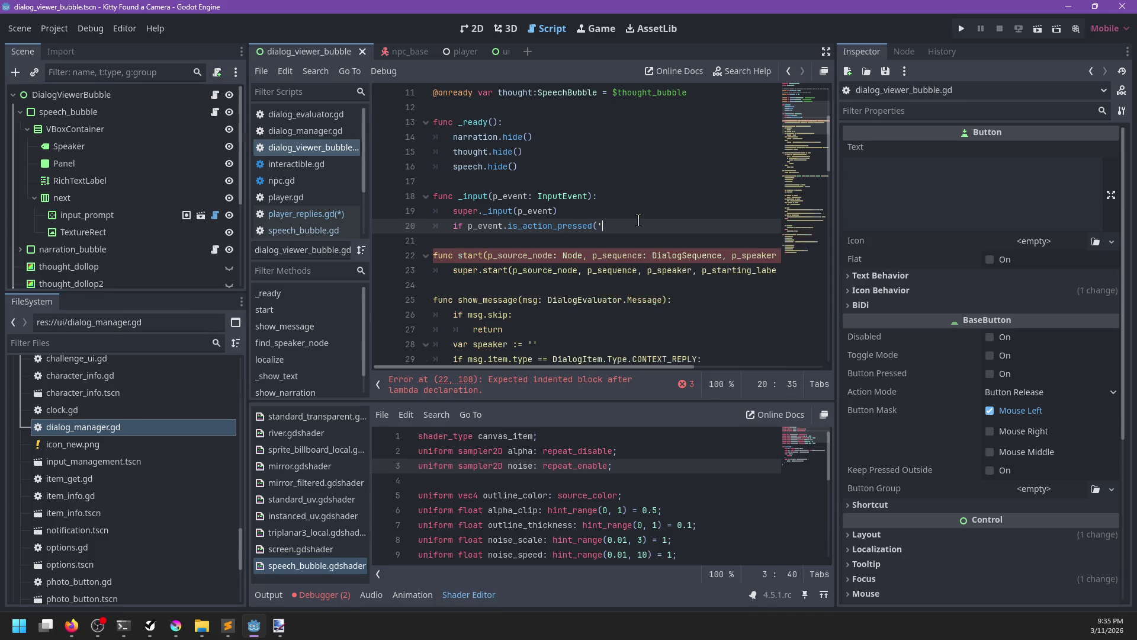
Re-add the 'ui_left' check with an 'if !is_visible_in_tree(): return false' guard above it
{"action": "type", "text": "'ui_lef"}
{"action": "key", "text": "Return"}
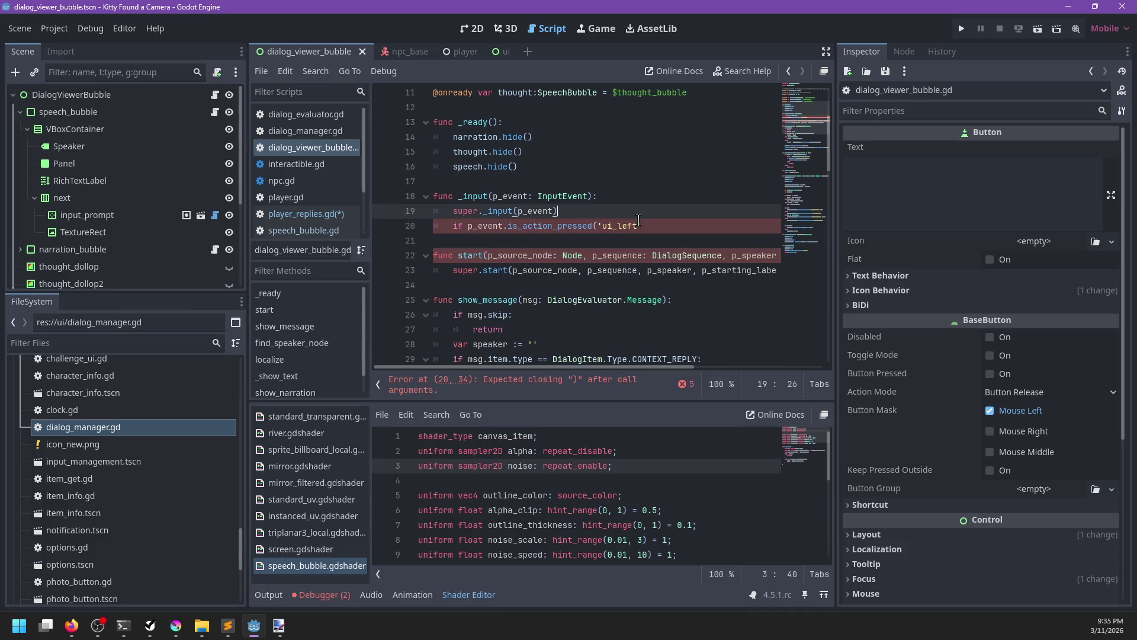
{"action": "key", "text": "ctrl+shift+Return"}
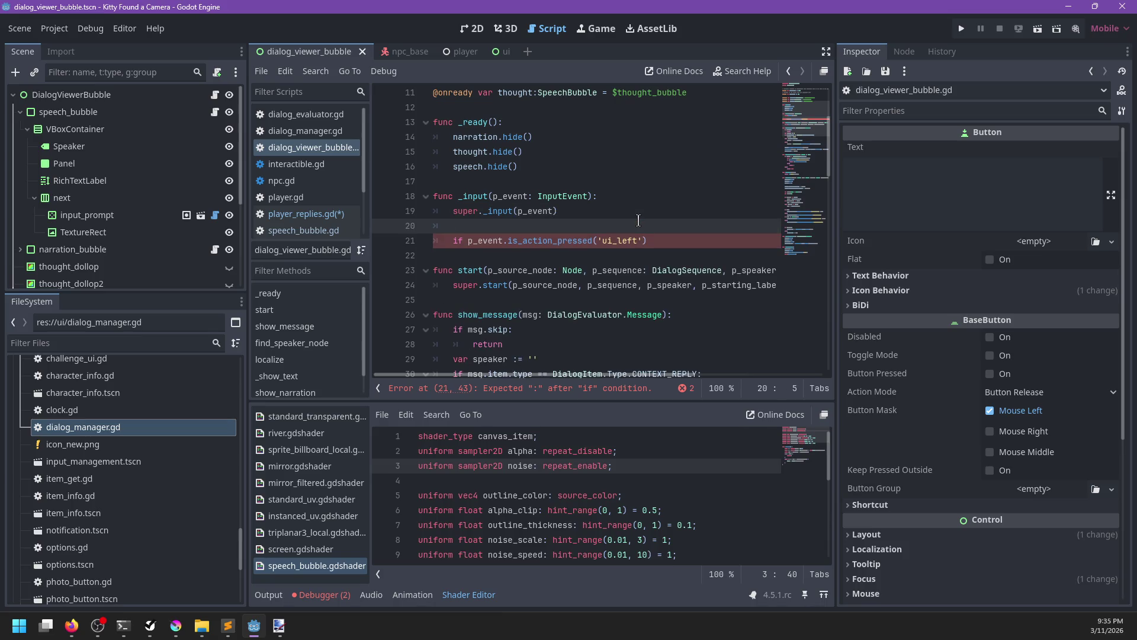
{"action": "type", "text": "_vi"}
{"action": "key", "text": "Return"}
{"action": "key", "text": "ctrl+Left"}
{"action": "key", "text": "ctrl+Left"}
{"action": "type", "text": "!"}
{"action": "key", "text": "End"}
{"action": "type", "text": ":"}
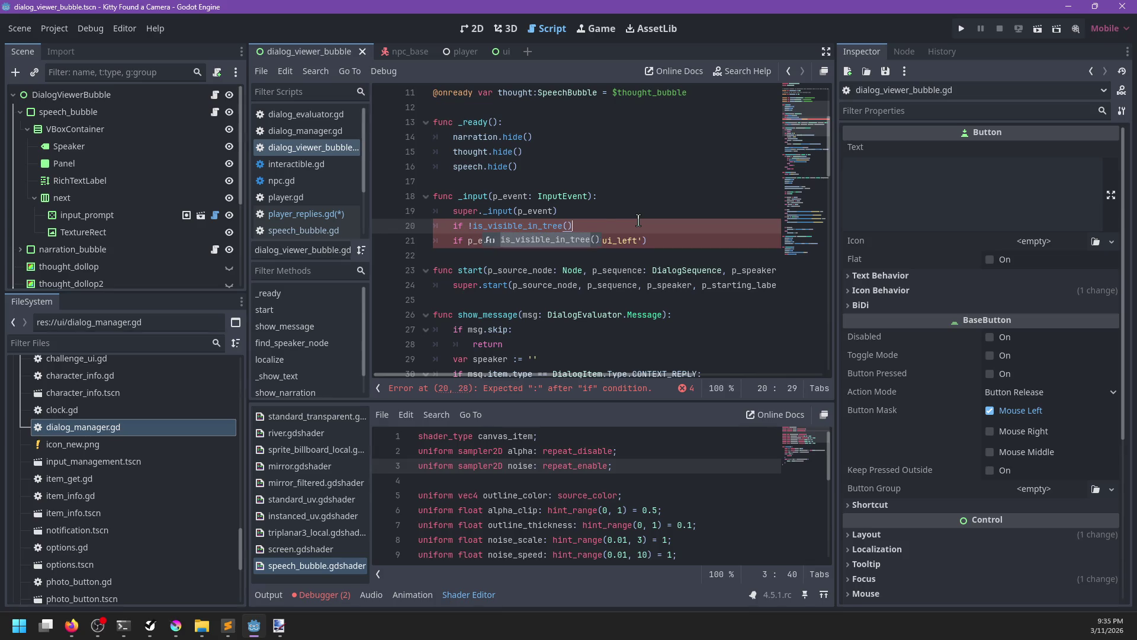
{"action": "key", "text": "Return"}
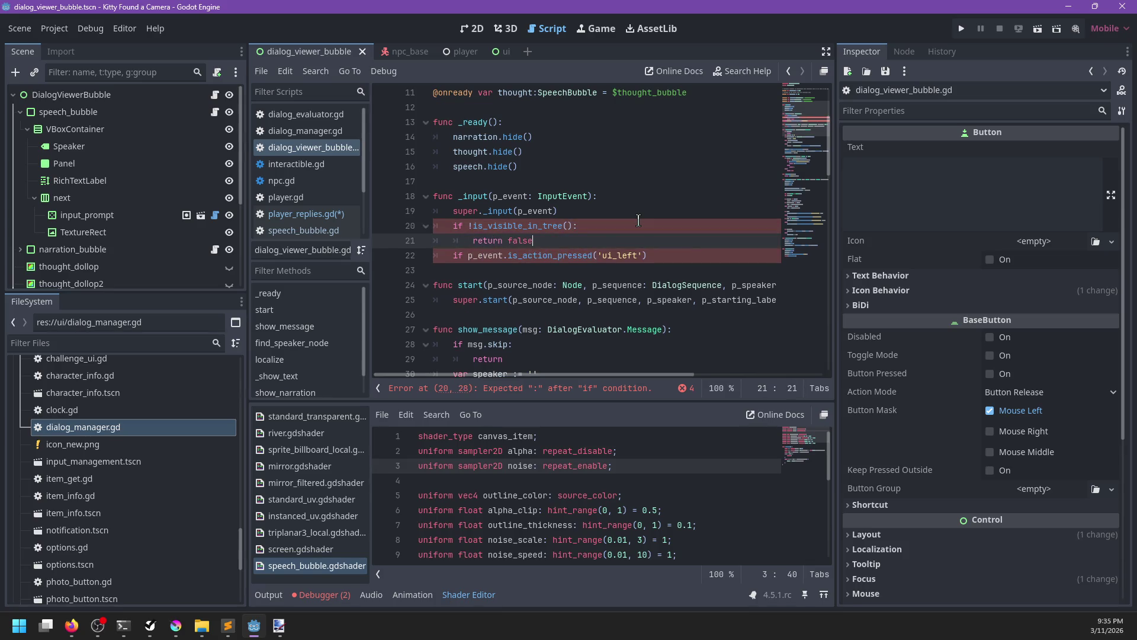
{"action": "key", "text": "Return"}
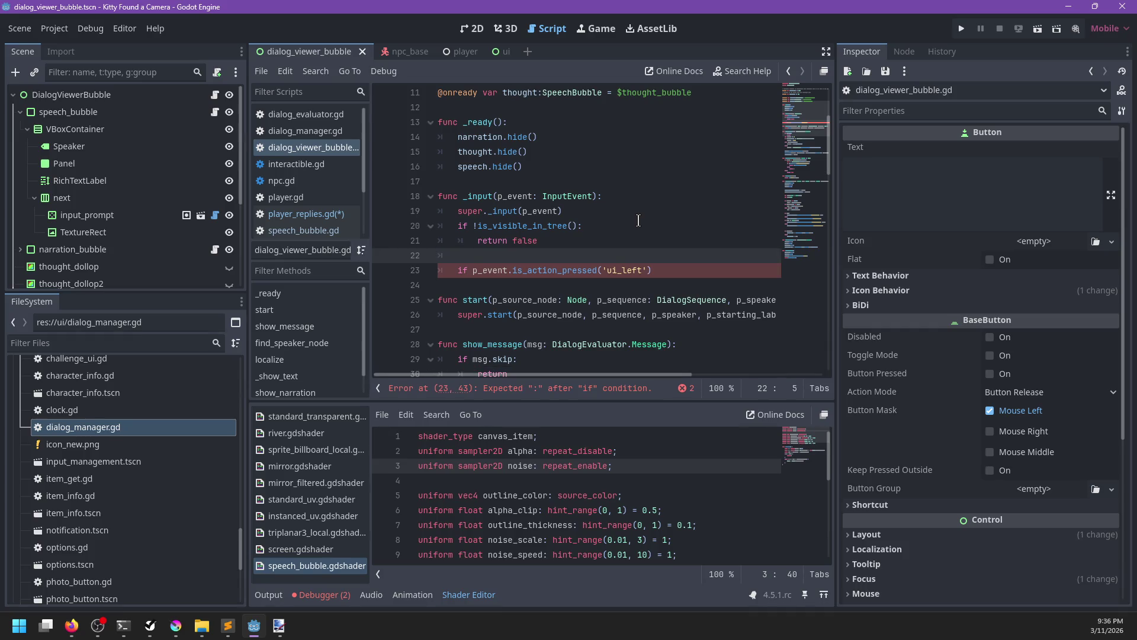
Nest the ui_left check under 'if thought.visible:', then save from player_replies.gd
{"action": "type", "text": "t.visible:"}
{"action": "key", "text": "Down"}
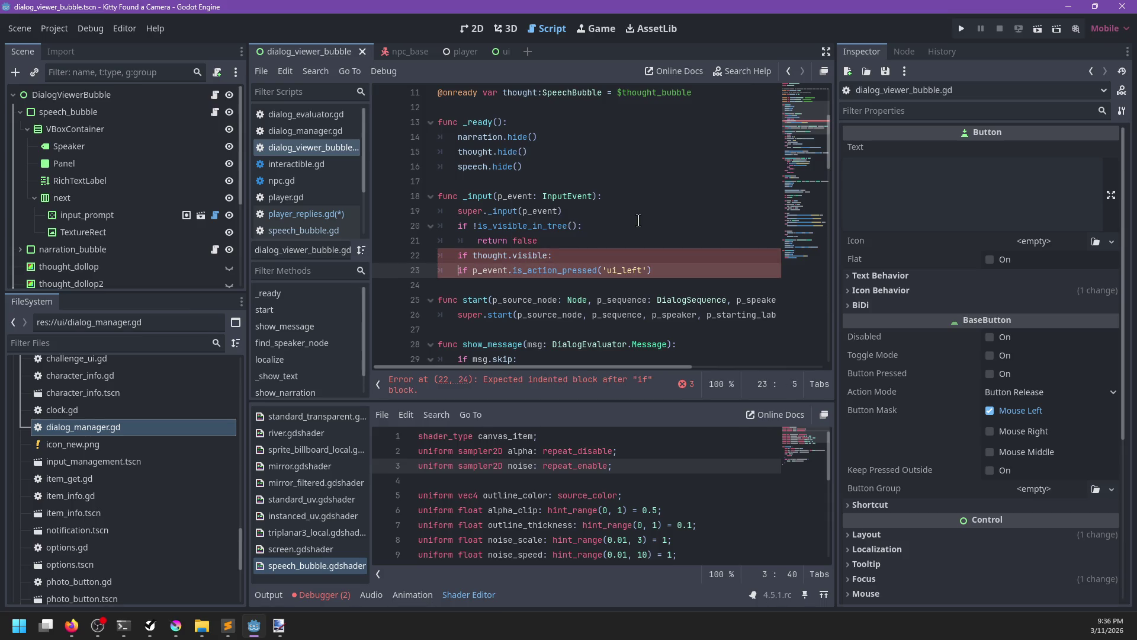
{"action": "key", "text": "Tab"}
{"action": "key", "text": "End"}
{"action": "key", "text": "Return"}
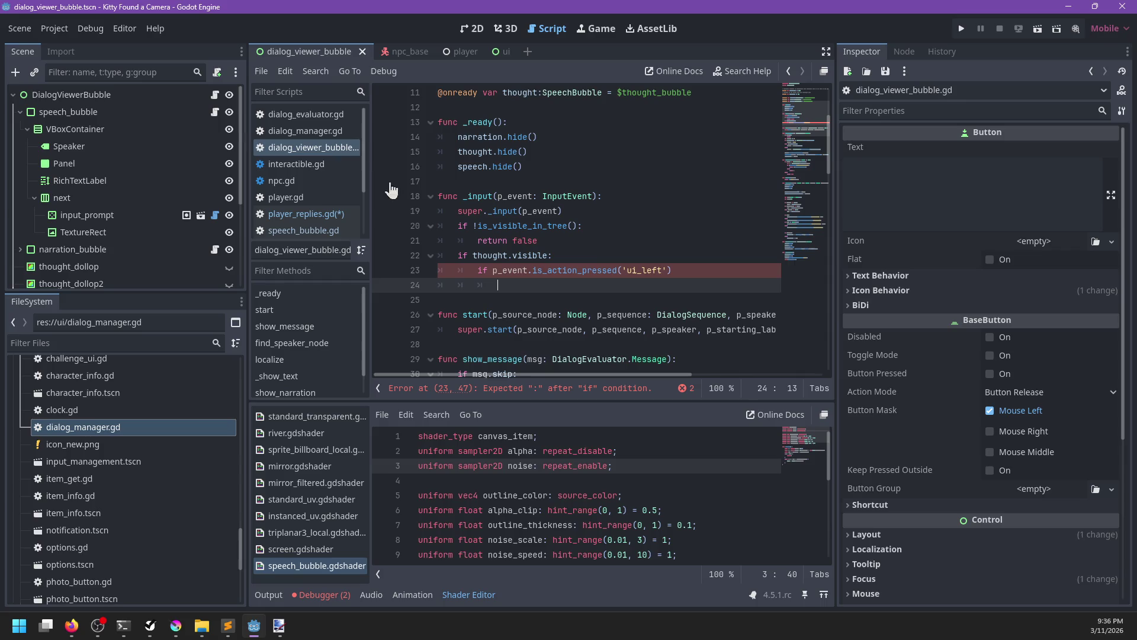
{"action": "left_click", "coordinate": [320, 197]}
{"action": "left_click", "coordinate": [329, 215]}
{"action": "key", "text": "ctrl+s"}
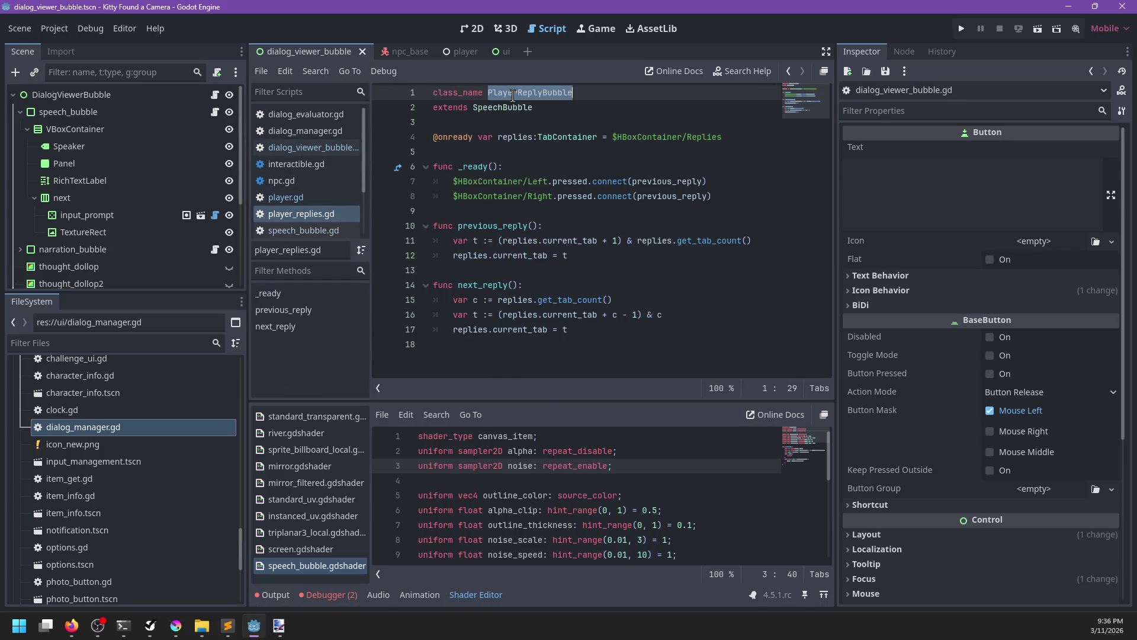
Call thought.previous_reply() inside the ui_left check
{"action": "left_click", "coordinate": [215, 96]}
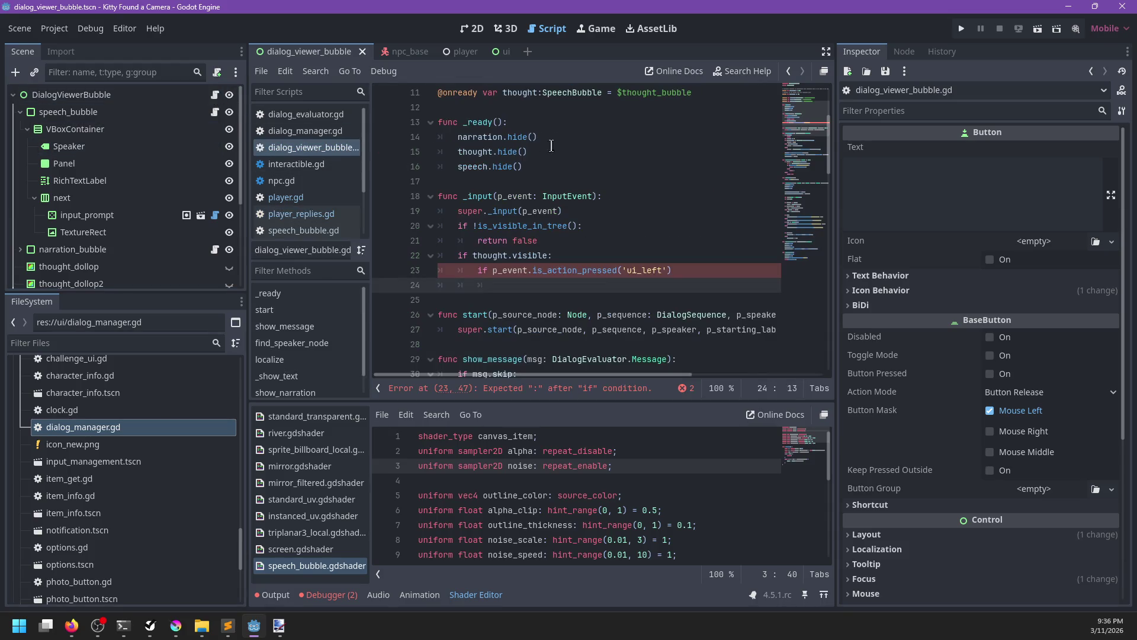
{"action": "left_click", "coordinate": [546, 282]}
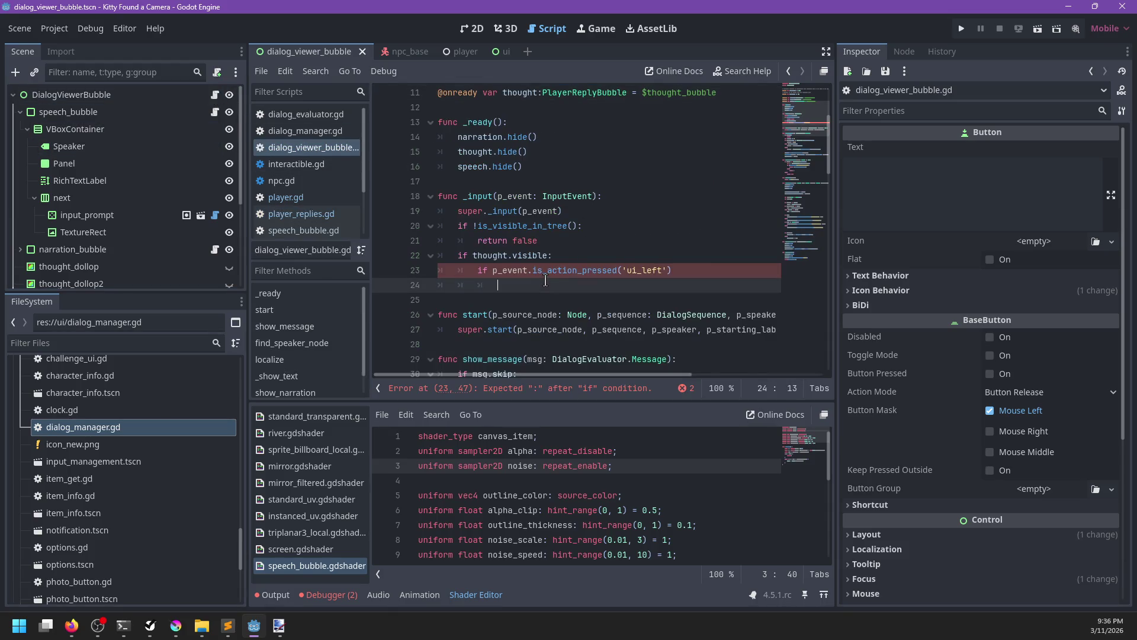
{"action": "type", "text": "ught.prev"}
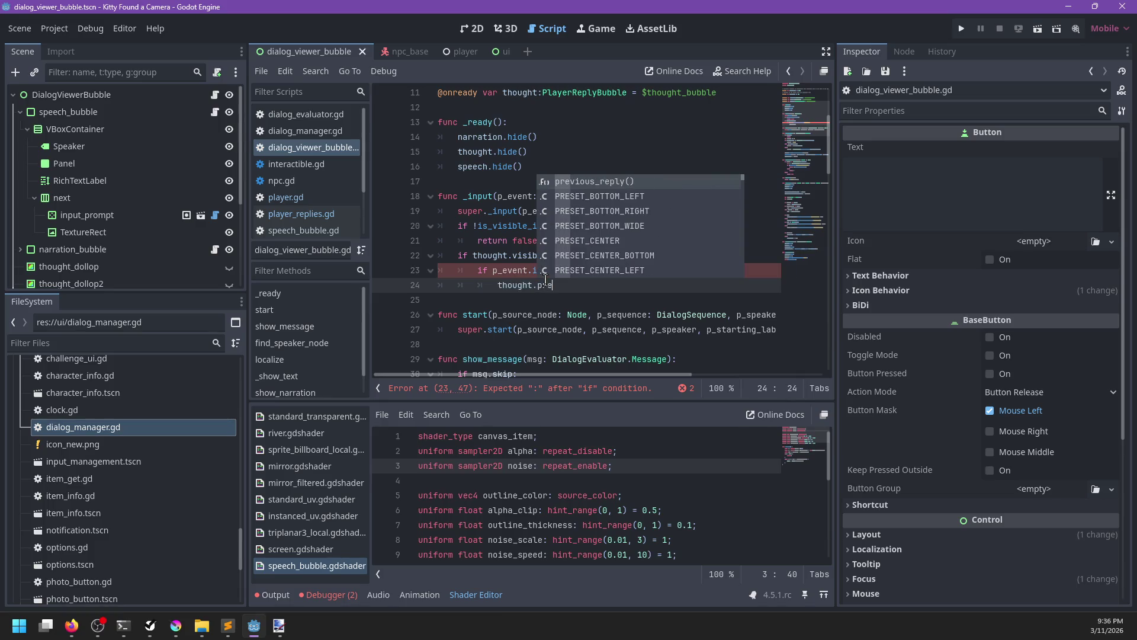
{"action": "key", "text": "Return"}
{"action": "key", "text": "Return"}
{"action": "key", "text": "BackSpace"}
Add an elif p_event.is_action_pressed('ui_right'): branch
{"action": "type", "text": "elif p_event.is_"}
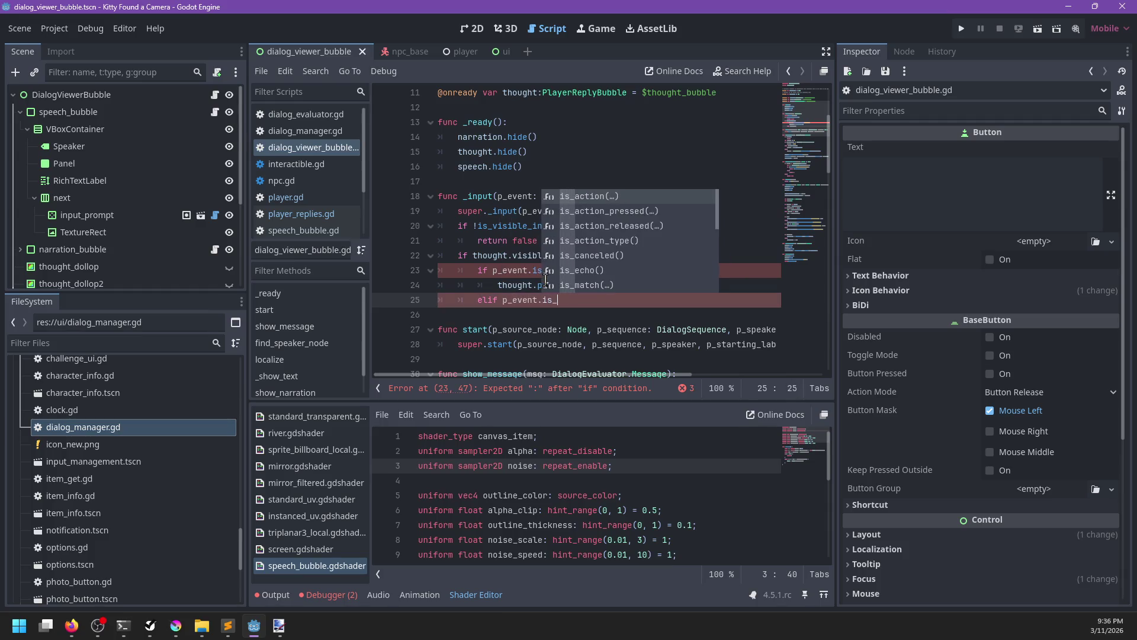
{"action": "type", "text": "action_p"}
{"action": "key", "text": "Return"}
{"action": "type", "text": "'ui_ri"}
{"action": "key", "text": "Return"}
{"action": "type", "text": "''):"}
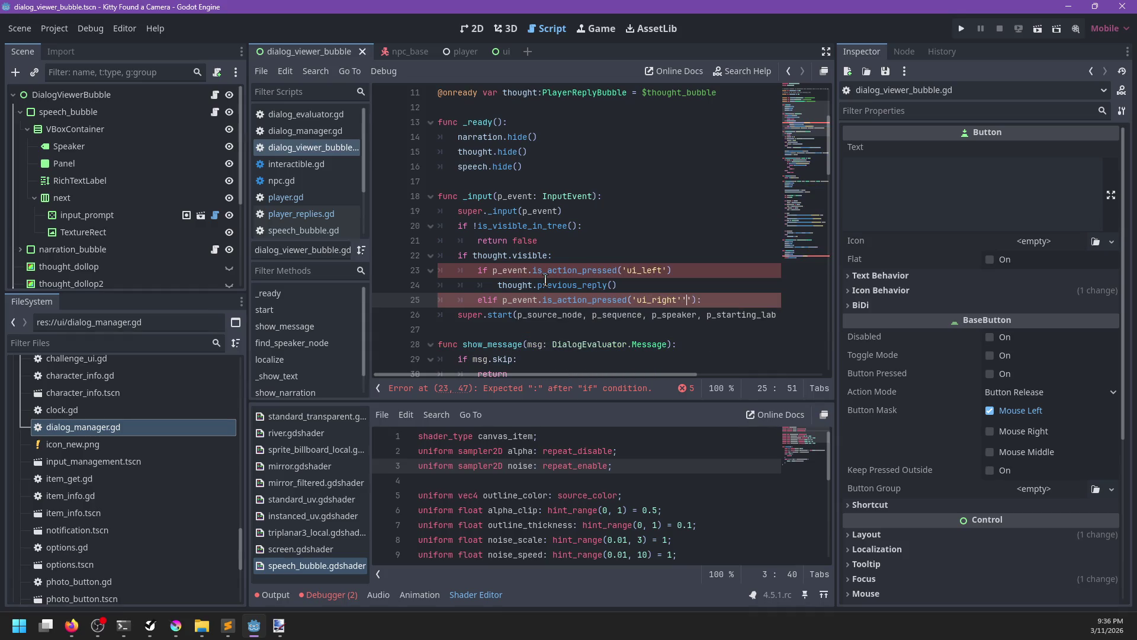
{"action": "key", "text": "ctrl+z"}
{"action": "key", "text": "BackSpace"}
{"action": "key", "text": "BackSpace"}
{"action": "key", "text": "Return"}
{"action": "type", "text": "):"}
{"action": "key", "text": "Return"}
Fix the ui_left line's colon, call thought.next_reply() for ui_right, then save and run
{"action": "key", "text": "Up"}
{"action": "key", "text": "Up"}
{"action": "key", "text": "Up"}
{"action": "type", "text": ":"}
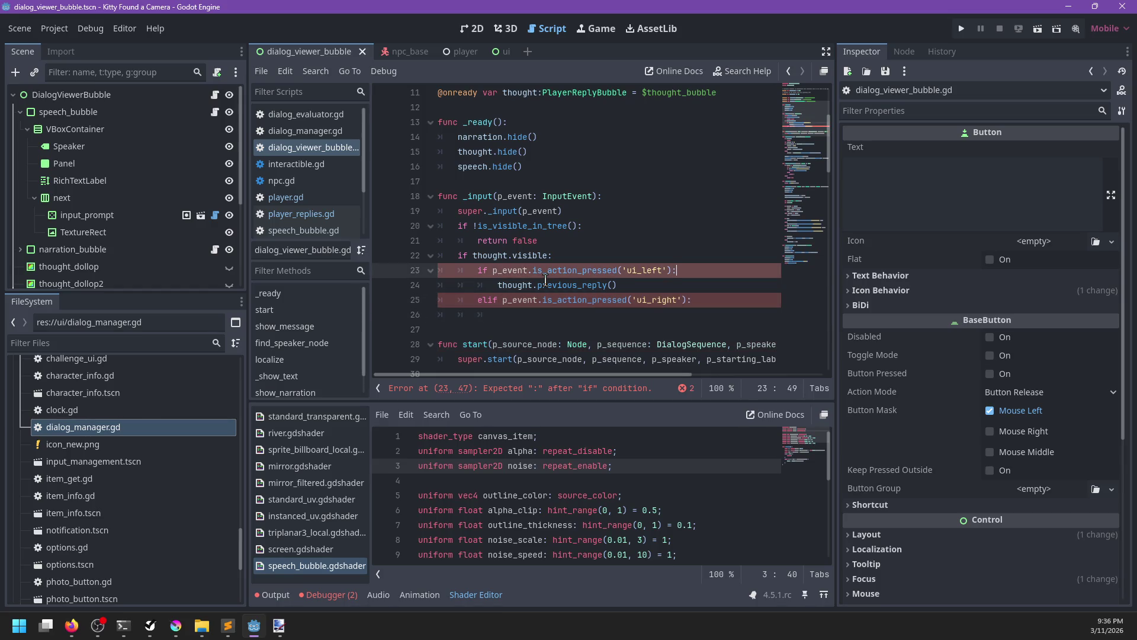
{"action": "key", "text": "Down"}
{"action": "key", "text": "Down"}
{"action": "key", "text": "Down"}
{"action": "type", "text": "ght.next_reply()"}
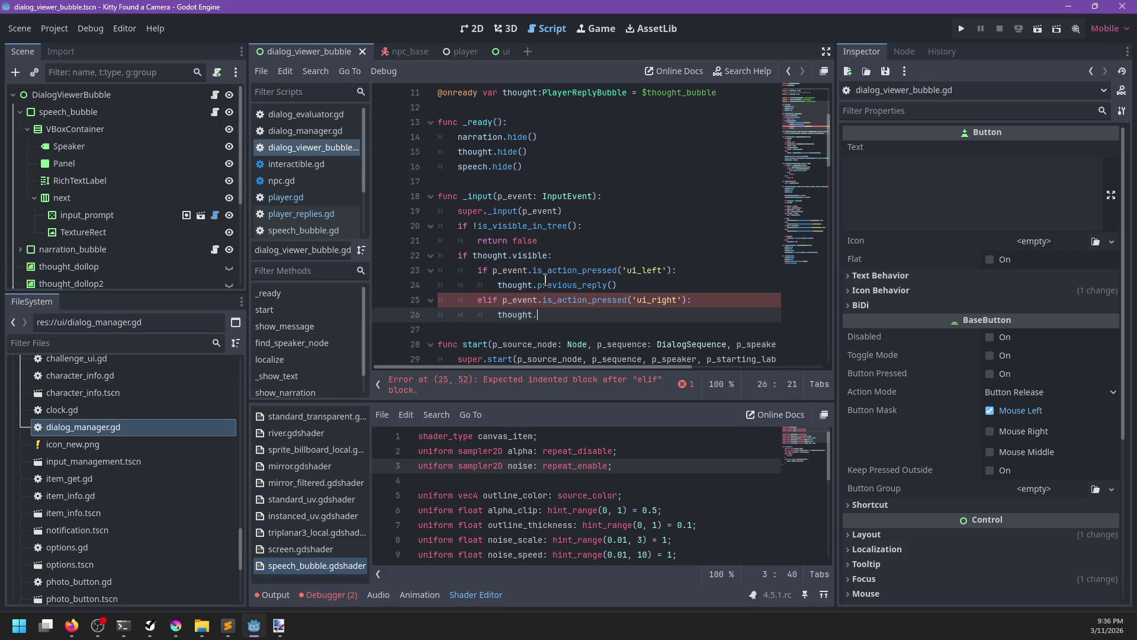
{"action": "key", "text": "ctrl+s"}
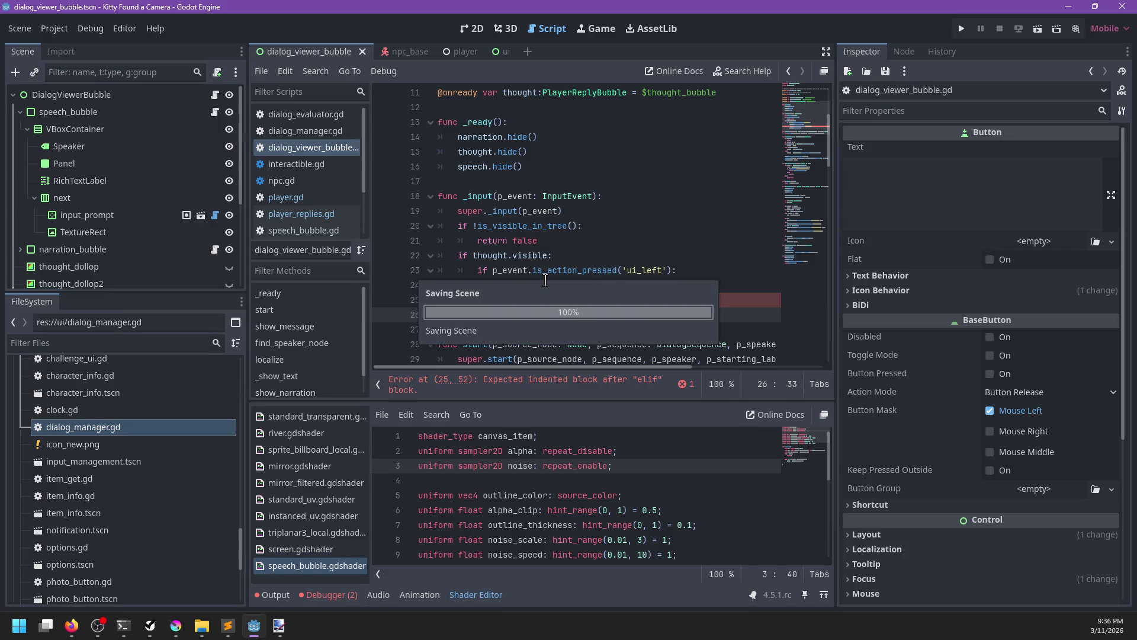
{"action": "key", "text": "F5"}
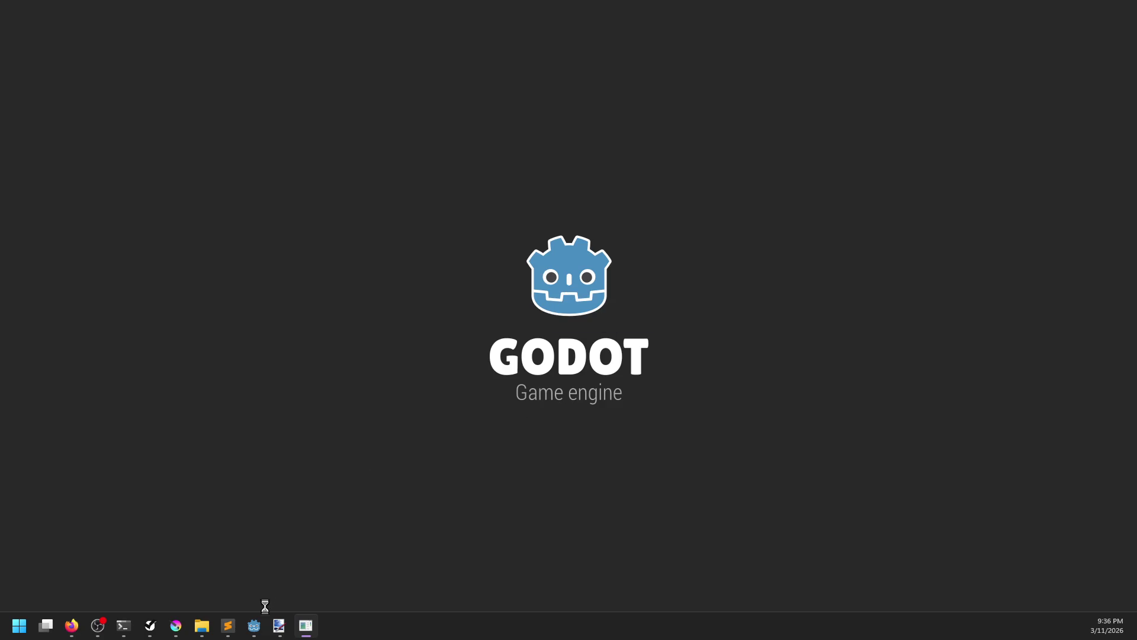
Reach the reply choice in the running game, then breakpoint line 23's ui_left check
{"action": "left_click", "coordinate": [254, 625]}
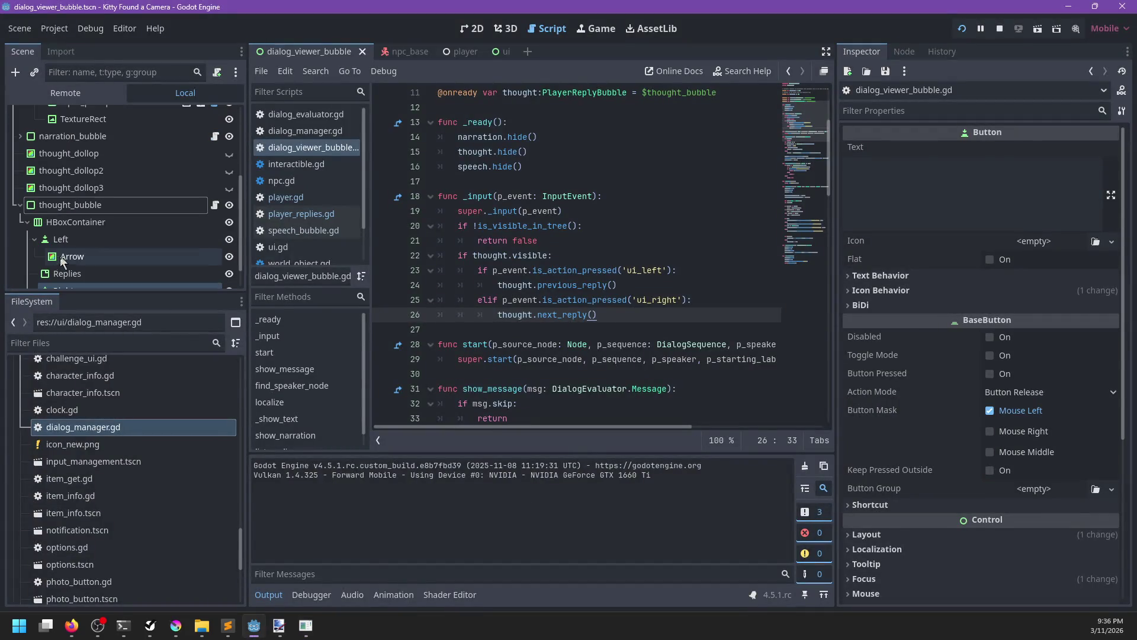
{"action": "left_click", "coordinate": [185, 207]}
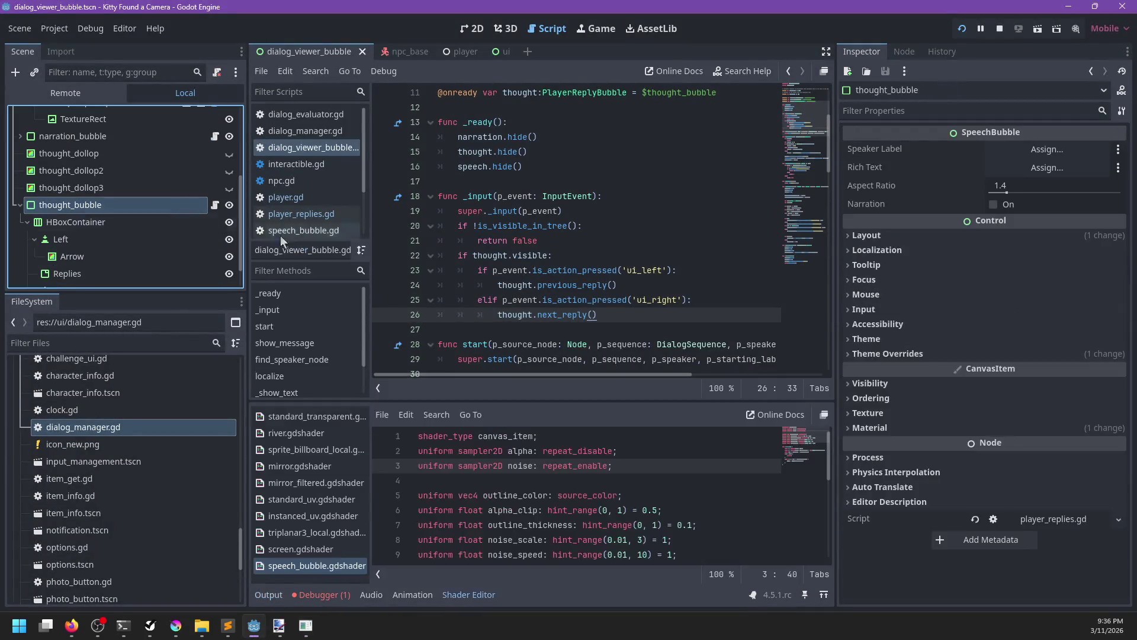
{"action": "key", "text": "F5"}
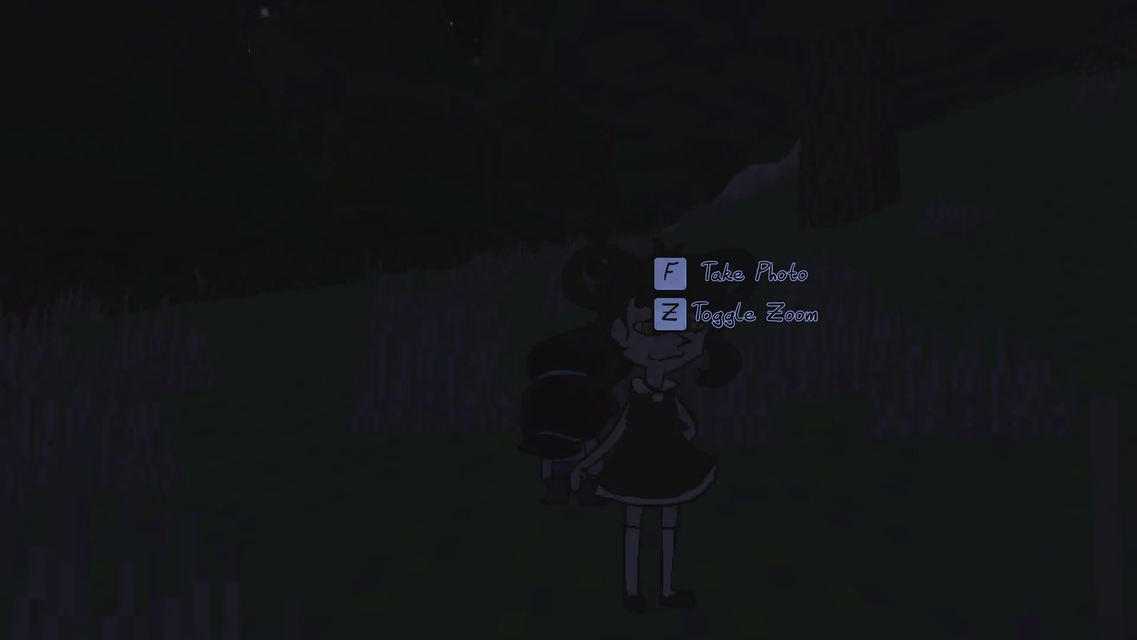
{"action": "key", "text": "e"}
{"action": "key", "text": "space"}
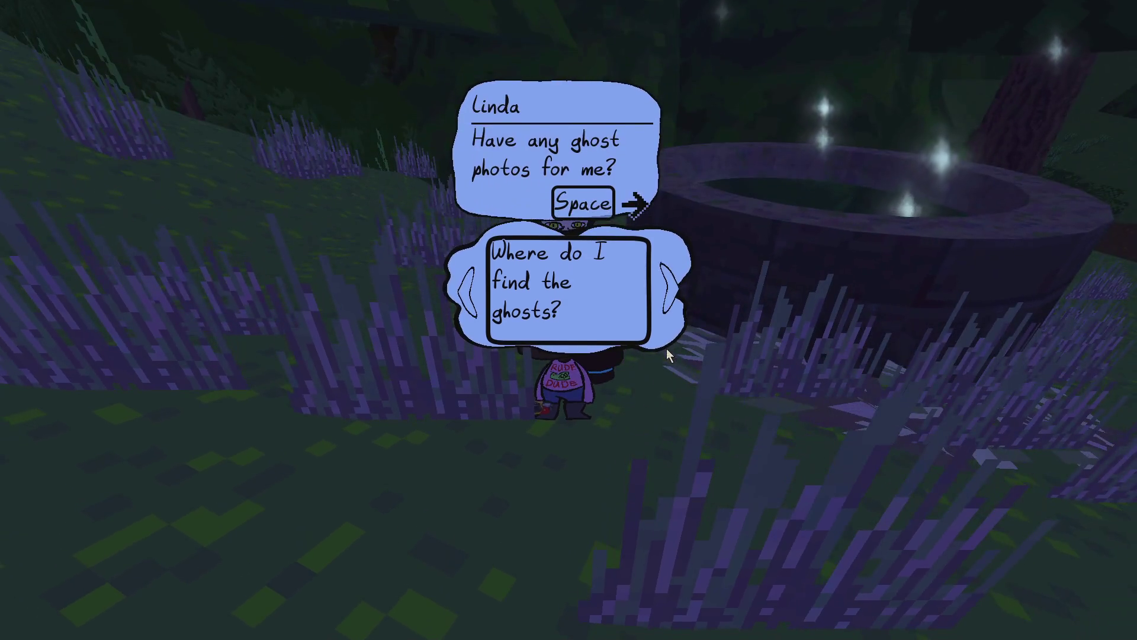
{"action": "key", "text": "alt+Tab"}
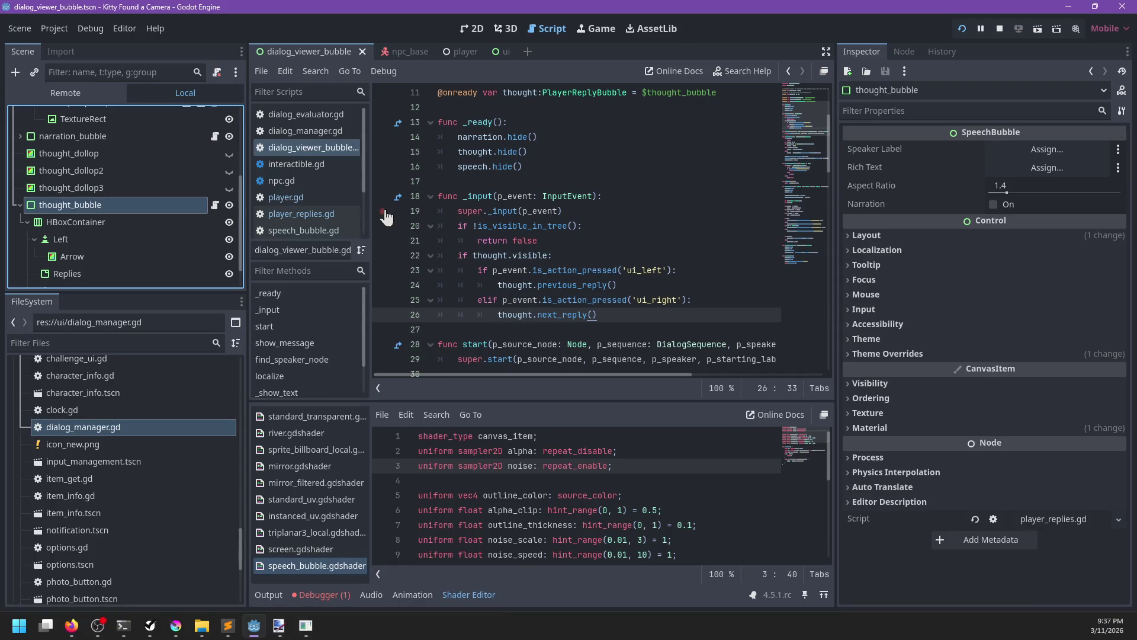
{"action": "left_click", "coordinate": [388, 271]}
Remove the line 23 breakpoint, step past it and resume the game
{"action": "type", "text": "d"}
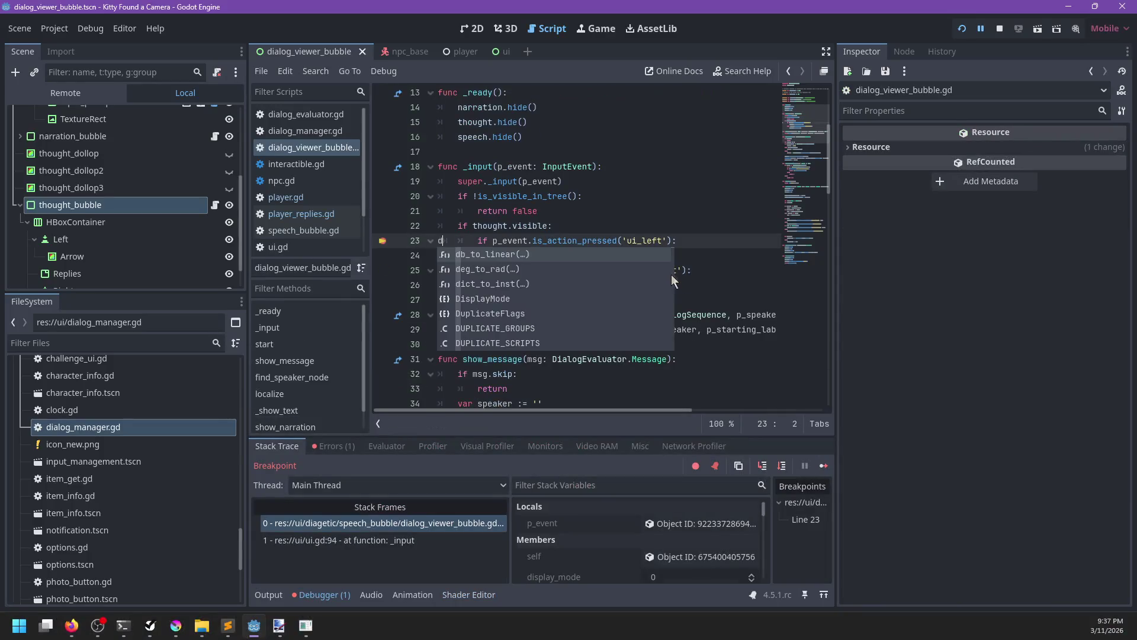
{"action": "key", "text": "BackSpace"}
{"action": "left_click", "coordinate": [611, 241]}
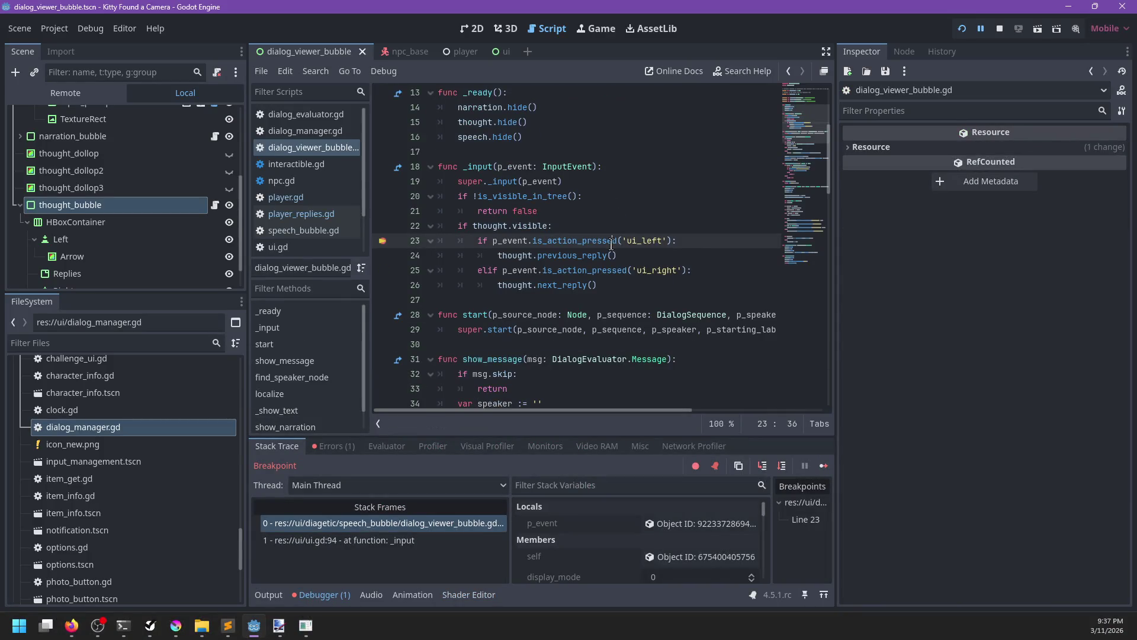
{"action": "left_click", "coordinate": [378, 240]}
{"action": "key", "text": "F10"}
{"action": "key", "text": "F10"}
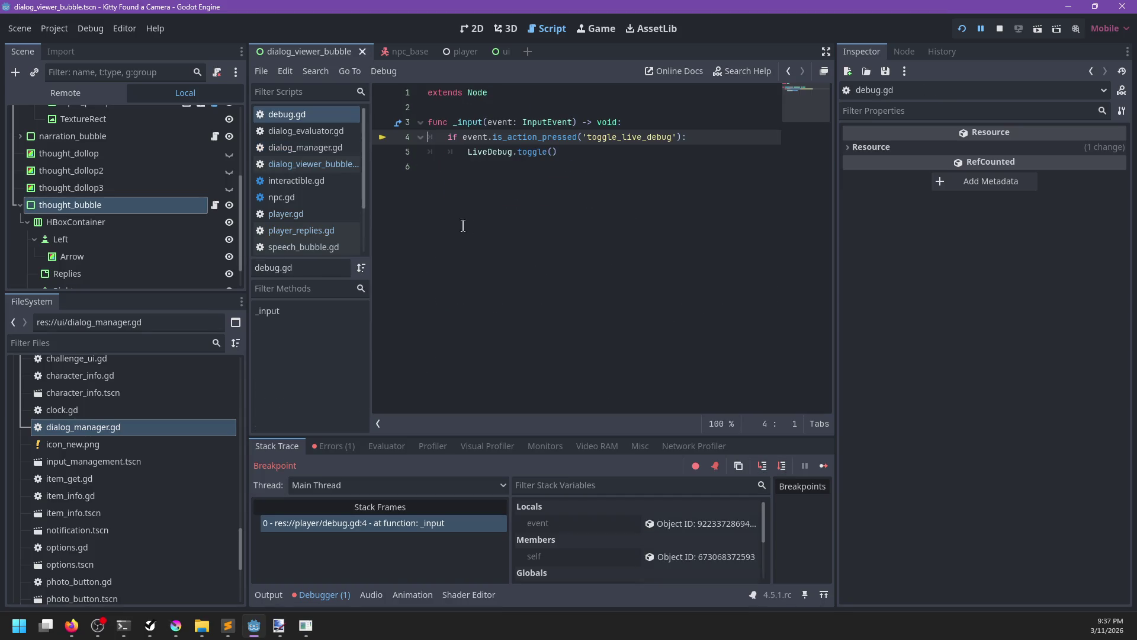
{"action": "key", "text": "F12"}
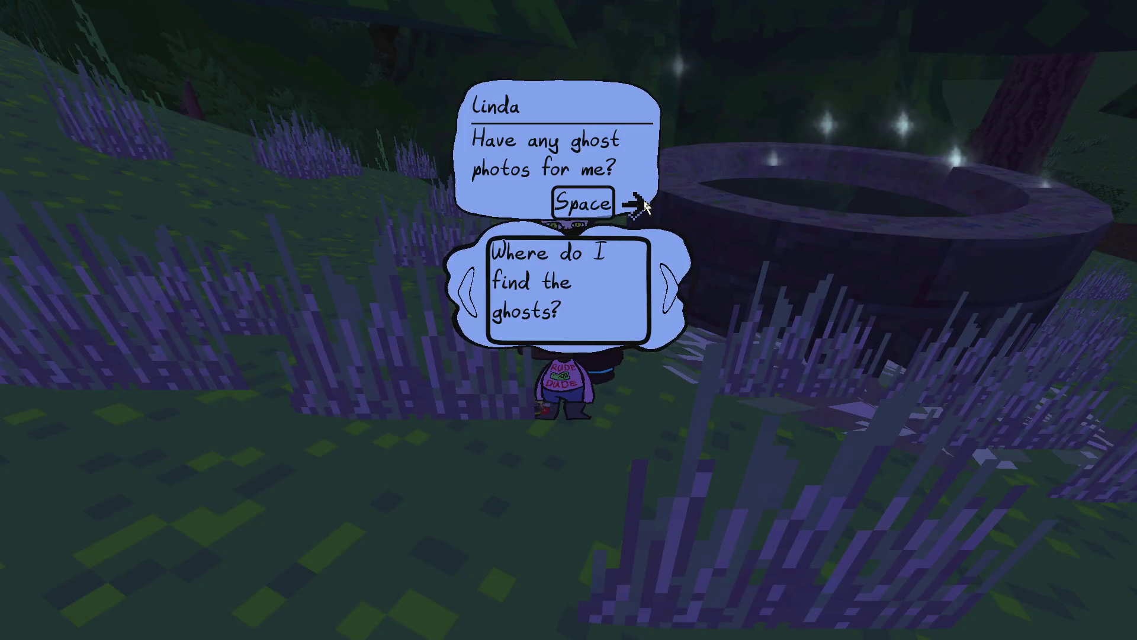
{"action": "key", "text": "alt+Tab"}
Breakpoint previous_reply and next_reply in player_replies.gd, then press Right in the game
{"action": "left_click", "coordinate": [300, 230]}
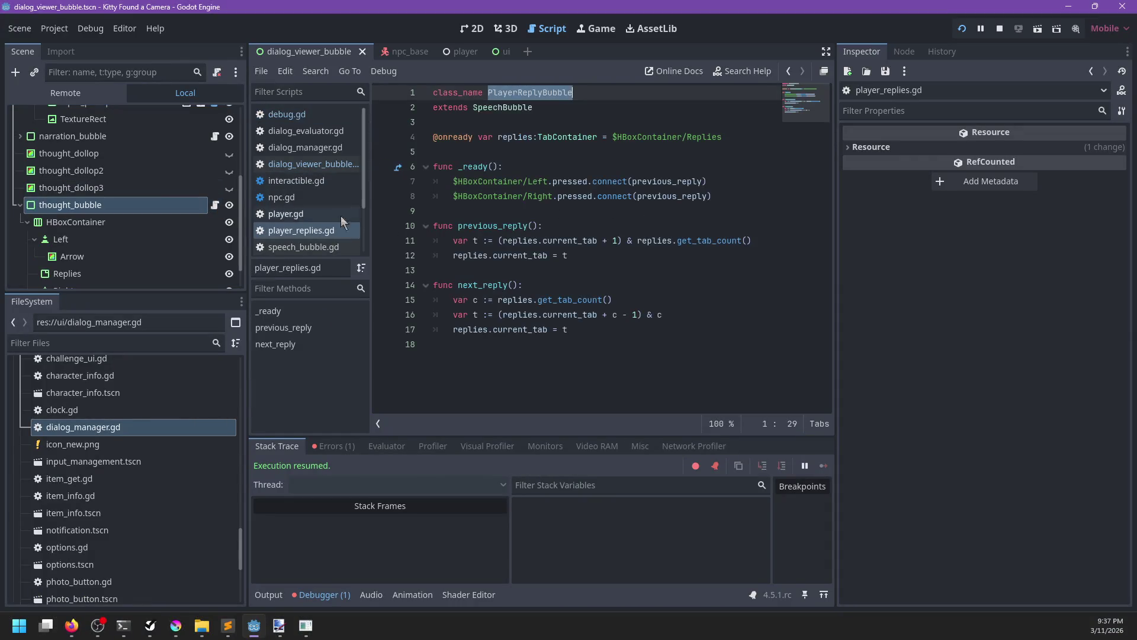
{"action": "left_click", "coordinate": [384, 241]}
{"action": "left_click", "coordinate": [383, 300]}
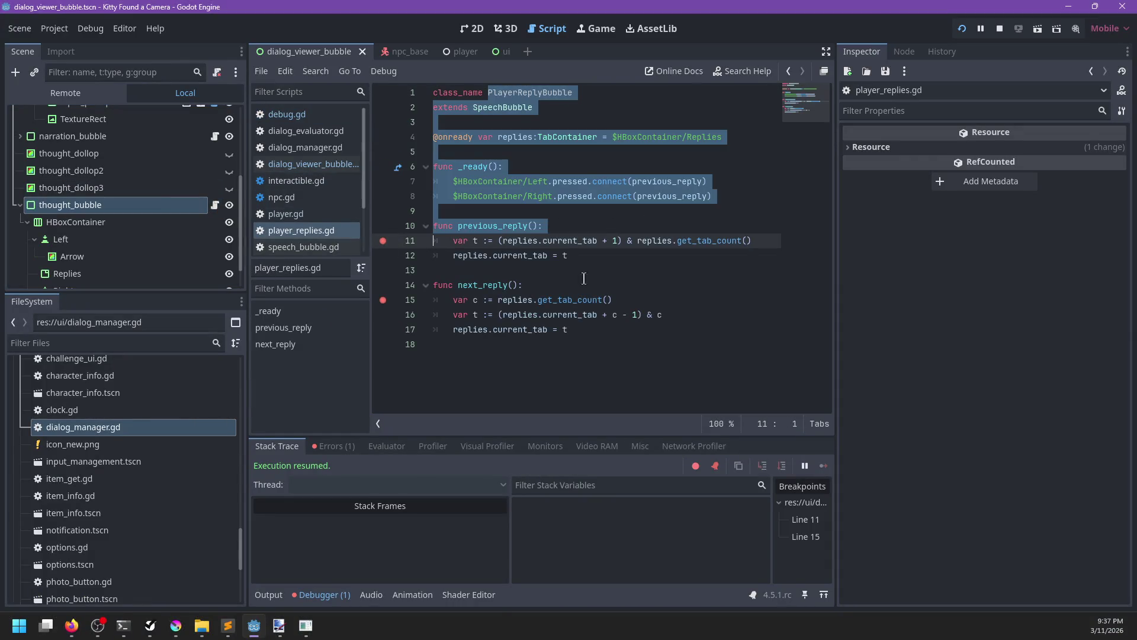
{"action": "left_click", "coordinate": [584, 274]}
{"action": "left_click", "coordinate": [564, 243], "text": "ctrl"}
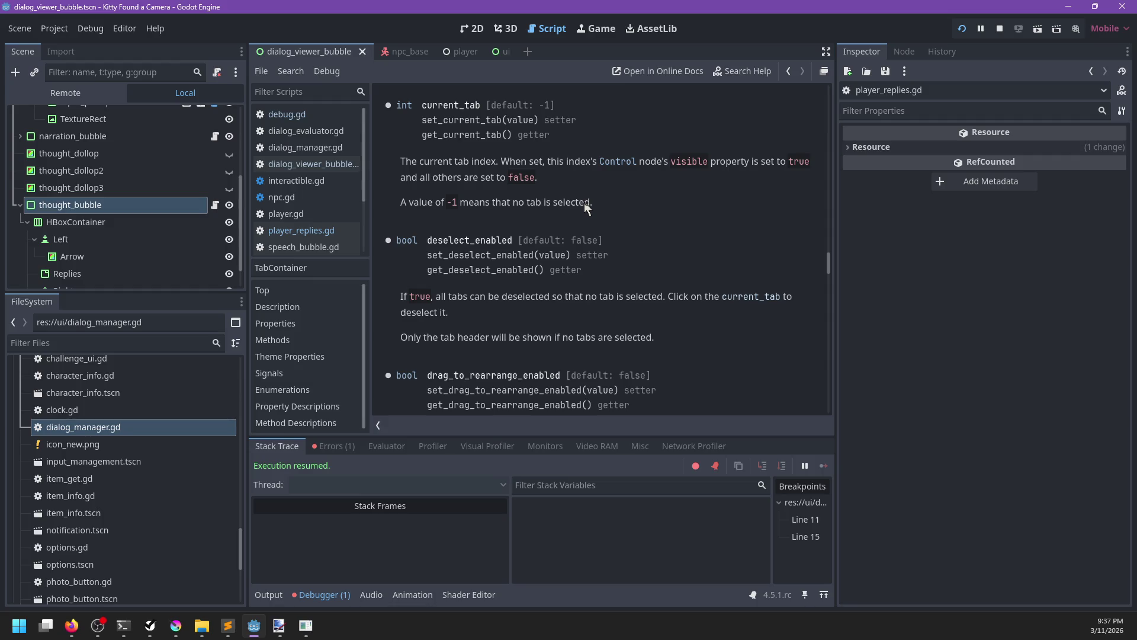
{"action": "key", "text": "alt+Tab"}
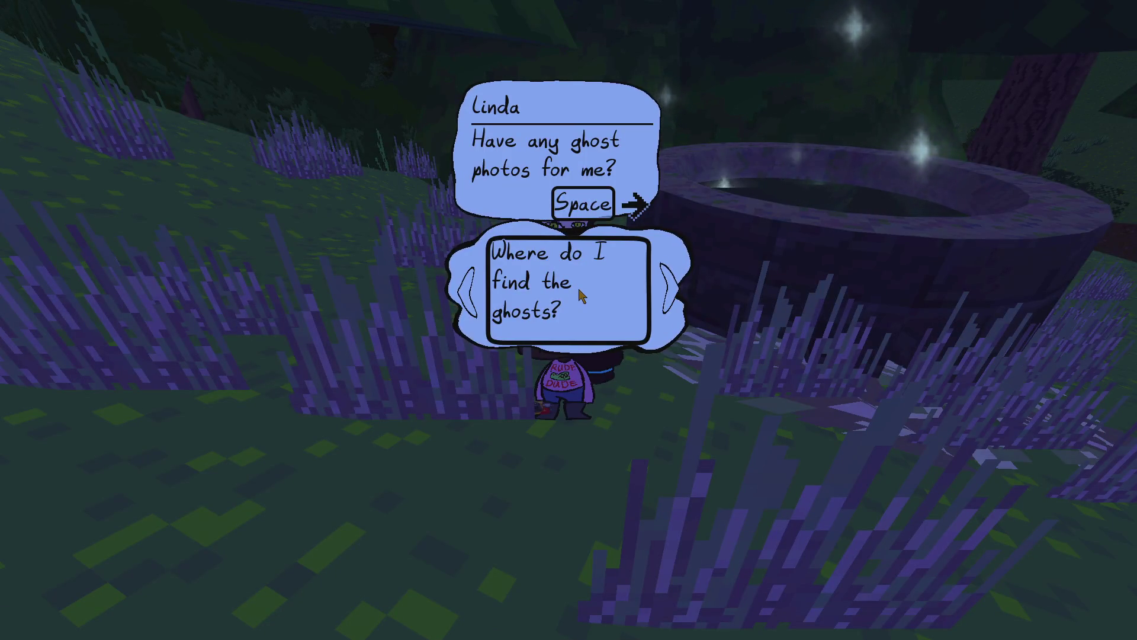
{"action": "key", "text": "Right"}
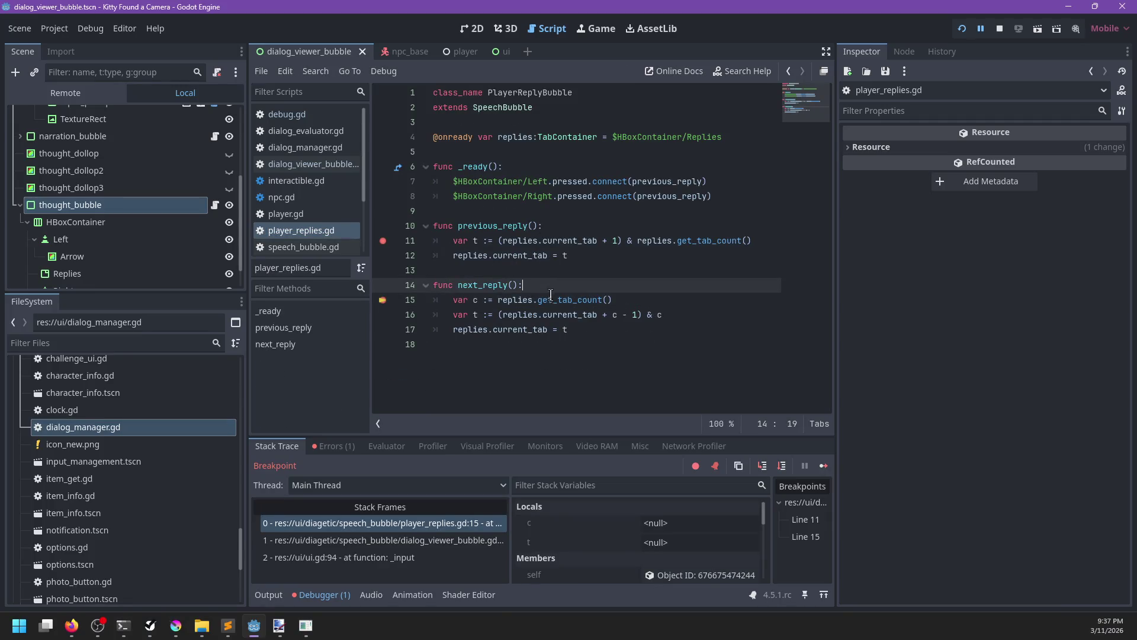
Step through next_reply's tab index calculation and retrigger it from the game with Right
{"action": "key", "text": "F10"}
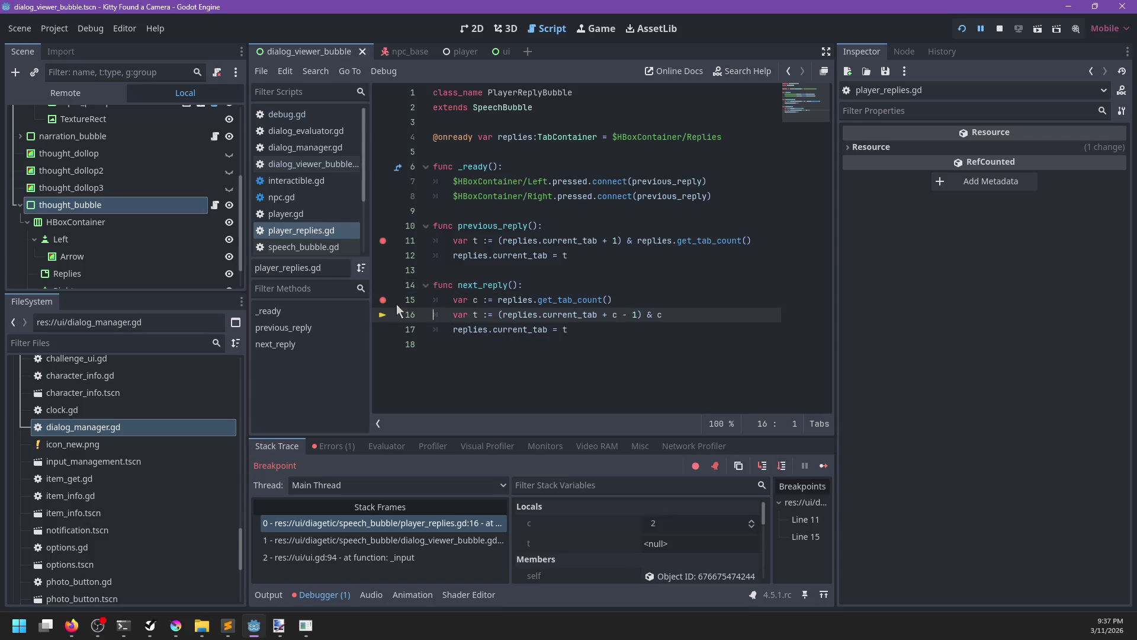
{"action": "key", "text": "F10"}
{"action": "key", "text": "F12"}
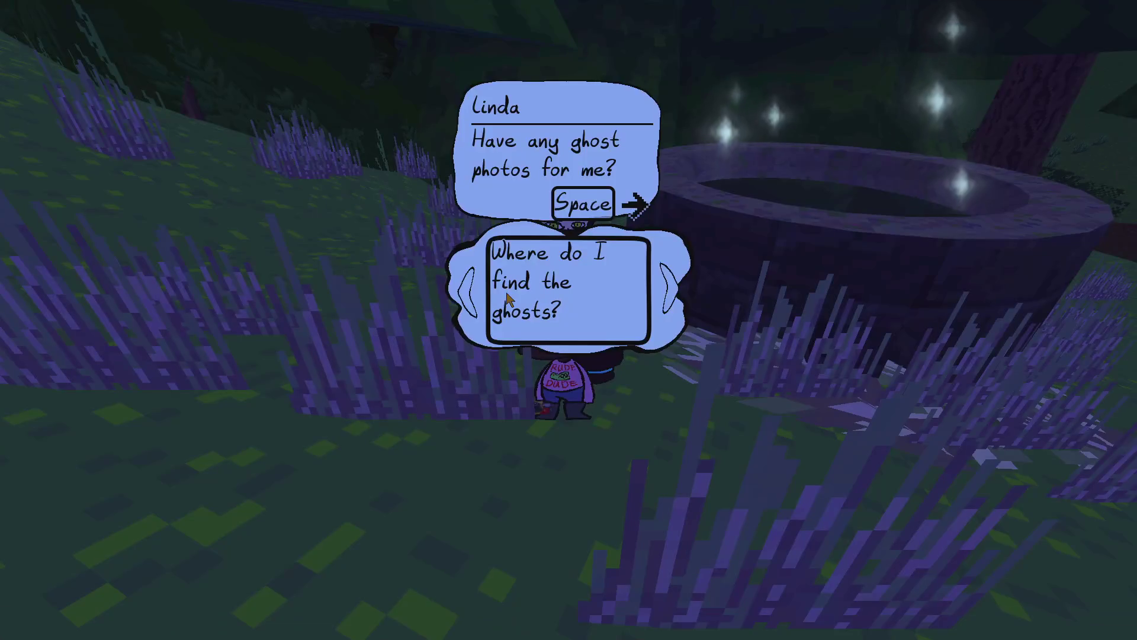
{"action": "key", "text": "Right"}
{"action": "key", "text": "F12"}
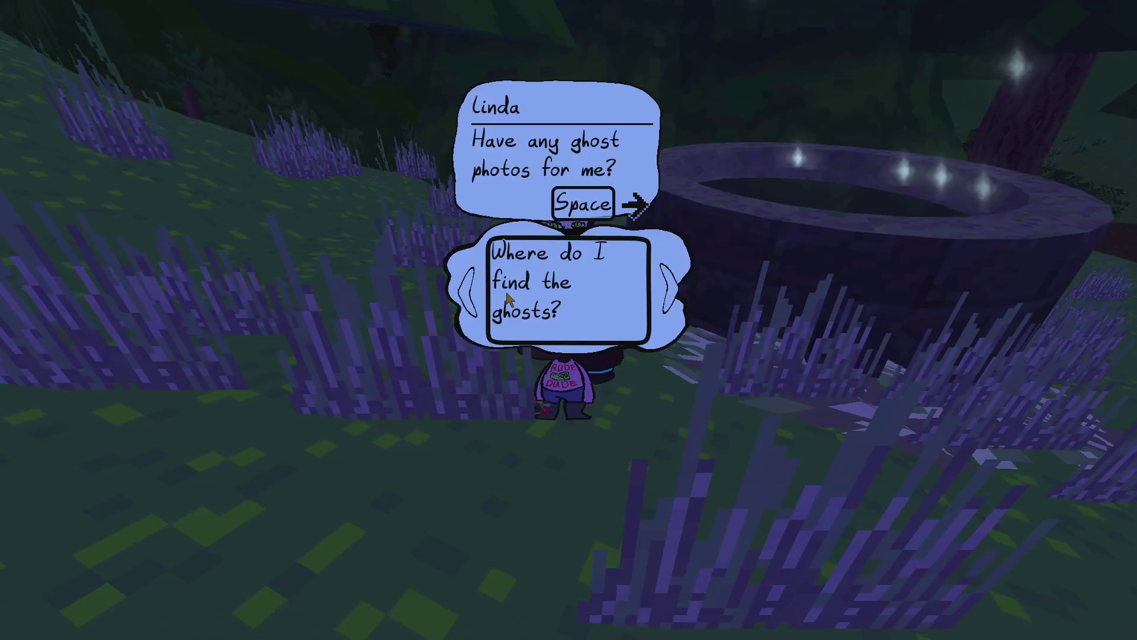
{"action": "key", "text": "Right"}
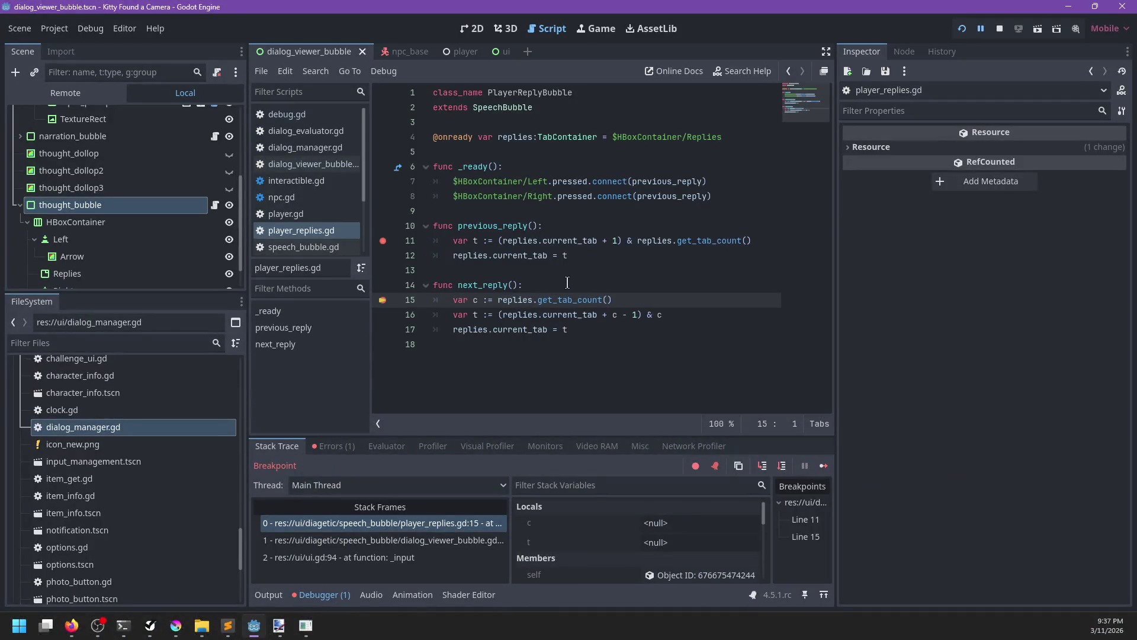
Step to the current_tab assignment while inspecting the live replies TabContainer
{"action": "key", "text": "F10"}
{"action": "mouse_move", "coordinate": [476, 298]}
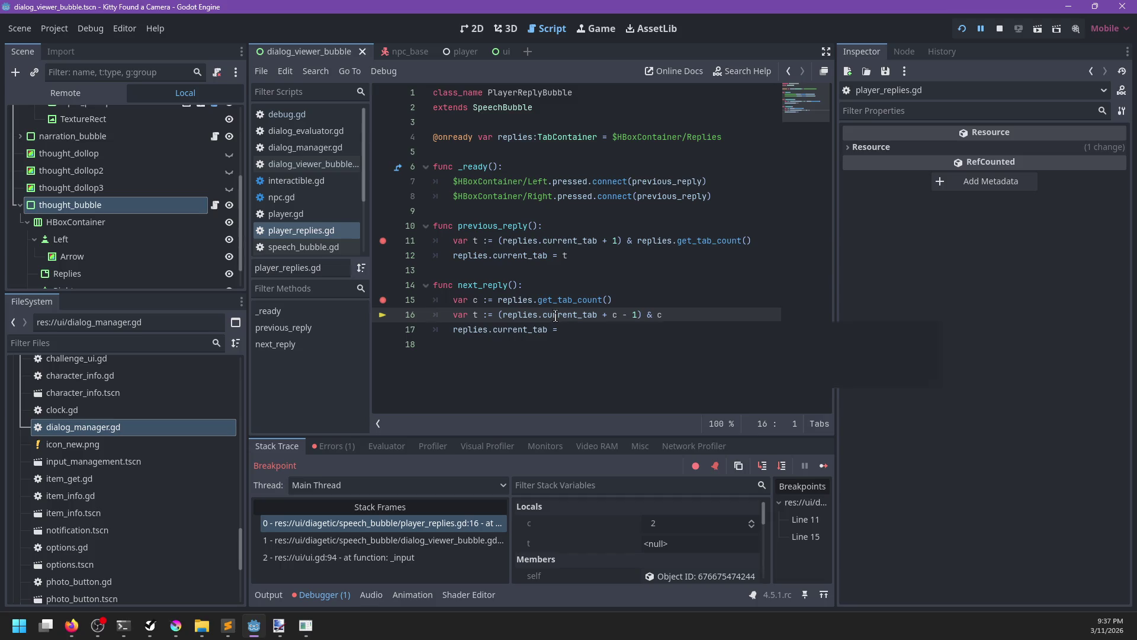
{"action": "mouse_move", "coordinate": [555, 314]}
{"action": "scroll", "coordinate": [595, 542], "scroll_direction": "down", "scroll_amount": 5}
{"action": "scroll", "coordinate": [600, 539], "scroll_direction": "down", "scroll_amount": 3}
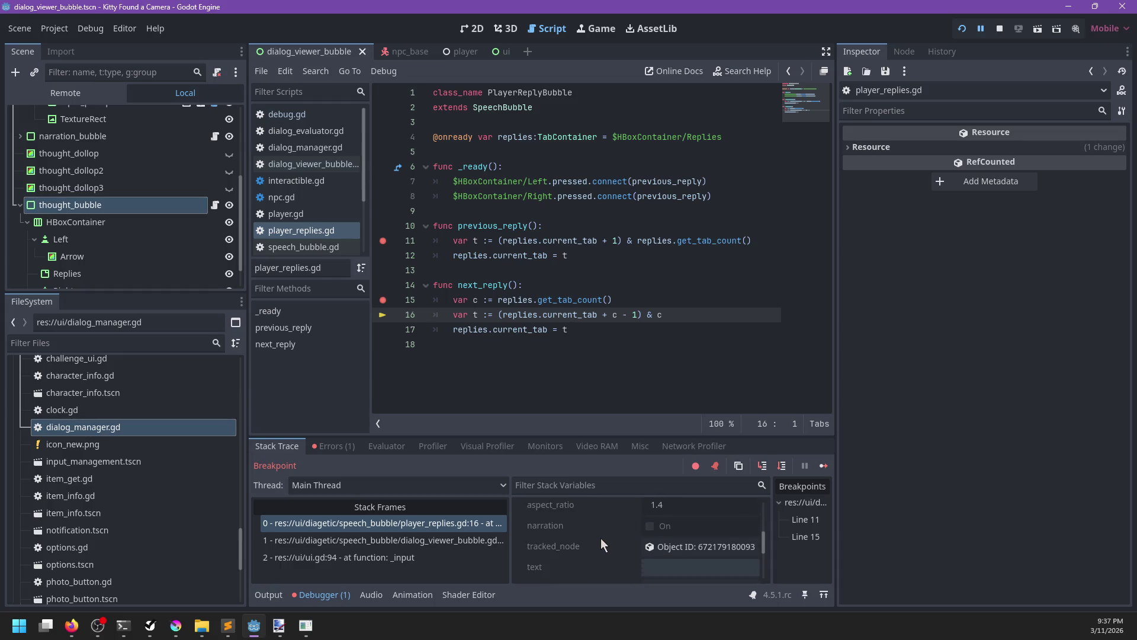
{"action": "left_click", "coordinate": [678, 558]}
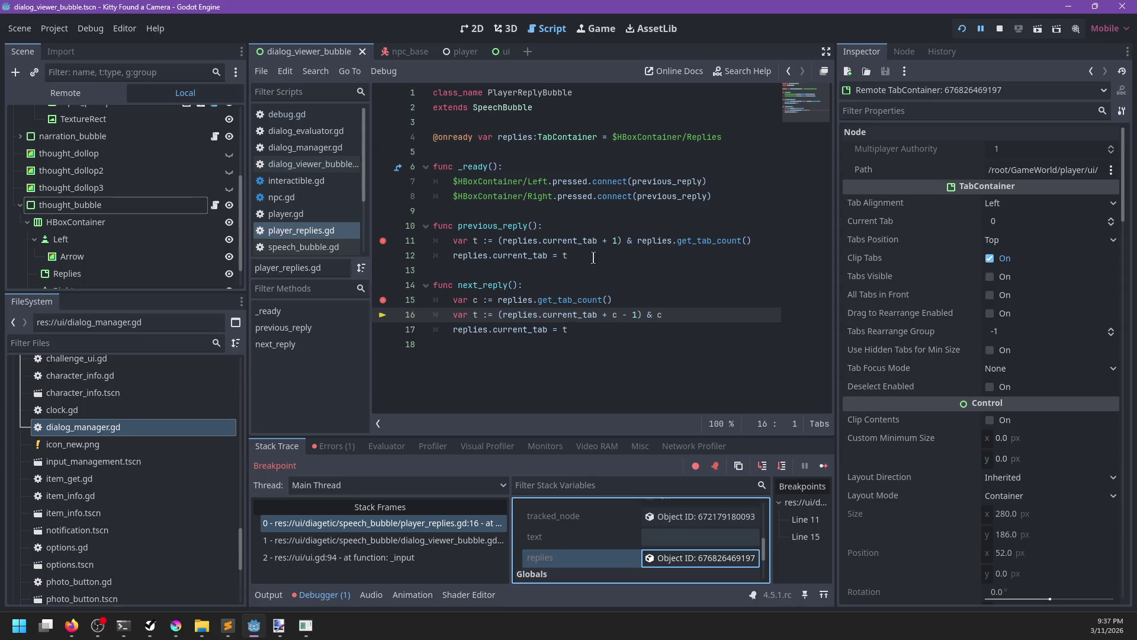
{"action": "key", "text": "F10"}
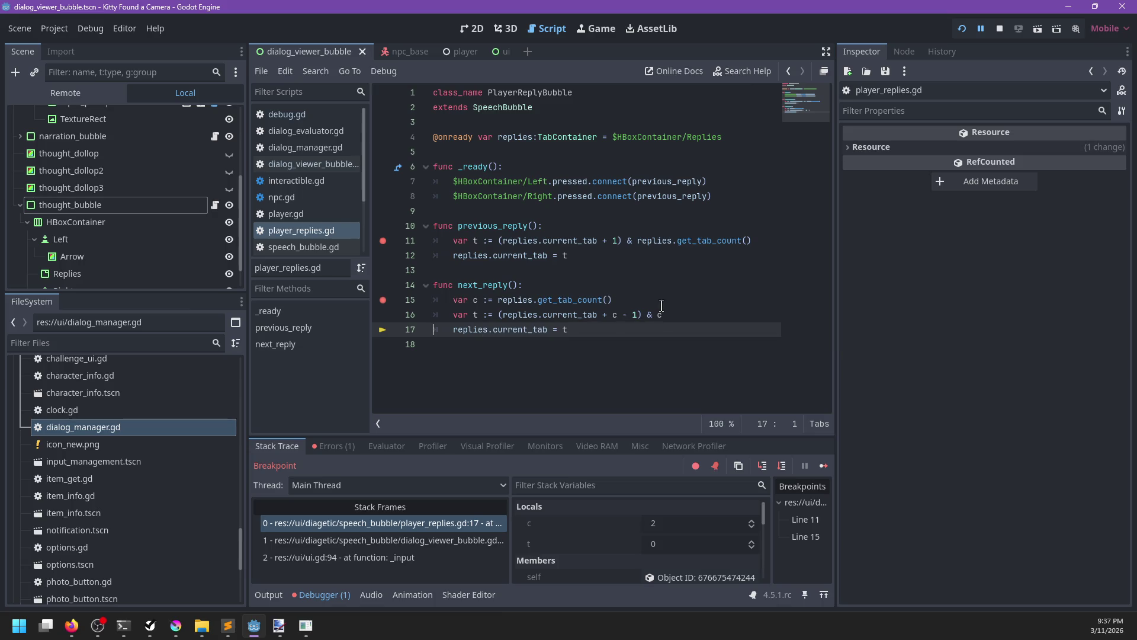
Replace the & operator with % on lines 16 and 11, then save player_replies.gd
{"action": "mouse_move", "coordinate": [572, 315]}
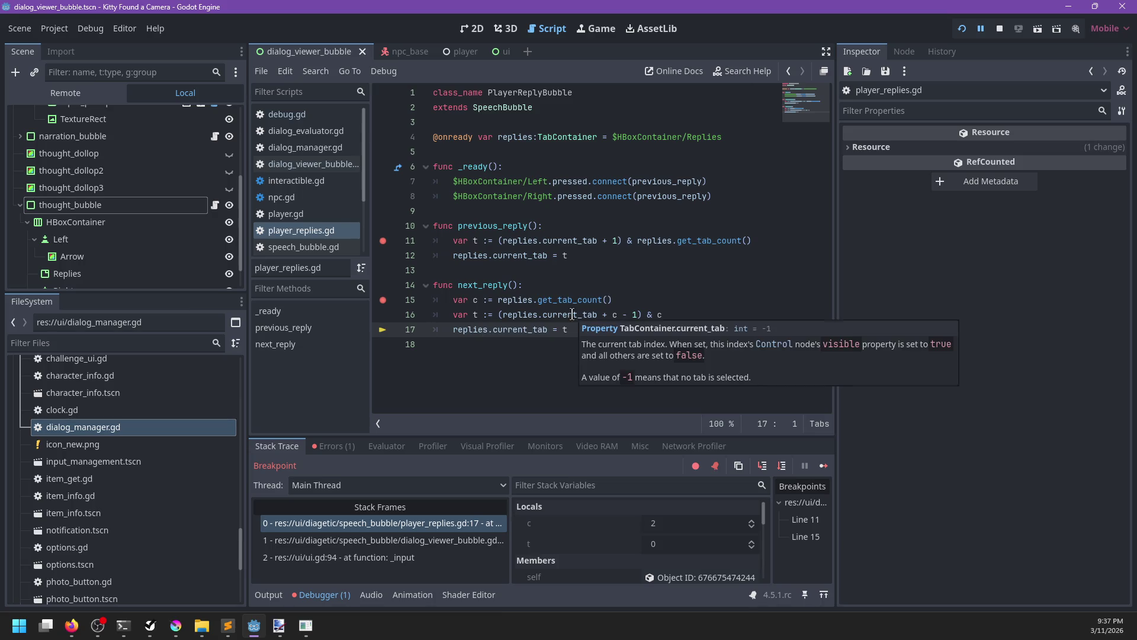
{"action": "left_click", "coordinate": [653, 314]}
{"action": "key", "text": "BackSpace"}
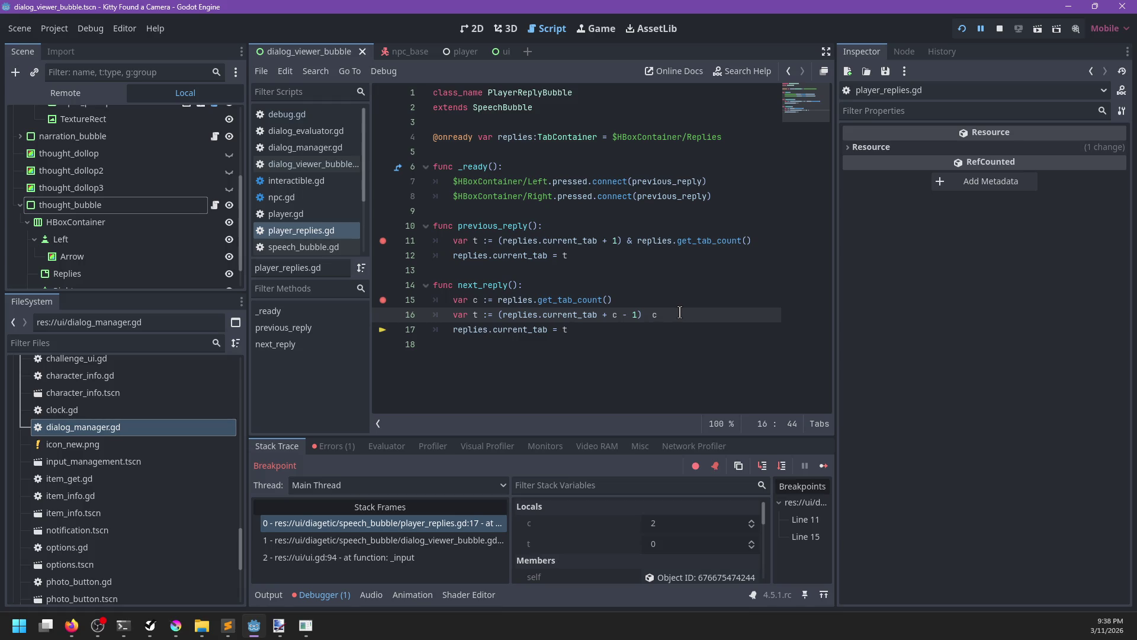
{"action": "left_click_drag", "start_coordinate": [637, 241], "coordinate": [626, 242]}
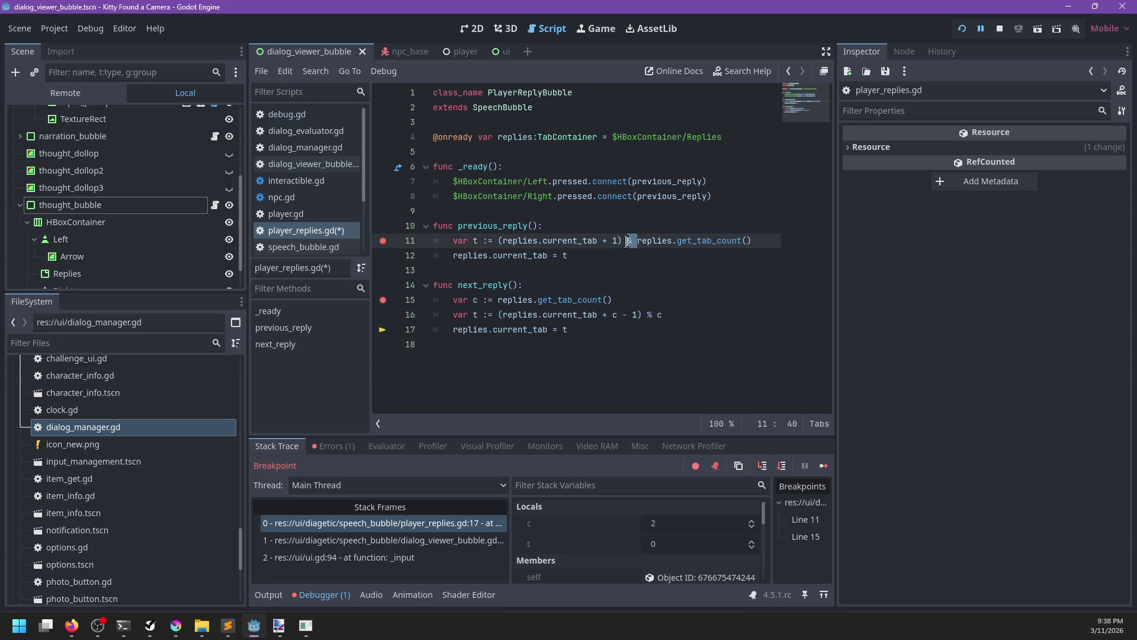
{"action": "type", "text": "%"}
{"action": "key", "text": "ctrl+s"}
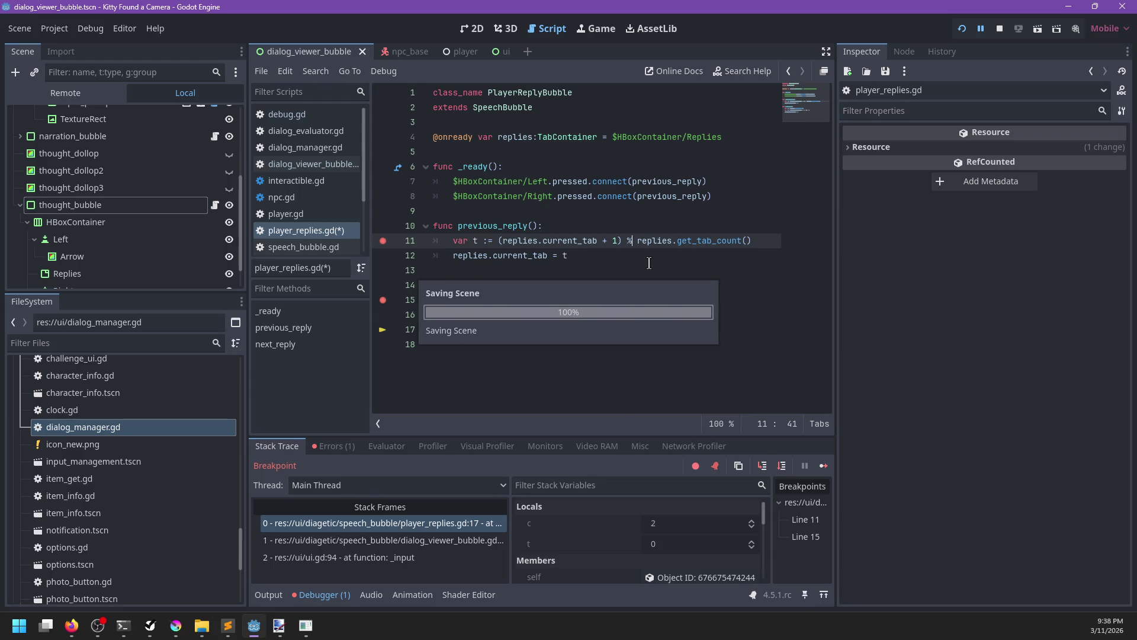
{"action": "left_click", "coordinate": [615, 257]}
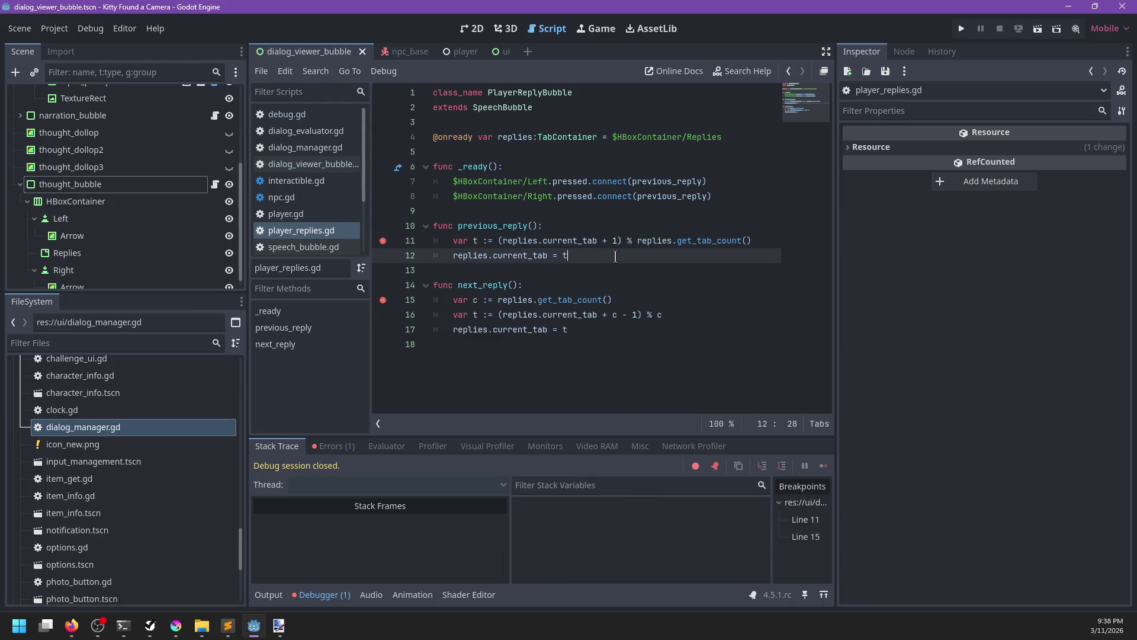
Run the game, talk to Linda, hit the breakpoint, remove breakpoints on lines 15 and 11, and resume
{"action": "key", "text": "F5"}
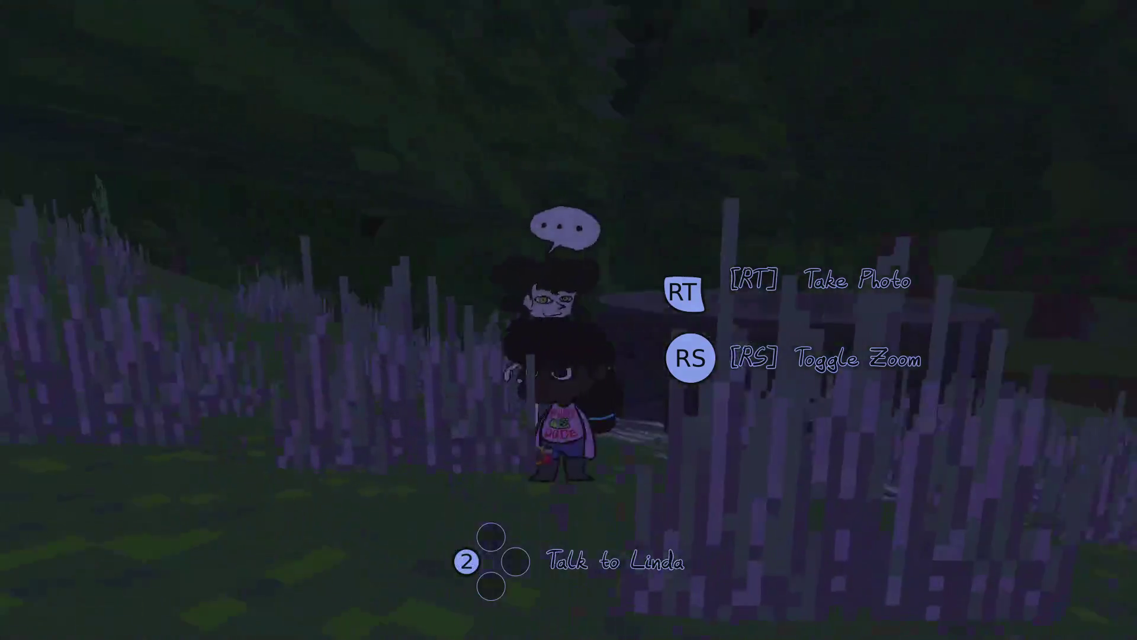
{"action": "key", "text": "z"}
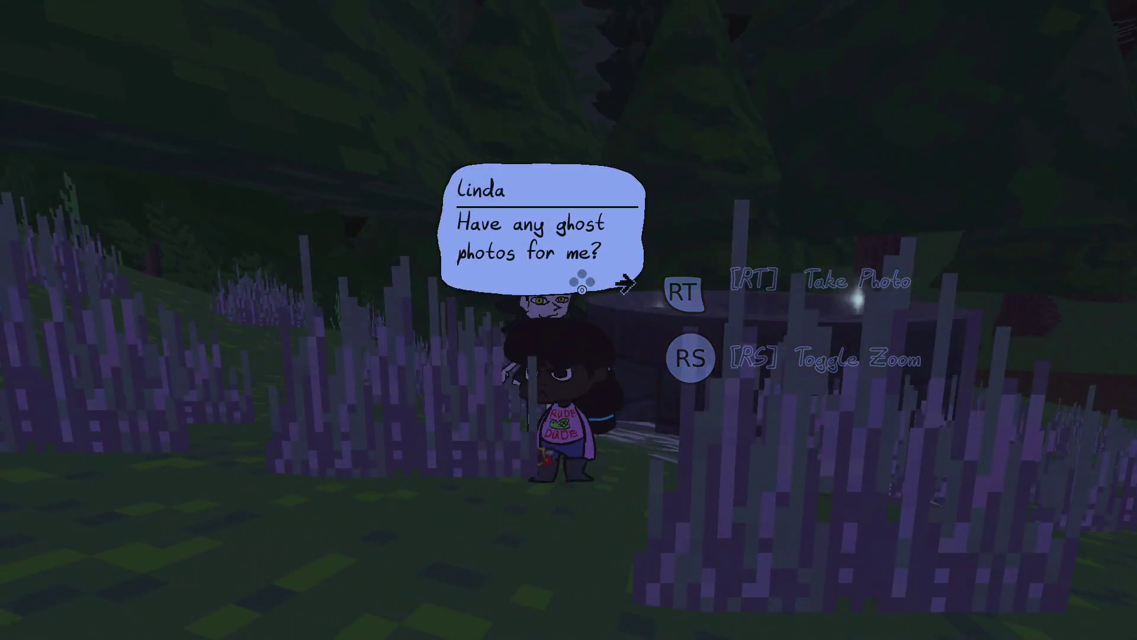
{"action": "key", "text": "Right"}
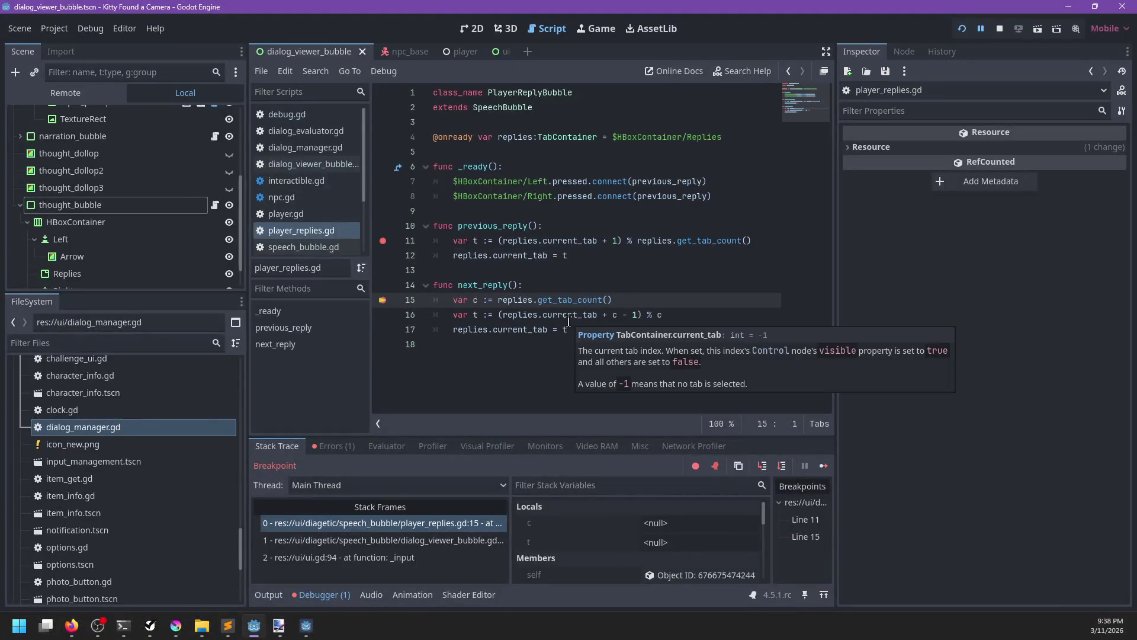
{"action": "left_click", "coordinate": [383, 299]}
{"action": "left_click", "coordinate": [383, 241]}
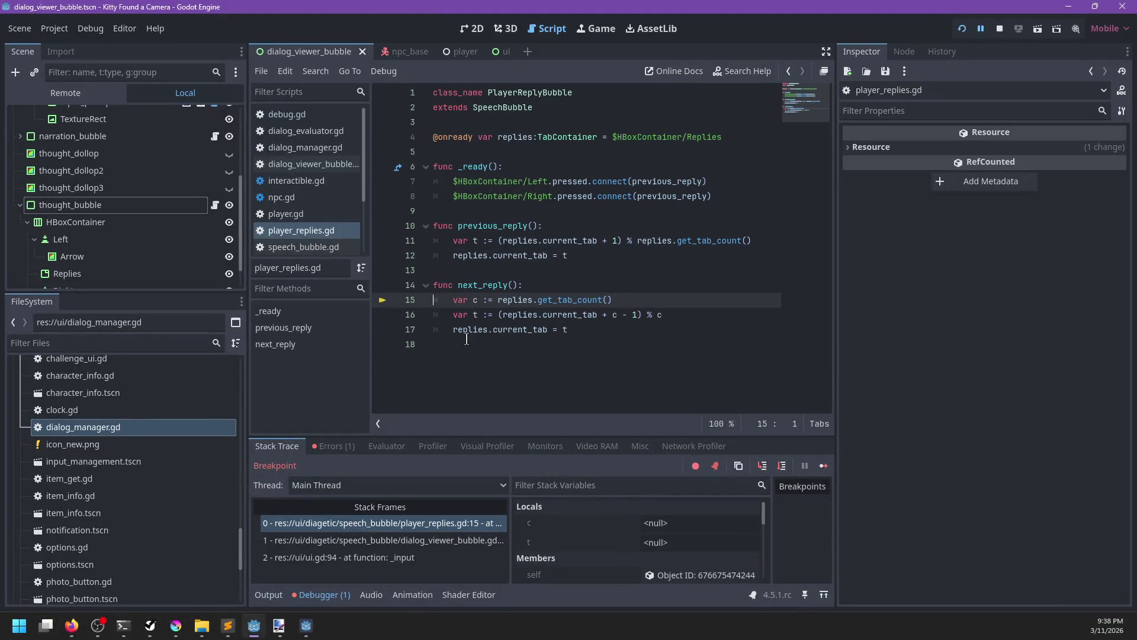
{"action": "key", "text": "F12"}
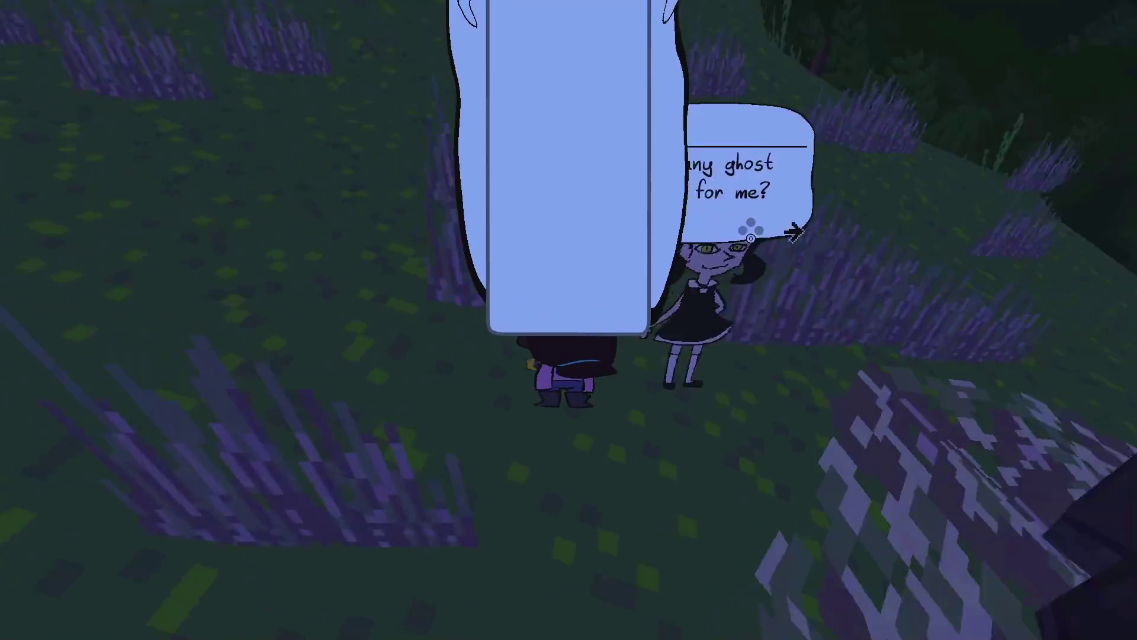
Toggle the game's pause menu, then close the running game
{"action": "key", "text": "Escape"}
{"action": "key", "text": "Escape"}
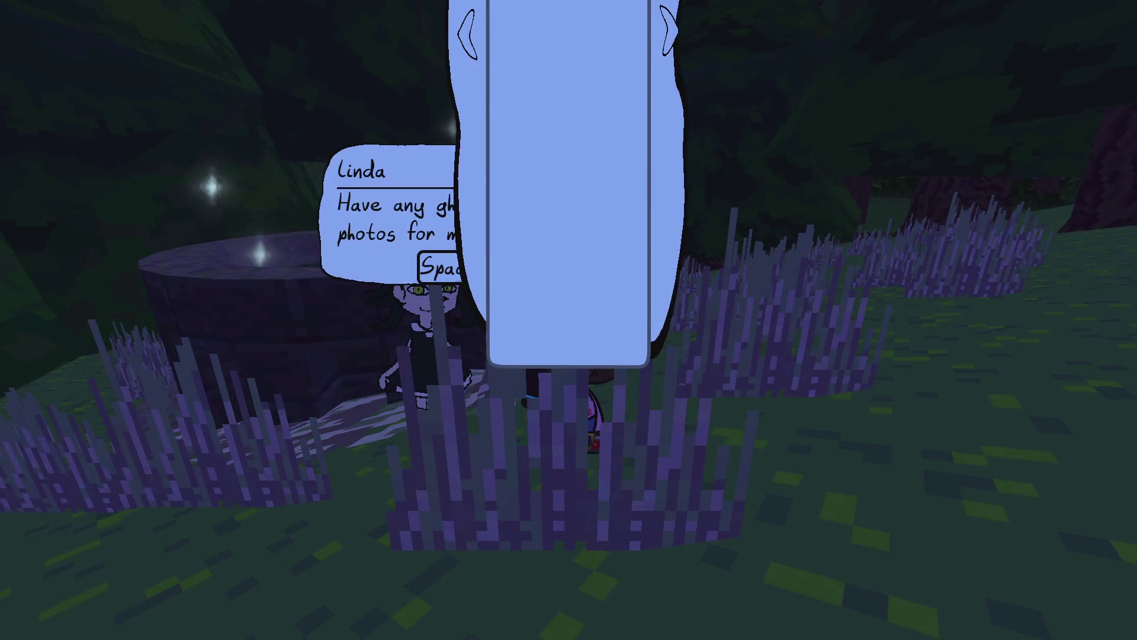
{"action": "key", "text": "Escape"}
{"action": "key", "text": "Escape"}
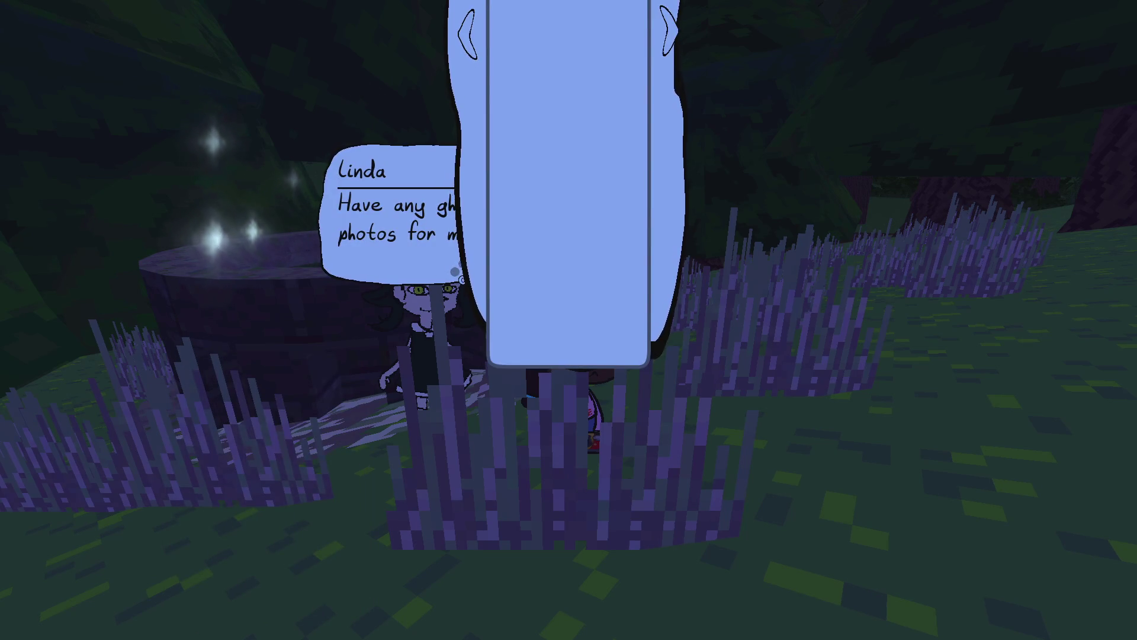
{"action": "key", "text": "alt+F4"}
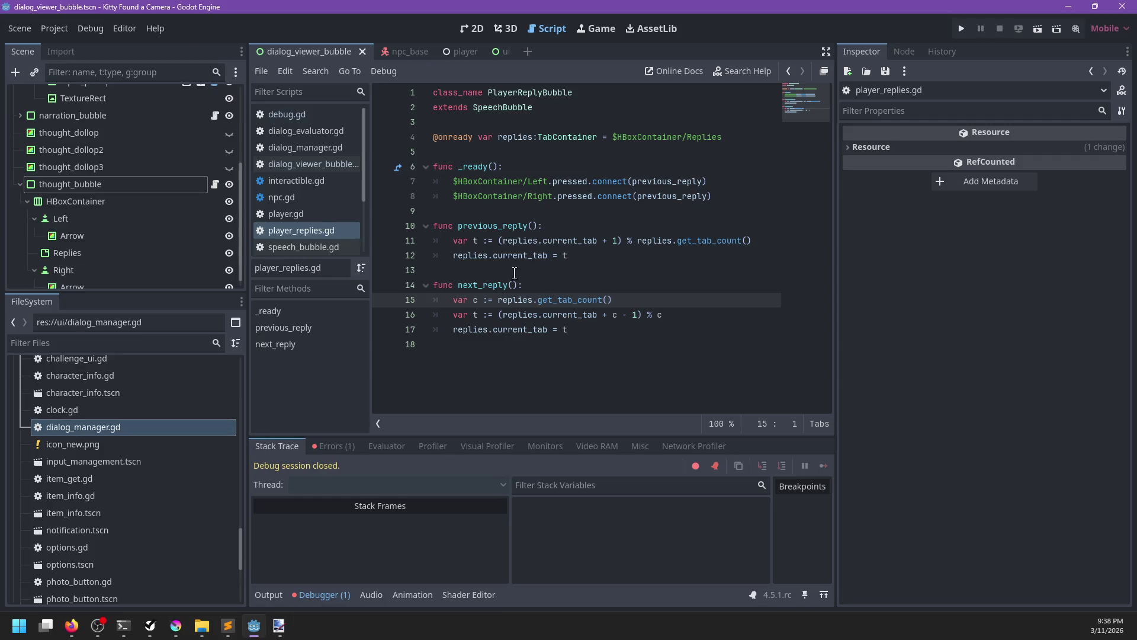
Insert a set_reply() call into previous_reply and begin a new set_reply function header
{"action": "left_click", "coordinate": [564, 282]}
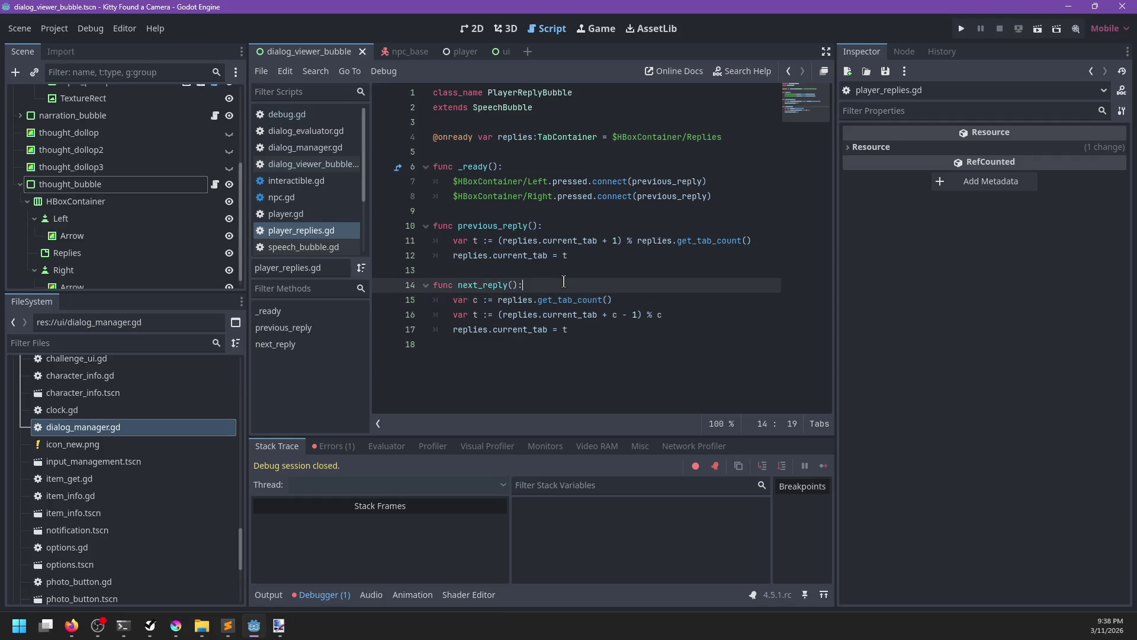
{"action": "left_click", "coordinate": [602, 325]}
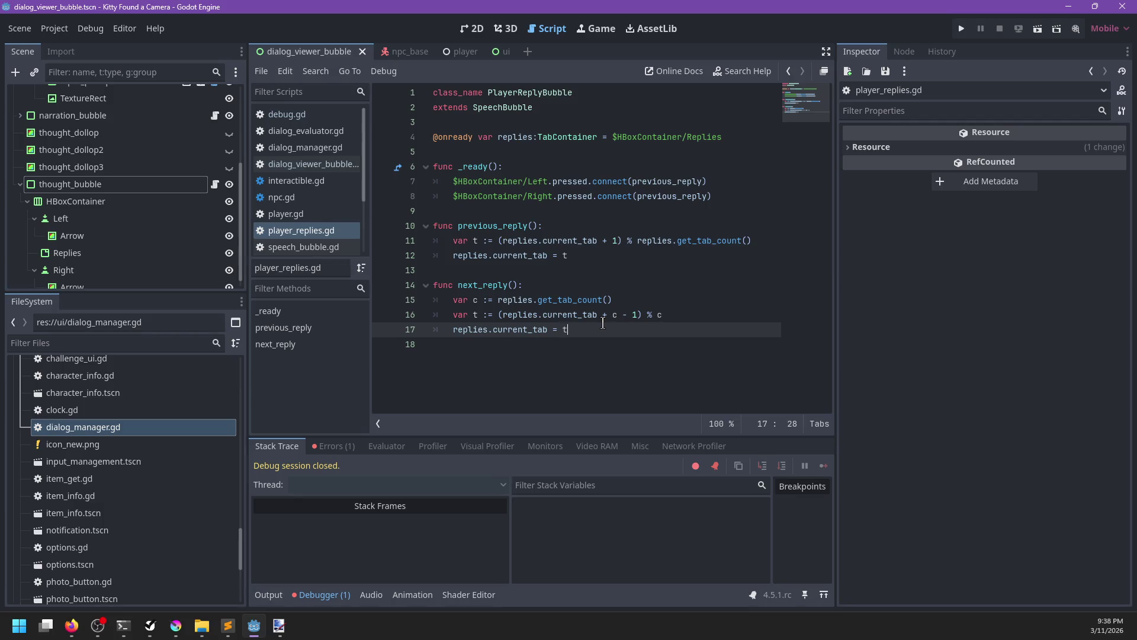
{"action": "key", "text": "Return"}
{"action": "key", "text": "alt+Up"}
{"action": "key", "text": "alt+Up"}
{"action": "key", "text": "alt+Up"}
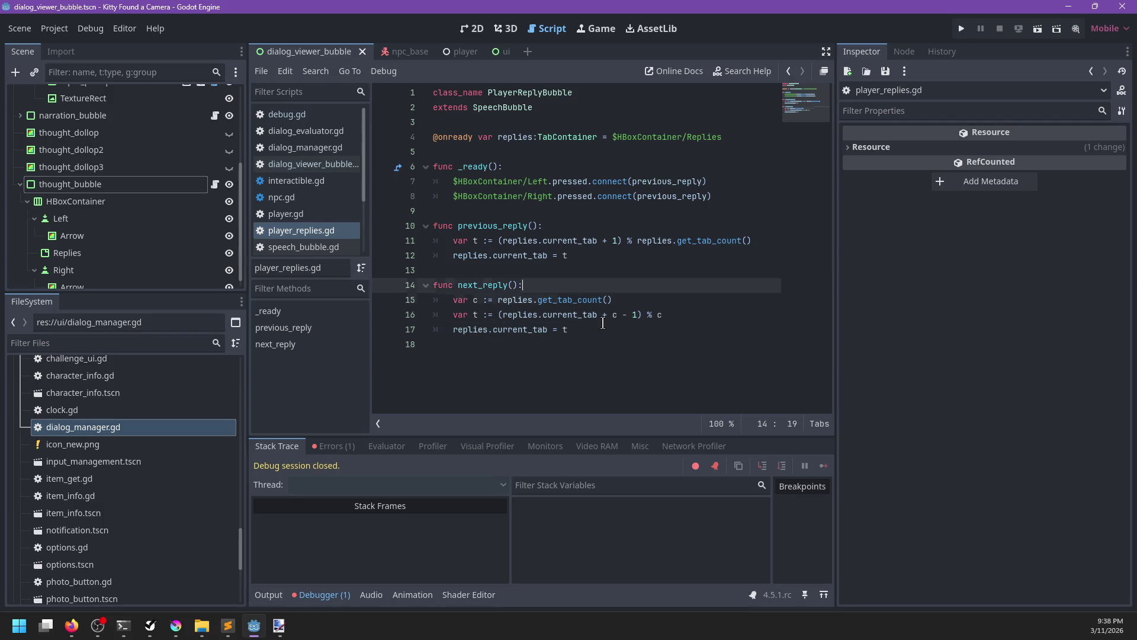
{"action": "type", "text": "set_reply()"}
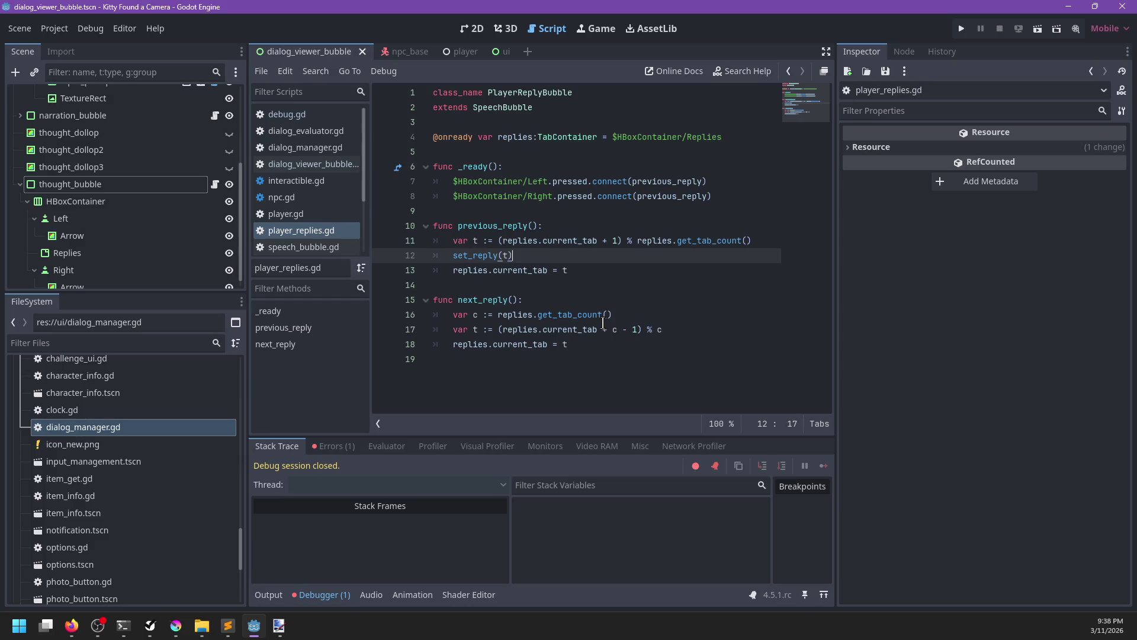
{"action": "key", "text": "Return"}
{"action": "key", "text": "BackSpace"}
{"action": "key", "text": "Return"}
{"action": "type", "text": "f"}
{"action": "type", "text": "et_reply(t: int"}
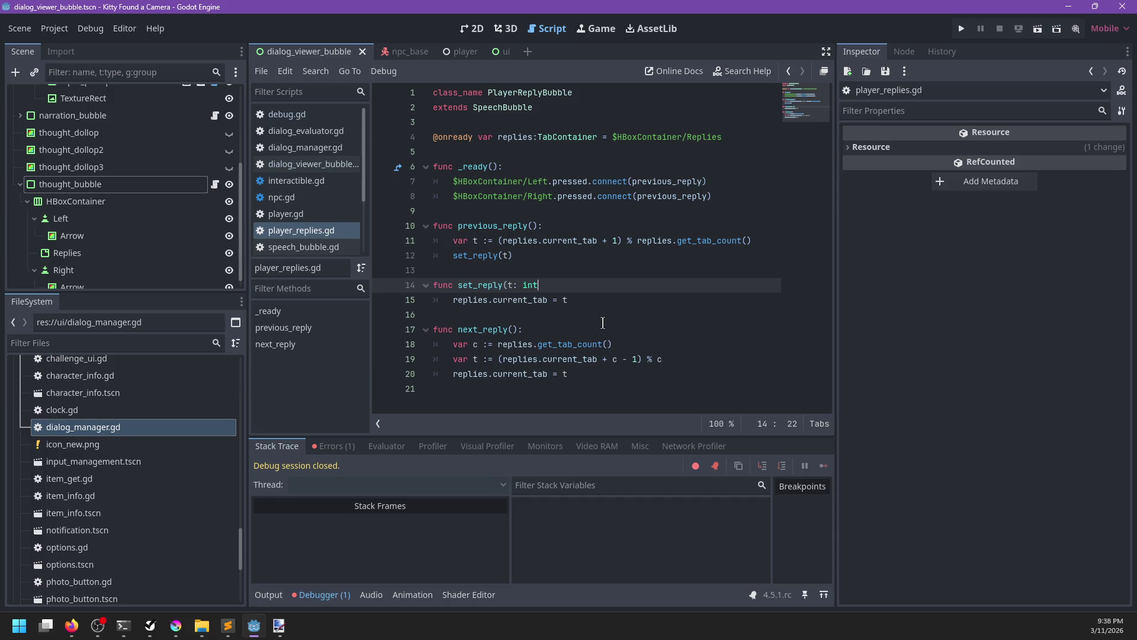
{"action": "type", "text": ":"}
{"action": "key", "text": "Down"}
{"action": "key", "text": "Down"}
{"action": "key", "text": "Down"}
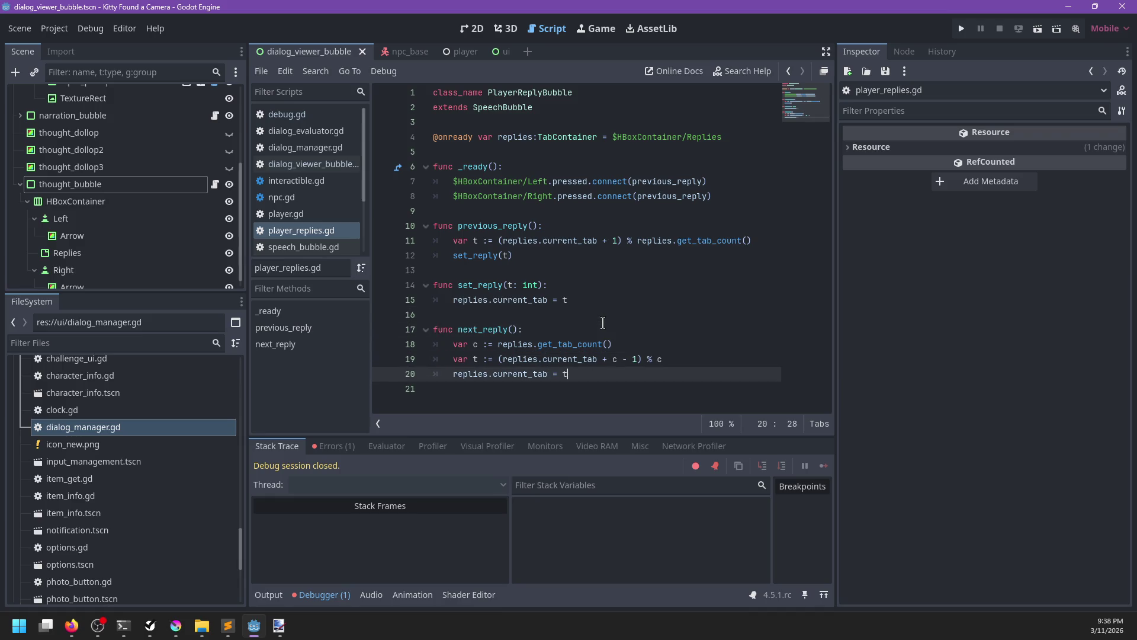
In next_reply, move the modulo expression into a set_reply(...) call and delete the var t line
{"action": "key", "text": "ctrl+shift+Left"}
{"action": "key", "text": "ctrl+shift+Left"}
{"action": "key", "text": "ctrl+shift+Left"}
{"action": "type", "text": "set_reply("}
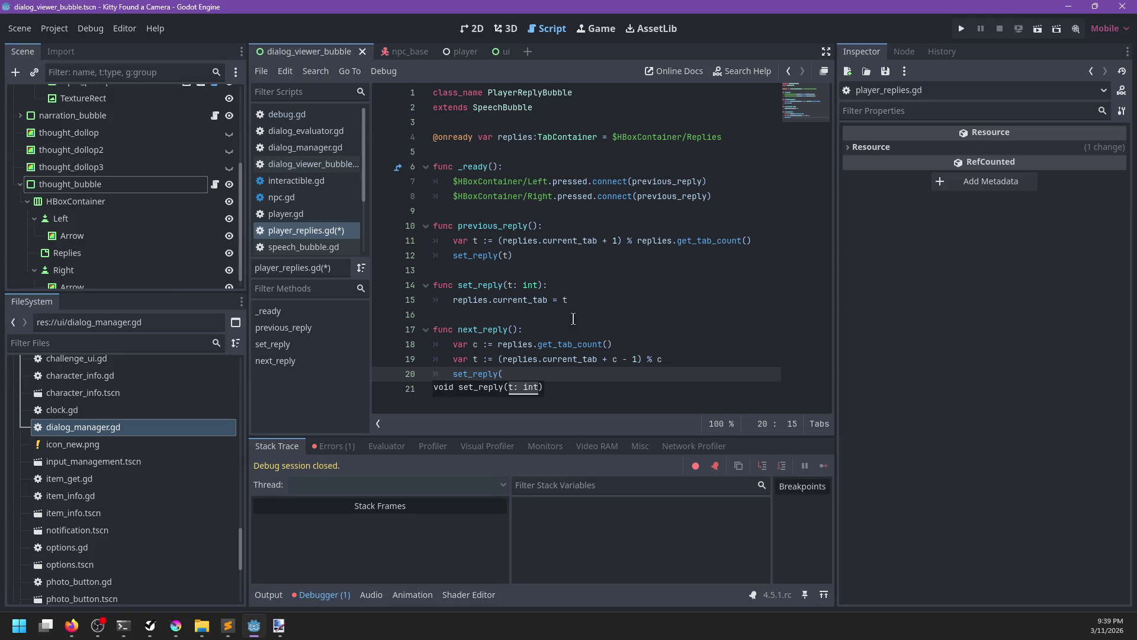
{"action": "left_click_drag", "start_coordinate": [501, 359], "coordinate": [664, 359]}
{"action": "key", "text": "ctrl+x"}
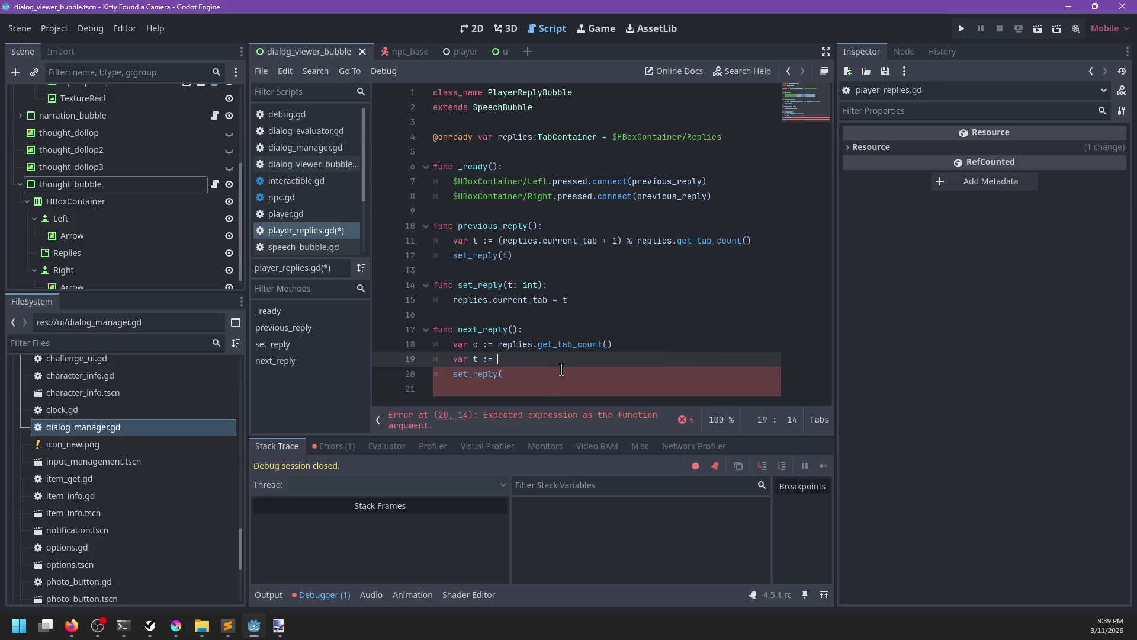
{"action": "left_click", "coordinate": [552, 370]}
{"action": "key", "text": "ctrl+v"}
{"action": "key", "text": "Up"}
{"action": "key", "text": "shift+Home"}
{"action": "key", "text": "shift+Home"}
{"action": "key", "text": "BackSpace"}
{"action": "key", "text": "BackSpace"}
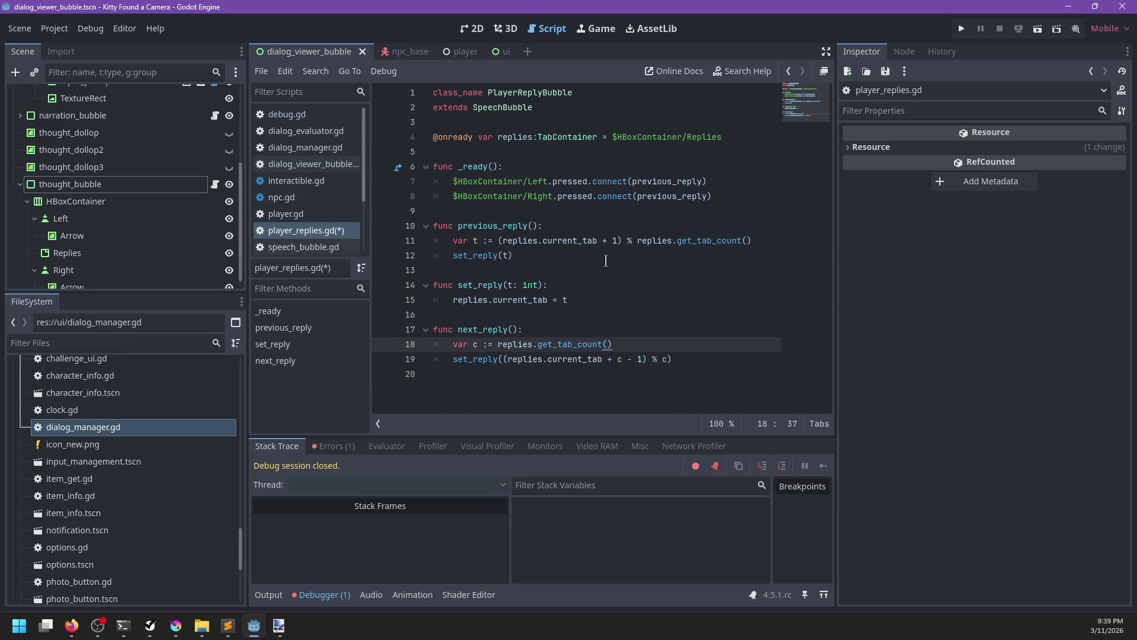
Do the same in previous_reply, delete its var t line, and open a new line in set_reply
{"action": "left_click", "coordinate": [497, 241]}
{"action": "left_click", "coordinate": [751, 241], "text": "shift"}
{"action": "key", "text": "ctrl+x"}
{"action": "left_click", "coordinate": [506, 255]}
{"action": "key", "text": "ctrl+v"}
{"action": "left_click_drag", "start_coordinate": [533, 241], "coordinate": [575, 225]}
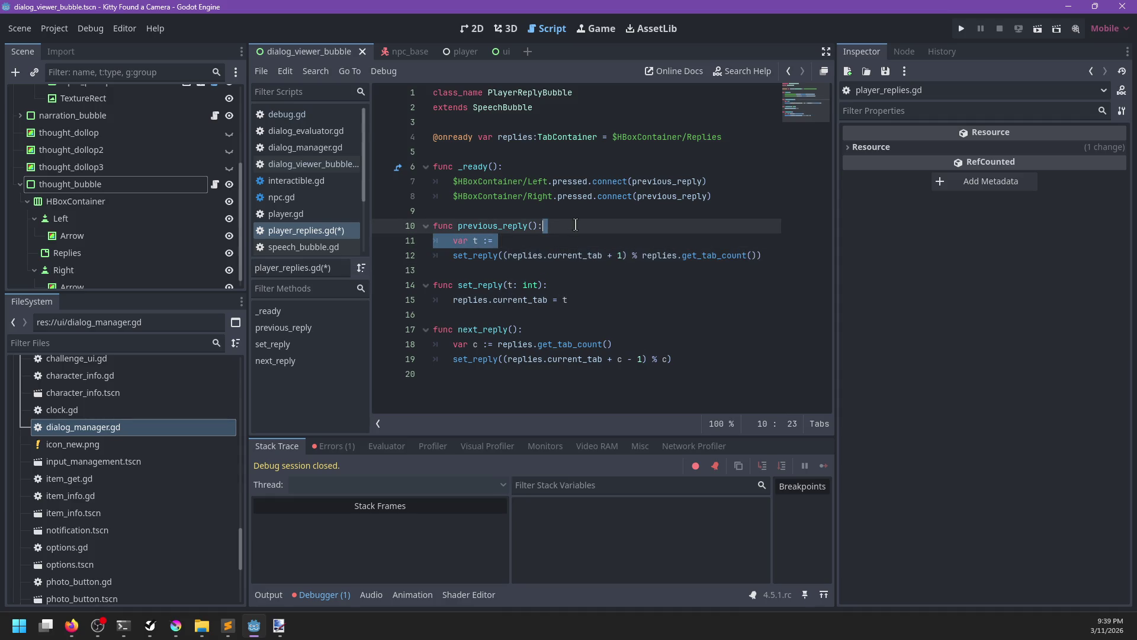
{"action": "key", "text": "BackSpace"}
{"action": "left_click", "coordinate": [603, 287]}
{"action": "key", "text": "Return"}
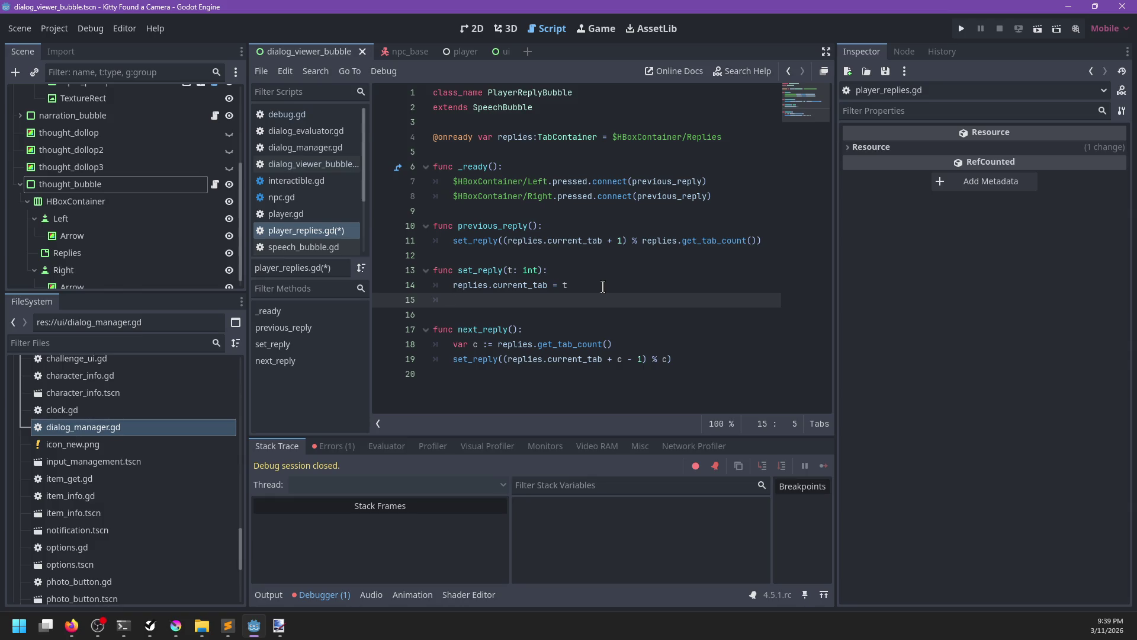
Add replies.get_current_tab_control().grab_focus() to set_reply, save, and run the game
{"action": "type", "text": "ab"}
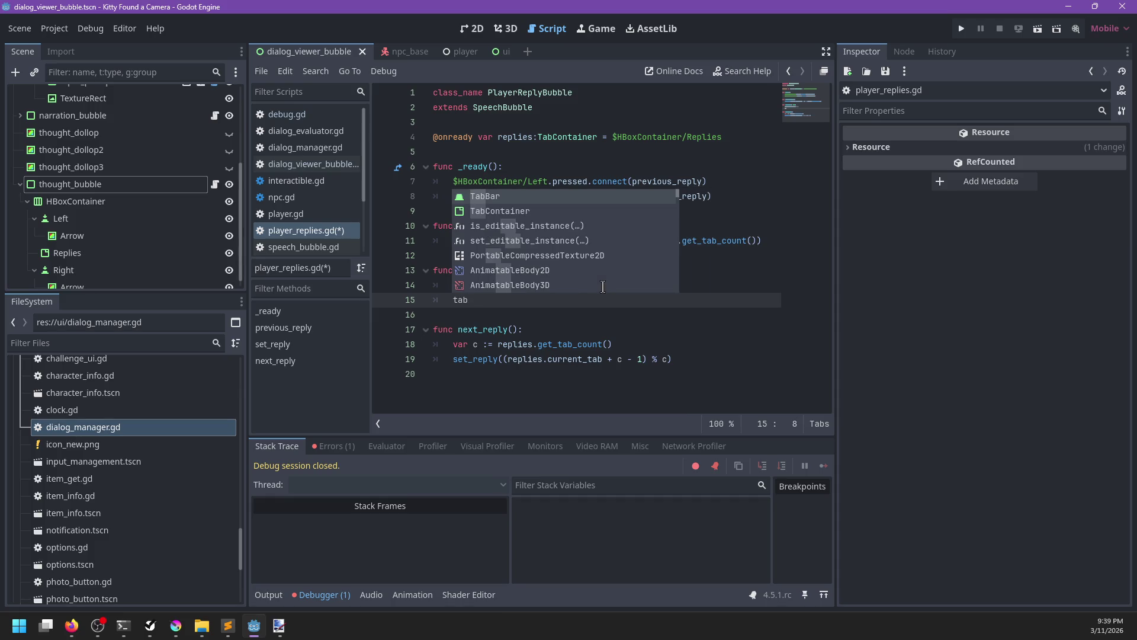
{"action": "key", "text": "BackSpace"}
{"action": "key", "text": "BackSpace"}
{"action": "key", "text": "BackSpace"}
{"action": "type", "text": "replies.get_"}
{"action": "key", "text": "Return"}
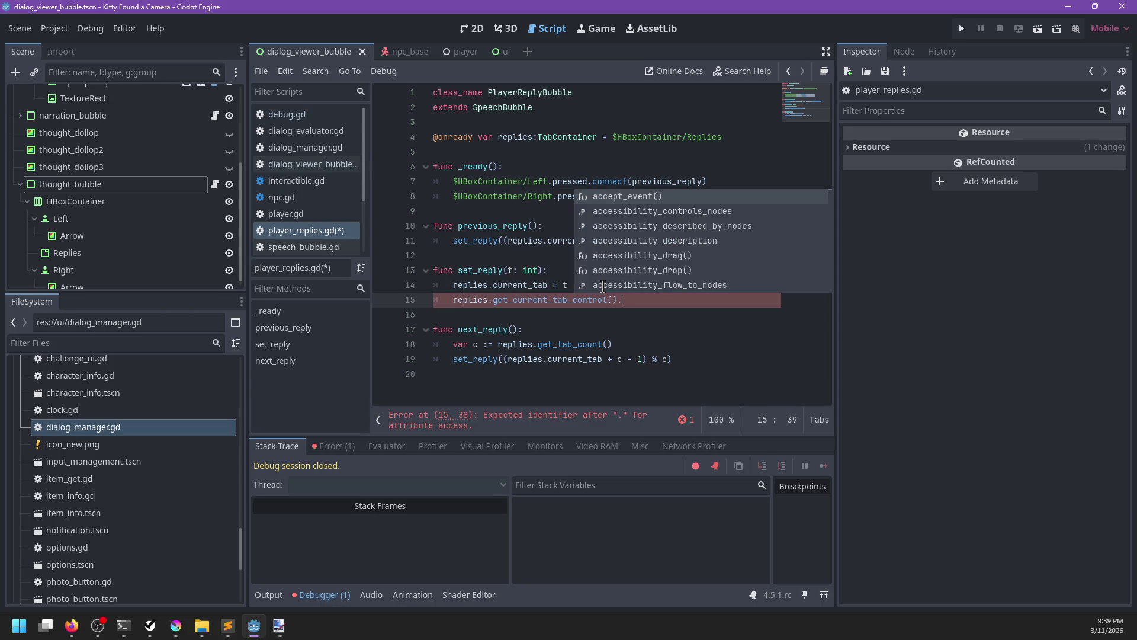
{"action": "type", "text": "grab"}
{"action": "key", "text": "Down"}
{"action": "key", "text": "Return"}
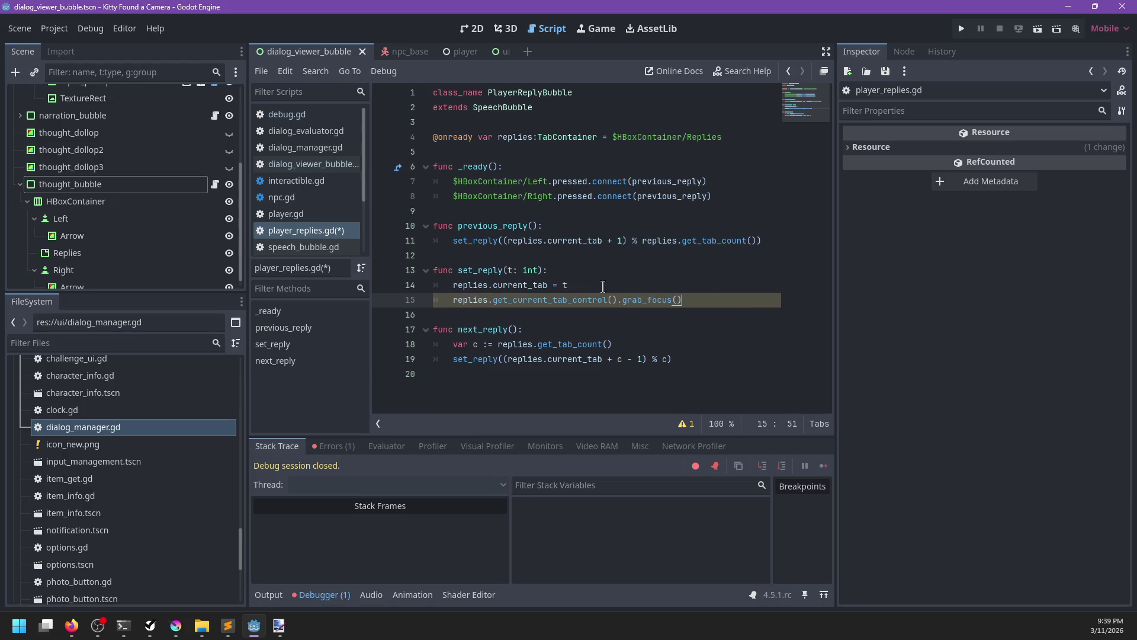
{"action": "key", "text": "ctrl+s"}
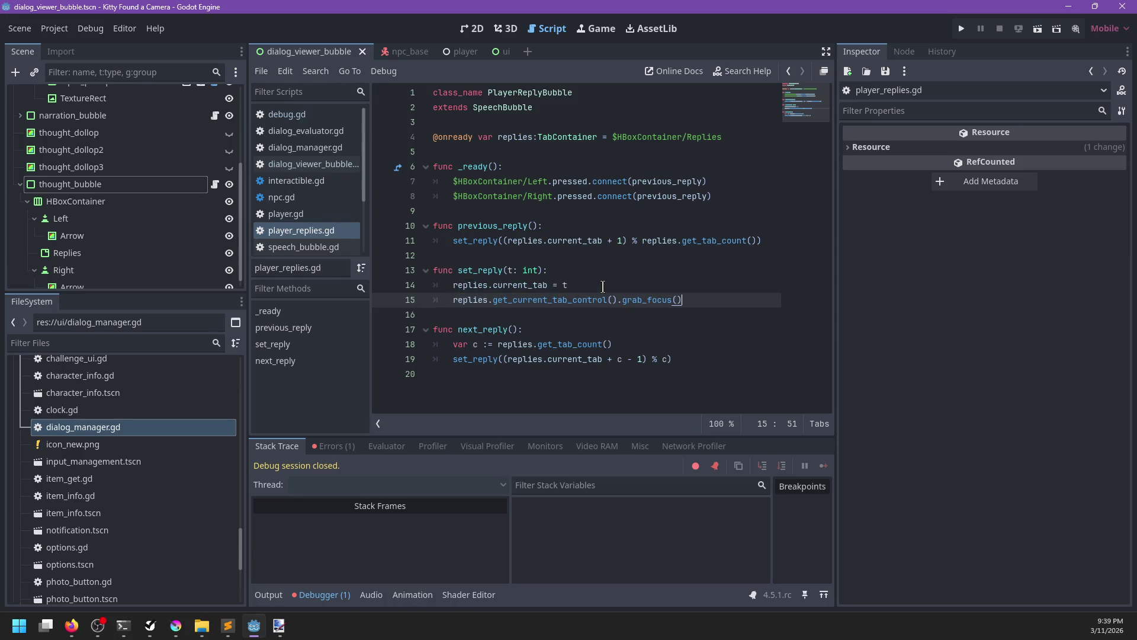
{"action": "key", "text": "F5"}
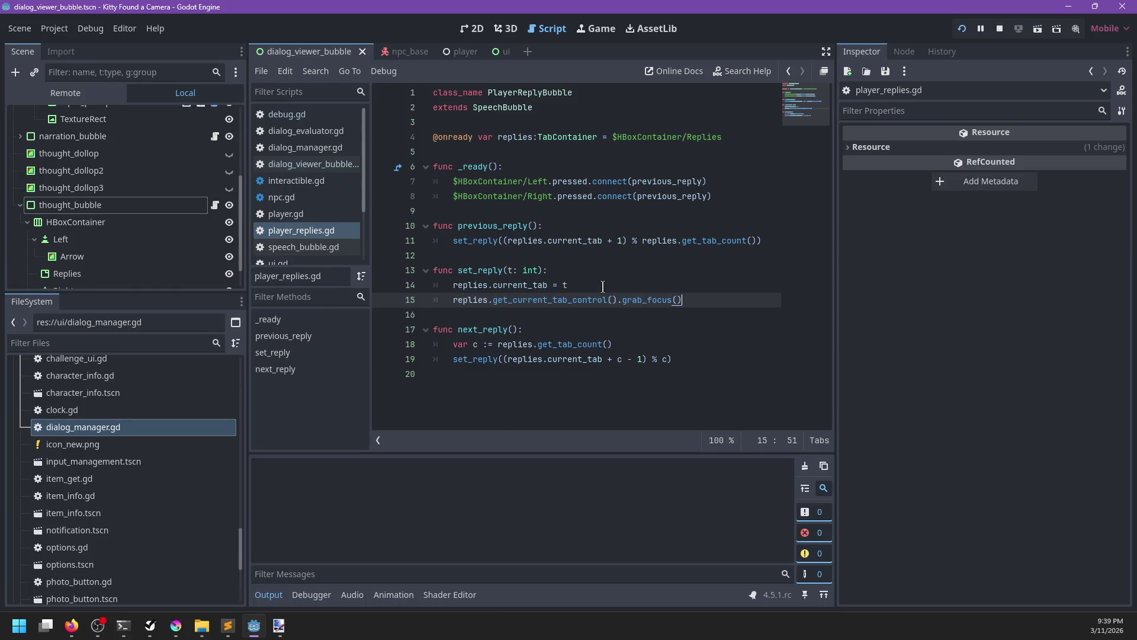
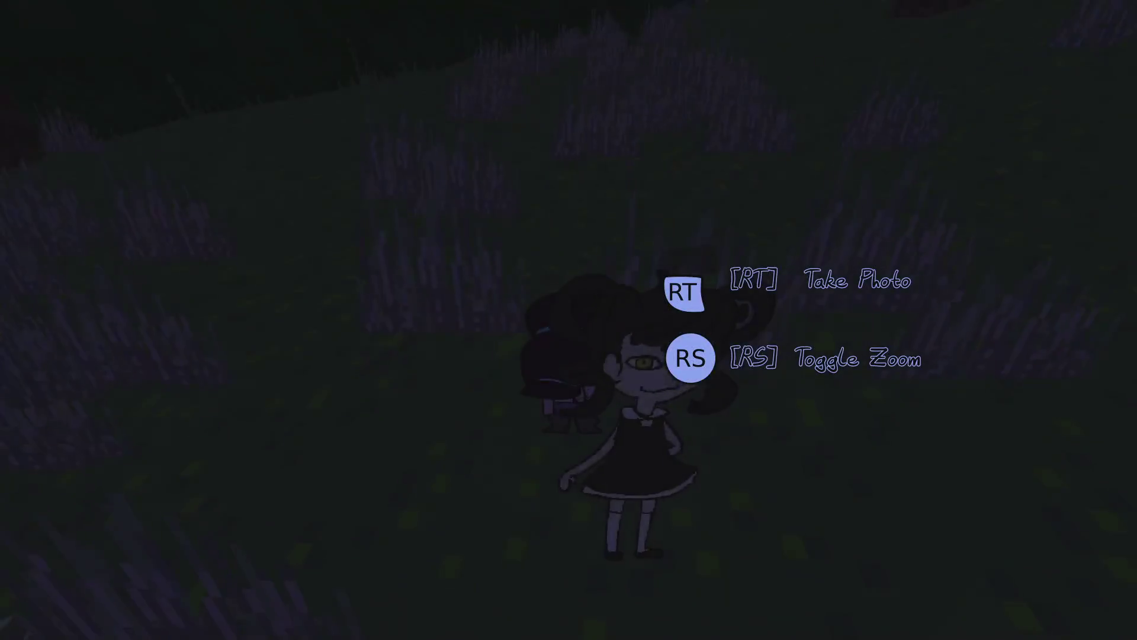
Talk to Linda in the running game, then stop the test run with F8
{"action": "key", "text": "space"}
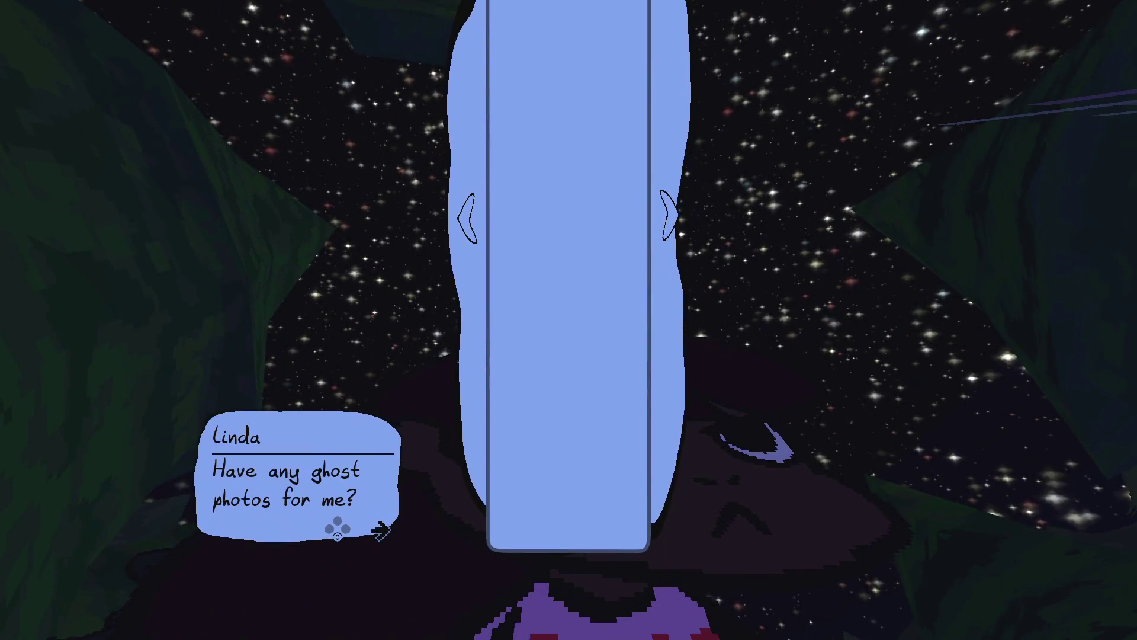
{"action": "key", "text": "F8"}
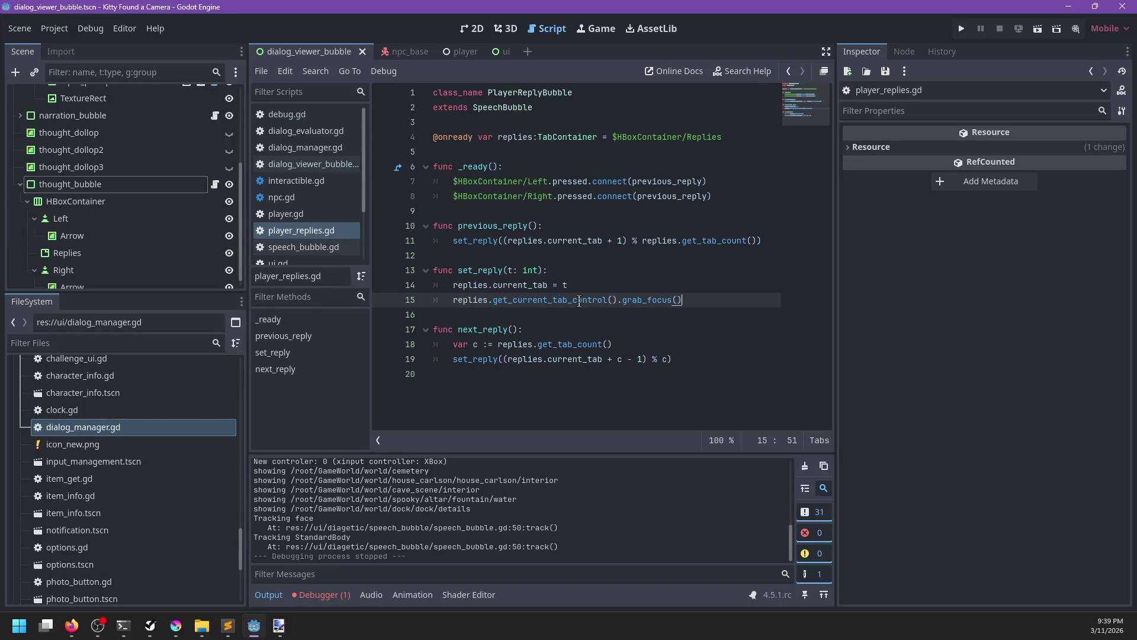
{"action": "left_click", "coordinate": [323, 594]}
{"action": "left_click", "coordinate": [347, 452]}
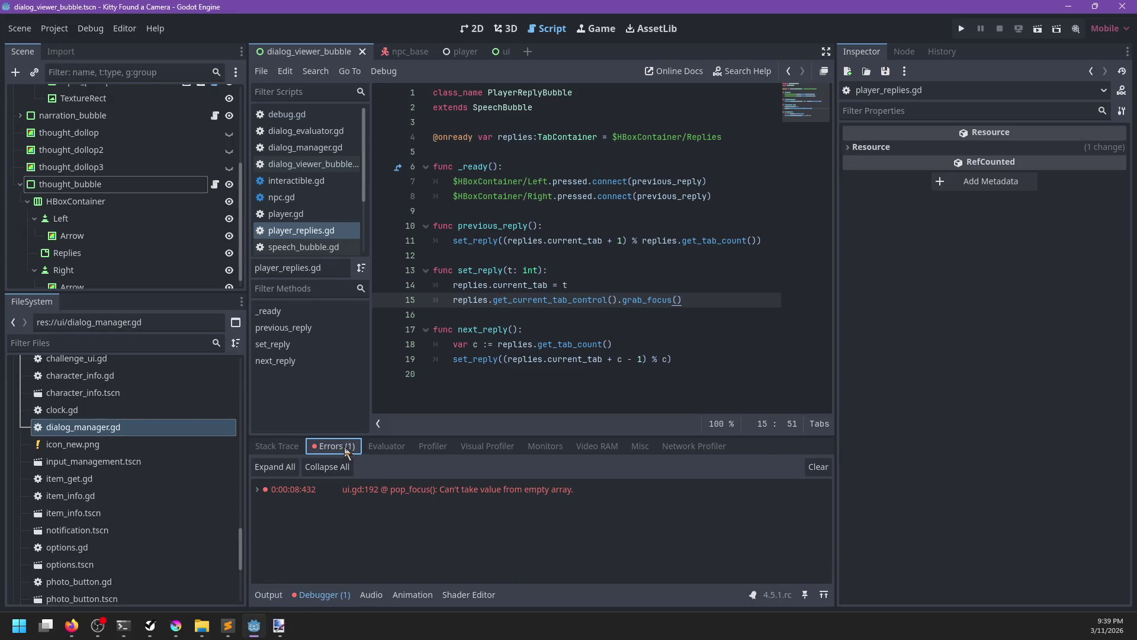
{"action": "left_click", "coordinate": [268, 594]}
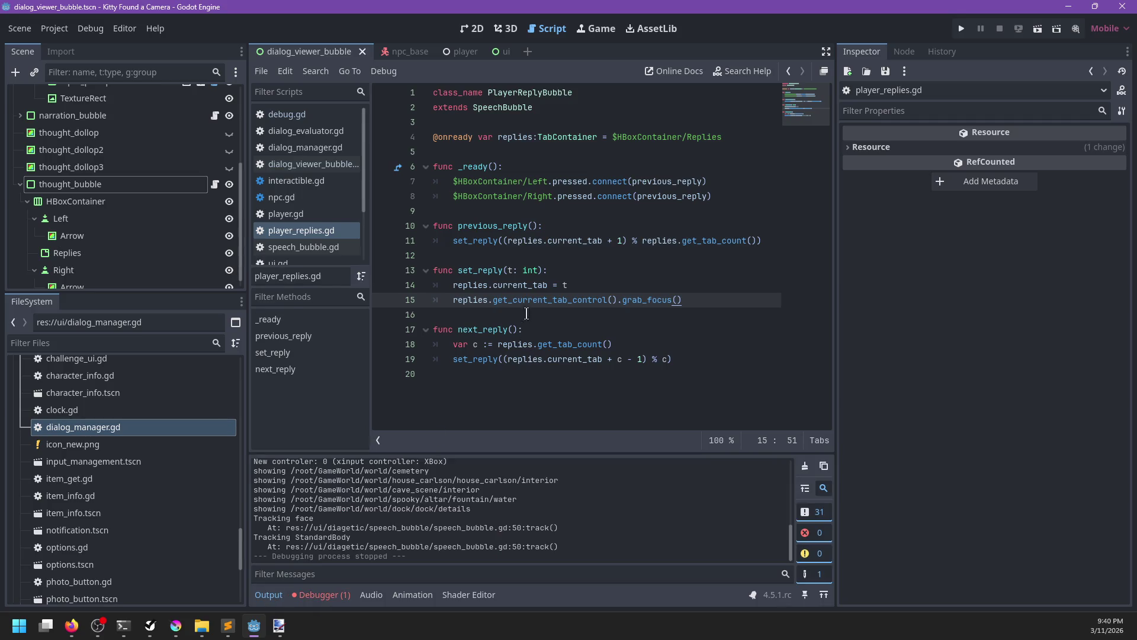
{"action": "left_click", "coordinate": [517, 299]}
{"action": "triple_click", "coordinate": [517, 299]}
{"action": "left_click", "coordinate": [691, 304]}
{"action": "scroll", "coordinate": [170, 201], "scroll_direction": "up", "scroll_amount": 5}
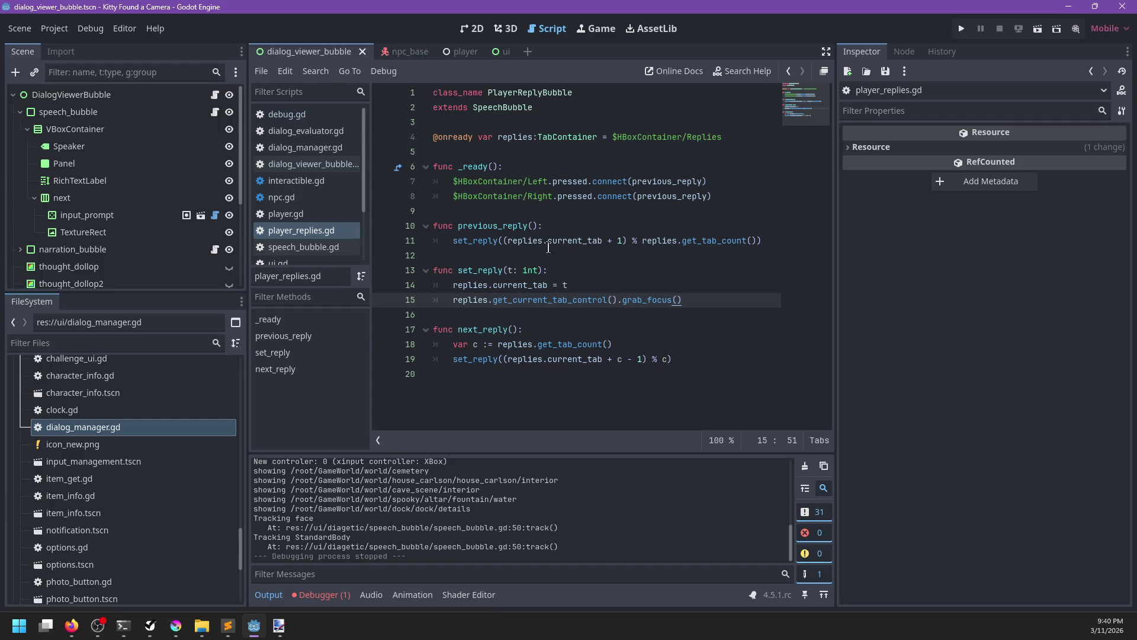
Look through the interactible.gd and dialog_viewer_bubble.gd scripts
{"action": "left_click", "coordinate": [308, 183]}
{"action": "scroll", "coordinate": [583, 338], "scroll_direction": "down", "scroll_amount": 3}
{"action": "scroll", "coordinate": [580, 334], "scroll_direction": "up", "scroll_amount": 15}
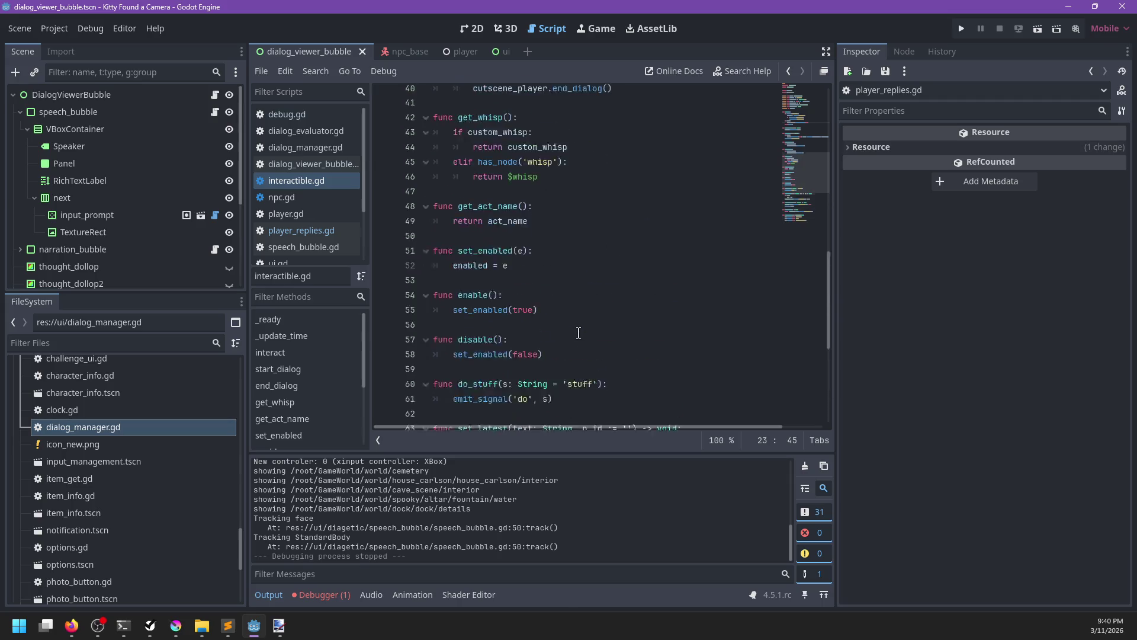
{"action": "scroll", "coordinate": [579, 331], "scroll_direction": "down", "scroll_amount": 2}
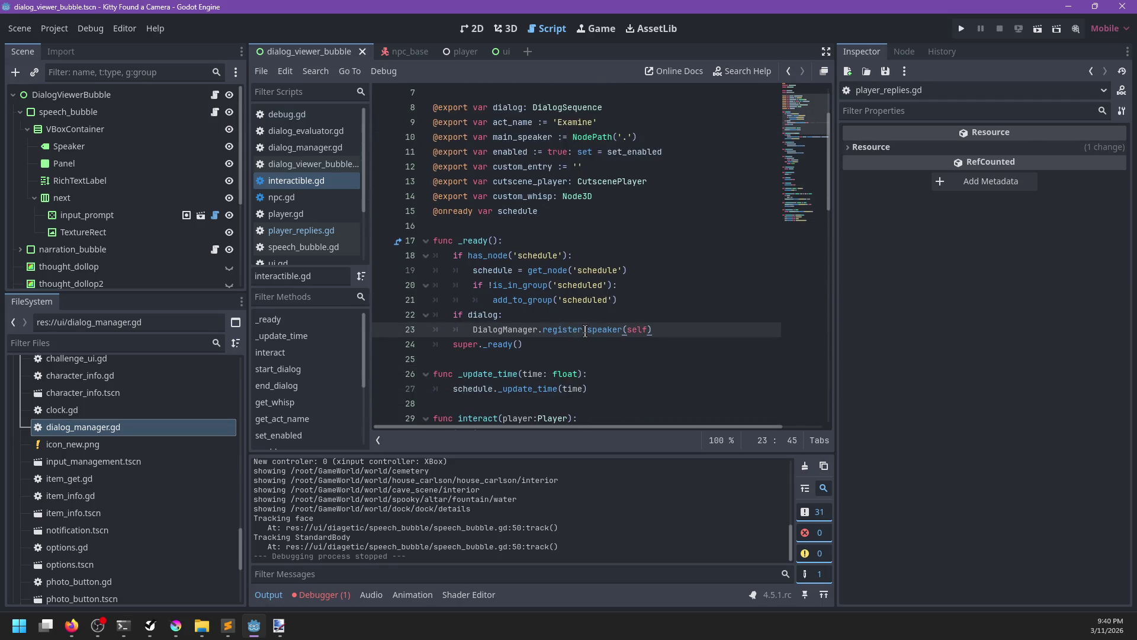
{"action": "left_click", "coordinate": [313, 164]}
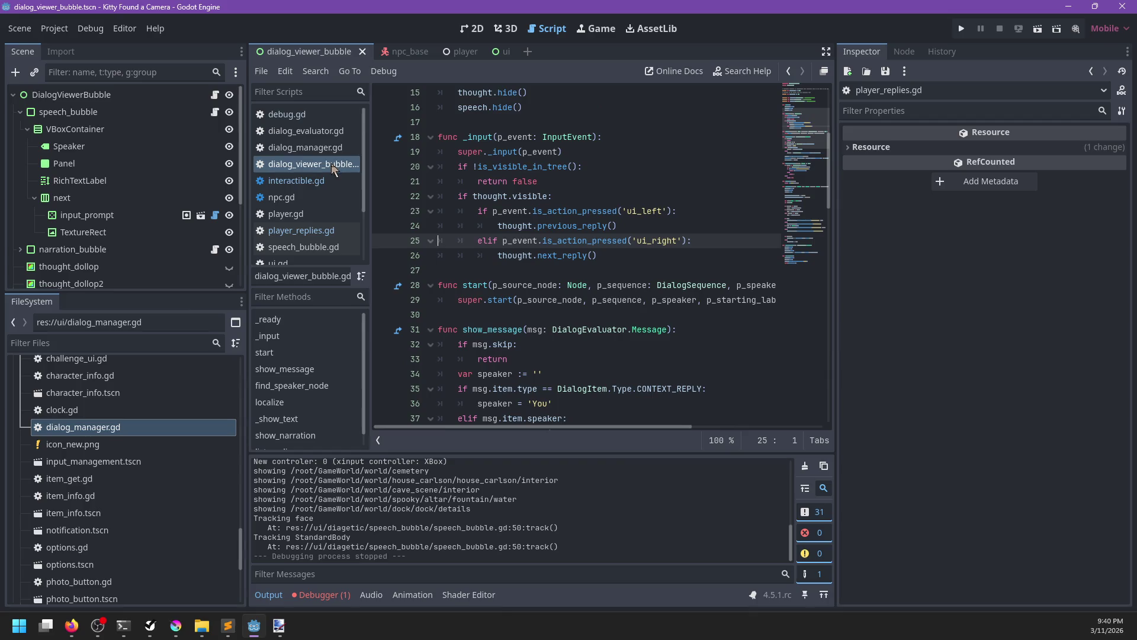
{"action": "scroll", "coordinate": [507, 272], "scroll_direction": "up", "scroll_amount": 2}
{"action": "scroll", "coordinate": [507, 271], "scroll_direction": "down", "scroll_amount": 1}
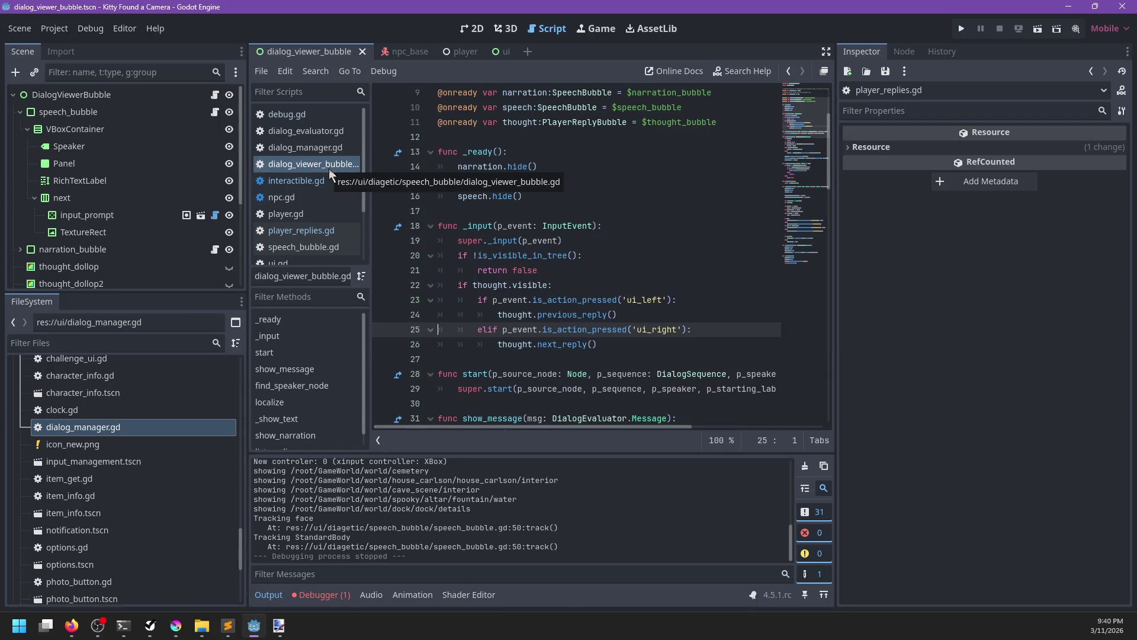
In dialog_viewer.gd's _input, breakpoint the ui_accept branch on line 73 and open requires_input's declaration
{"action": "left_click", "coordinate": [505, 248], "text": "ctrl"}
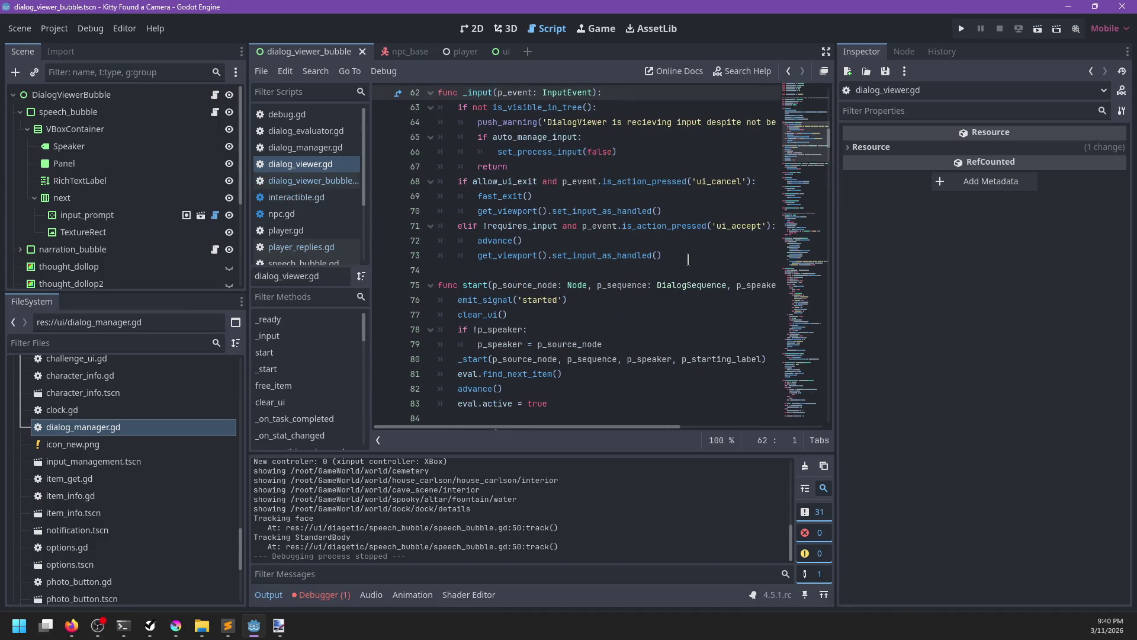
{"action": "scroll", "coordinate": [688, 259], "scroll_direction": "up", "scroll_amount": 1}
{"action": "double_click", "coordinate": [507, 272]}
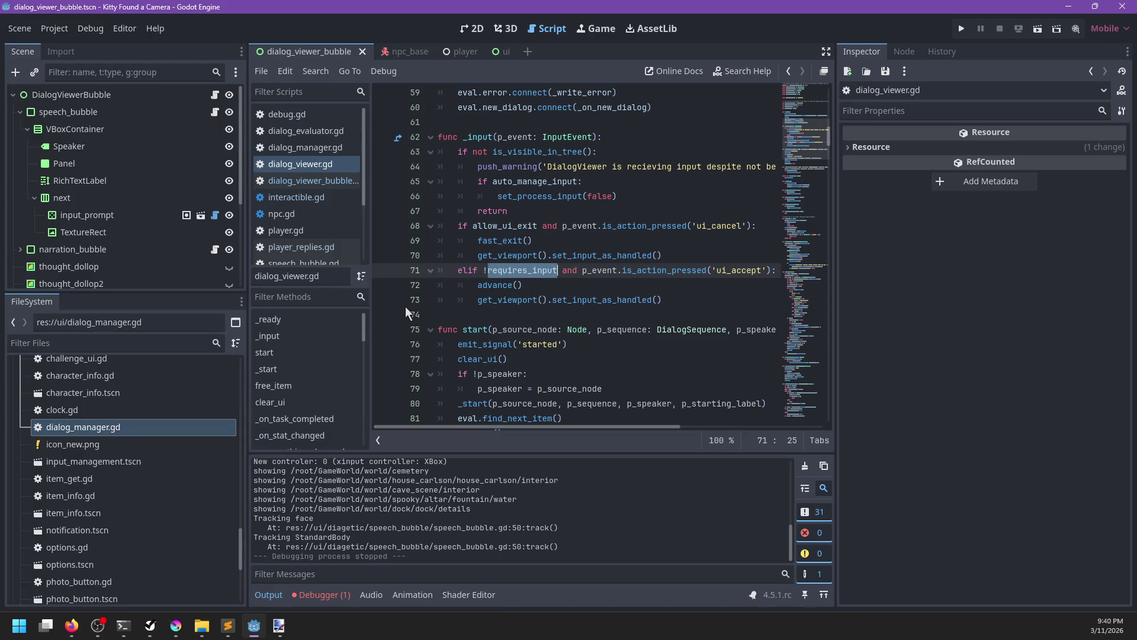
{"action": "left_click", "coordinate": [385, 300]}
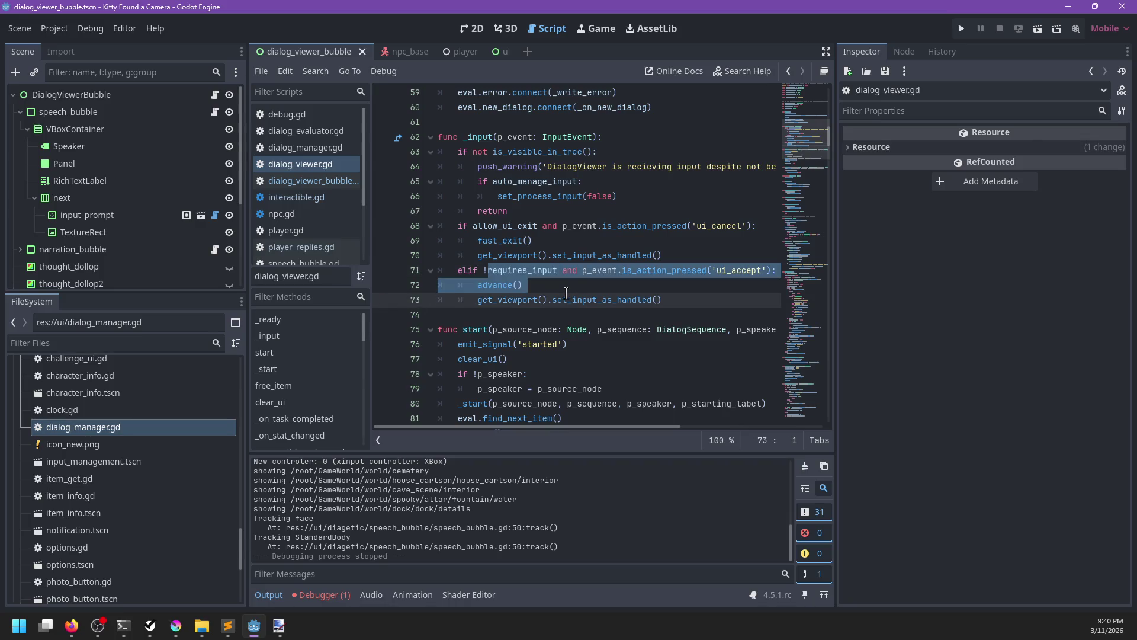
{"action": "left_click", "coordinate": [538, 273], "text": "ctrl"}
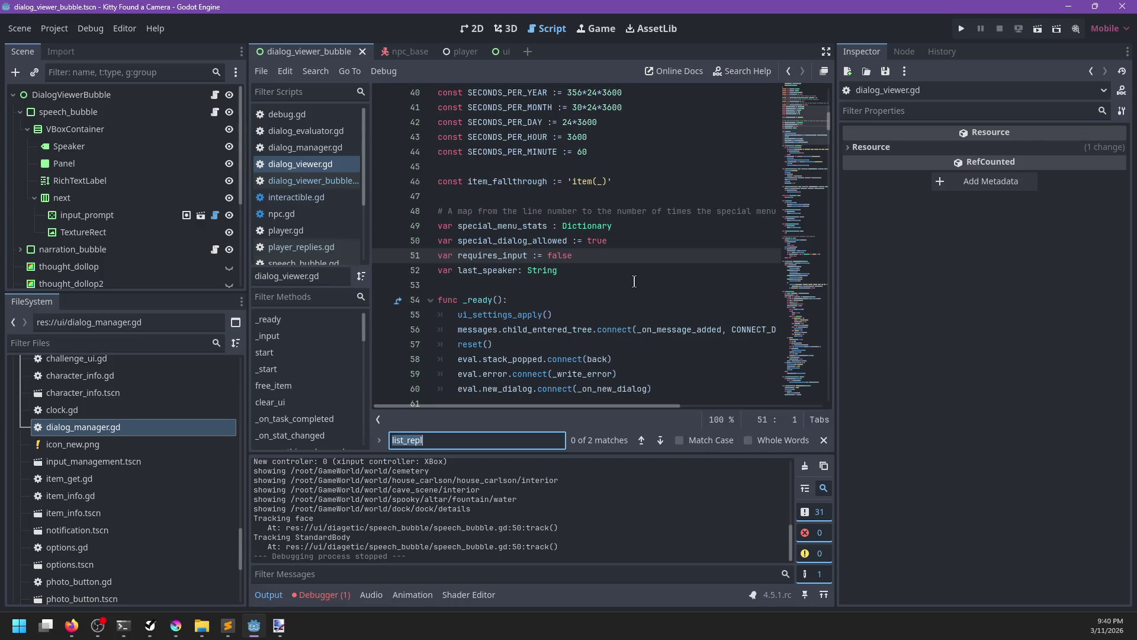
Step through every requires_input match, stopping at line 128, then reopen dialog_viewer_bubble.gd
{"action": "key", "text": "ctrl+f"}
{"action": "type", "text": "requires_input"}
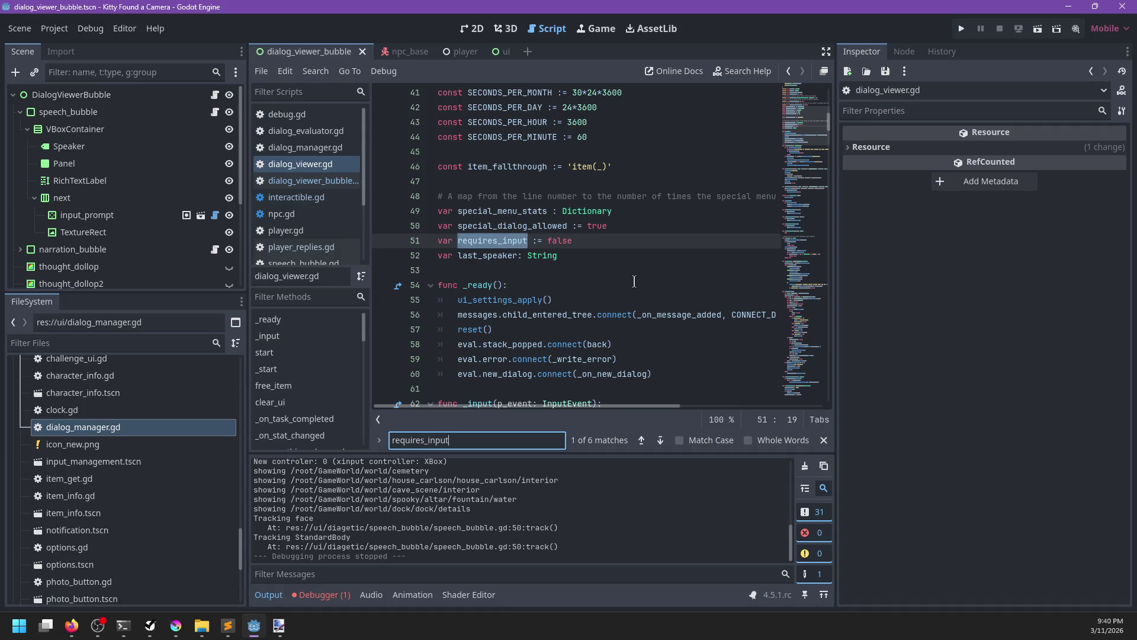
{"action": "key", "text": "Return"}
{"action": "key", "text": "Return"}
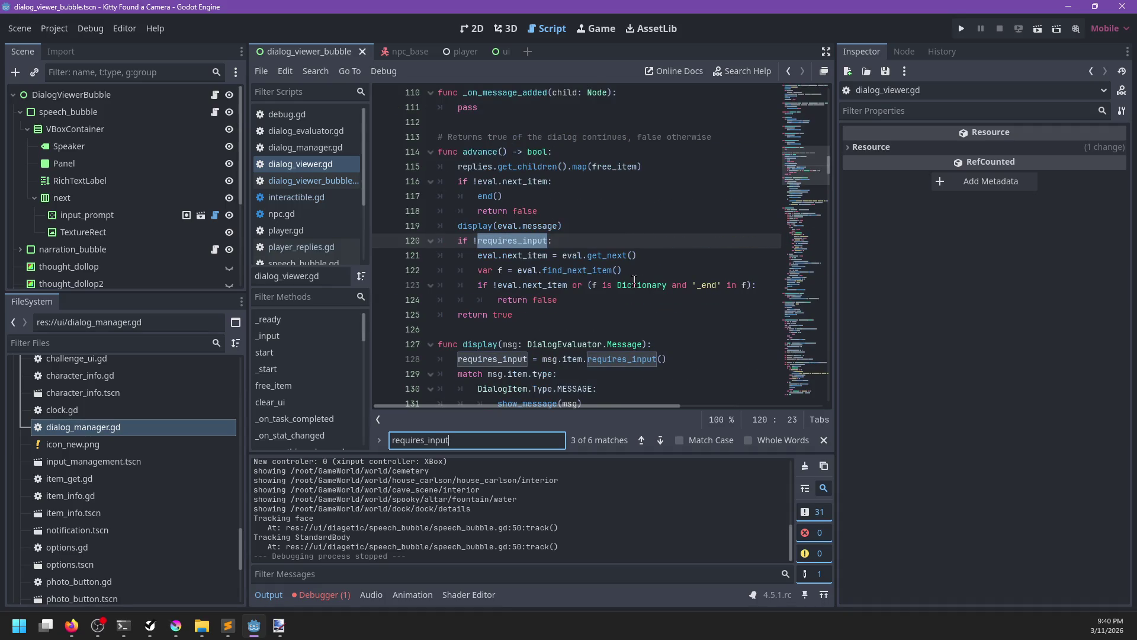
{"action": "key", "text": "Return"}
{"action": "key", "text": "Return"}
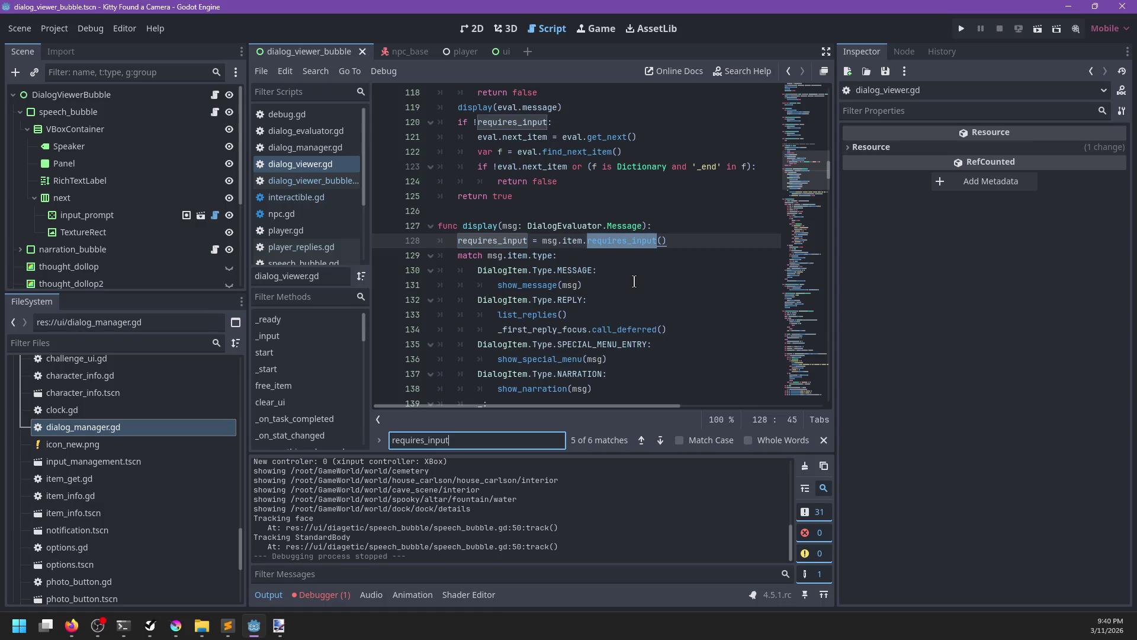
{"action": "key", "text": "Return"}
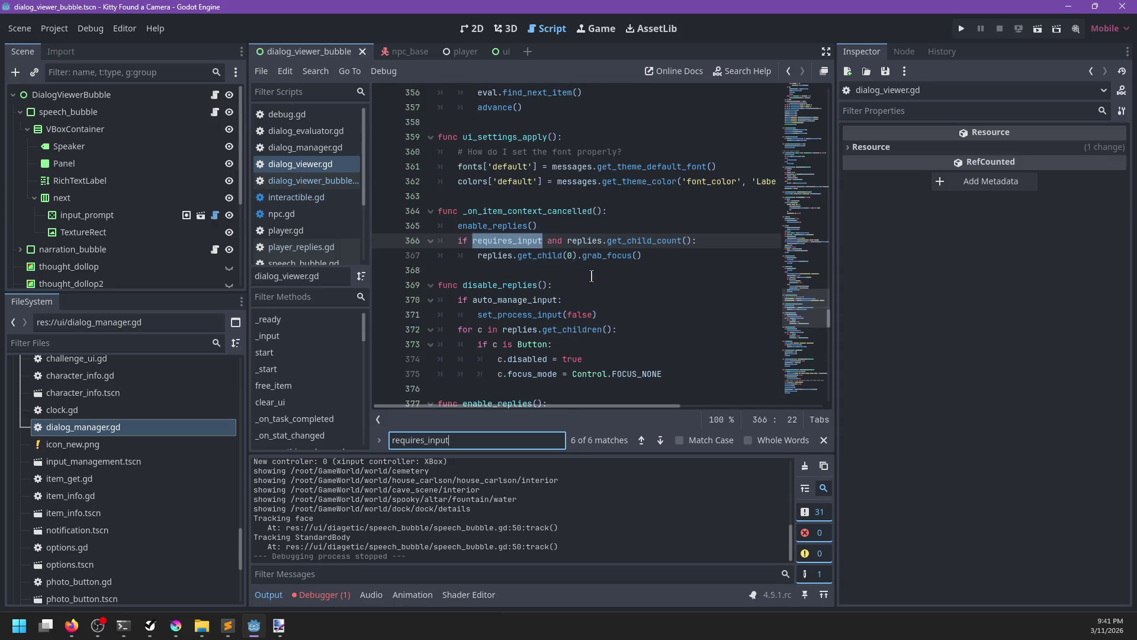
{"action": "key", "text": "Return"}
{"action": "key", "text": "Return"}
{"action": "key", "text": "Return"}
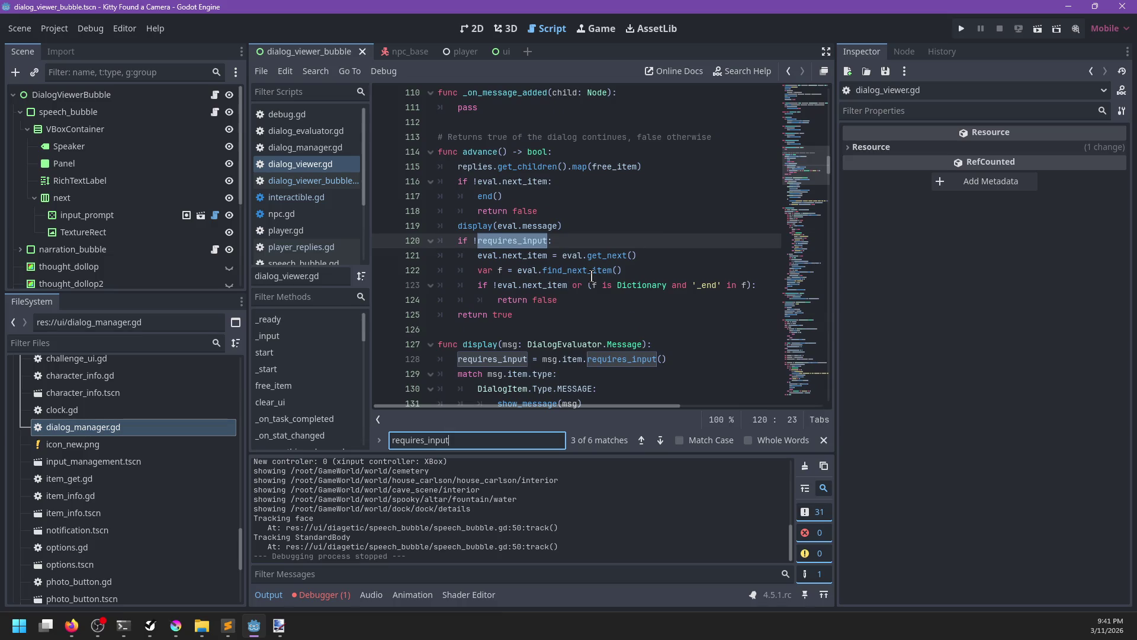
{"action": "key", "text": "Return"}
{"action": "key", "text": "Escape"}
{"action": "left_click", "coordinate": [531, 243]}
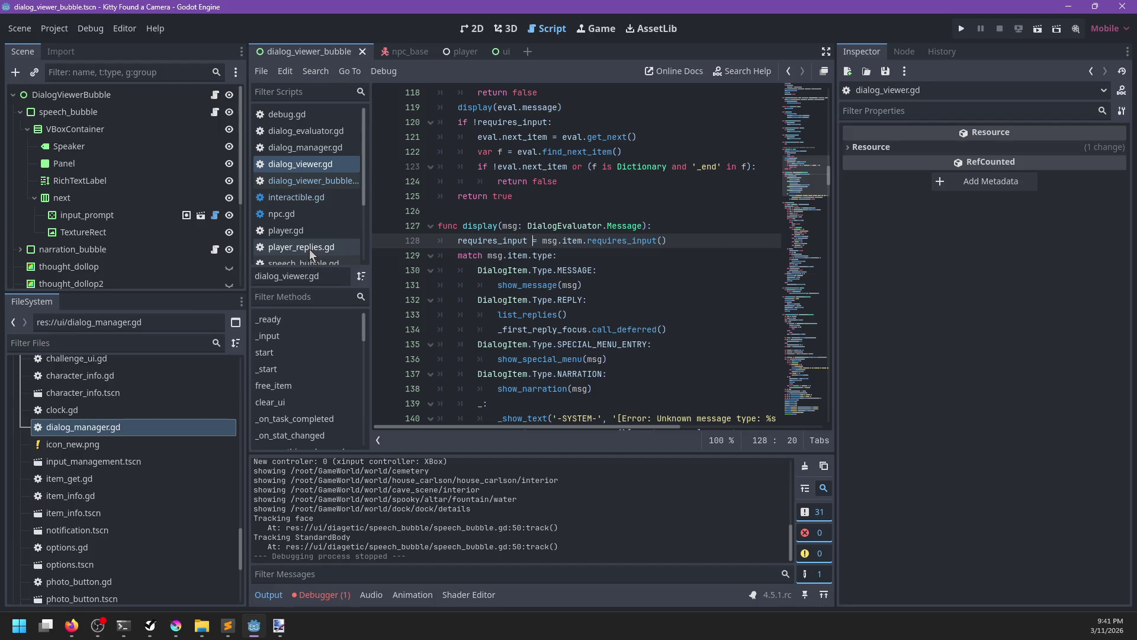
{"action": "left_click", "coordinate": [215, 94]}
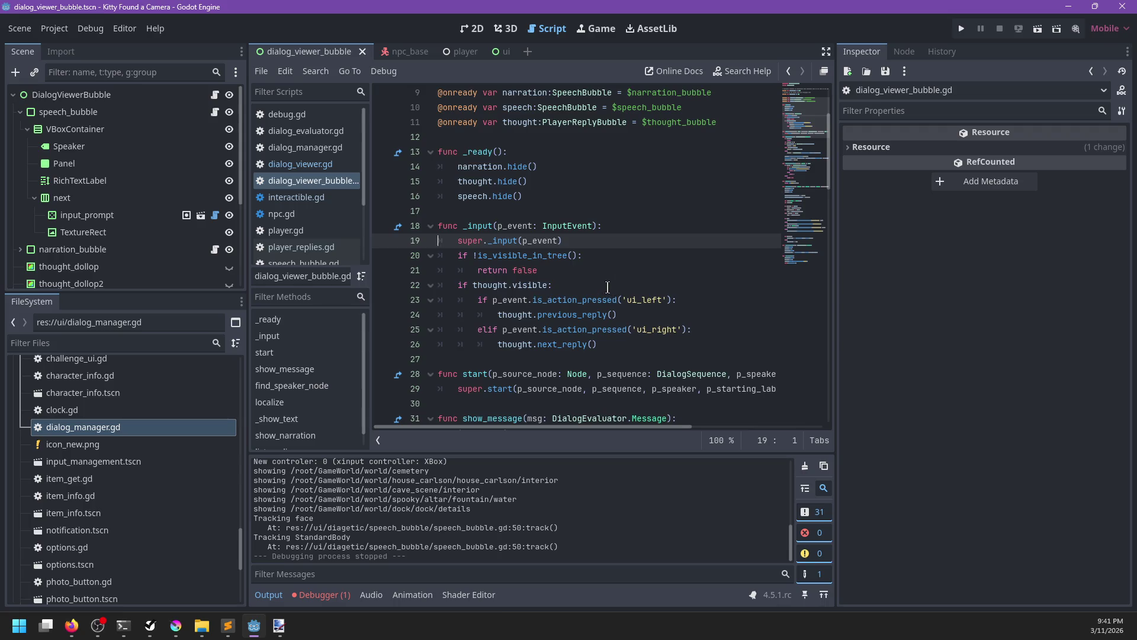
Add the condition `if requires_input and p_event.is_action_pressed('ui_accept'):` after line 26
{"action": "scroll", "coordinate": [607, 284], "scroll_direction": "down", "scroll_amount": 1}
{"action": "left_click", "coordinate": [628, 299]}
{"action": "key", "text": "Return"}
{"action": "key", "text": "BackSpace"}
{"action": "key", "text": "BackSpace"}
{"action": "type", "text": "qu"}
{"action": "key", "text": "Return"}
{"action": "type", "text": "and p_event.is_actio"}
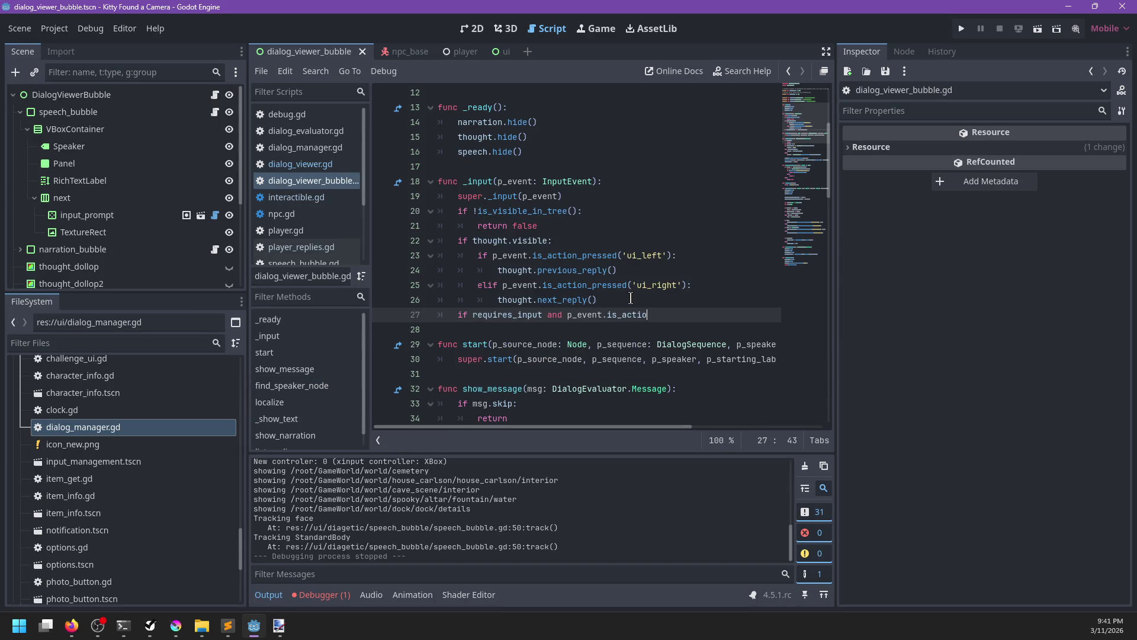
{"action": "key", "text": "BackSpace"}
{"action": "key", "text": "BackSpace"}
{"action": "type", "text": "pressed('ui"}
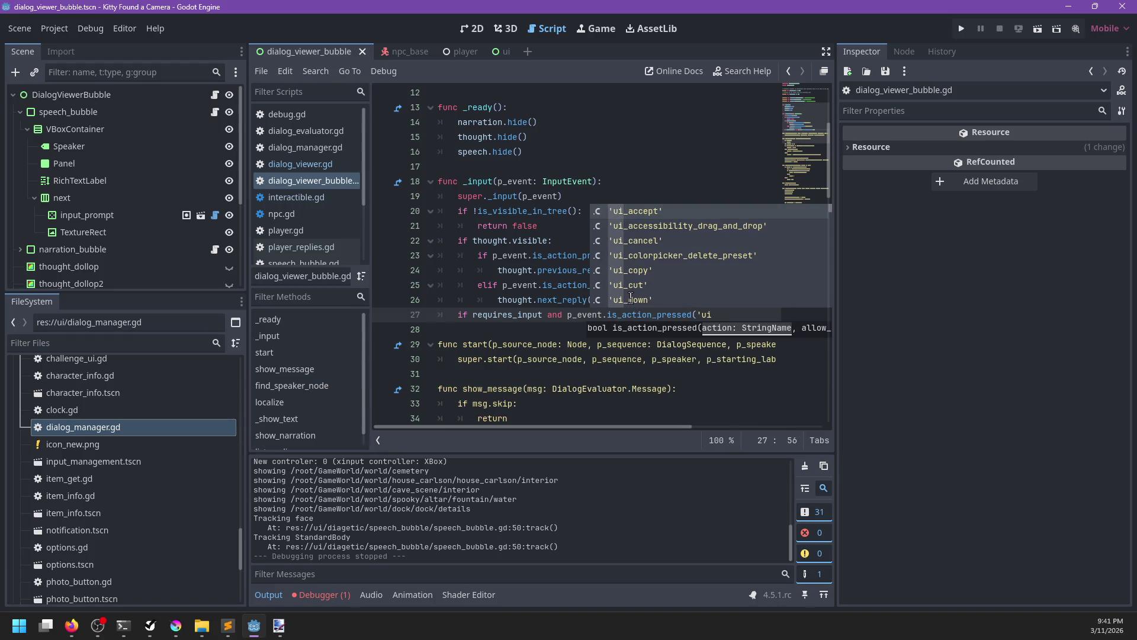
{"action": "type", "text": "_a"}
{"action": "key", "text": "Return"}
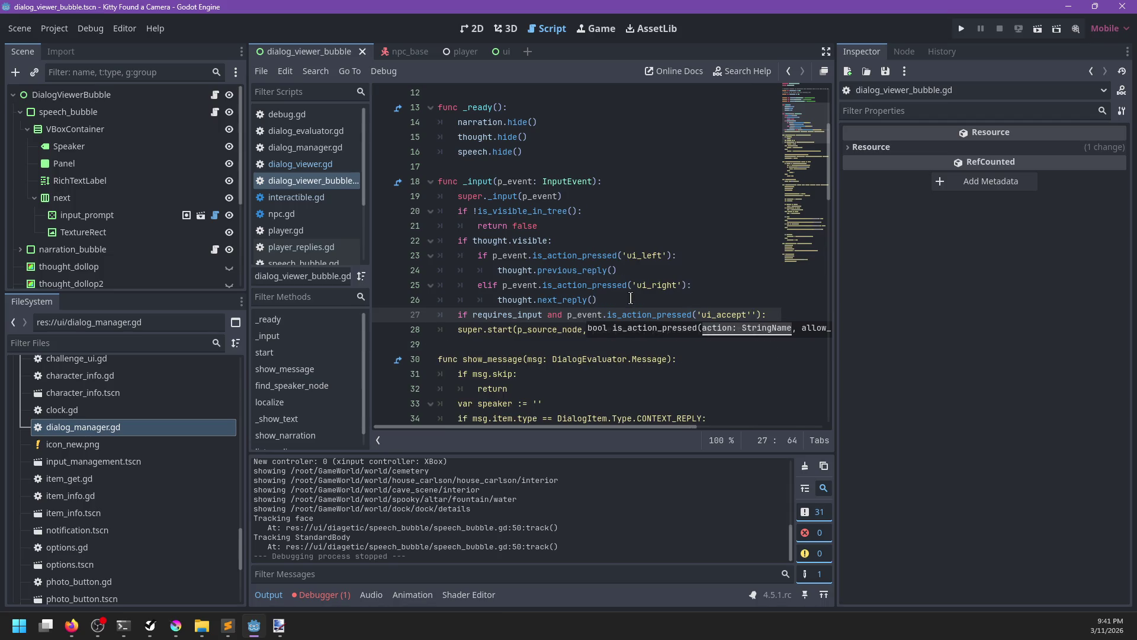
{"action": "key", "text": "ctrl+z"}
{"action": "type", "text": "cept;"}
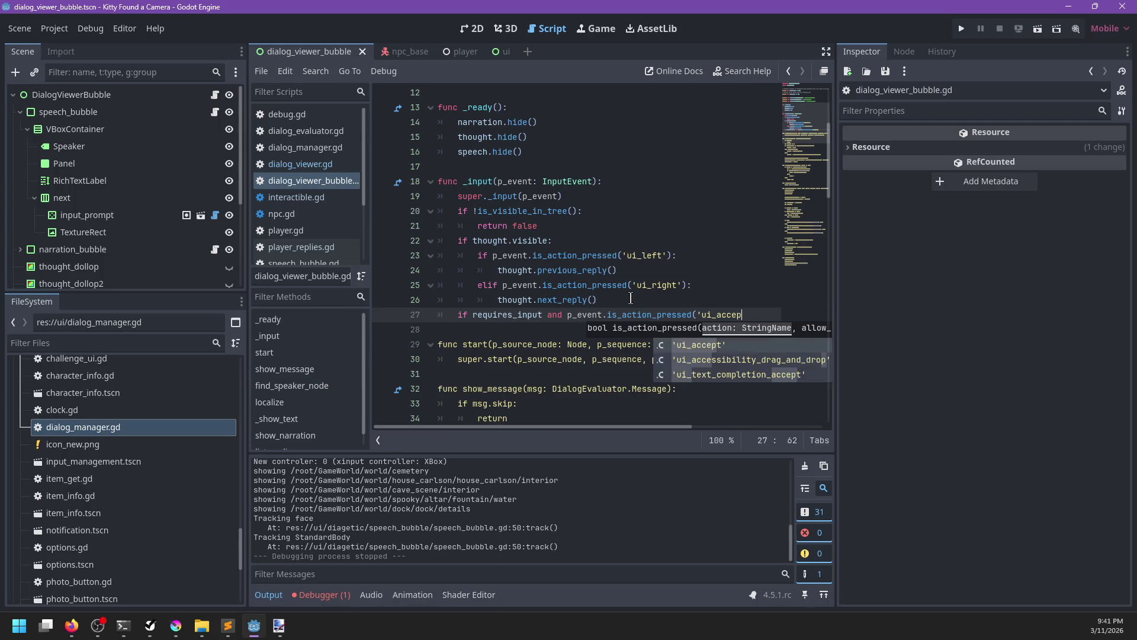
{"action": "type", "text": "')("}
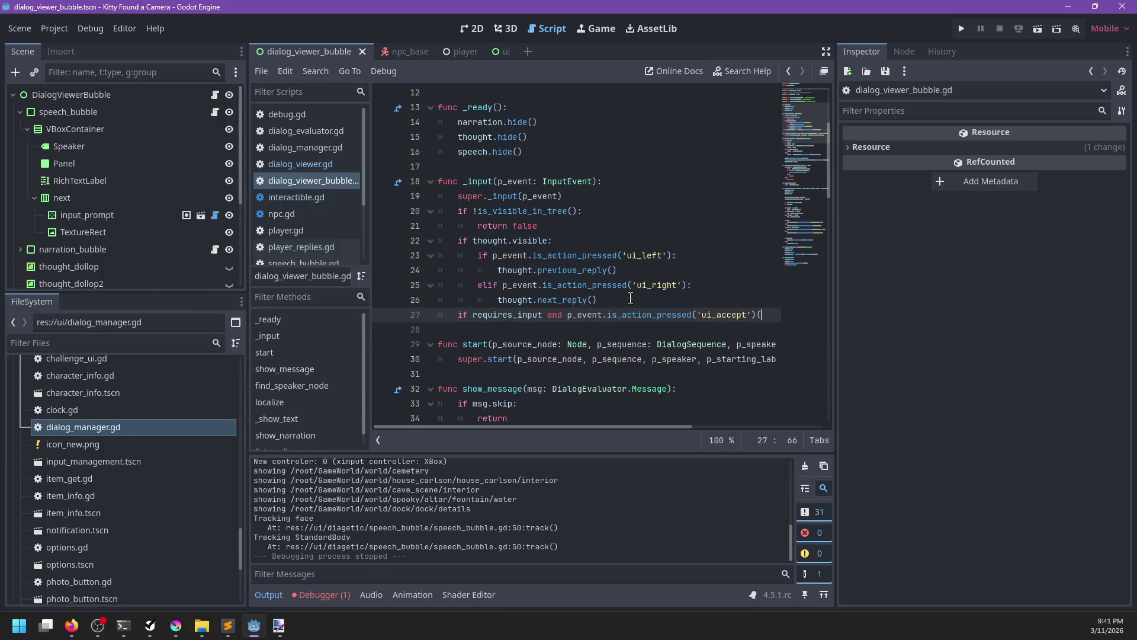
{"action": "type", "text": ":"}
Fill the accept branch with `pass` and set a breakpoint on that line
{"action": "key", "text": "Return"}
{"action": "type", "text": "pass"}
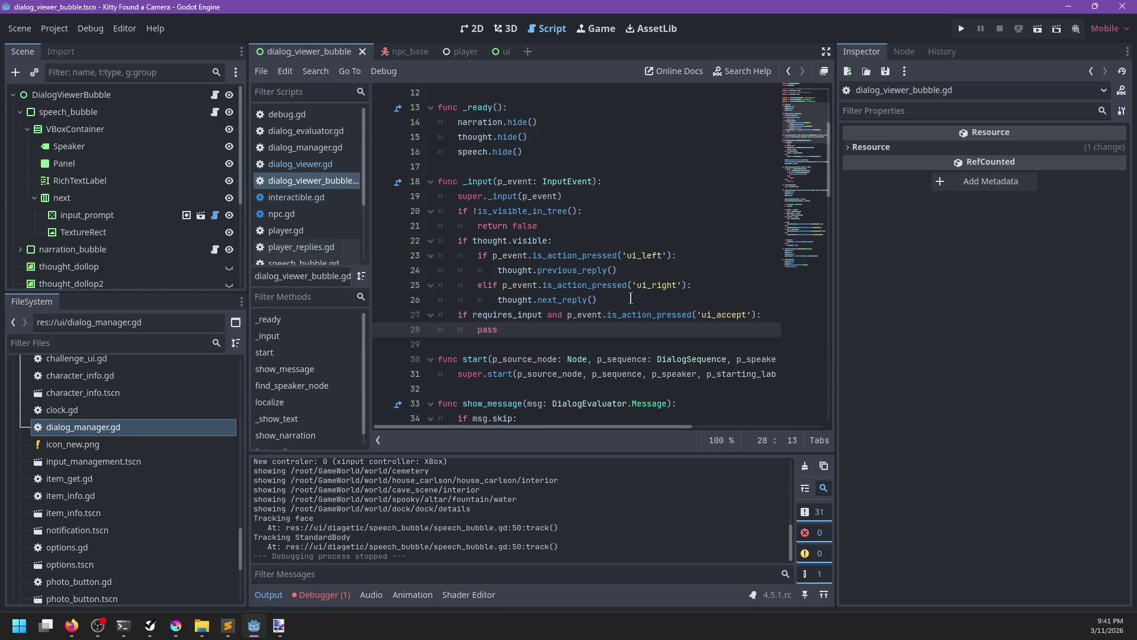
{"action": "left_click", "coordinate": [378, 330]}
Compare the bubble's _input visibility check with the parent _input in dialog_viewer.gd
{"action": "left_click_drag", "start_coordinate": [521, 331], "coordinate": [596, 203]}
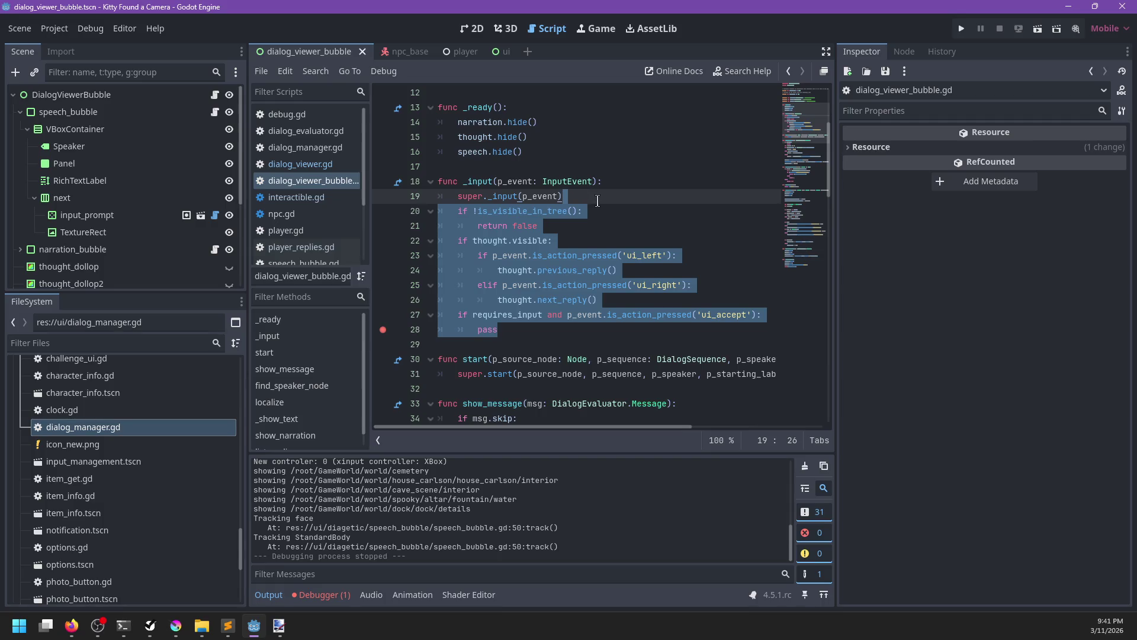
{"action": "left_click", "coordinate": [574, 230]}
{"action": "left_click", "coordinate": [510, 200], "text": "ctrl"}
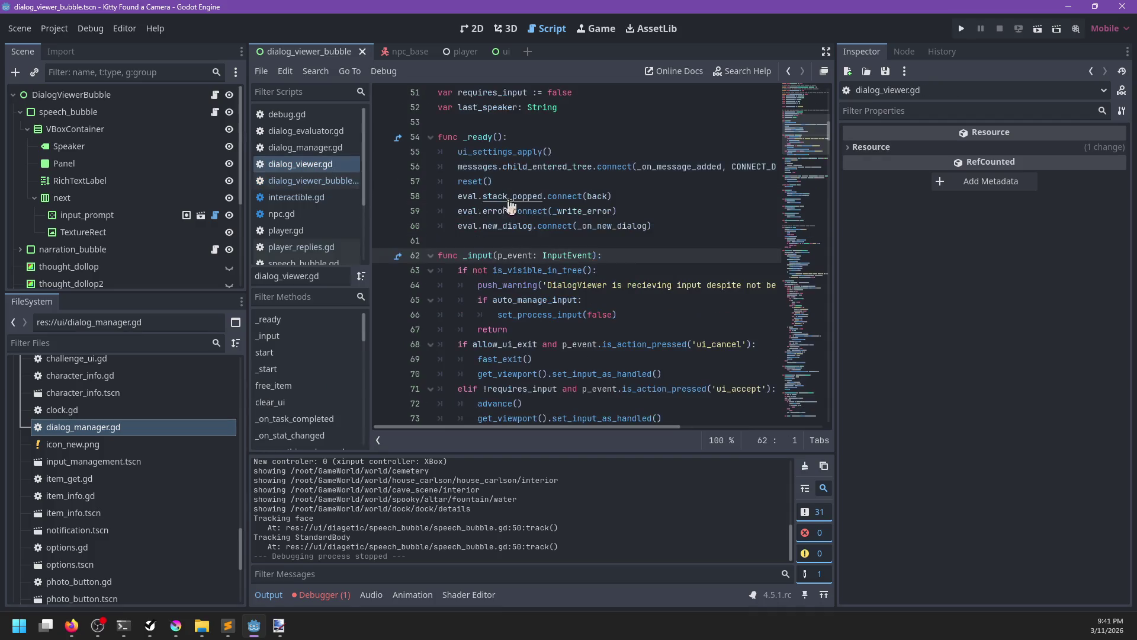
{"action": "scroll", "coordinate": [640, 245], "scroll_direction": "down", "scroll_amount": 1}
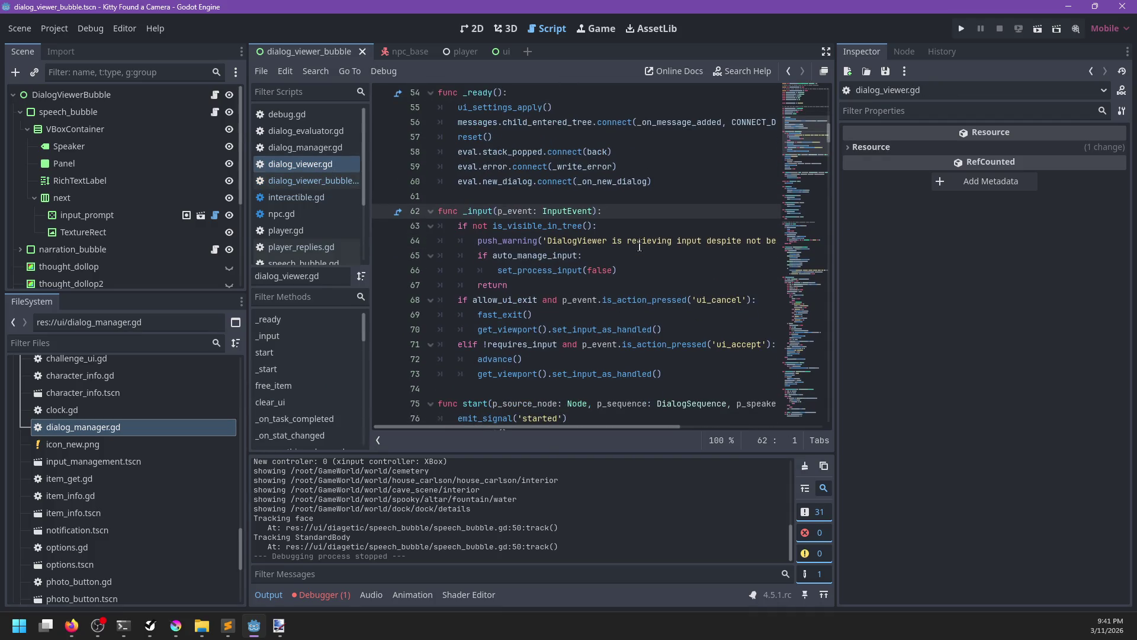
{"action": "left_click", "coordinate": [335, 180]}
{"action": "left_click_drag", "start_coordinate": [592, 225], "coordinate": [604, 198]}
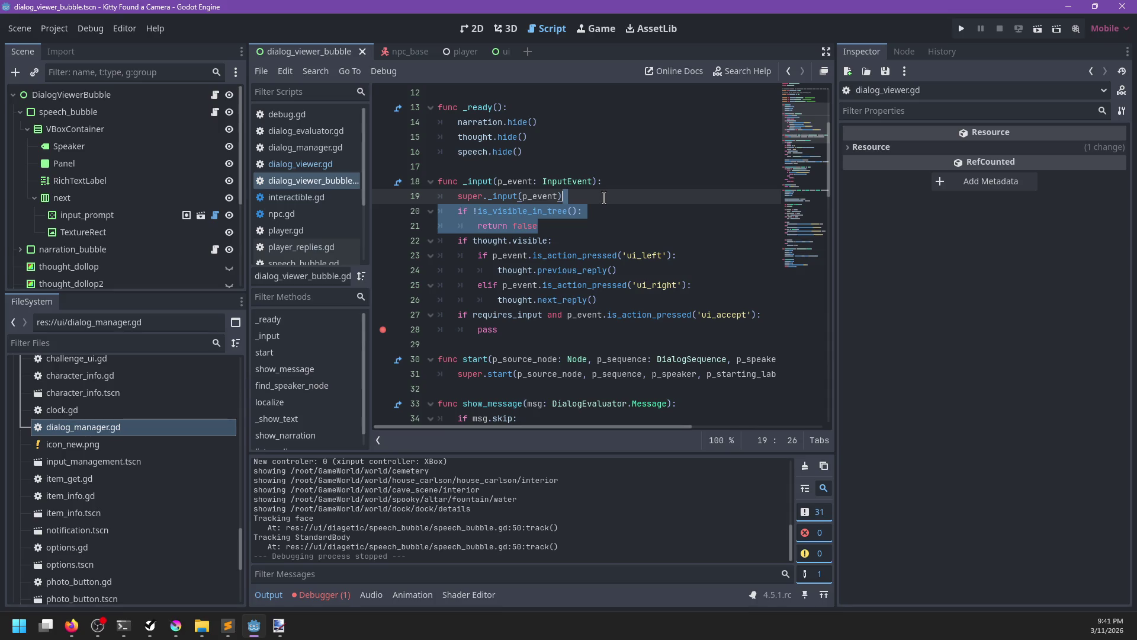
{"action": "left_click", "coordinate": [331, 165]}
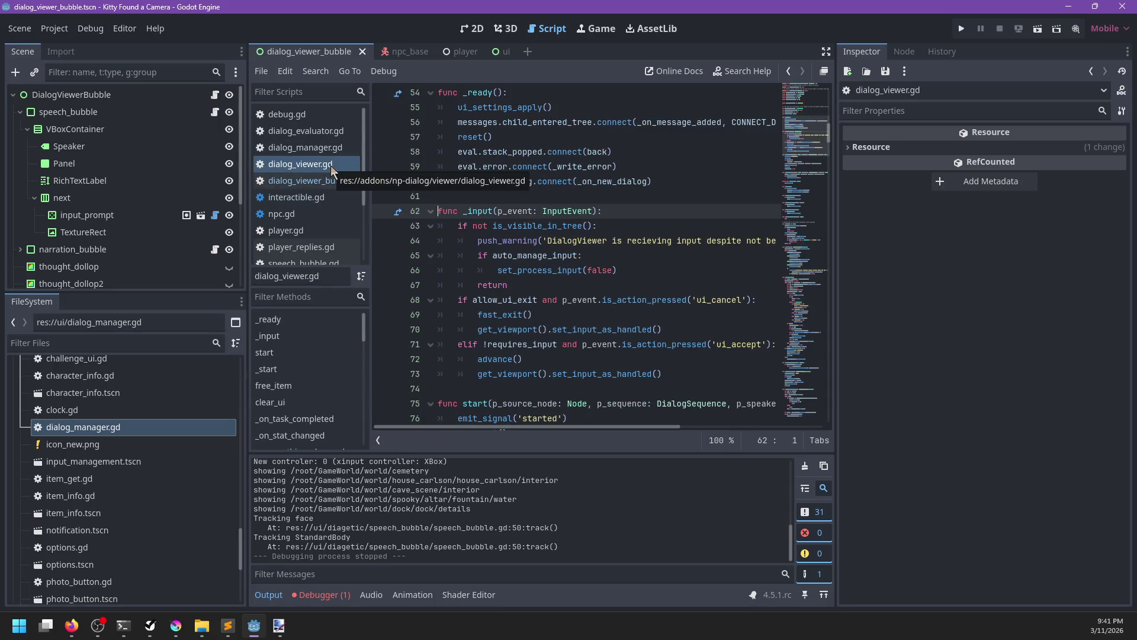
{"action": "left_click", "coordinate": [321, 181]}
Change the bubble's not-visible check on line 21 from `return false` to a bare `return`
{"action": "left_click", "coordinate": [573, 227]}
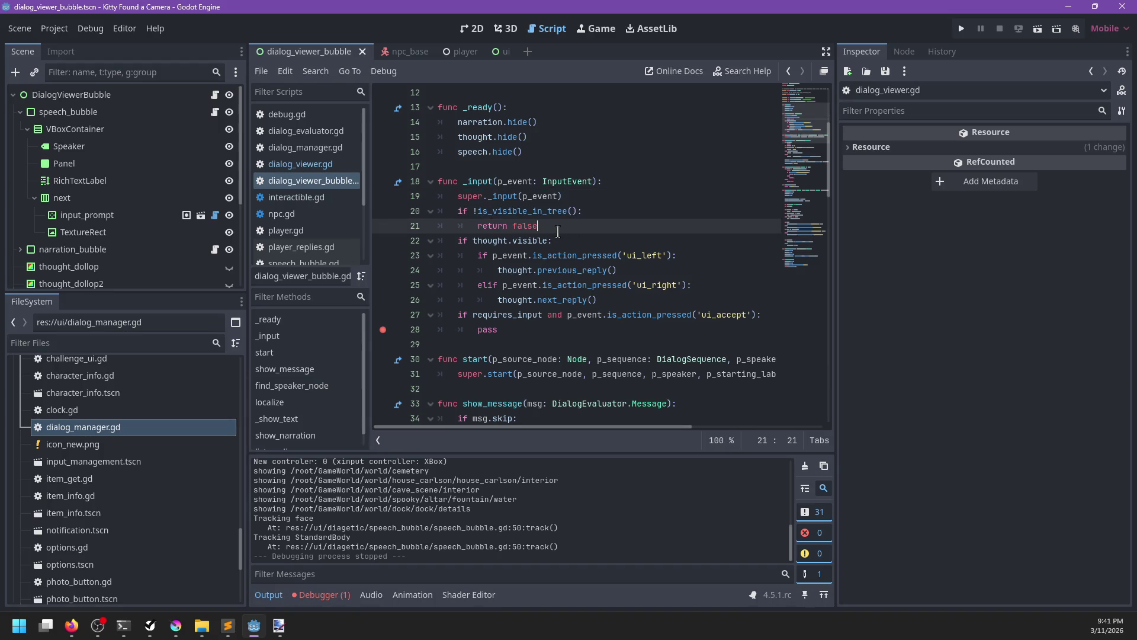
{"action": "key", "text": "BackSpace"}
{"action": "key", "text": "BackSpace"}
{"action": "key", "text": "BackSpace"}
{"action": "left_click", "coordinate": [533, 327]}
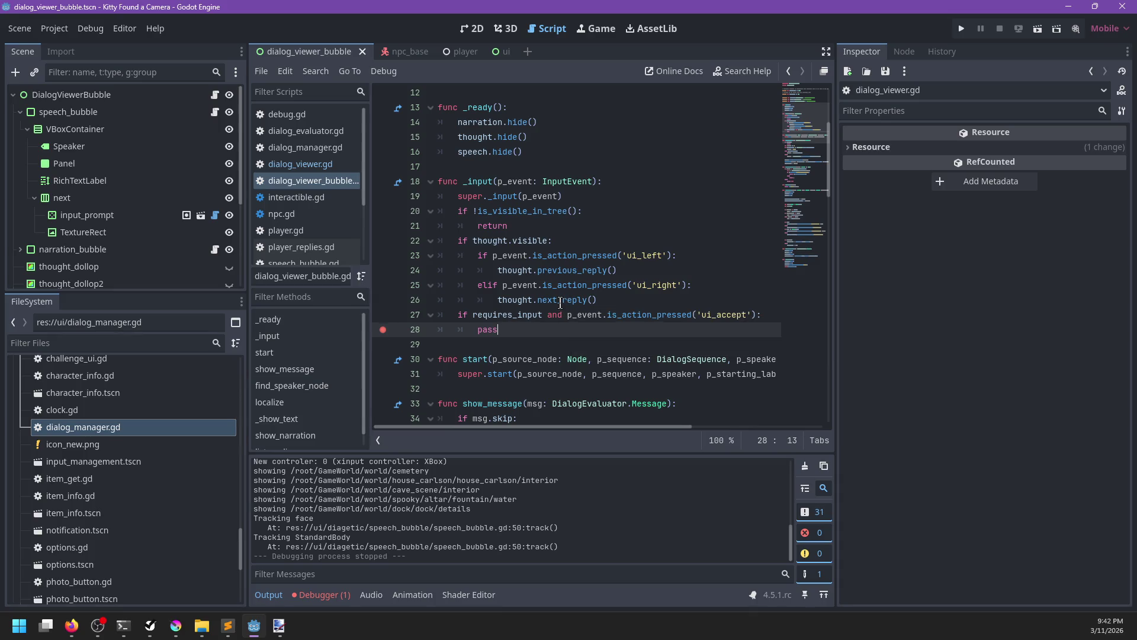
{"action": "scroll", "coordinate": [134, 225], "scroll_direction": "down", "scroll_amount": 5}
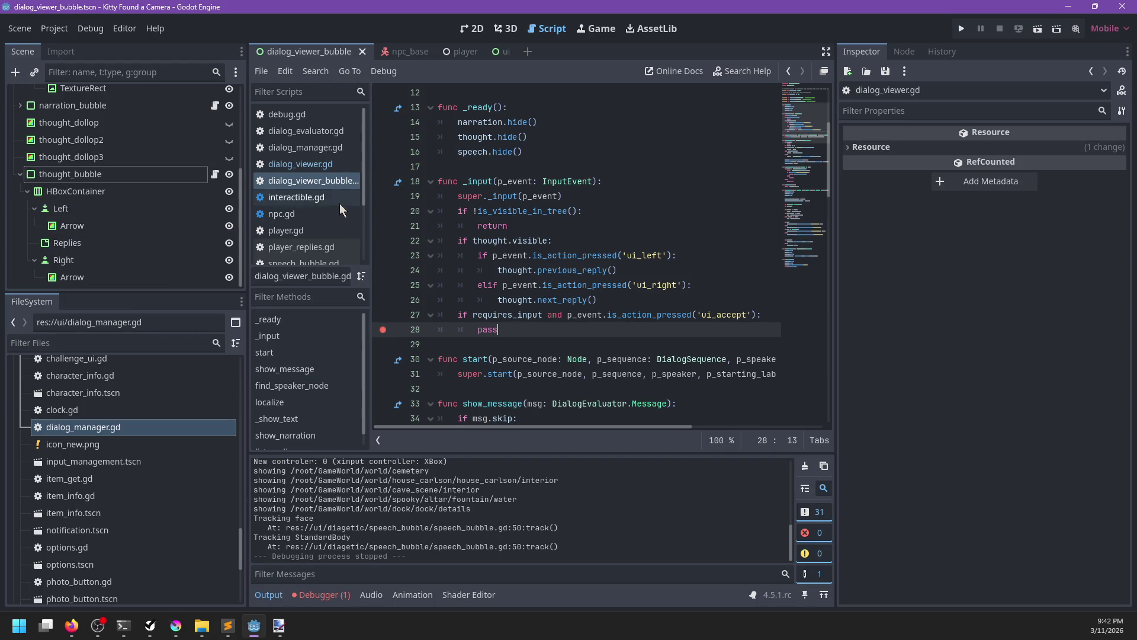
Select the Replies node, collapse its Styles overrides, and open the thought_bubble's player_replies.gd script
{"action": "left_click", "coordinate": [112, 243]}
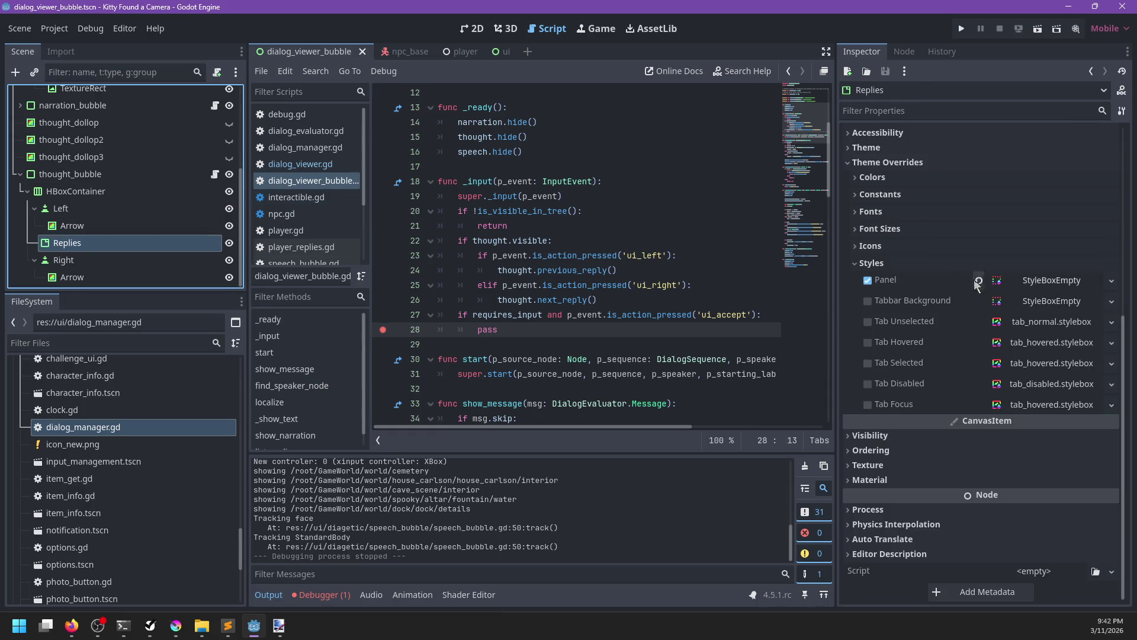
{"action": "left_click", "coordinate": [861, 264]}
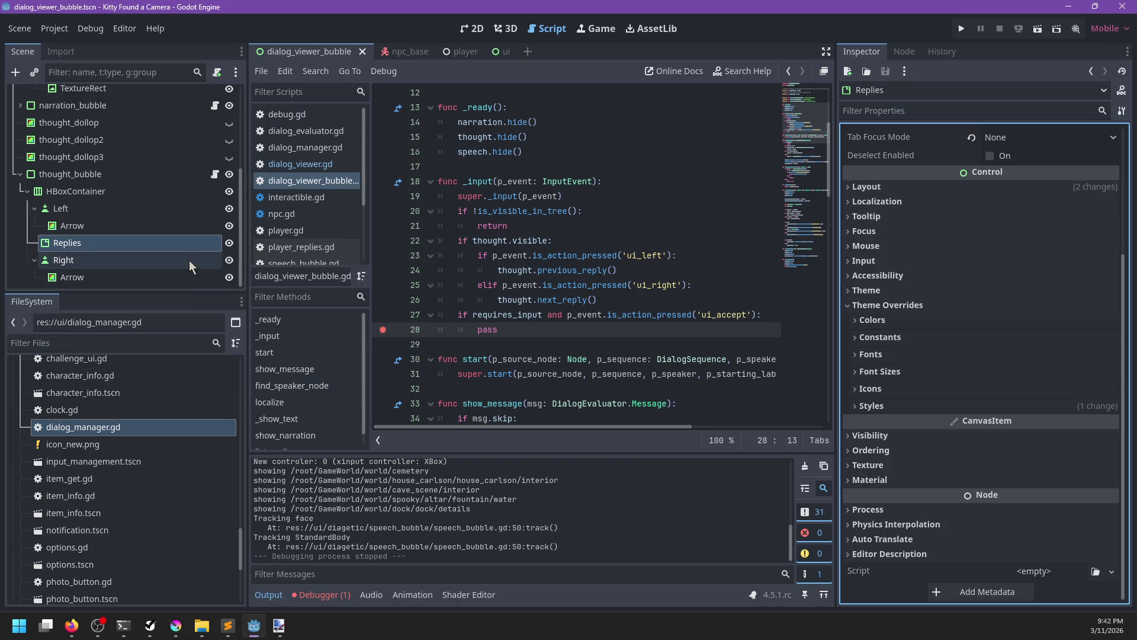
{"action": "left_click", "coordinate": [215, 174]}
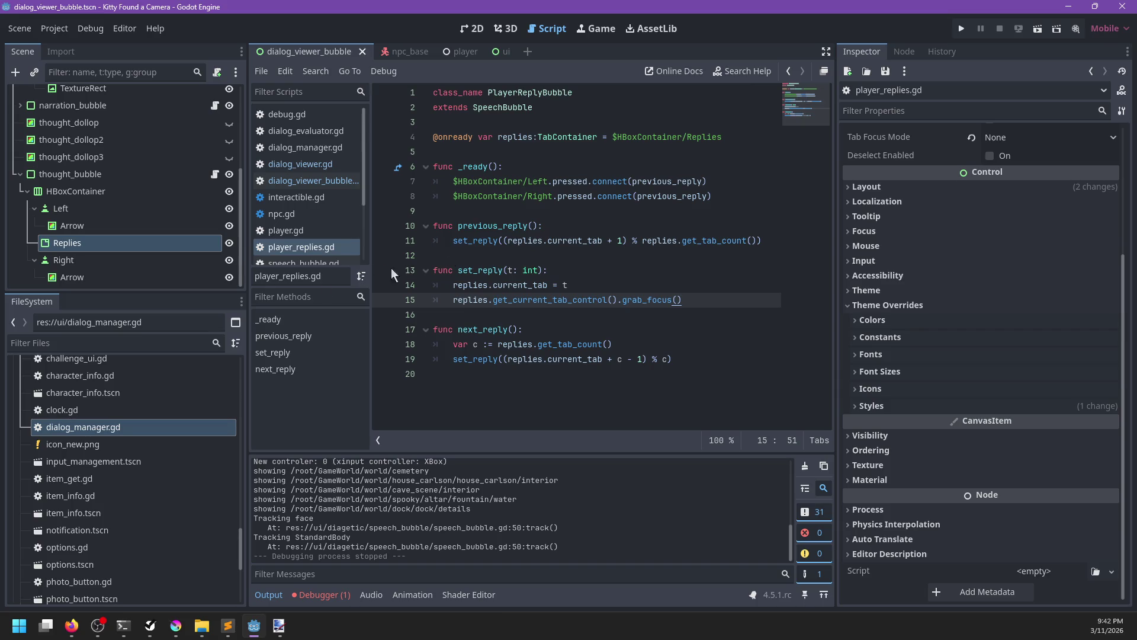
Expand the Replies node's Theme Overrides > Styles and reselect Replies in the Scene tree
{"action": "scroll", "coordinate": [182, 219], "scroll_direction": "up", "scroll_amount": 5}
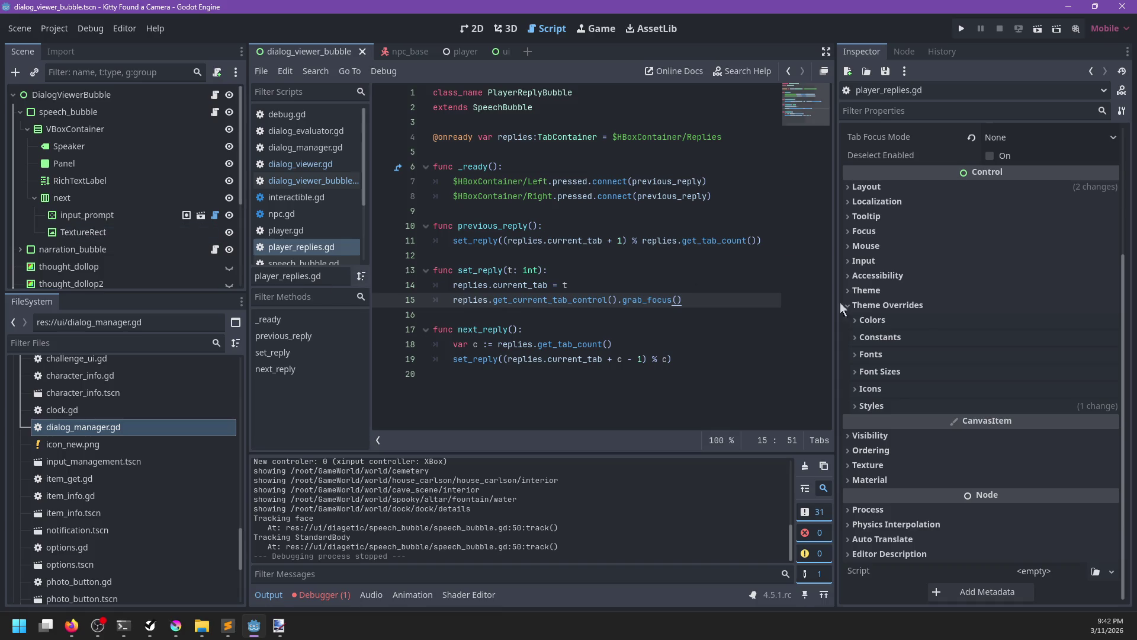
{"action": "left_click", "coordinate": [856, 406]}
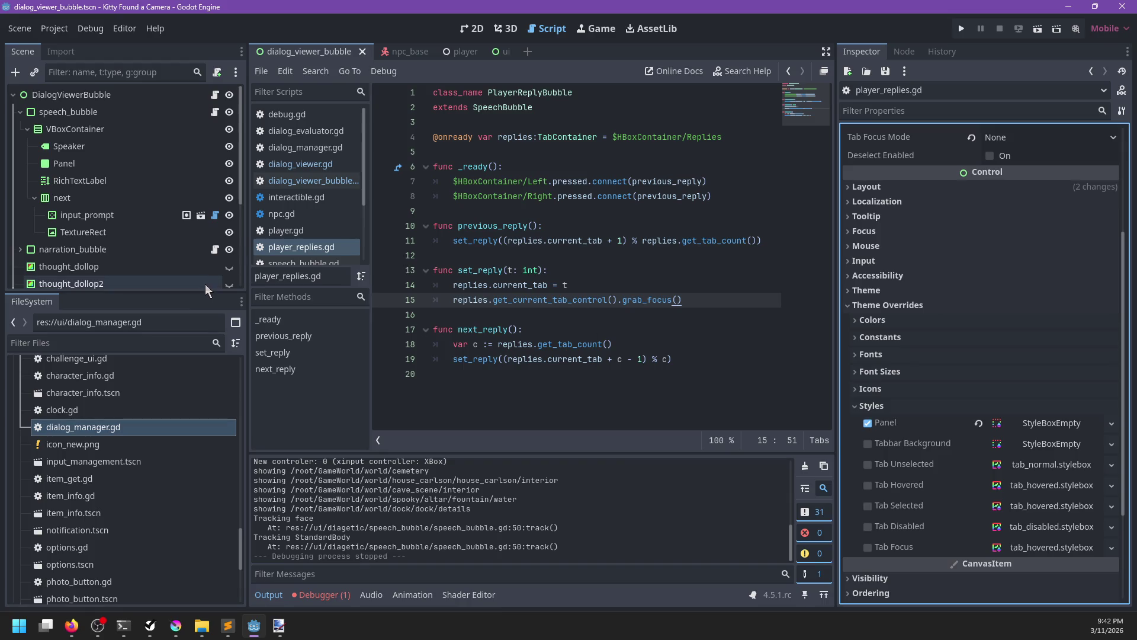
{"action": "scroll", "coordinate": [81, 241], "scroll_direction": "down", "scroll_amount": 3}
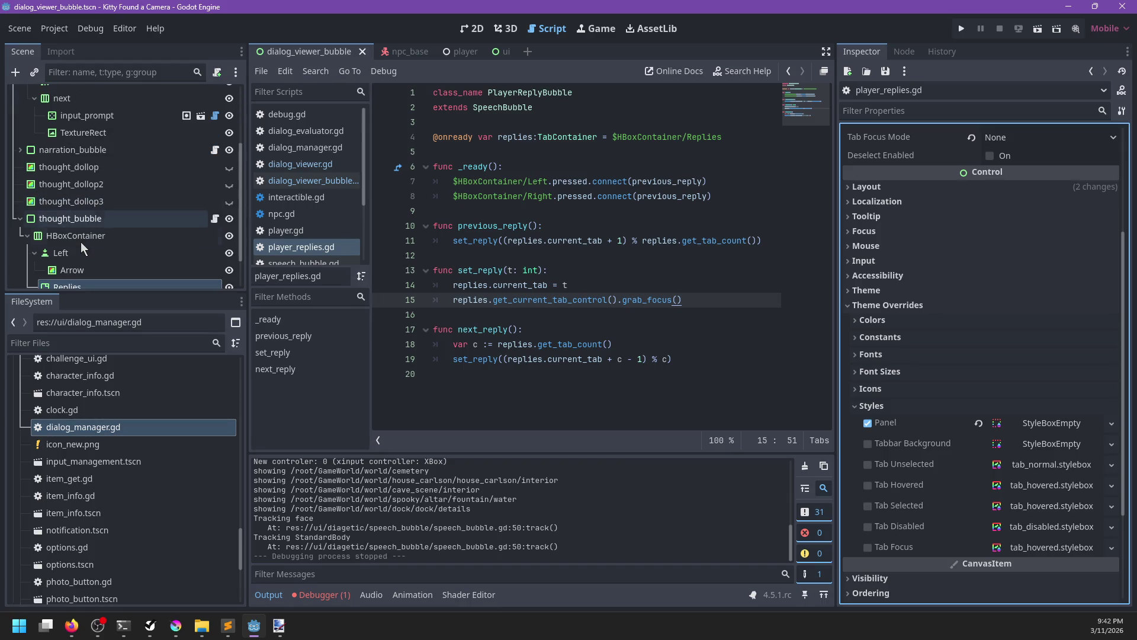
{"action": "left_click", "coordinate": [108, 245]}
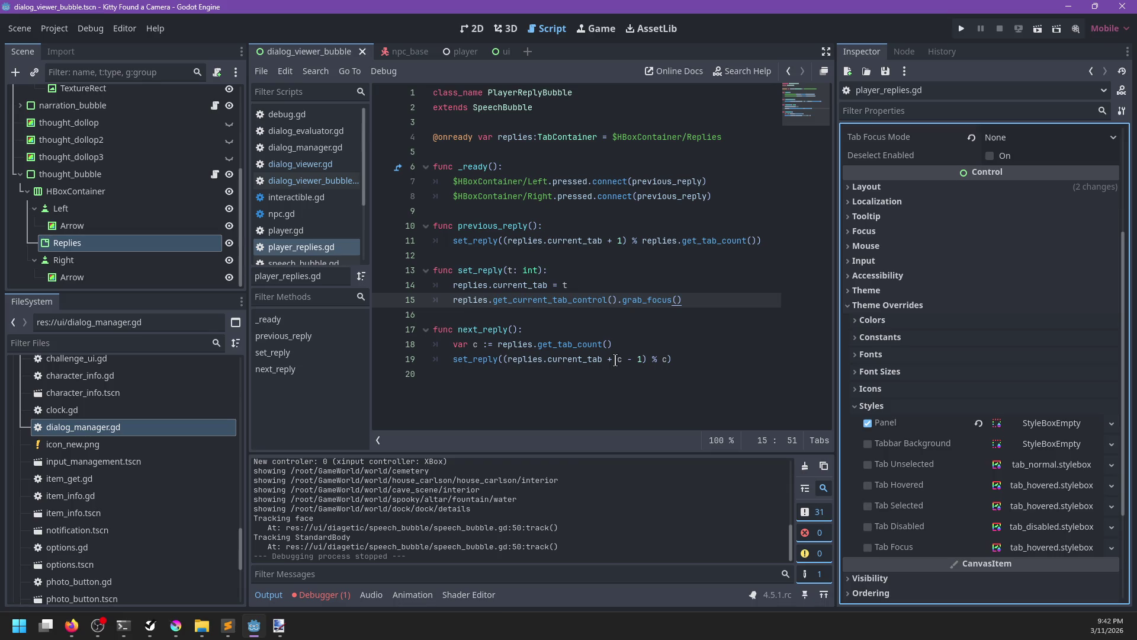
Set a breakpoint on set_reply's grab_focus line 15, then launch the game with F5
{"action": "left_click", "coordinate": [548, 300]}
{"action": "left_click", "coordinate": [387, 303]}
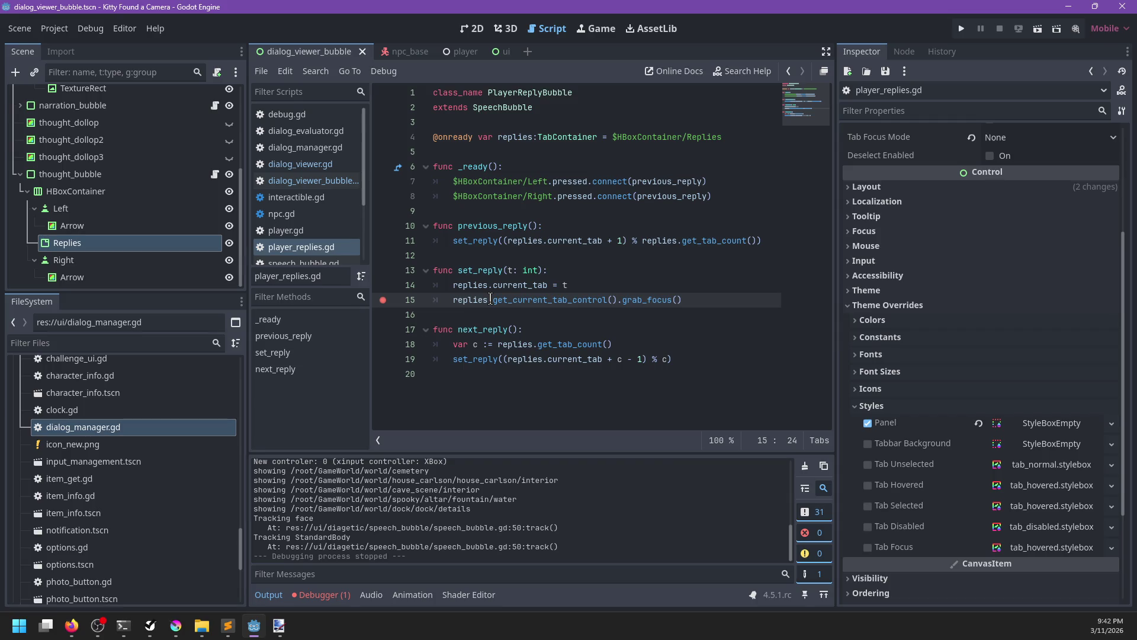
{"action": "mouse_move", "coordinate": [490, 299]}
{"action": "left_click", "coordinate": [588, 273]}
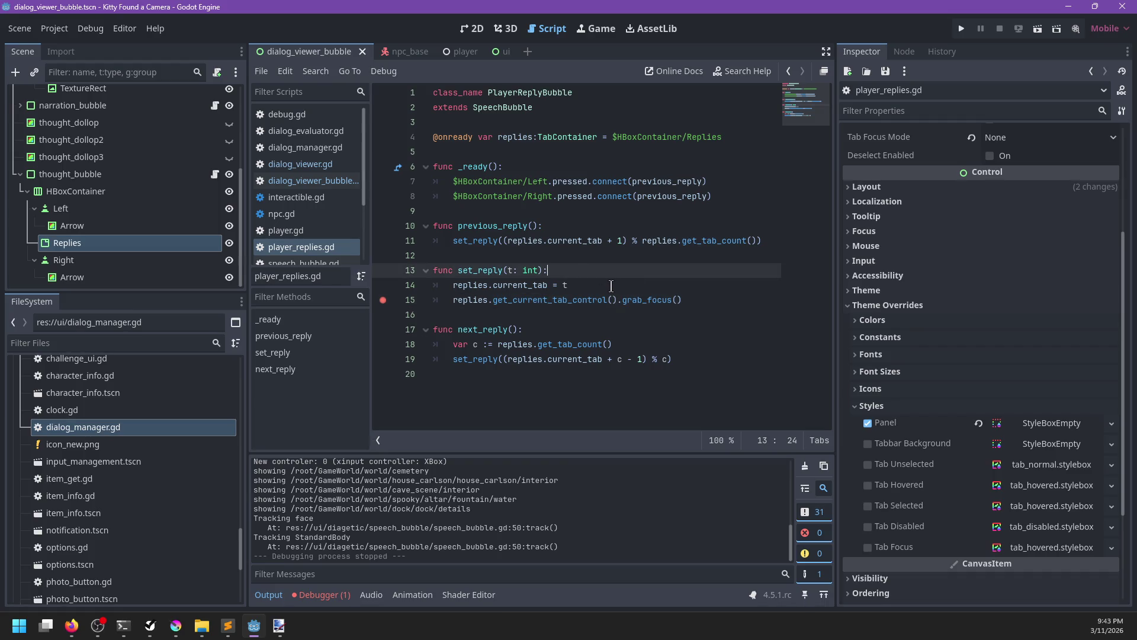
{"action": "key", "text": "F5"}
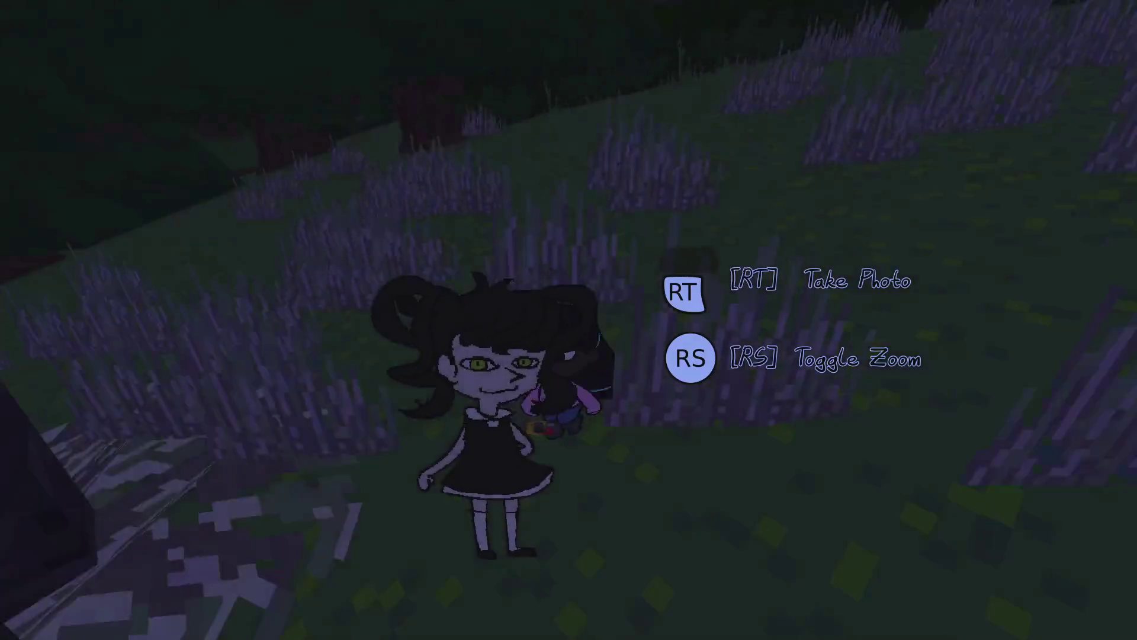
Talk to the NPC and continue past the line 28 and line 15 breakpoints with F12
{"action": "key", "text": "Return"}
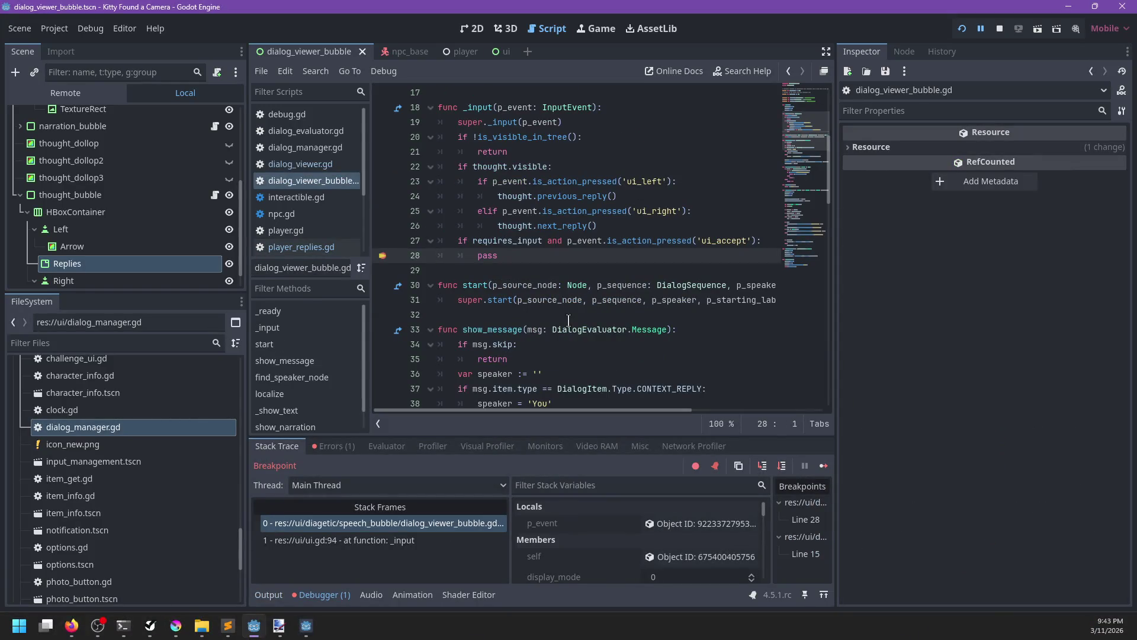
{"action": "key", "text": "F12"}
{"action": "key", "text": "Right"}
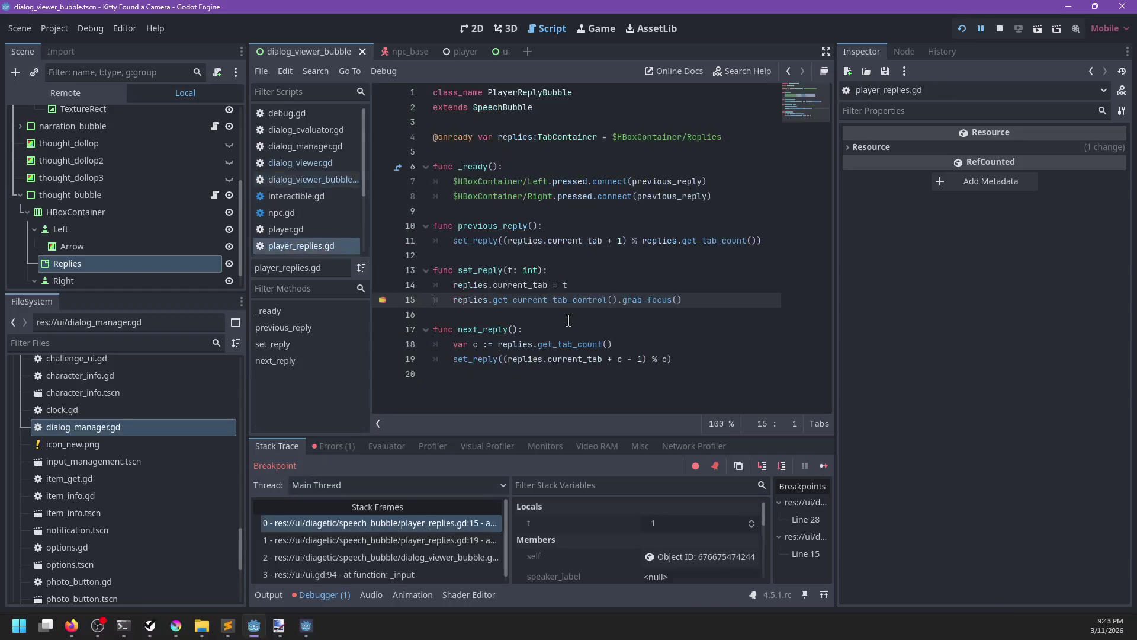
{"action": "key", "text": "F12"}
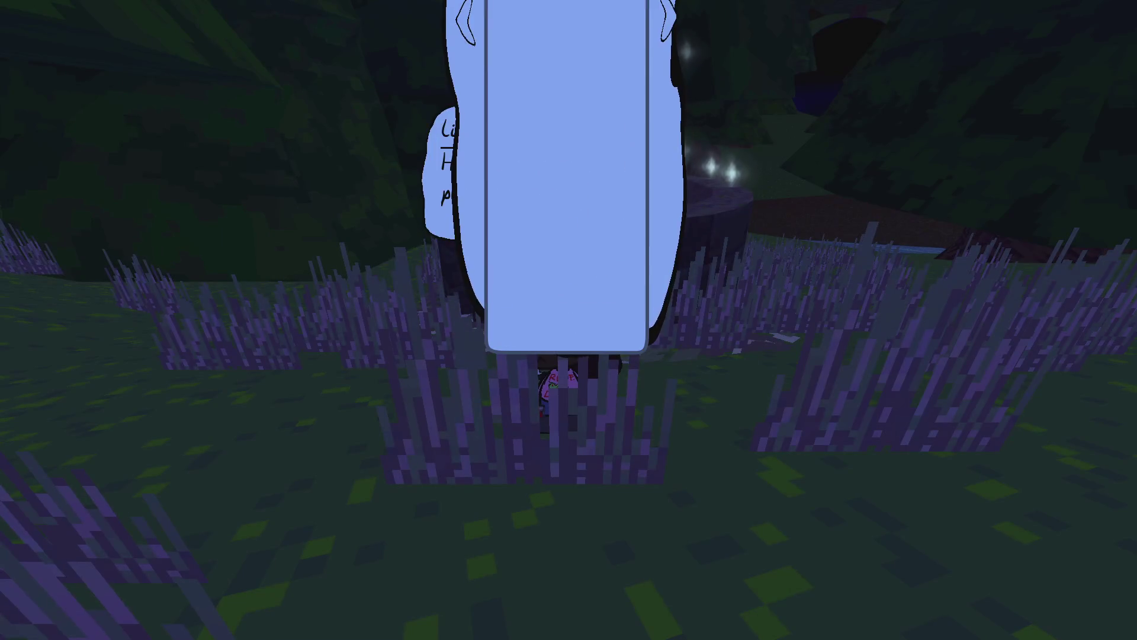